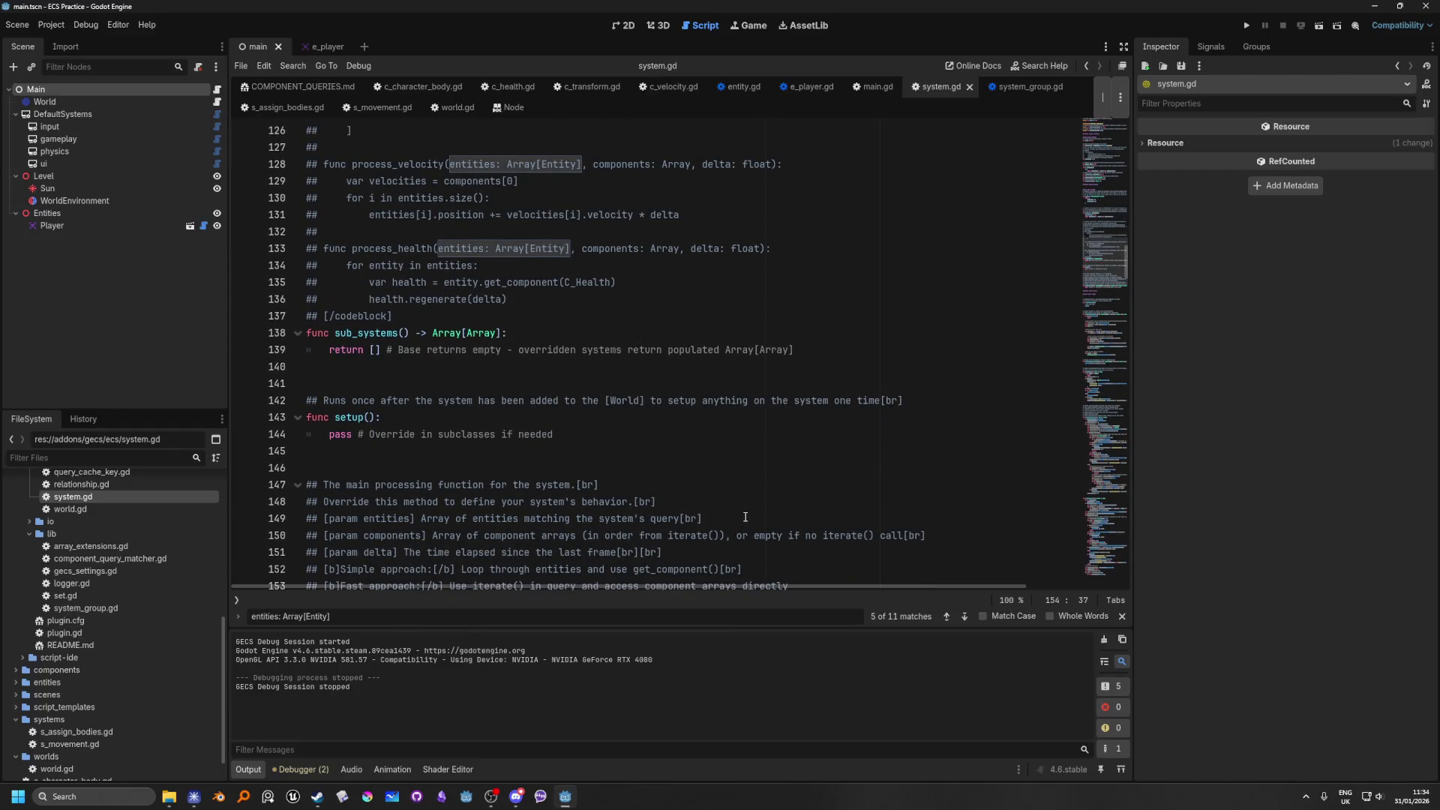
# Step: Select the word 'process' in the function signature and search system.gd for it
pyautogui.scroll(-5, 745, 517)
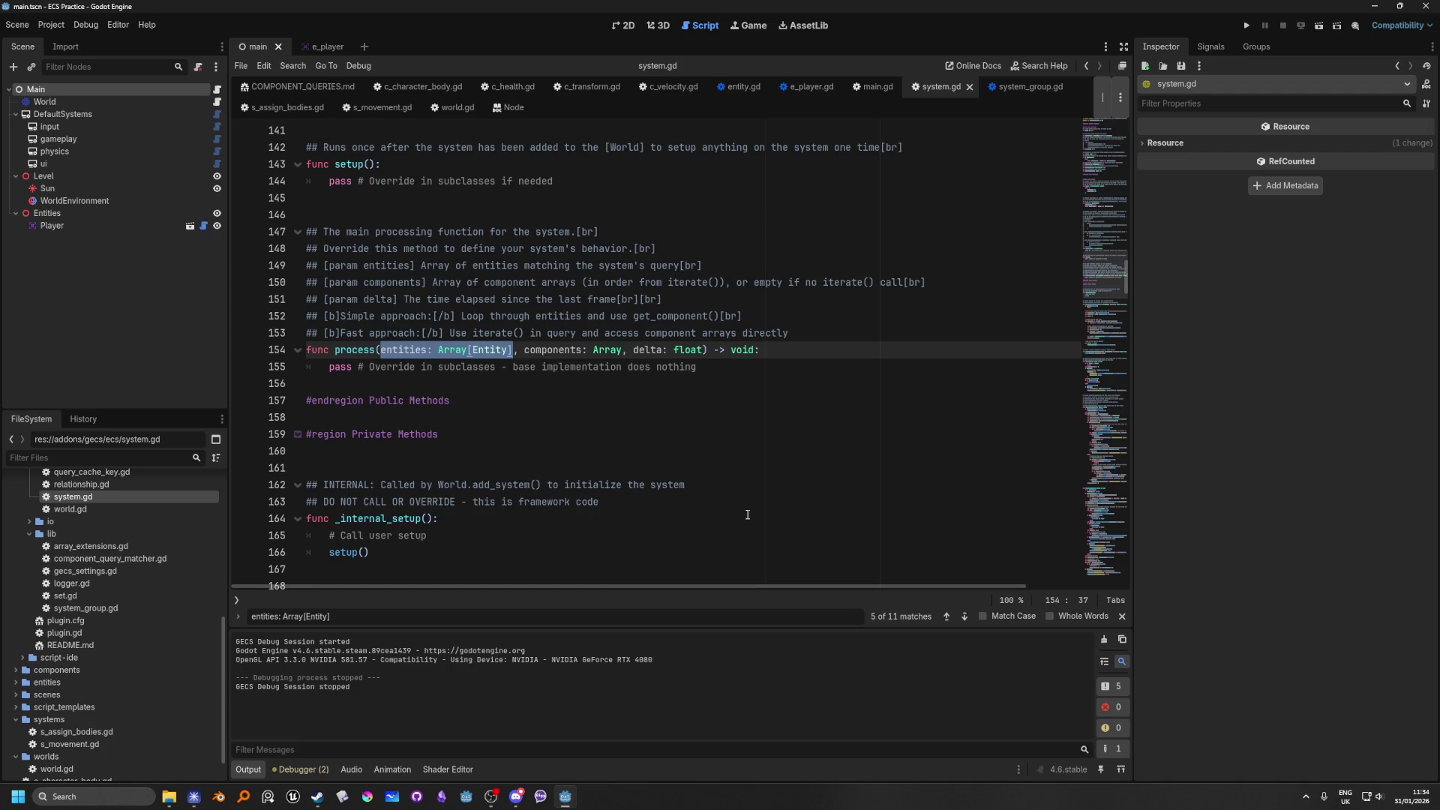
pyautogui.scroll(-2, 747, 515)
pyautogui.scroll(-1, 745, 517)
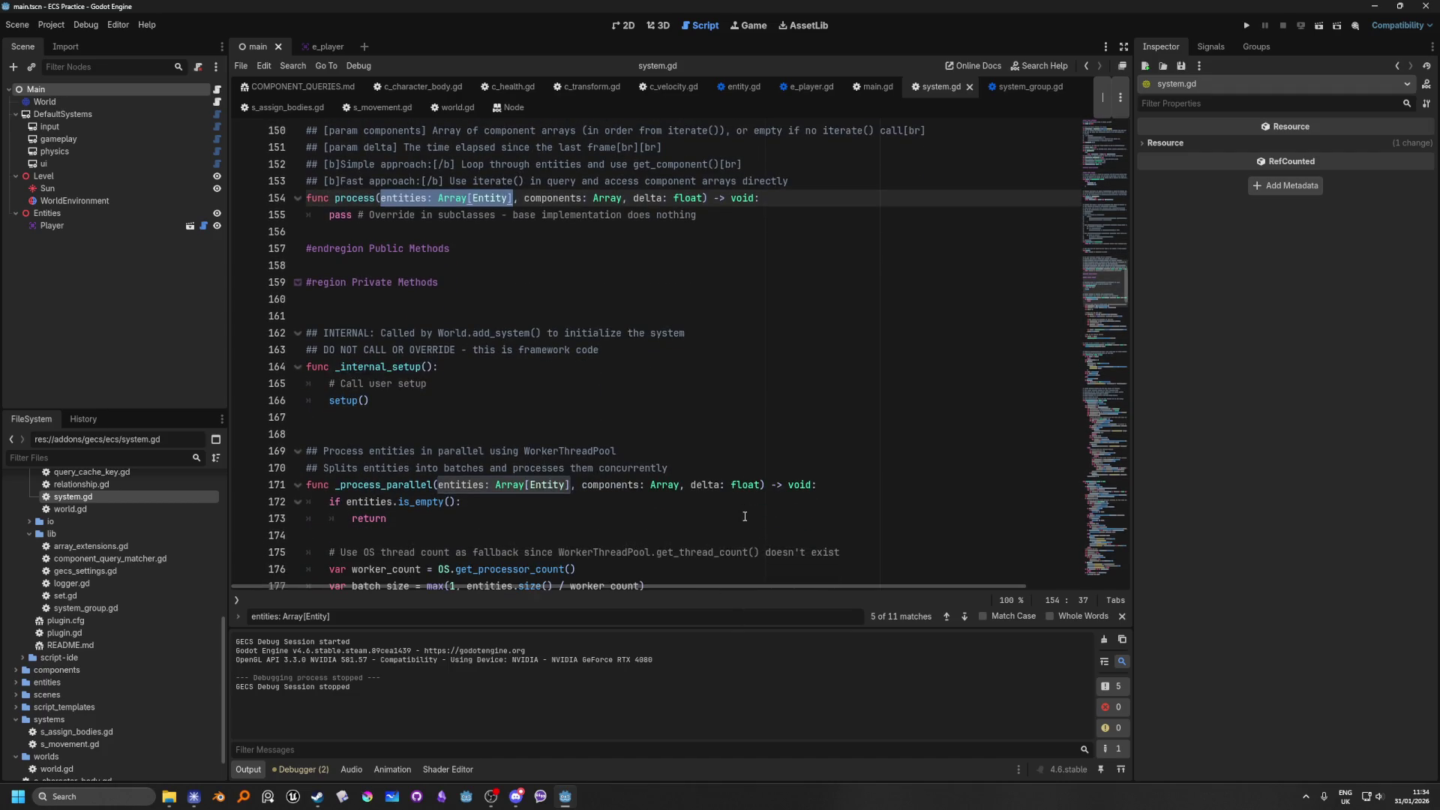
pyautogui.scroll(5, 745, 517)
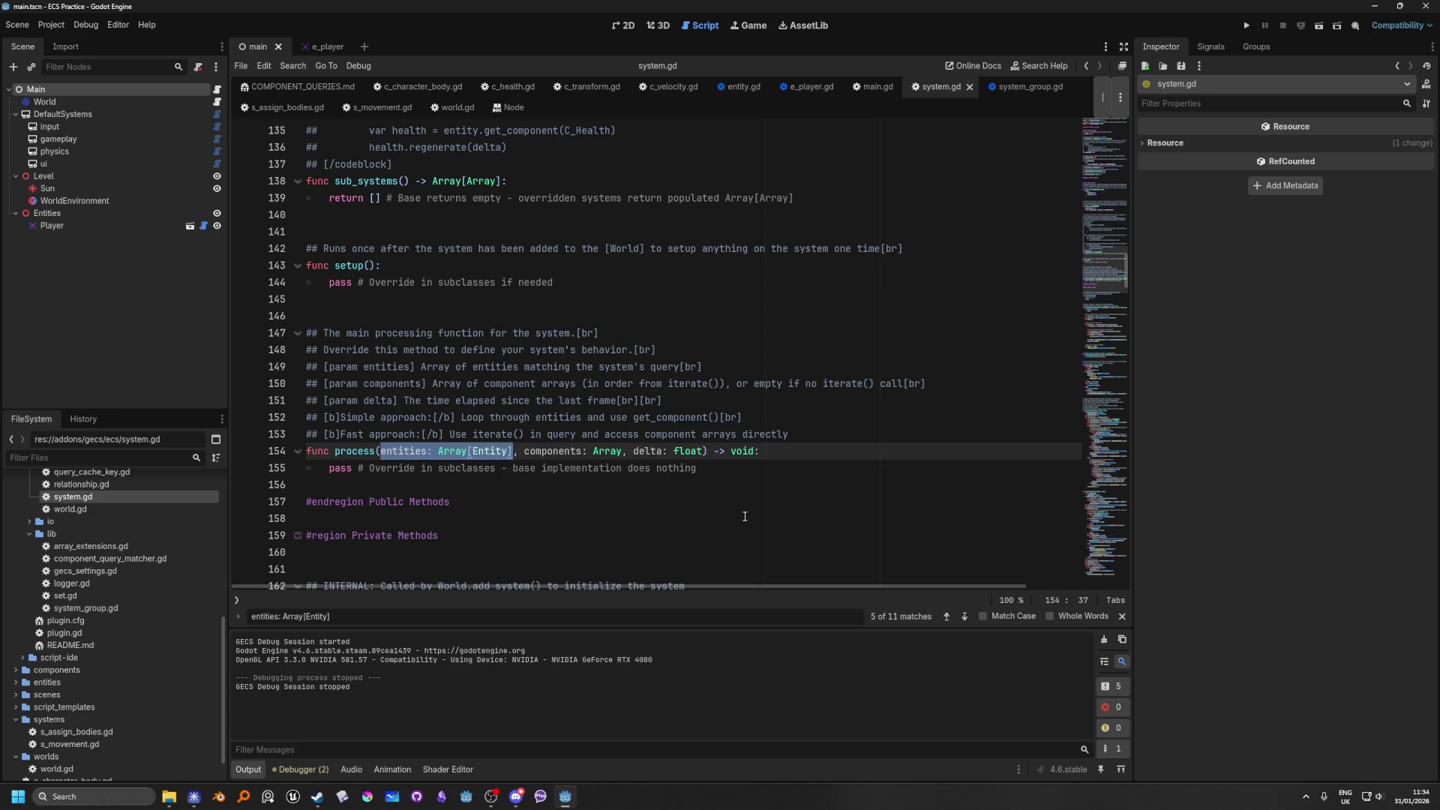
pyautogui.doubleClick(354, 451)
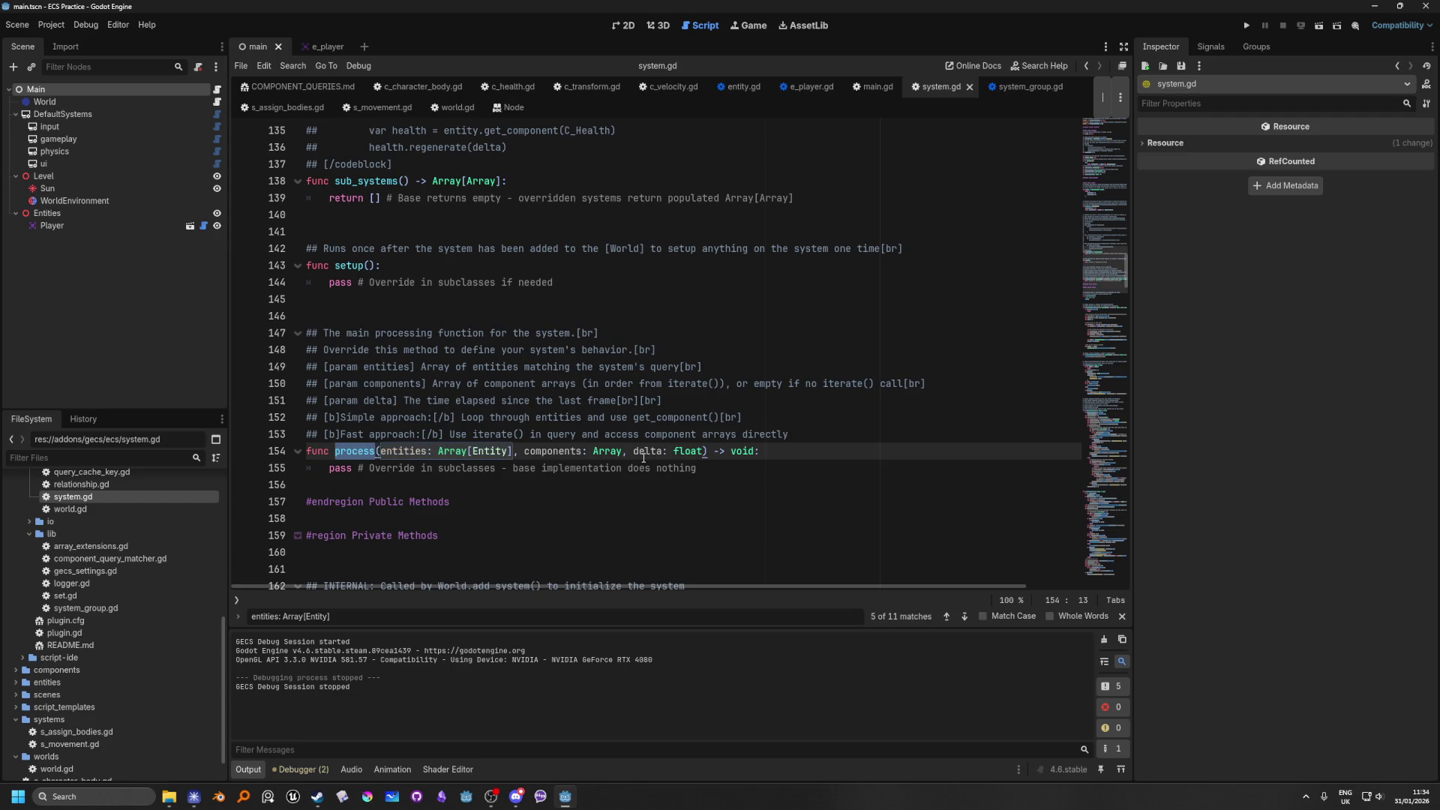
pyautogui.hotkey('ctrl', 'f')
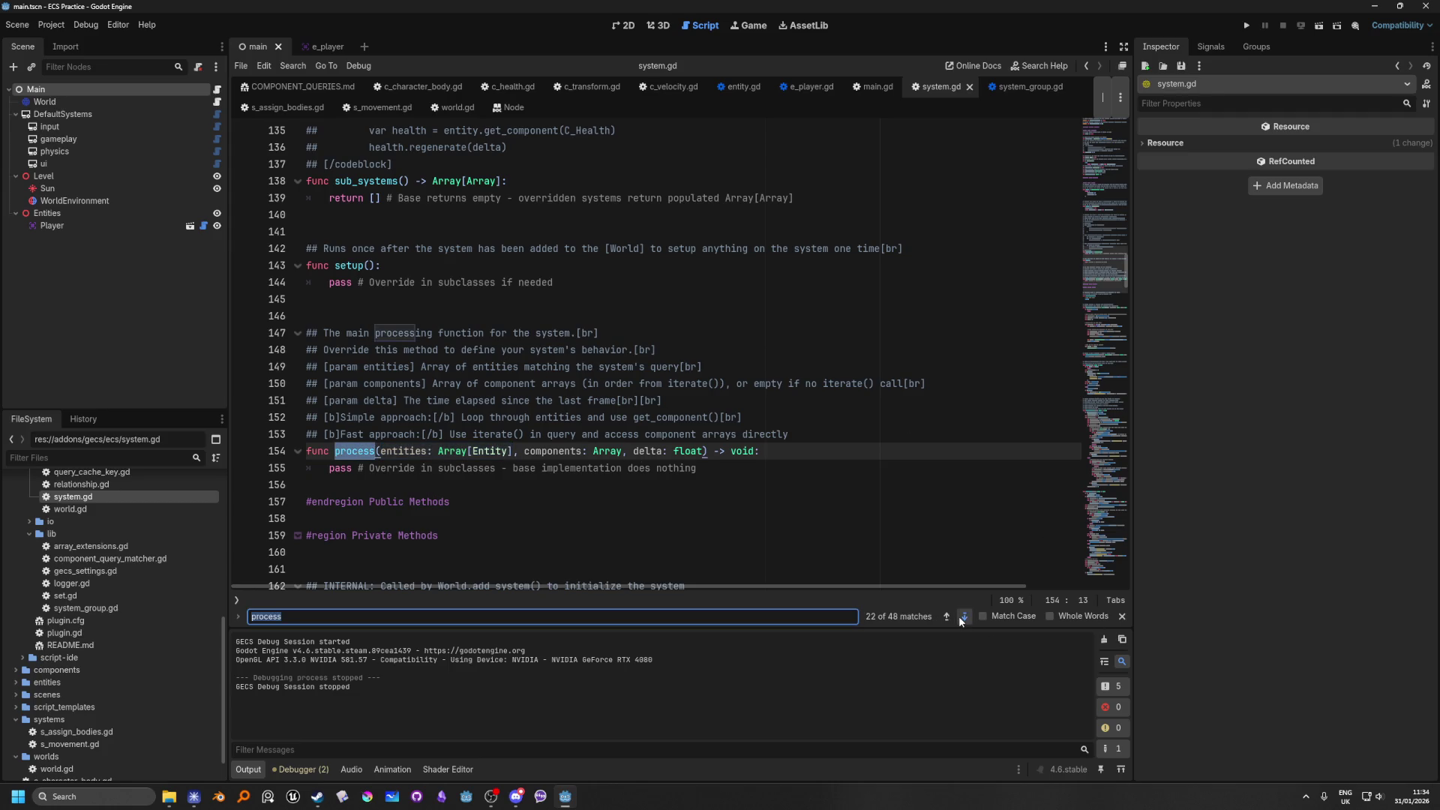
# Step: Step through the 'process' matches, past _process_parallel, to the match in World.process()
pyautogui.click(959, 616)
pyautogui.click(959, 615)
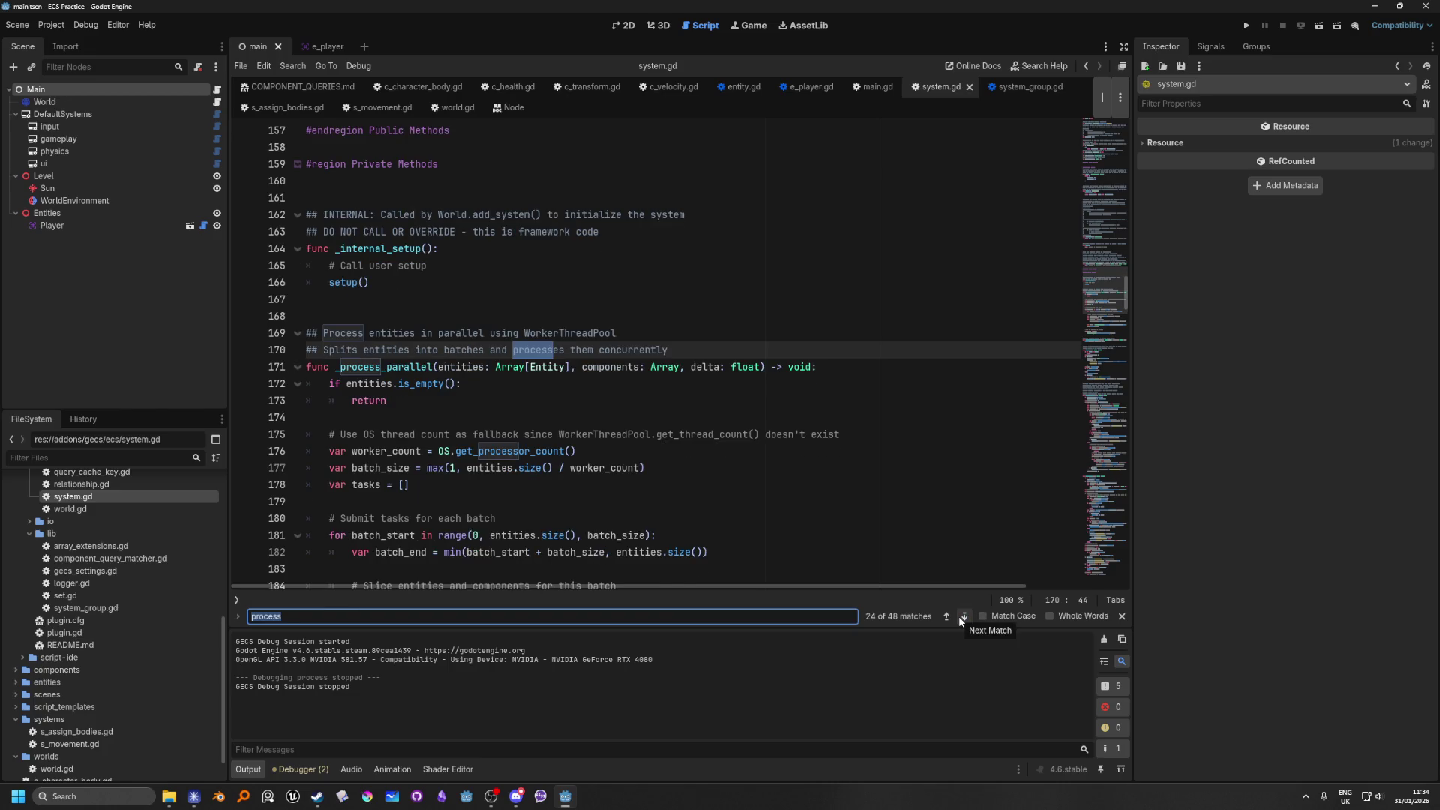
pyautogui.click(959, 615)
pyautogui.click(959, 615)
pyautogui.click(958, 615)
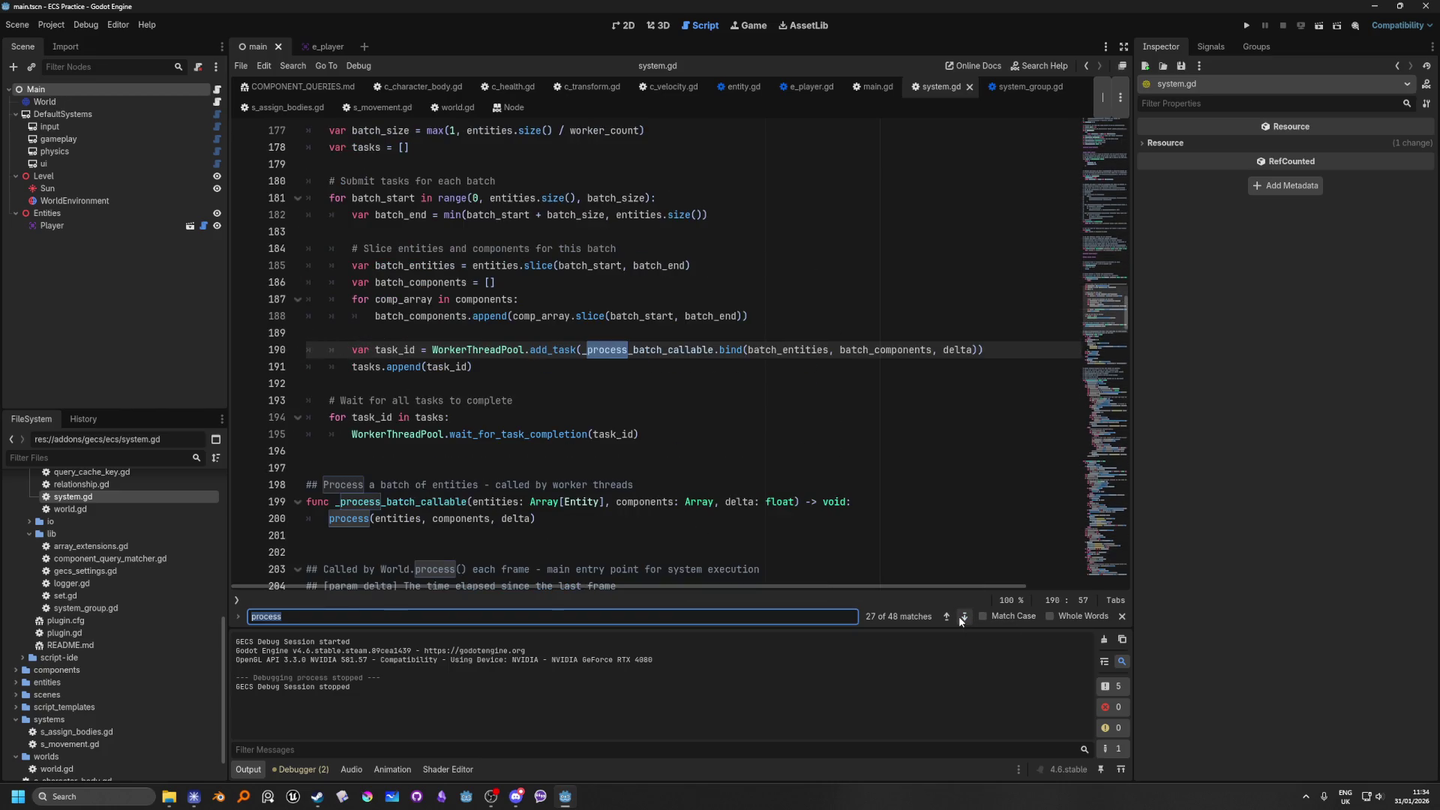
pyautogui.click(958, 615)
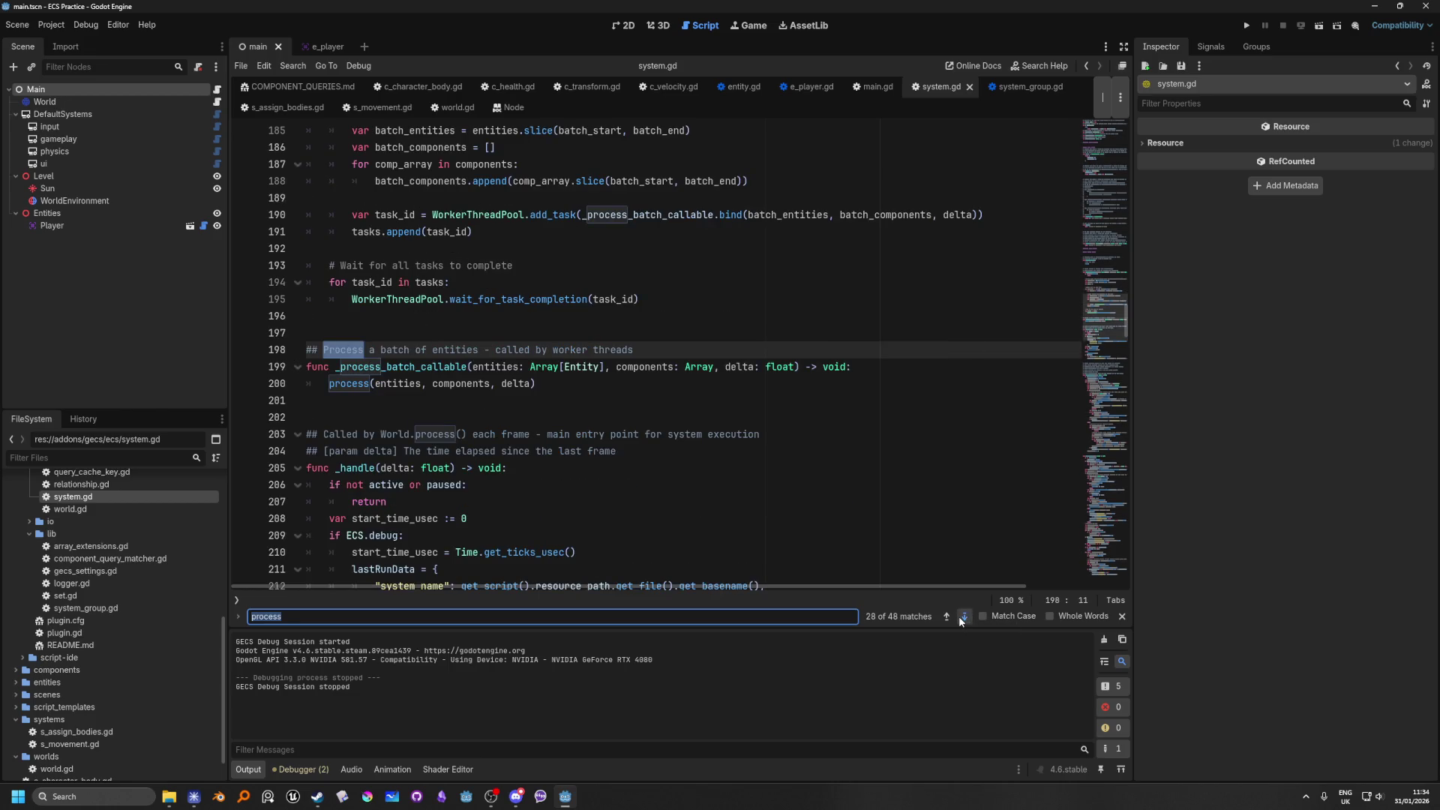
pyautogui.click(959, 614)
pyautogui.click(958, 615)
pyautogui.click(958, 615)
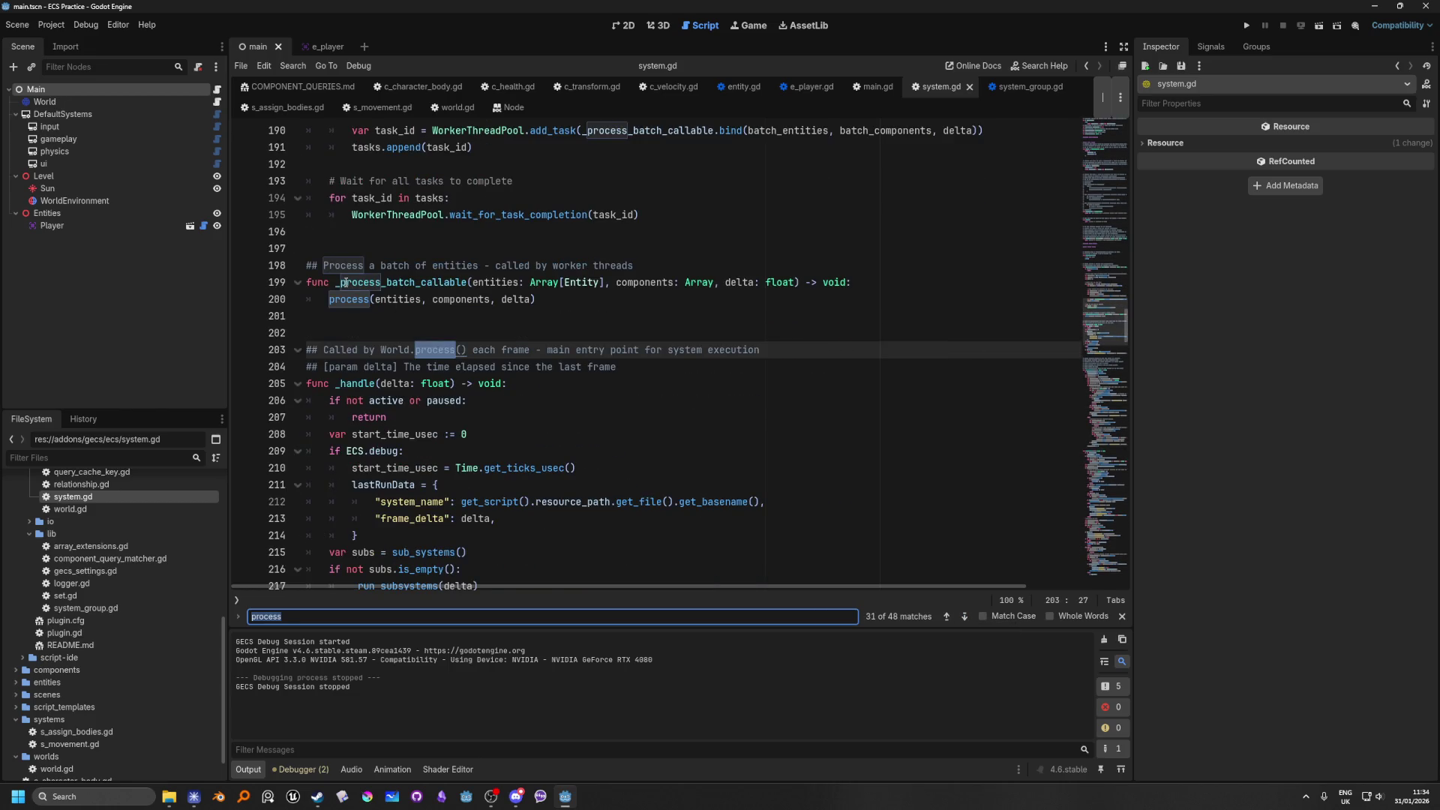
# Step: Select _process_batch_callable, then step through matches to the _run_process call on line 219
pyautogui.doubleClick(421, 283)
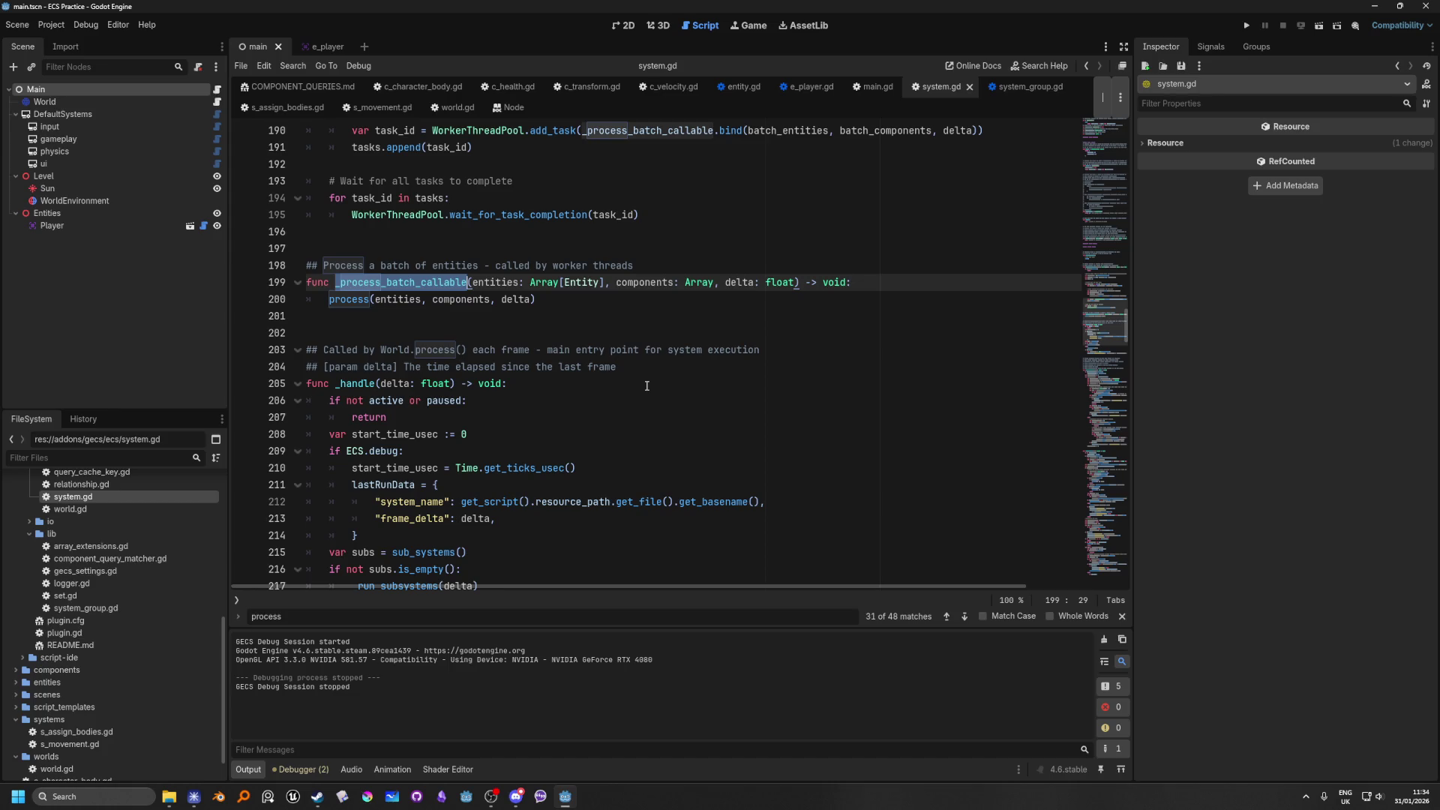
pyautogui.click(964, 619)
pyautogui.click(964, 619)
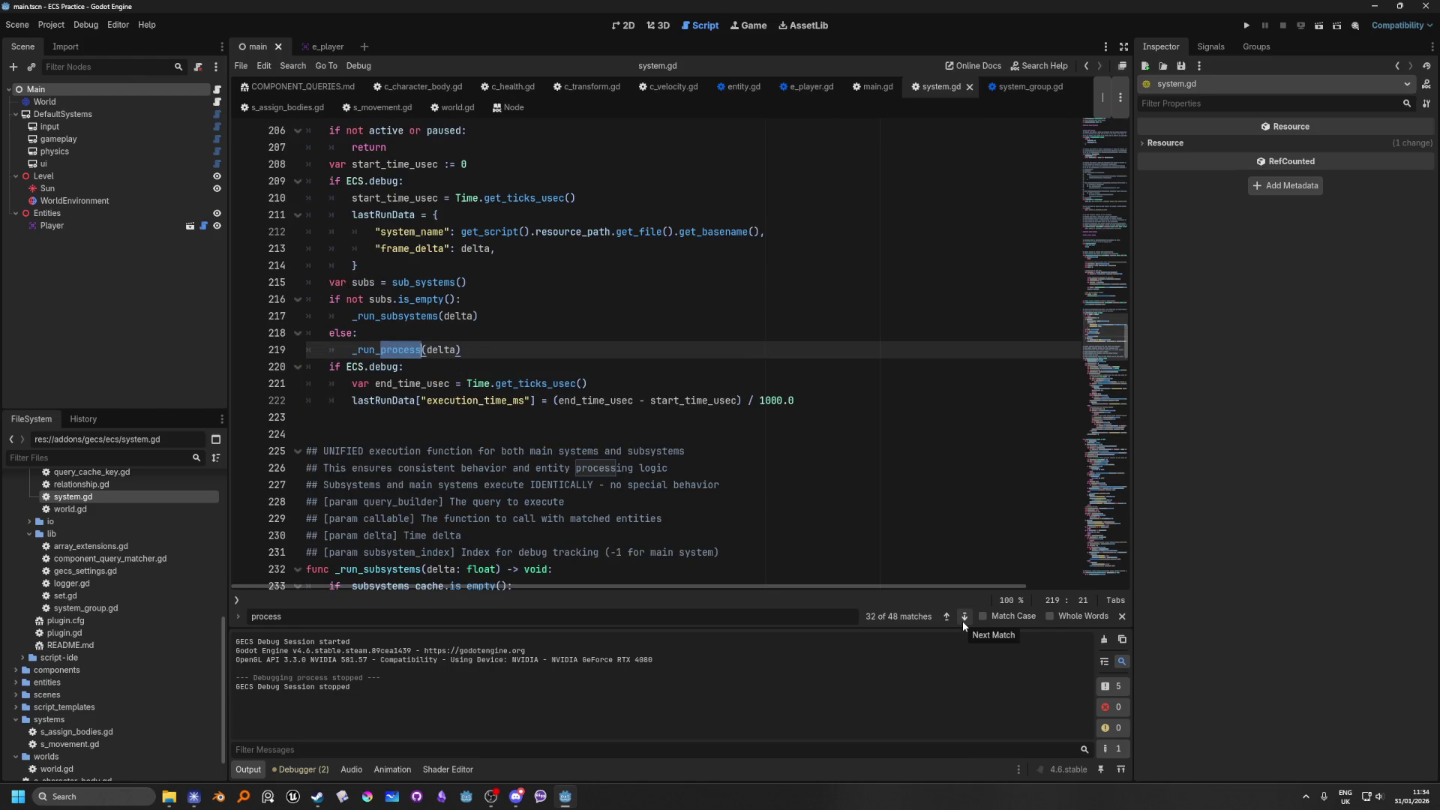
pyautogui.click(963, 620)
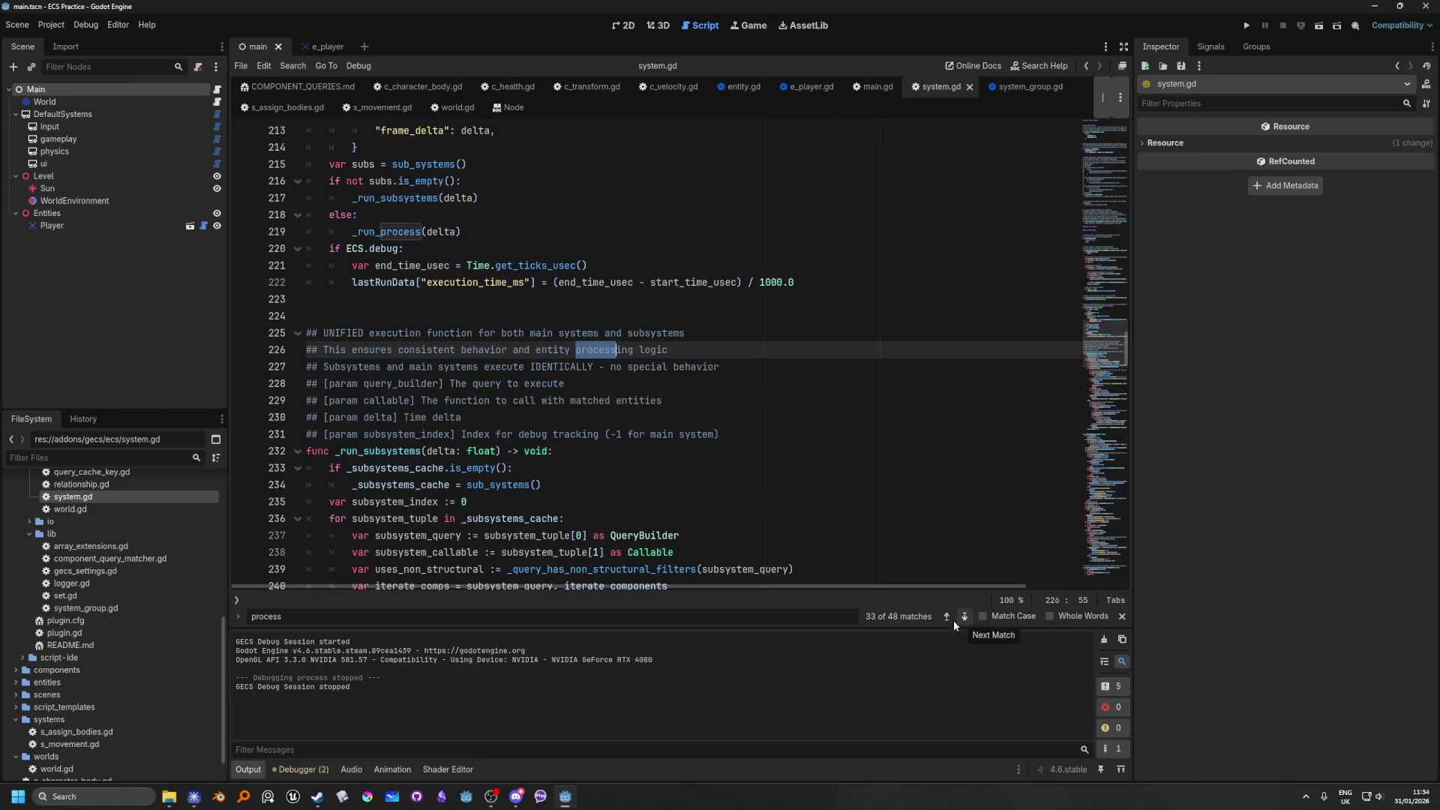
pyautogui.click(947, 615)
pyautogui.scroll(3, 606, 421)
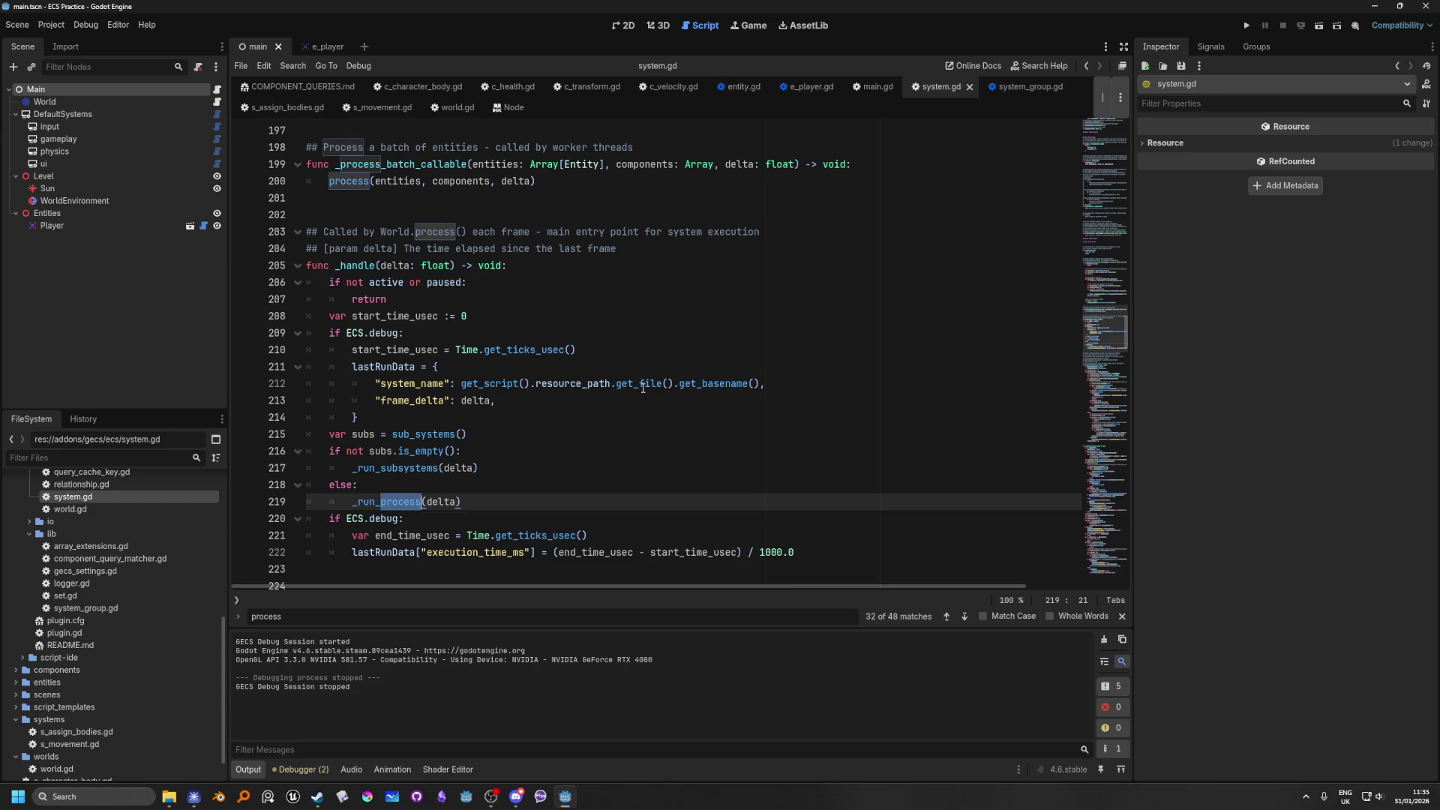
# Step: Jump from the _run_process call on line 219 to its definition at line 280
pyautogui.scroll(-2, 642, 388)
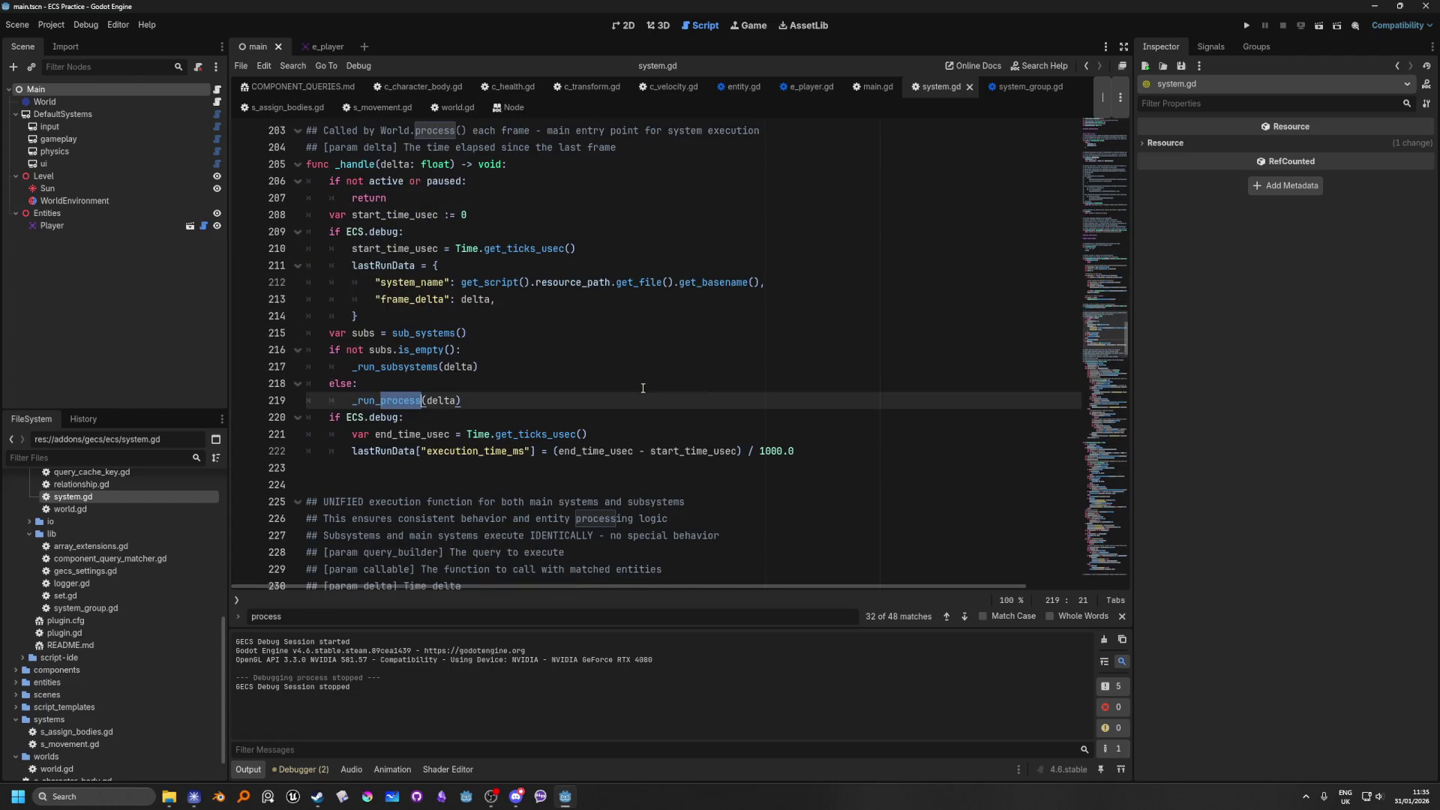
pyautogui.scroll(1, 643, 388)
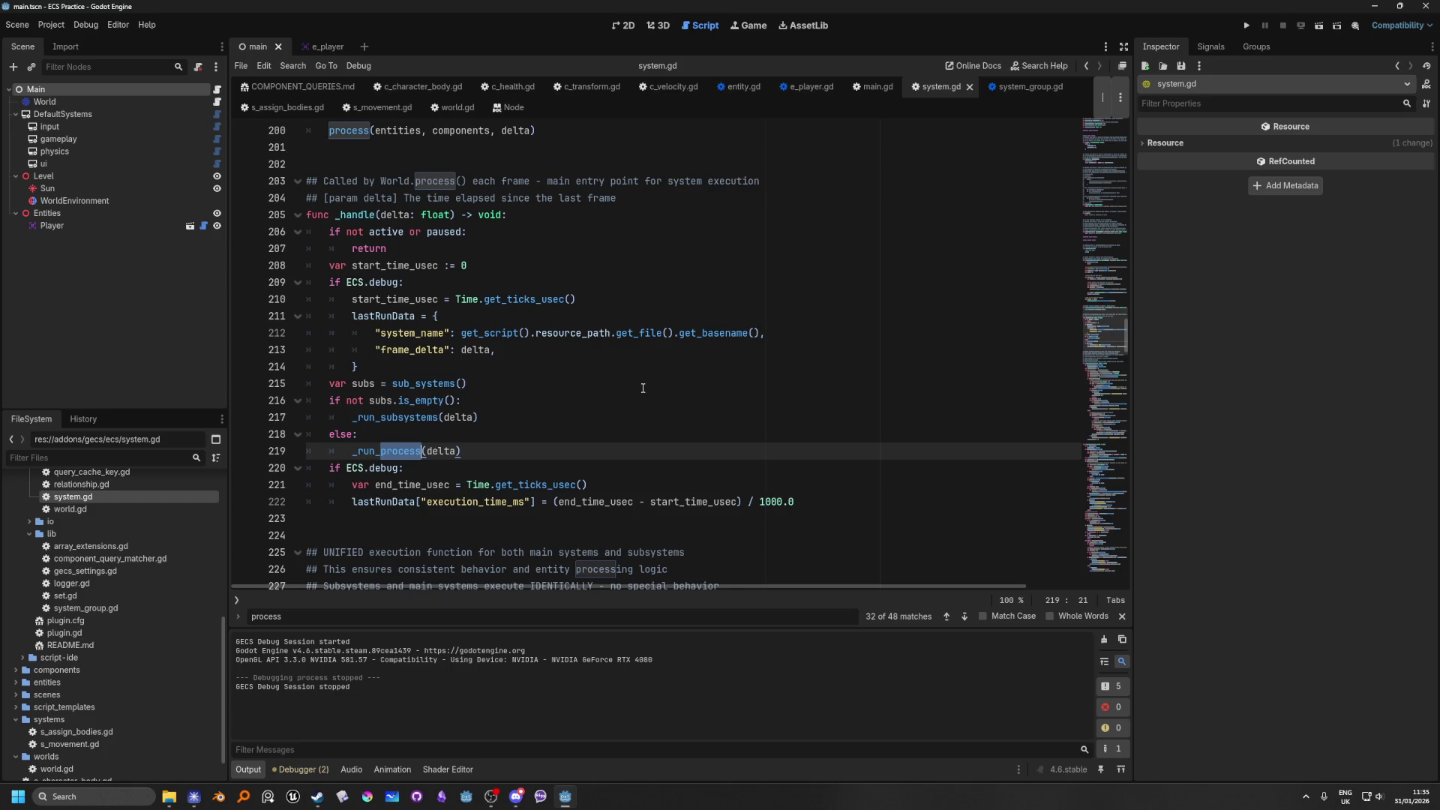
pyautogui.scroll(1, 642, 388)
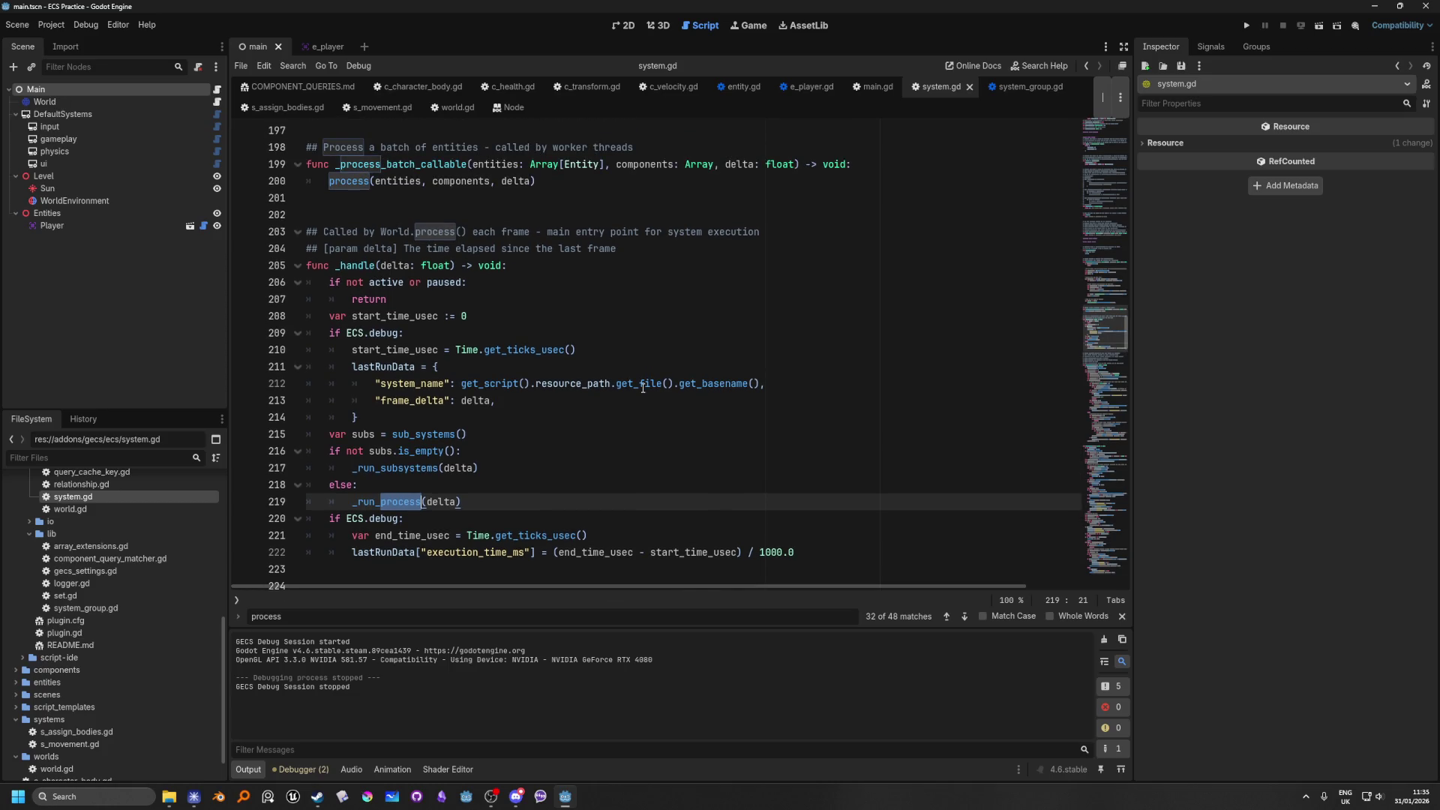
pyautogui.scroll(-1, 643, 388)
pyautogui.scroll(1, 643, 388)
pyautogui.click(545, 459)
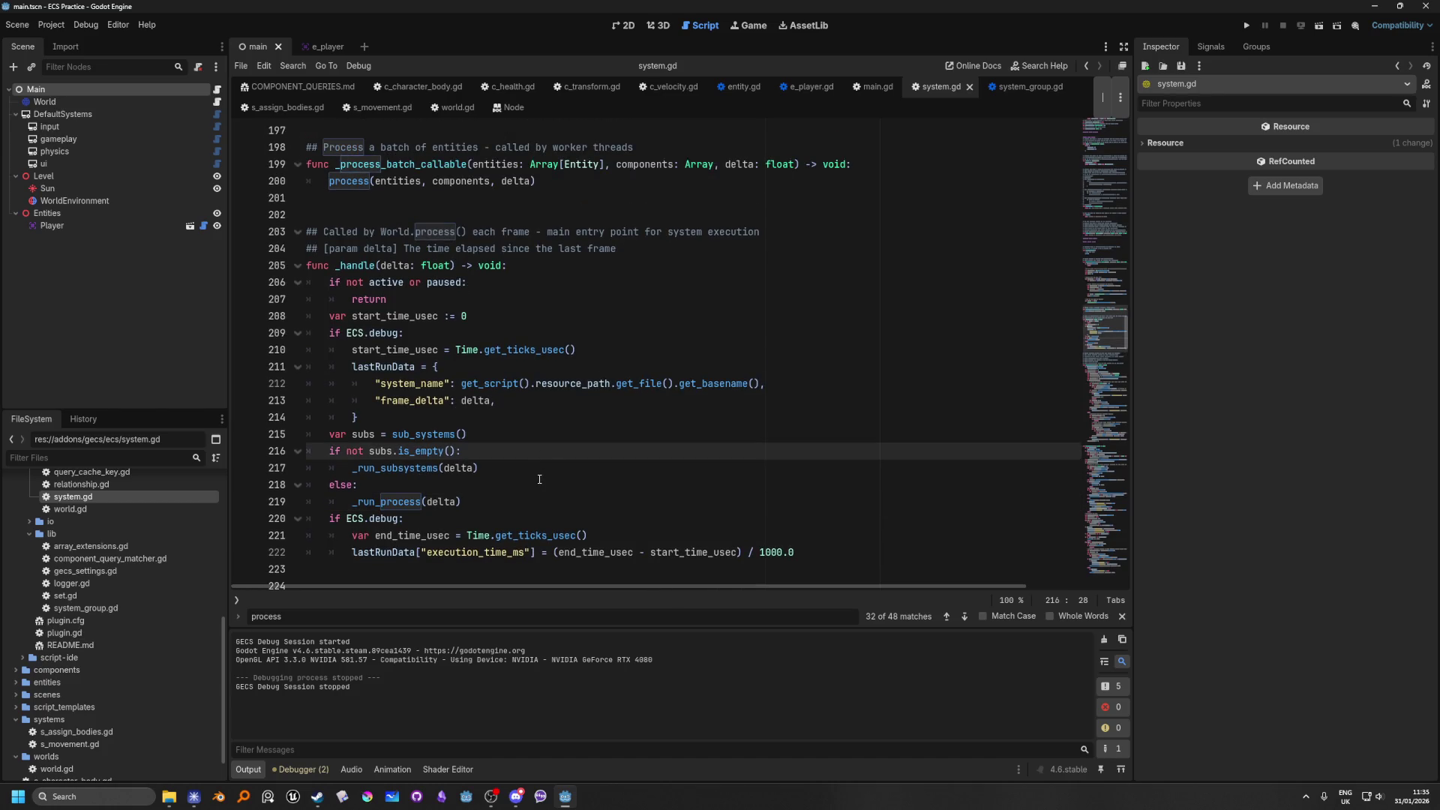
pyautogui.click(396, 500)
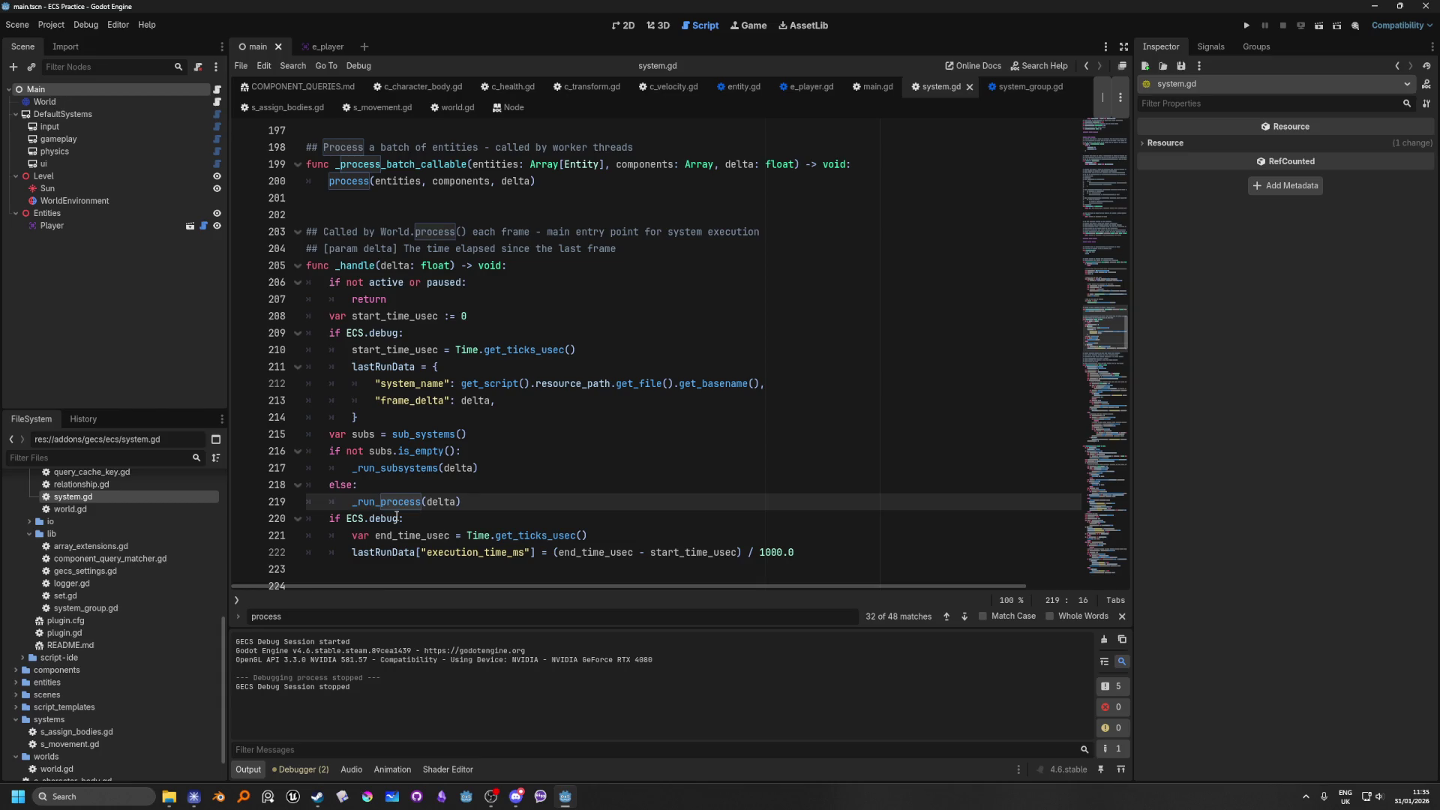
pyautogui.keyDown('ctrl'); pyautogui.click(395, 504); pyautogui.keyUp('ctrl')
# Step: Scroll through the _run_process function body and back up to the System doc comments
pyautogui.scroll(-3, 561, 357)
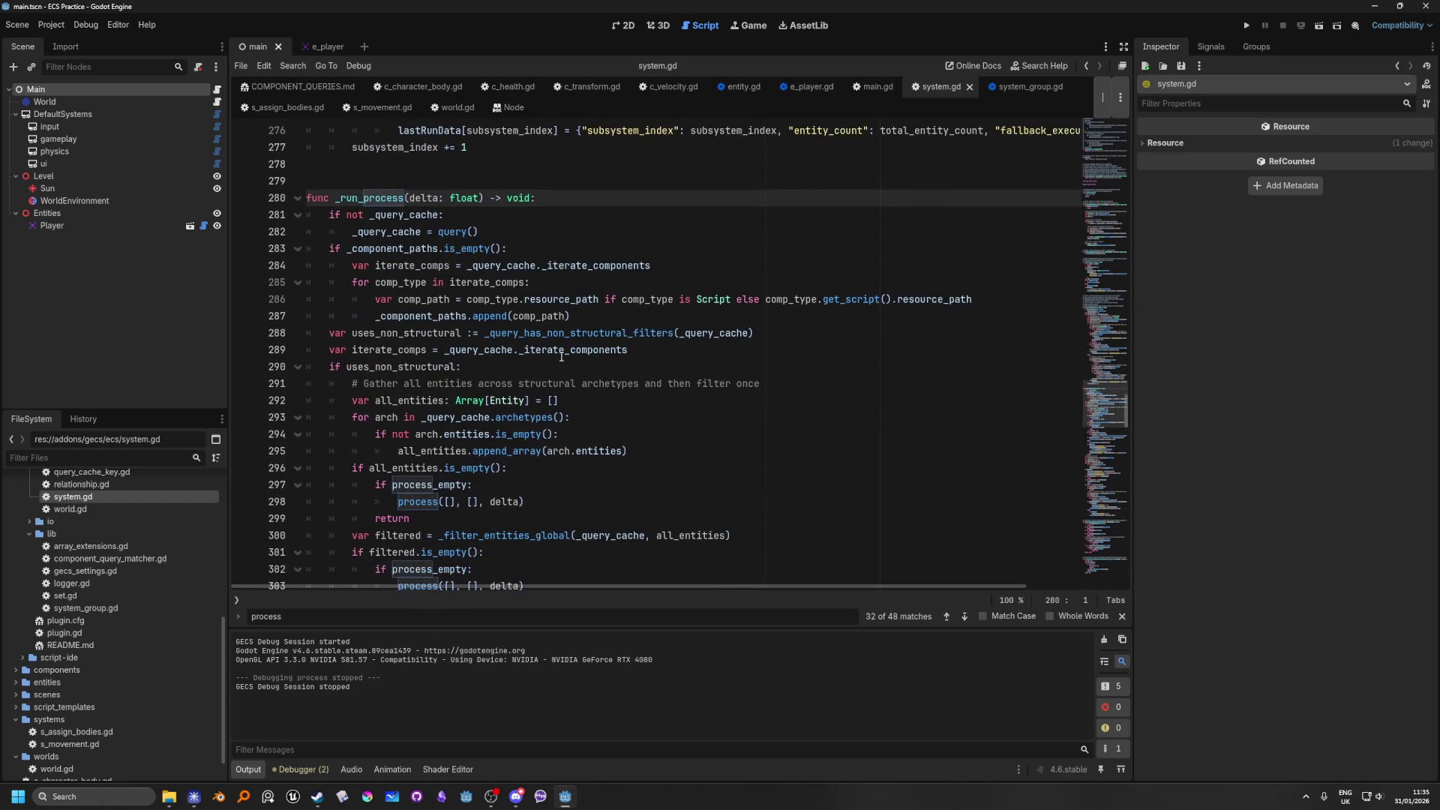
pyautogui.scroll(-2, 561, 357)
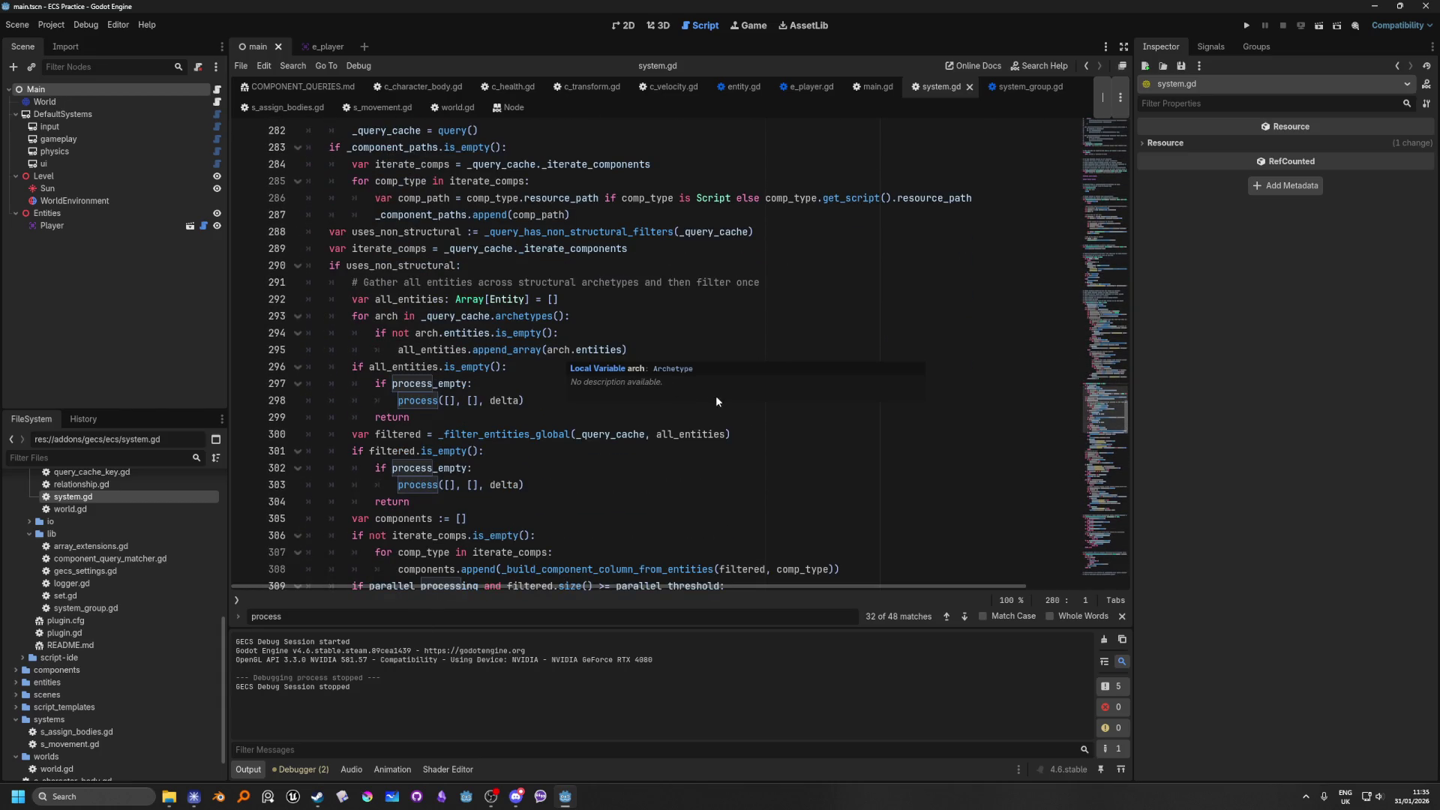
pyautogui.scroll(-1, 645, 501)
pyautogui.scroll(4, 648, 499)
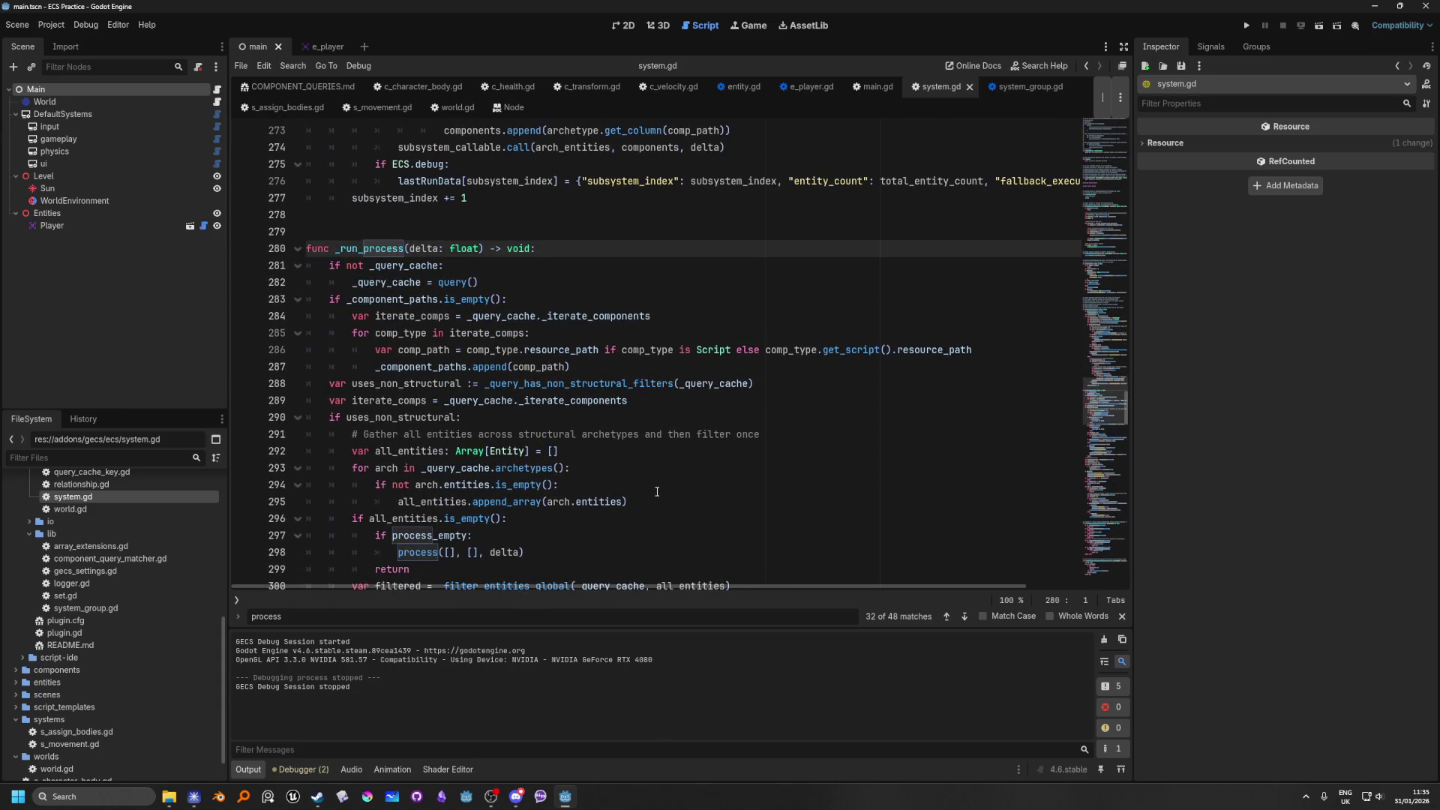
pyautogui.scroll(-3, 657, 491)
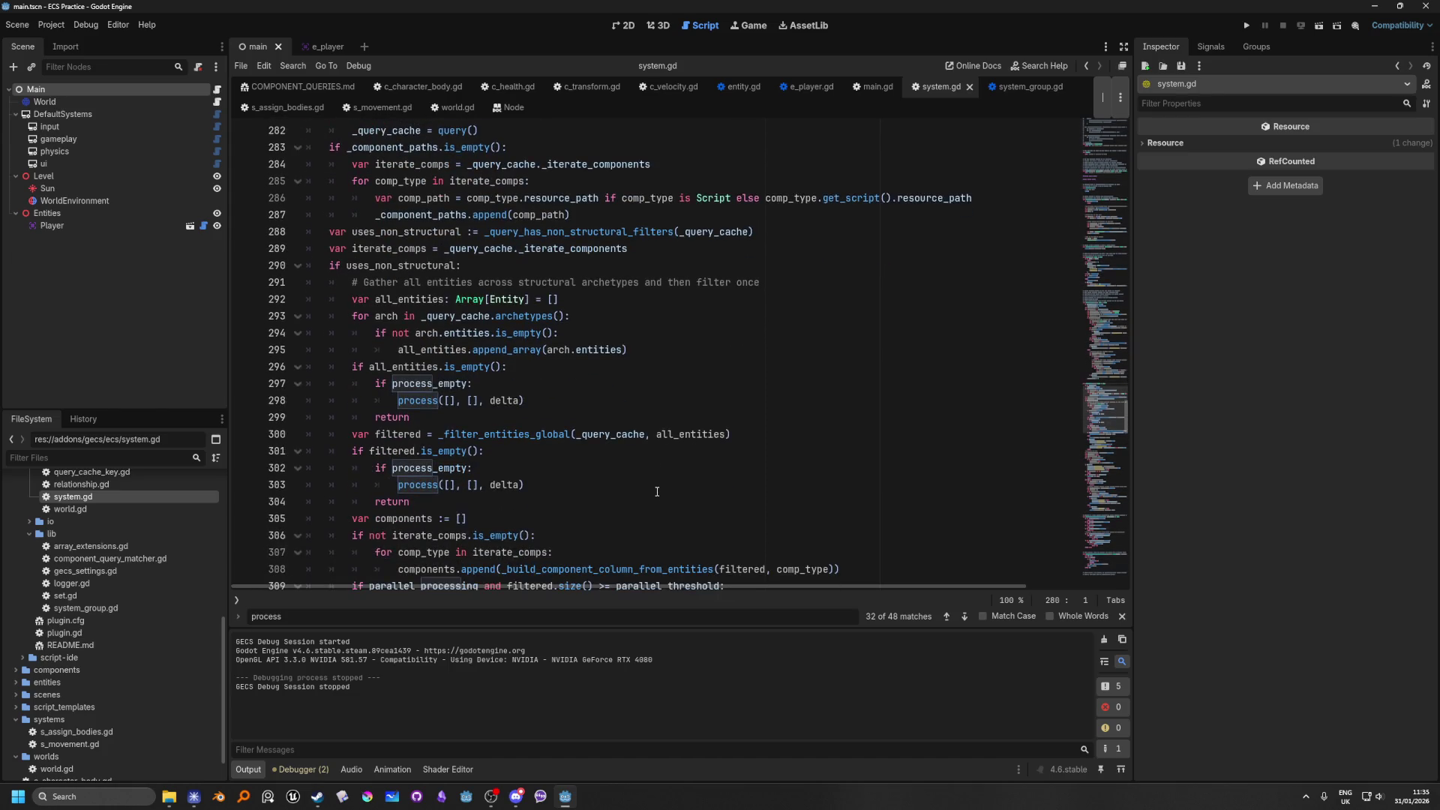
pyautogui.scroll(-3, 660, 488)
pyautogui.scroll(-3, 660, 487)
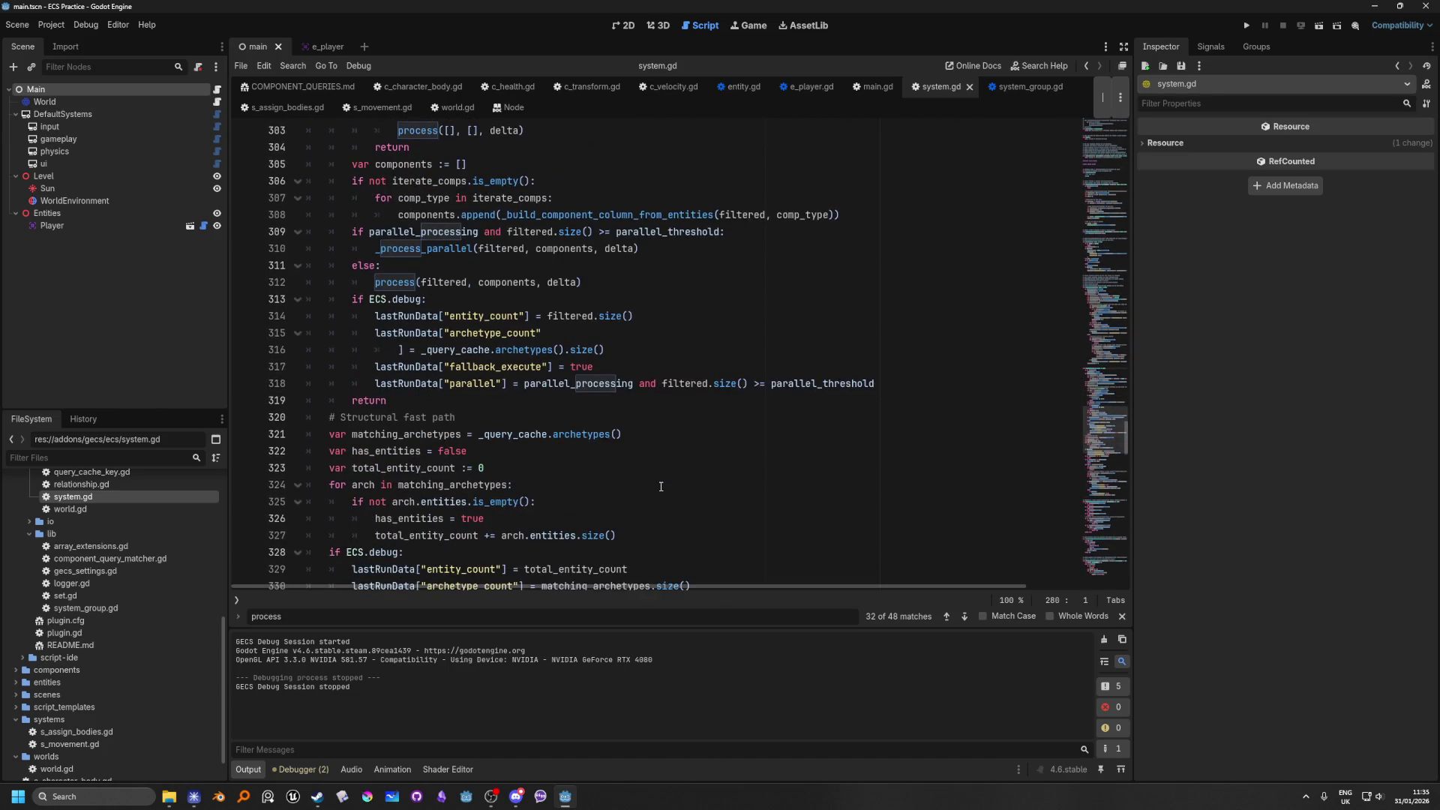
pyautogui.scroll(-6, 662, 485)
pyautogui.scroll(-1, 662, 485)
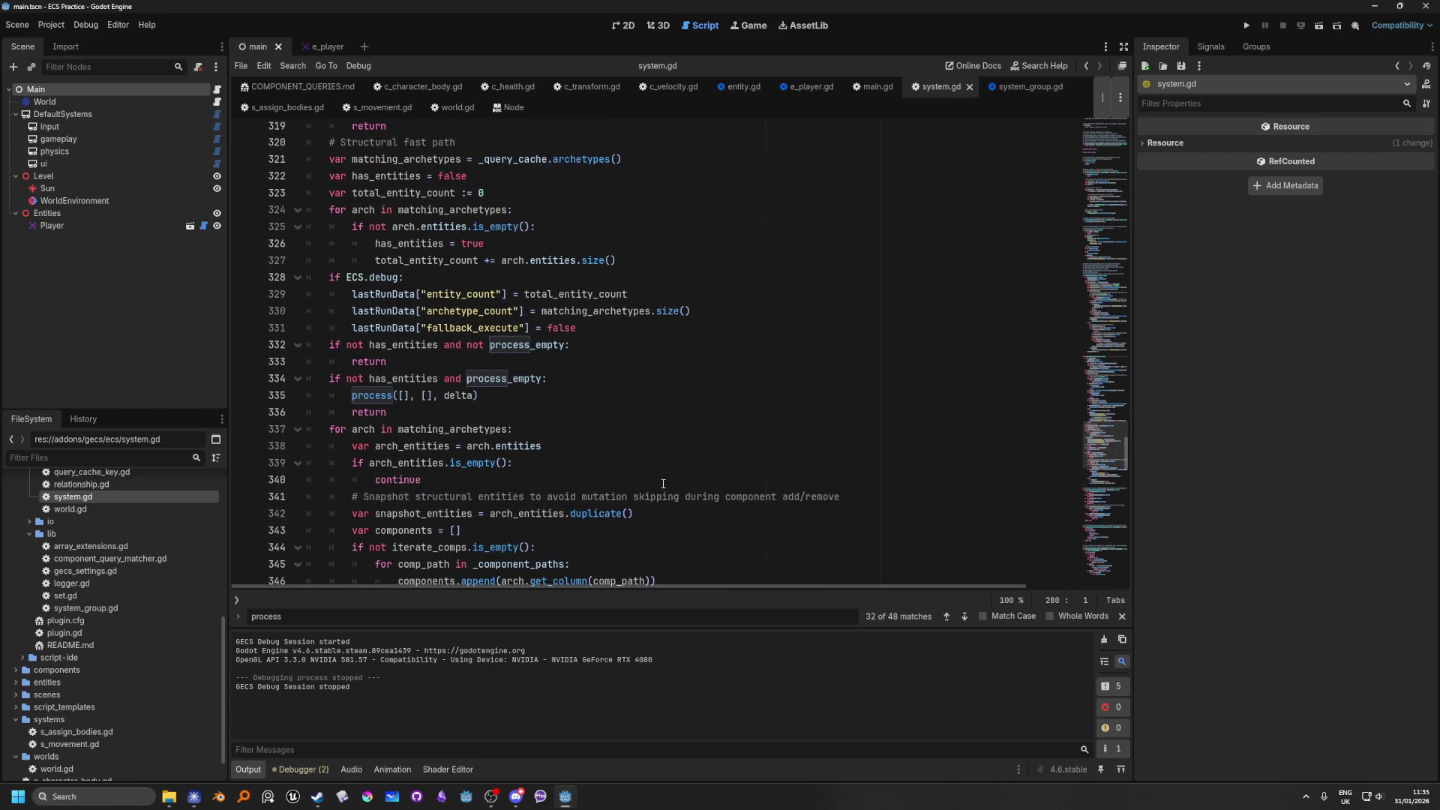
pyautogui.scroll(12, 663, 483)
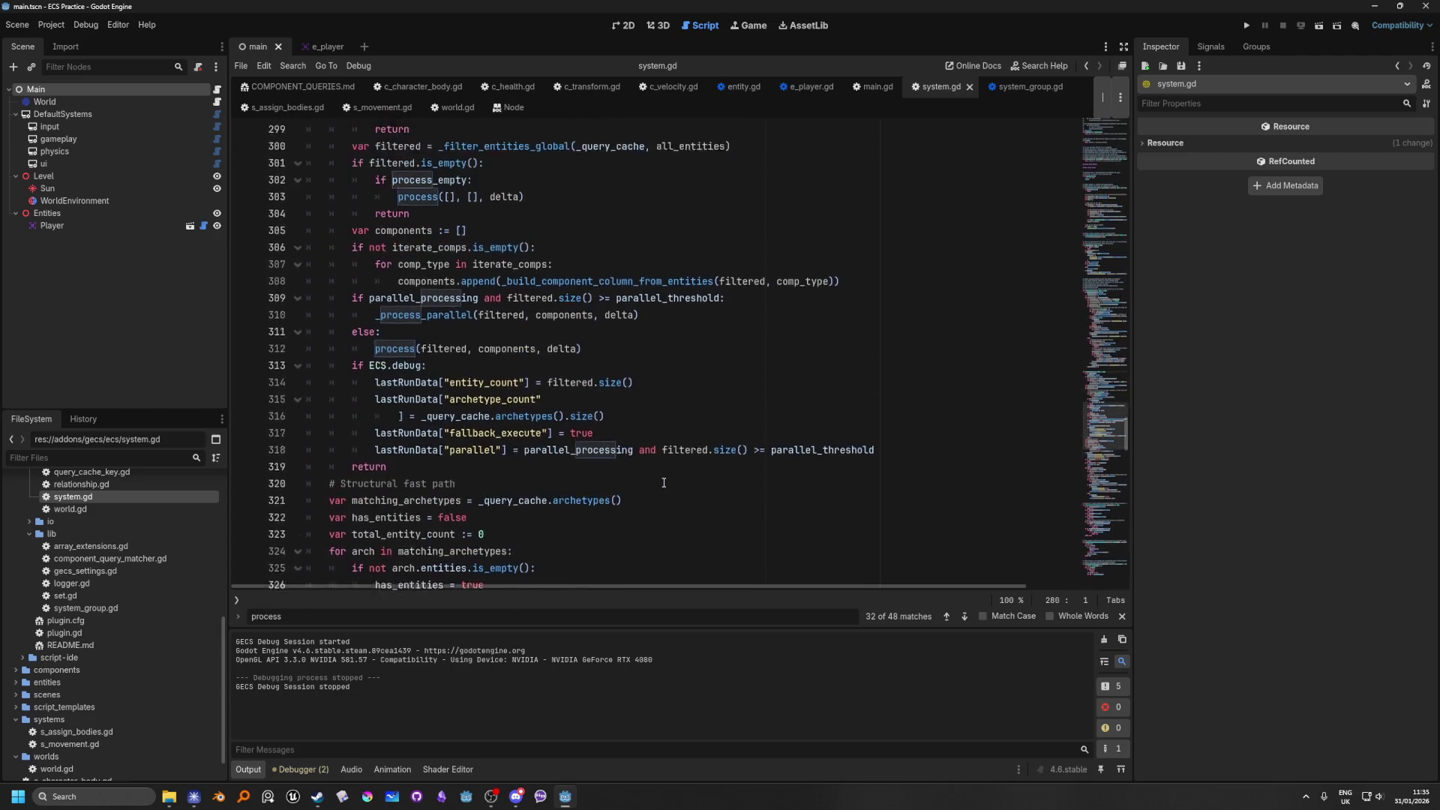
pyautogui.scroll(8, 664, 482)
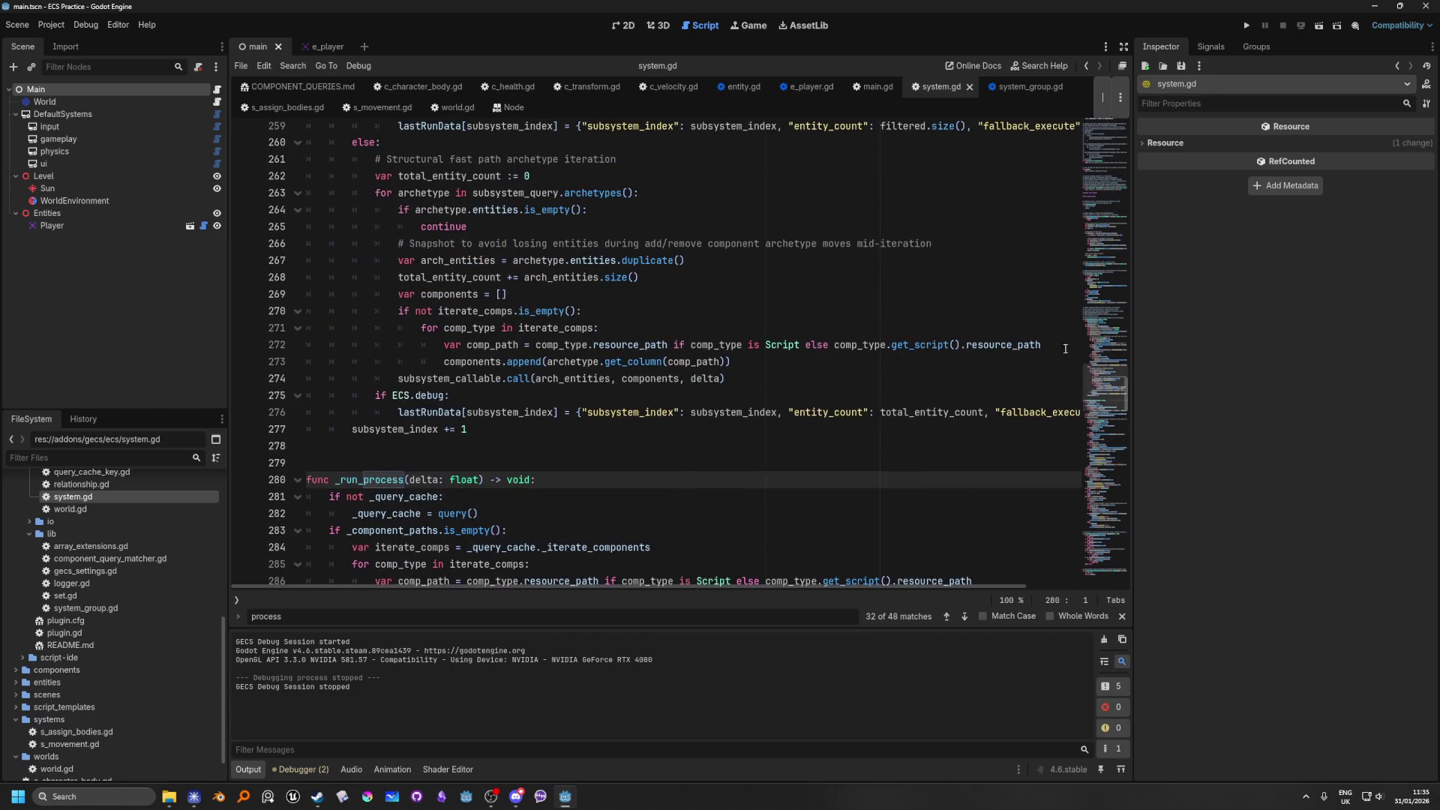
pyautogui.moveTo(1105, 389); pyautogui.dragTo(1114, 93)
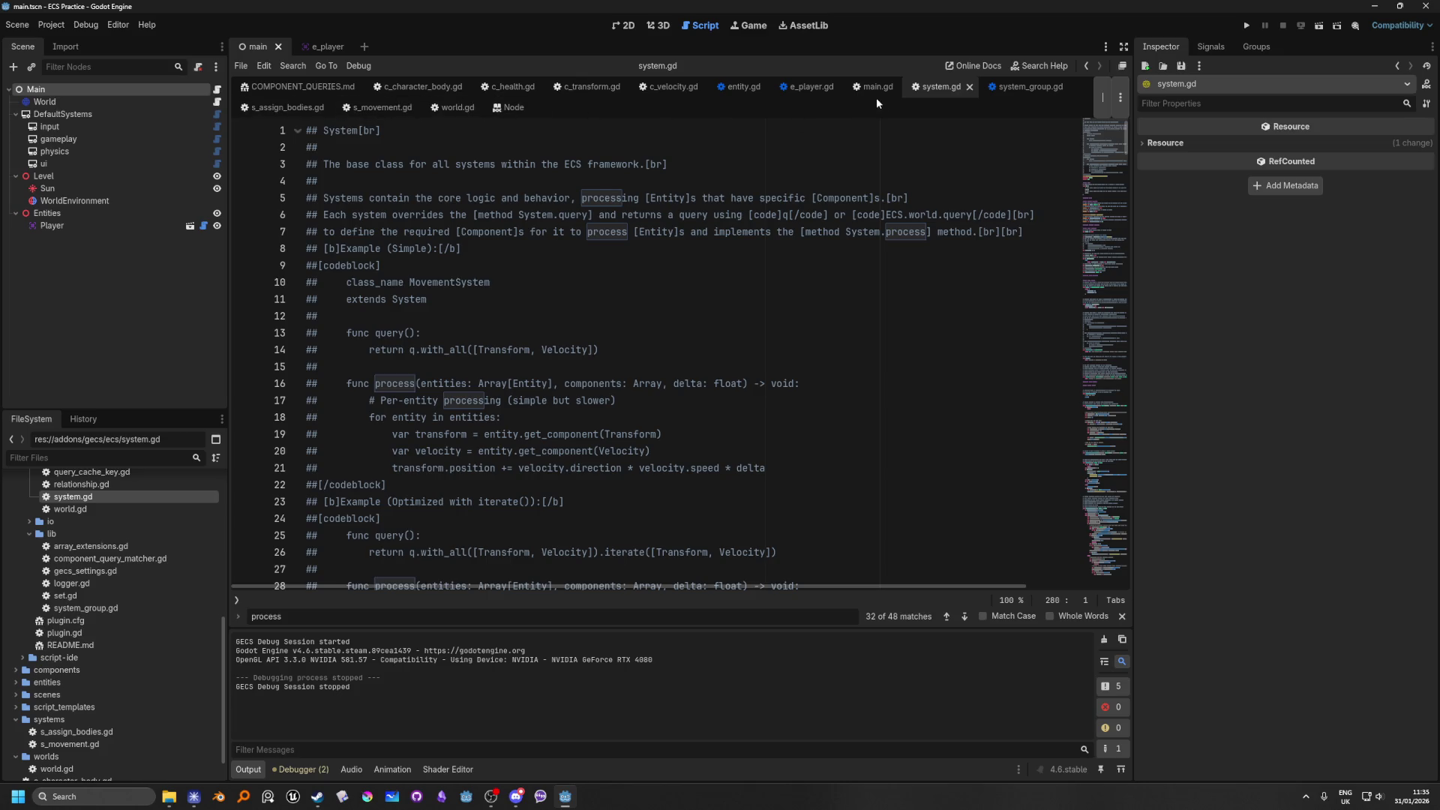
# Step: Search system.gd for 'once' and step through its matches, returning to the first
pyautogui.click(898, 251)
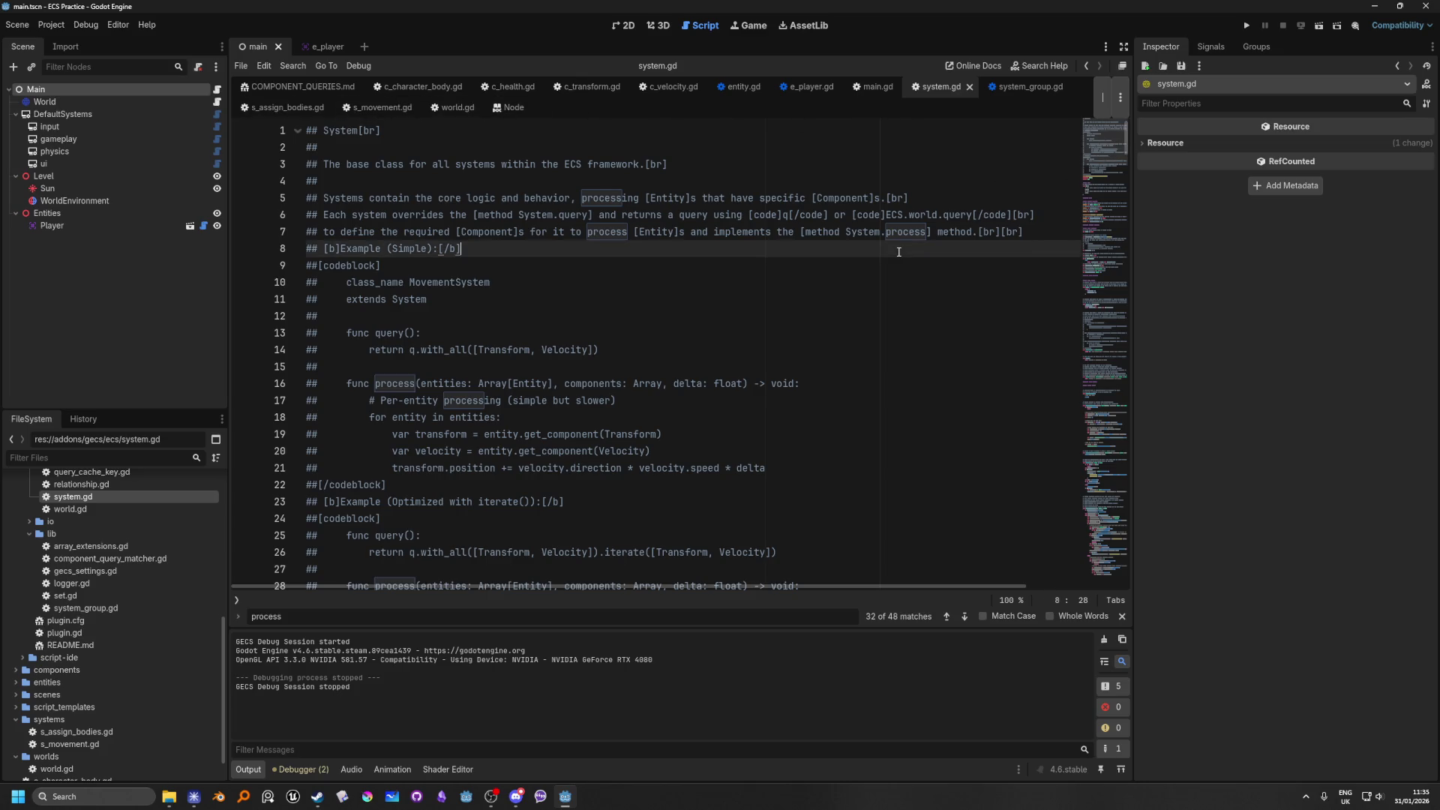
pyautogui.hotkey('ctrl', 'f')
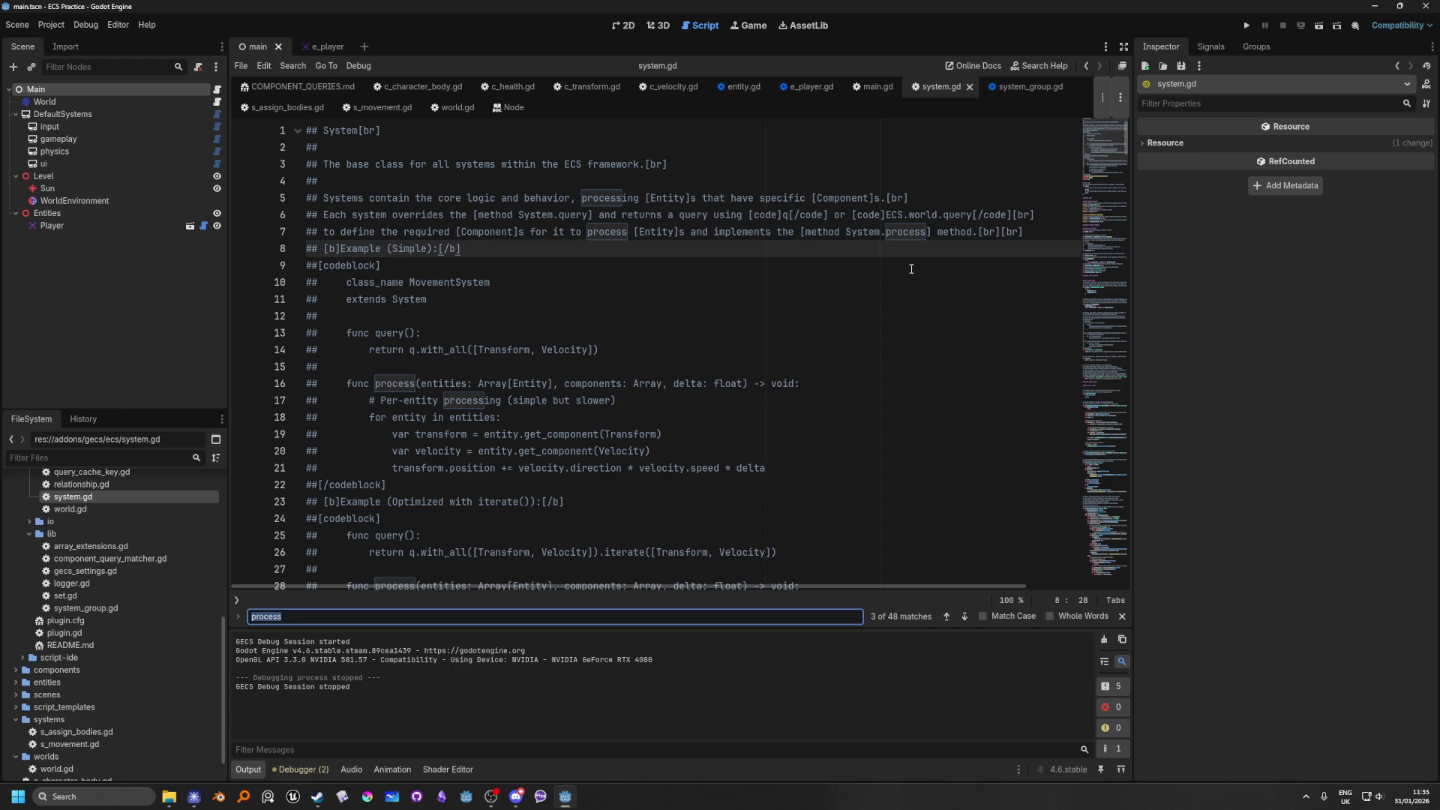
pyautogui.write('once')
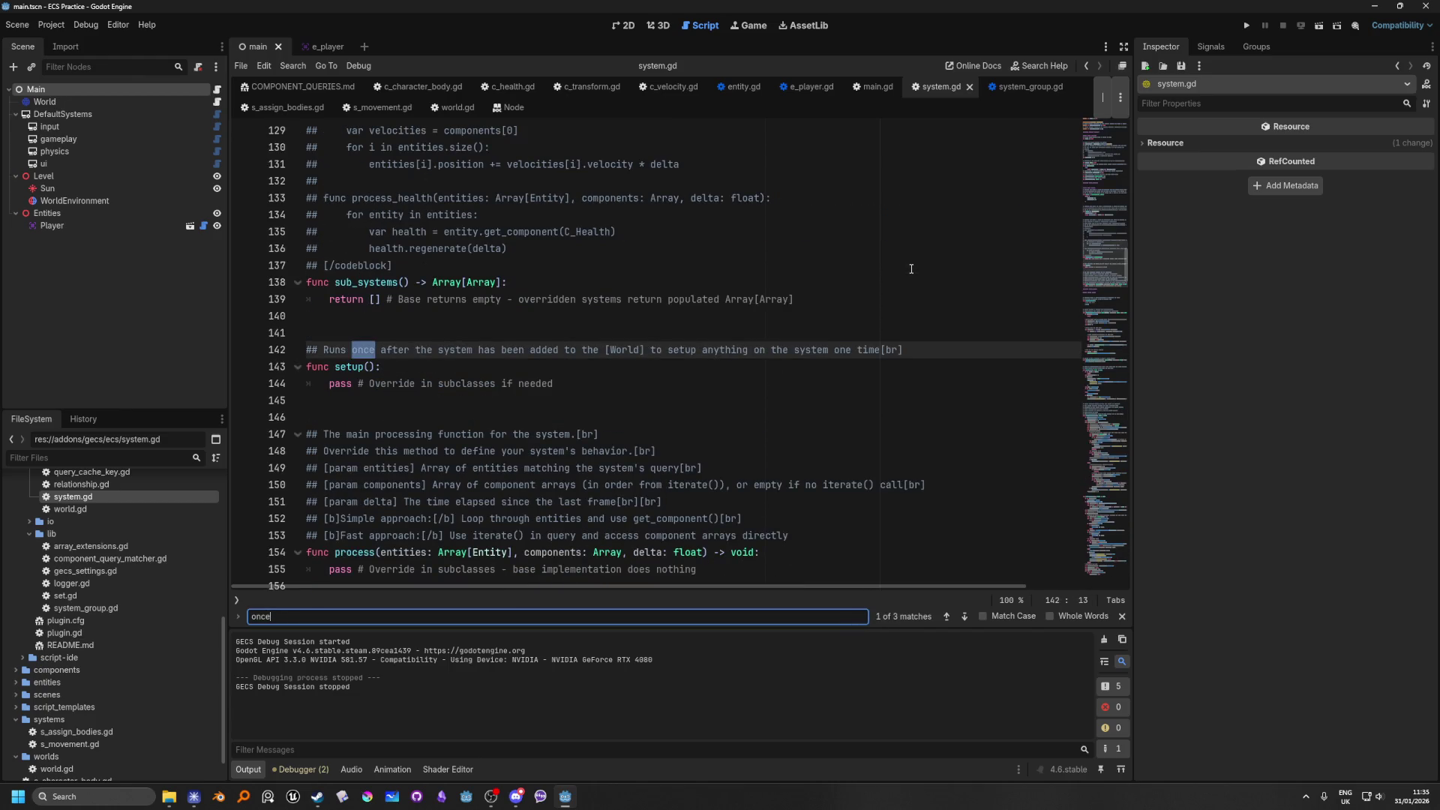
pyautogui.click(958, 622)
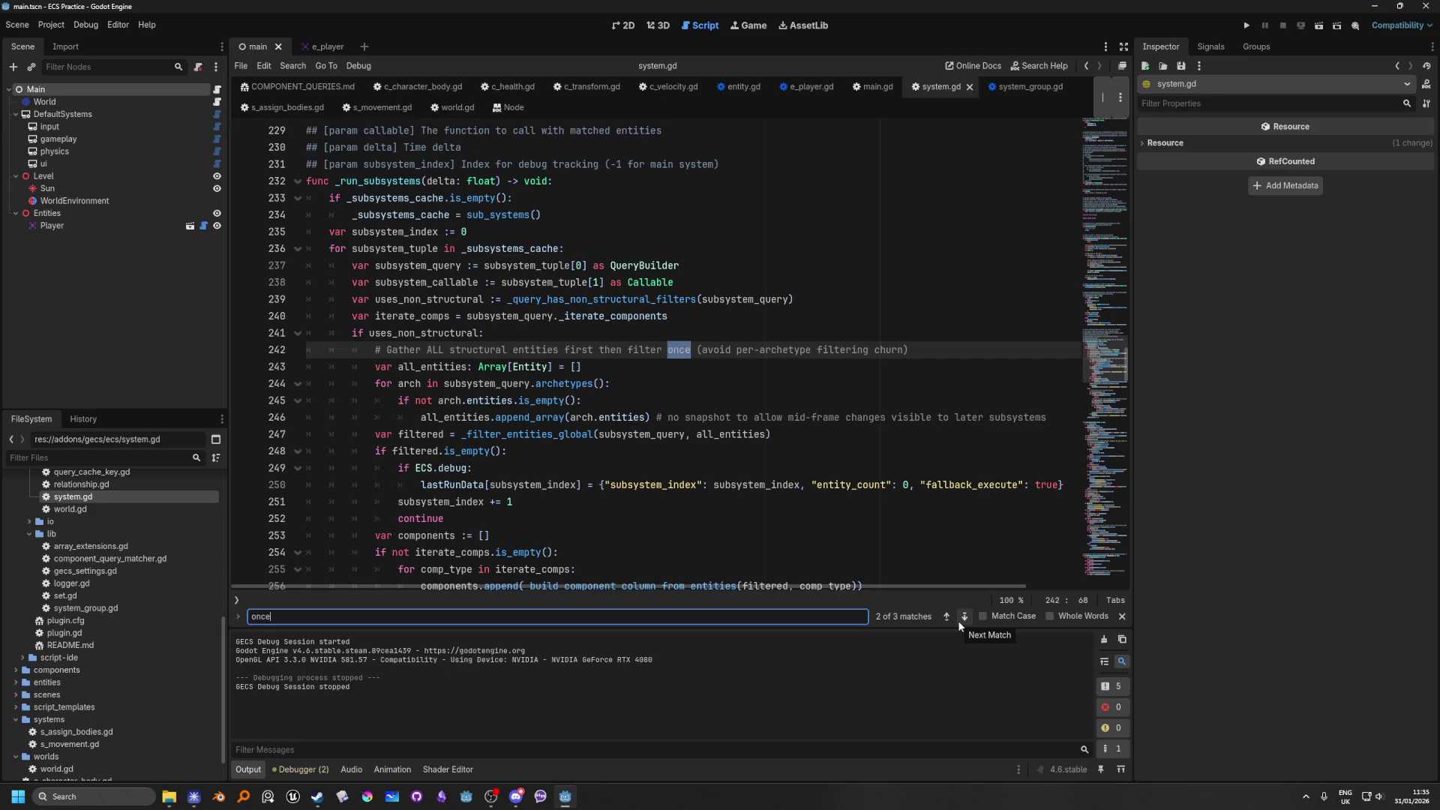
pyautogui.click(958, 622)
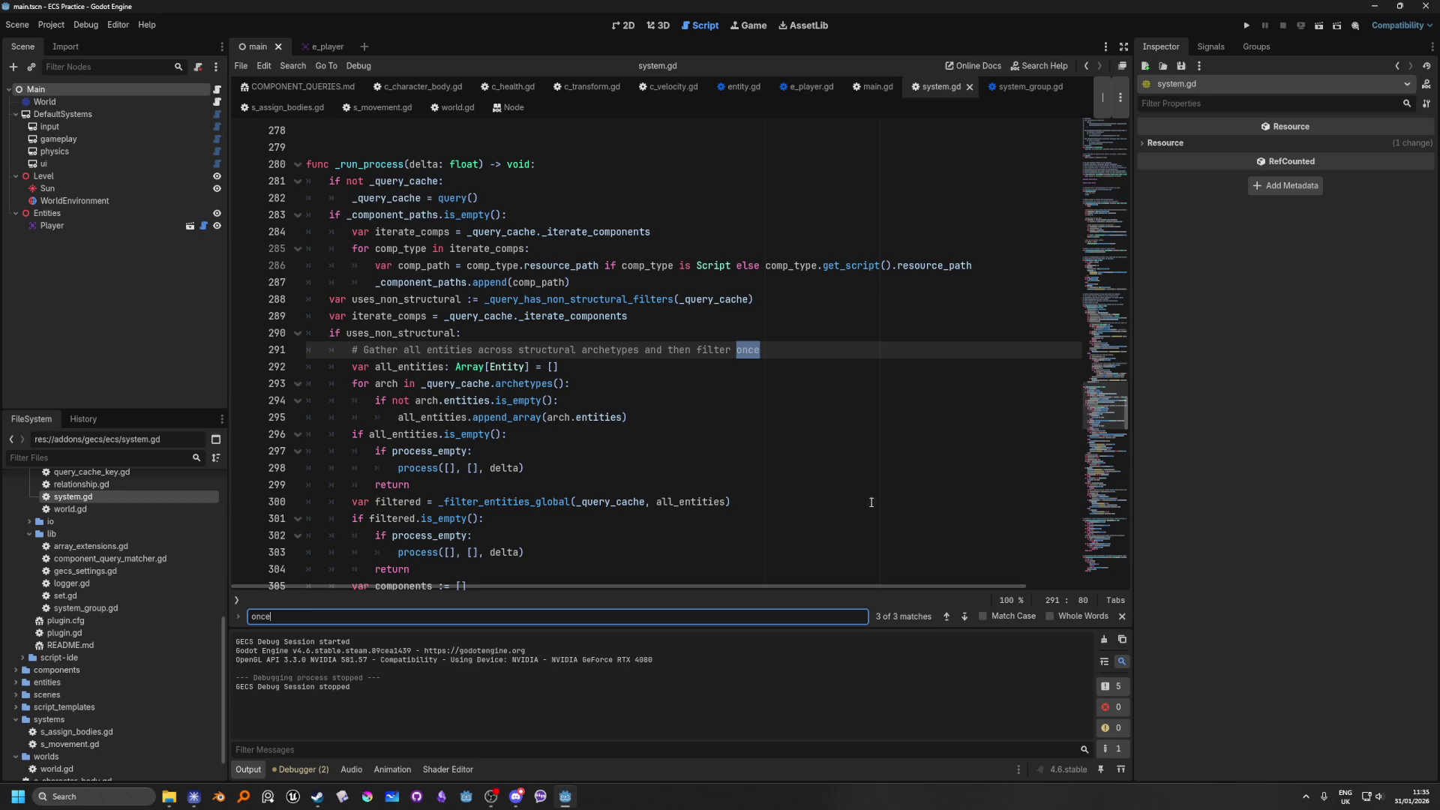
pyautogui.scroll(2, 708, 384)
pyautogui.scroll(2, 709, 383)
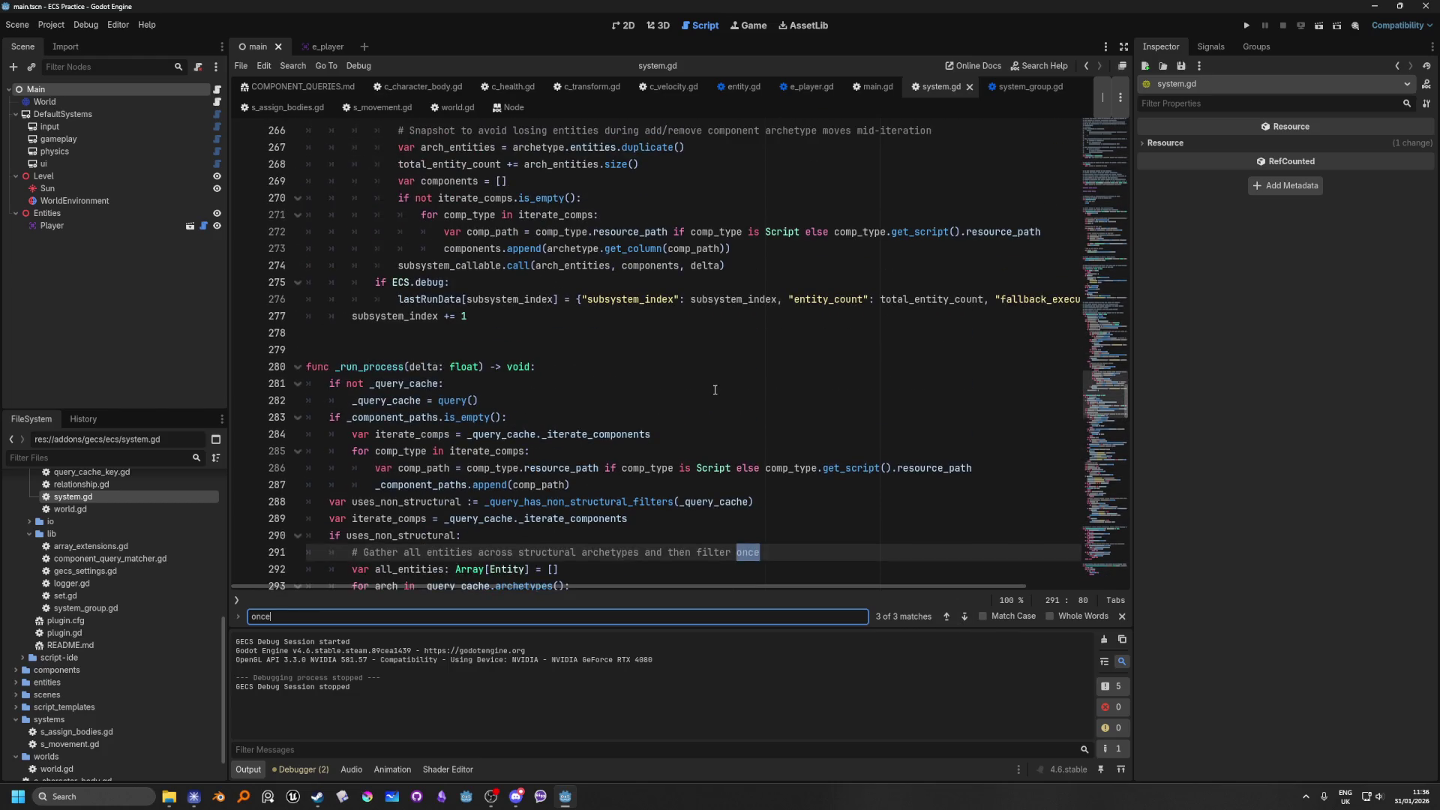
pyautogui.scroll(5, 715, 389)
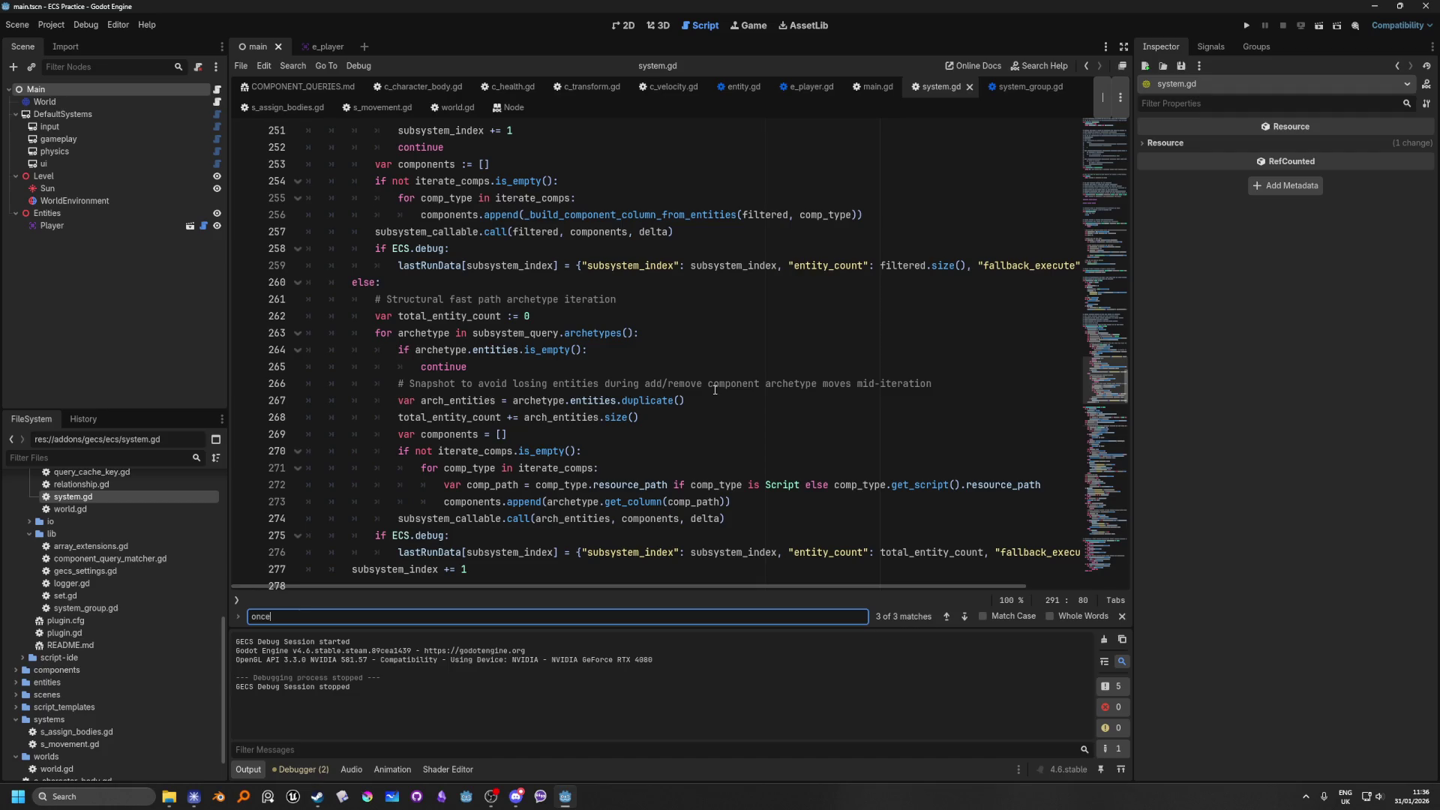
pyautogui.scroll(9, 714, 389)
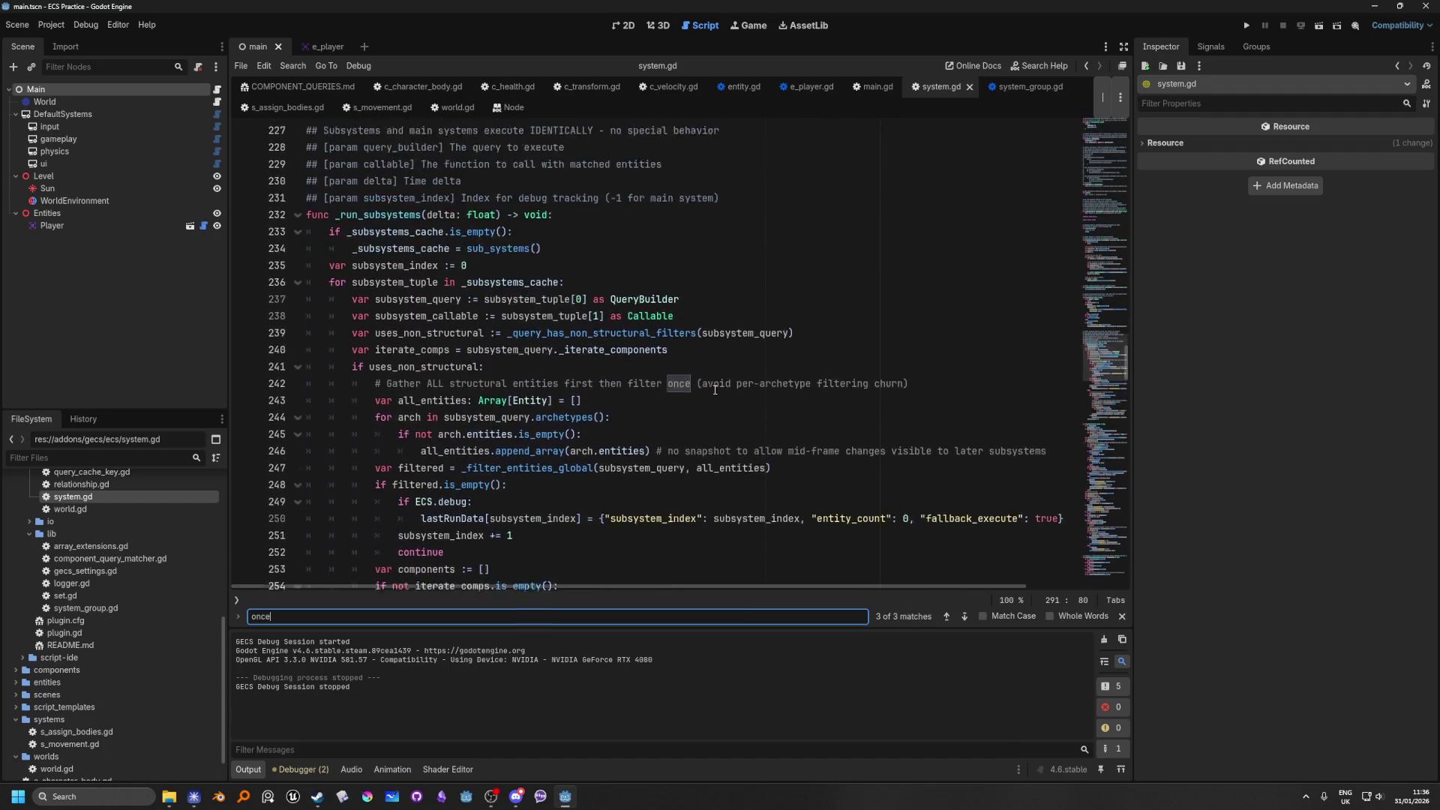
pyautogui.click(946, 615)
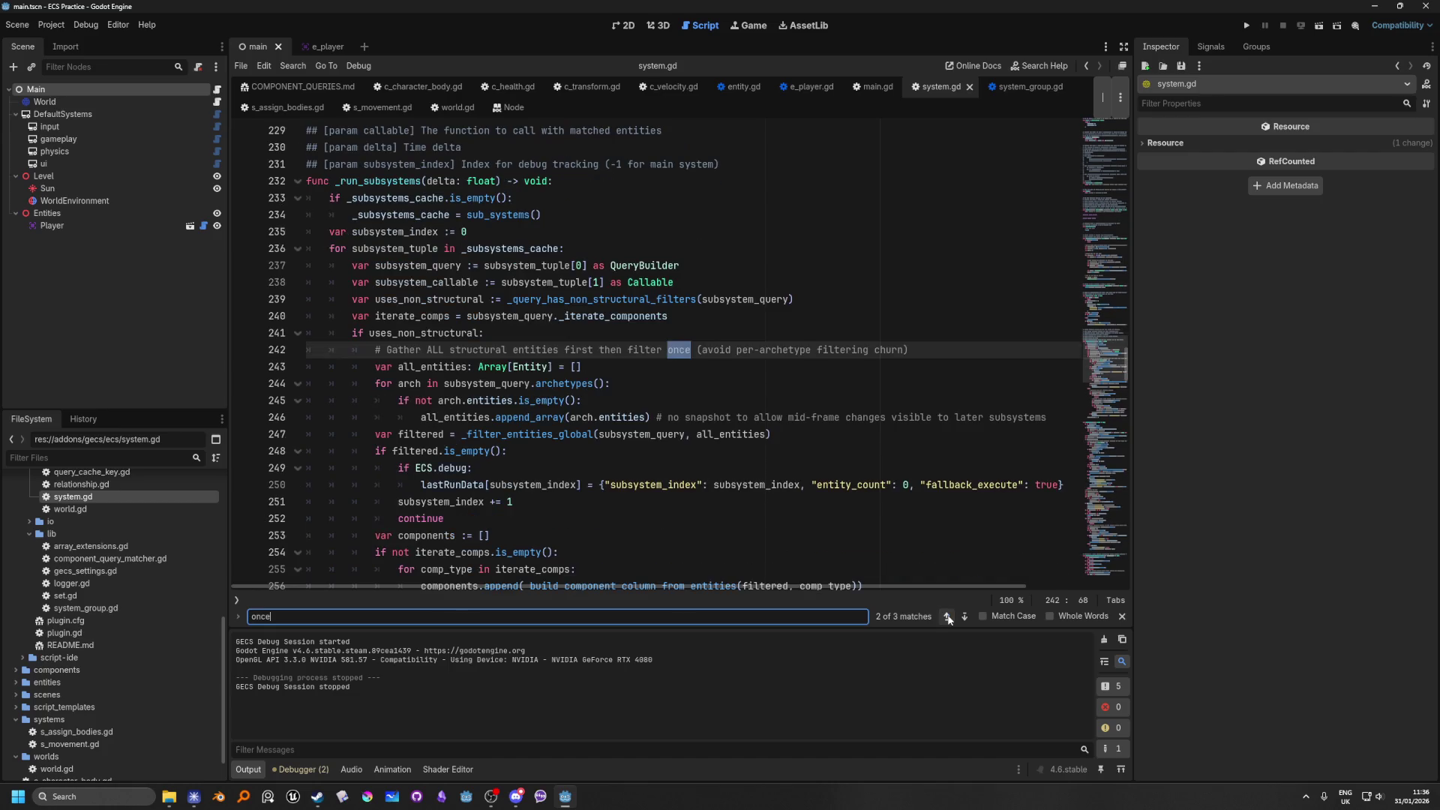
pyautogui.click(946, 616)
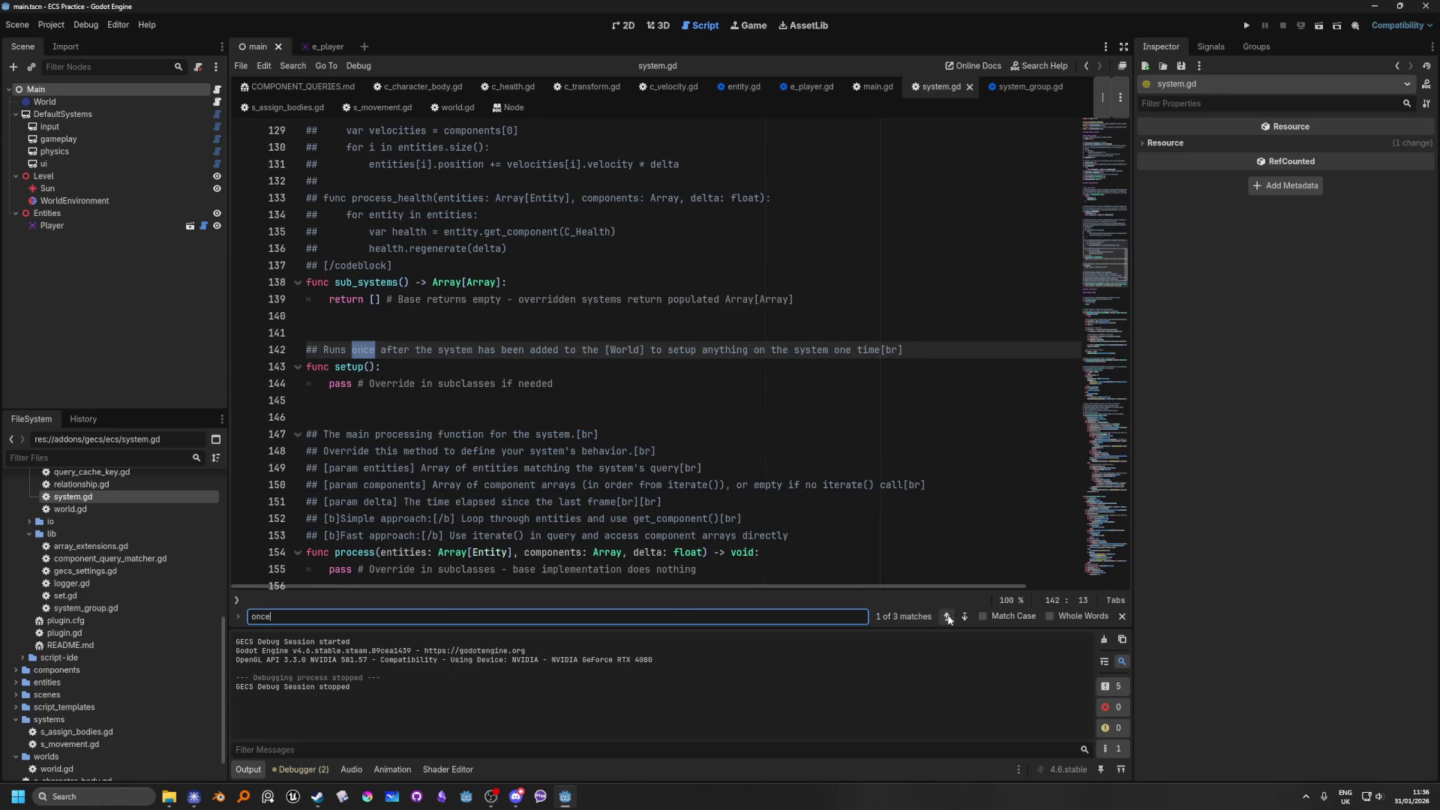
# Step: Select setup, then select _internal_setup and search the script for it
pyautogui.doubleClick(349, 366)
pyautogui.scroll(-5, 872, 474)
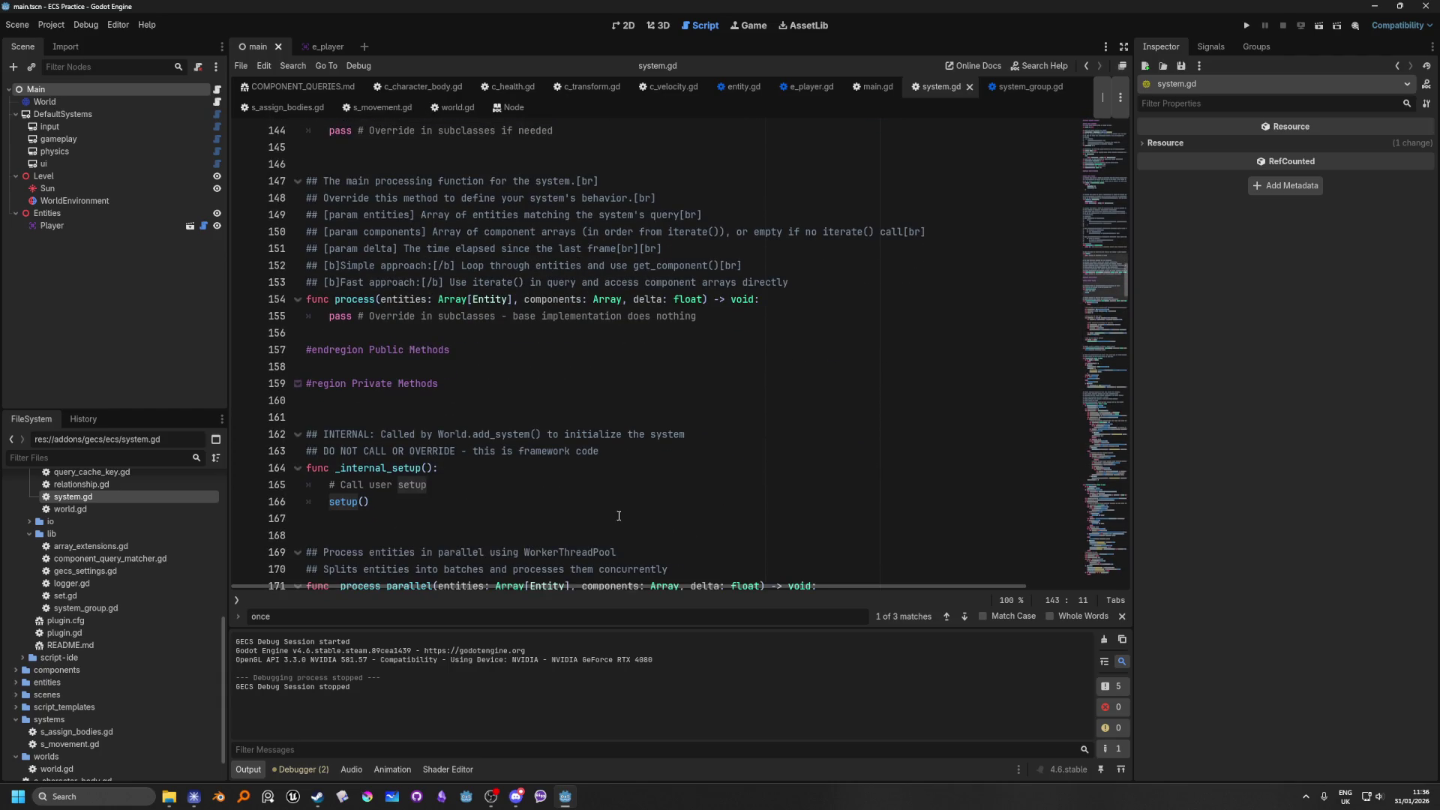
pyautogui.doubleClick(376, 469)
pyautogui.hotkey('ctrl', 'f')
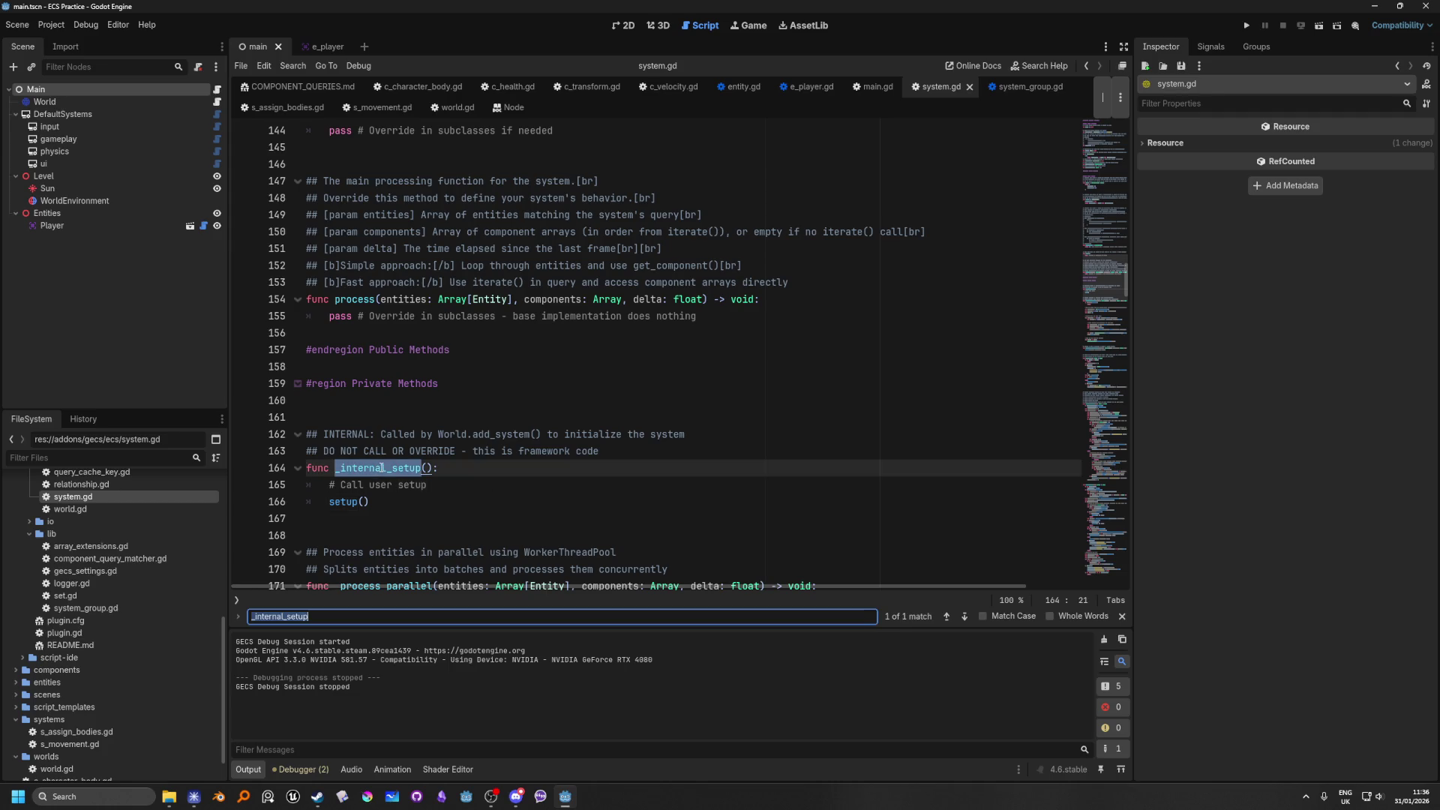
# Step: Centre the _internal_setup definition on line 164, read around it, then open Find in Files
pyautogui.click(963, 619)
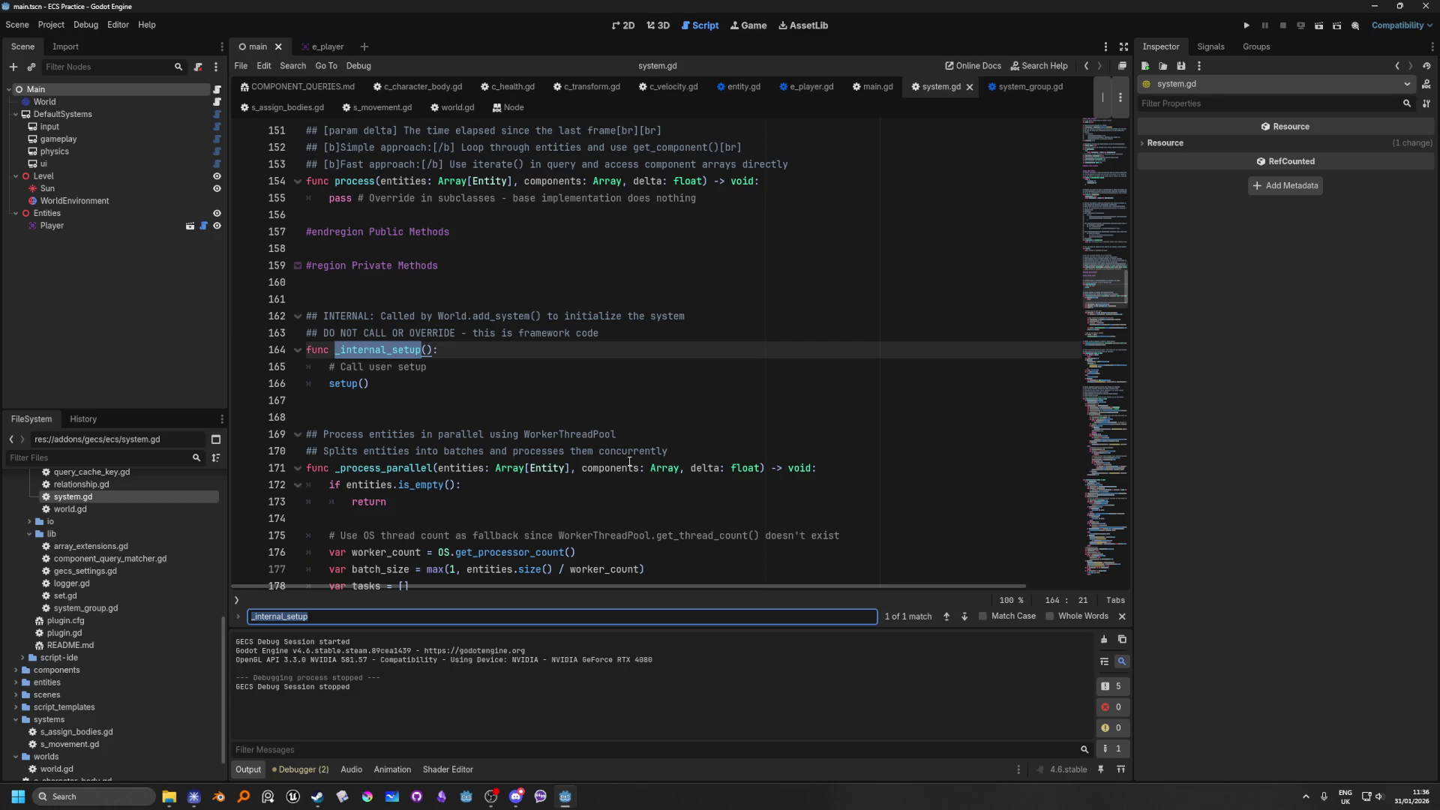
pyautogui.scroll(2, 630, 463)
pyautogui.scroll(-2, 631, 420)
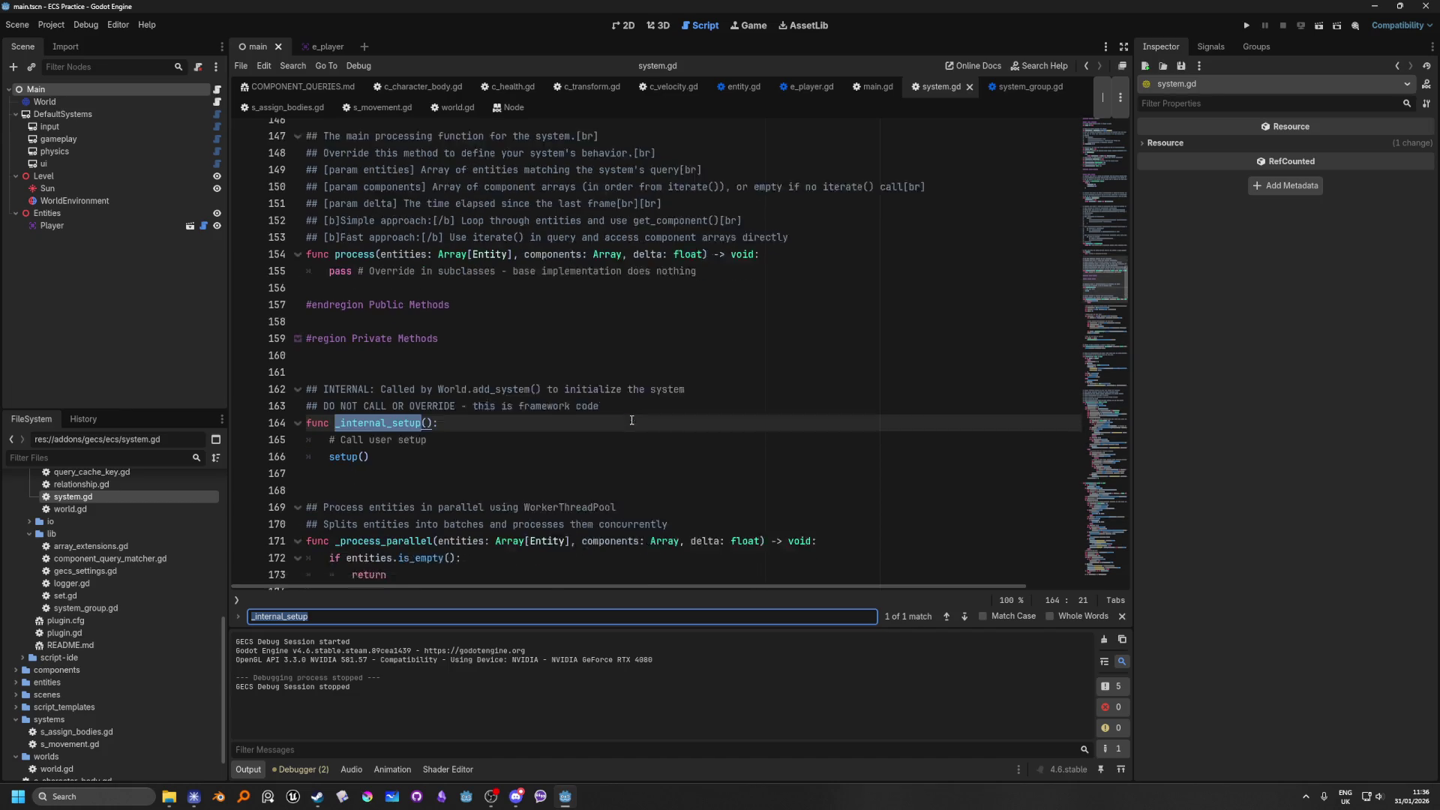
pyautogui.scroll(1, 631, 420)
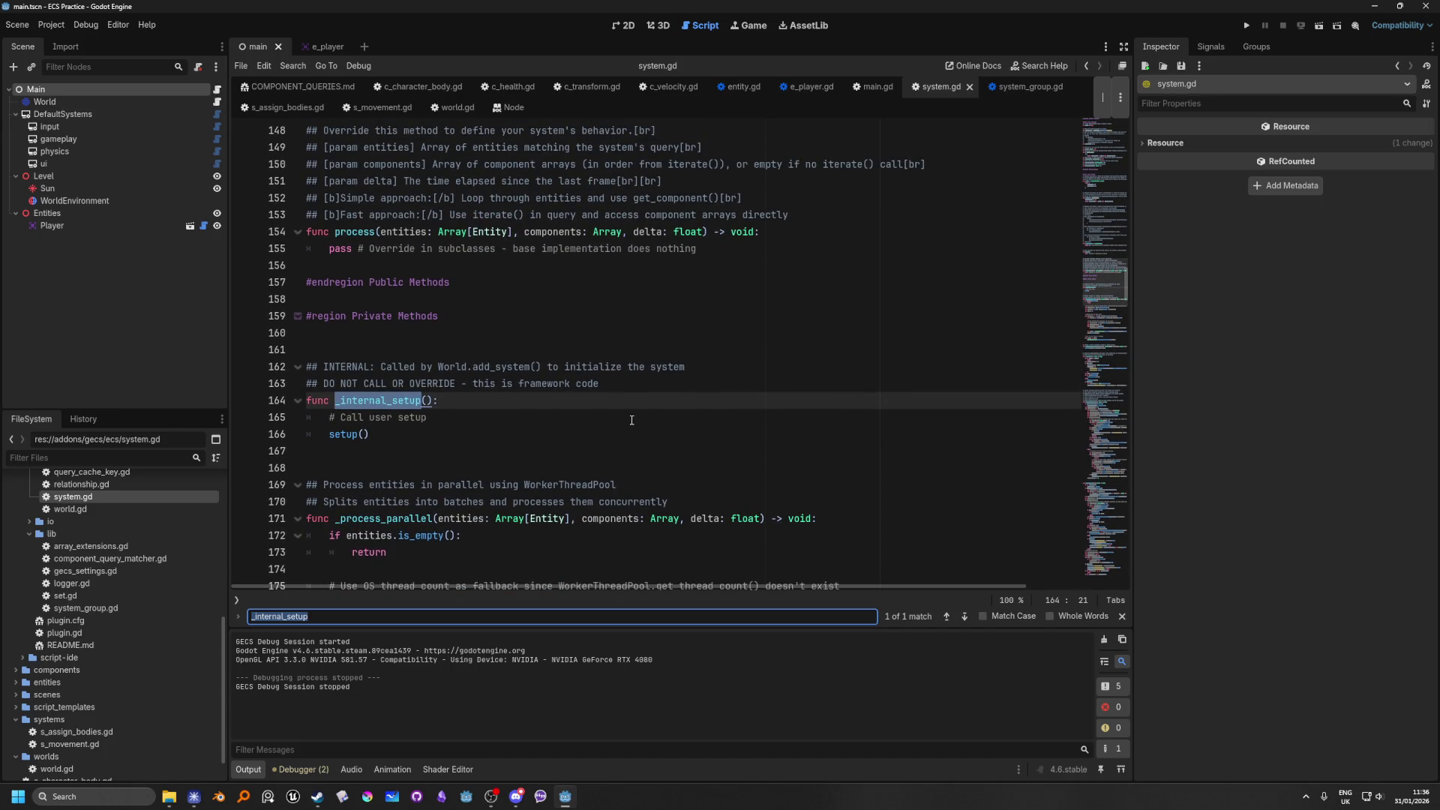
pyautogui.scroll(1, 631, 420)
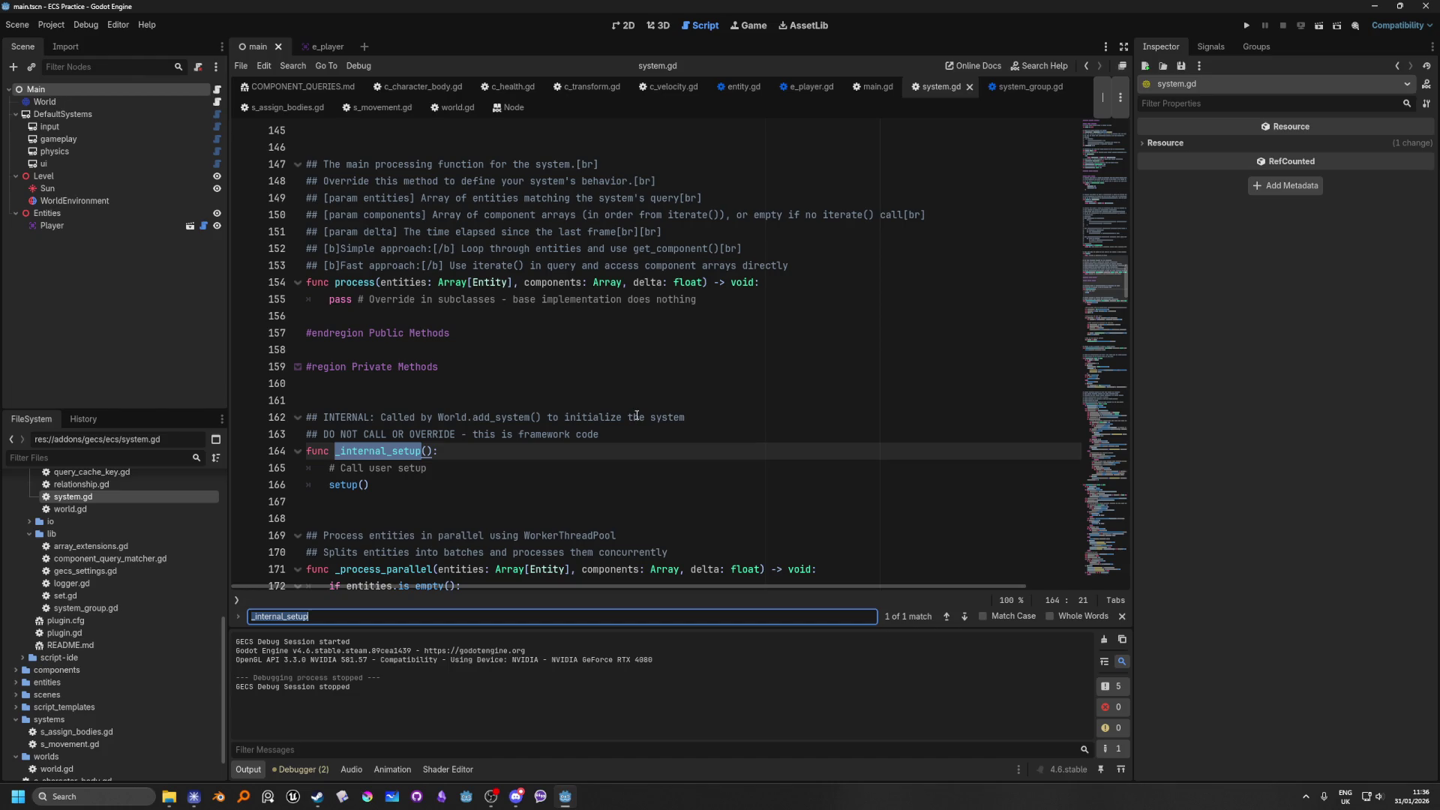
pyautogui.hotkey('ctrl', 'shift', 'f')
# Step: Run the project-wide _internal_setup search and open the world.gd line 487 result
pyautogui.click(718, 458)
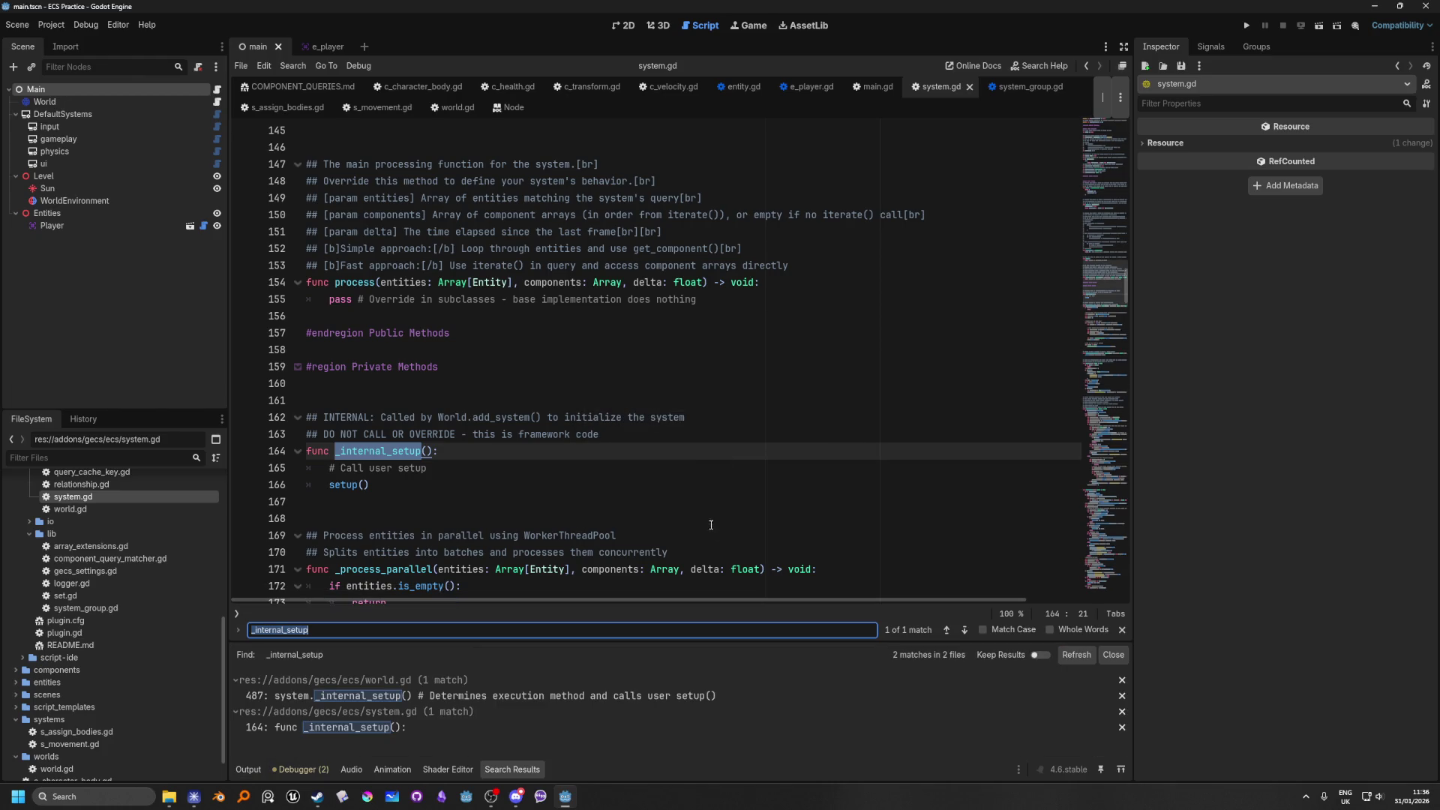
pyautogui.click(493, 701)
pyautogui.scroll(3, 552, 456)
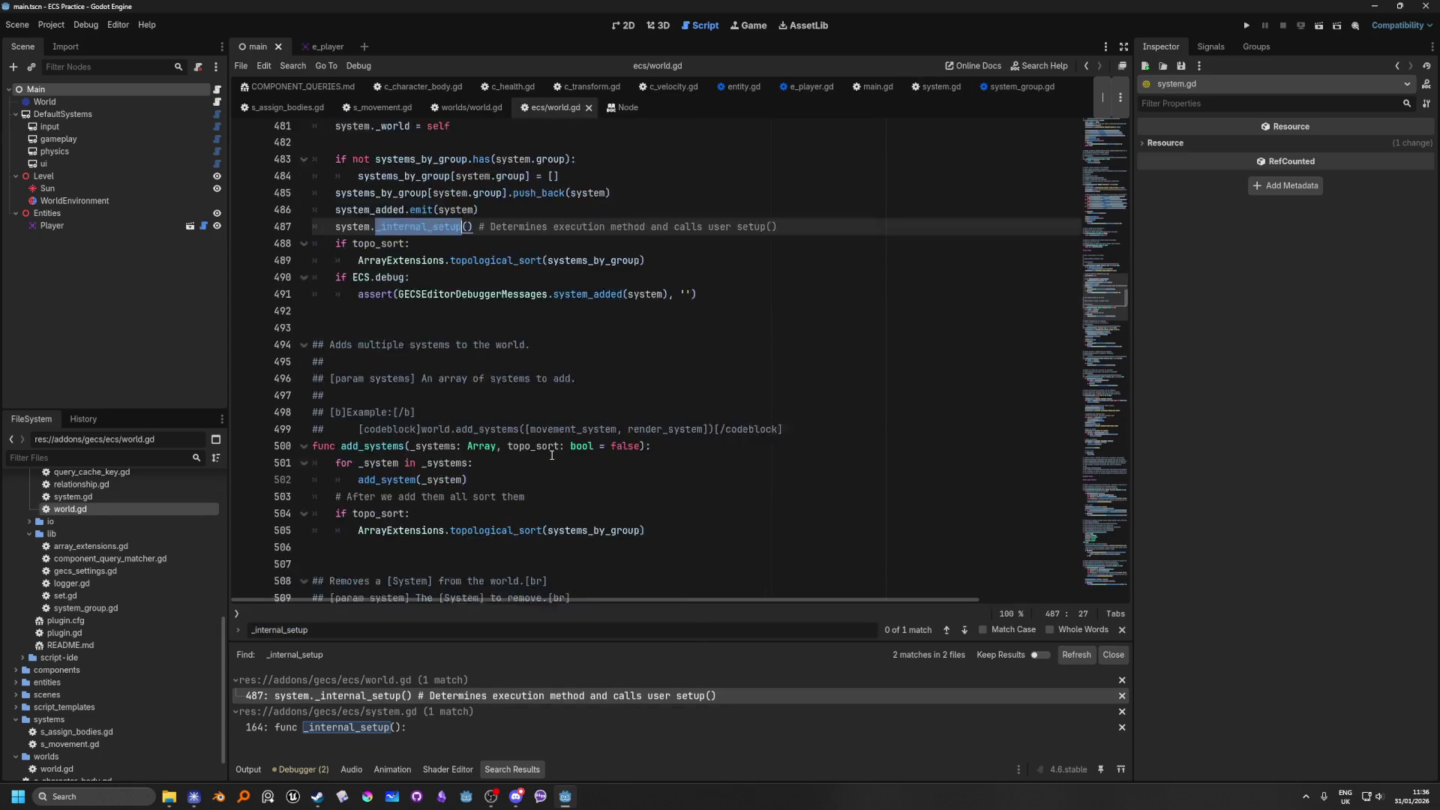
pyautogui.scroll(4, 552, 456)
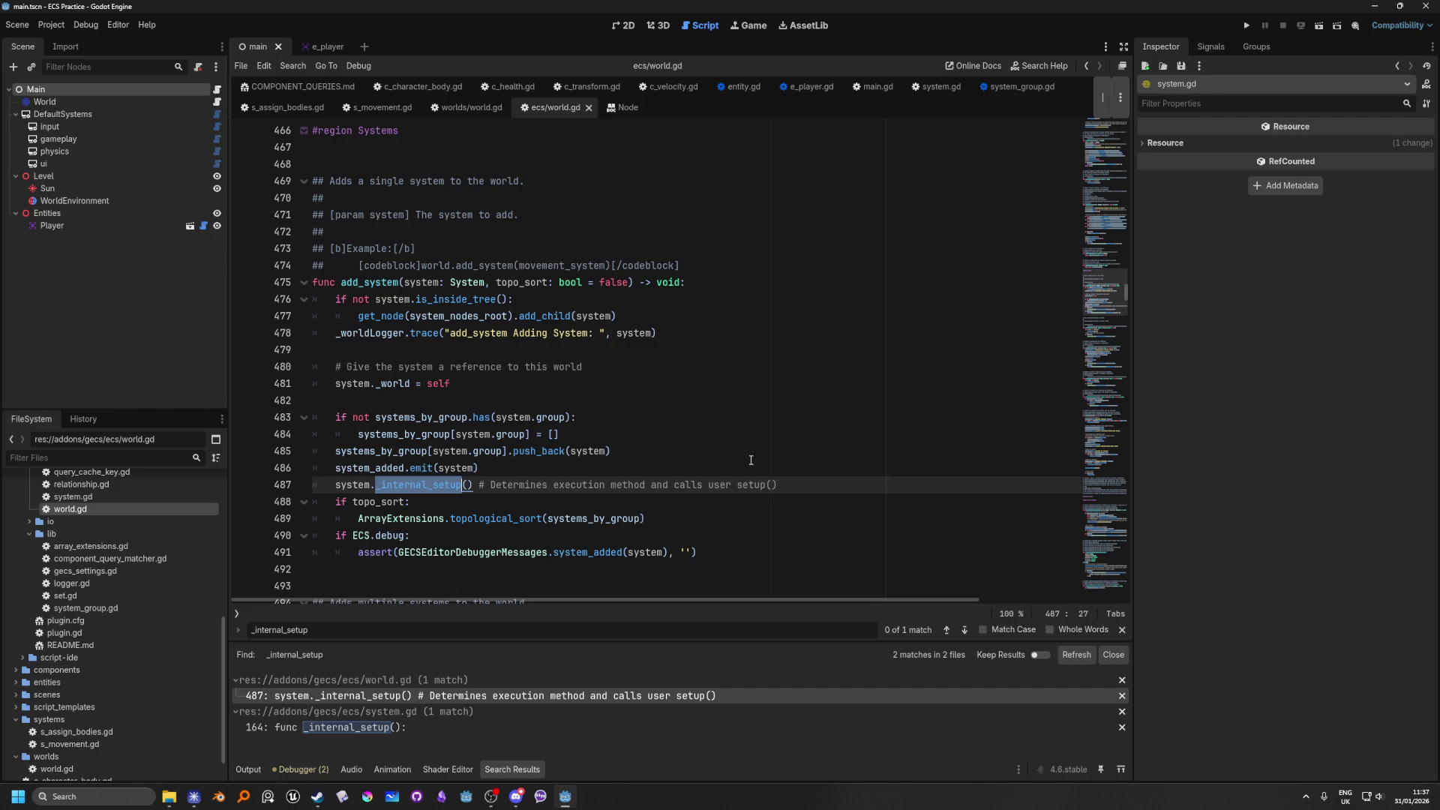
# Step: Inspect the _internal_setup call in add_system, then return to system.gd
pyautogui.moveTo(376, 481)
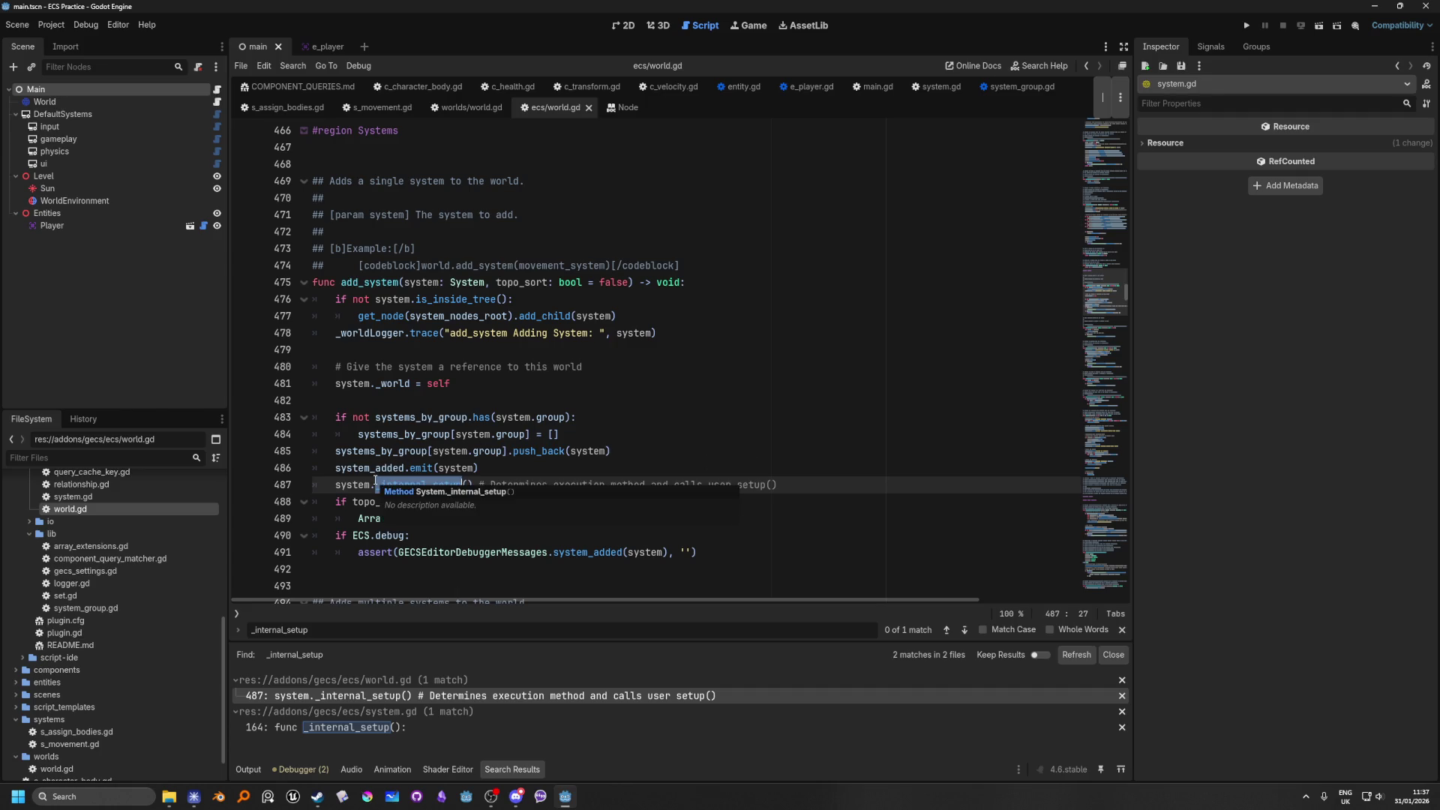
pyautogui.click(527, 467)
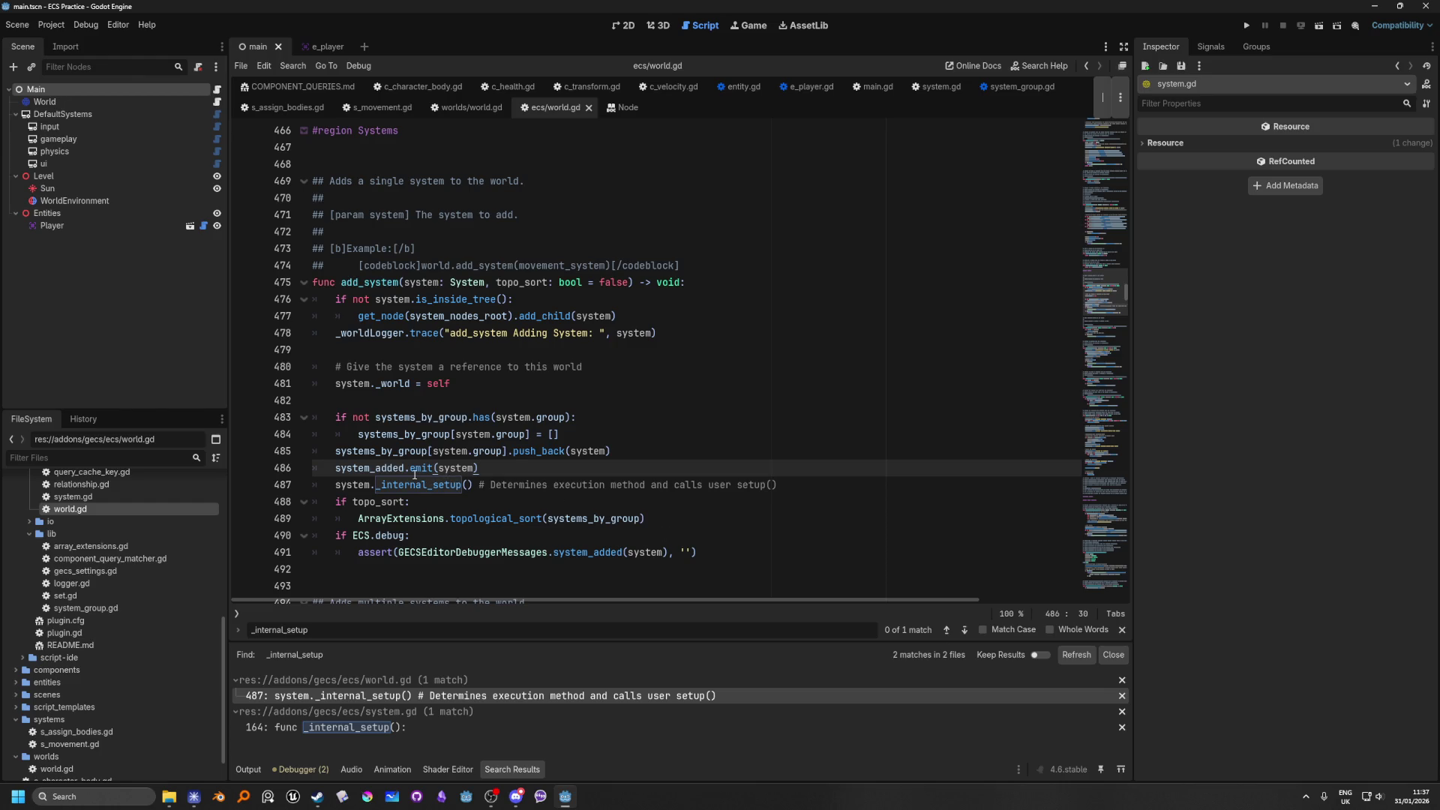
pyautogui.moveTo(429, 489)
pyautogui.click(933, 87)
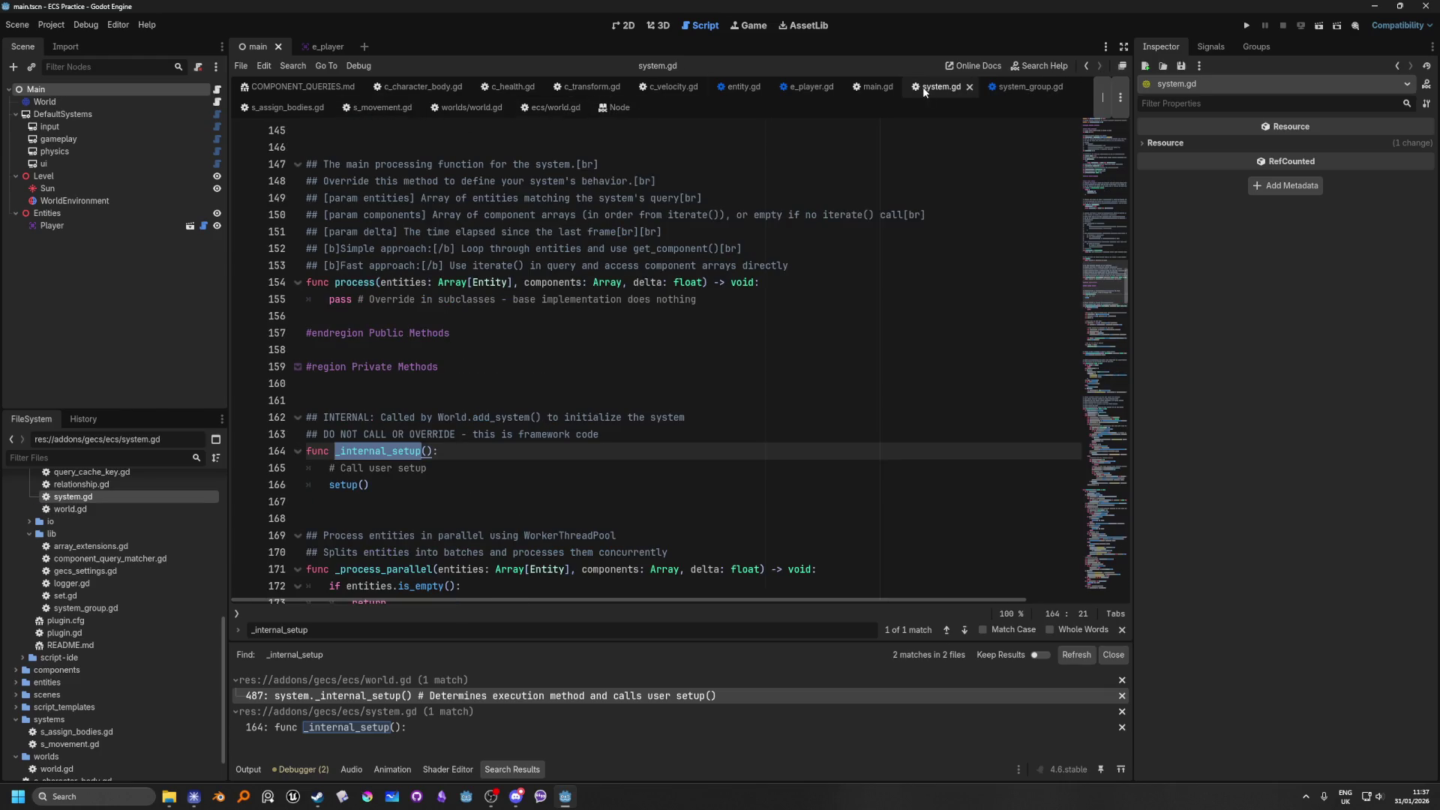
pyautogui.scroll(-1, 424, 416)
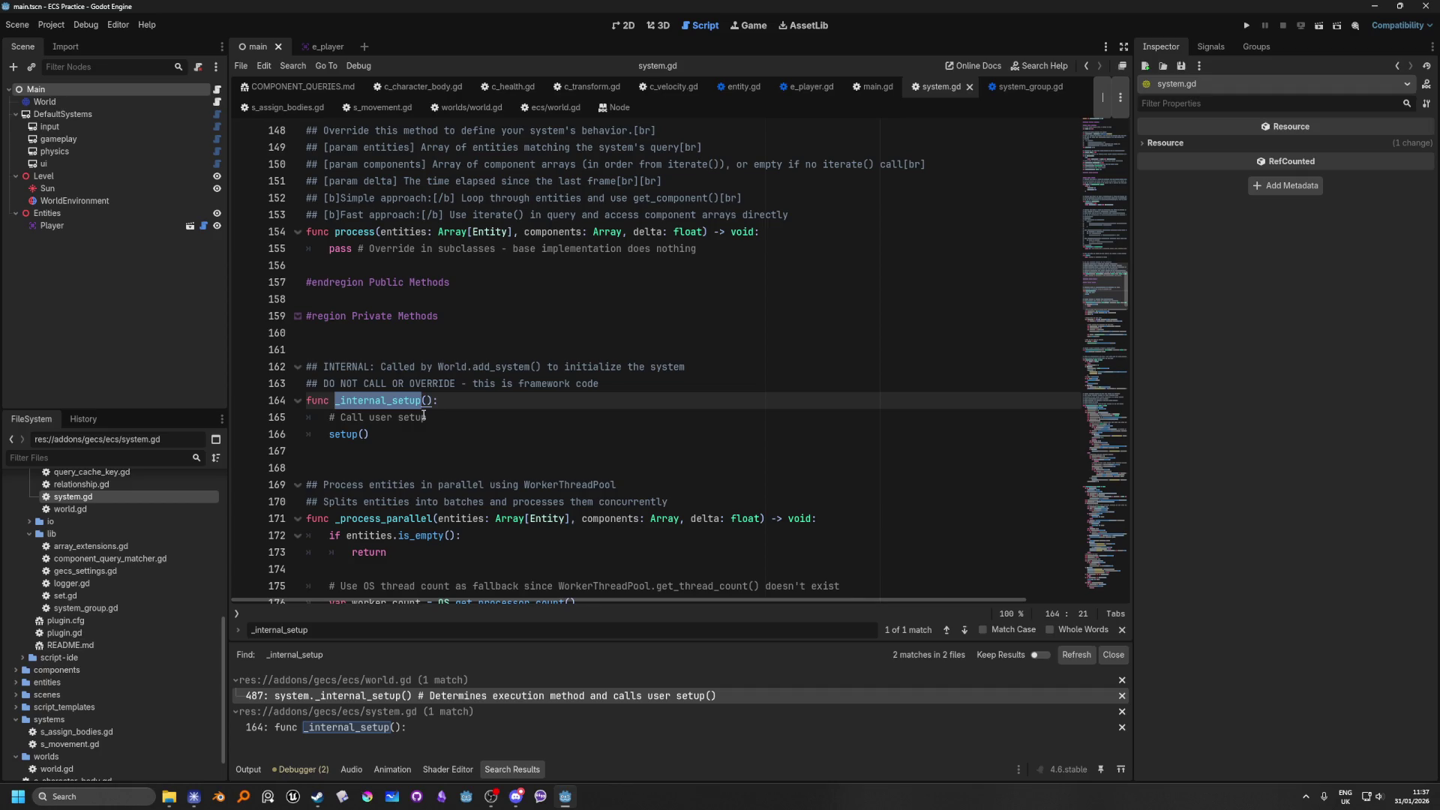
pyautogui.scroll(-2, 450, 375)
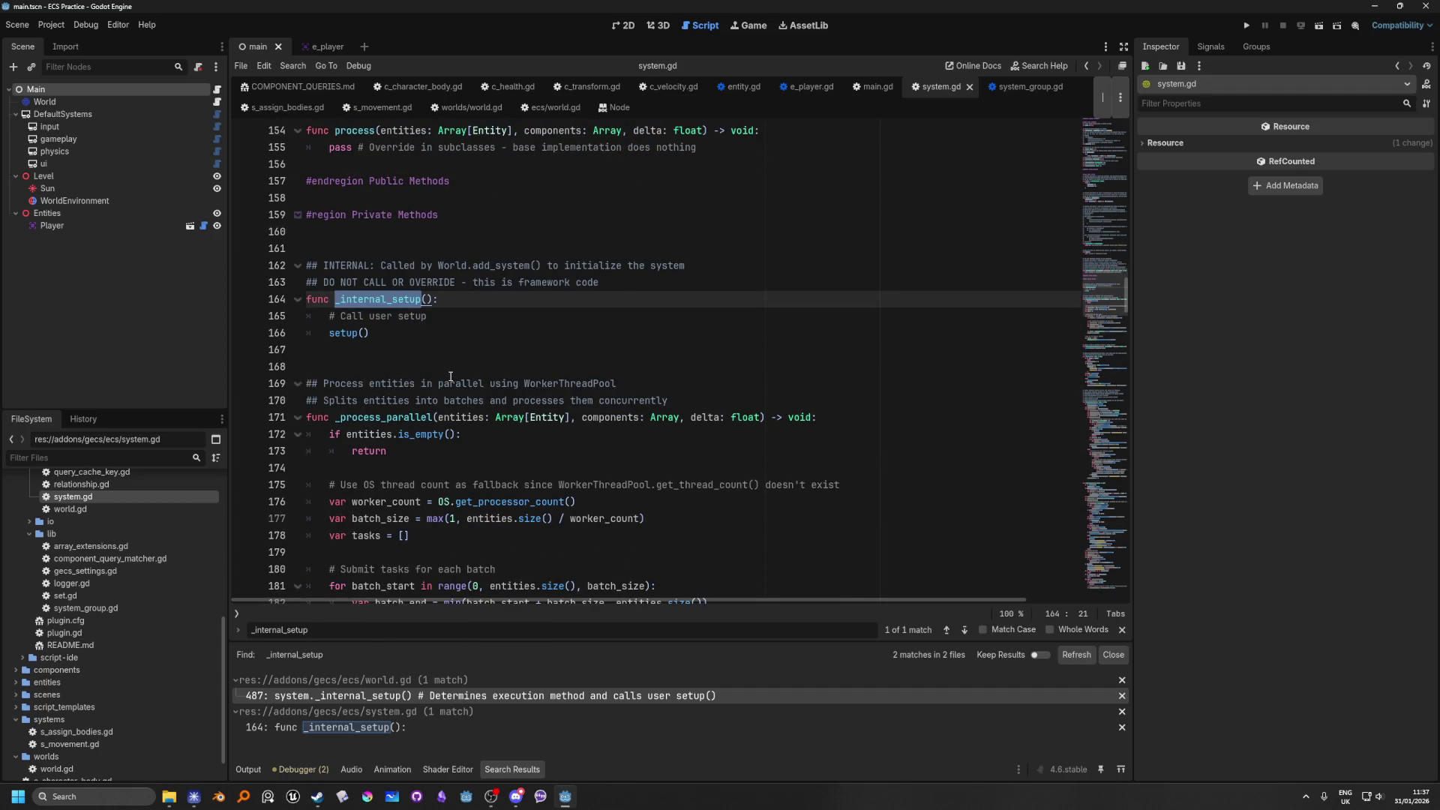
pyautogui.scroll(5, 550, 462)
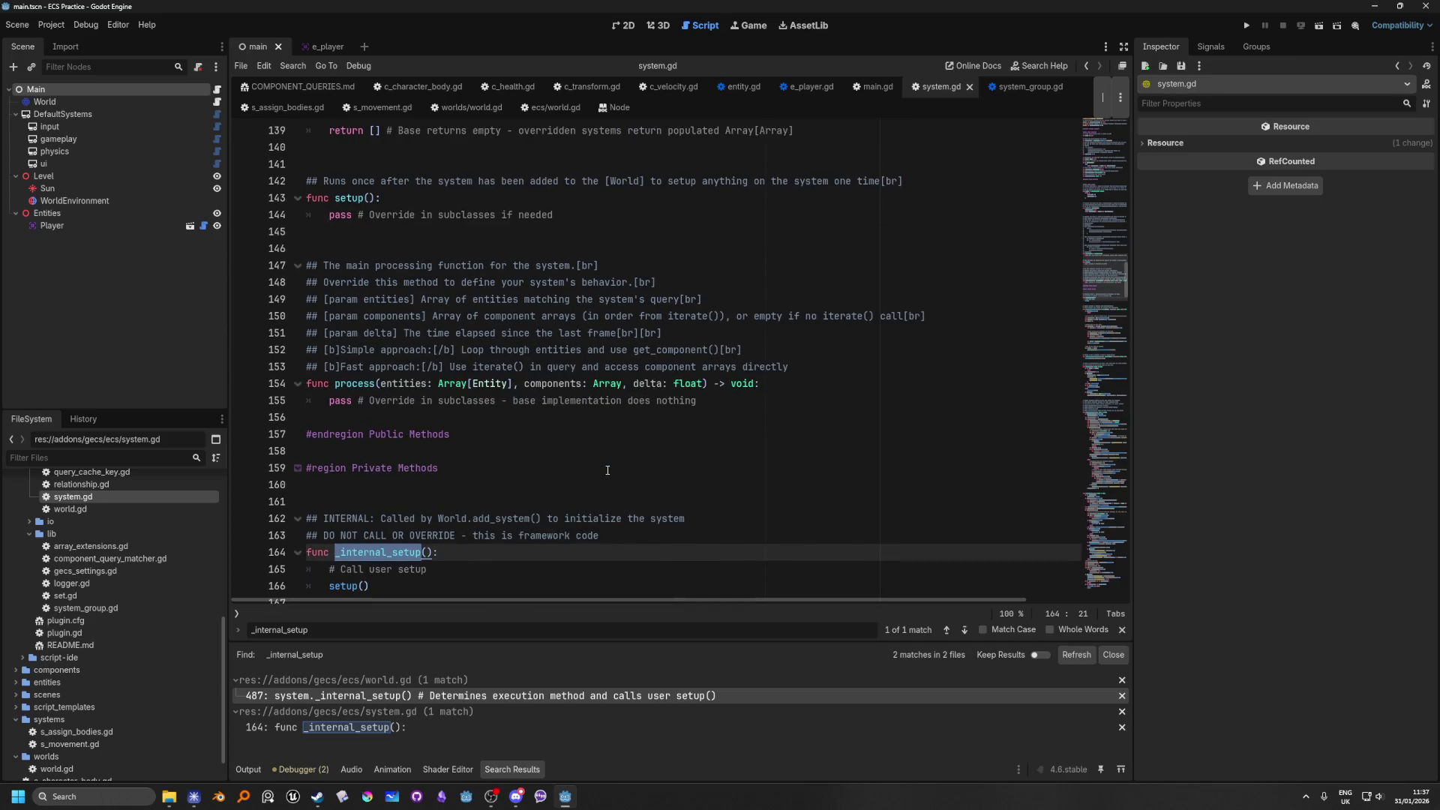
pyautogui.scroll(3, 608, 471)
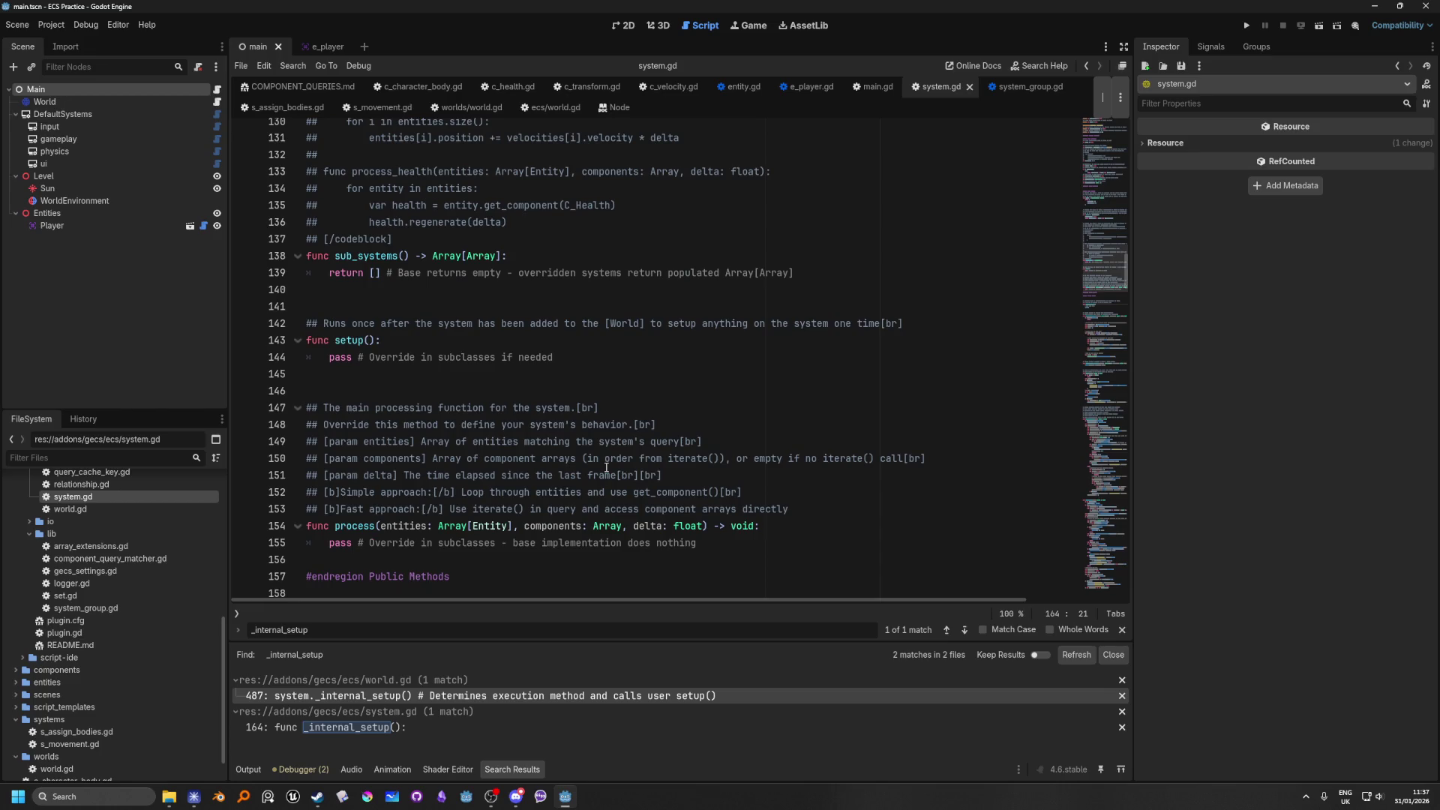
pyautogui.scroll(5, 606, 467)
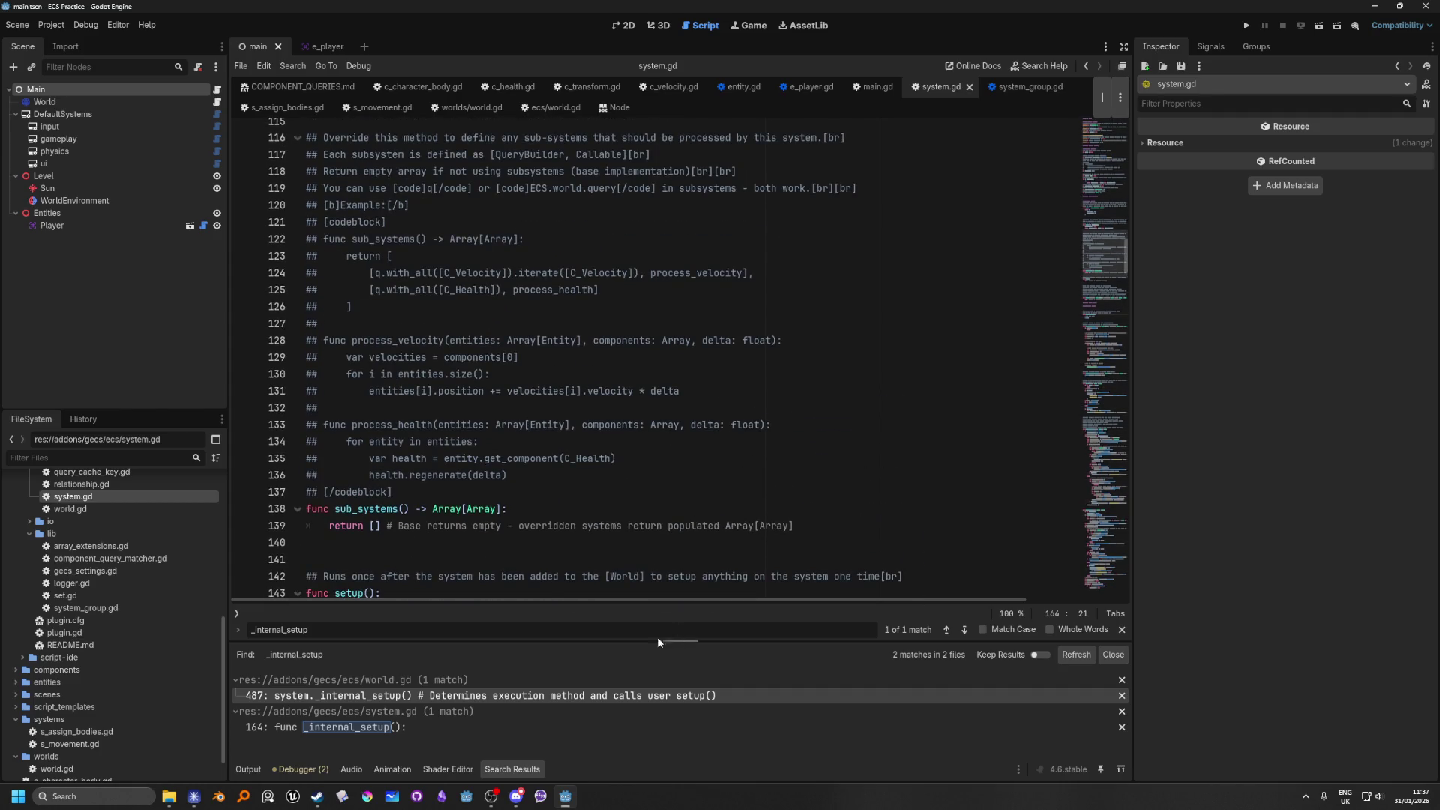
pyautogui.scroll(5, 144, 672)
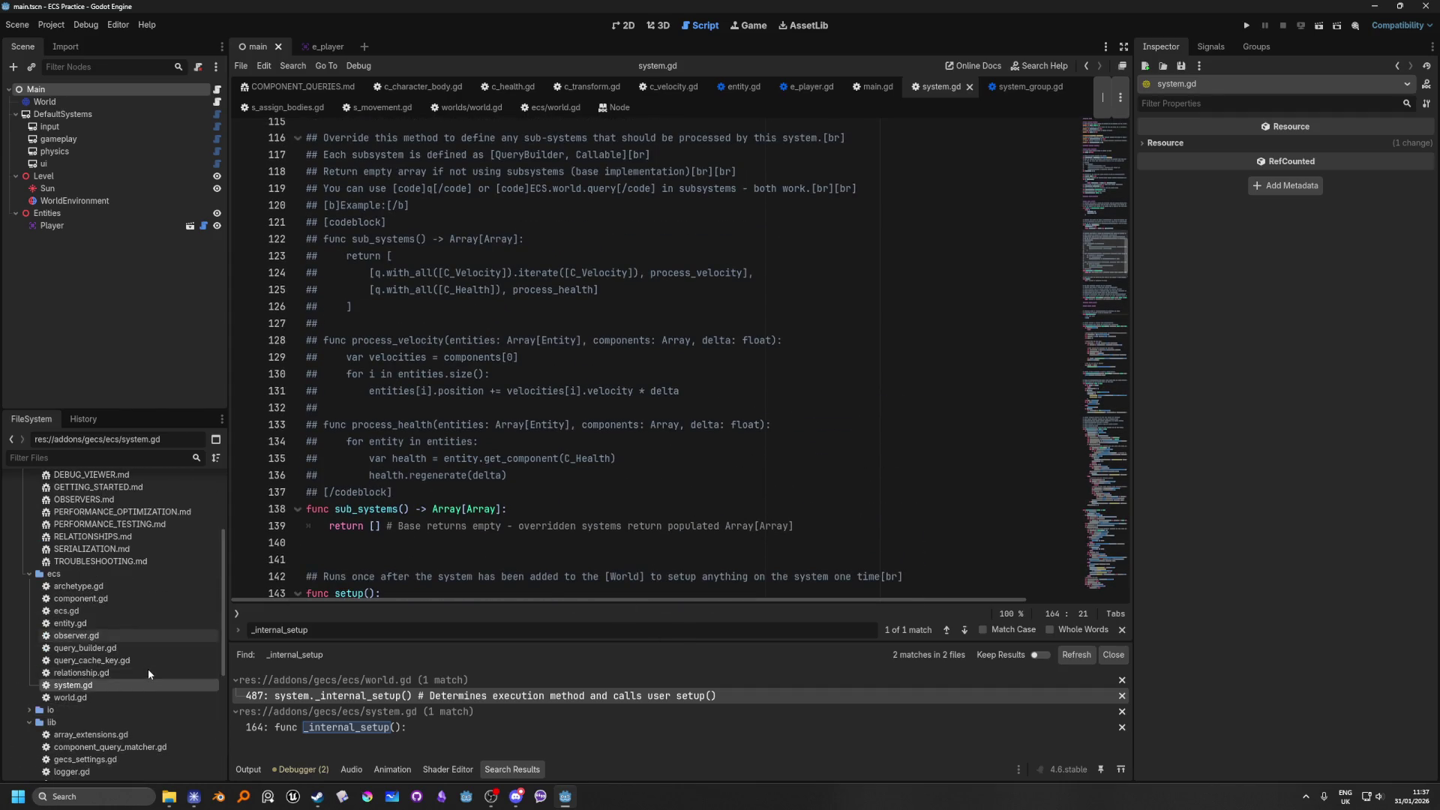
pyautogui.scroll(3, 147, 668)
# Step: Collapse the docs and ecs folders, select the gecs addon folder, and open Find in Files
pyautogui.click(28, 555)
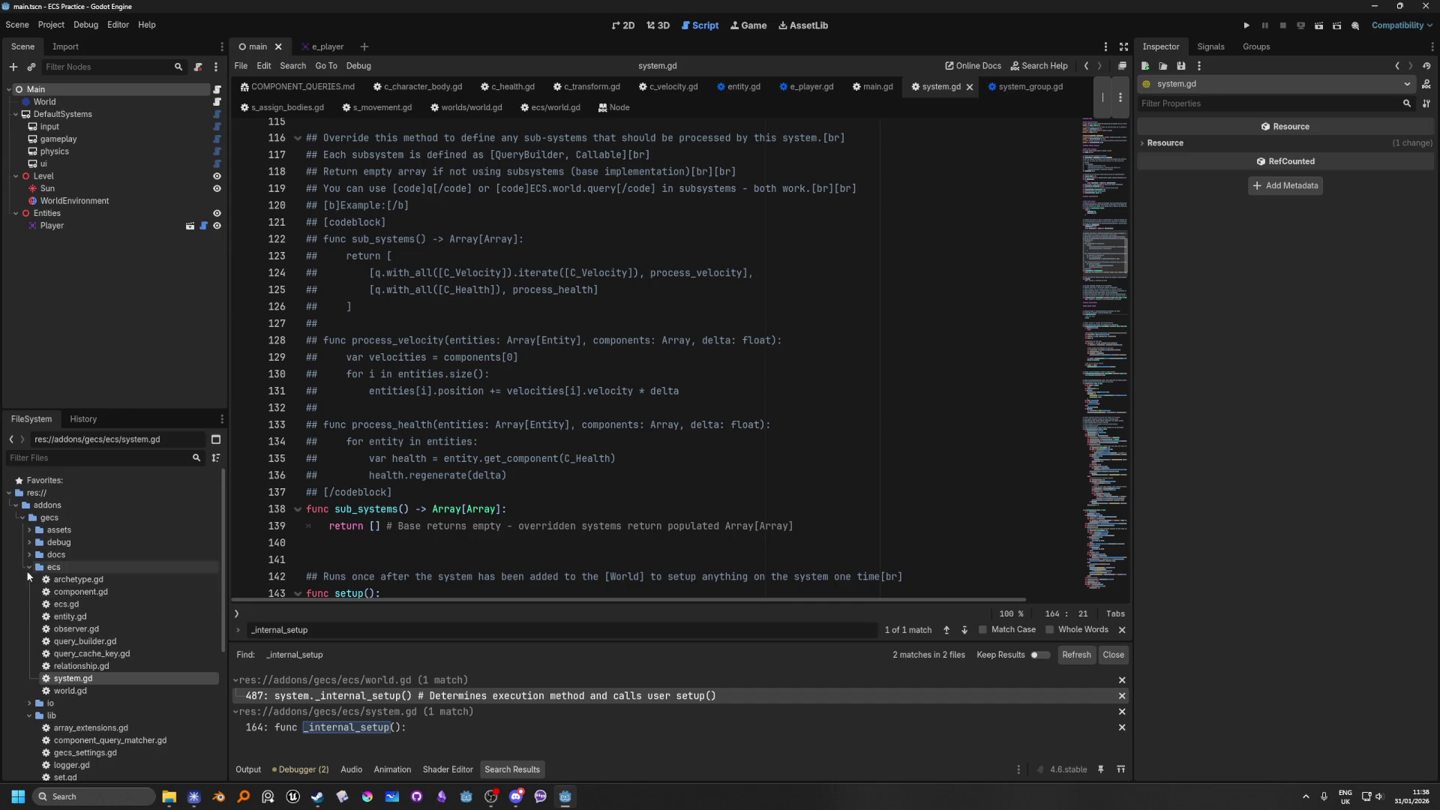
pyautogui.click(29, 568)
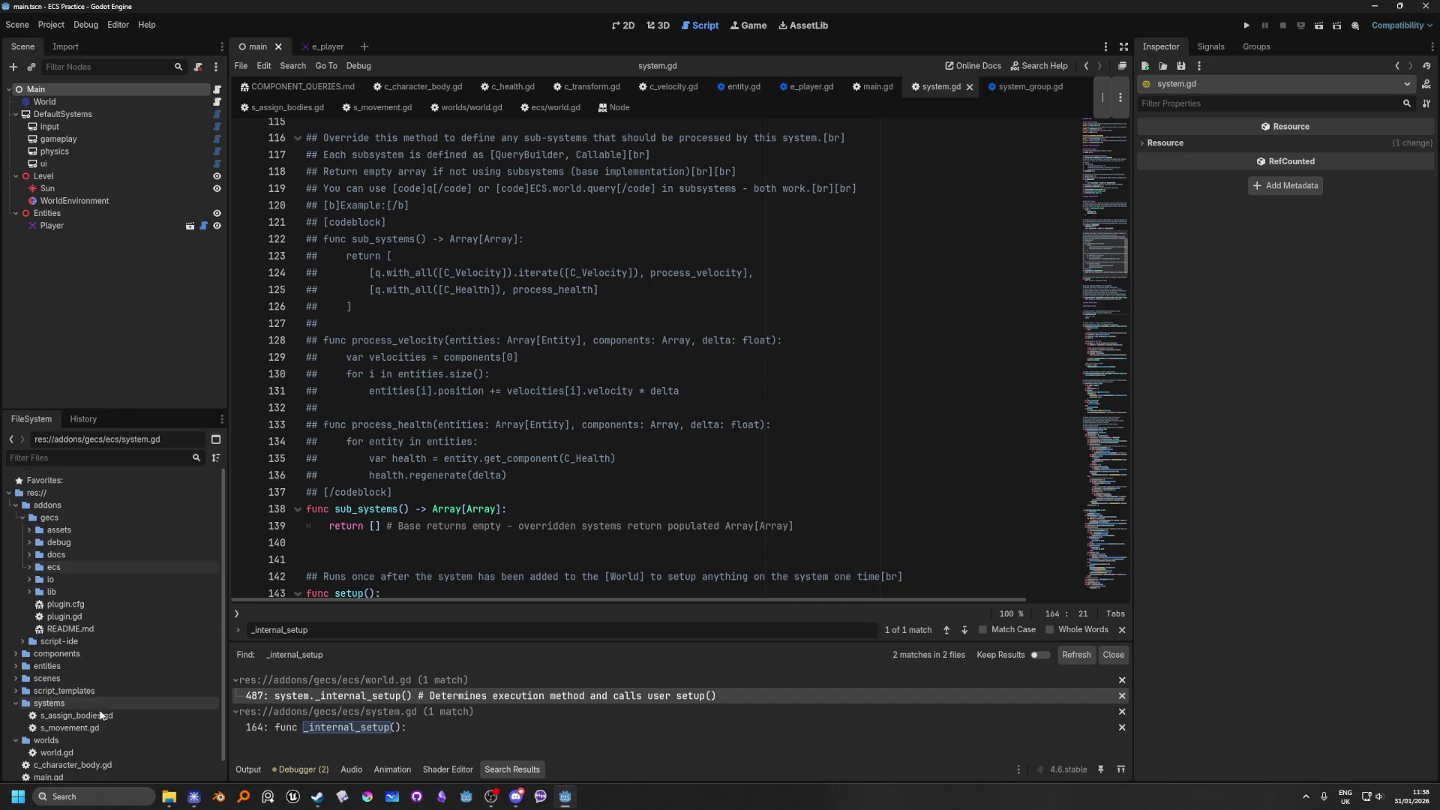
pyautogui.click(41, 518)
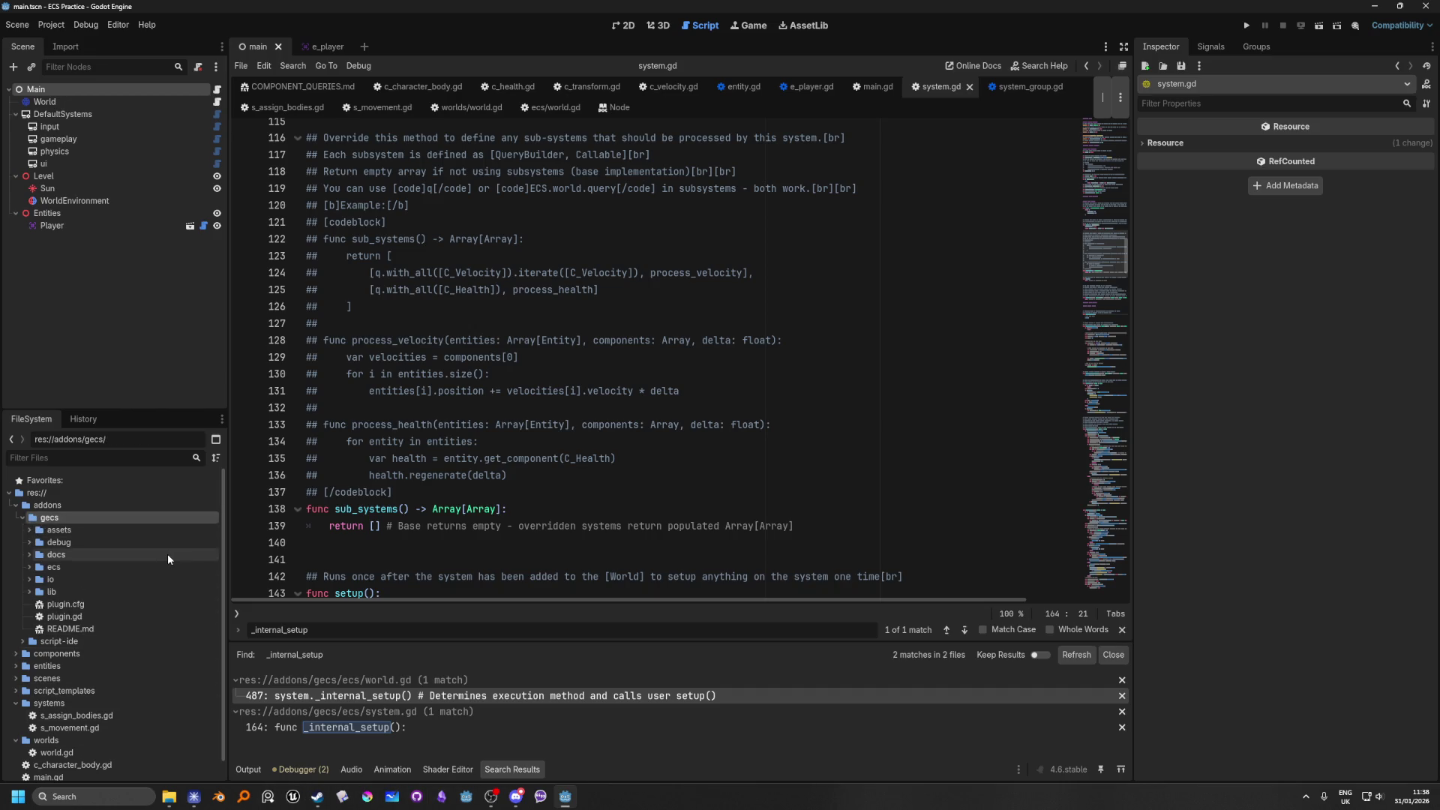
pyautogui.hotkey('ctrl', 'shift', 'f')
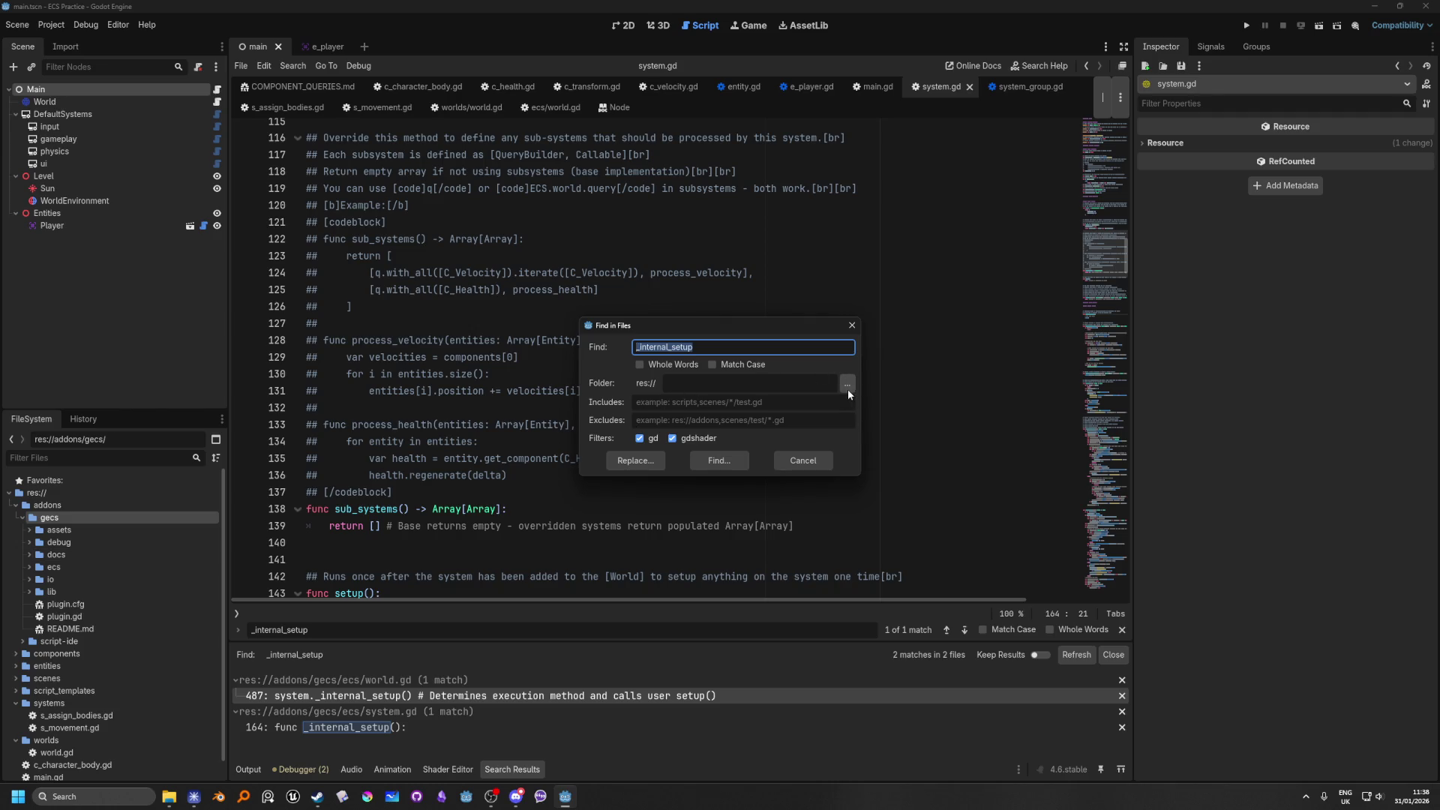
# Step: Set the search folder to addons/gecs and search for 'once'
pyautogui.click(847, 385)
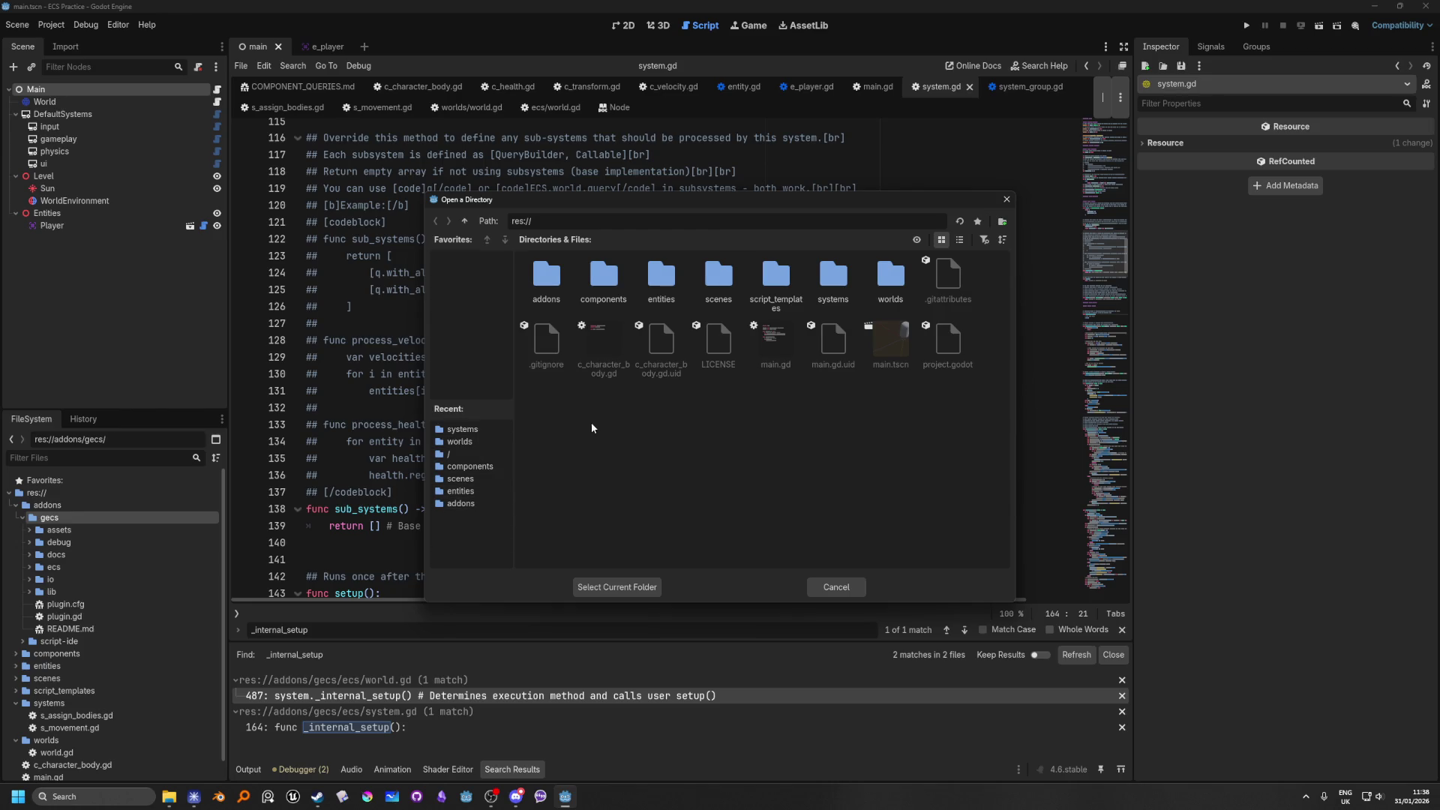
pyautogui.click(554, 282)
pyautogui.doubleClick(555, 282)
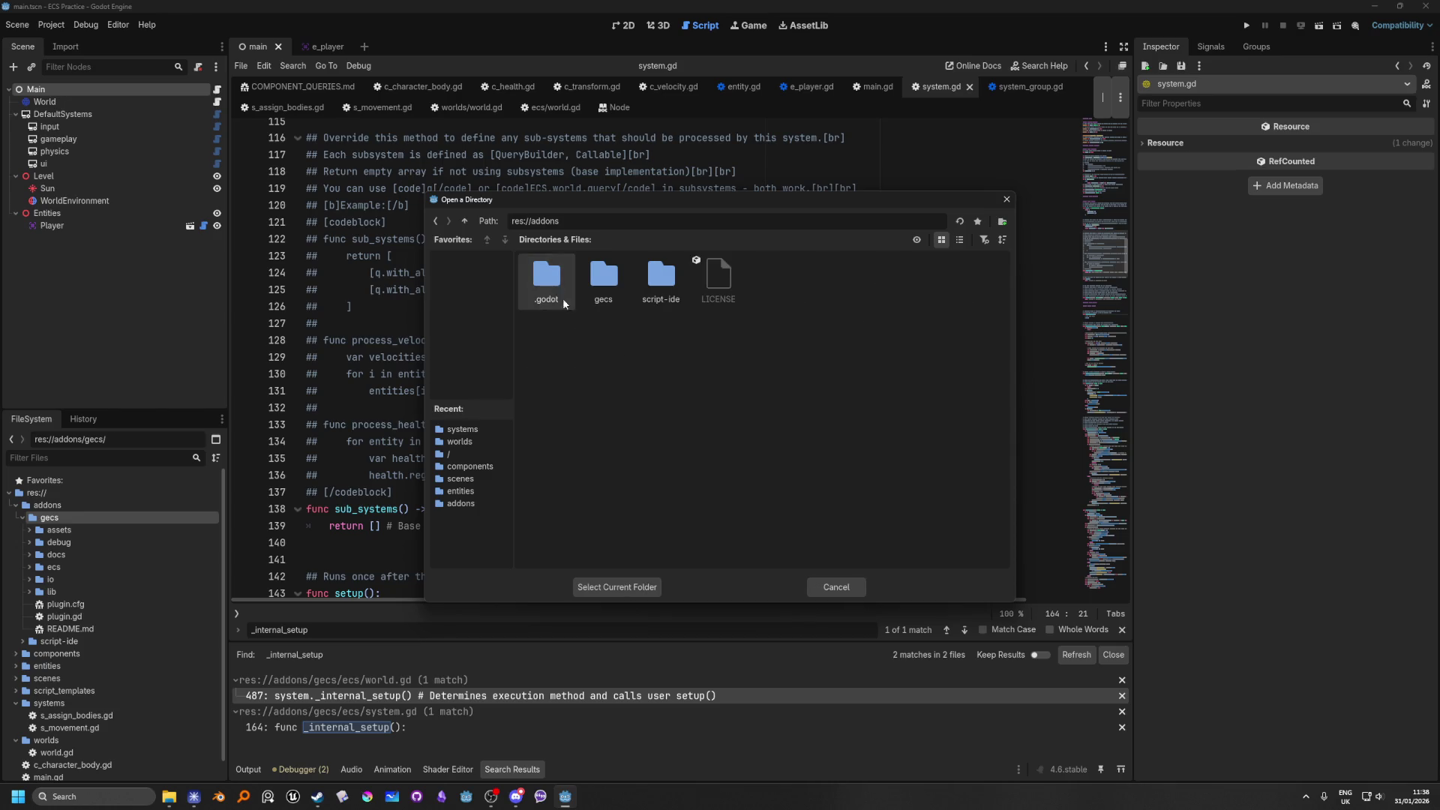
pyautogui.click(608, 300)
pyautogui.click(601, 587)
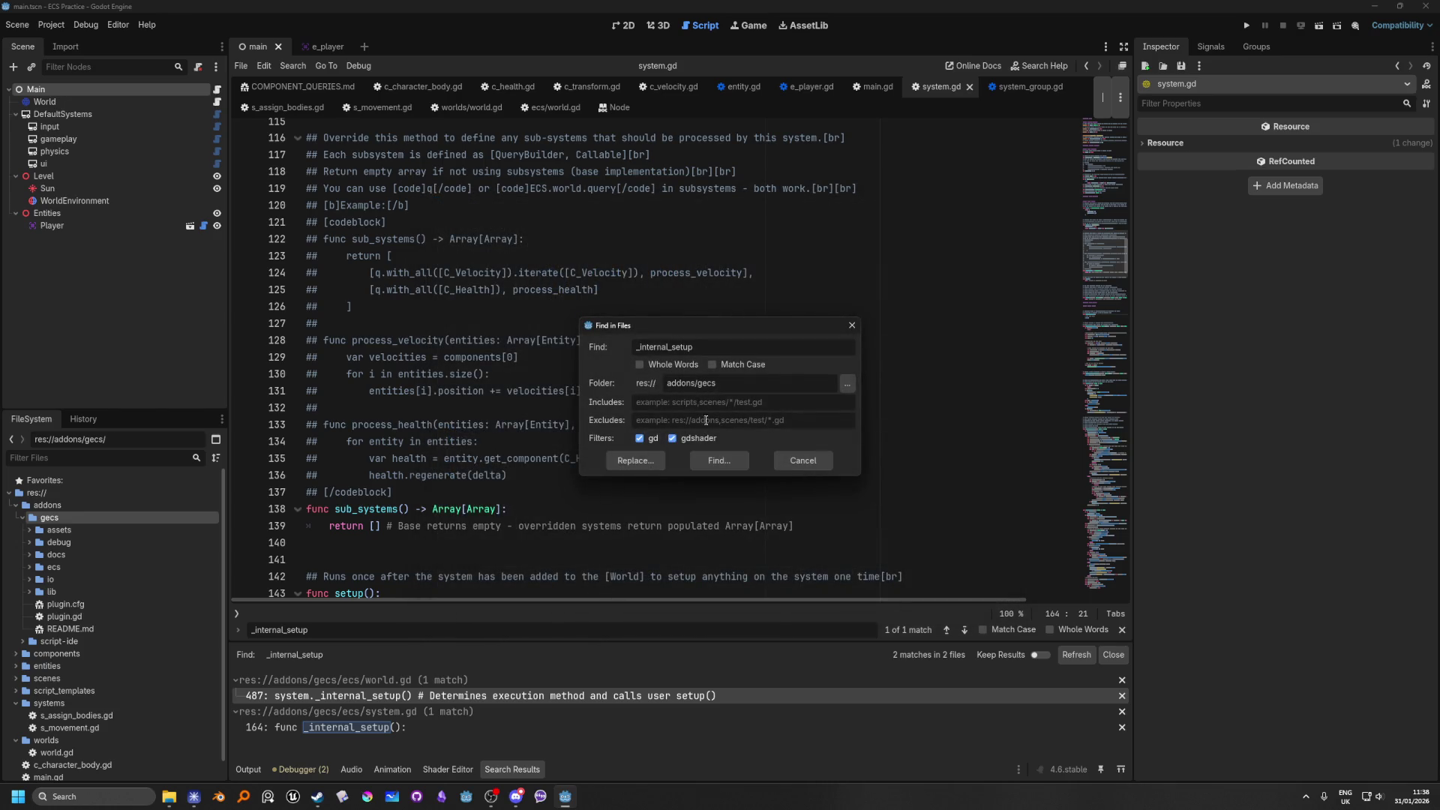
pyautogui.doubleClick(716, 347)
pyautogui.write('cnce')
pyautogui.press('Return')
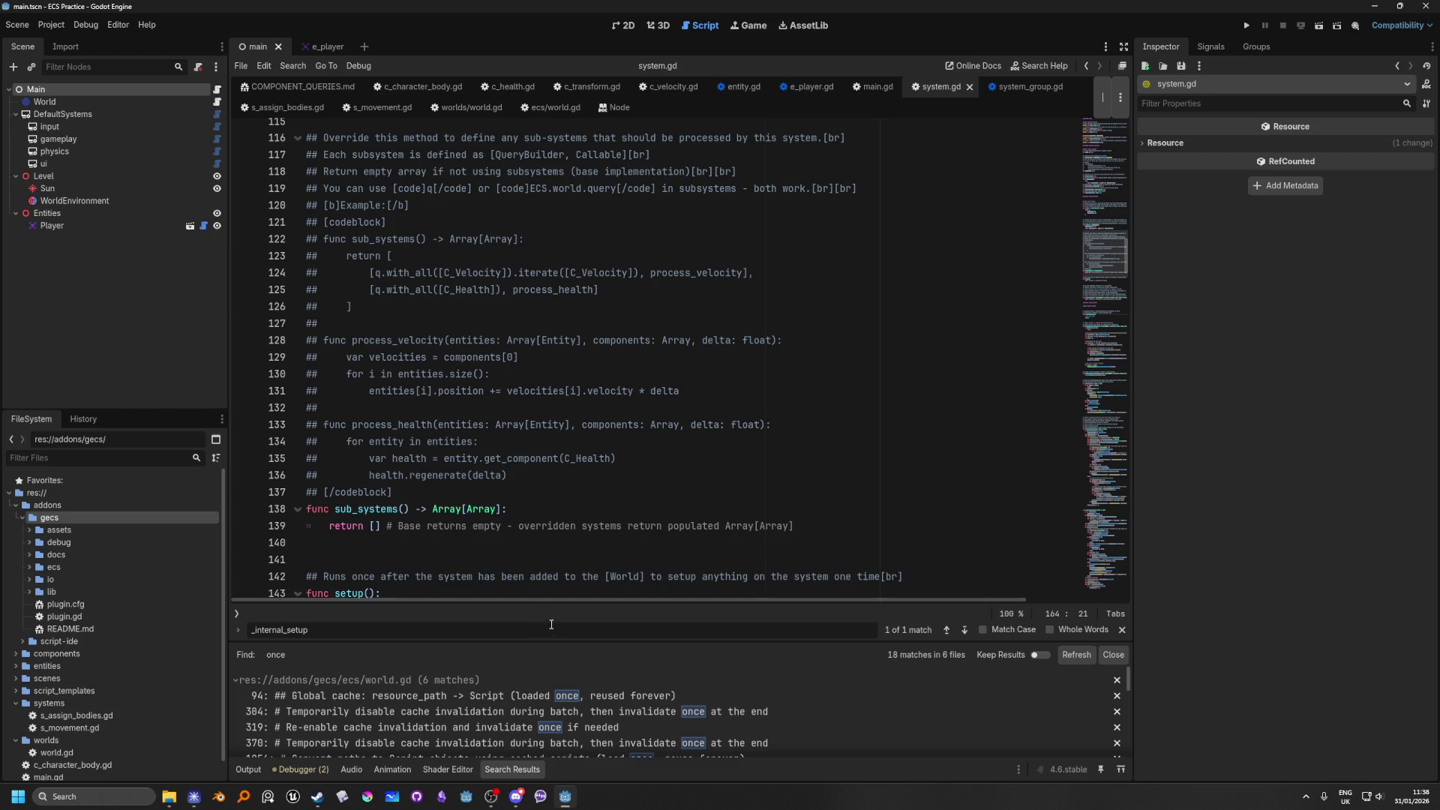
pyautogui.moveTo(550, 642); pyautogui.dragTo(614, 427)
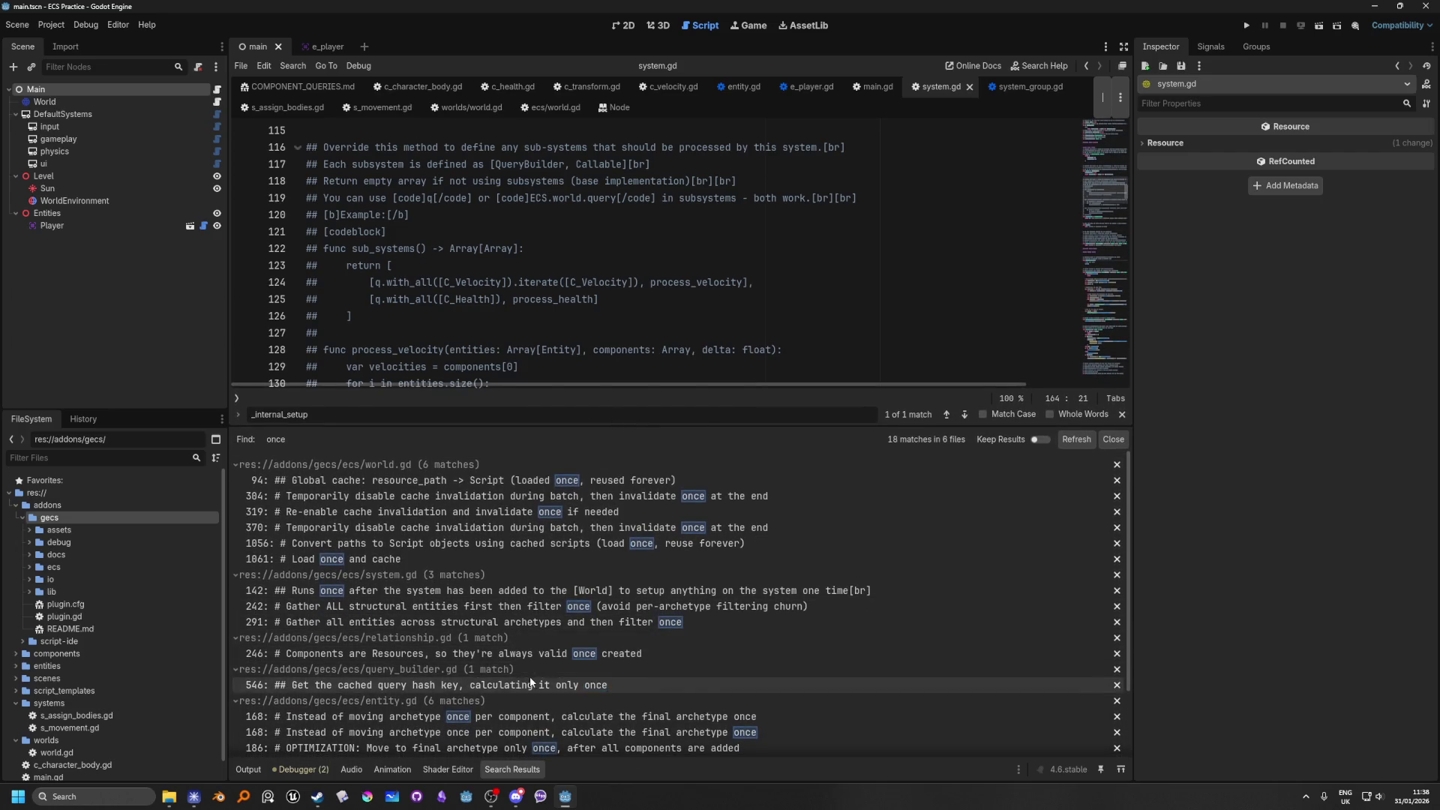
pyautogui.scroll(-1, 529, 676)
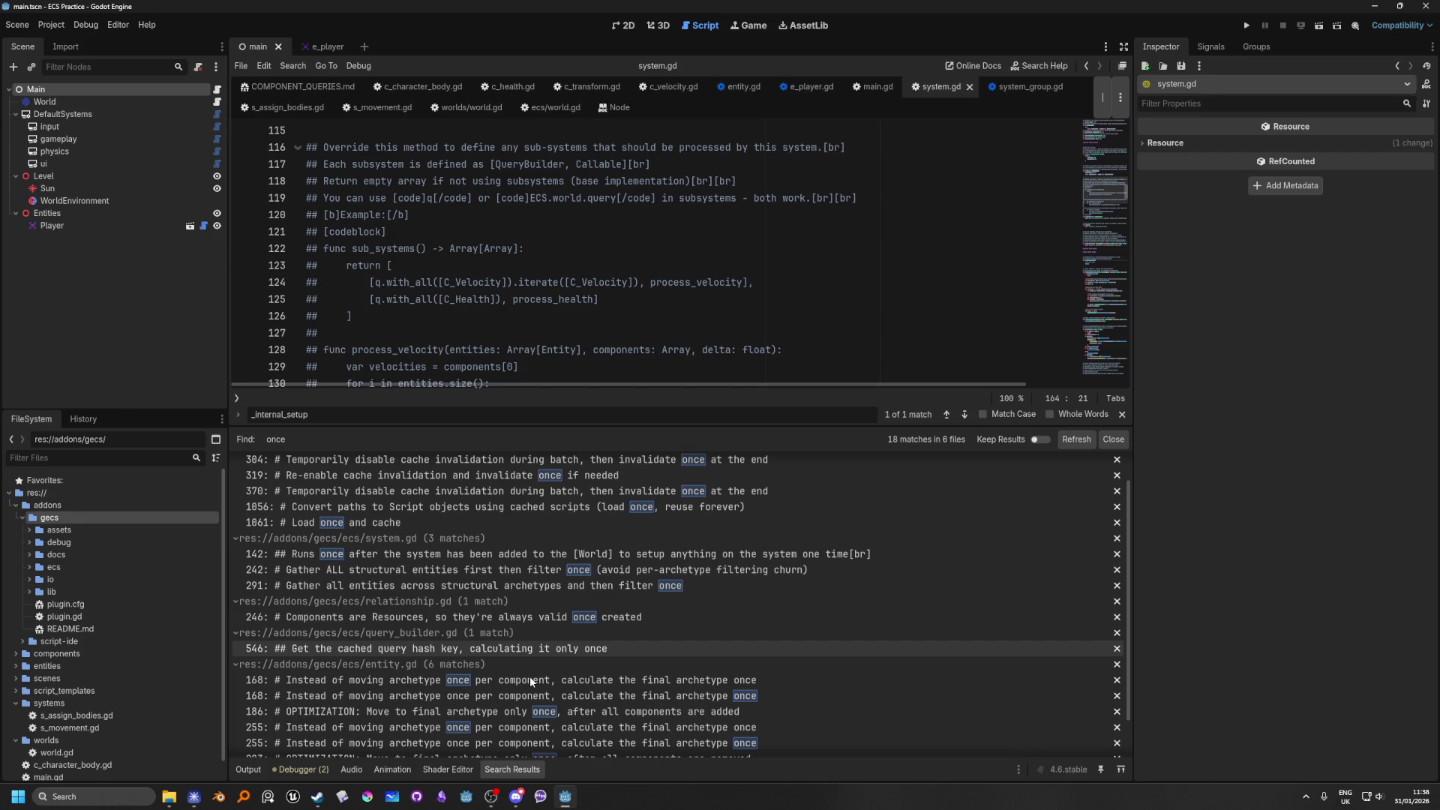
pyautogui.scroll(-1, 530, 676)
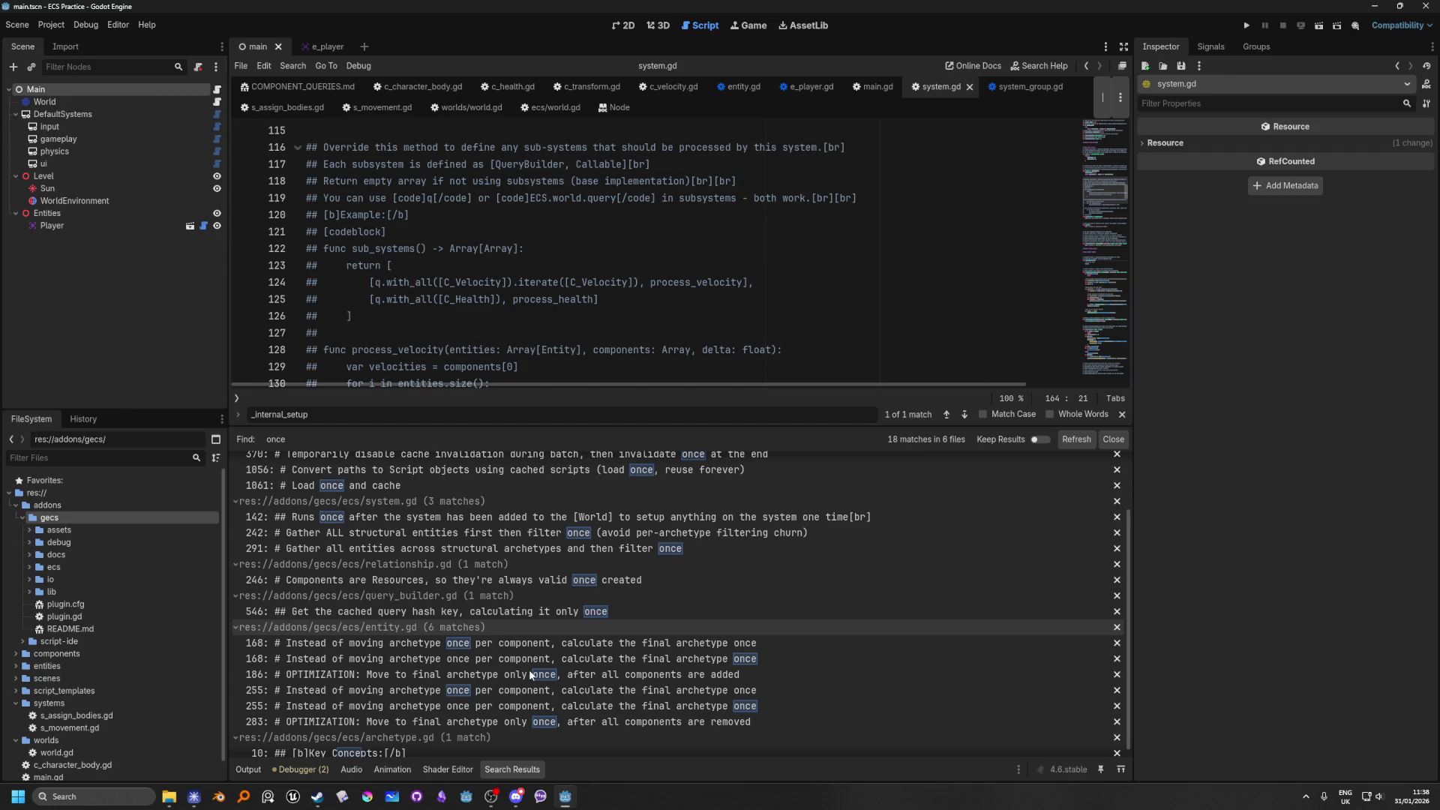
pyautogui.scroll(-1, 530, 674)
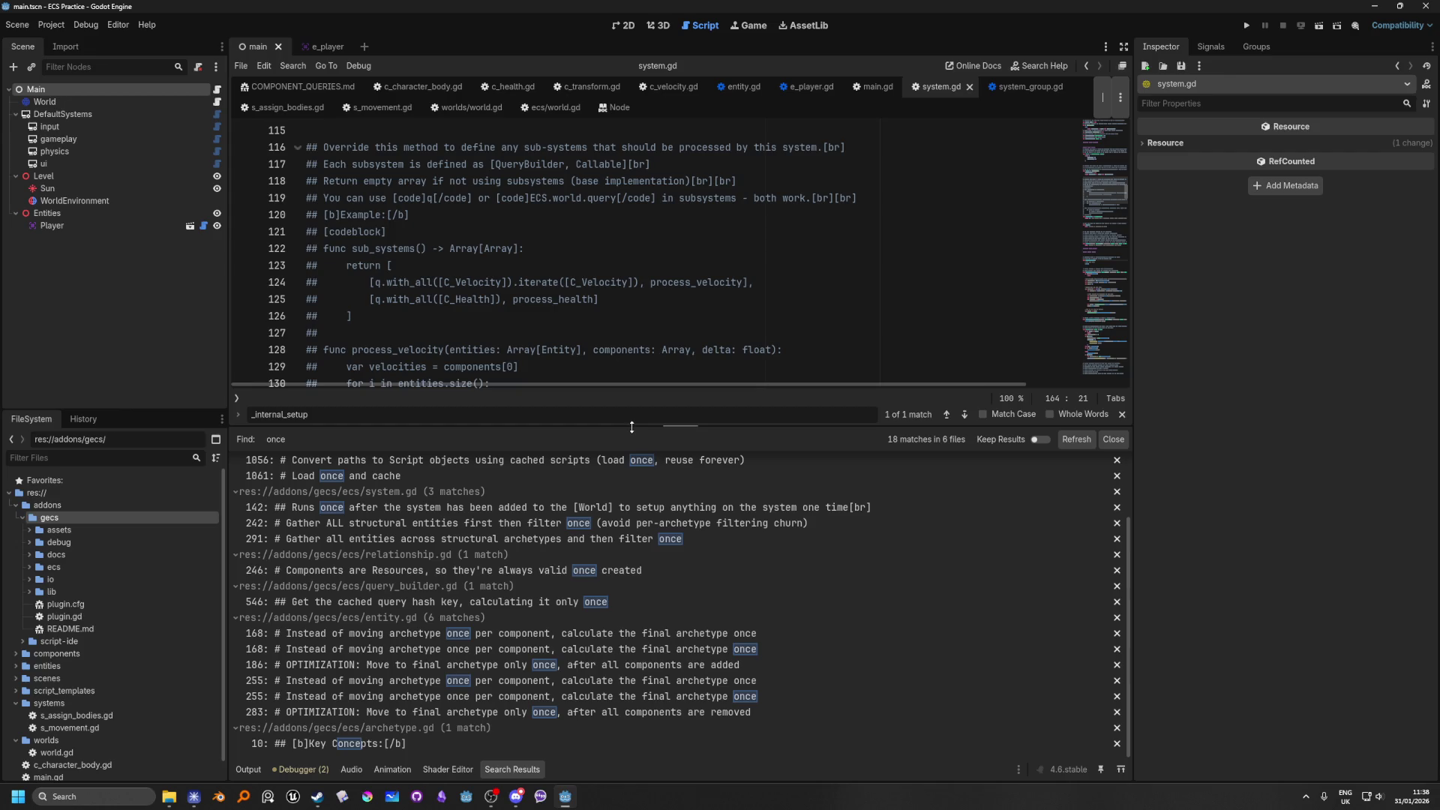
pyautogui.moveTo(632, 427)
pyautogui.mouseDown()
pyautogui.moveTo(612, 643)
pyautogui.moveTo(601, 599)
pyautogui.mouseUp()
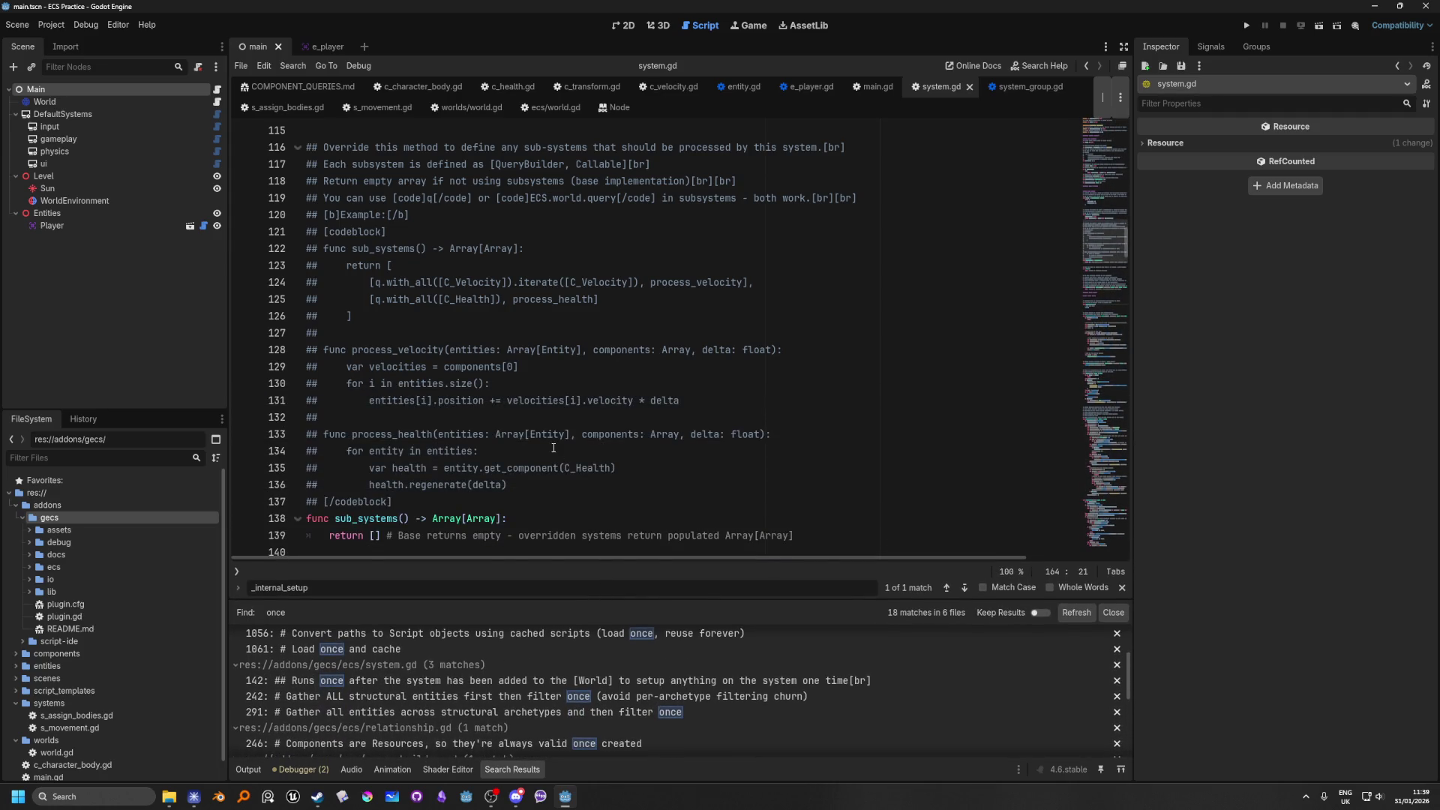
pyautogui.scroll(-2, 563, 439)
# Step: Scroll up from line 138 to the top of system.gd, then switch to e_player.gd
pyautogui.click(565, 406)
pyautogui.click(560, 418)
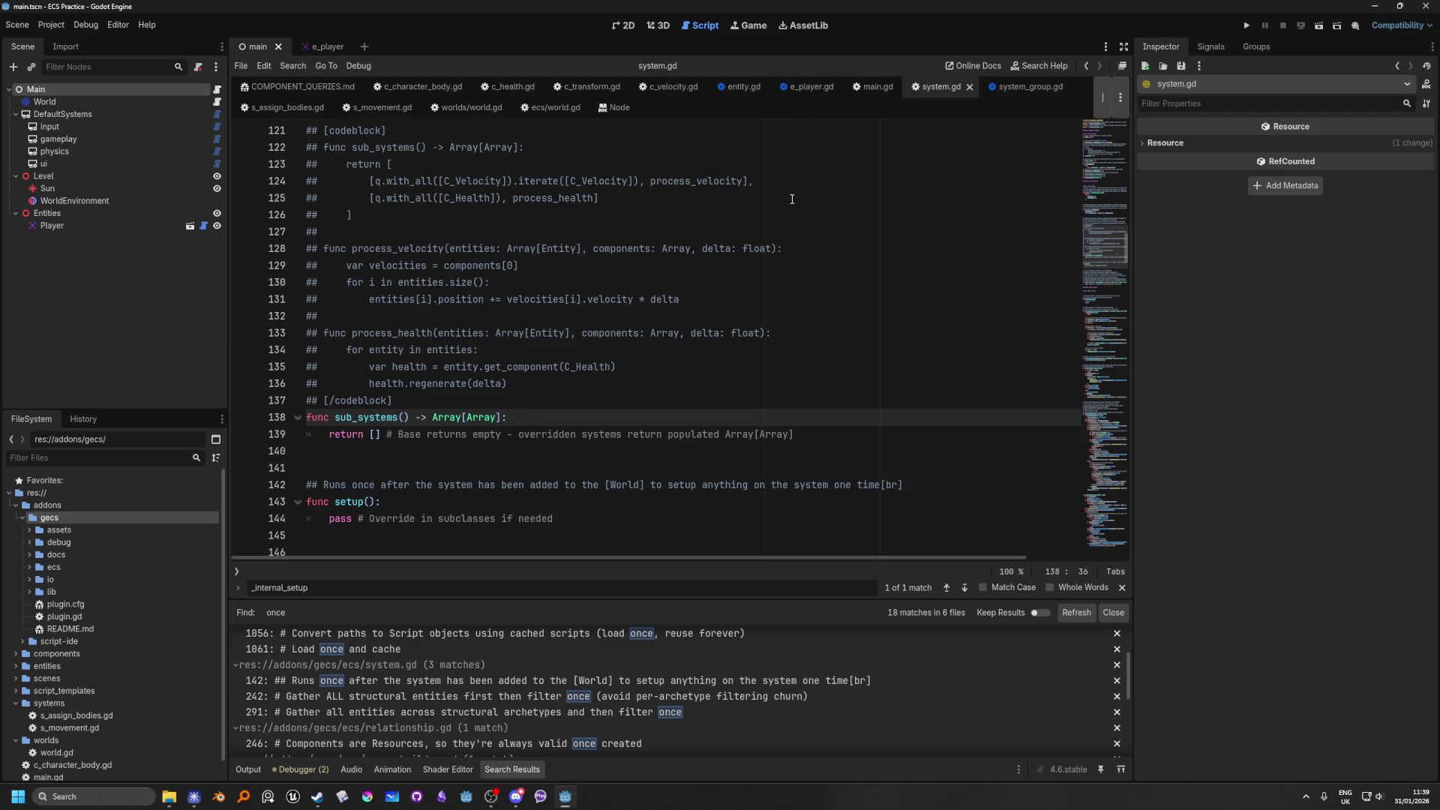
pyautogui.scroll(10, 749, 509)
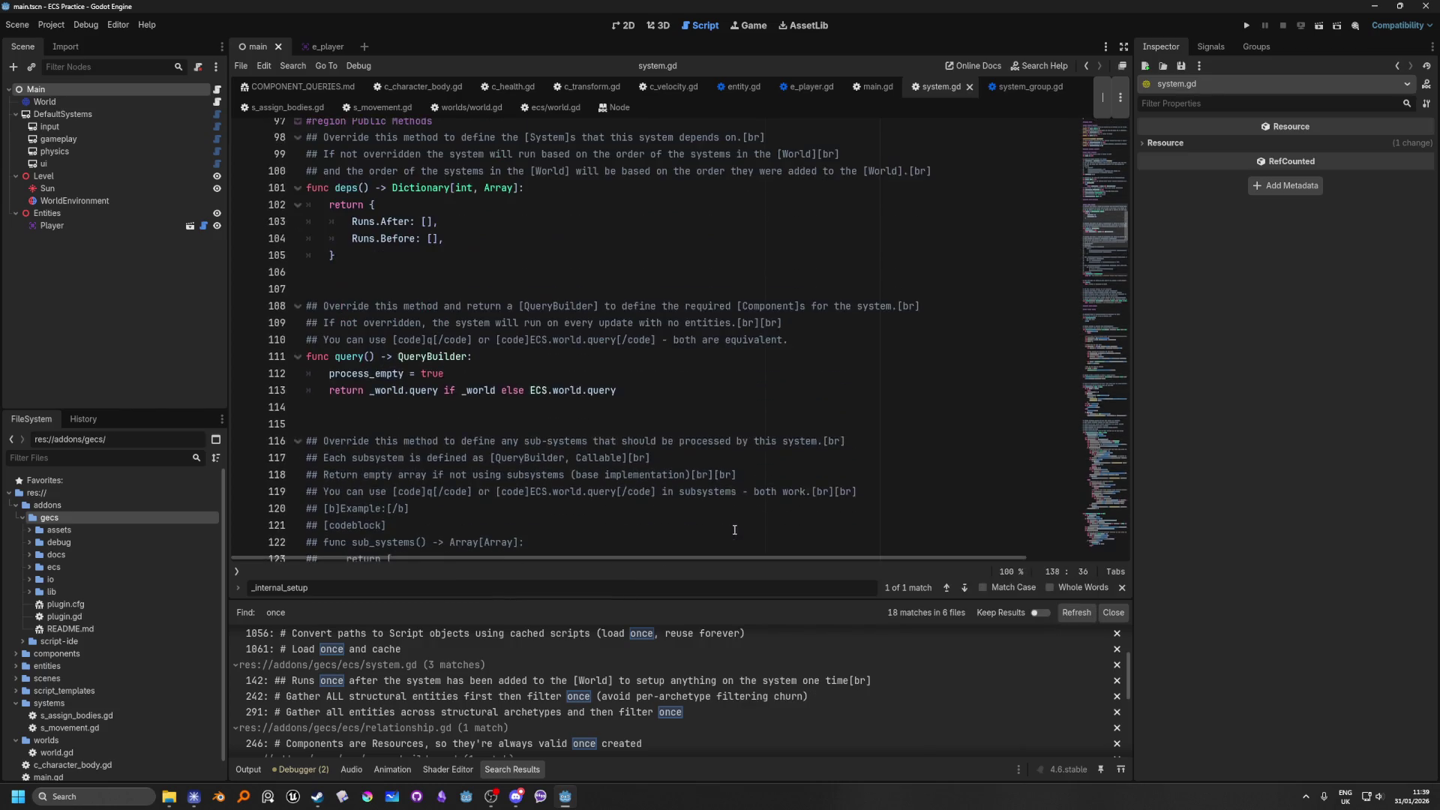
pyautogui.scroll(8, 765, 389)
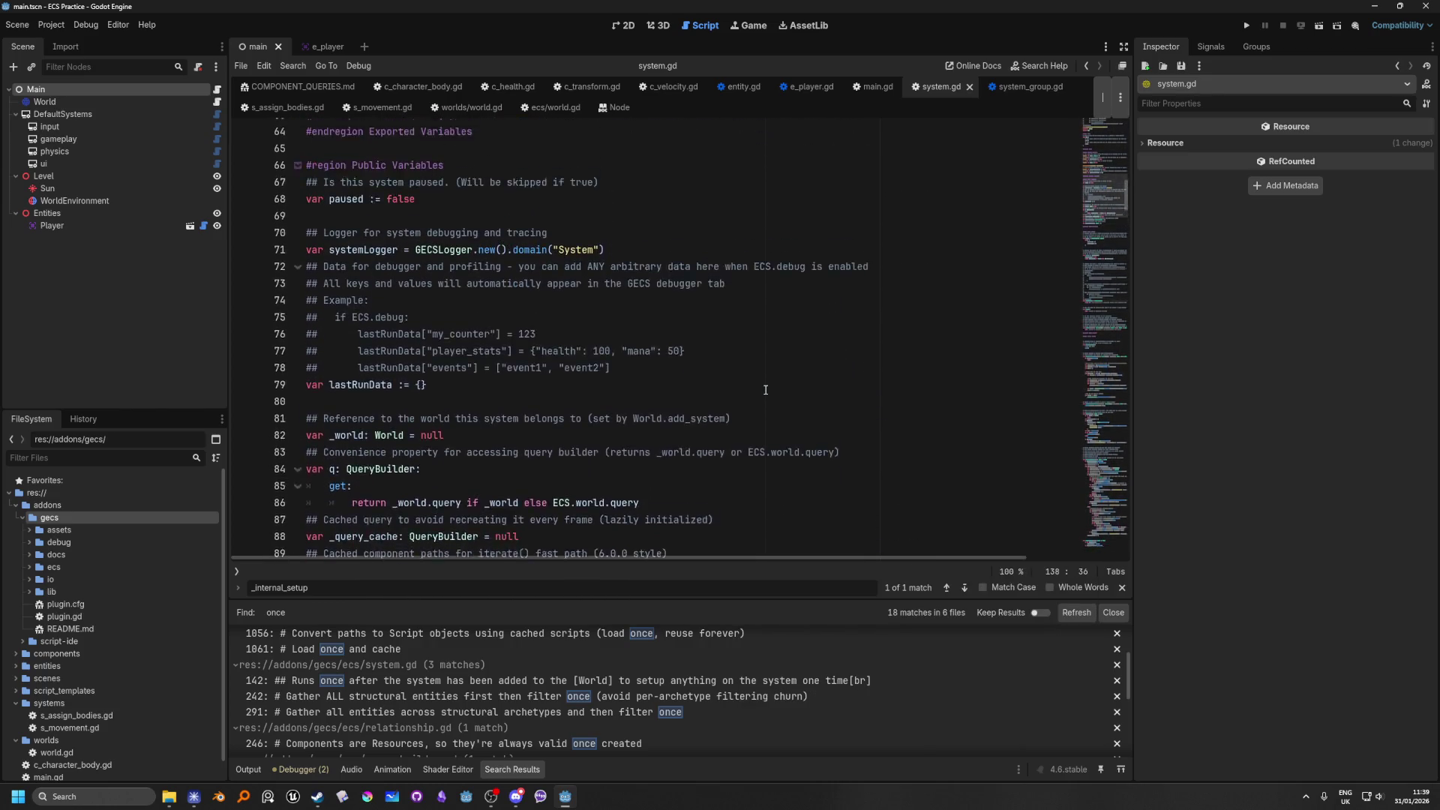
pyautogui.scroll(6, 766, 389)
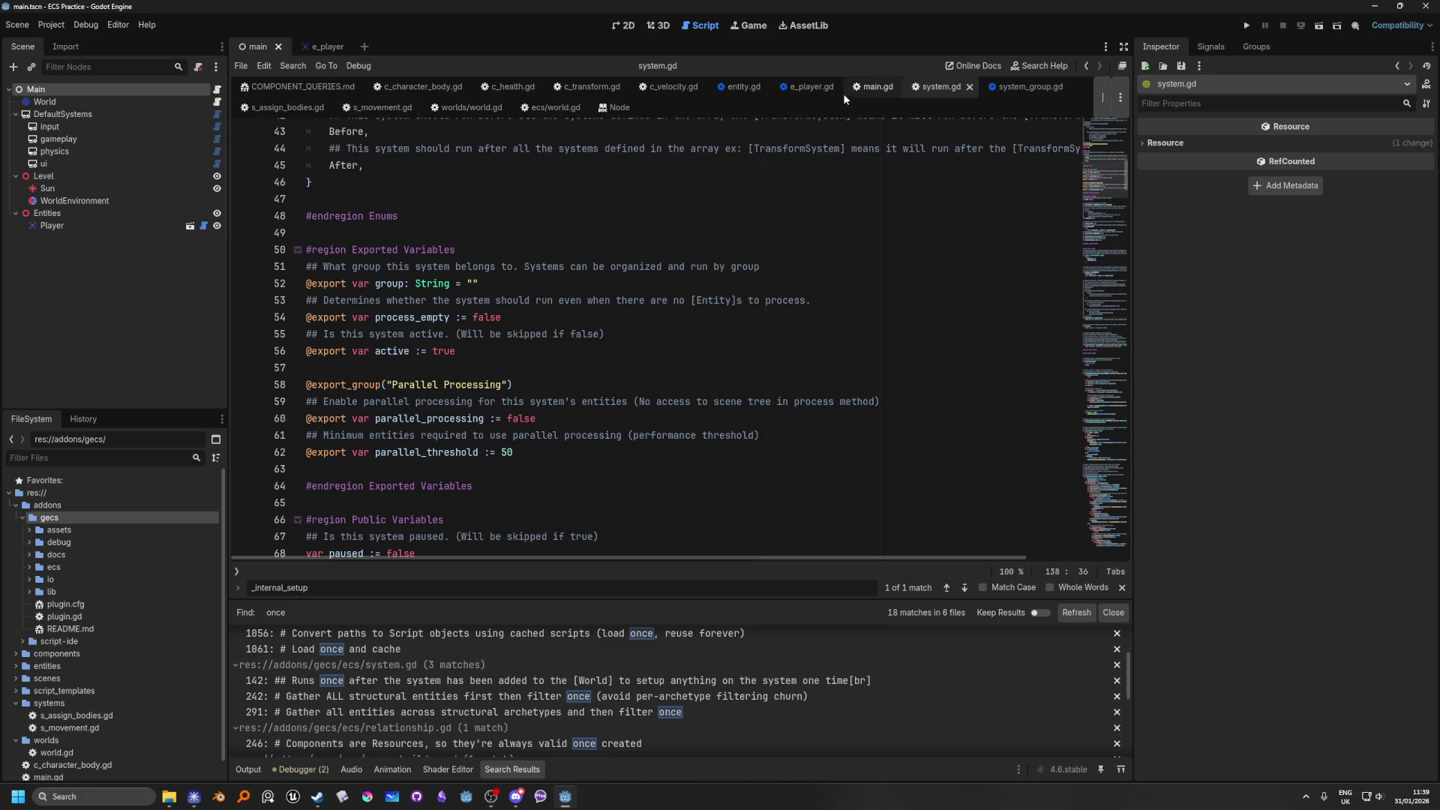
pyautogui.click(804, 87)
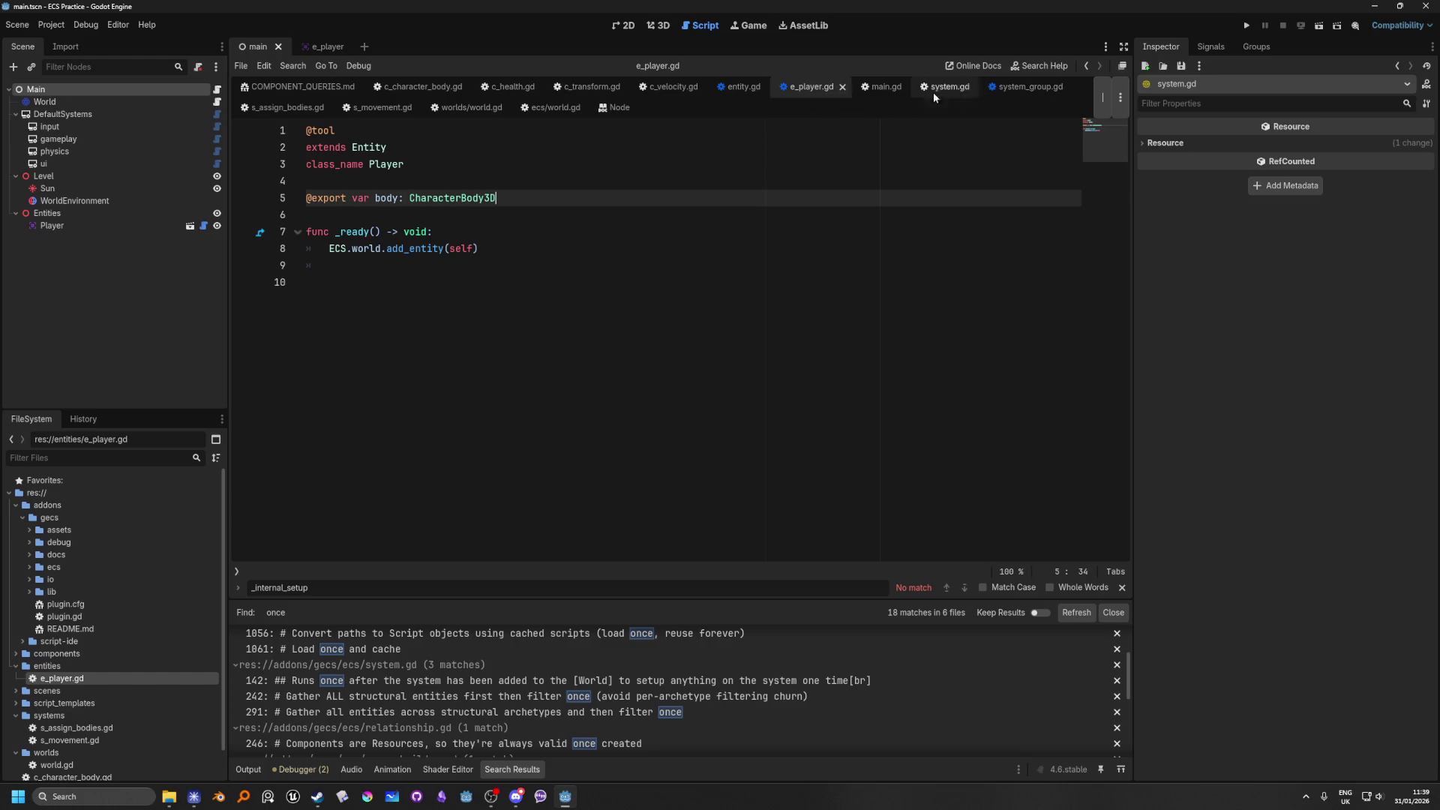
# Step: Browse s_assign_bodies.gd and world.gd, then open the Main node's script main.gd
pyautogui.click(287, 107)
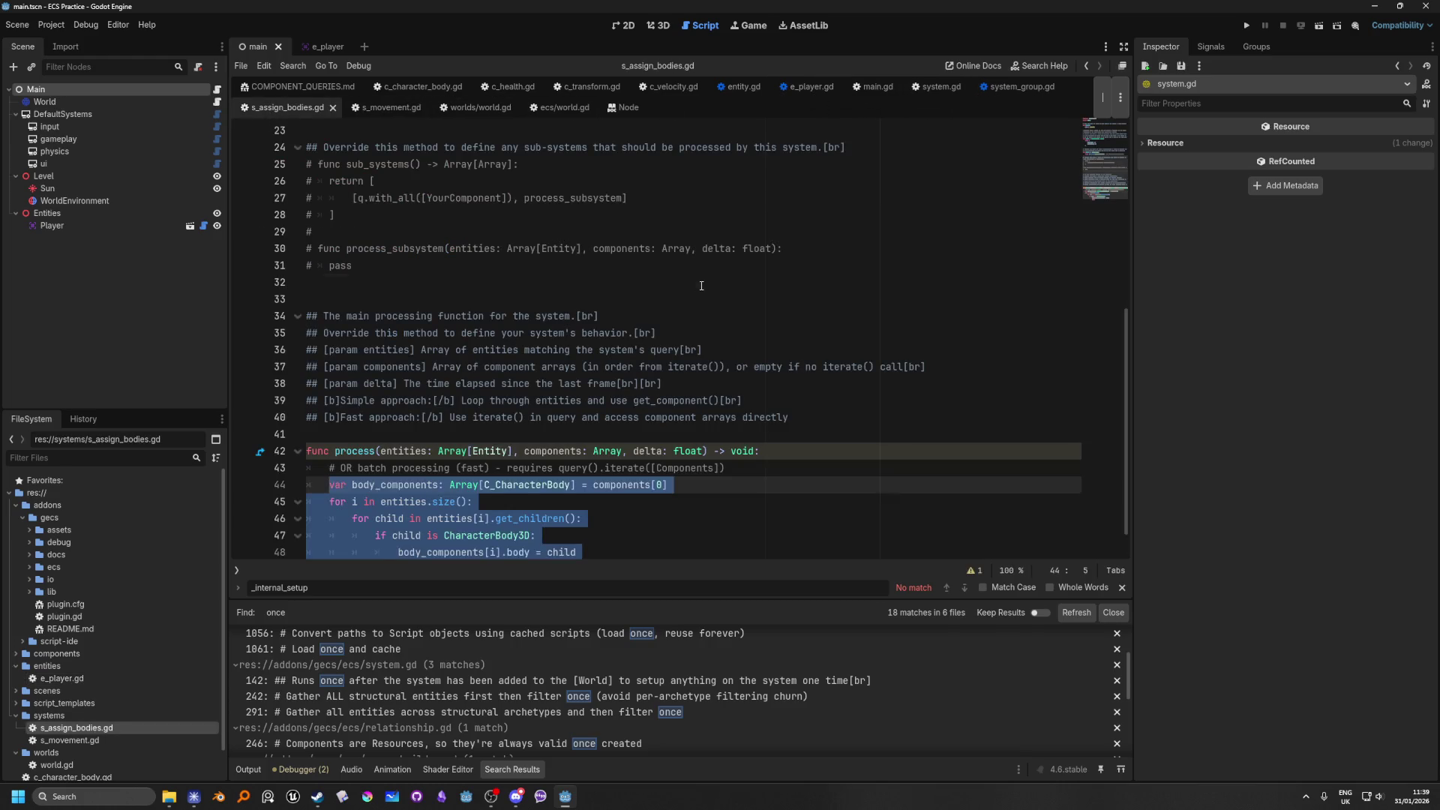
pyautogui.click(749, 282)
pyautogui.scroll(-1, 750, 352)
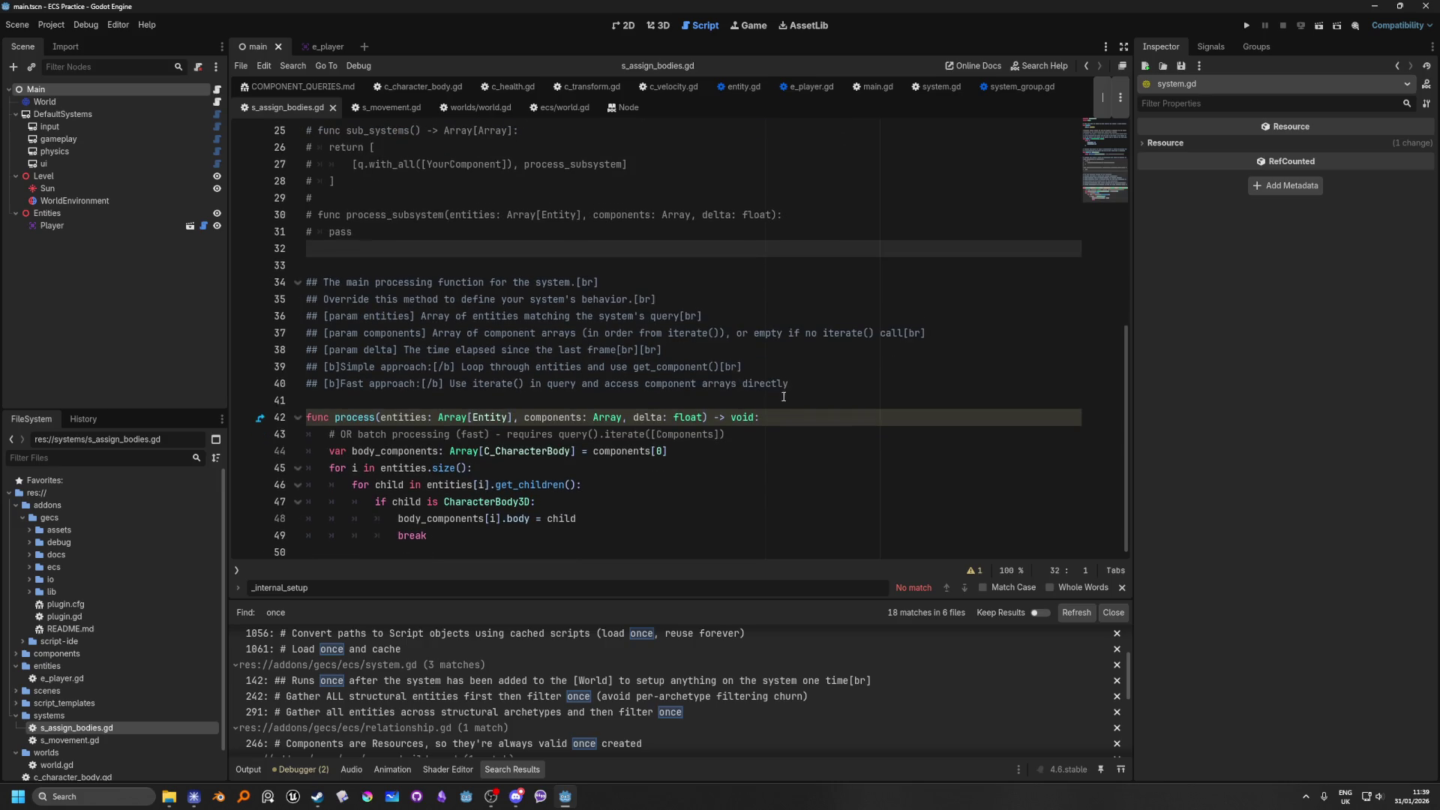
pyautogui.click(217, 102)
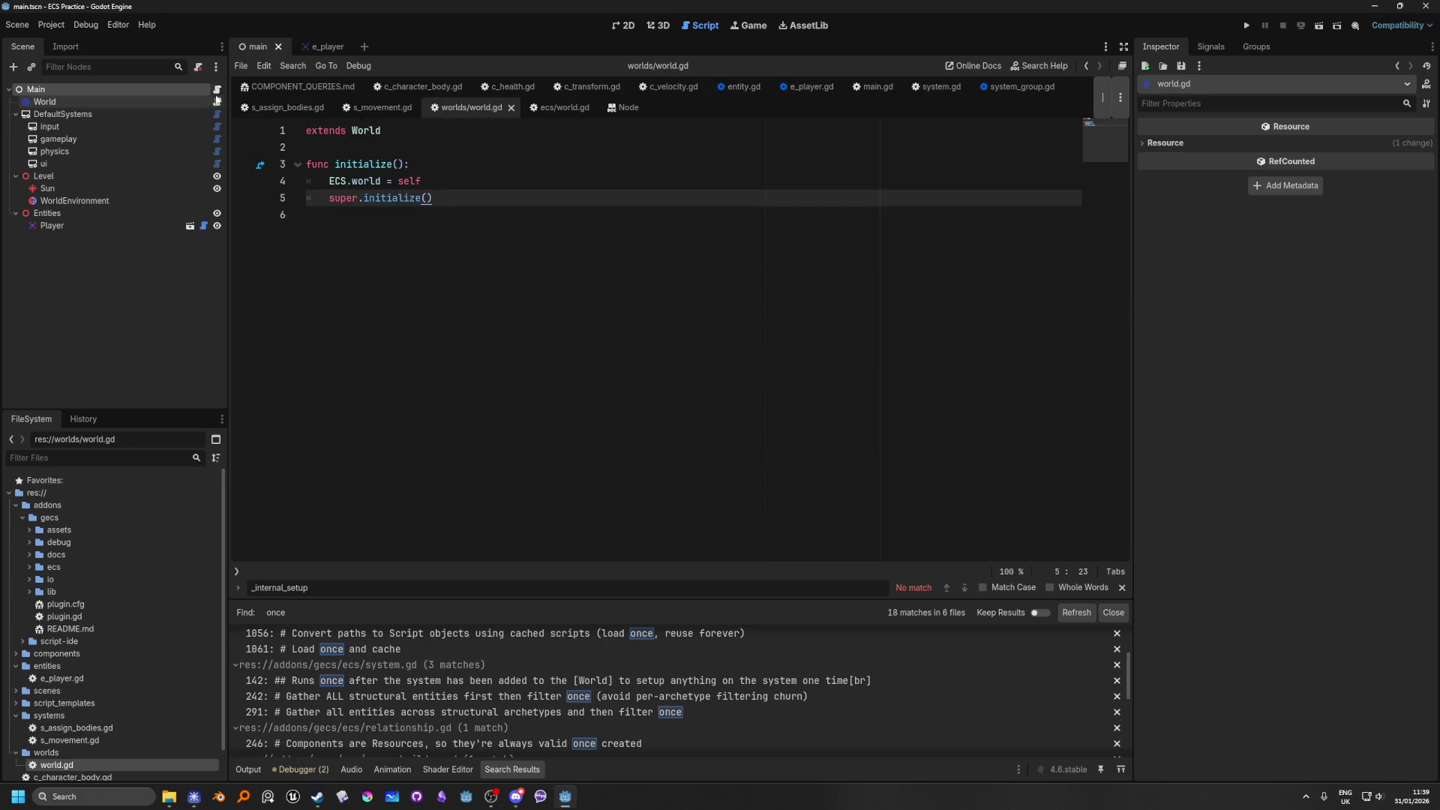
pyautogui.click(217, 90)
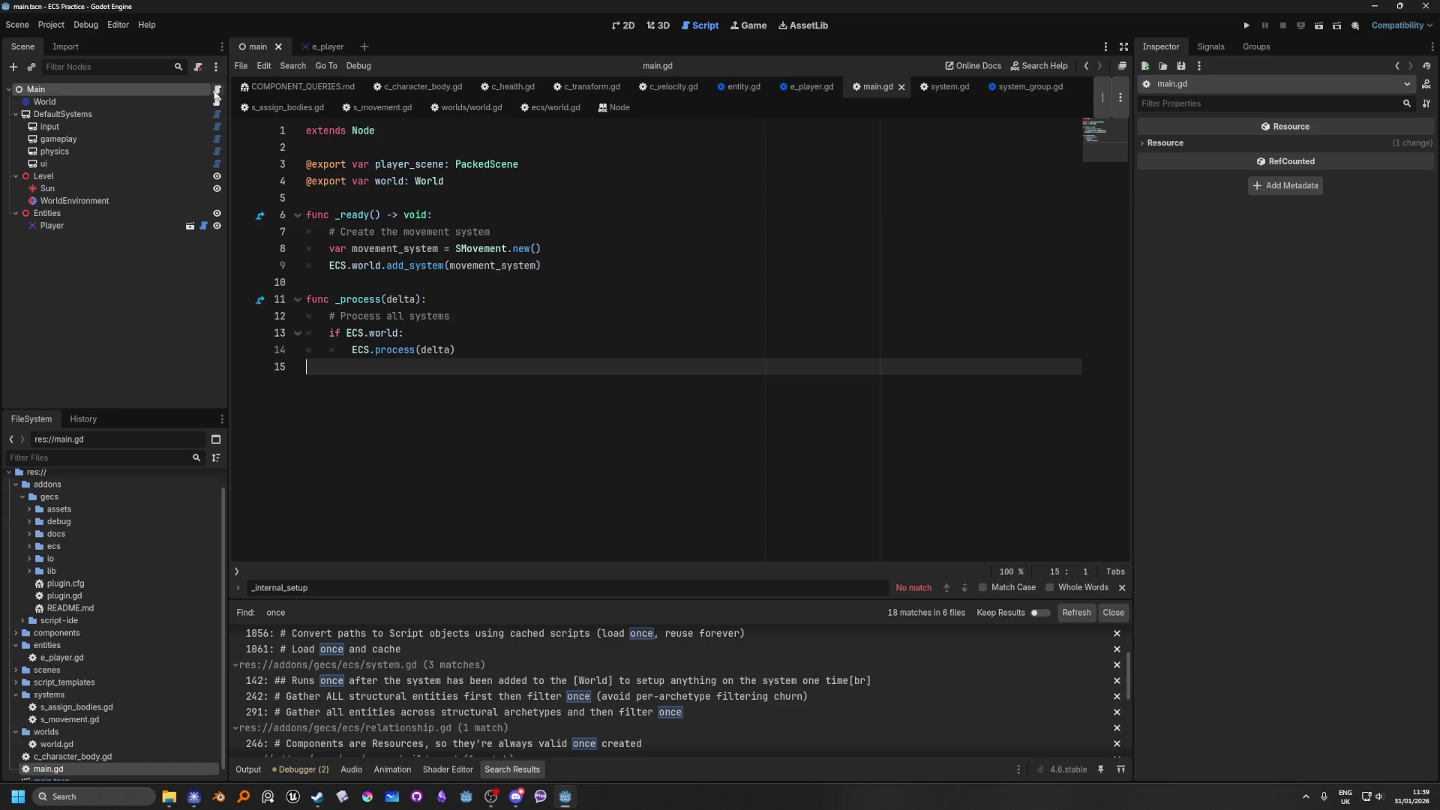
# Step: Review main.gd's _ready function and jump to the ECS.process definition
pyautogui.click(613, 270)
pyautogui.moveTo(579, 267)
pyautogui.mouseDown()
pyautogui.moveTo(315, 248)
pyautogui.moveTo(140, 269)
pyautogui.moveTo(105, 216)
pyautogui.mouseUp()
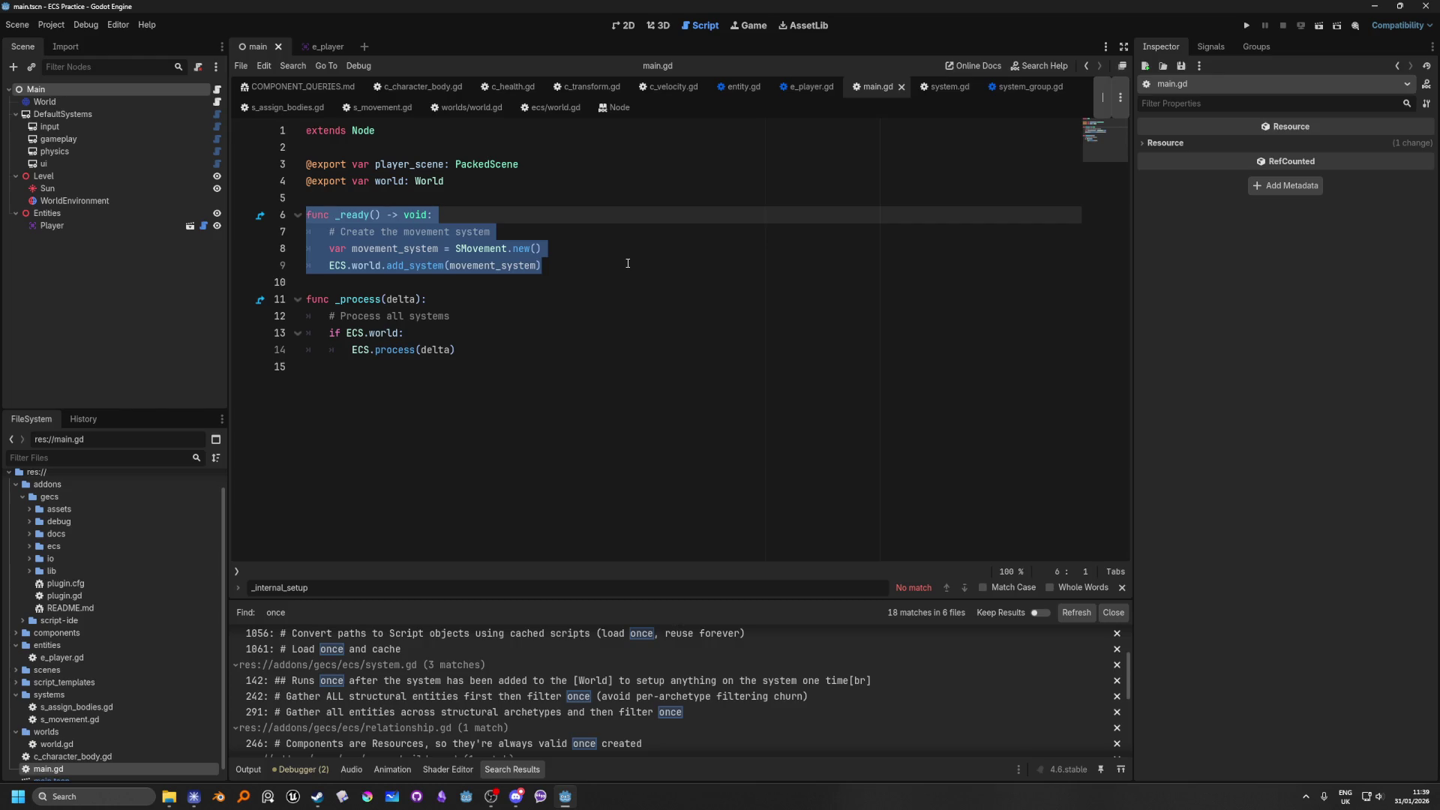
pyautogui.click(570, 374)
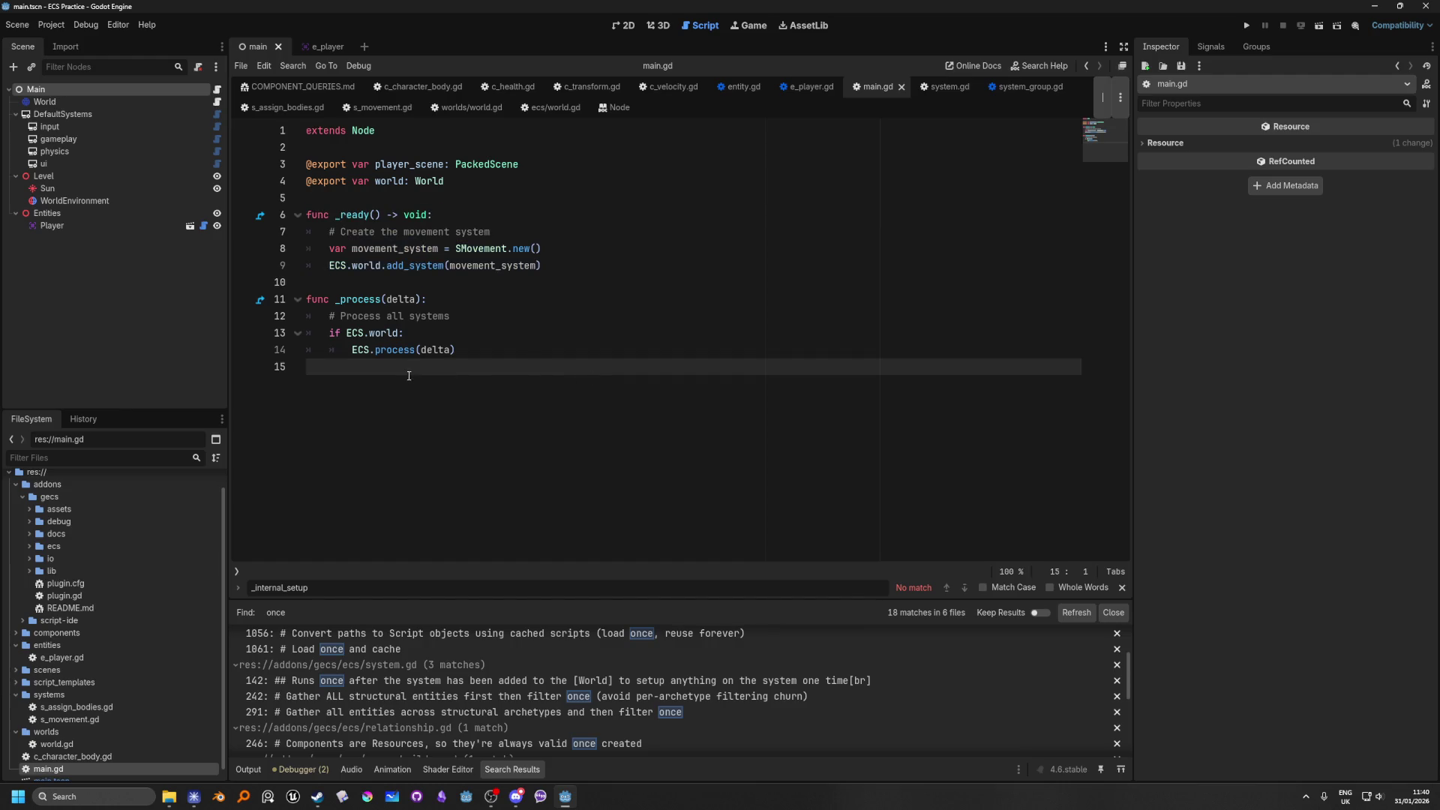
pyautogui.keyDown('ctrl'); pyautogui.click(392, 352); pyautogui.keyUp('ctrl')
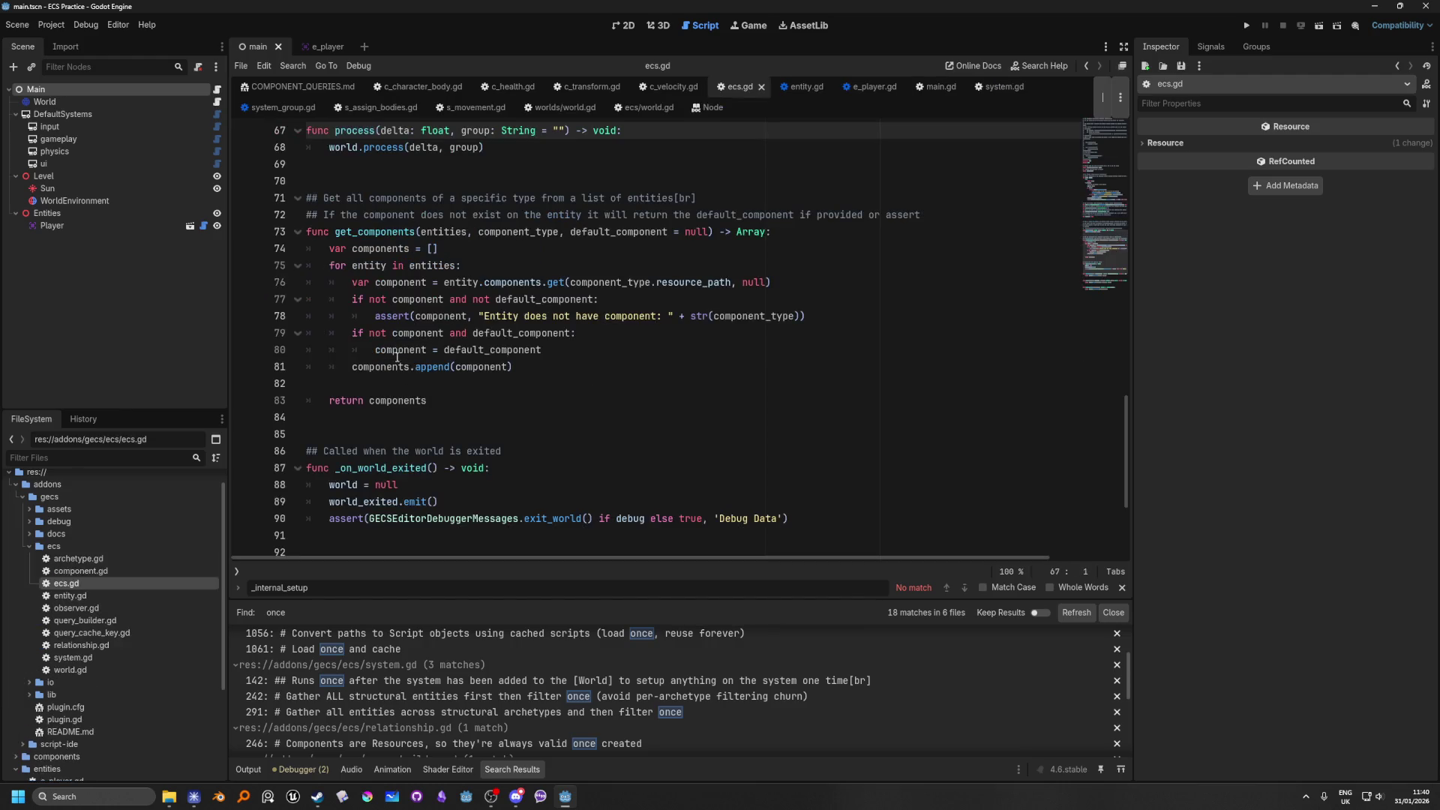
pyautogui.scroll(3, 539, 405)
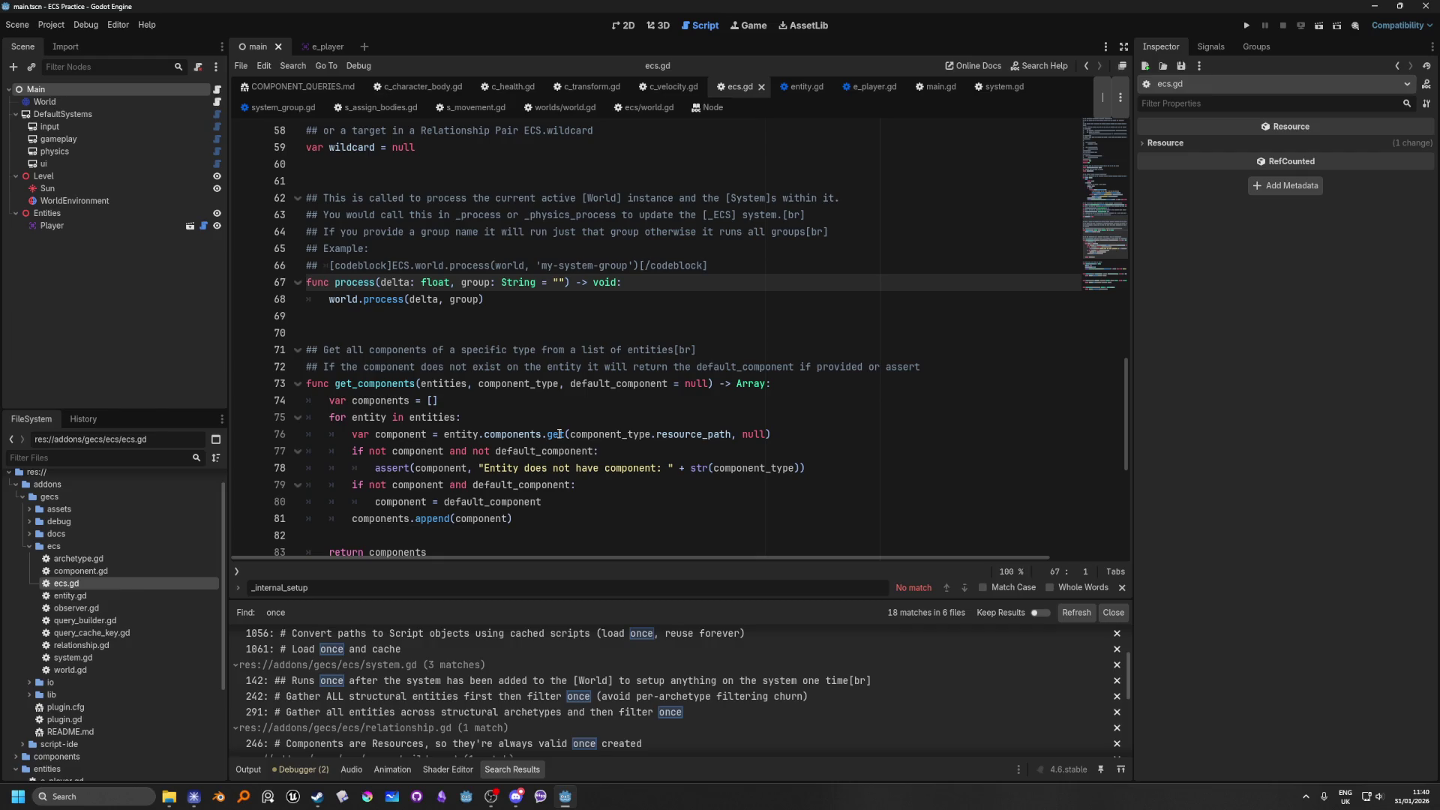
pyautogui.scroll(2, 395, 373)
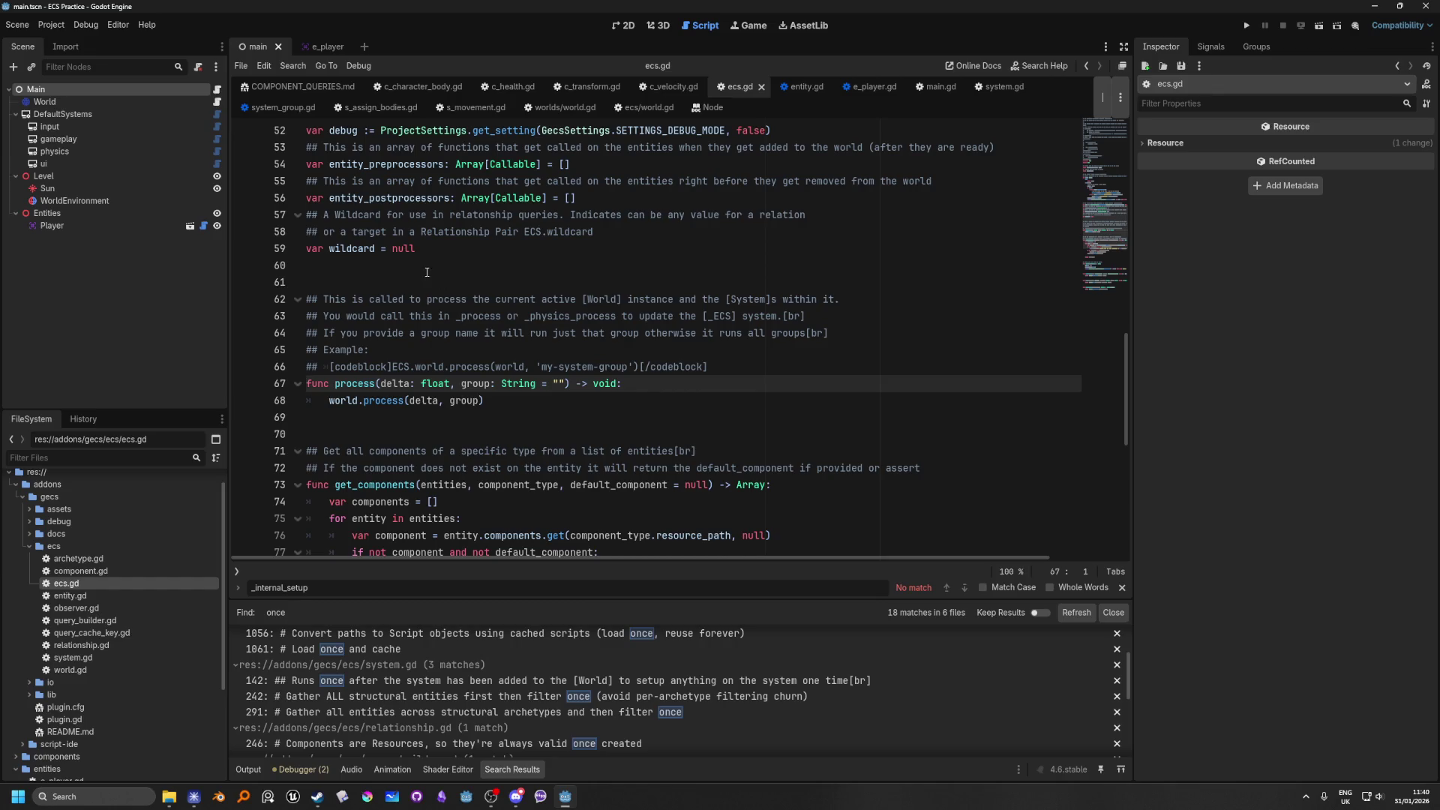
pyautogui.click(360, 272)
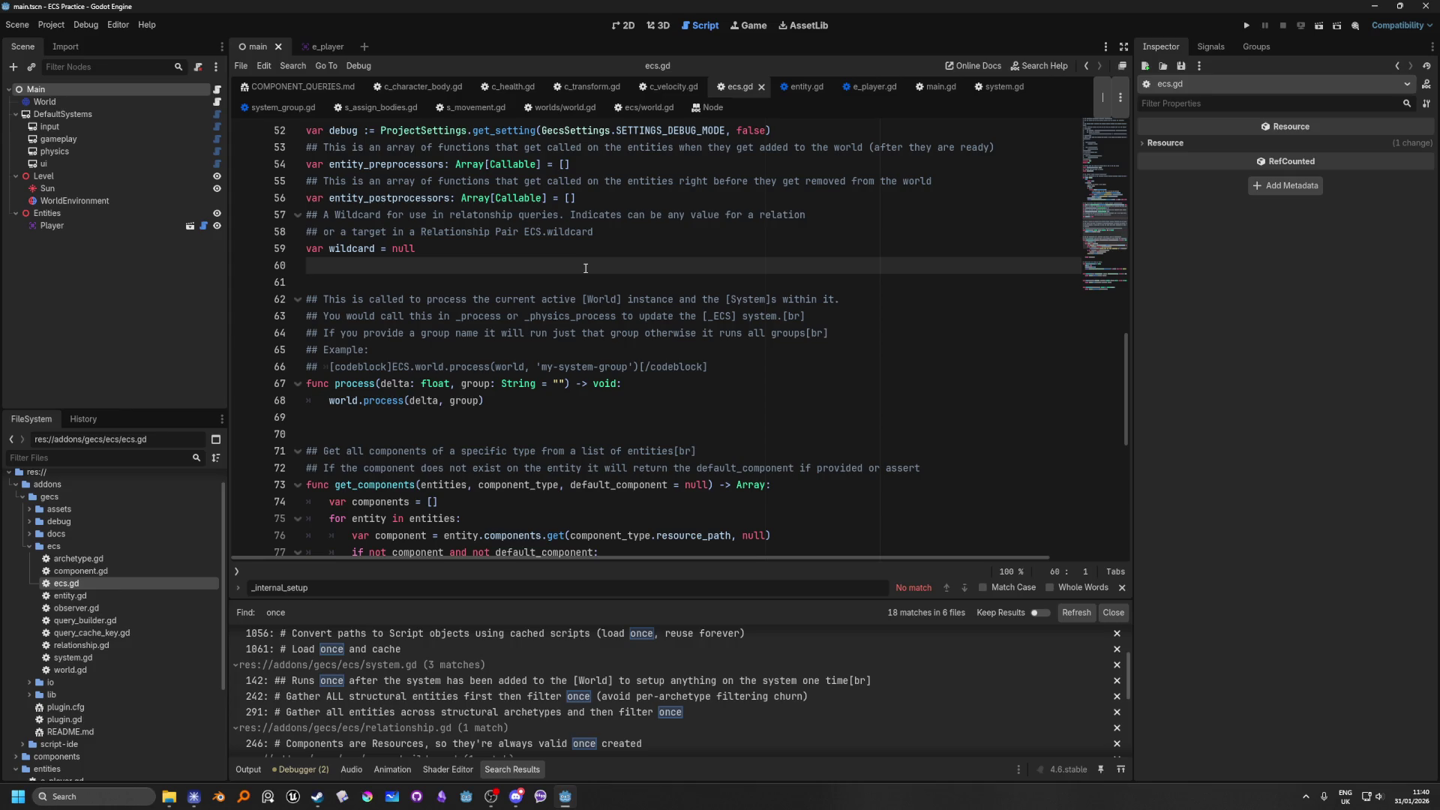
# Step: Declare func startup(group: String = "") -> void: on a new line 61 in ecs.gd
pyautogui.press('Return')
pyautogui.write('f')
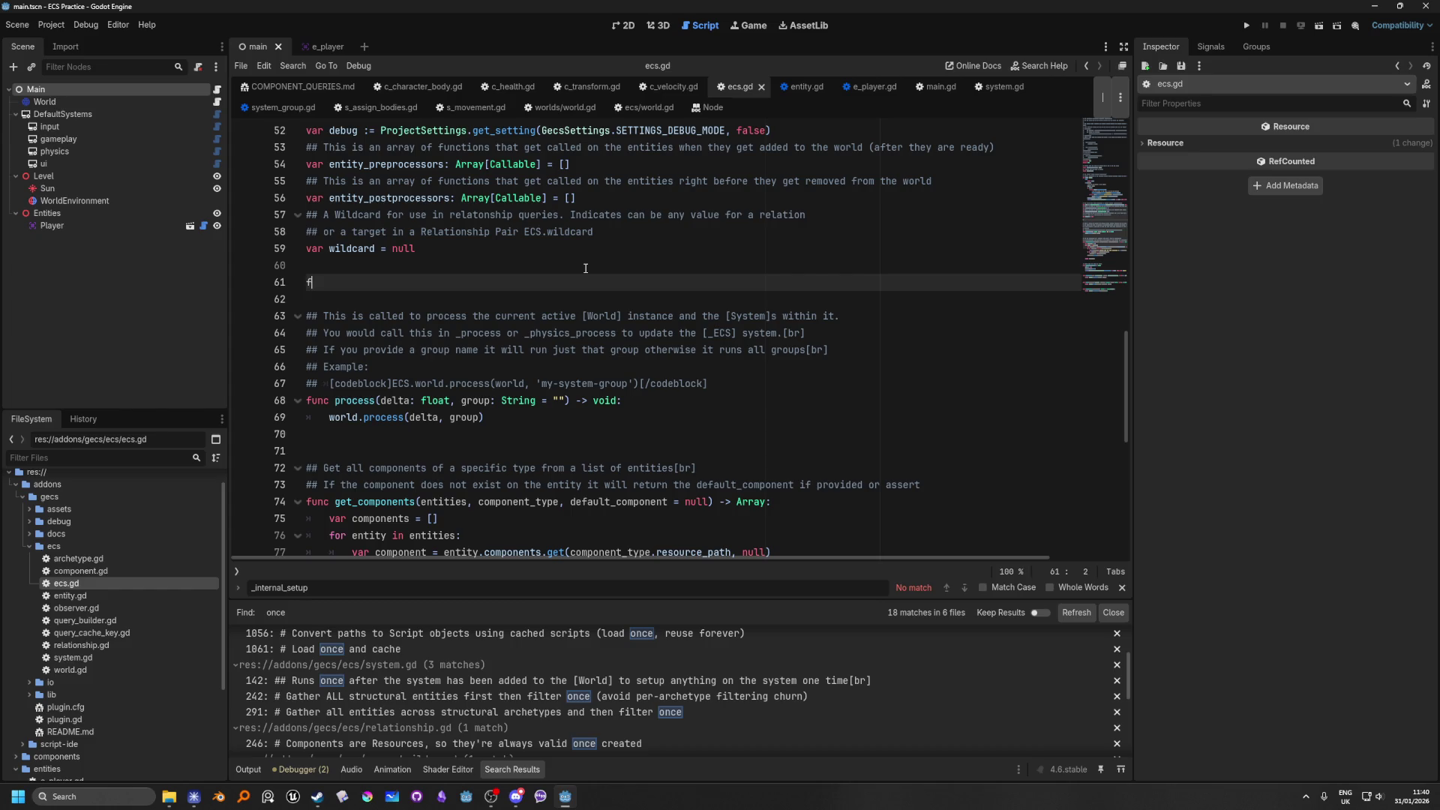
pyautogui.write('unc start')
pyautogui.write('(')
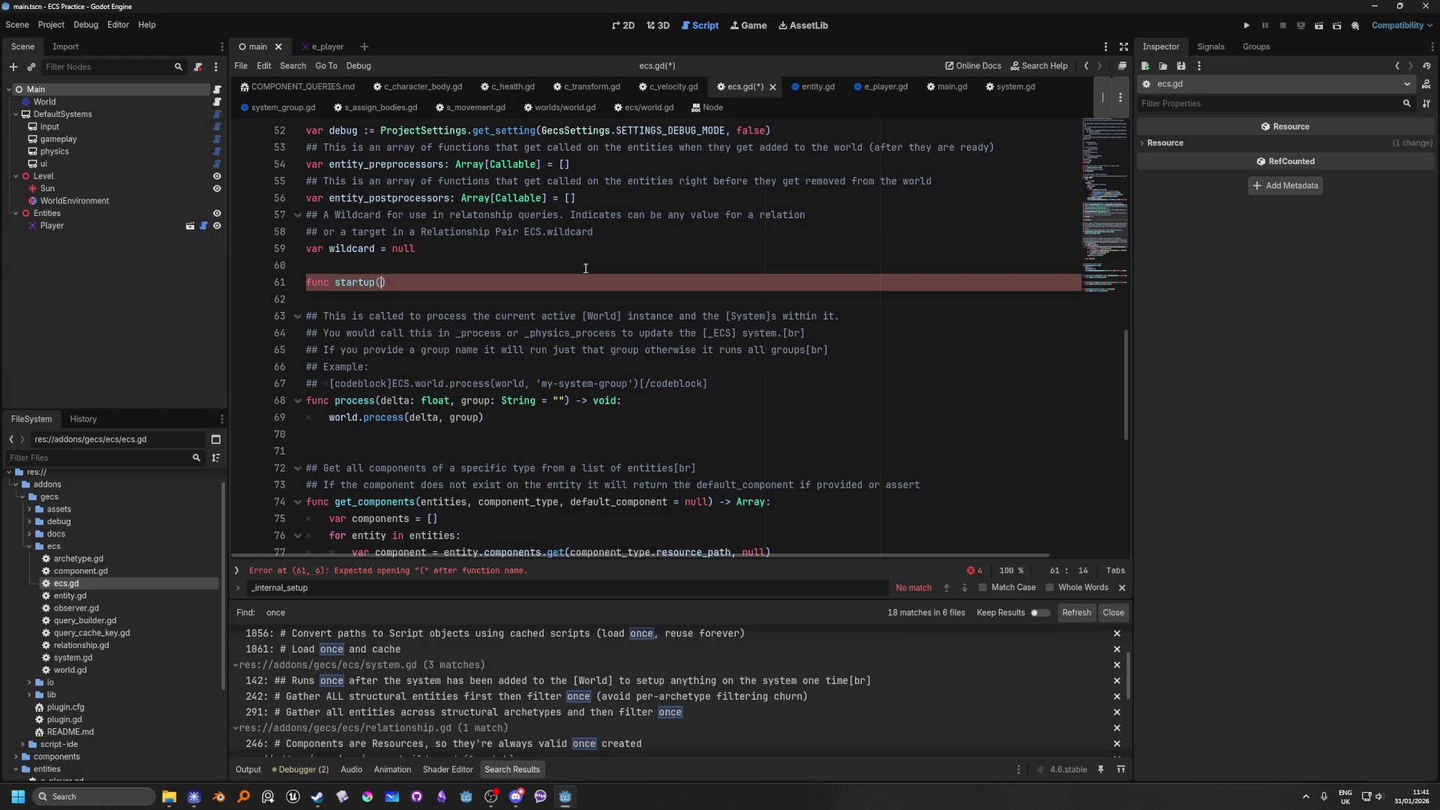
pyautogui.write('group')
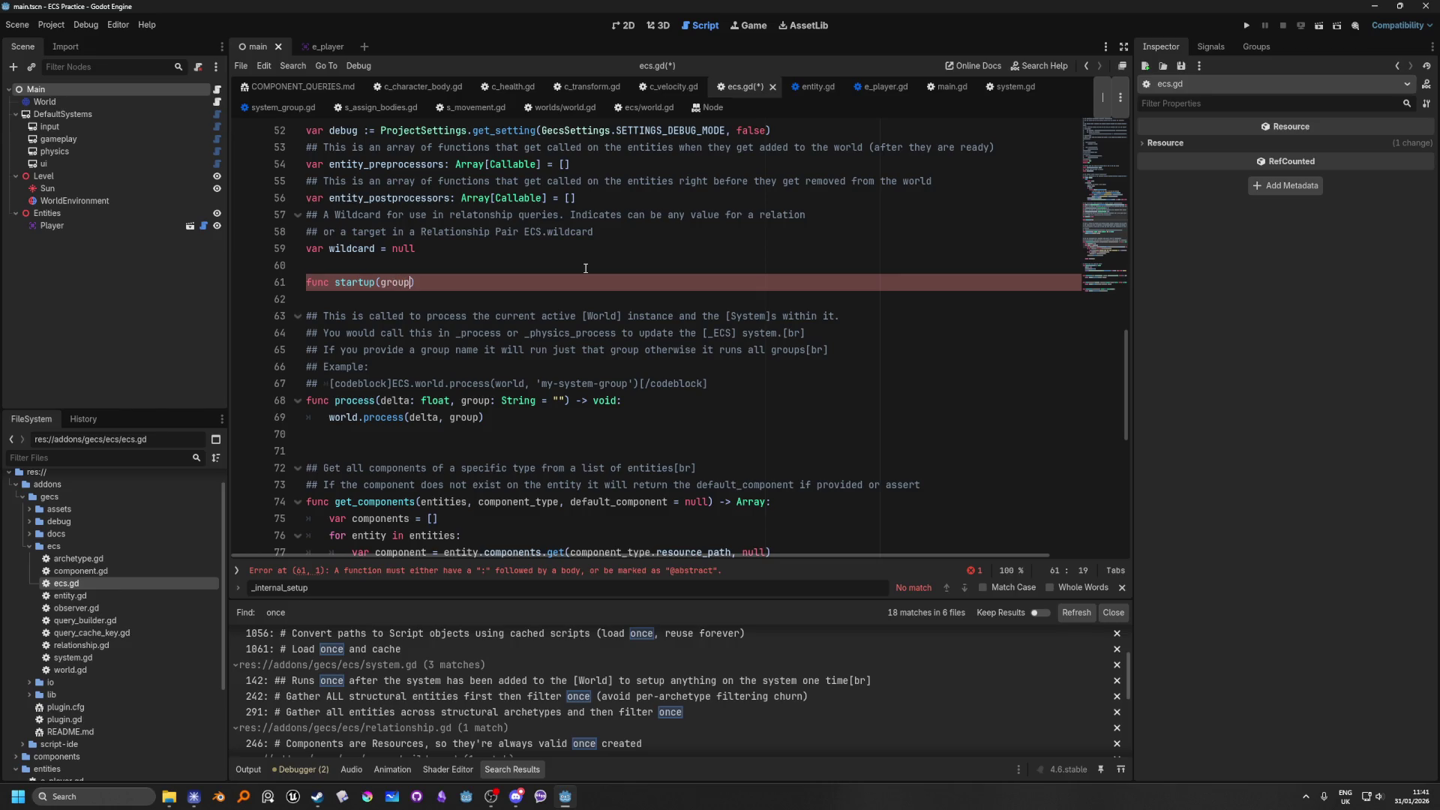
pyautogui.write(':')
pyautogui.write(' Strin')
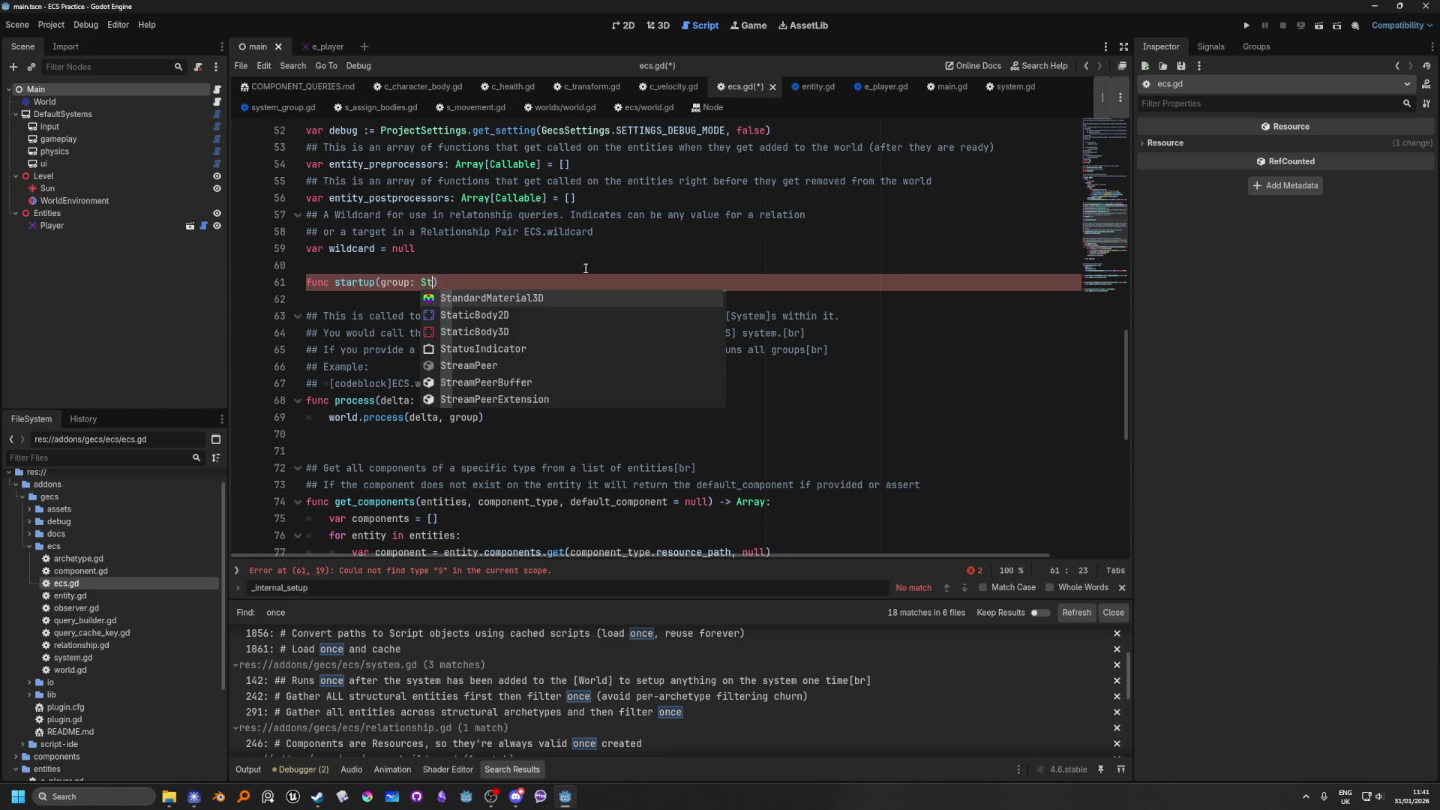
pyautogui.write('g')
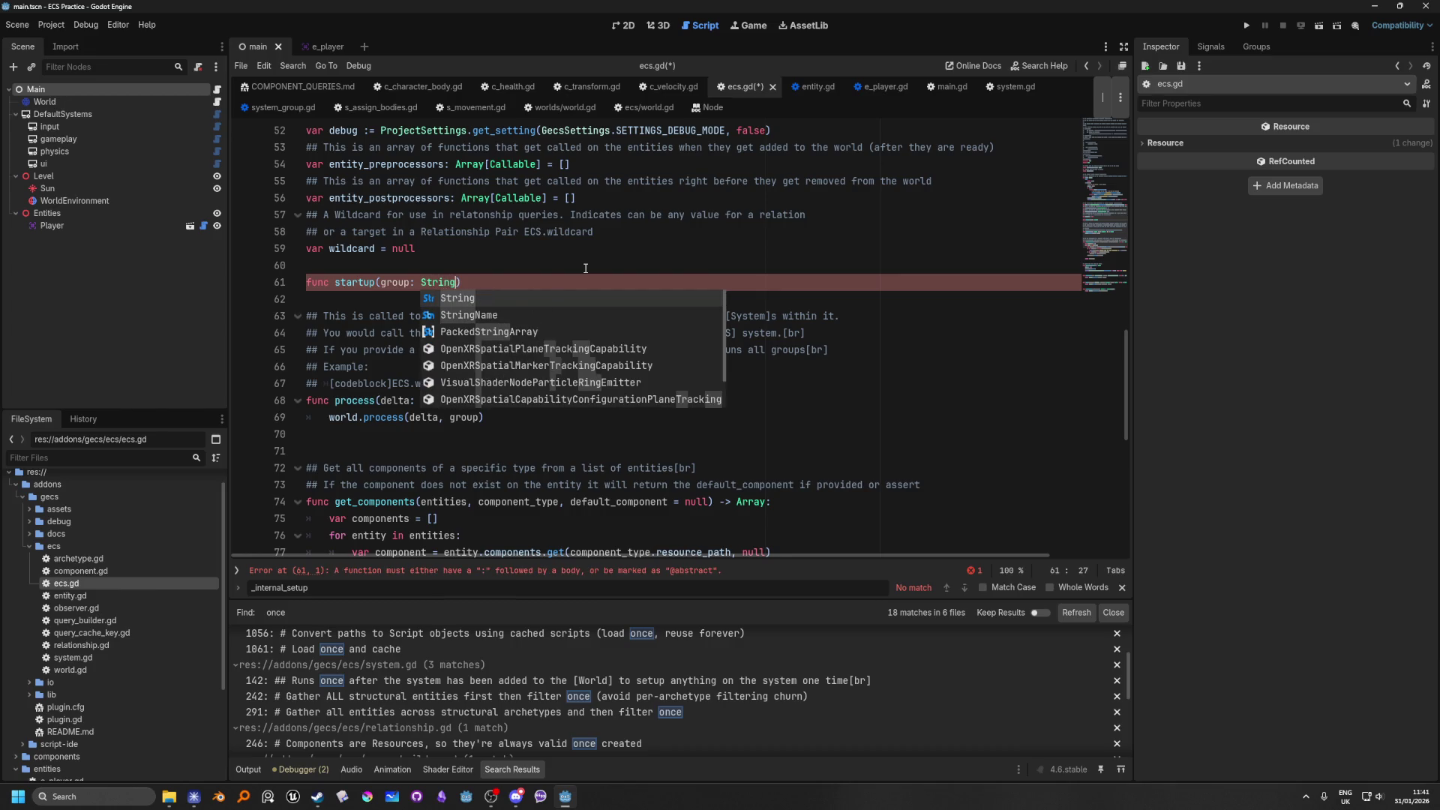
pyautogui.write(' = "')
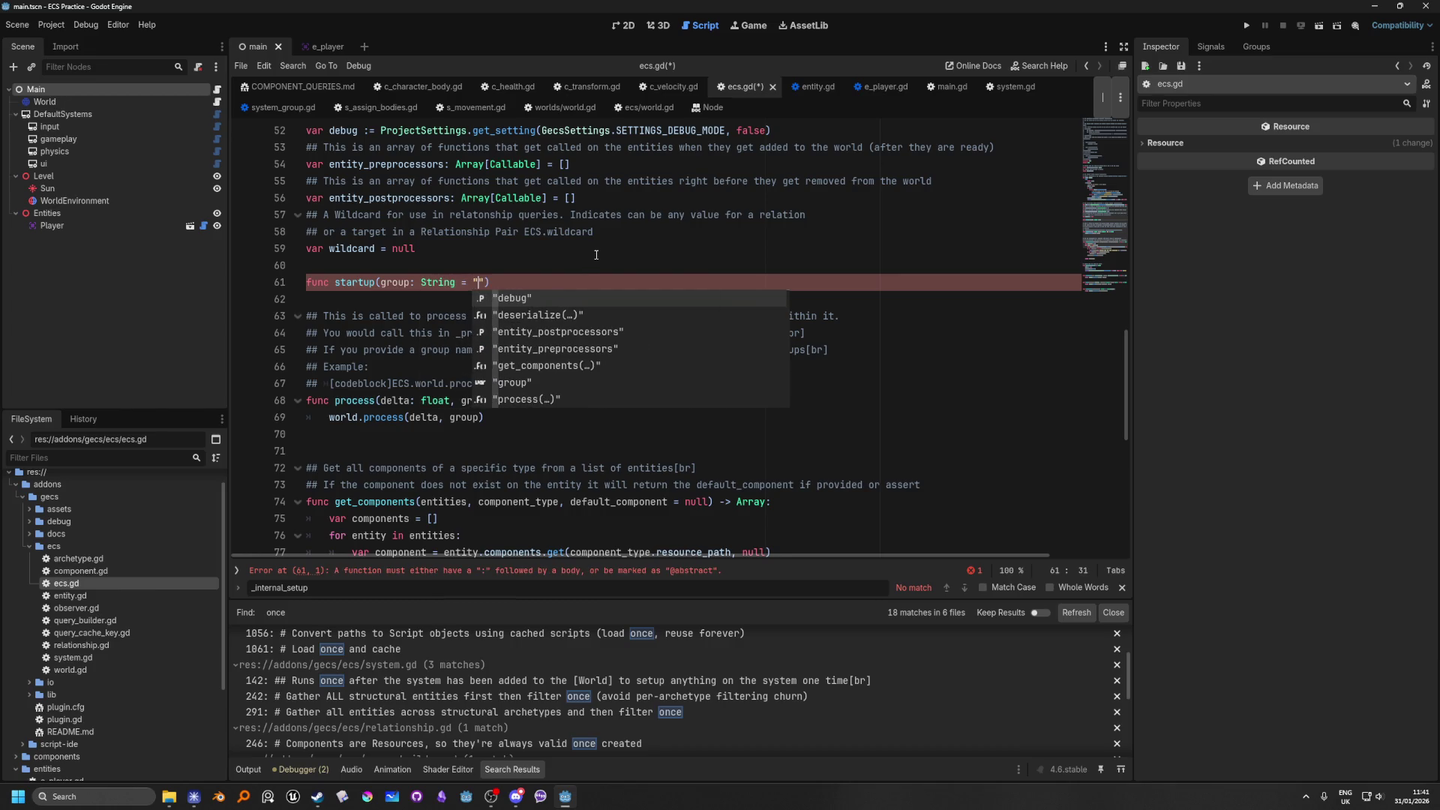
pyautogui.press('Escape')
pyautogui.click(634, 214)
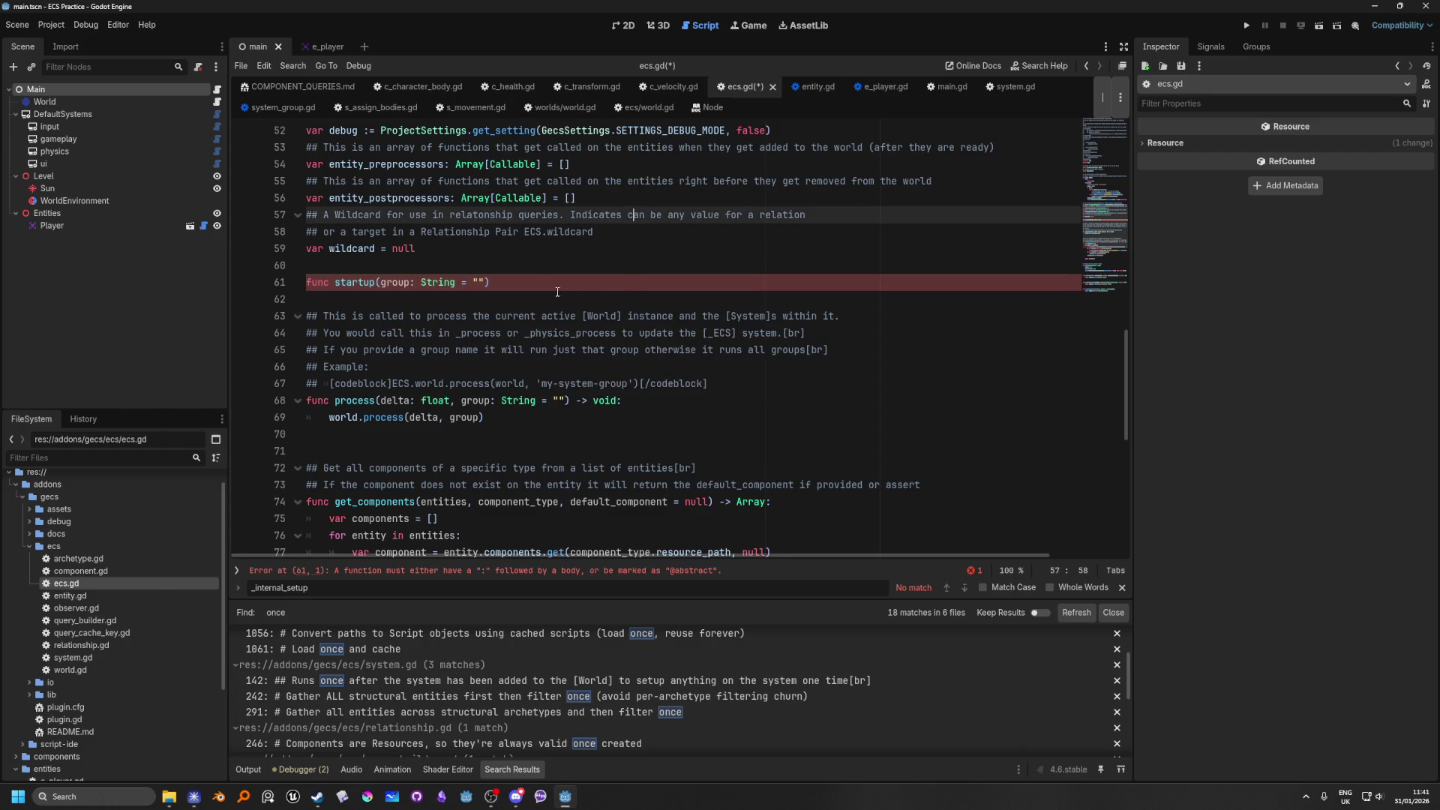
pyautogui.click(513, 288)
pyautogui.write('-> void:')
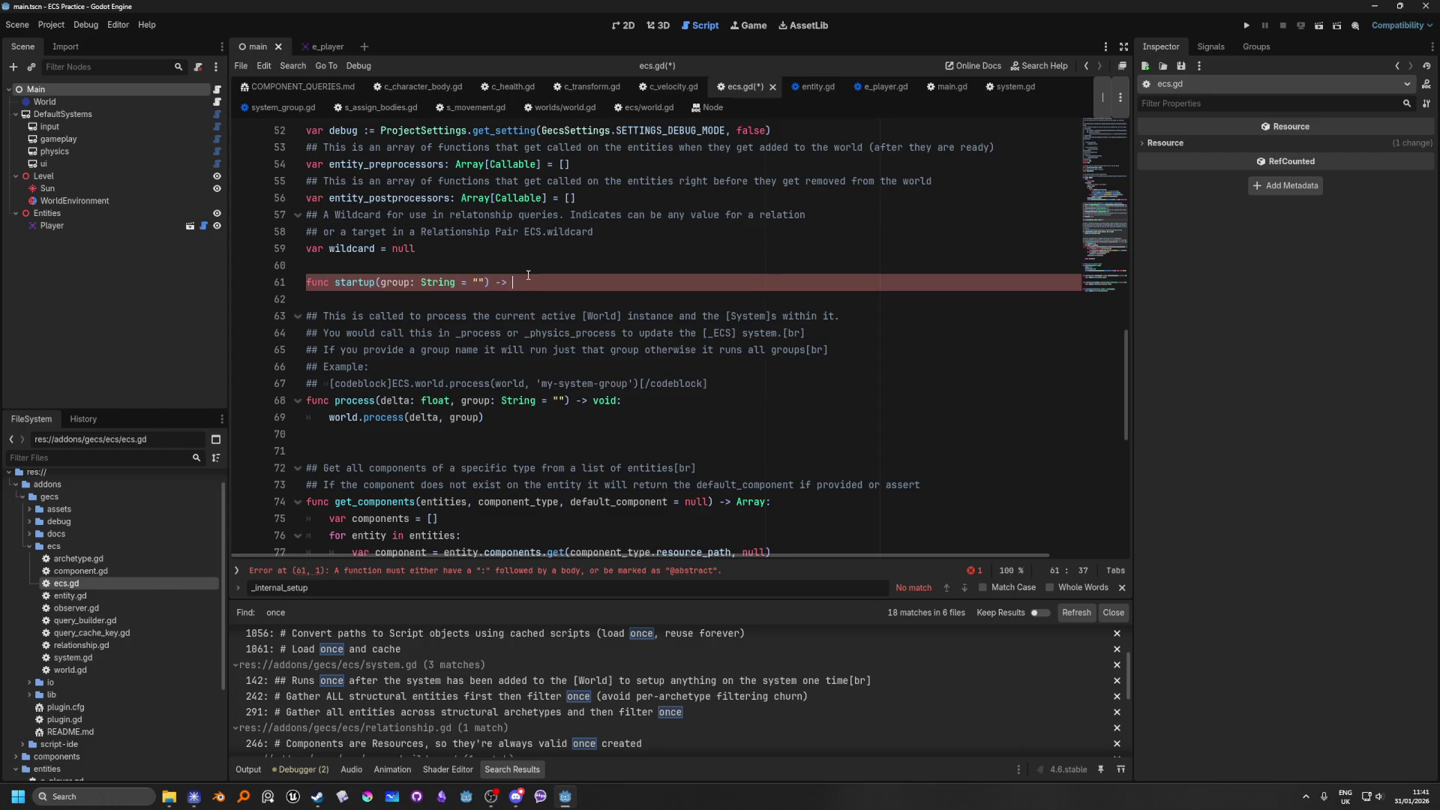
pyautogui.press('Return')
# Step: Begin the startup body with 'world.' and jump to the world.process definition
pyautogui.write('world.')
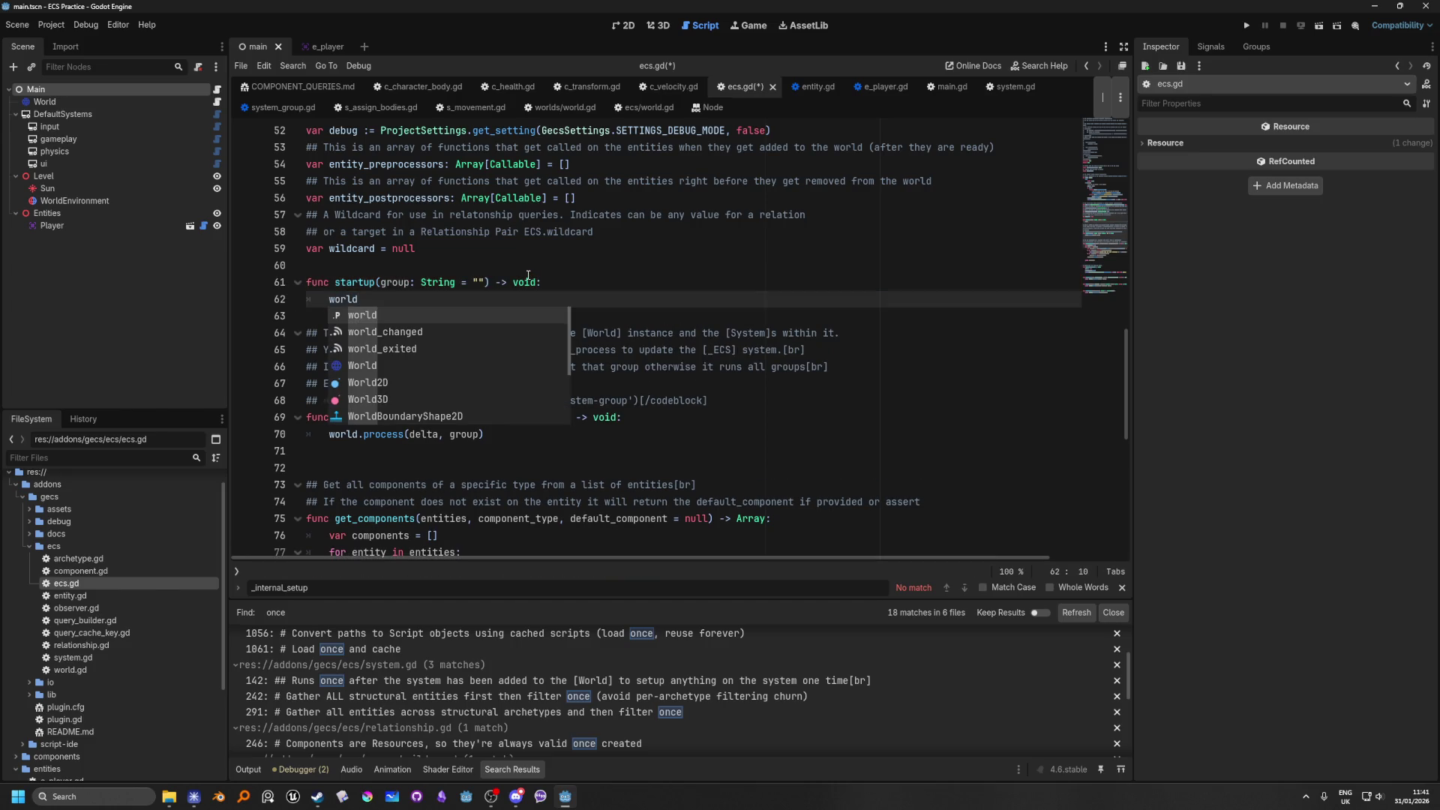
pyautogui.press('Escape')
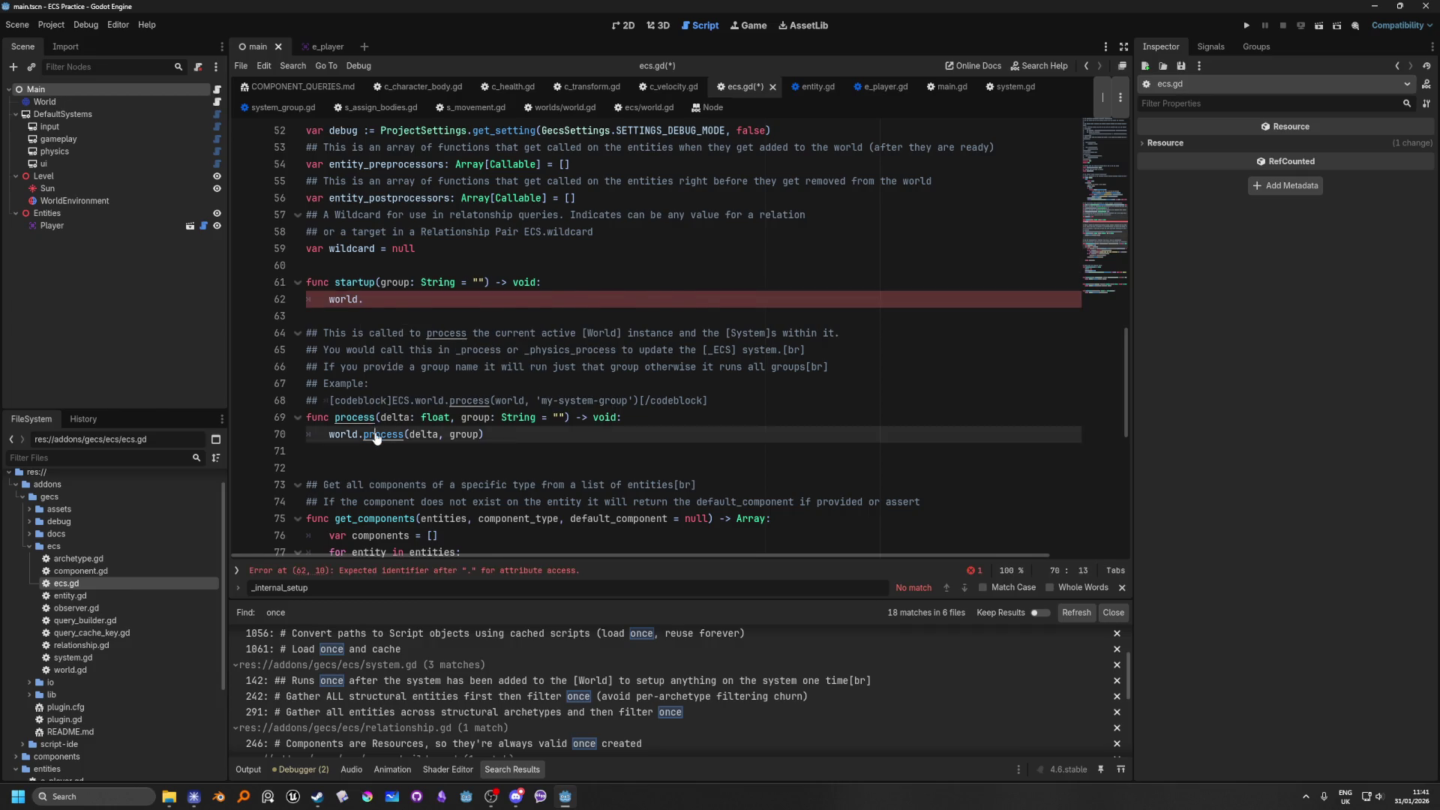
pyautogui.keyDown('ctrl'); pyautogui.click(384, 434); pyautogui.keyUp('ctrl')
pyautogui.scroll(-3, 531, 434)
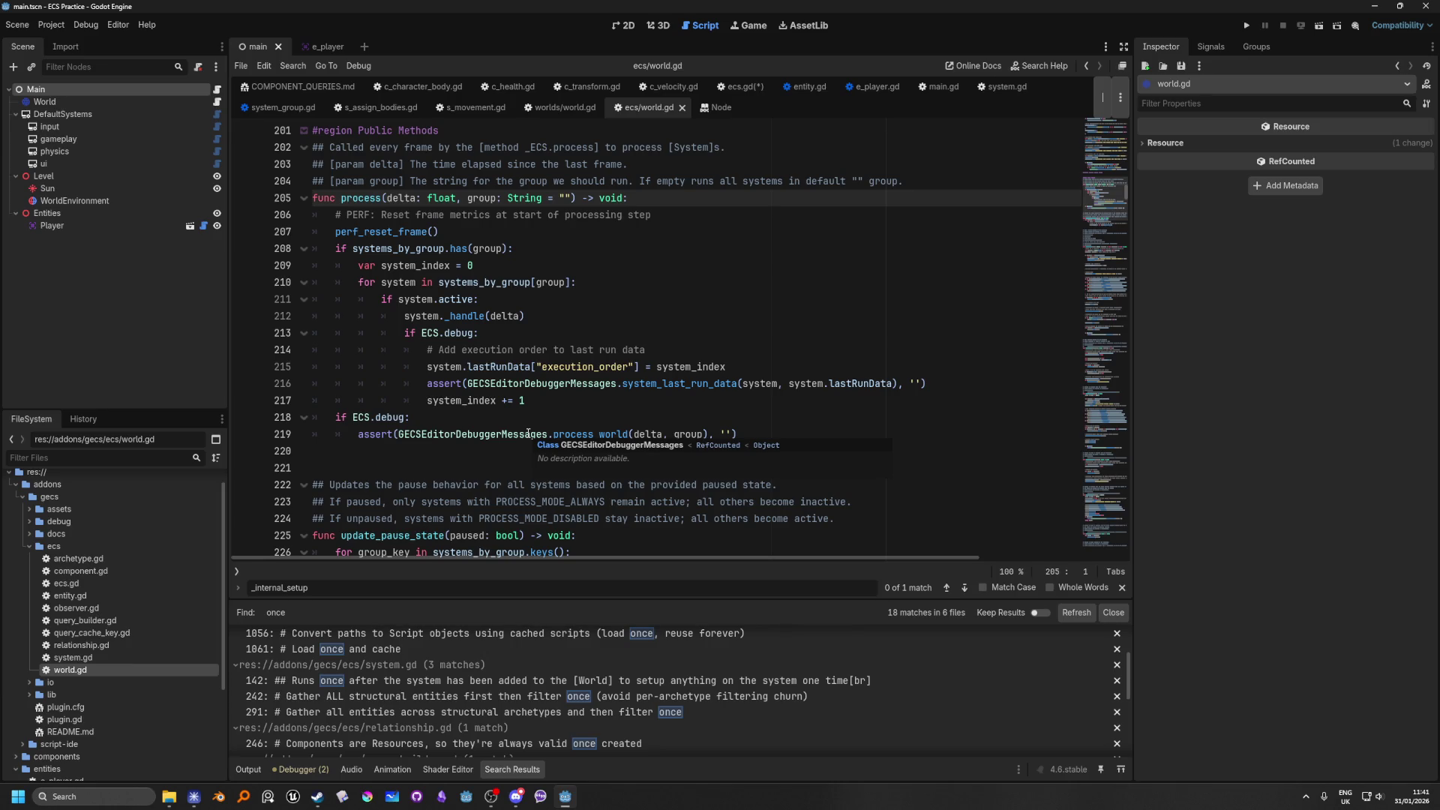
pyautogui.scroll(1, 528, 435)
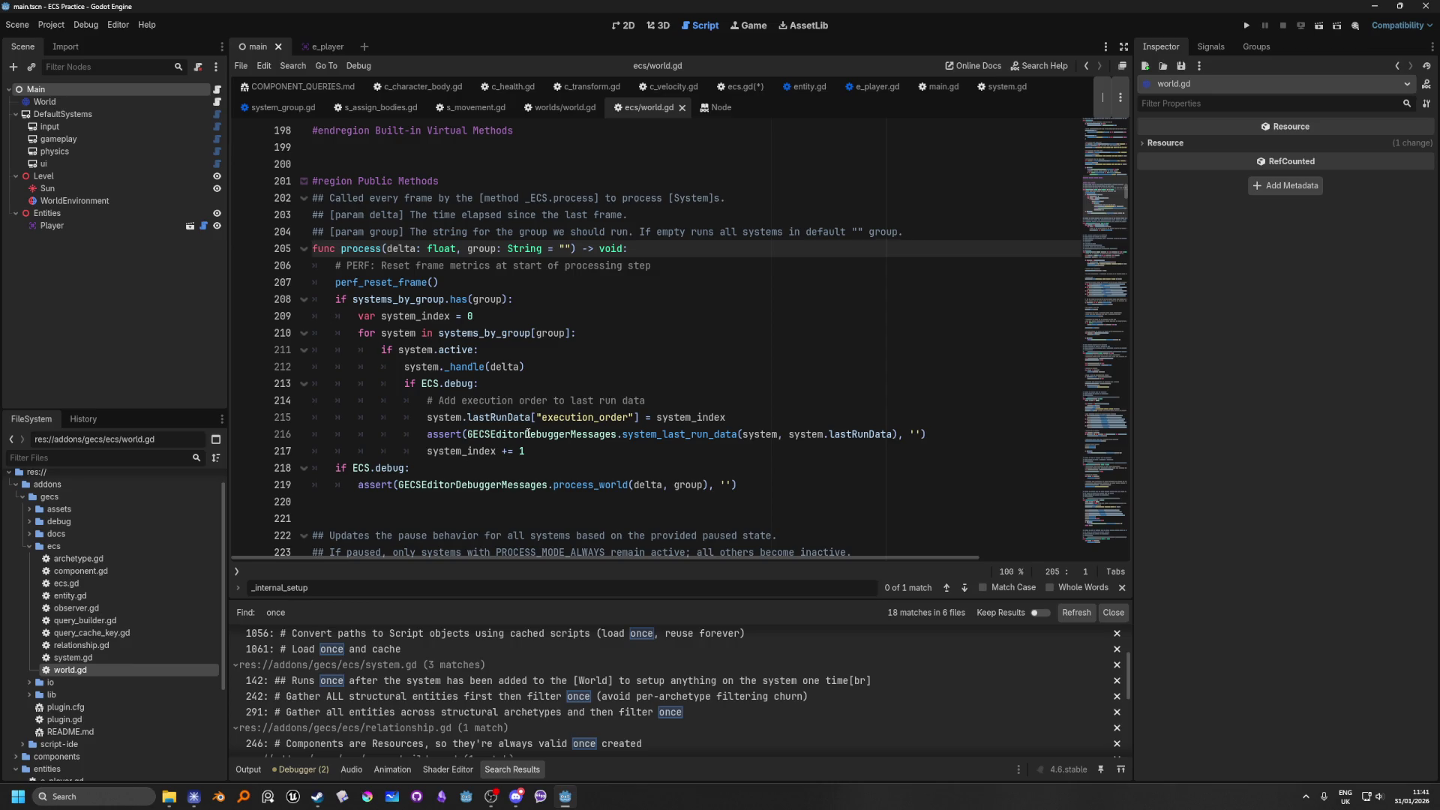
pyautogui.scroll(1, 528, 435)
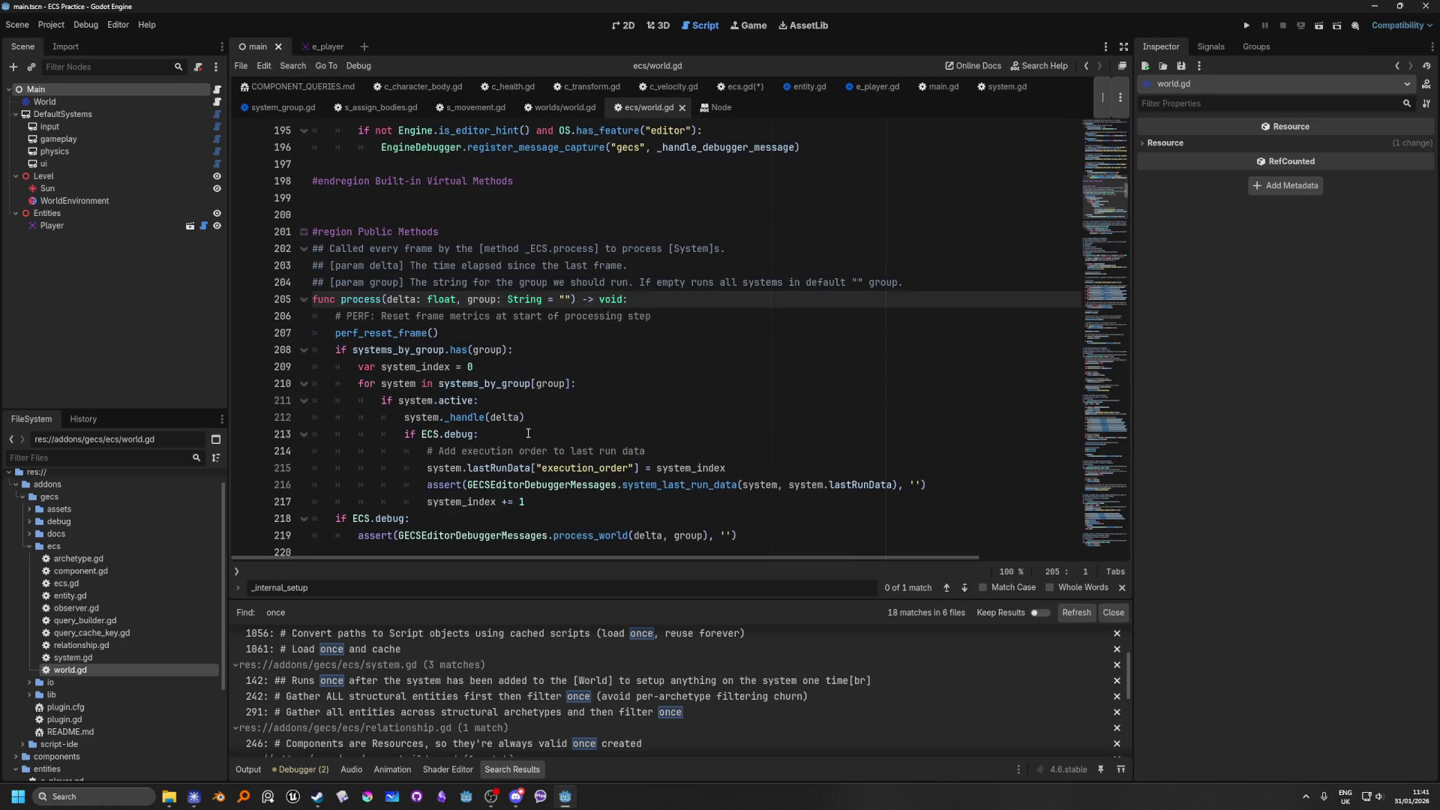
pyautogui.scroll(-1, 528, 434)
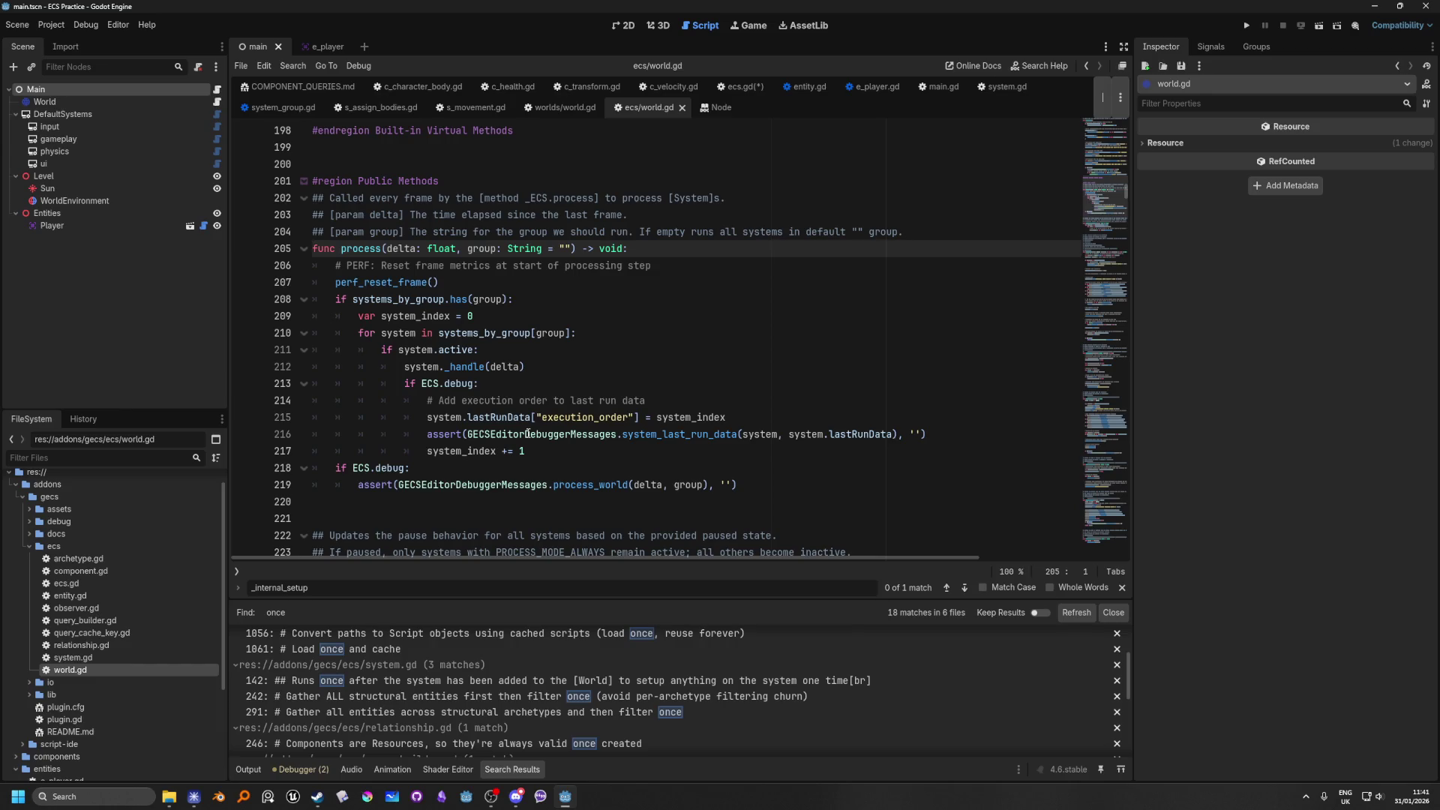
pyautogui.scroll(3, 525, 443)
pyautogui.scroll(-3, 519, 461)
# Step: Add a 'func startup(group)' line below process() in ecs/world.gd, then open worlds/world.gd
pyautogui.click(464, 501)
pyautogui.press('Return')
pyautogui.write('fu')
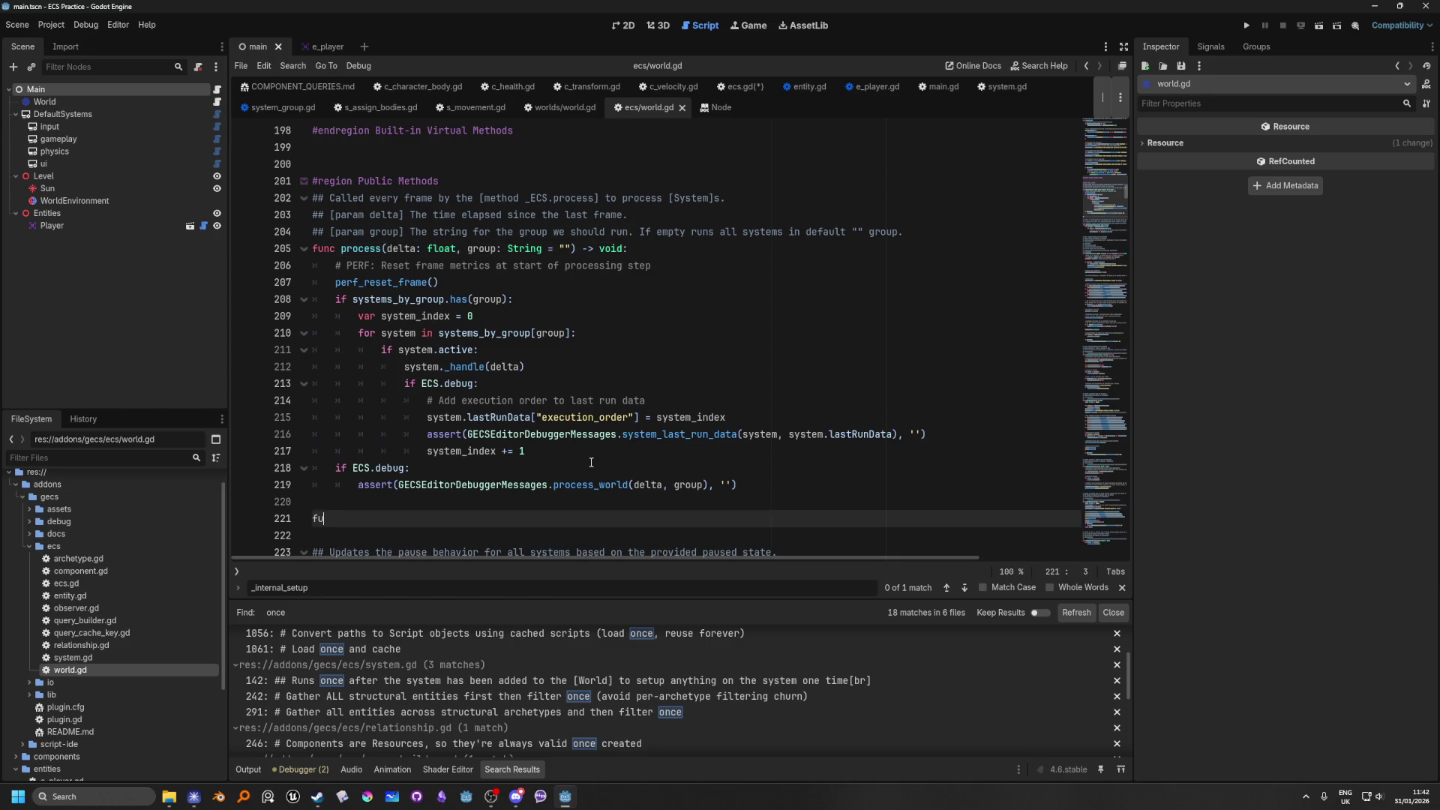
pyautogui.write('nc startup')
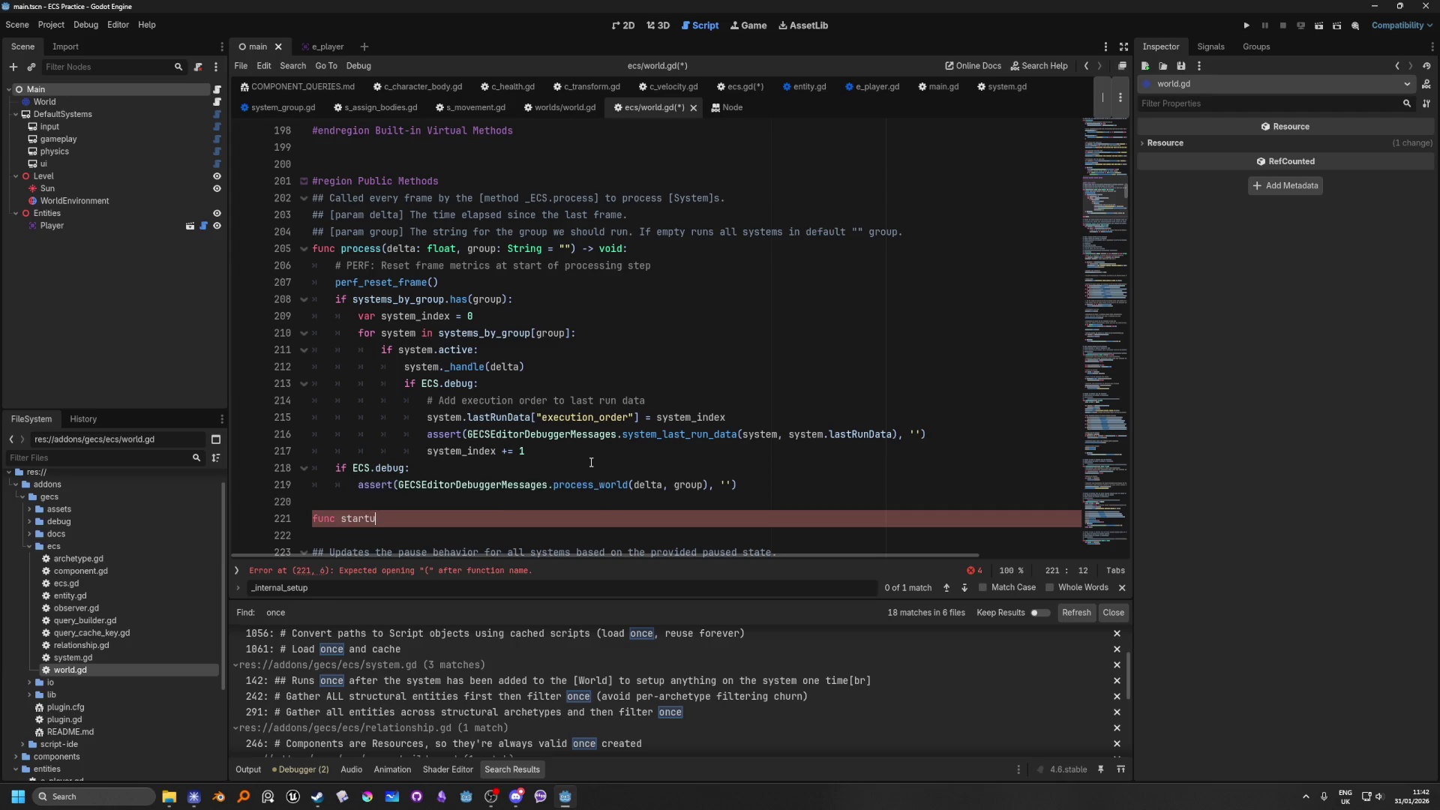
pyautogui.write('(')
pyautogui.write('group')
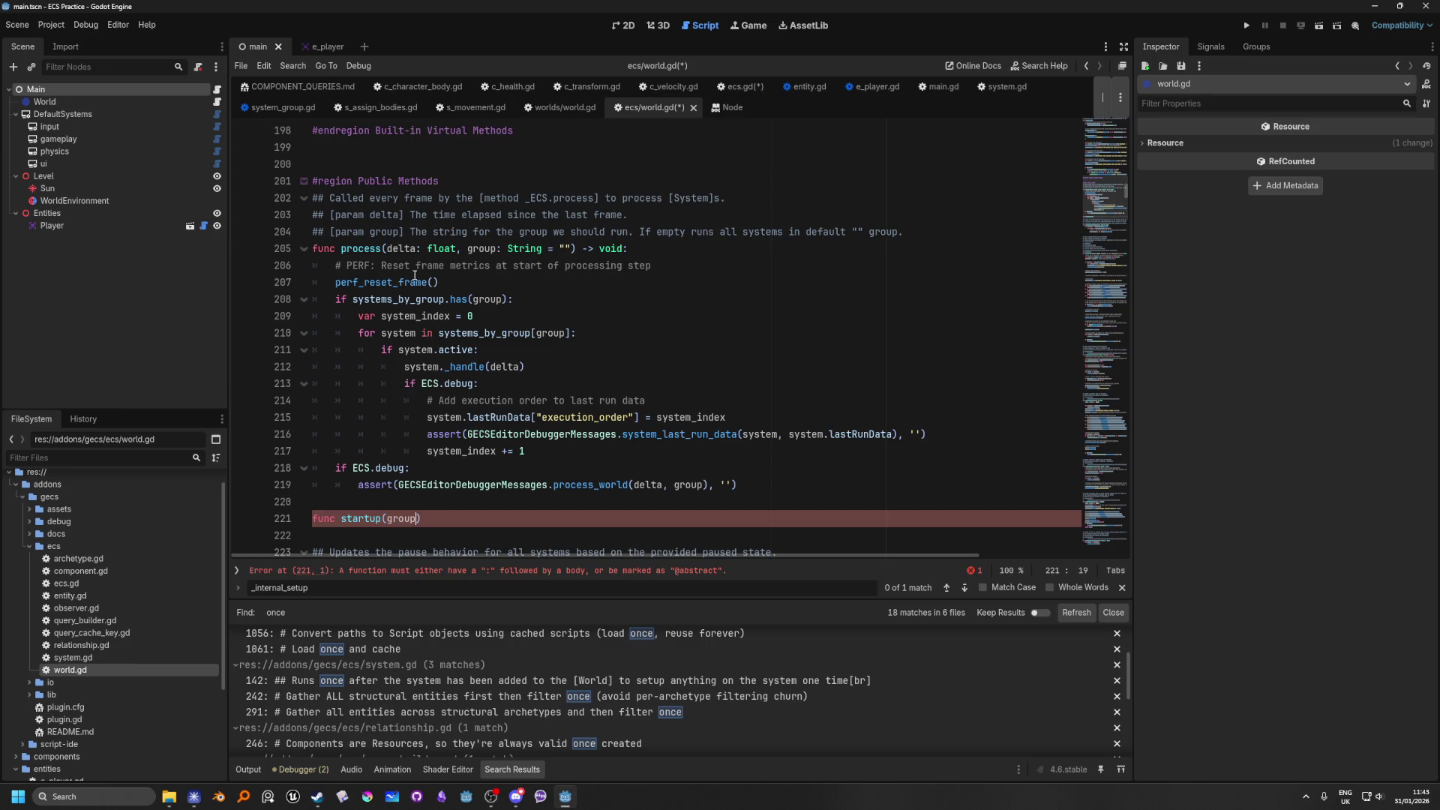
pyautogui.click(218, 102)
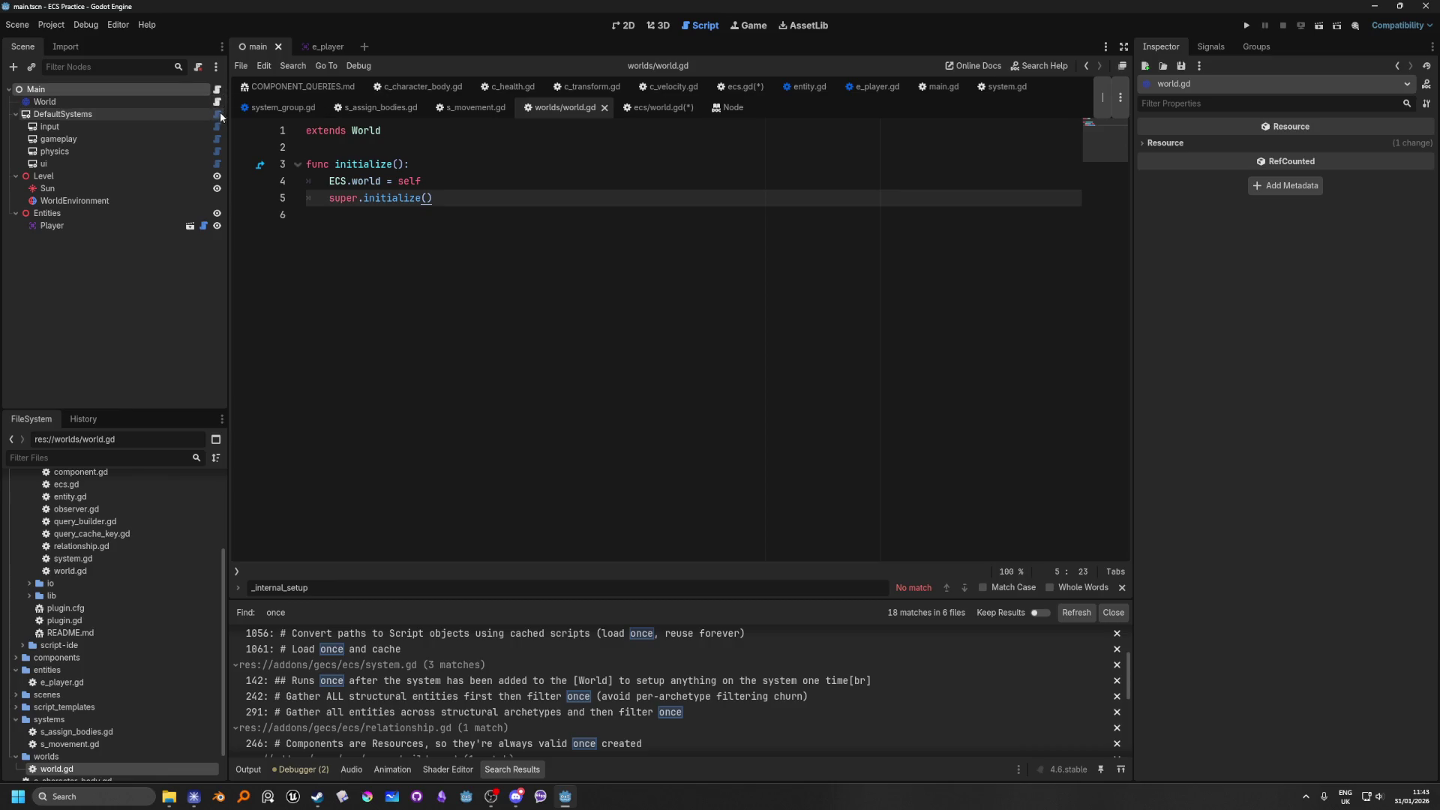
# Step: Review main.gd's _ready() and _process() code, then jump to ECS.process in ecs.gd
pyautogui.click(217, 92)
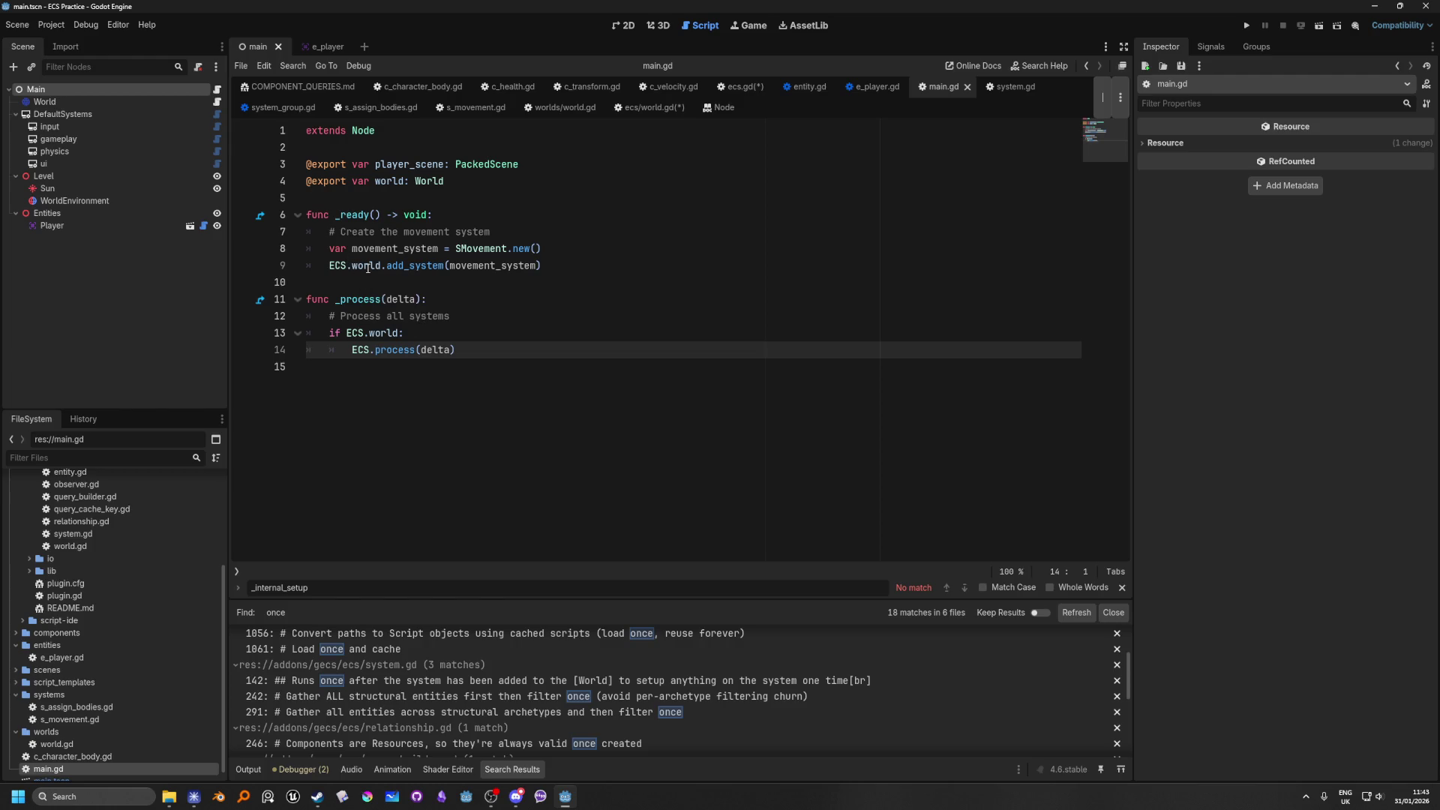
pyautogui.click(600, 267)
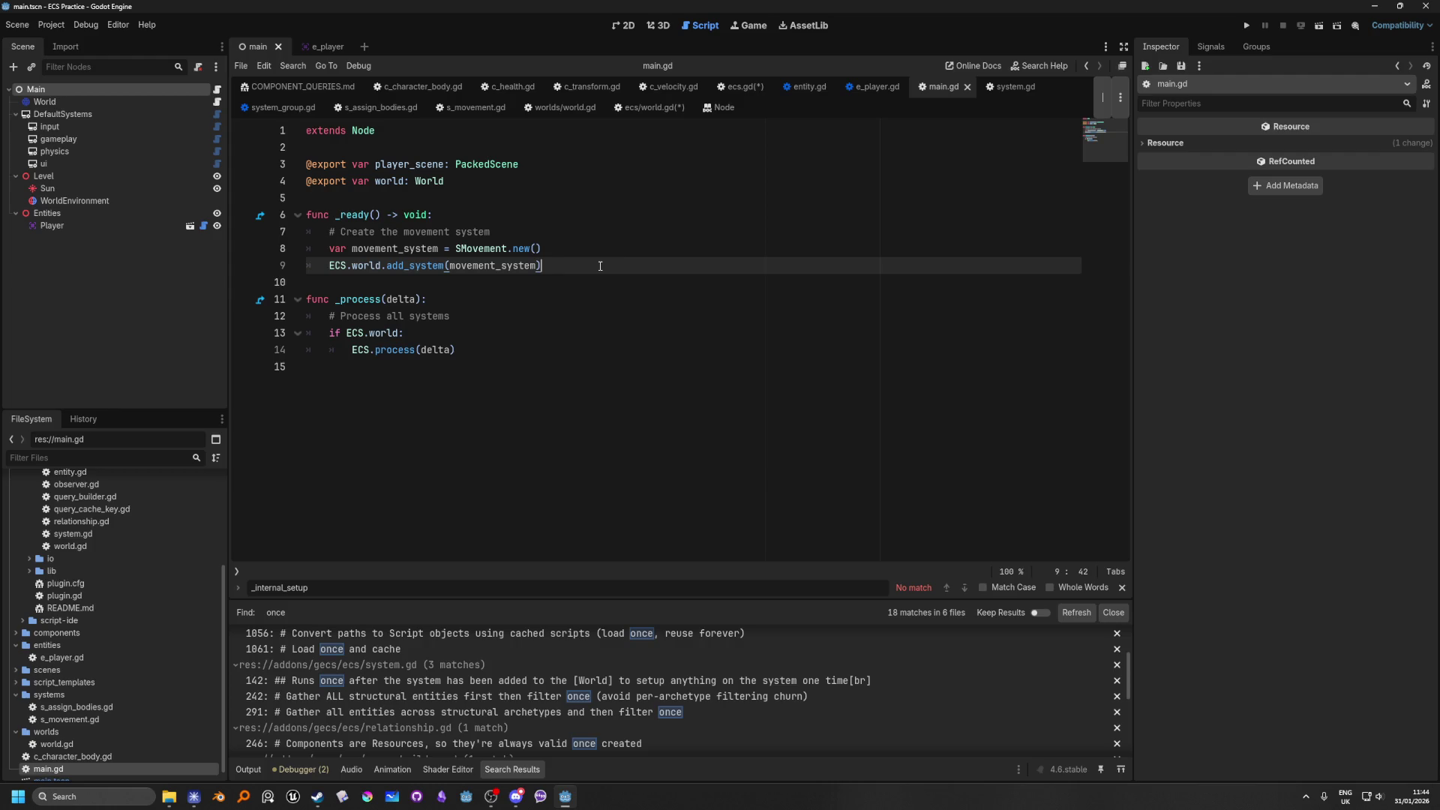
pyautogui.keyDown('ctrl'); pyautogui.click(393, 352); pyautogui.keyUp('ctrl')
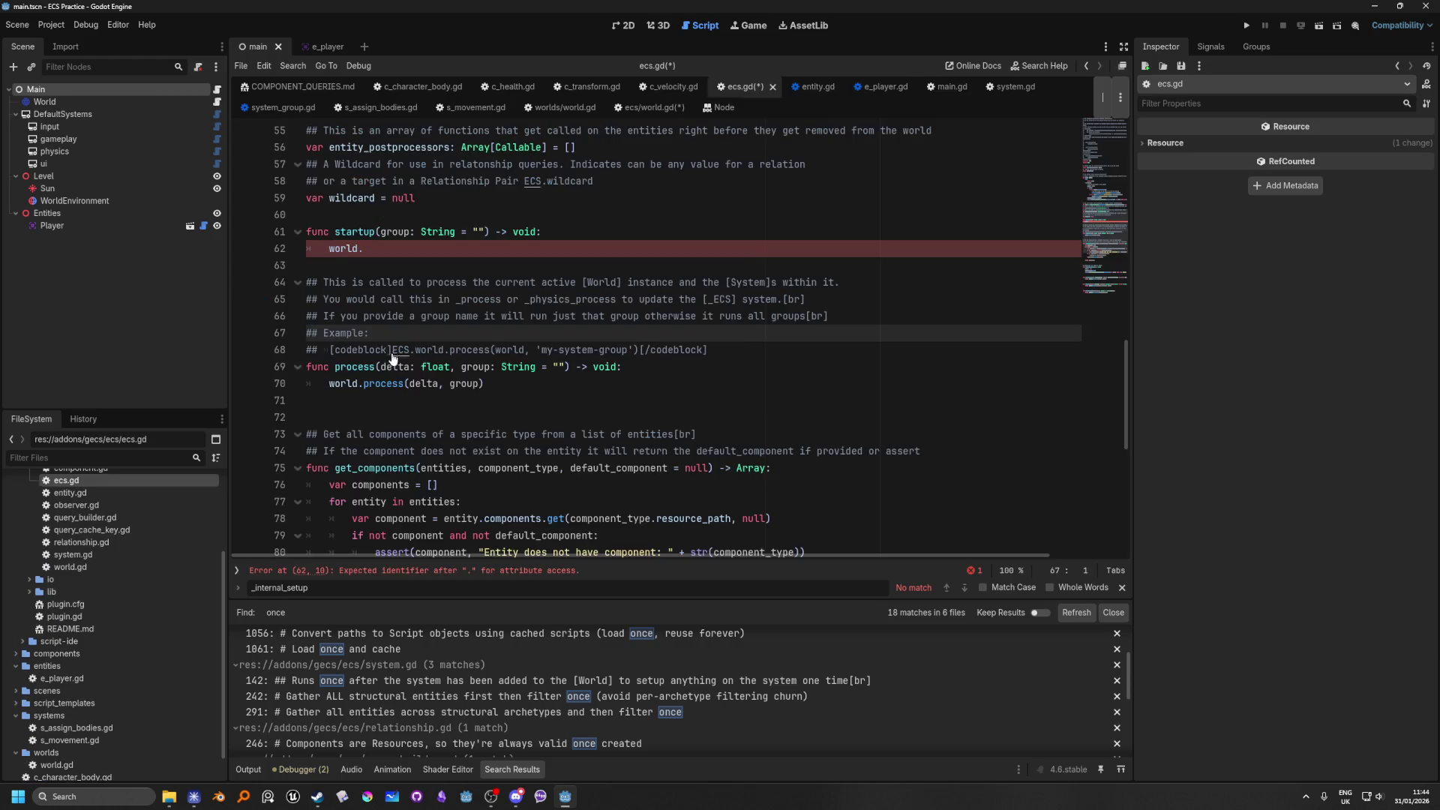
# Step: Complete ecs.gd's startup call as world.startup(group) and jump to World's process() in world.gd
pyautogui.click(390, 252)
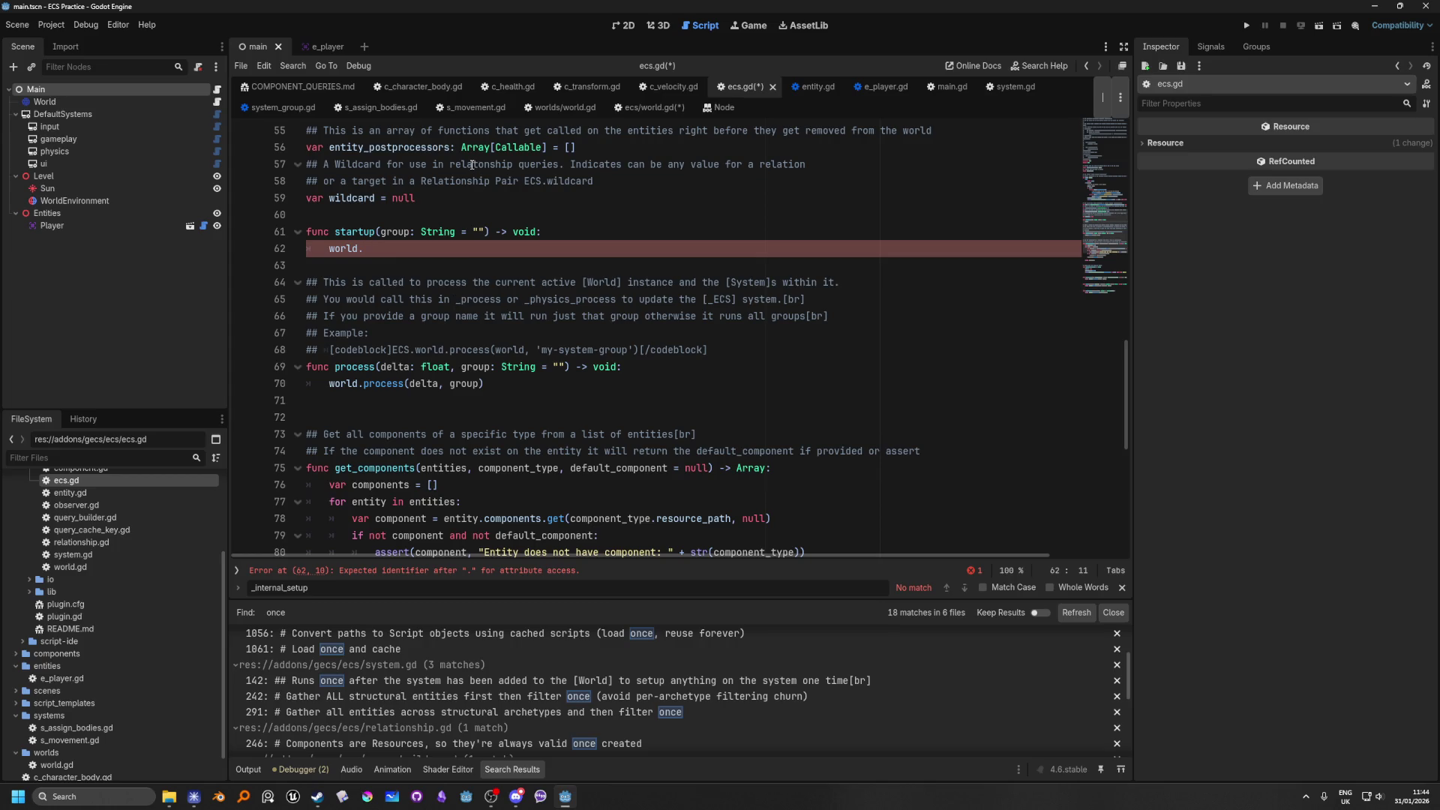
pyautogui.write('start')
pyautogui.write('up(')
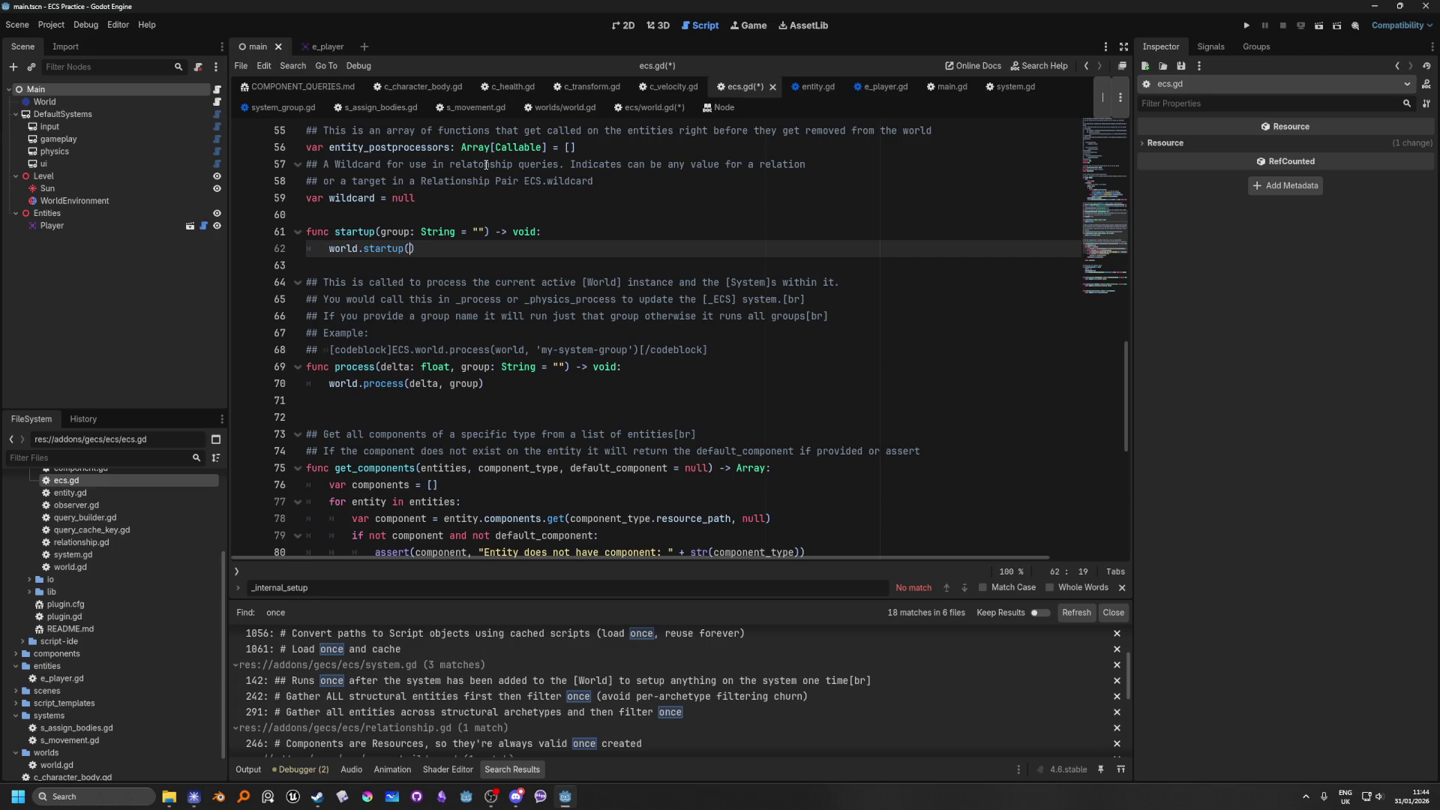
pyautogui.write('group')
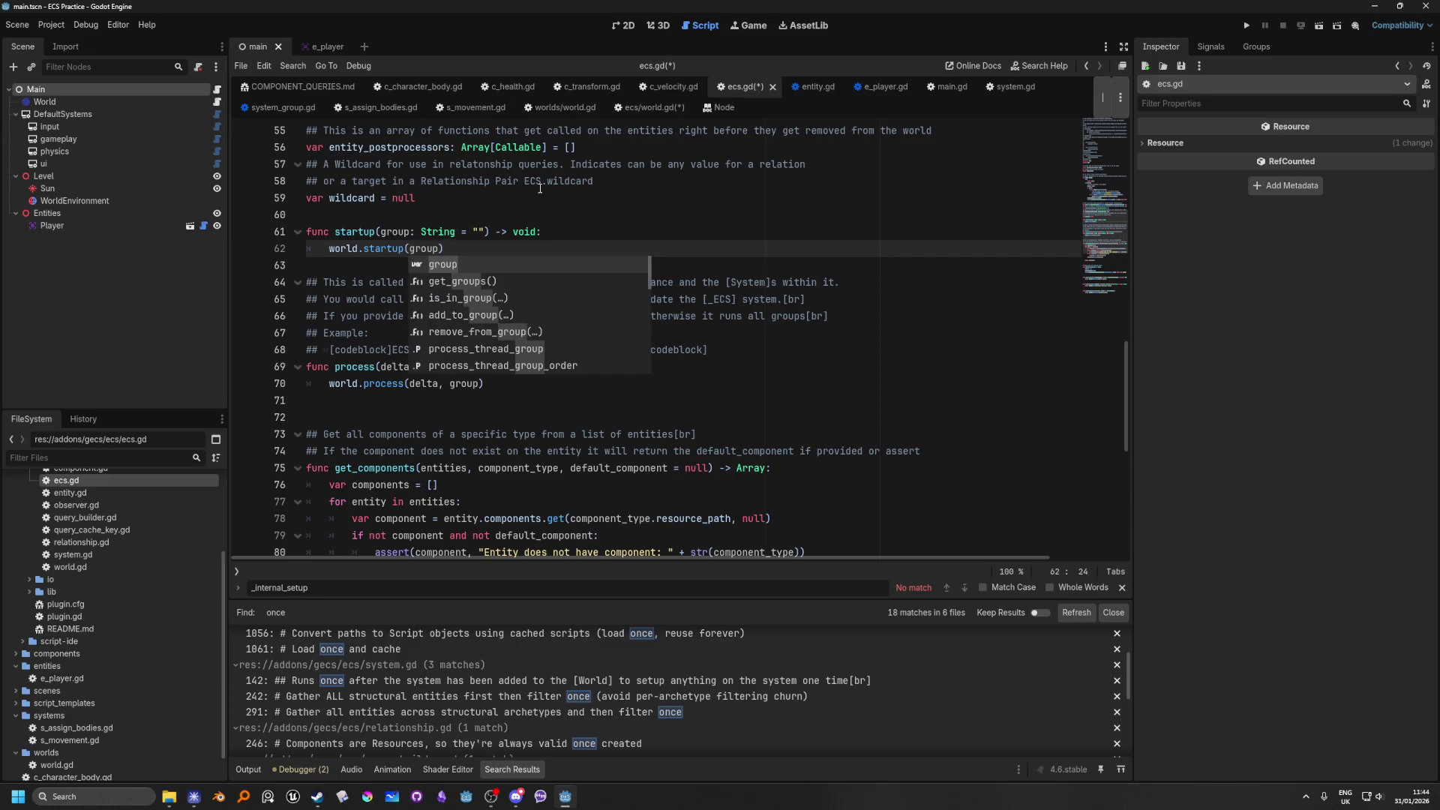
pyautogui.click(536, 194)
pyautogui.keyDown('ctrl'); pyautogui.click(382, 383); pyautogui.keyUp('ctrl')
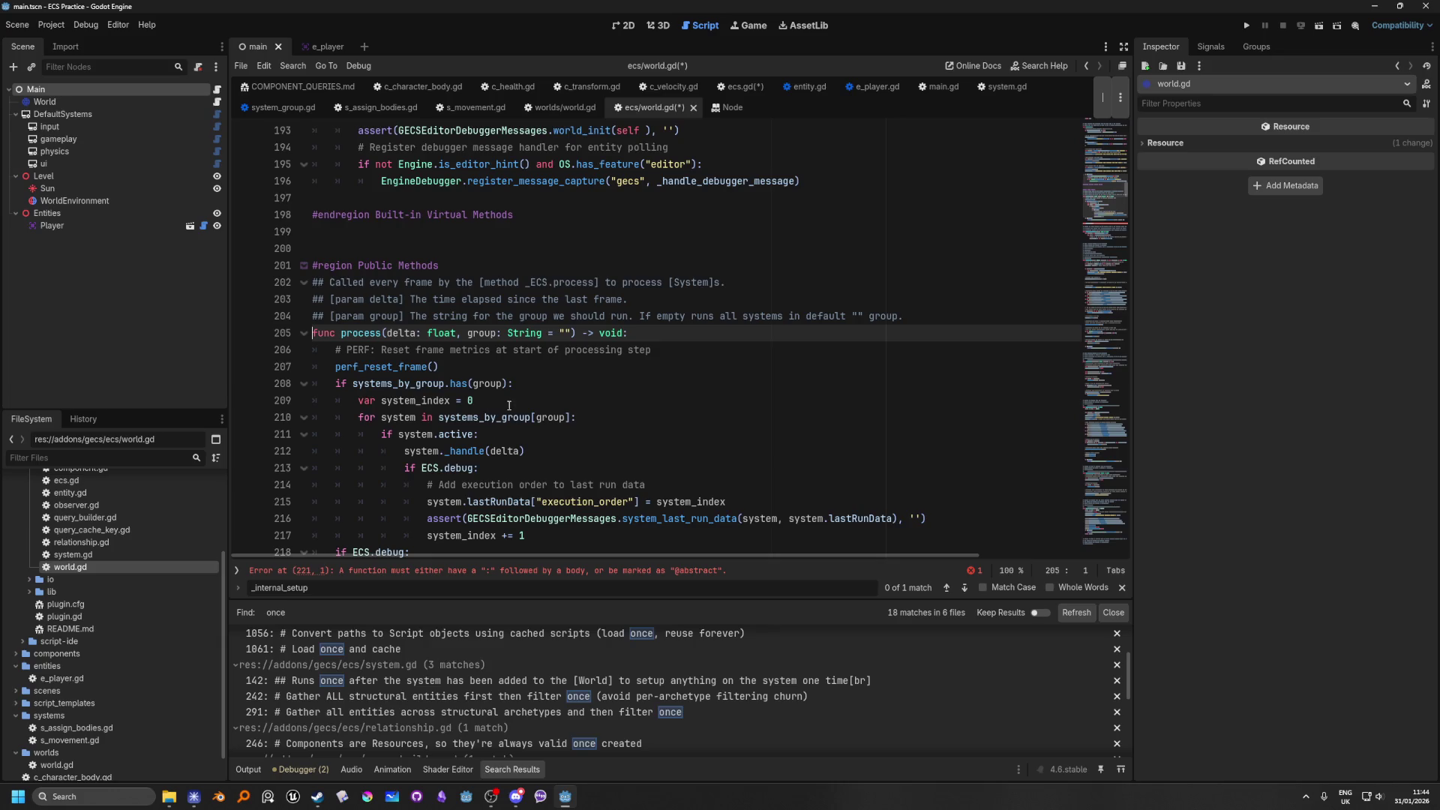
# Step: Give func startup(group) a '-> void:' return type and start its indented body
pyautogui.scroll(-2, 507, 405)
pyautogui.click(439, 486)
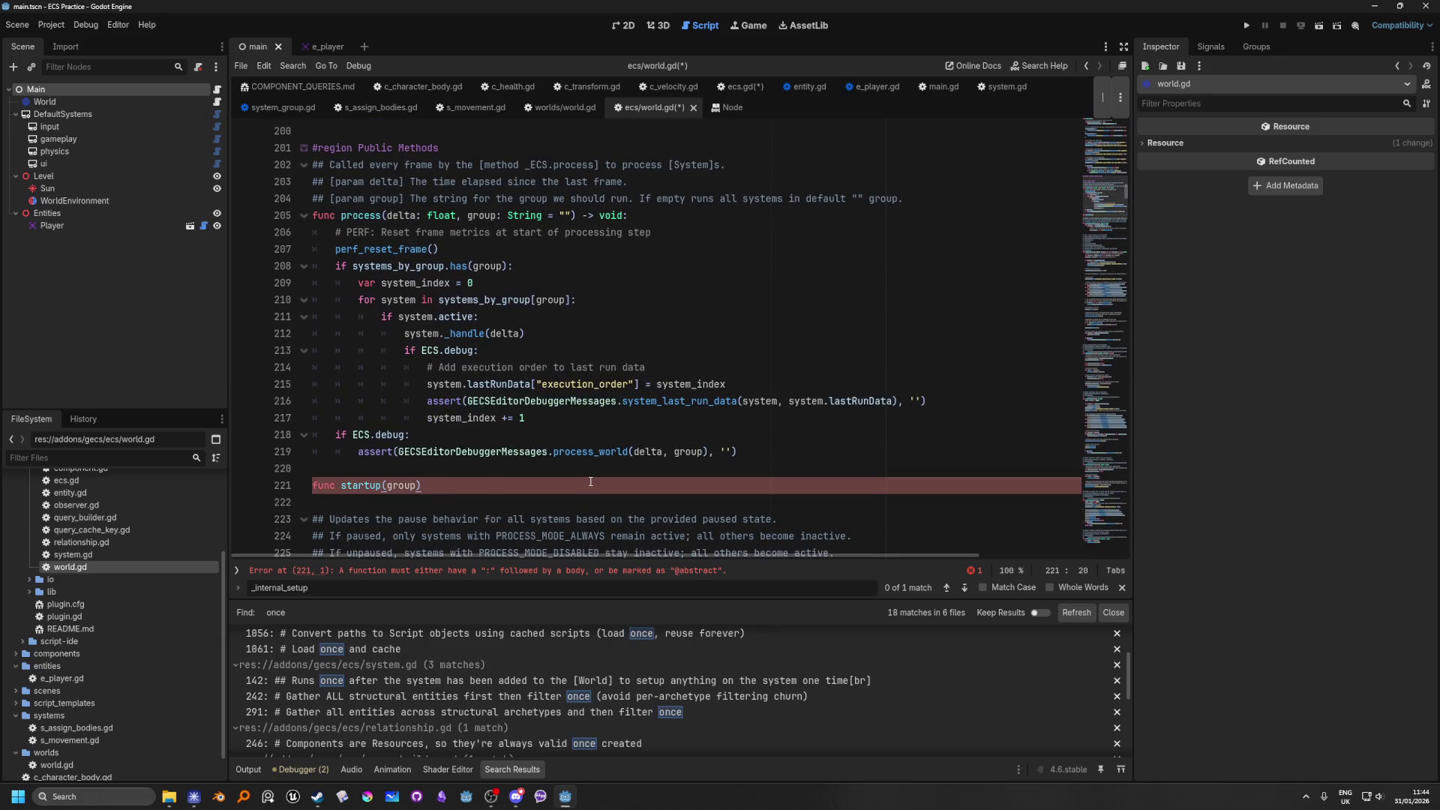
pyautogui.write(' -> void')
pyautogui.write(':')
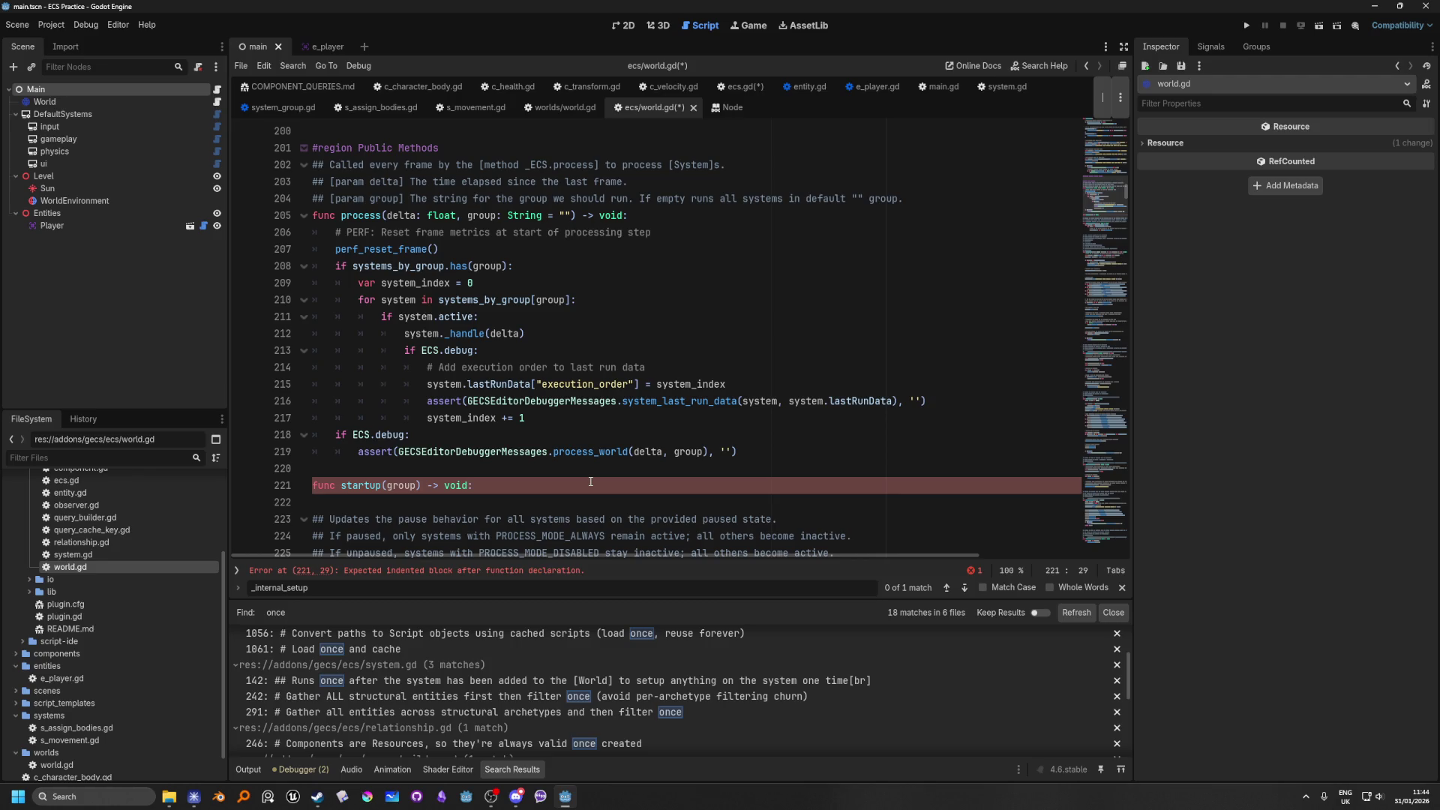
pyautogui.press('Return')
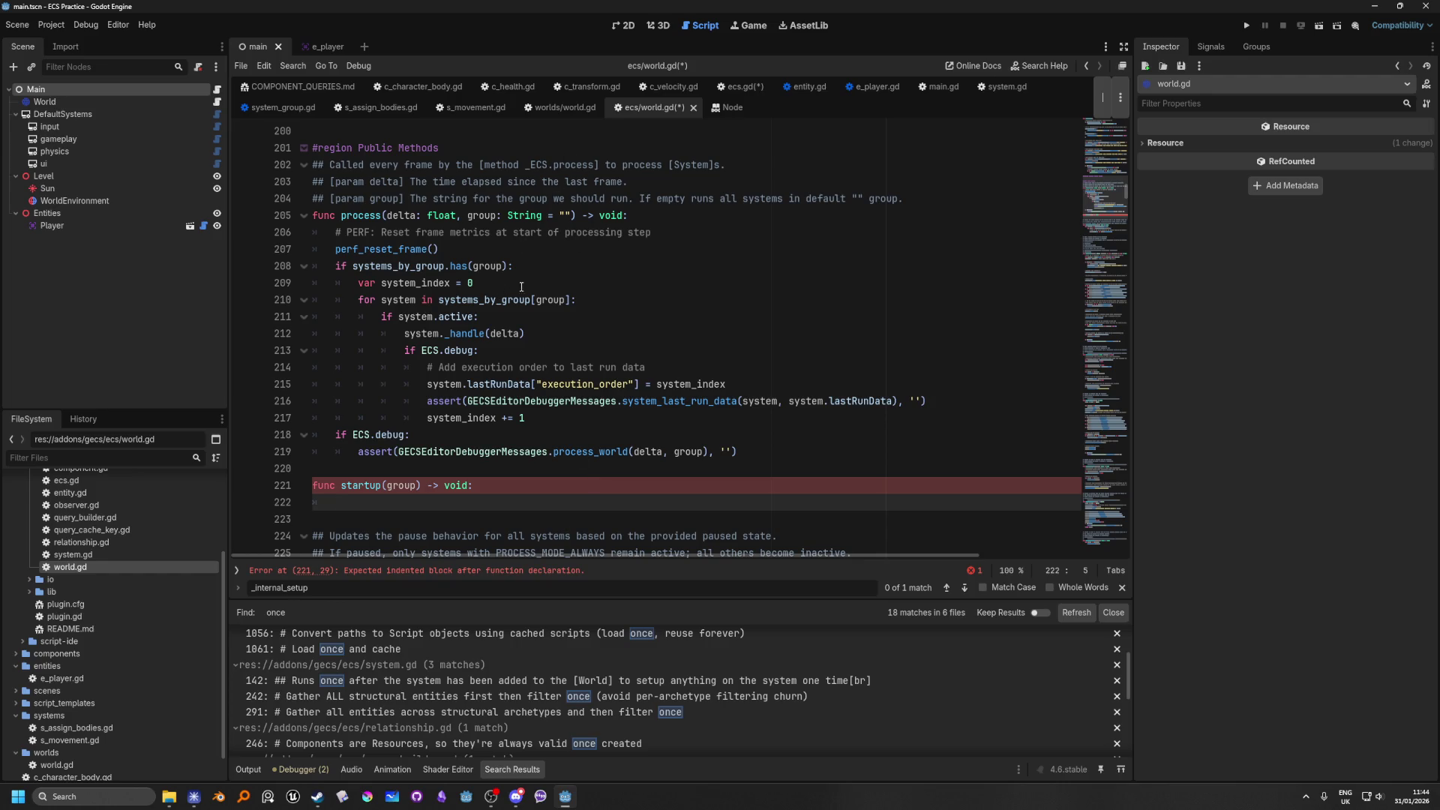
# Step: Copy line 208's 'if systems_by_group.has(group):' check in as startup's first body line
pyautogui.moveTo(545, 267); pyautogui.dragTo(333, 266)
pyautogui.hotkey('ctrl', 'c')
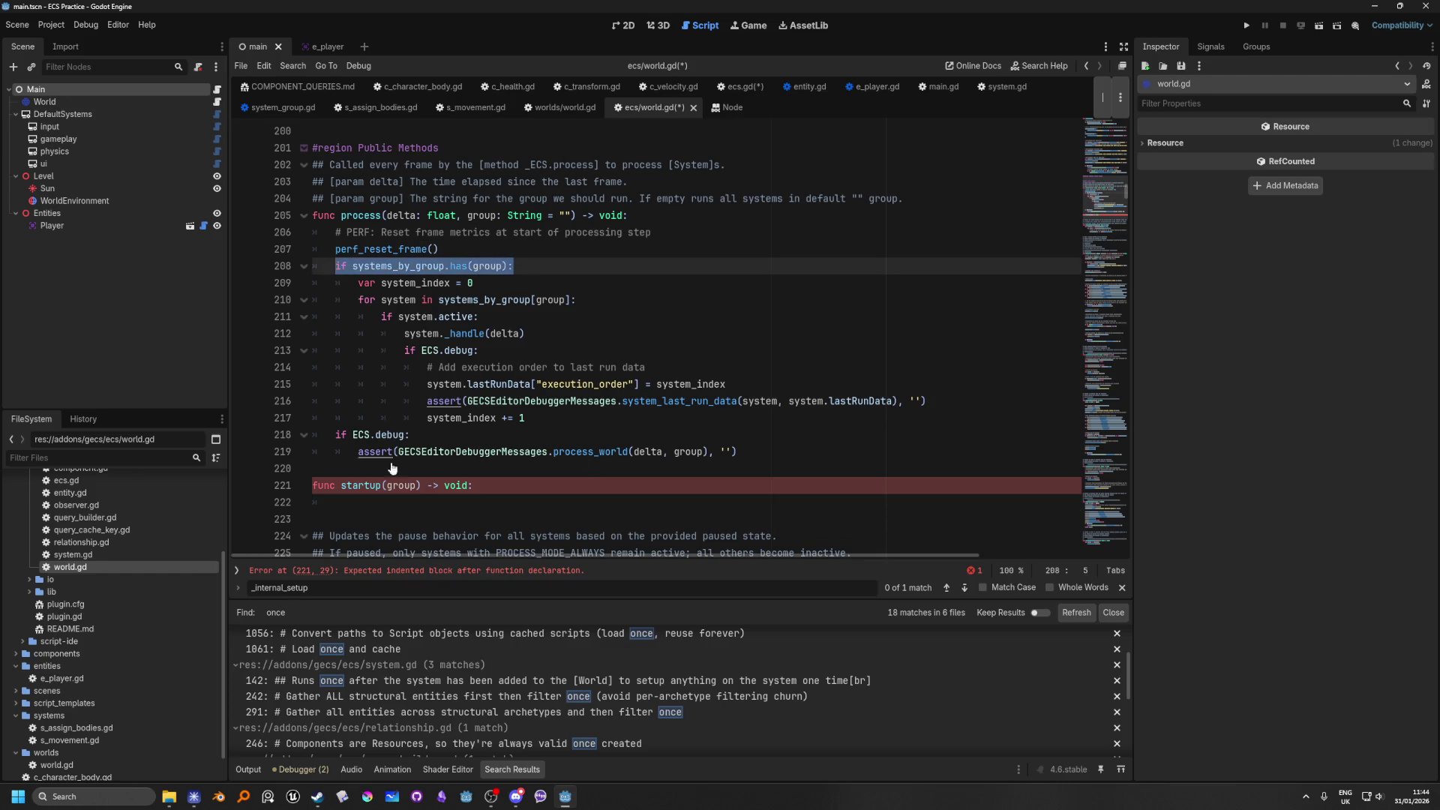
pyautogui.click(374, 519)
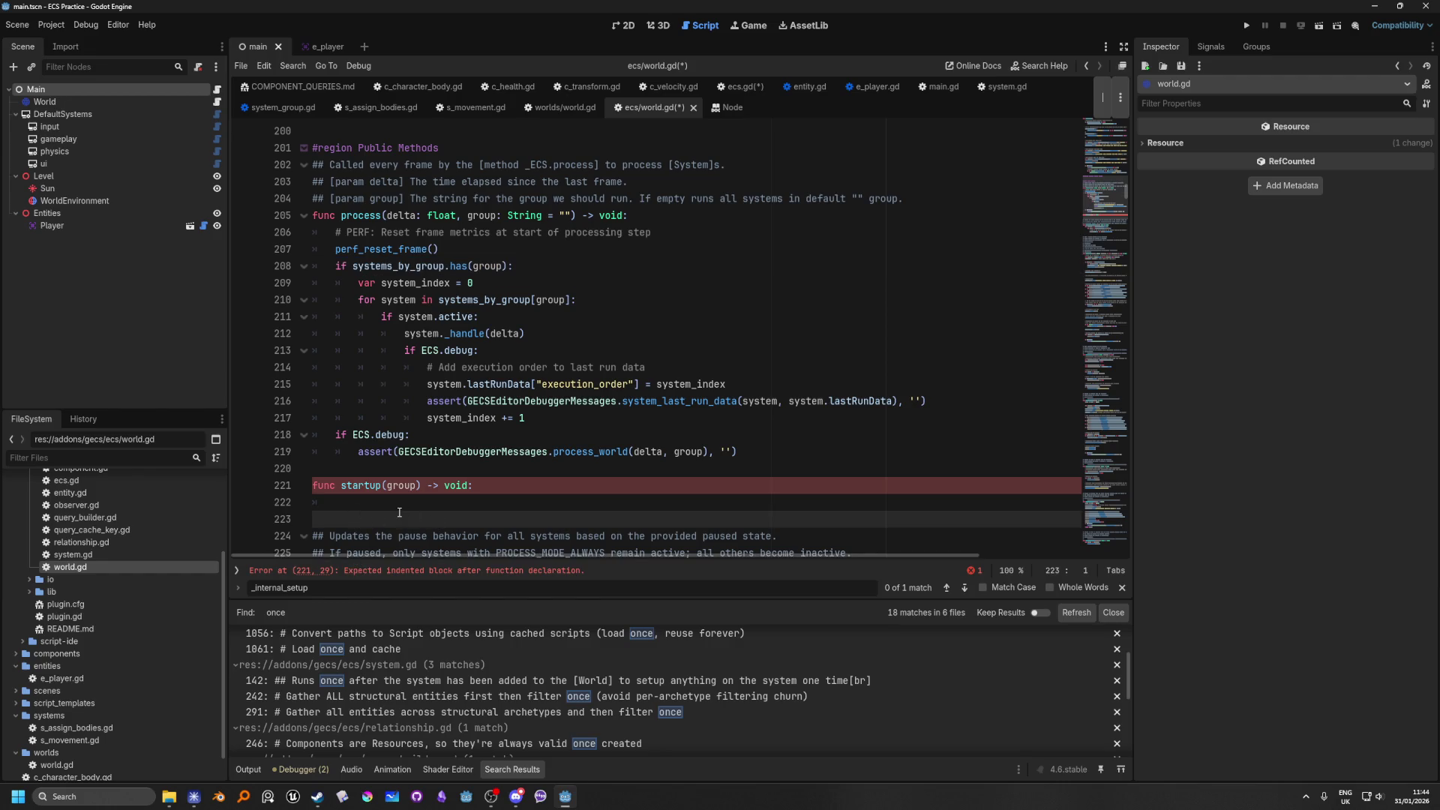
pyautogui.click(397, 503)
pyautogui.hotkey('ctrl', 'v')
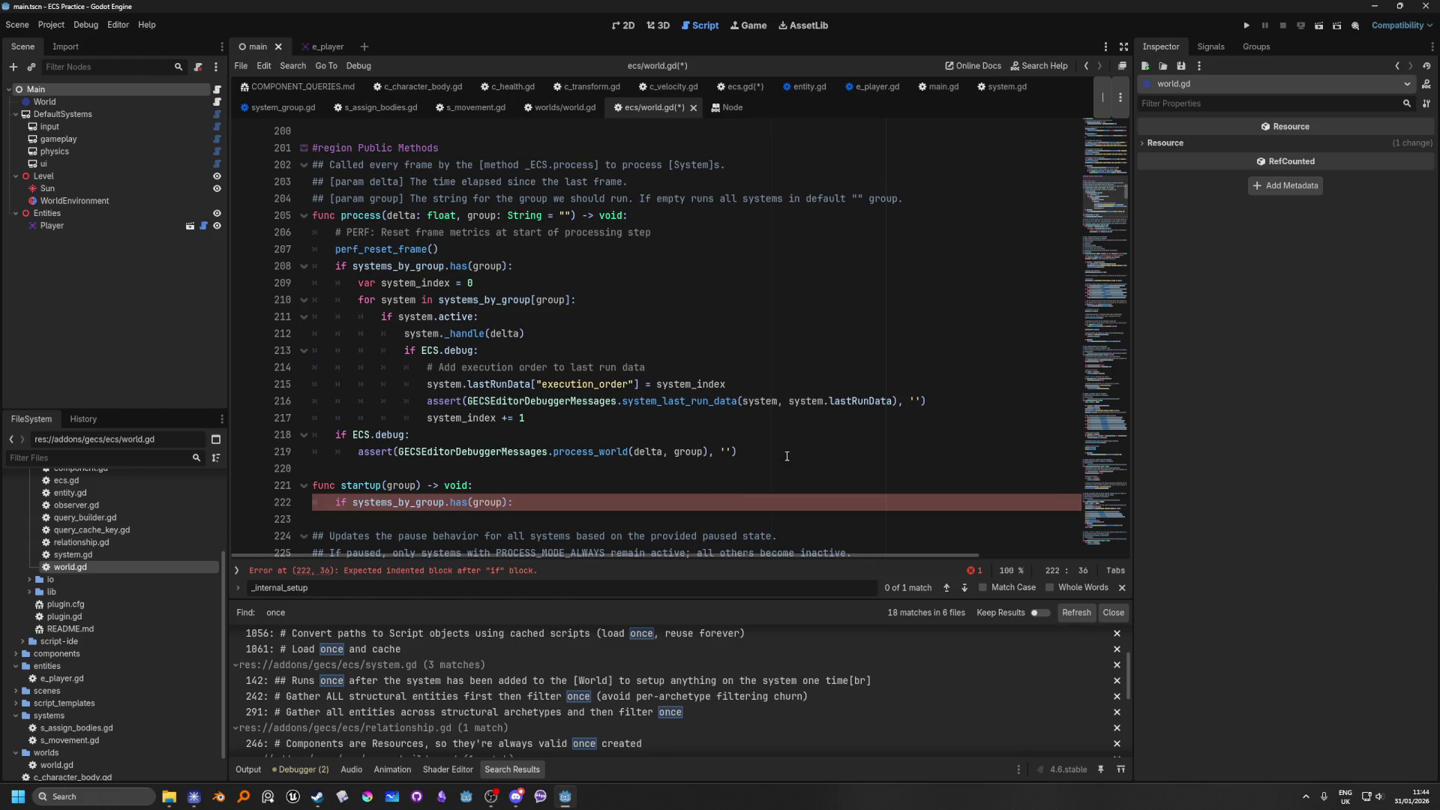
pyautogui.click(194, 797)
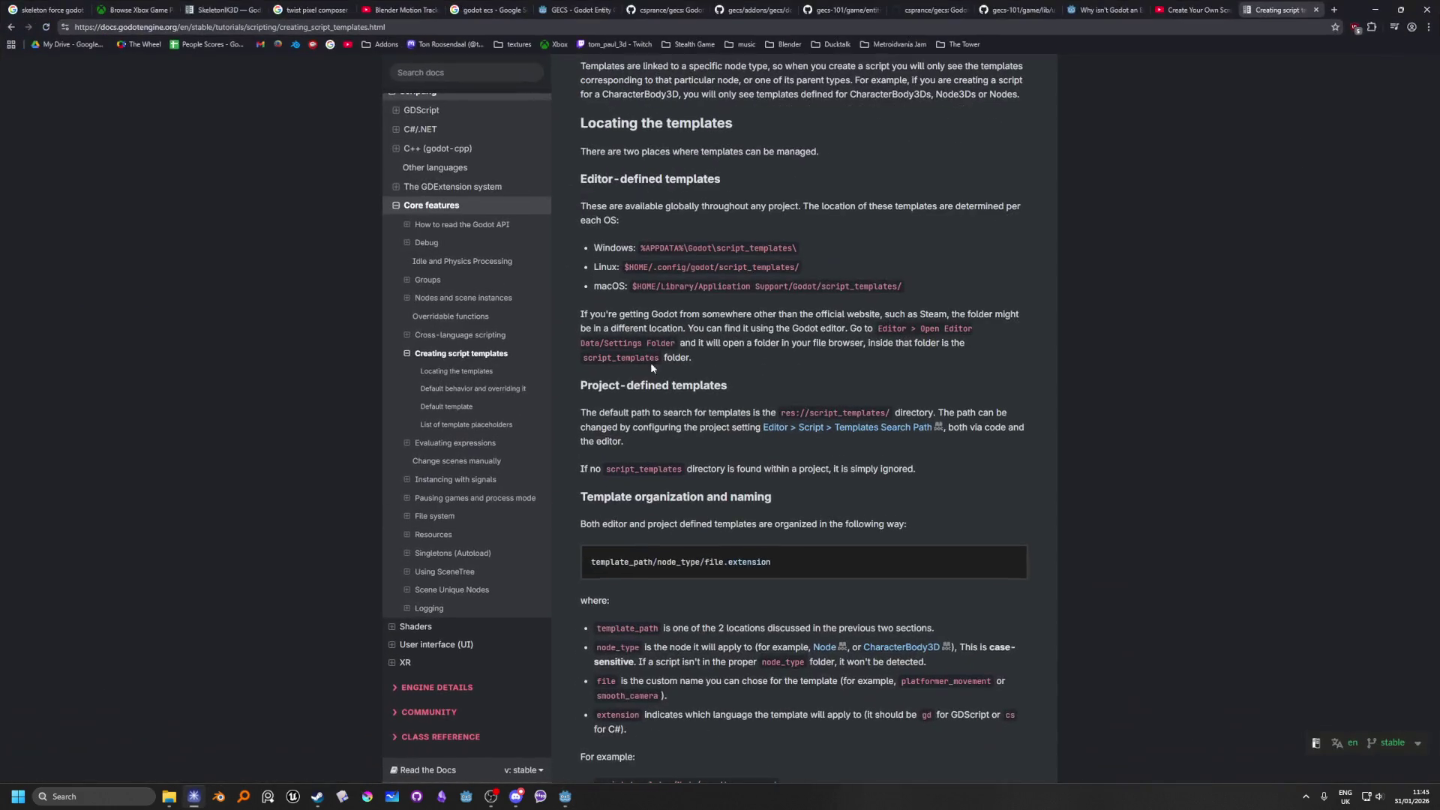
# Step: Browse the gecs-101 and gecs GitHub tabs and go to the gecs repository's main page
pyautogui.click(1027, 8)
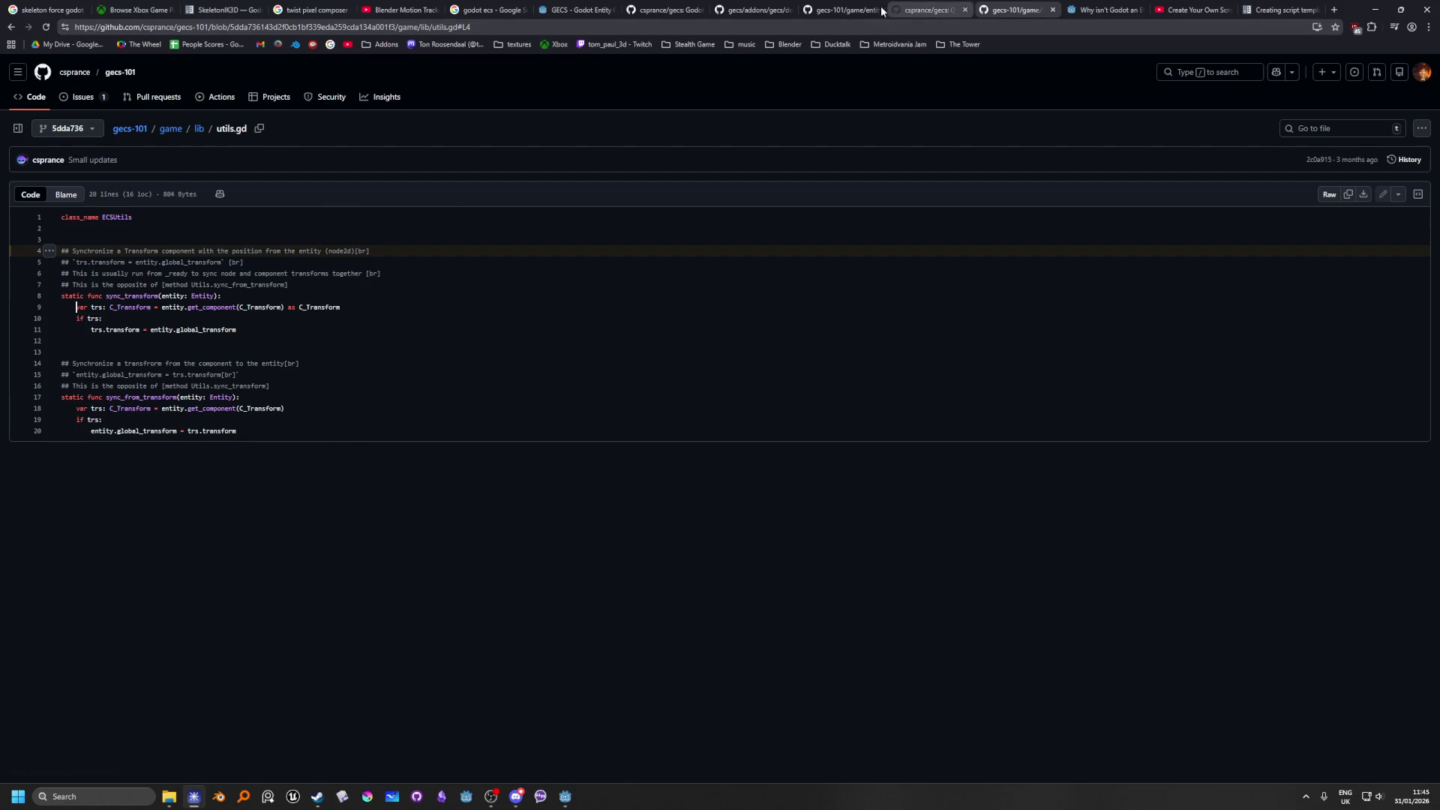
pyautogui.click(839, 10)
pyautogui.click(743, 11)
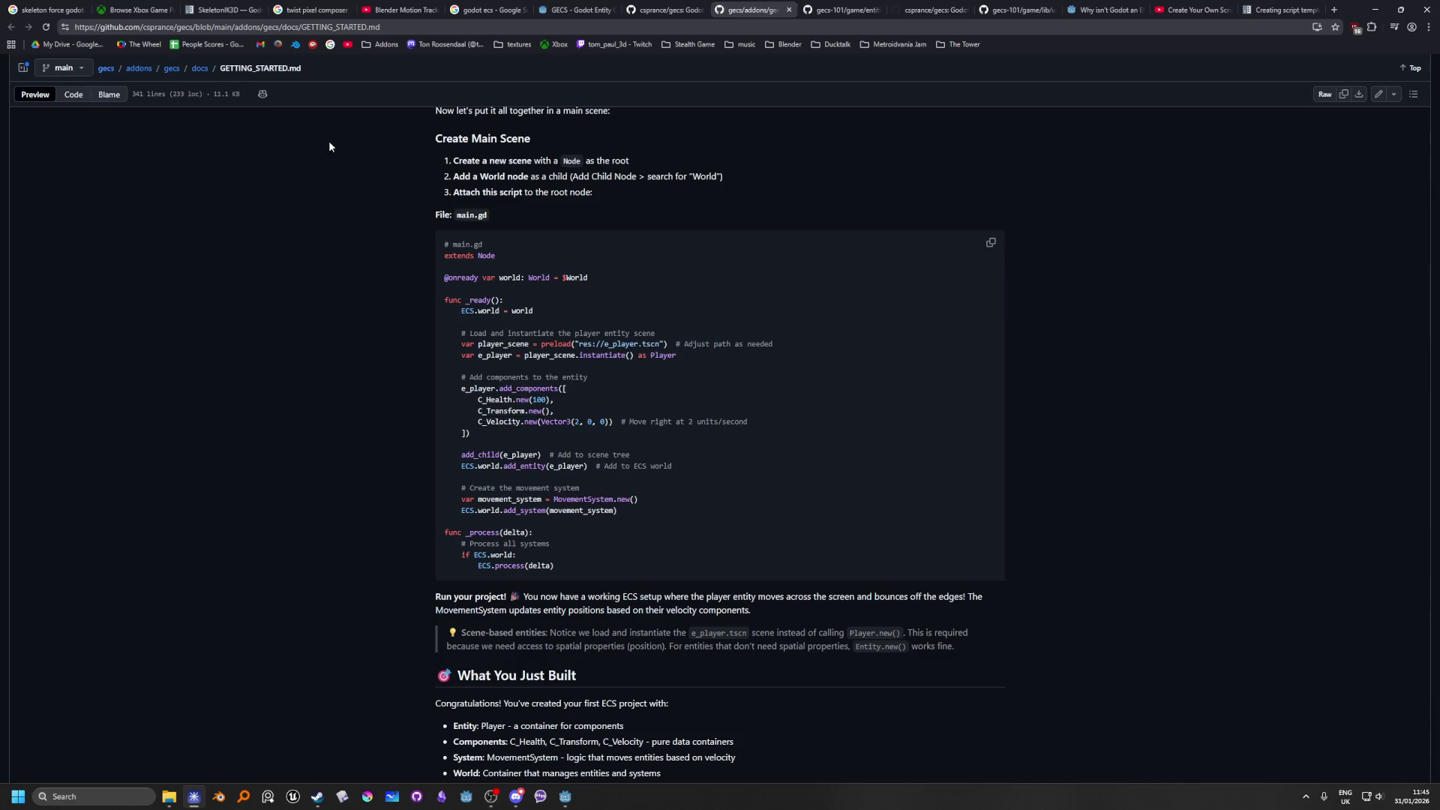
pyautogui.click(109, 69)
pyautogui.scroll(-6, 225, 415)
pyautogui.scroll(-3, 225, 345)
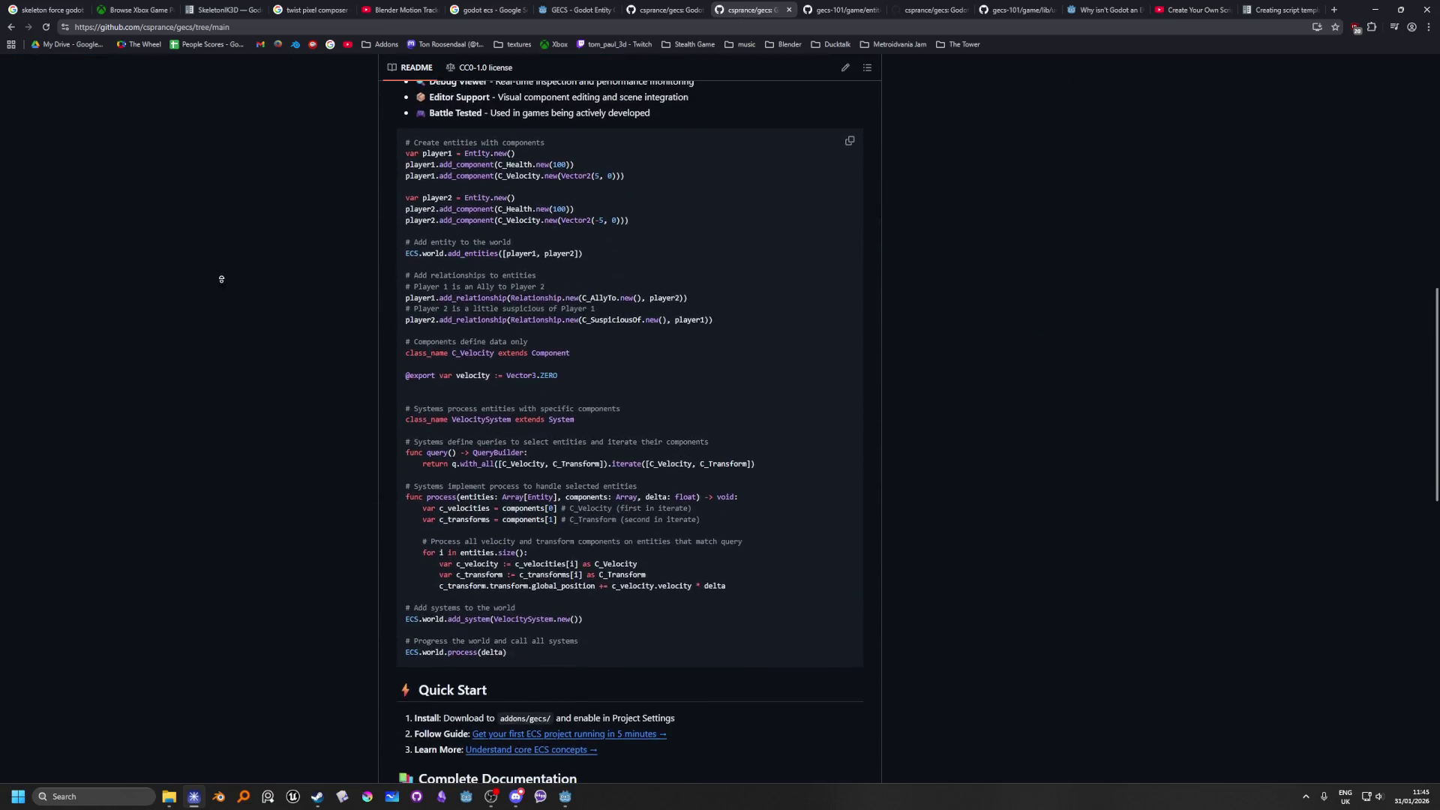
pyautogui.scroll(10, 222, 286)
# Step: Look through the gecs issues and pull requests lists, ending on the issues list, then return to Godot
pyautogui.click(93, 100)
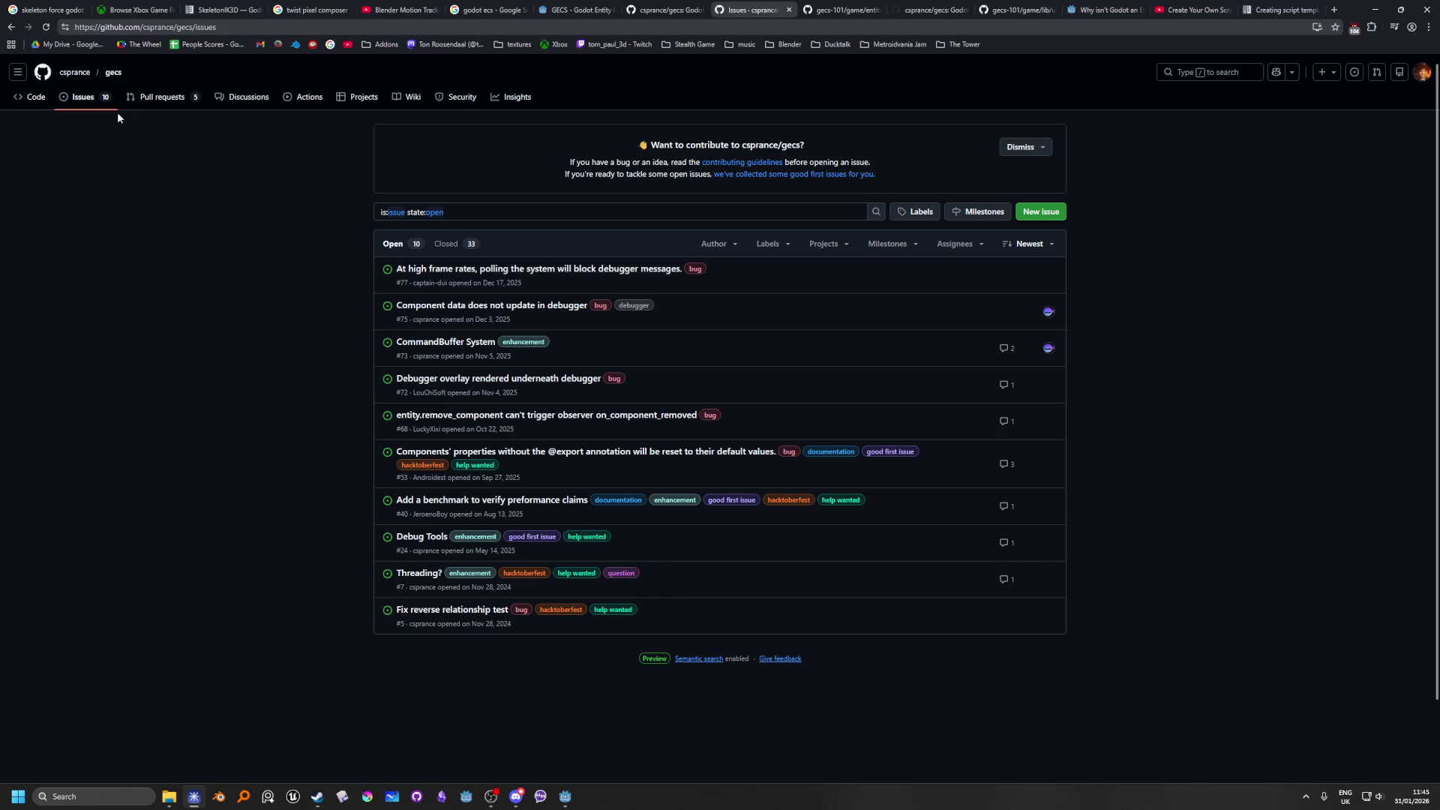
pyautogui.click(166, 97)
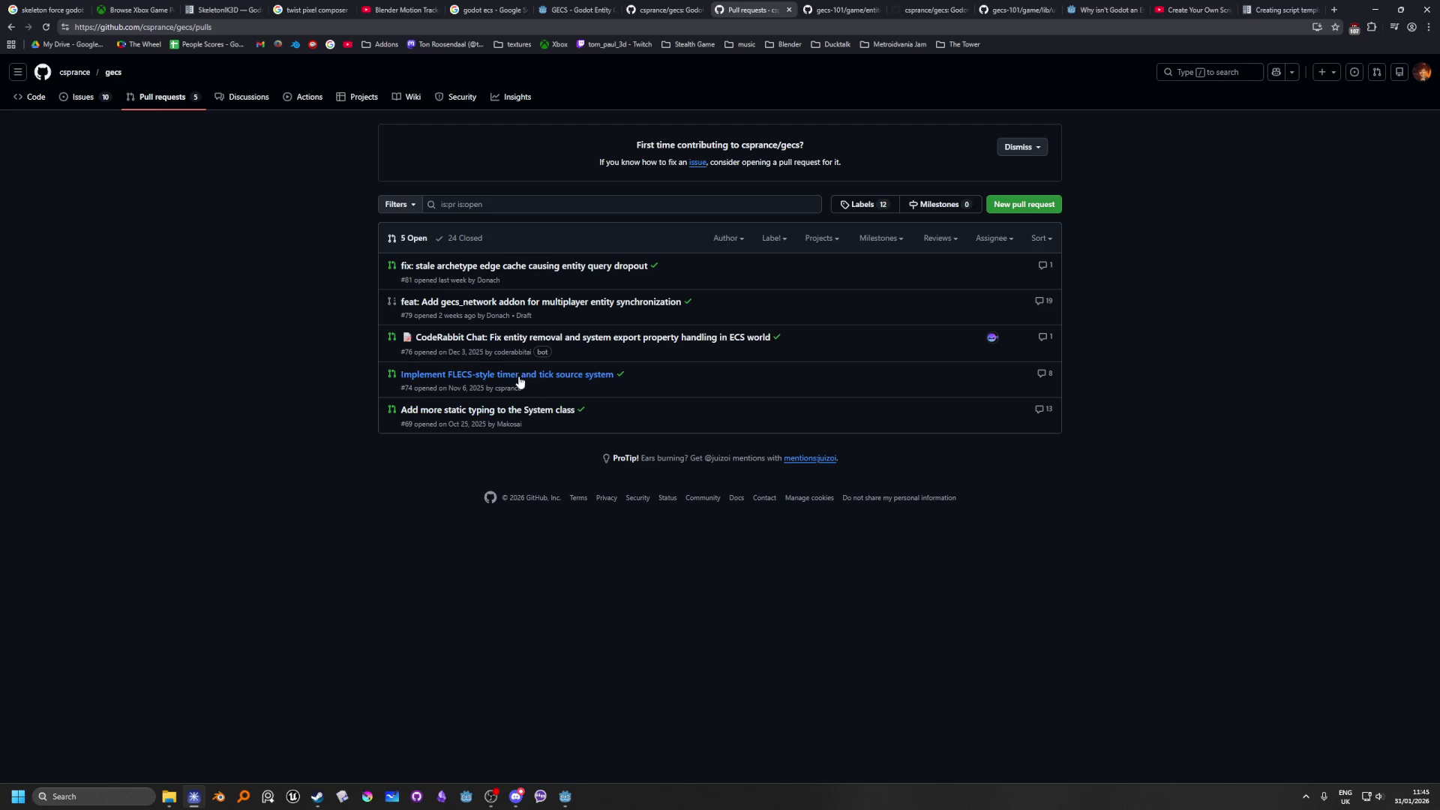
pyautogui.click(36, 97)
pyautogui.click(85, 98)
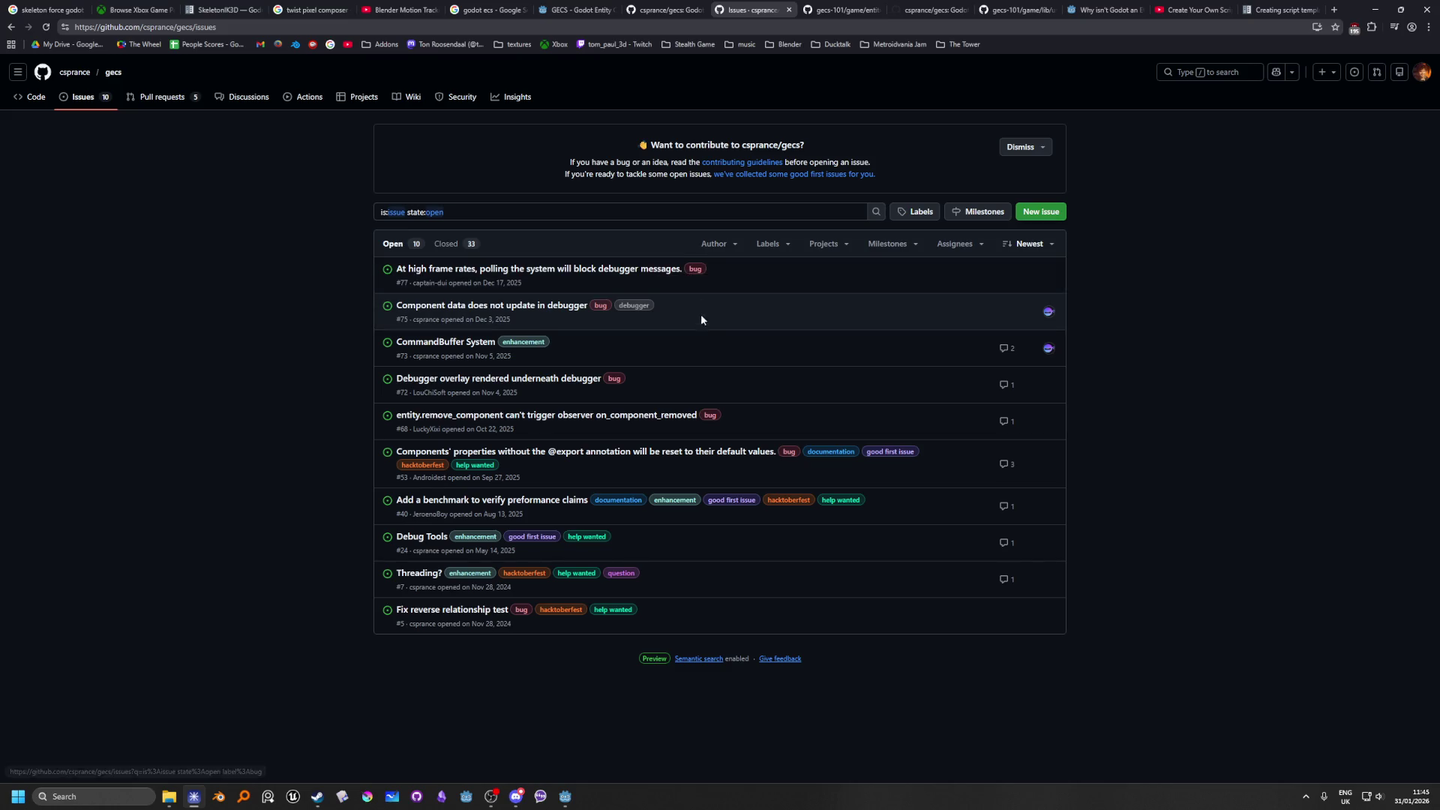
pyautogui.hotkey('alt', 'Tab')
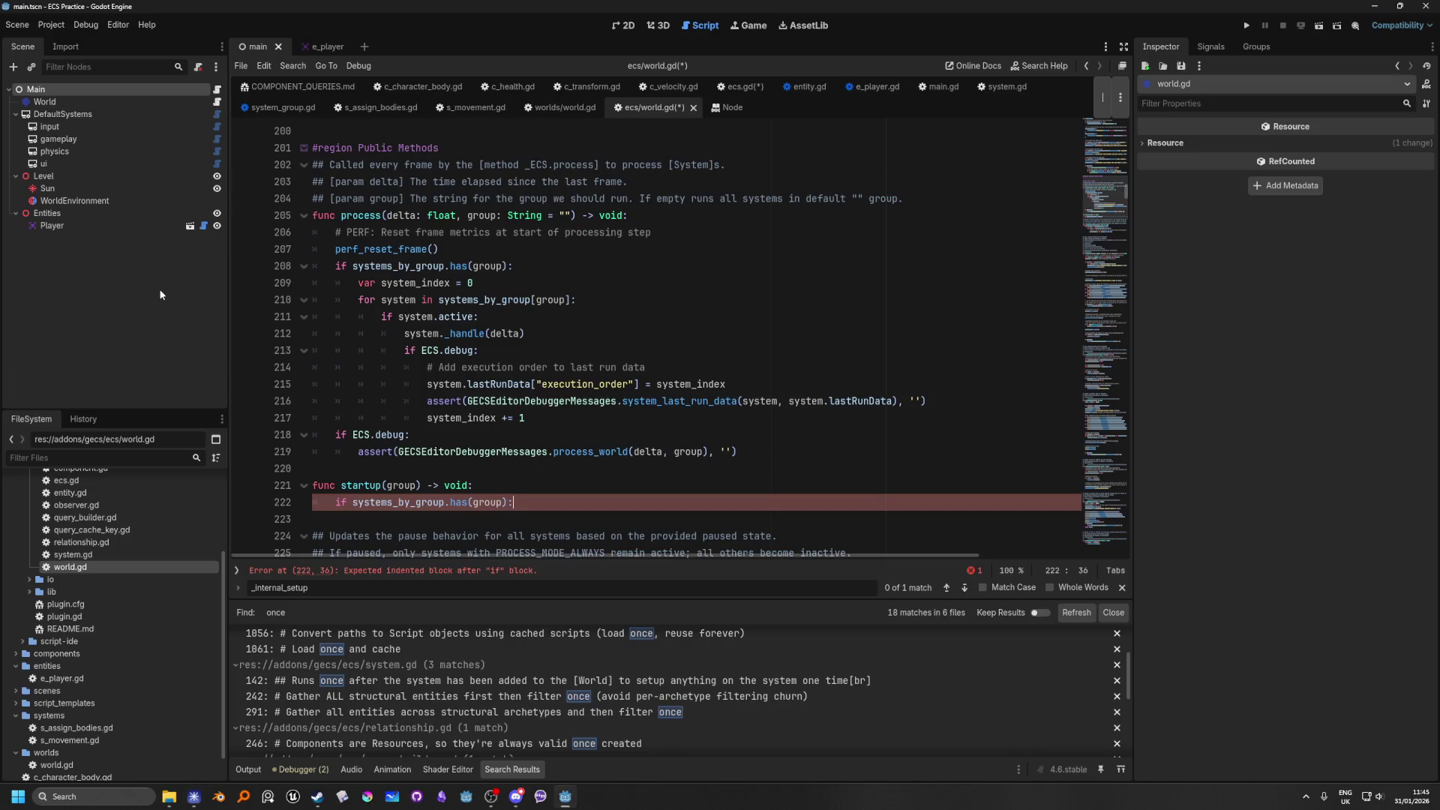
# Step: Declare 'var system_index = 0' inside startup's if block
pyautogui.scroll(-2, 589, 349)
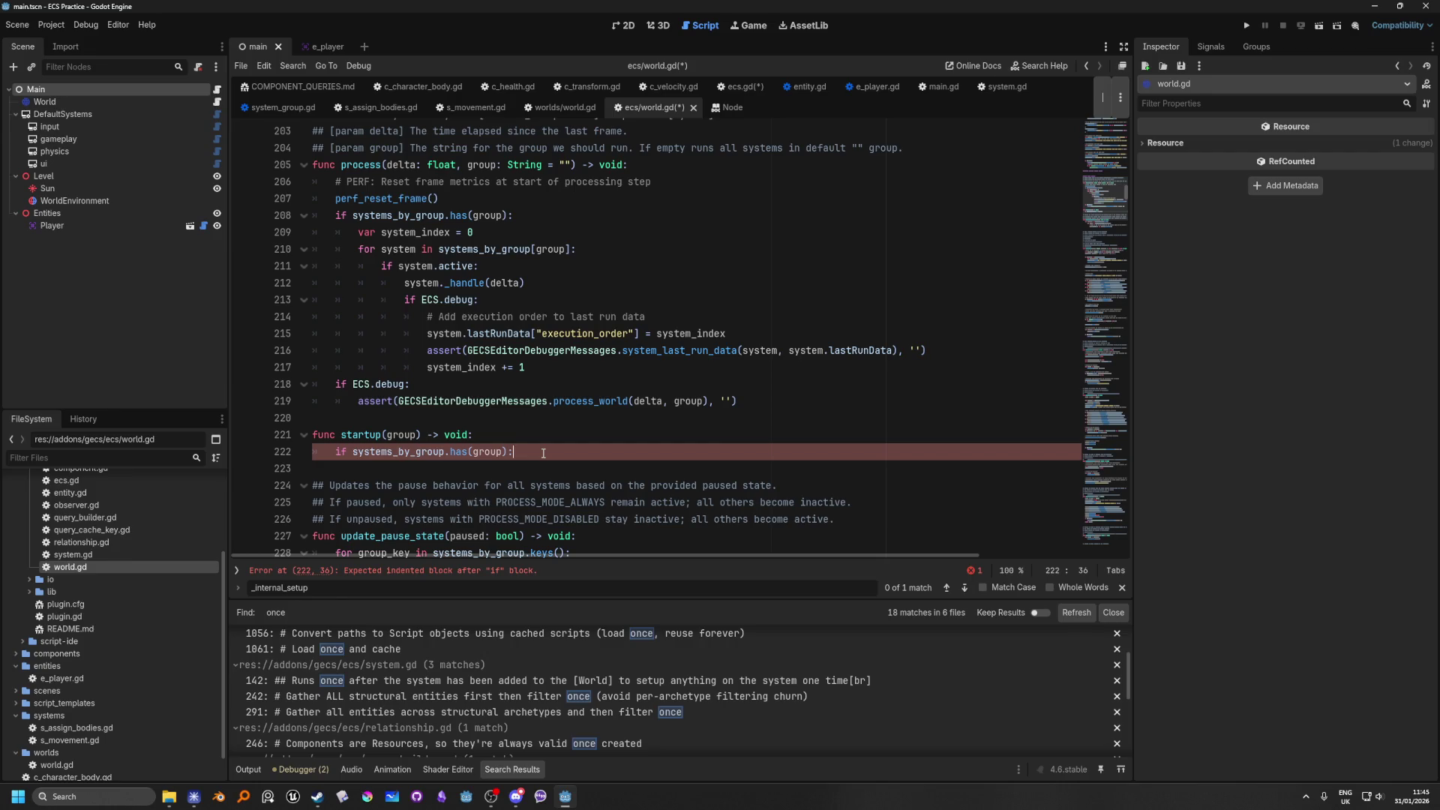
pyautogui.moveTo(636, 404)
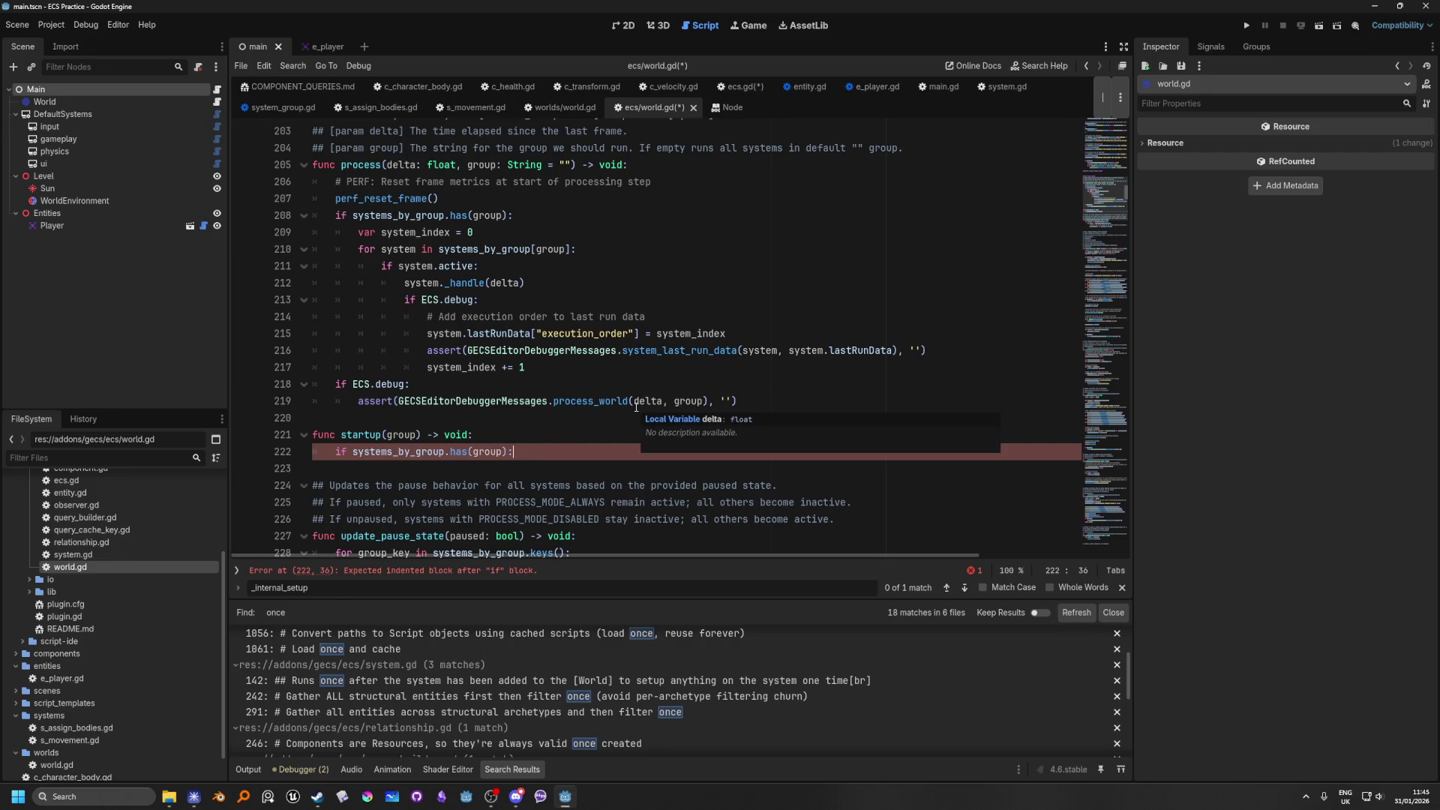
pyautogui.press('Return')
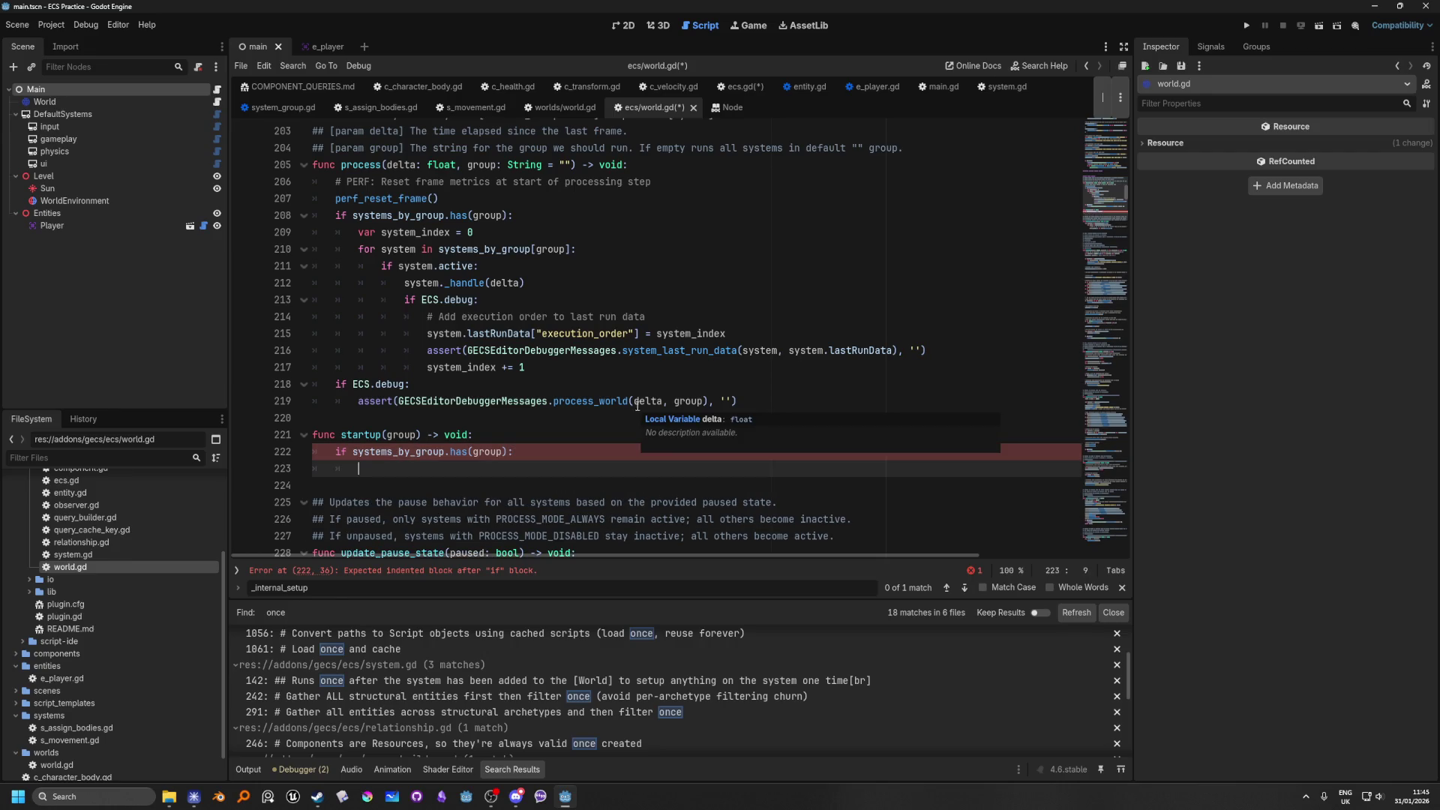
pyautogui.write('var system_')
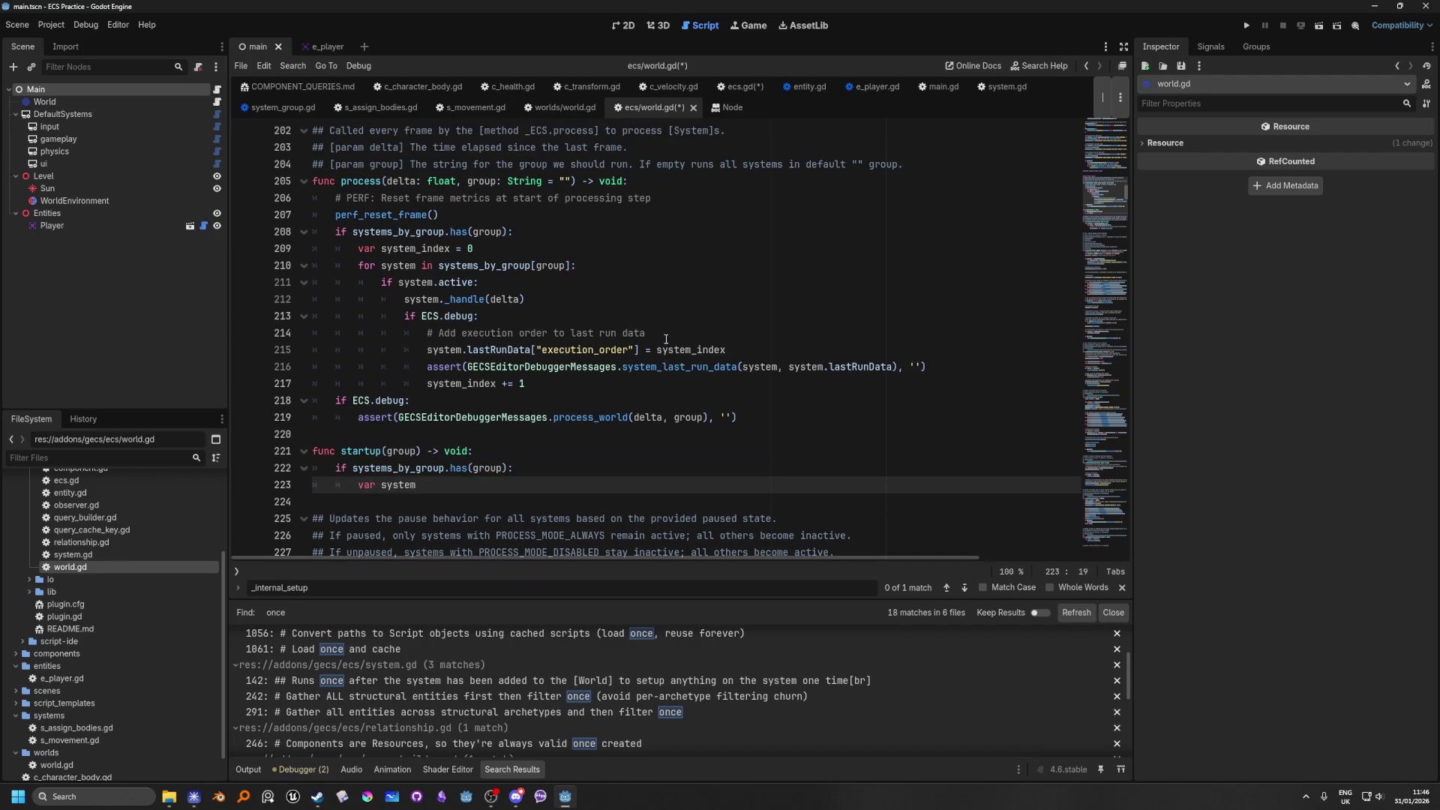
pyautogui.write('index ')
pyautogui.write('= ')
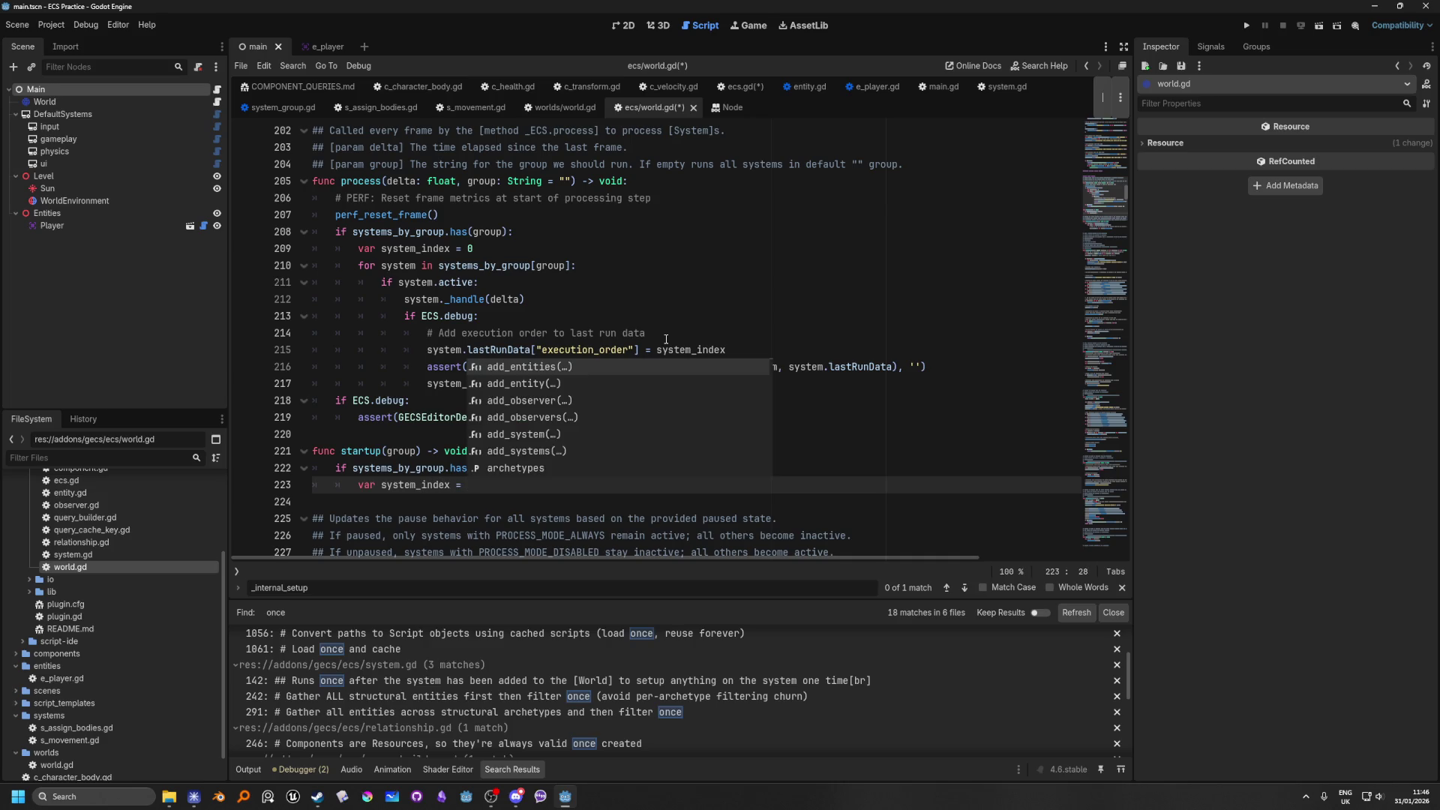
pyautogui.write('0')
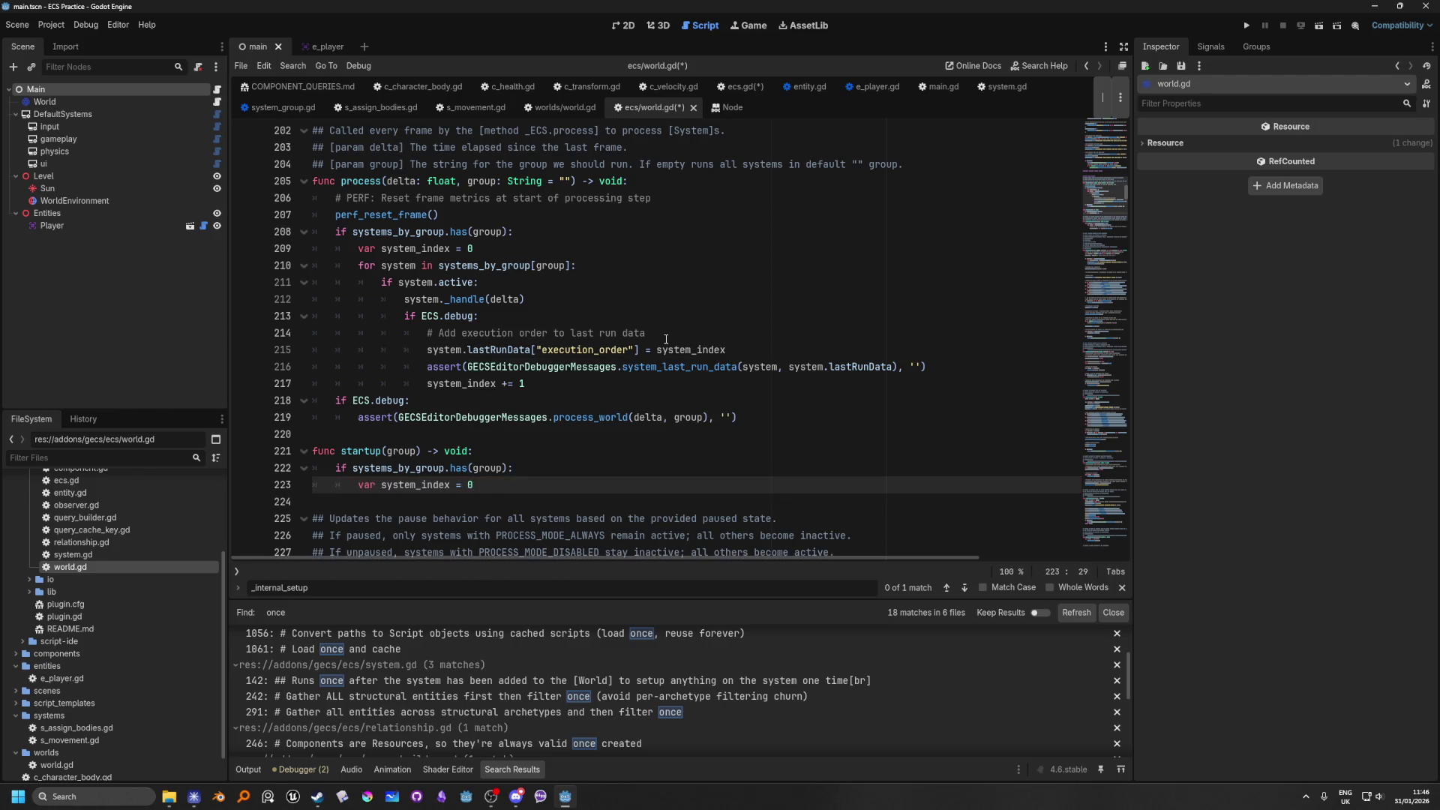
pyautogui.press('Return')
# Step: Add a 'for system in systems_by_group[group]:' loop and start its indented body
pyautogui.write('for sys')
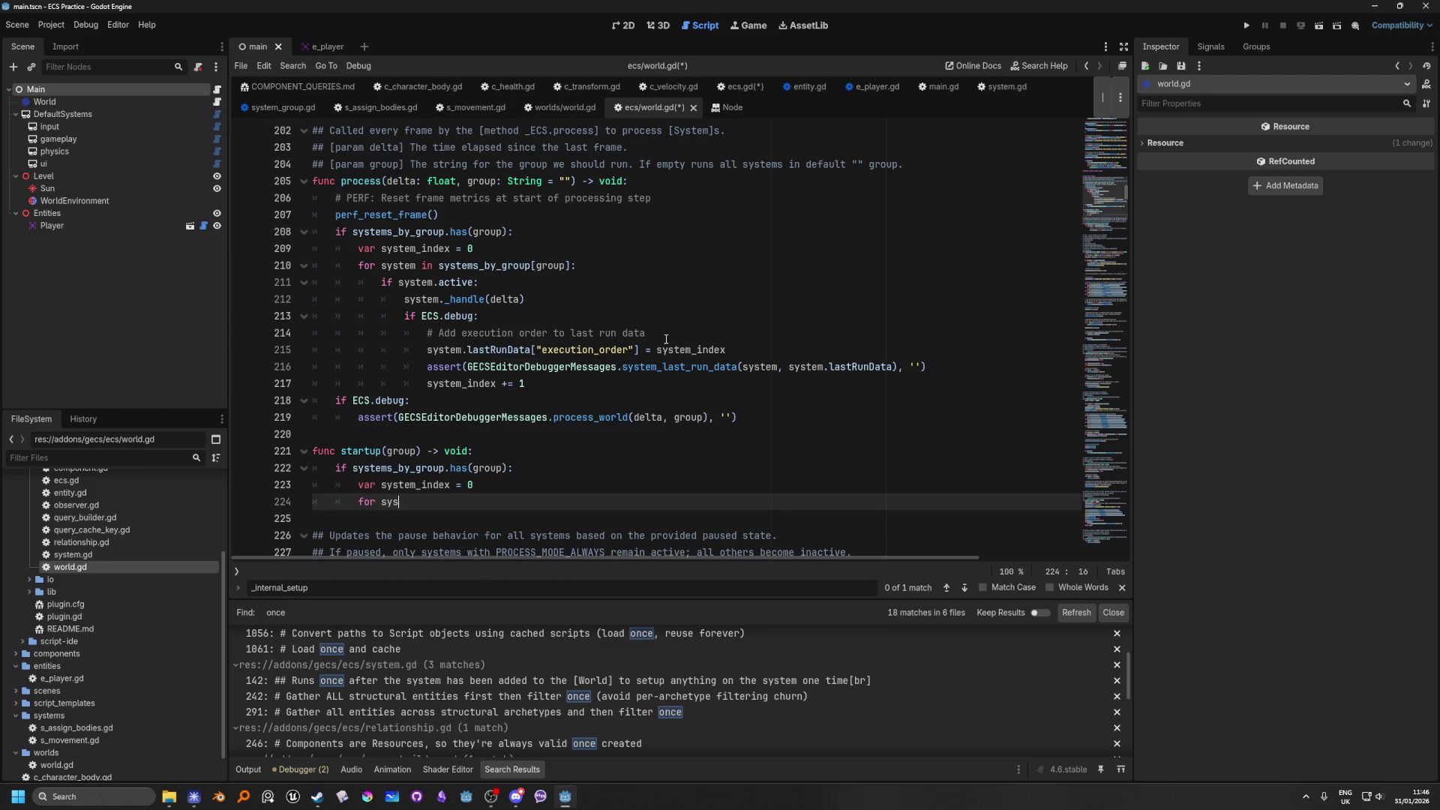
pyautogui.write('tem in sys')
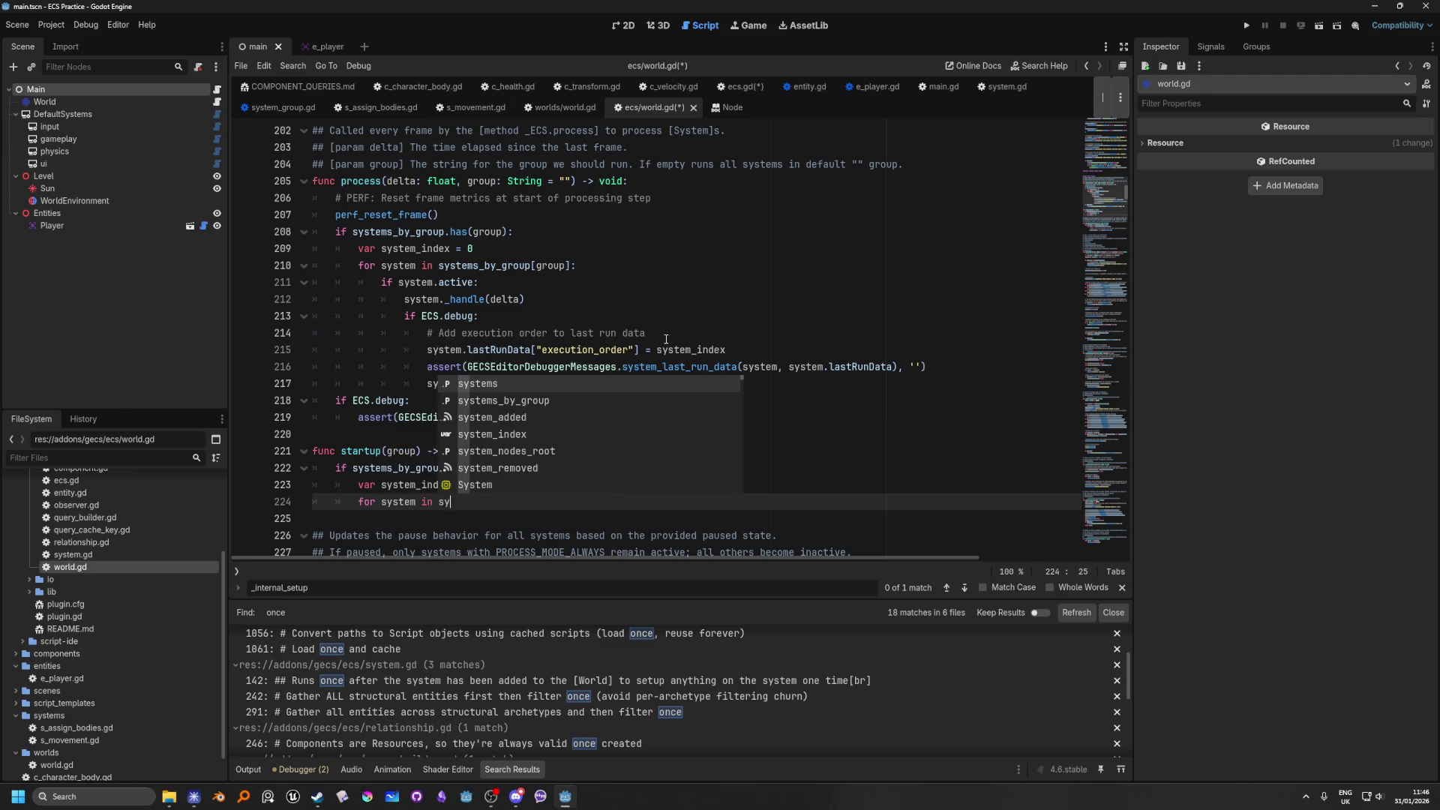
pyautogui.press('Down')
pyautogui.press('Return')
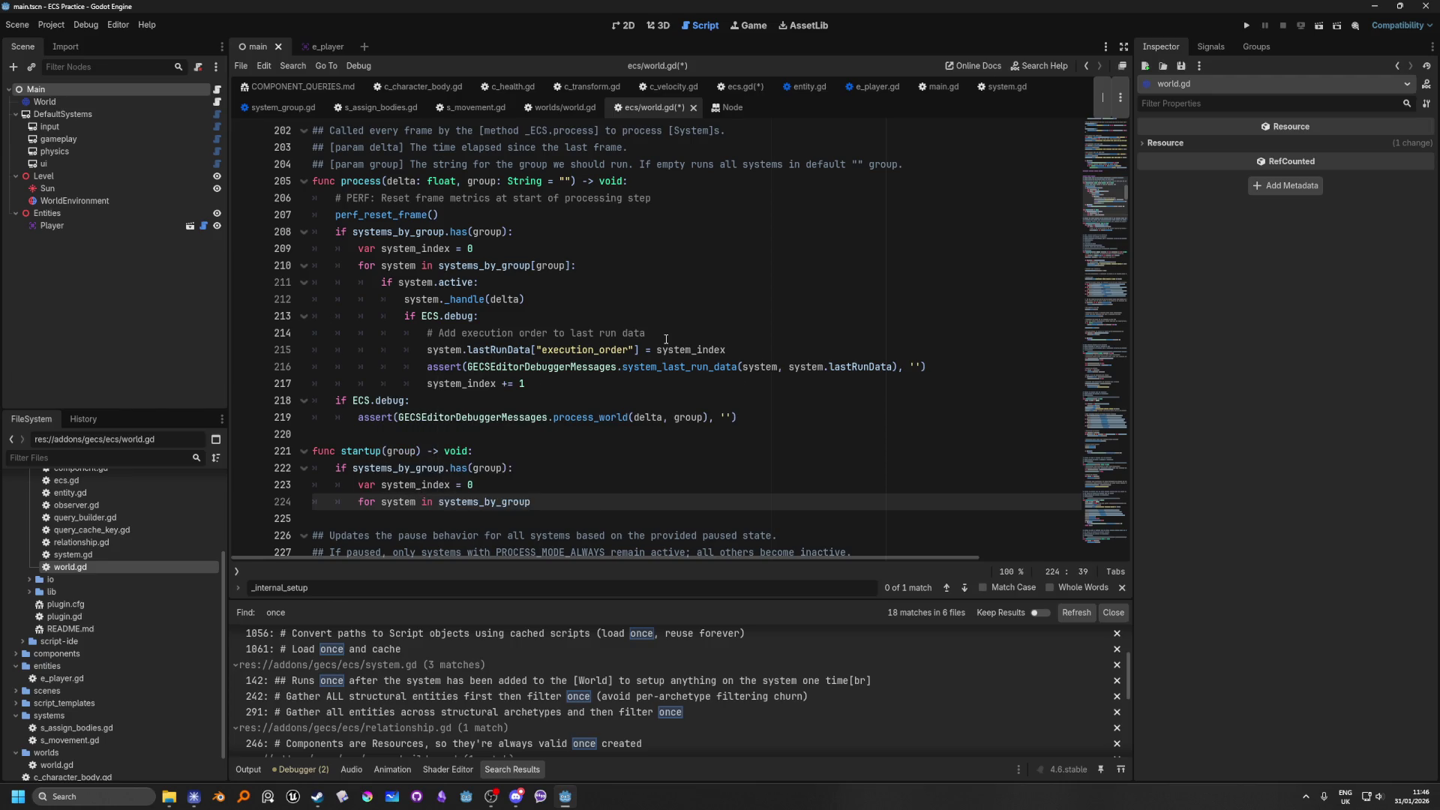
pyautogui.write('[group]')
pyautogui.write(':')
pyautogui.press('Return')
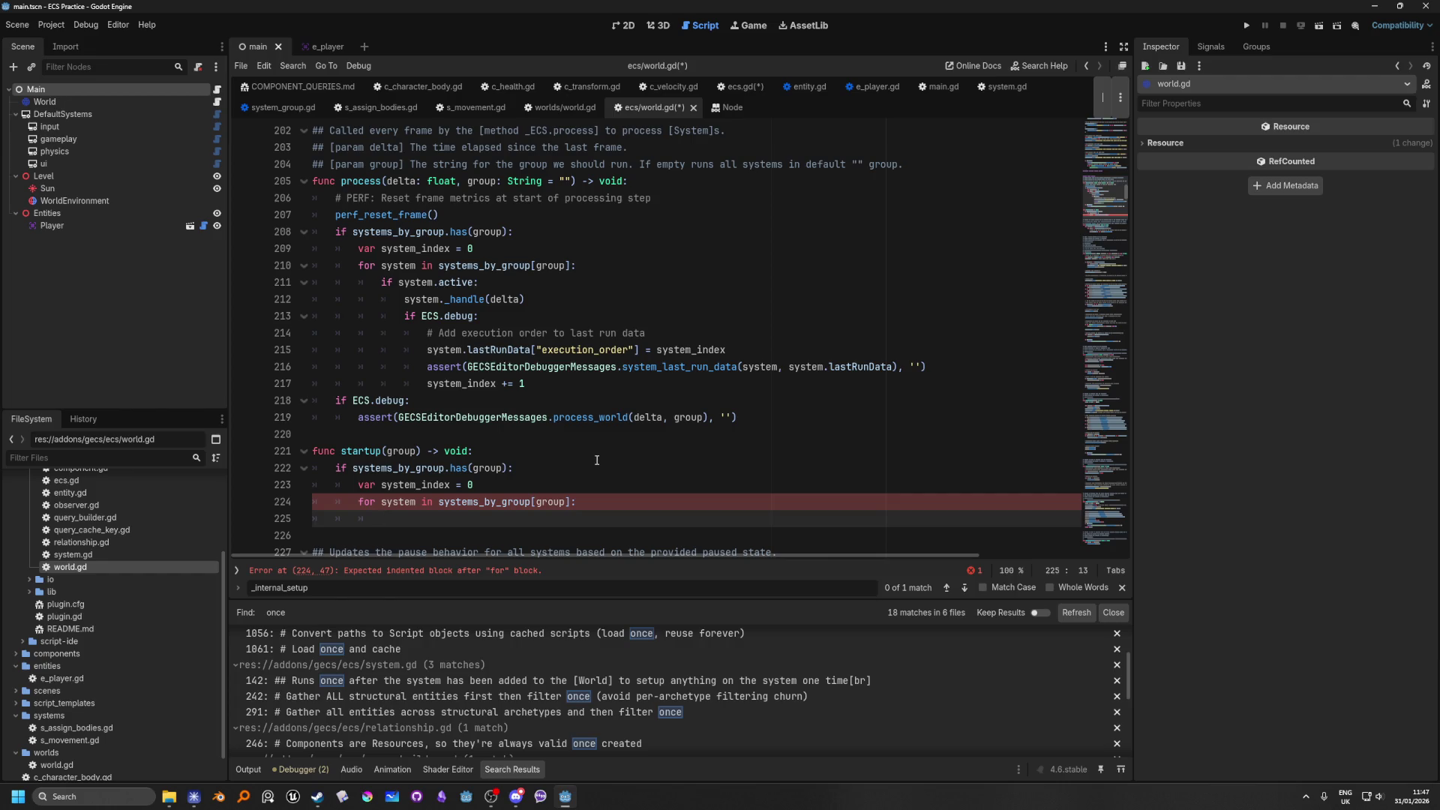
pyautogui.scroll(-2, 675, 393)
# Step: Type 'if system.' as the loop's first line, then inspect the system._handle call on line 212
pyautogui.scroll(2, 615, 397)
pyautogui.write('if syste,')
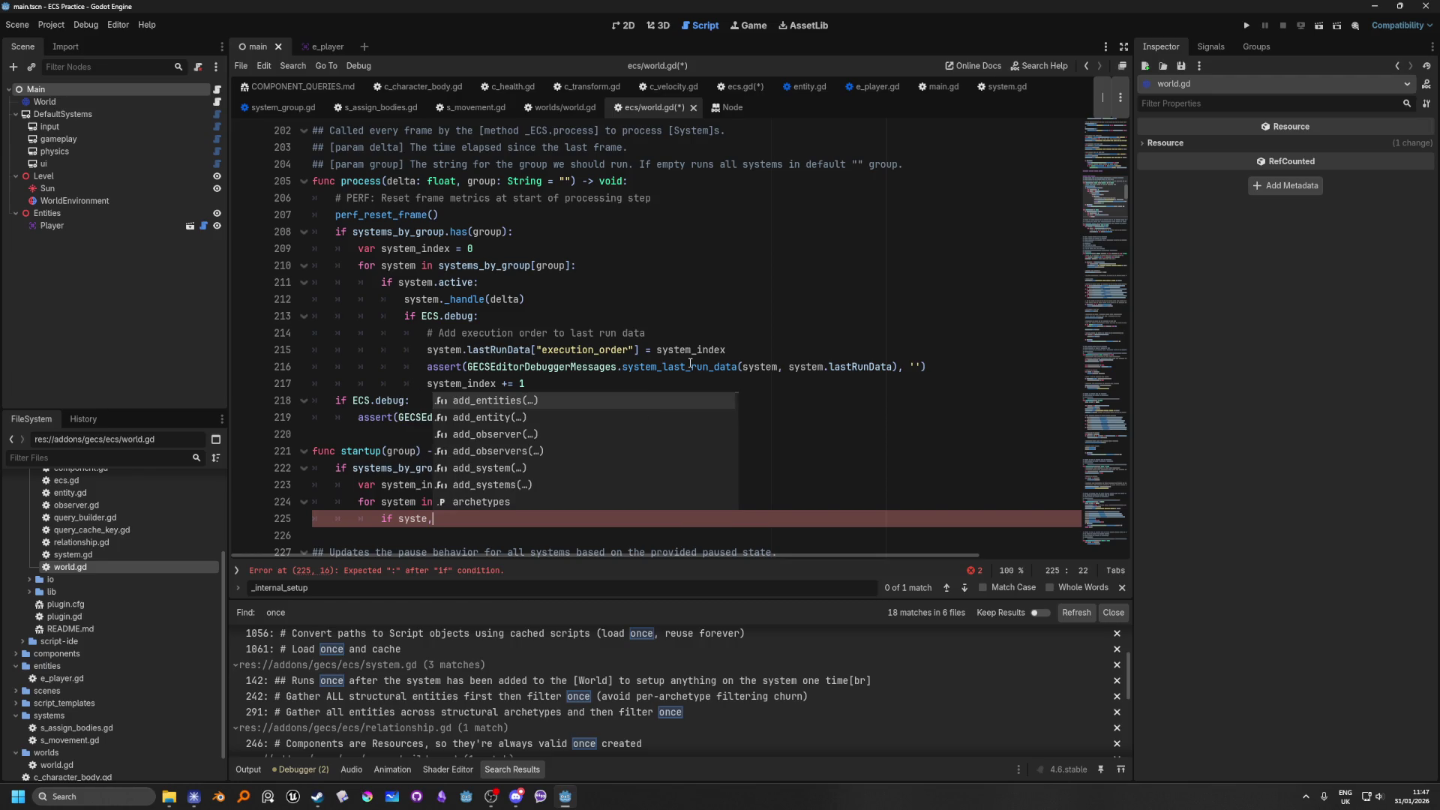
pyautogui.press('BackSpace')
pyautogui.write('m')
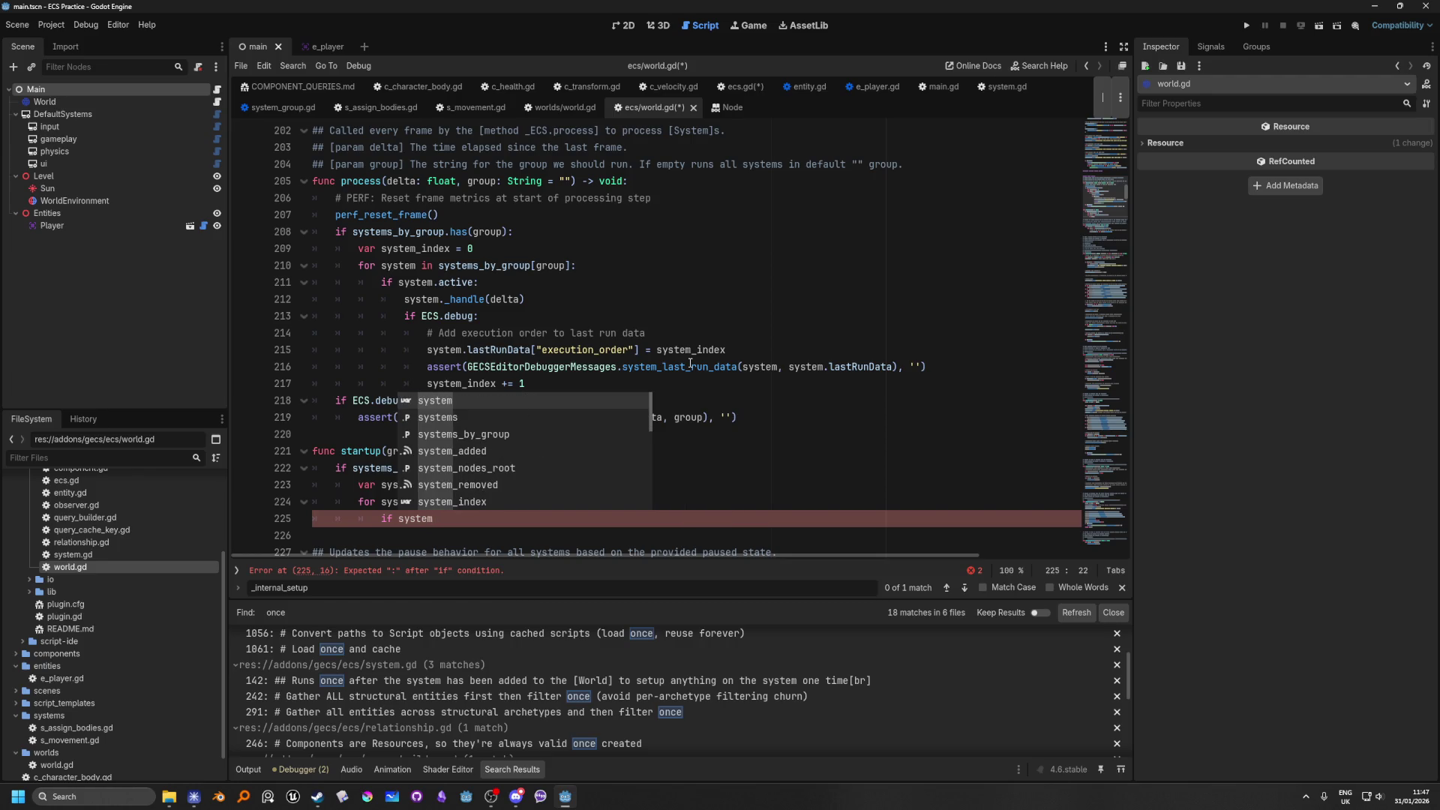
pyautogui.write('s')
pyautogui.press('BackSpace')
pyautogui.write('.')
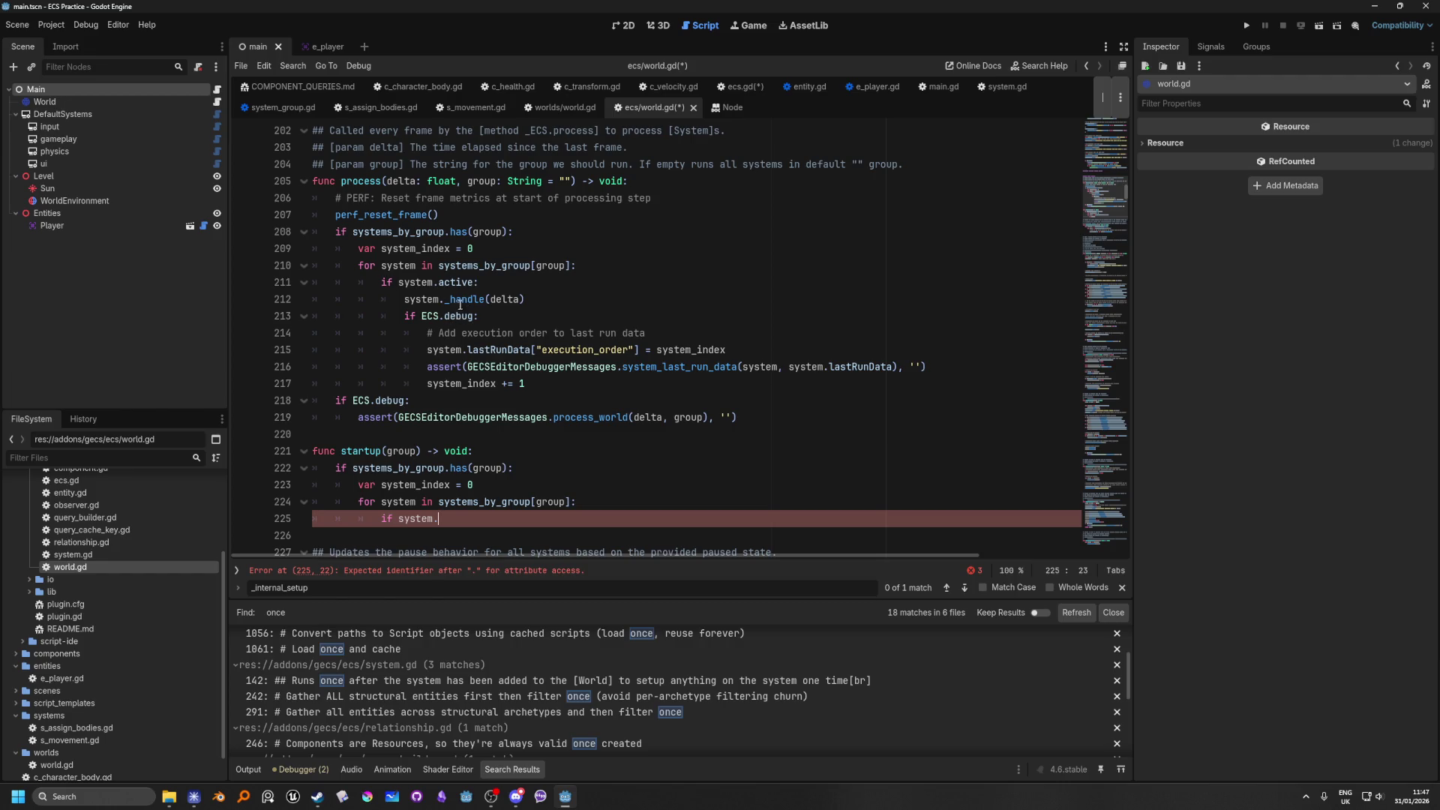
pyautogui.click(470, 299)
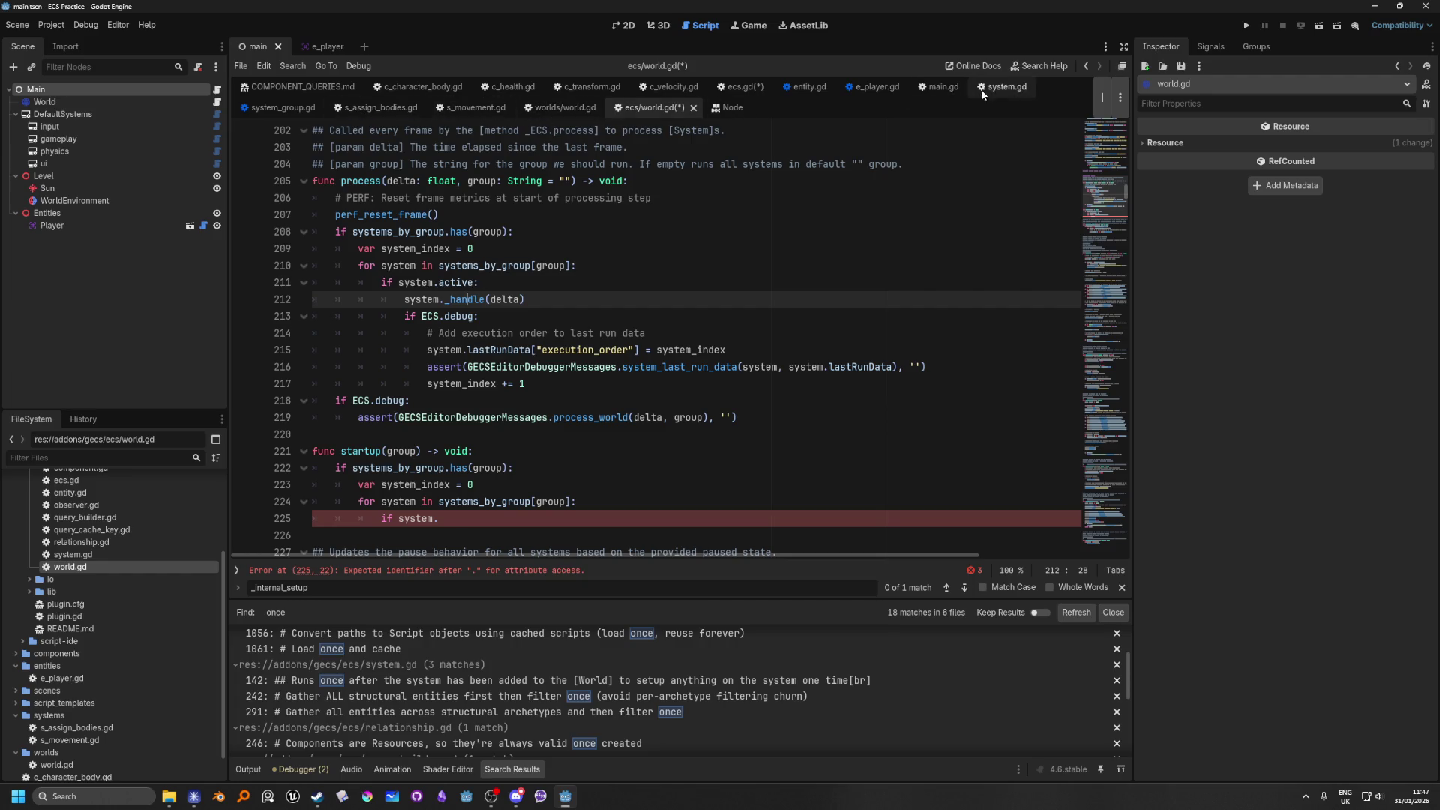
# Step: Search the system.gd script for '_handle'
pyautogui.click(1007, 86)
pyautogui.click(607, 248)
pyautogui.hotkey('ctrl', 'f')
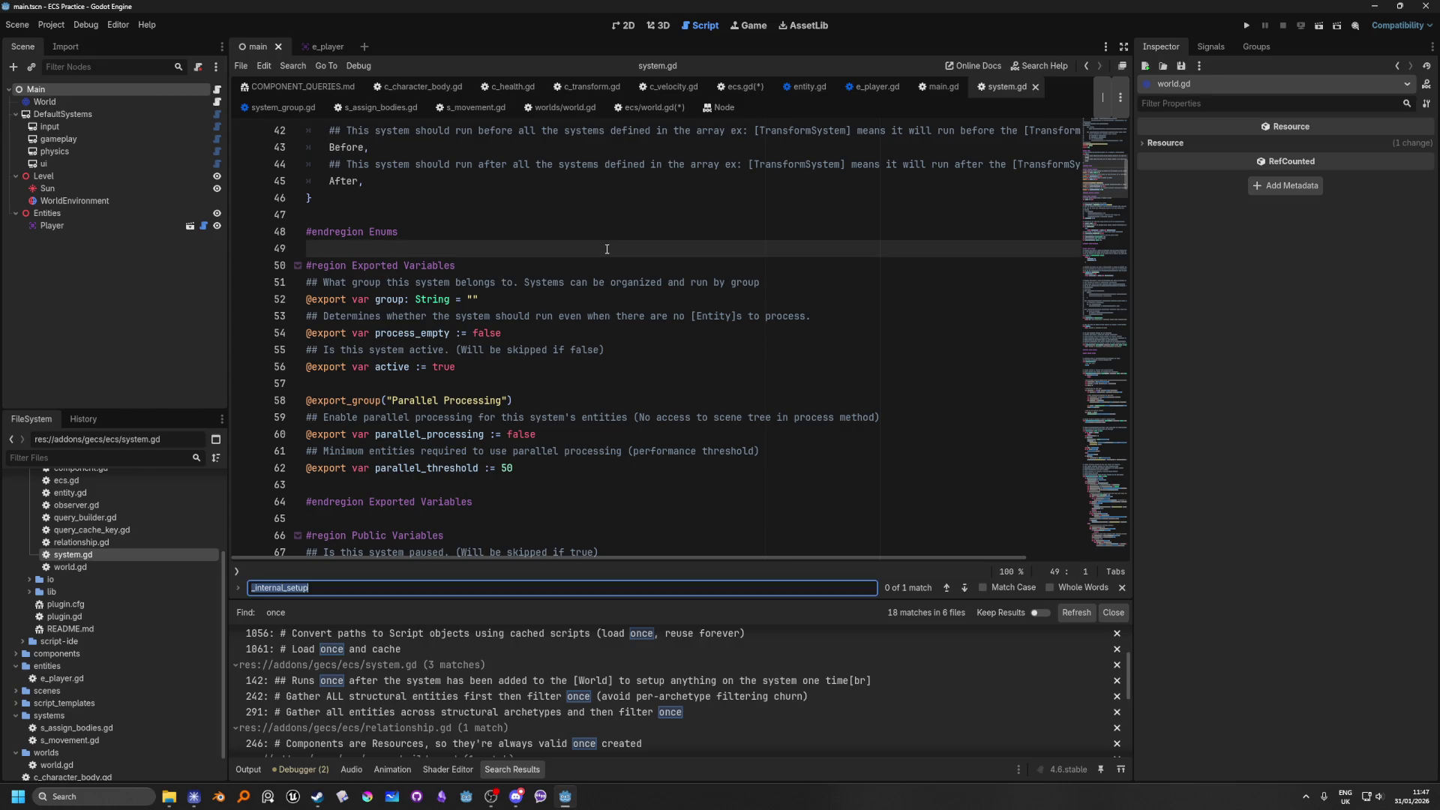
pyautogui.write('_handle')
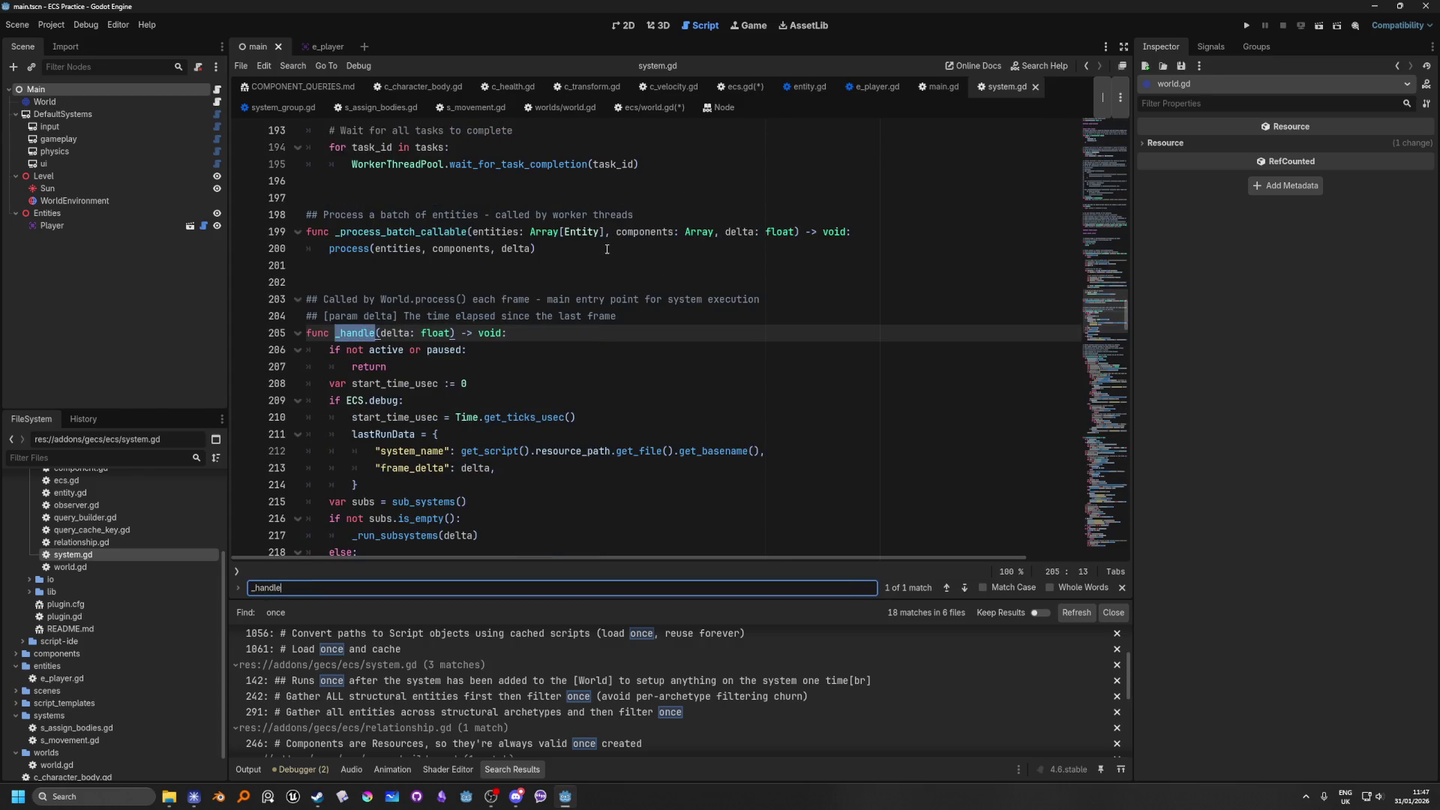
# Step: Read through system.gd's handler code and jump to the _run_process(delta) definition
pyautogui.scroll(-2, 664, 295)
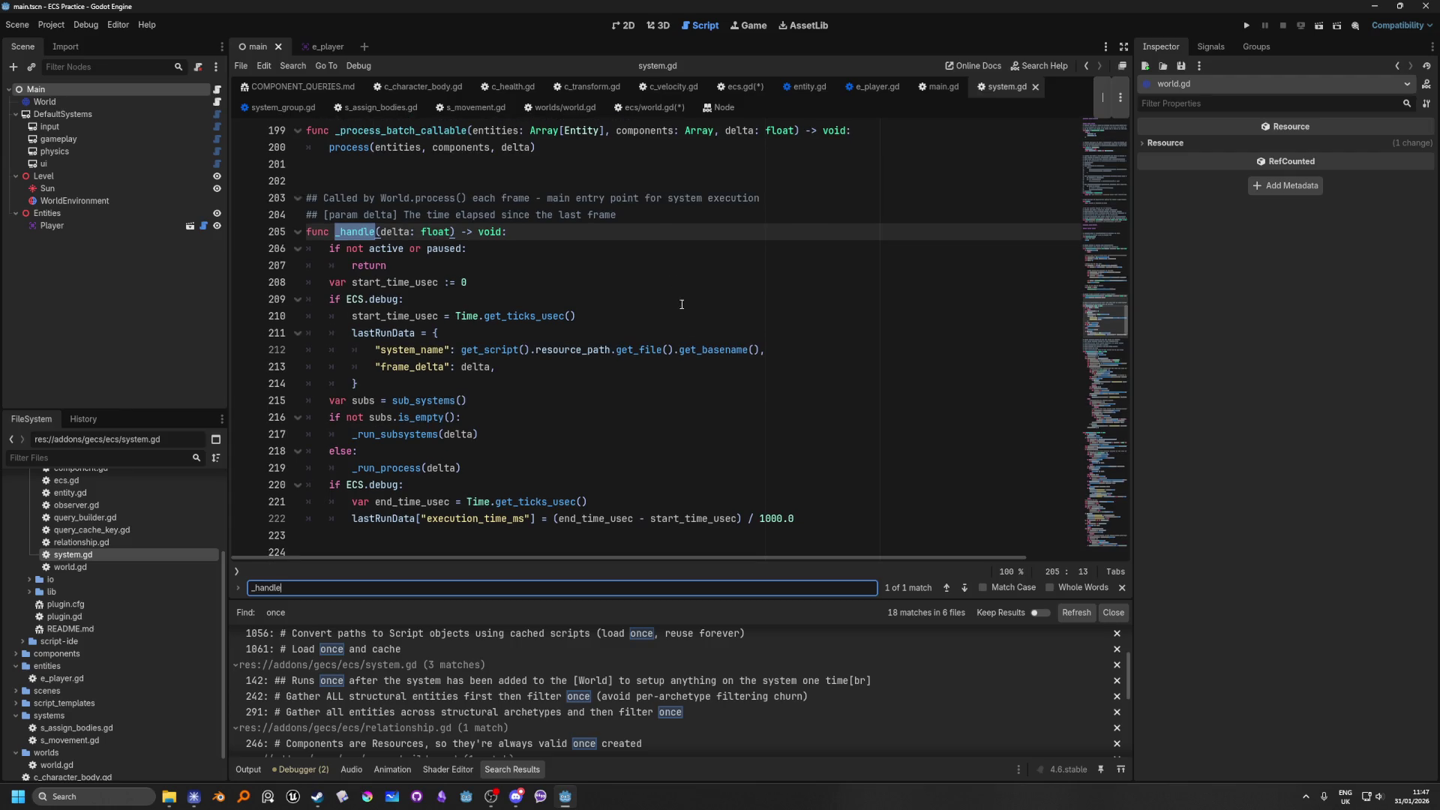
pyautogui.scroll(4, 675, 291)
pyautogui.scroll(-4, 735, 368)
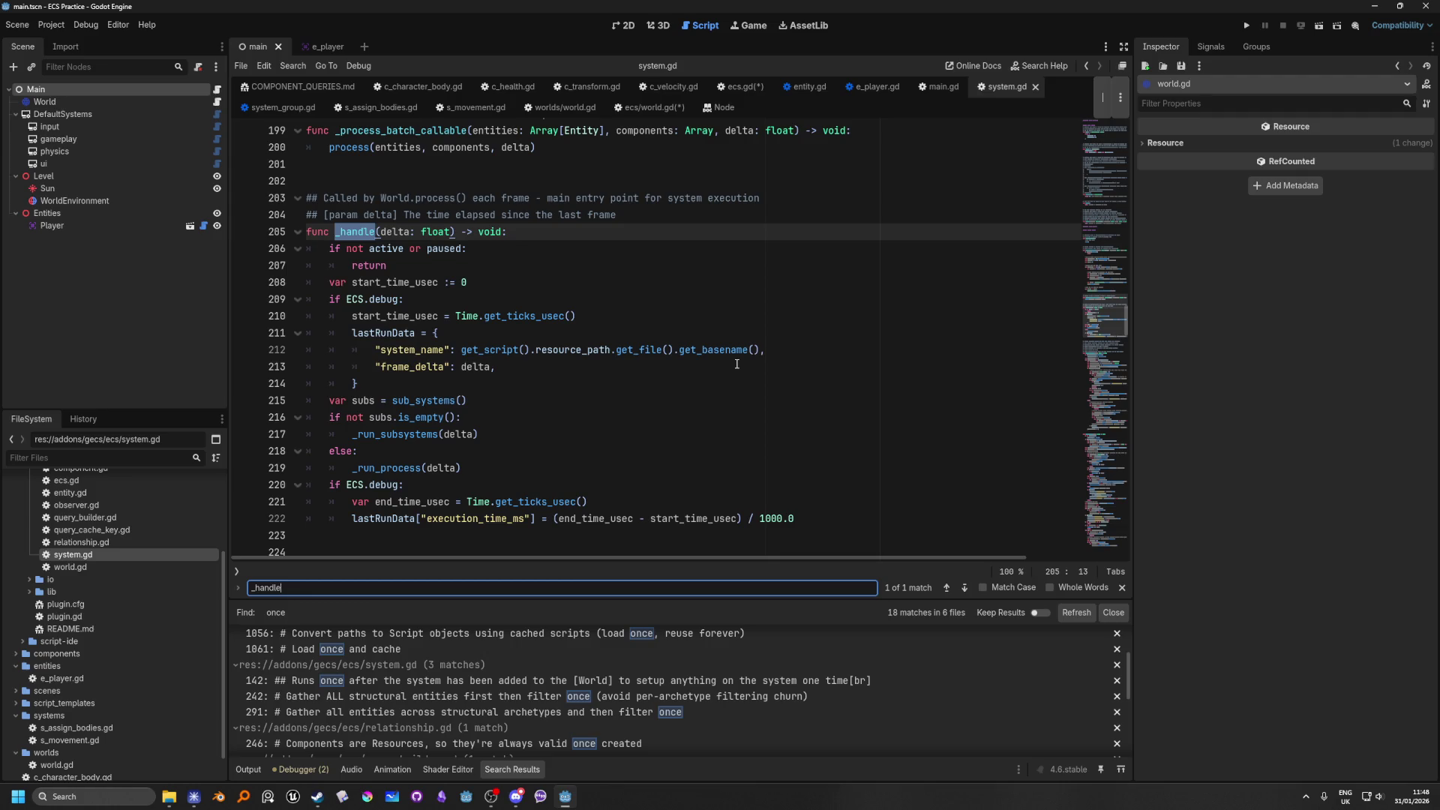
pyautogui.scroll(1, 737, 363)
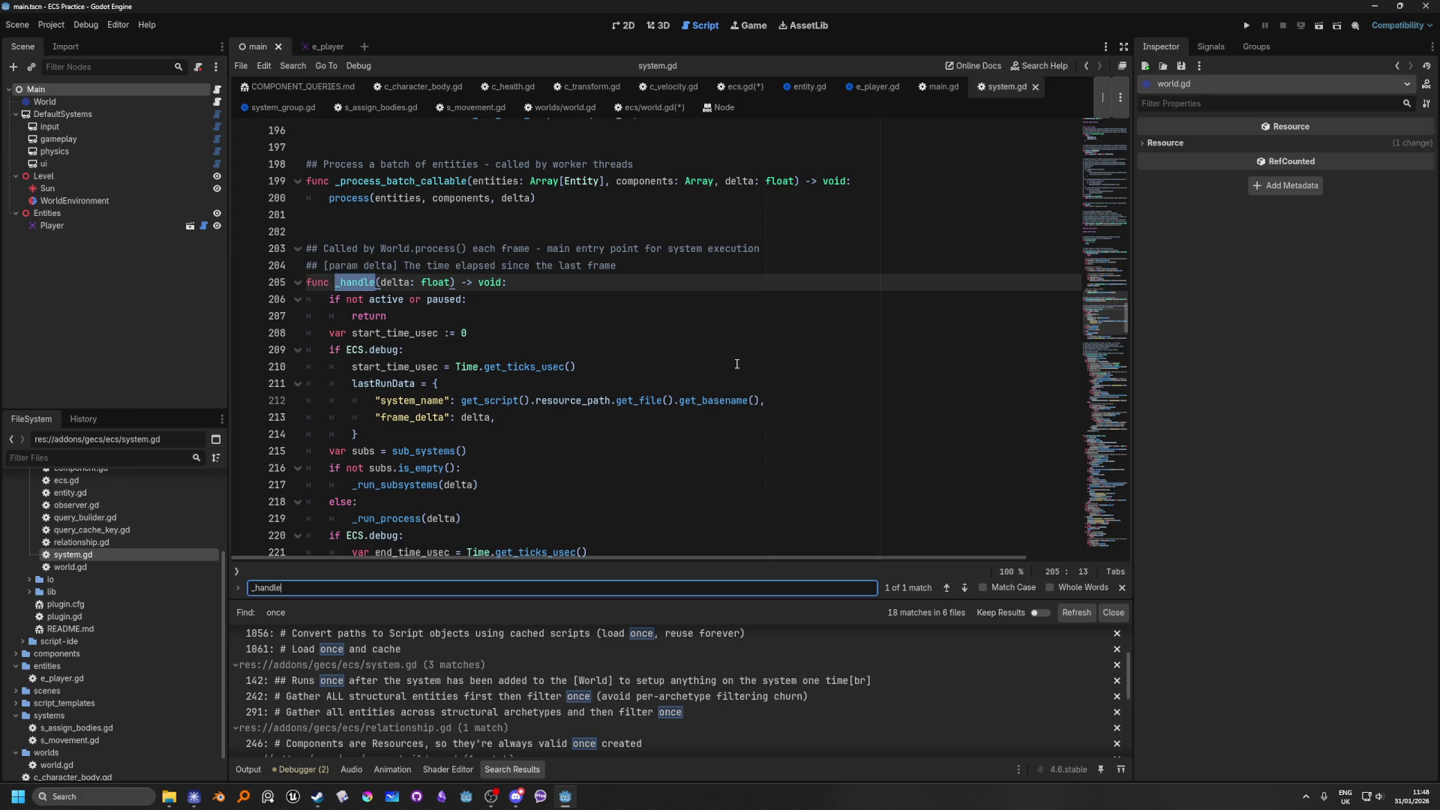
pyautogui.scroll(2, 736, 364)
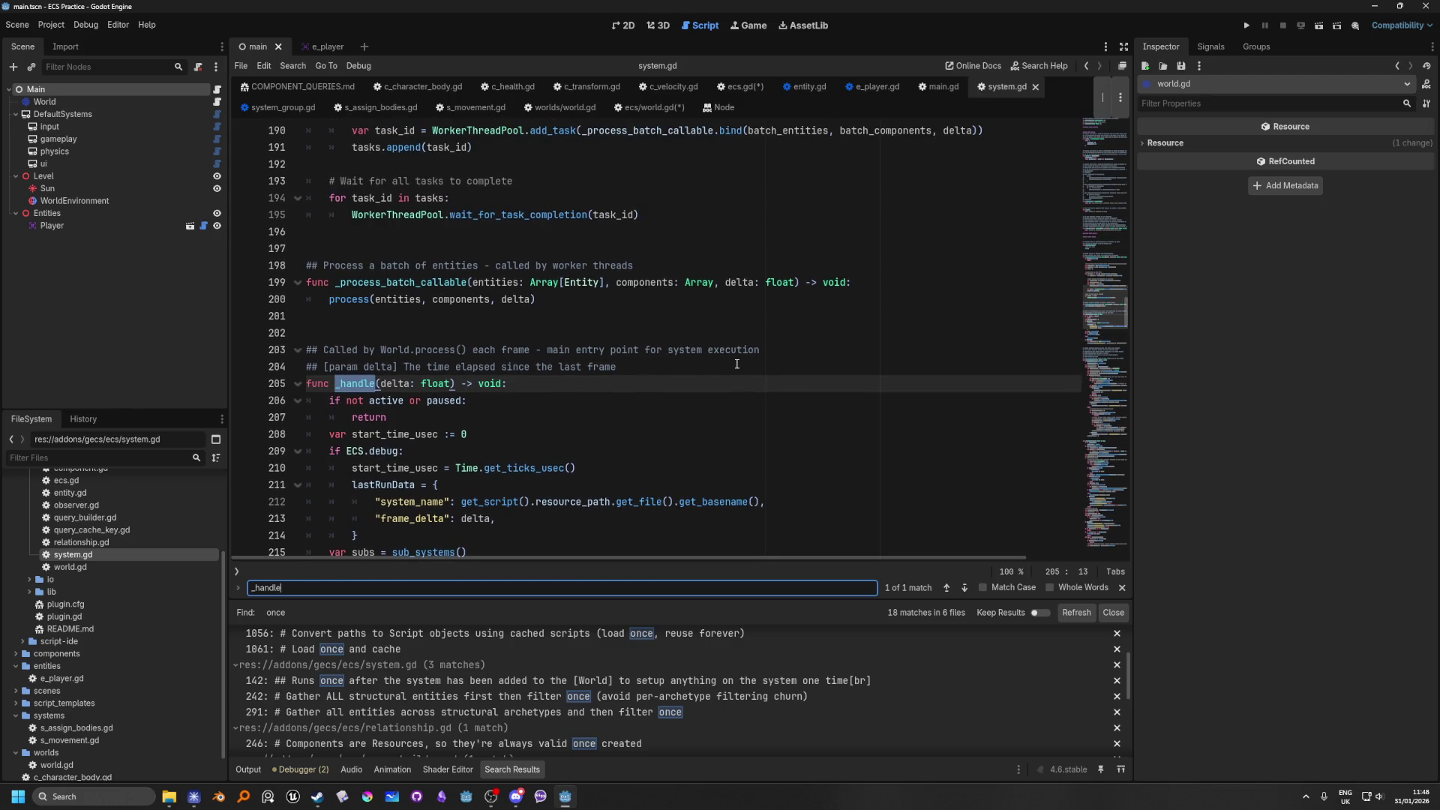
pyautogui.scroll(-2, 736, 363)
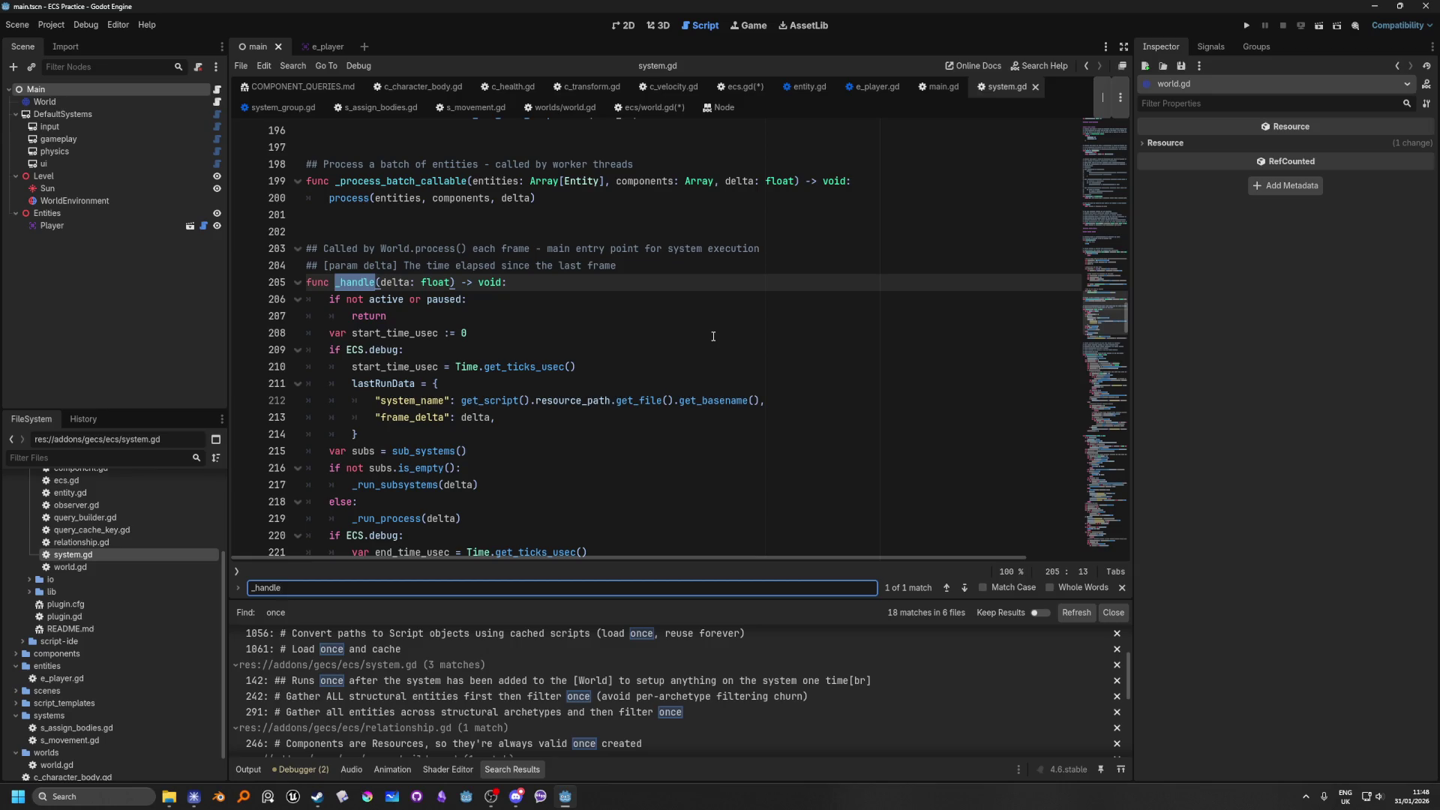
pyautogui.scroll(-2, 713, 336)
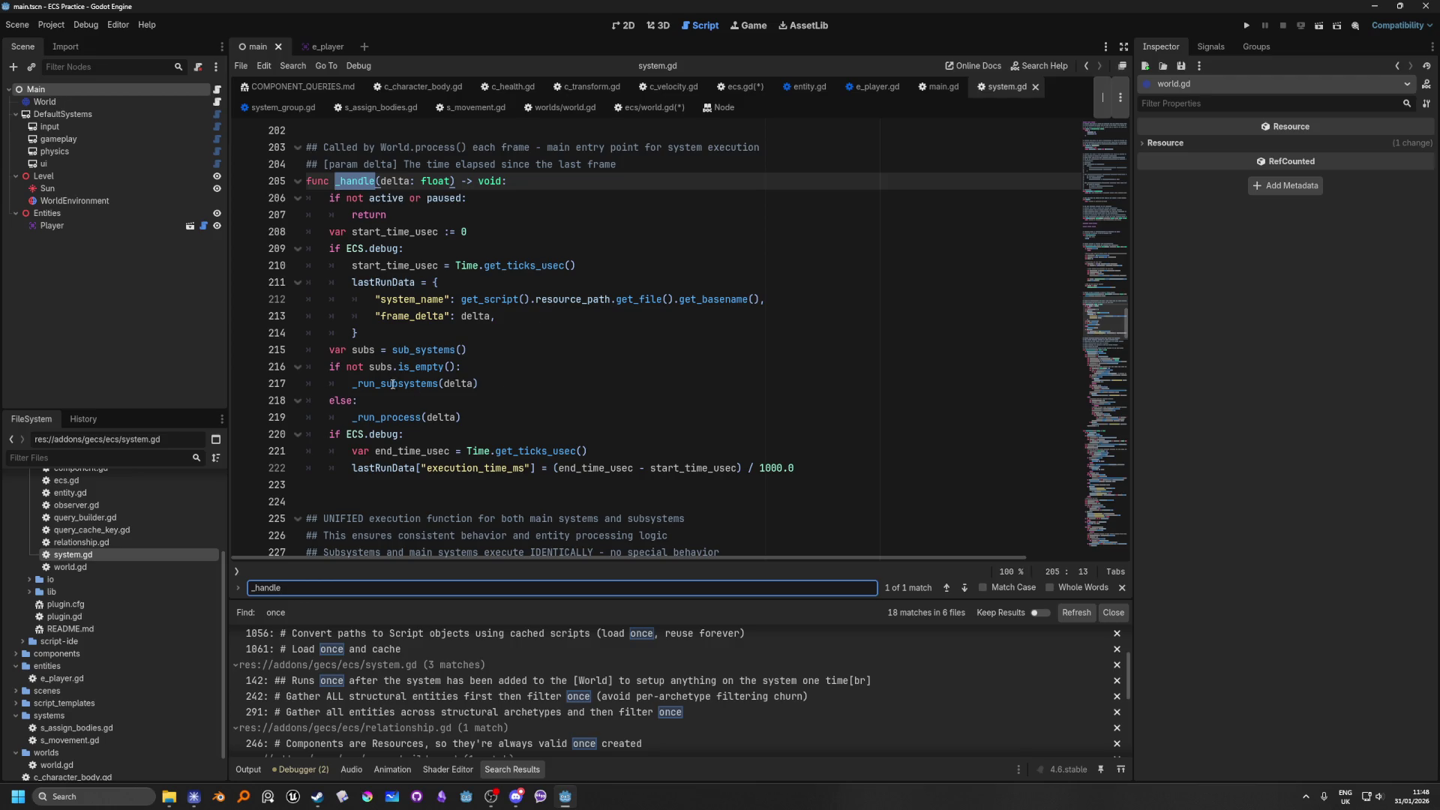
pyautogui.keyDown('ctrl'); pyautogui.click(397, 418); pyautogui.keyUp('ctrl')
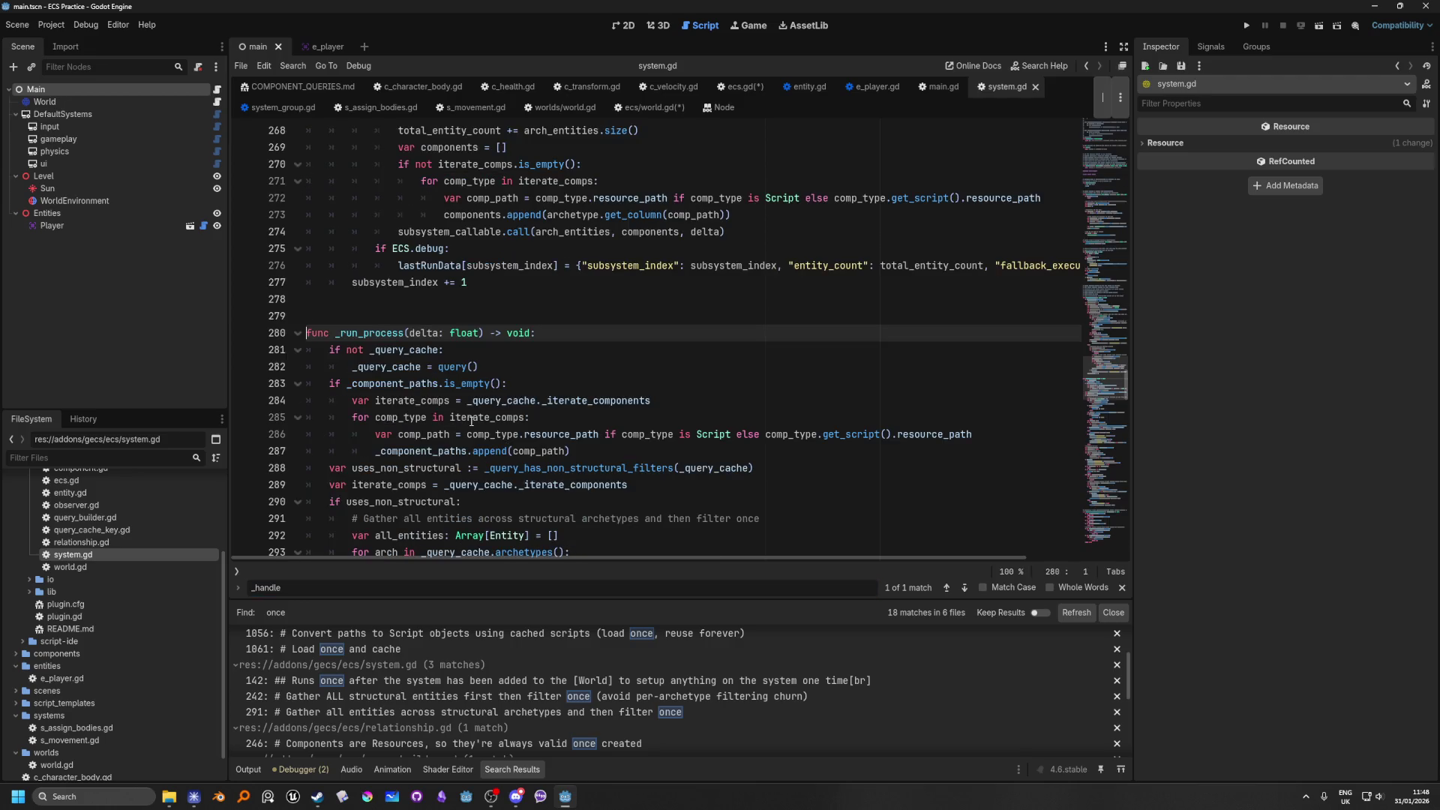
pyautogui.scroll(-3, 473, 418)
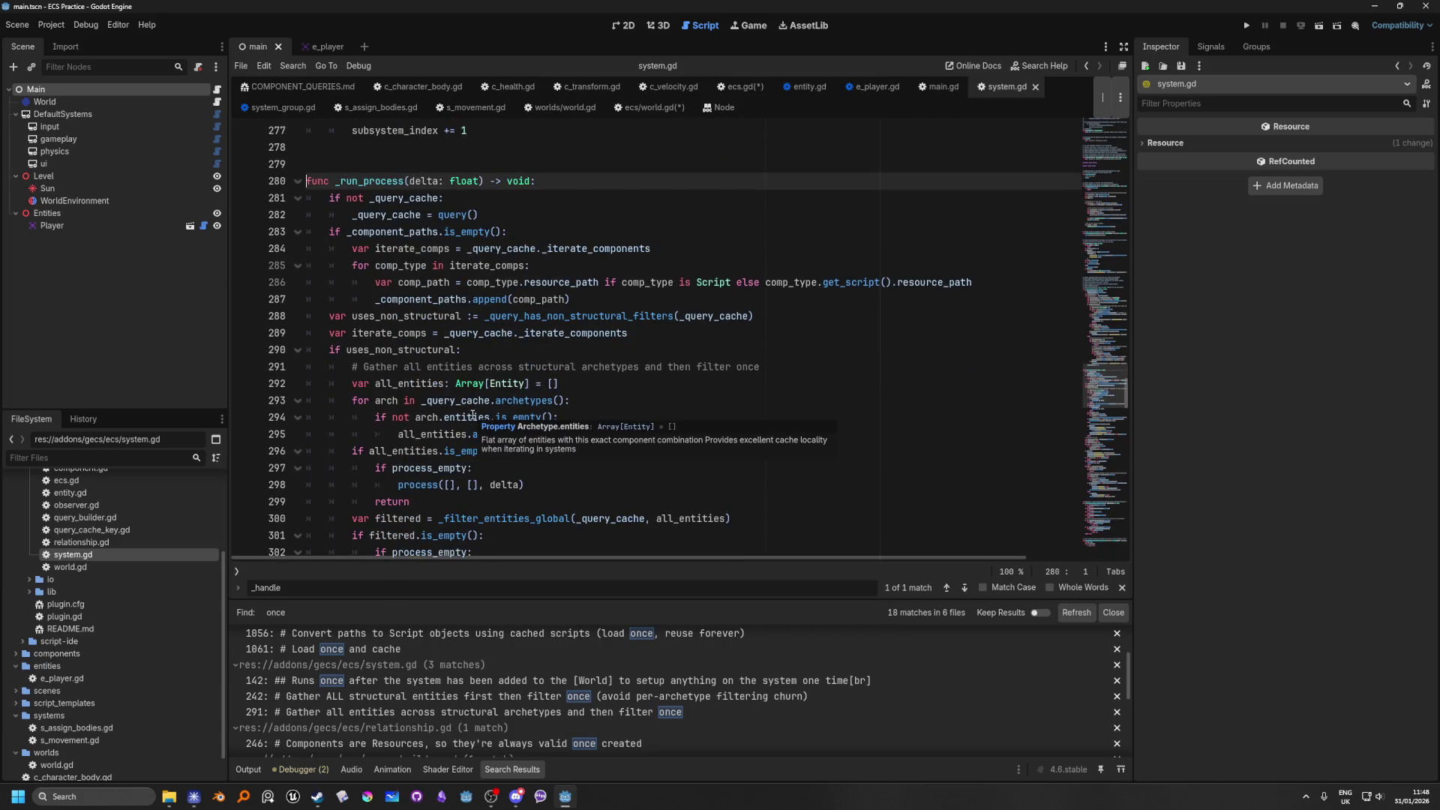
pyautogui.scroll(-1, 473, 417)
pyautogui.scroll(2, 473, 418)
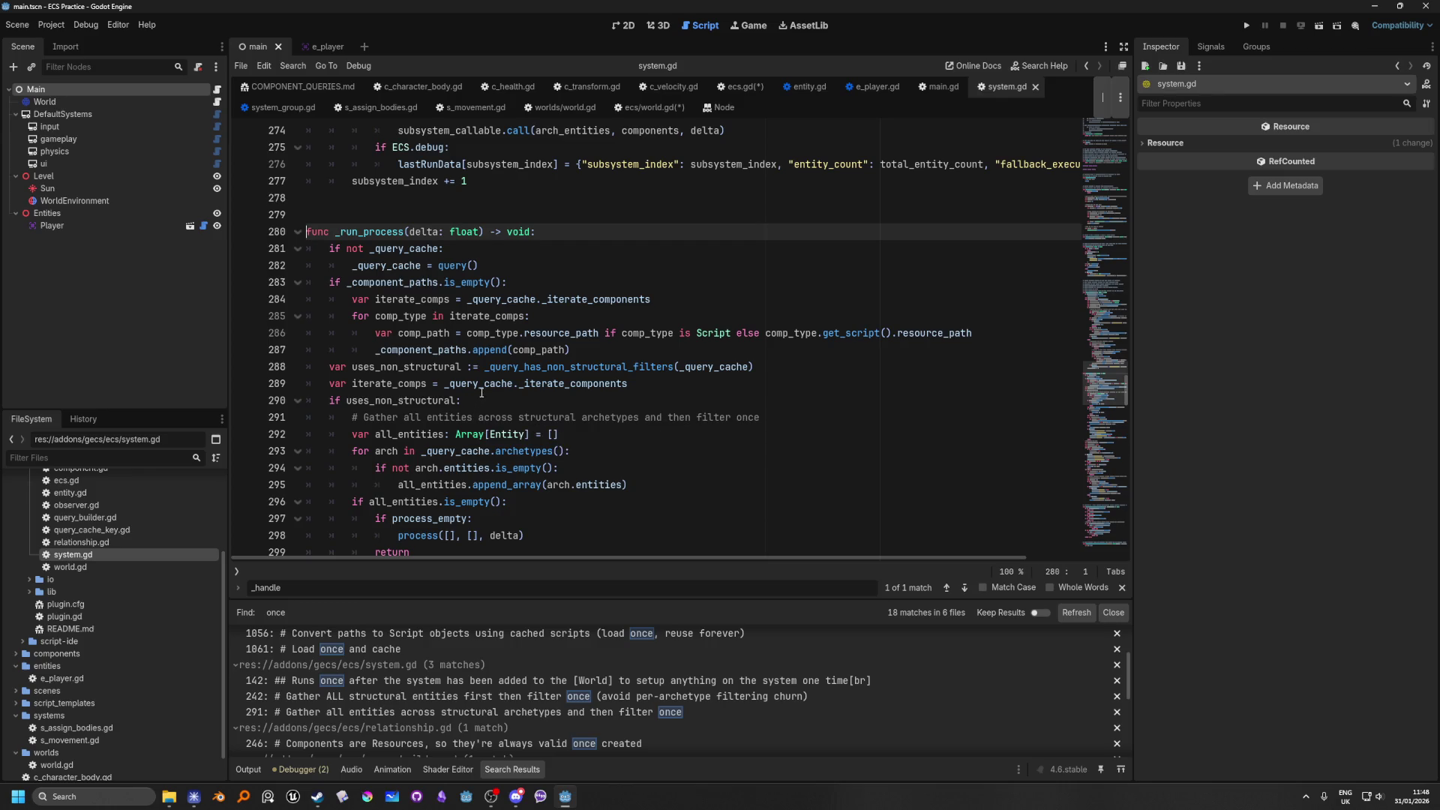
pyautogui.scroll(1, 634, 350)
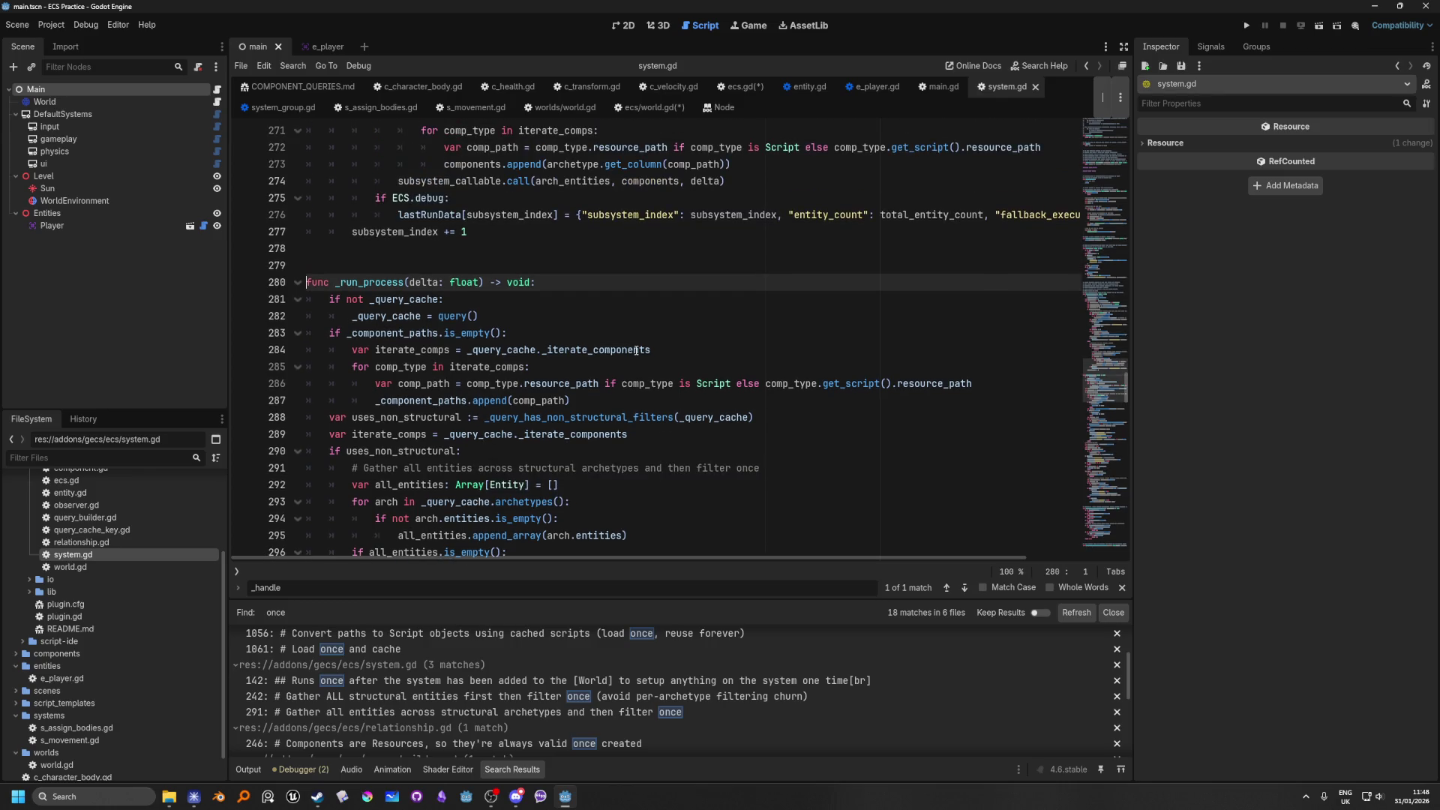
pyautogui.scroll(-1, 636, 351)
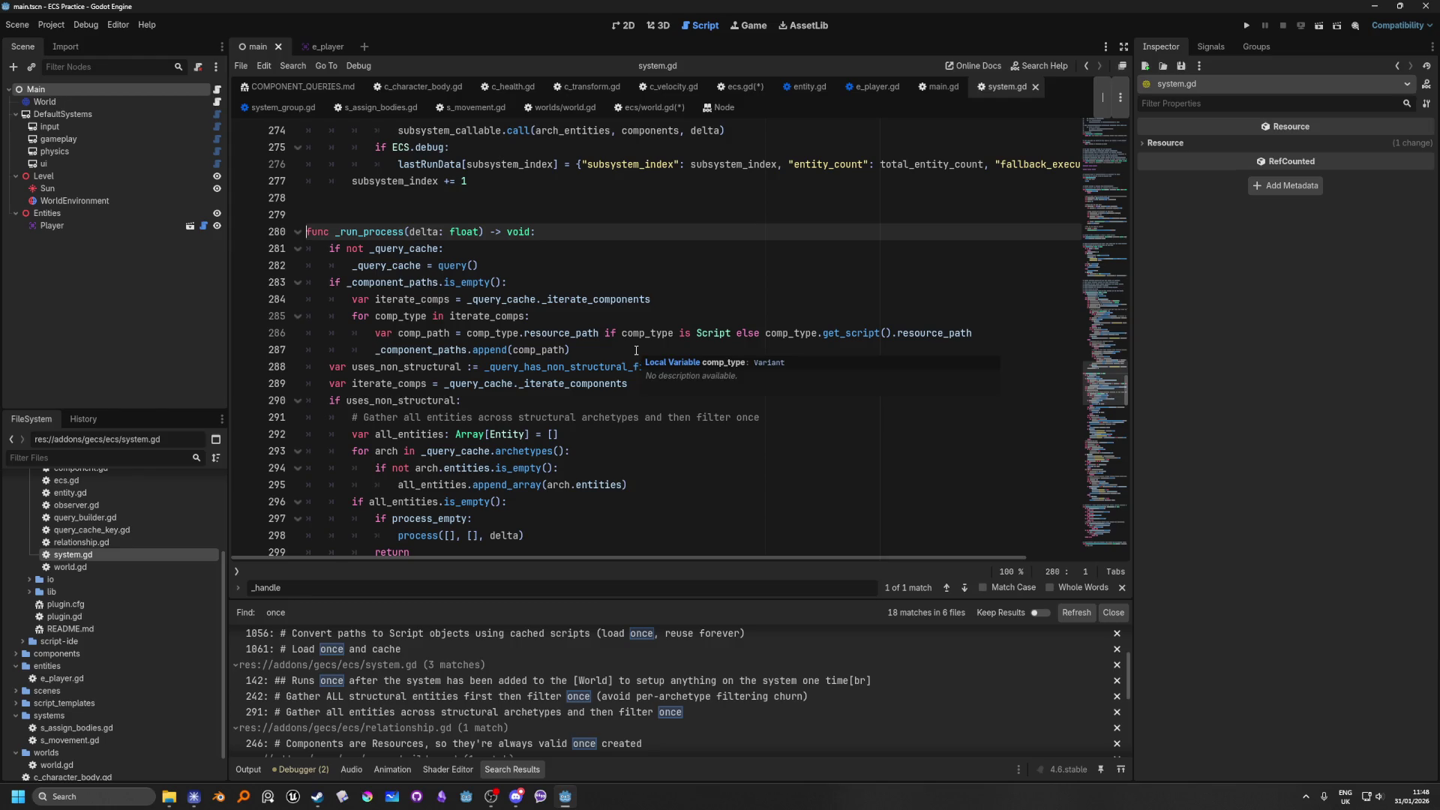
pyautogui.scroll(-2, 636, 350)
pyautogui.scroll(2, 636, 350)
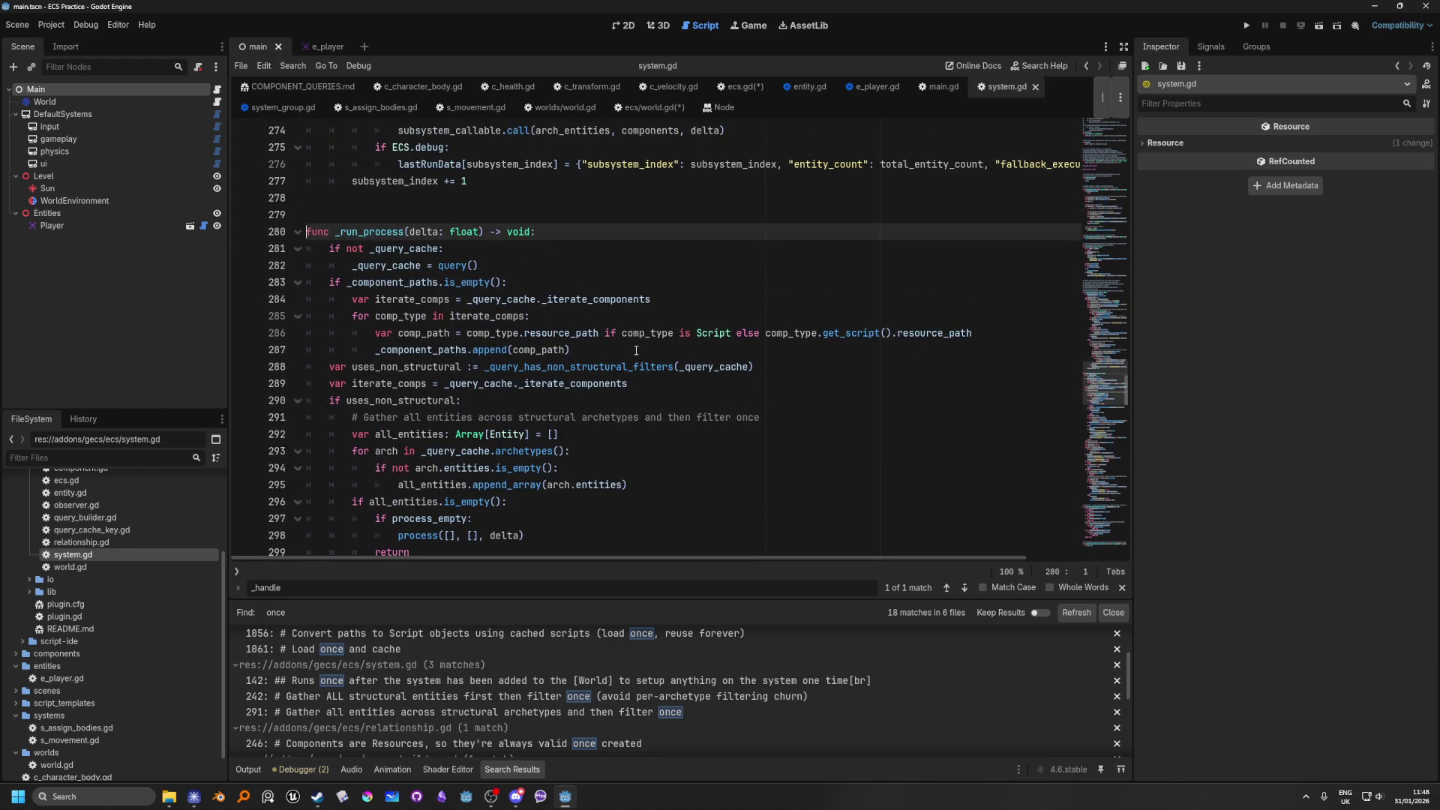
pyautogui.scroll(-3, 636, 350)
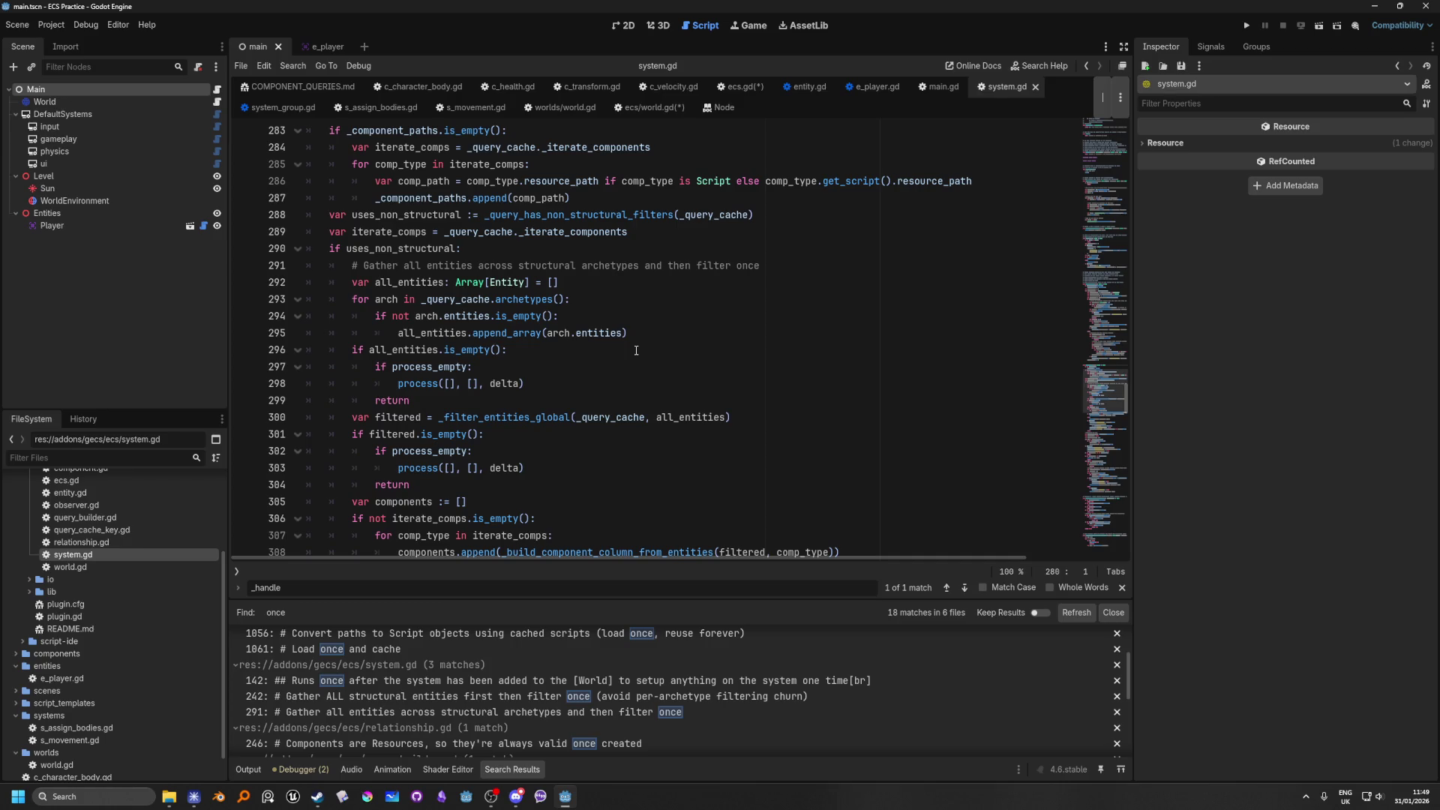
pyautogui.scroll(-3, 636, 350)
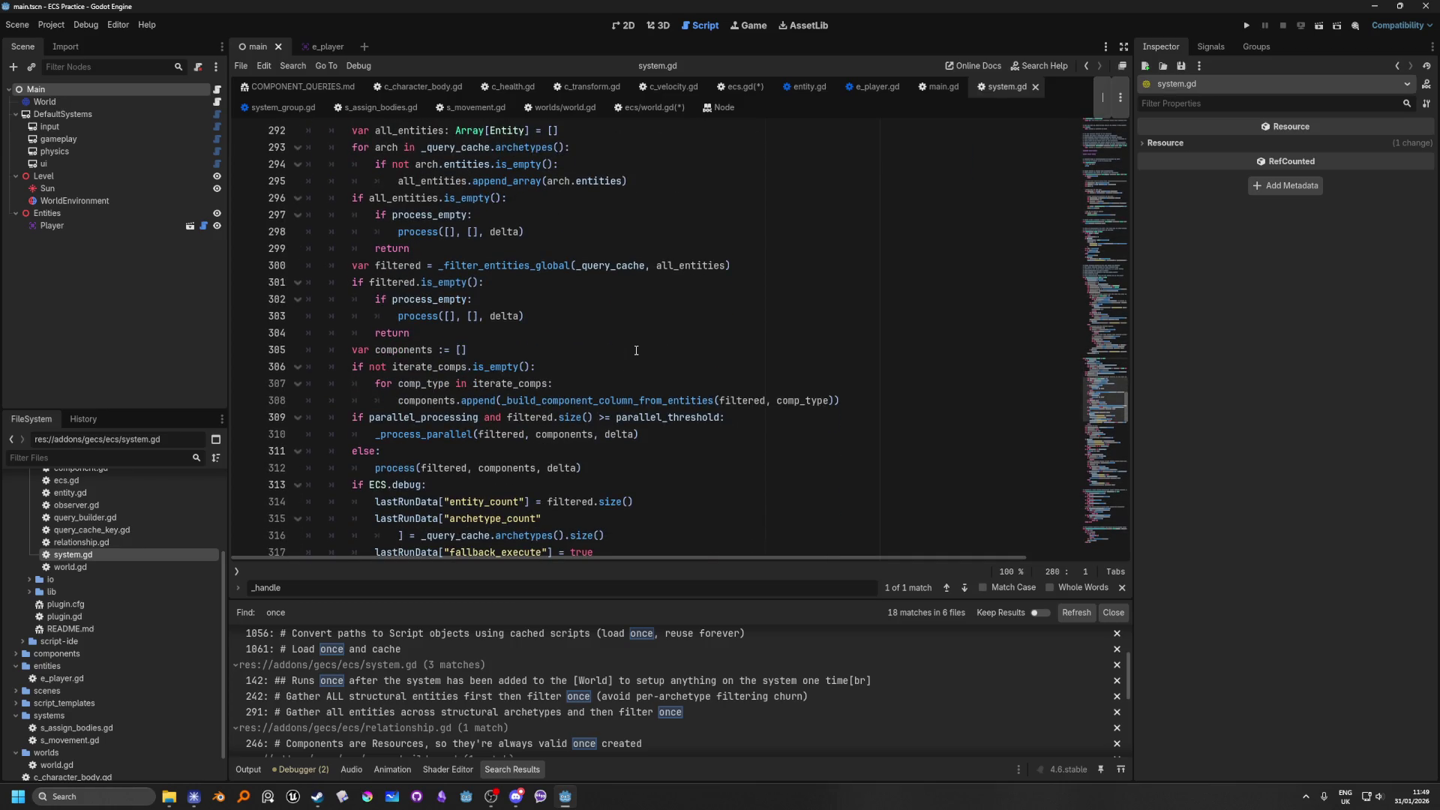
pyautogui.scroll(-1, 636, 351)
pyautogui.scroll(-1, 636, 350)
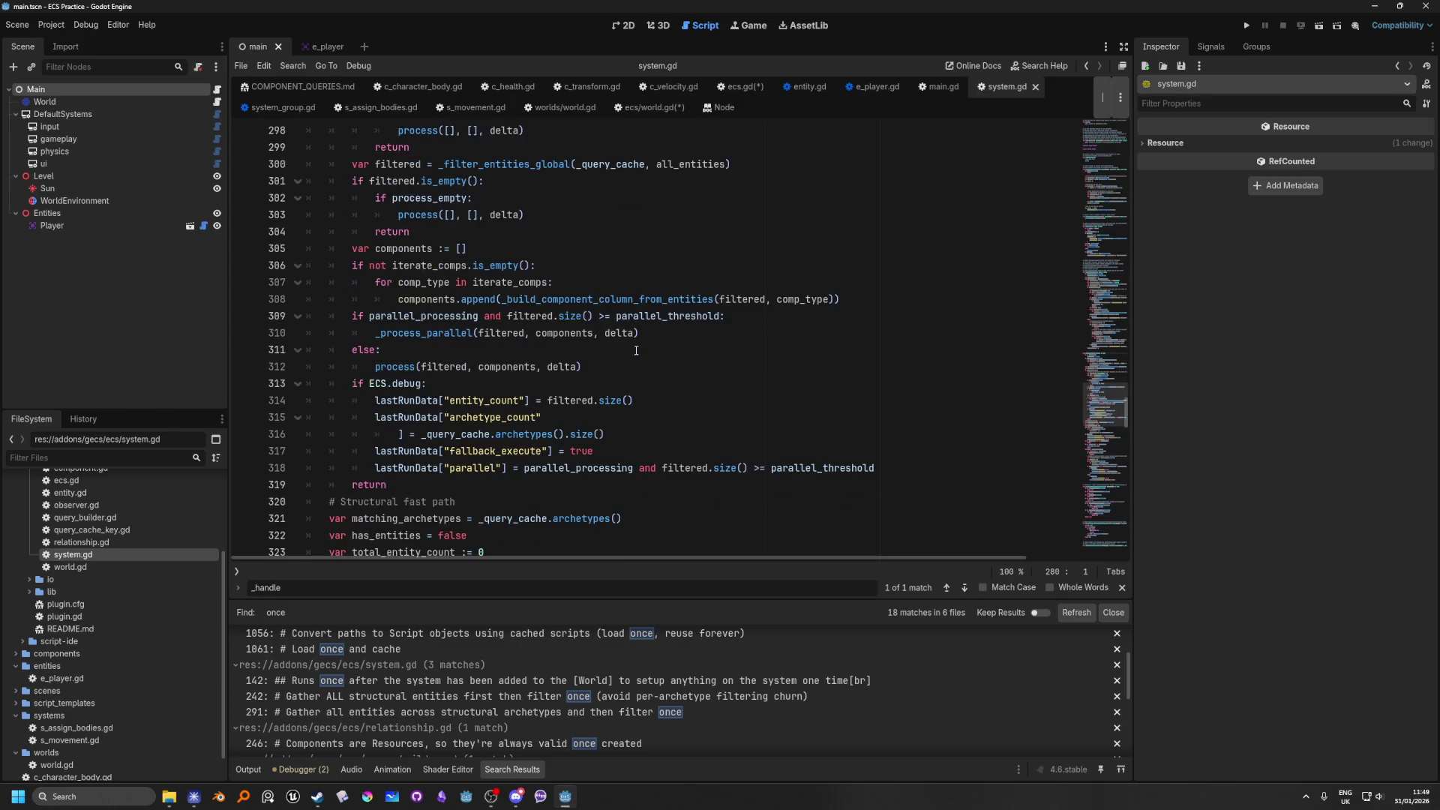
pyautogui.scroll(8, 636, 350)
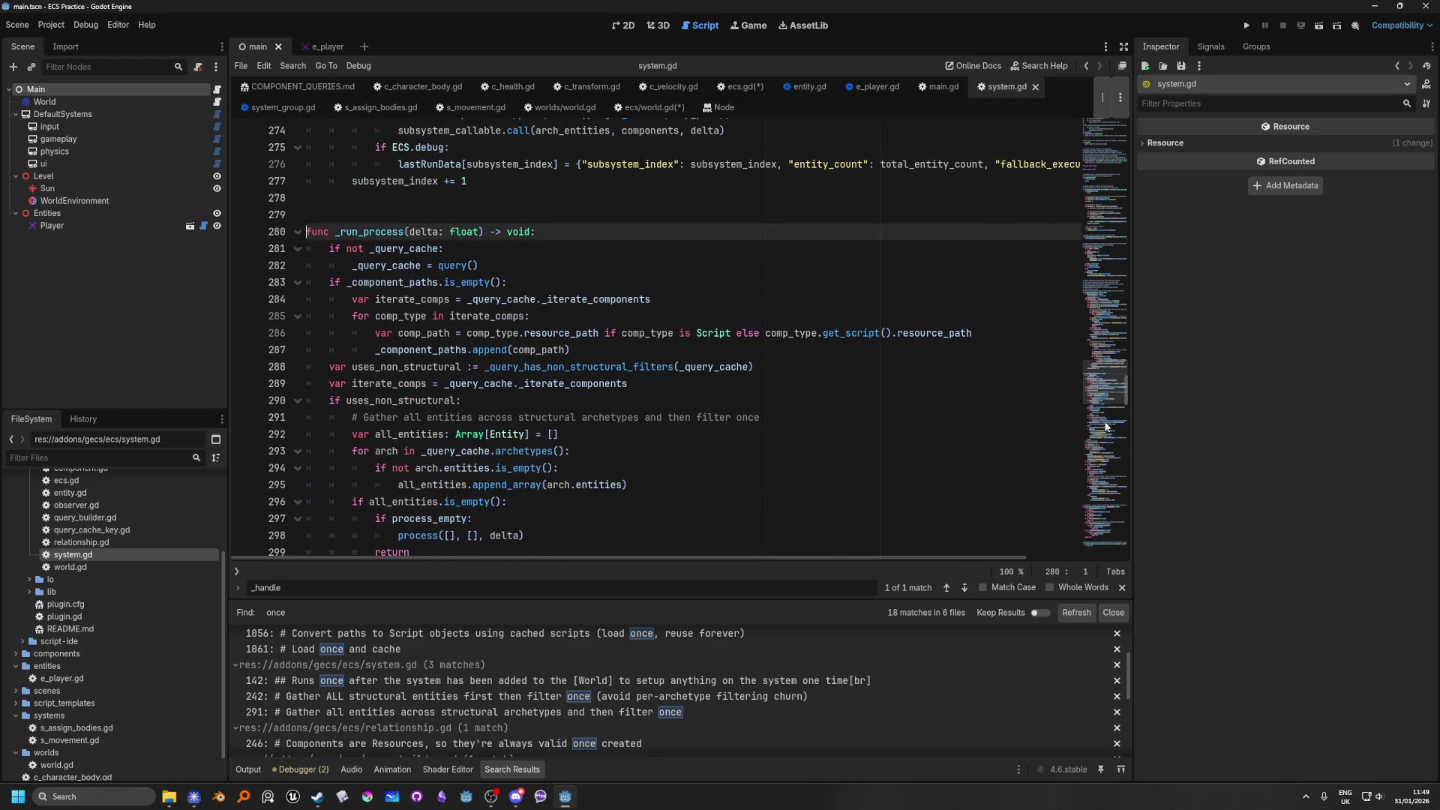
pyautogui.moveTo(1106, 384)
pyautogui.mouseDown()
pyautogui.moveTo(1092, 97)
pyautogui.moveTo(1090, 168)
pyautogui.mouseUp()
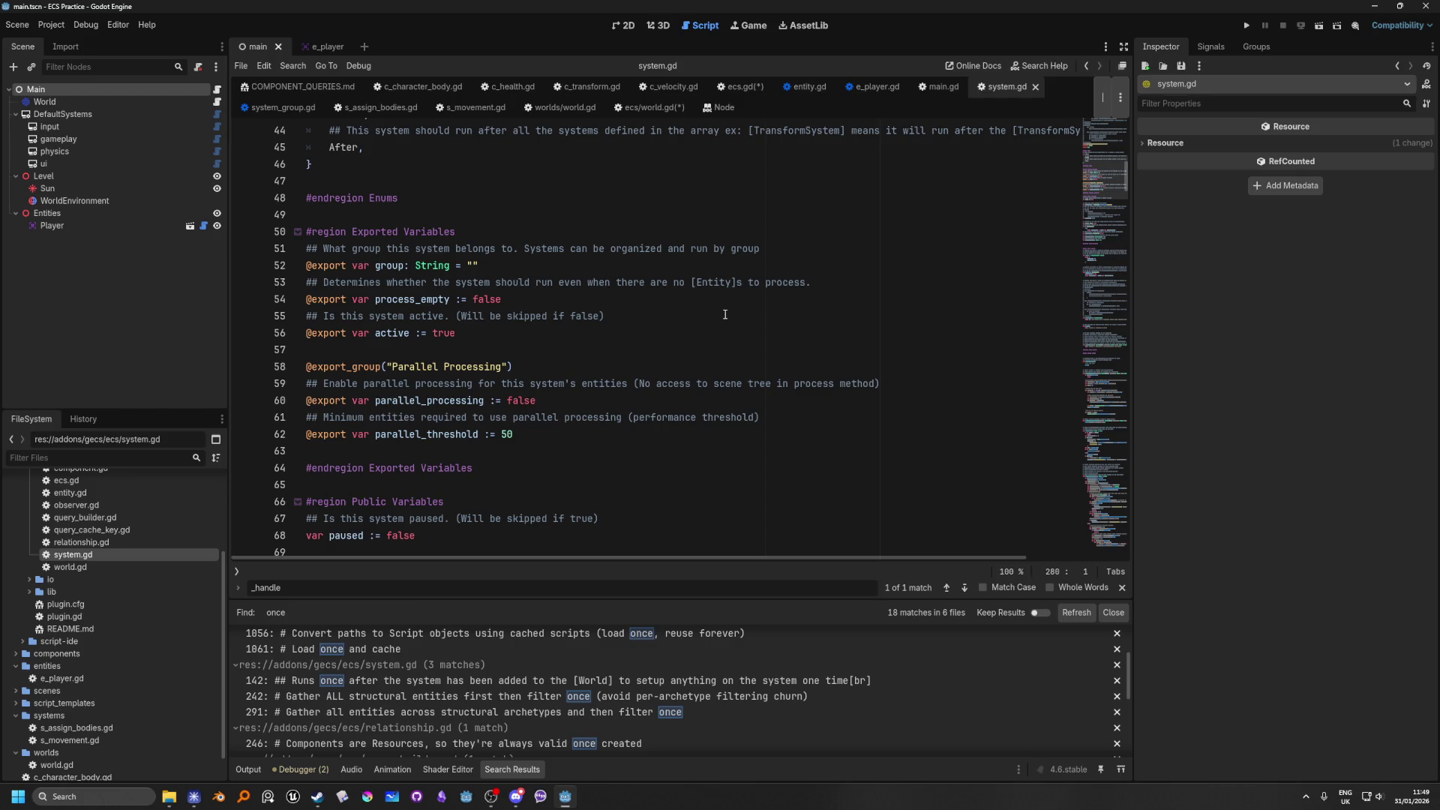
pyautogui.scroll(-2, 724, 314)
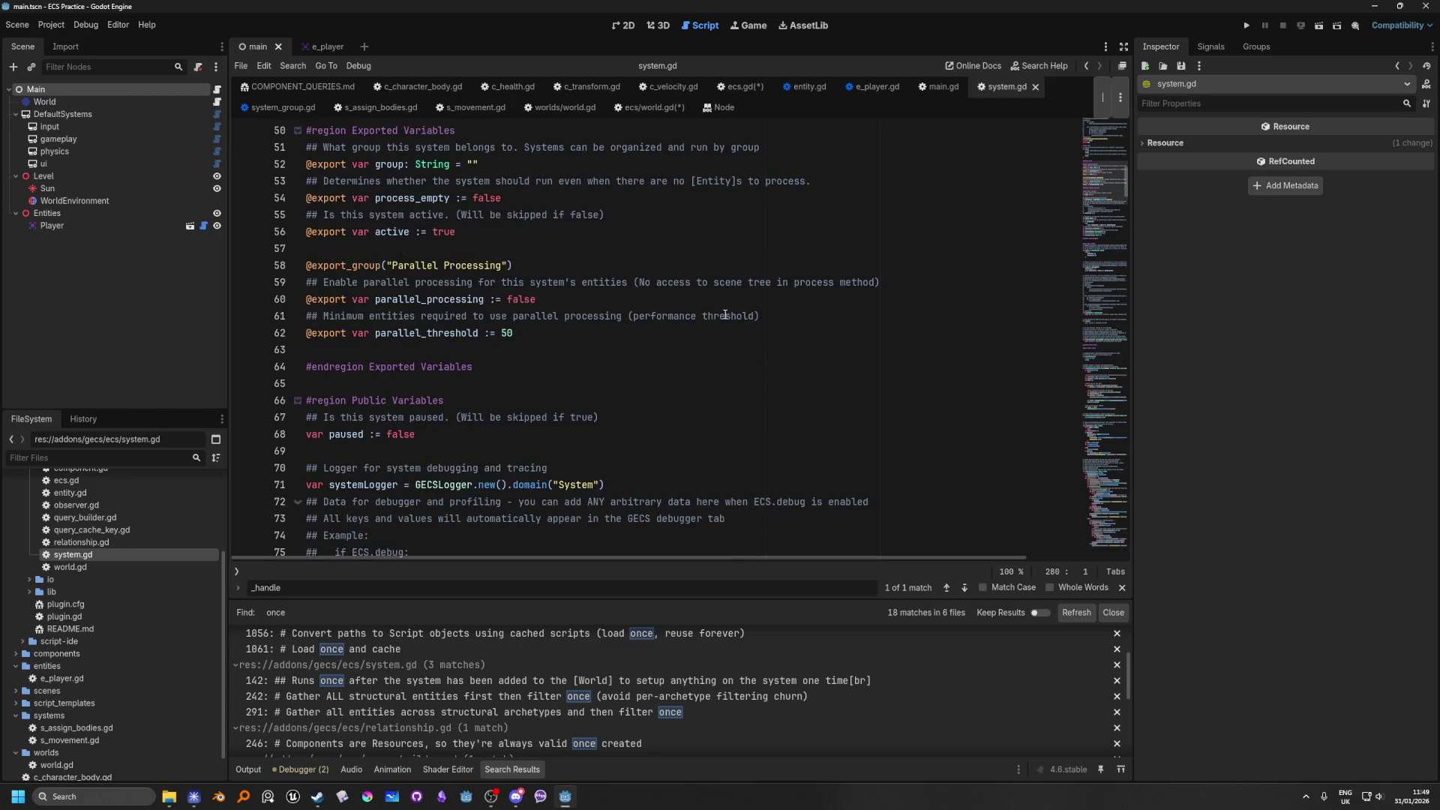
pyautogui.scroll(-2, 724, 314)
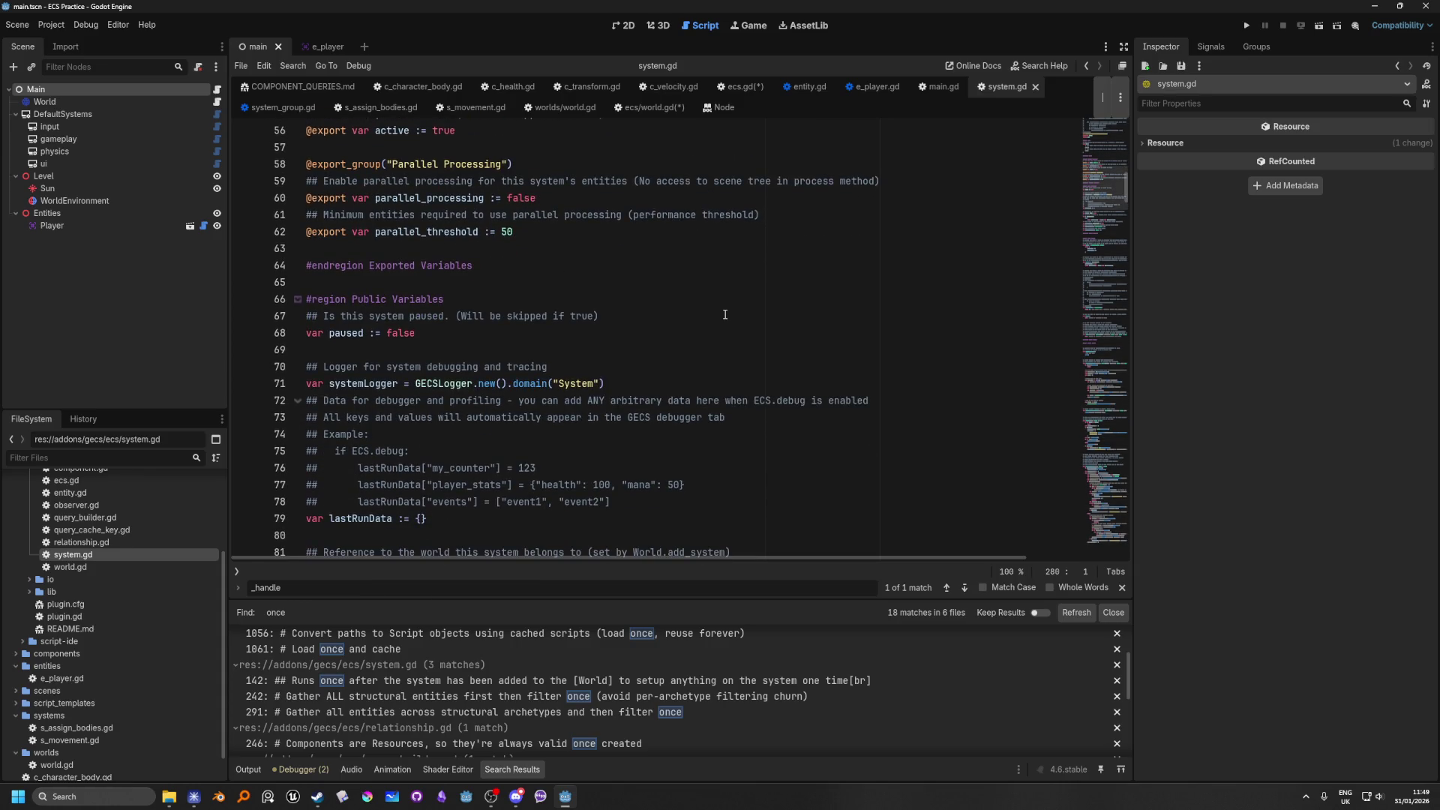
pyautogui.scroll(-1, 724, 314)
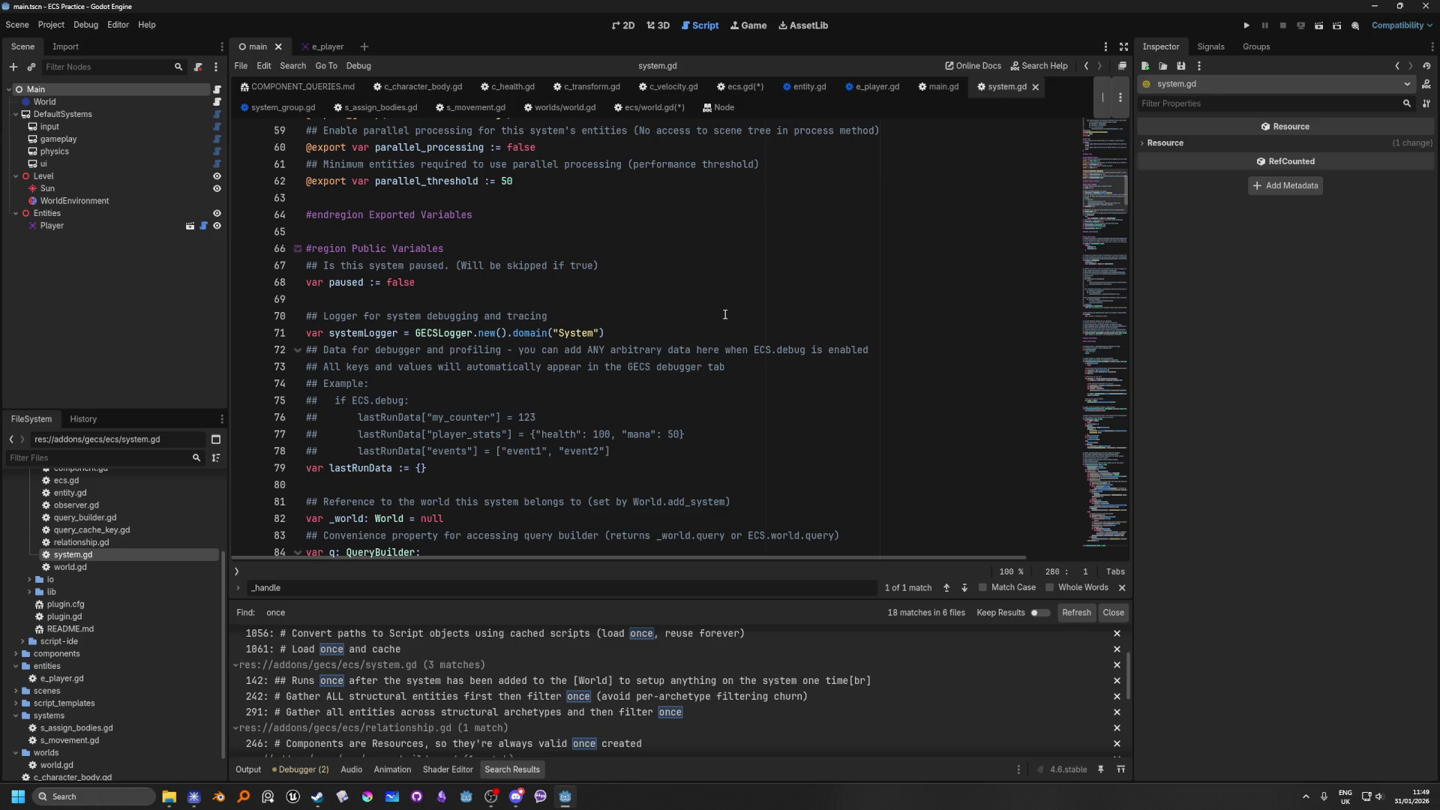
pyautogui.scroll(-2, 724, 314)
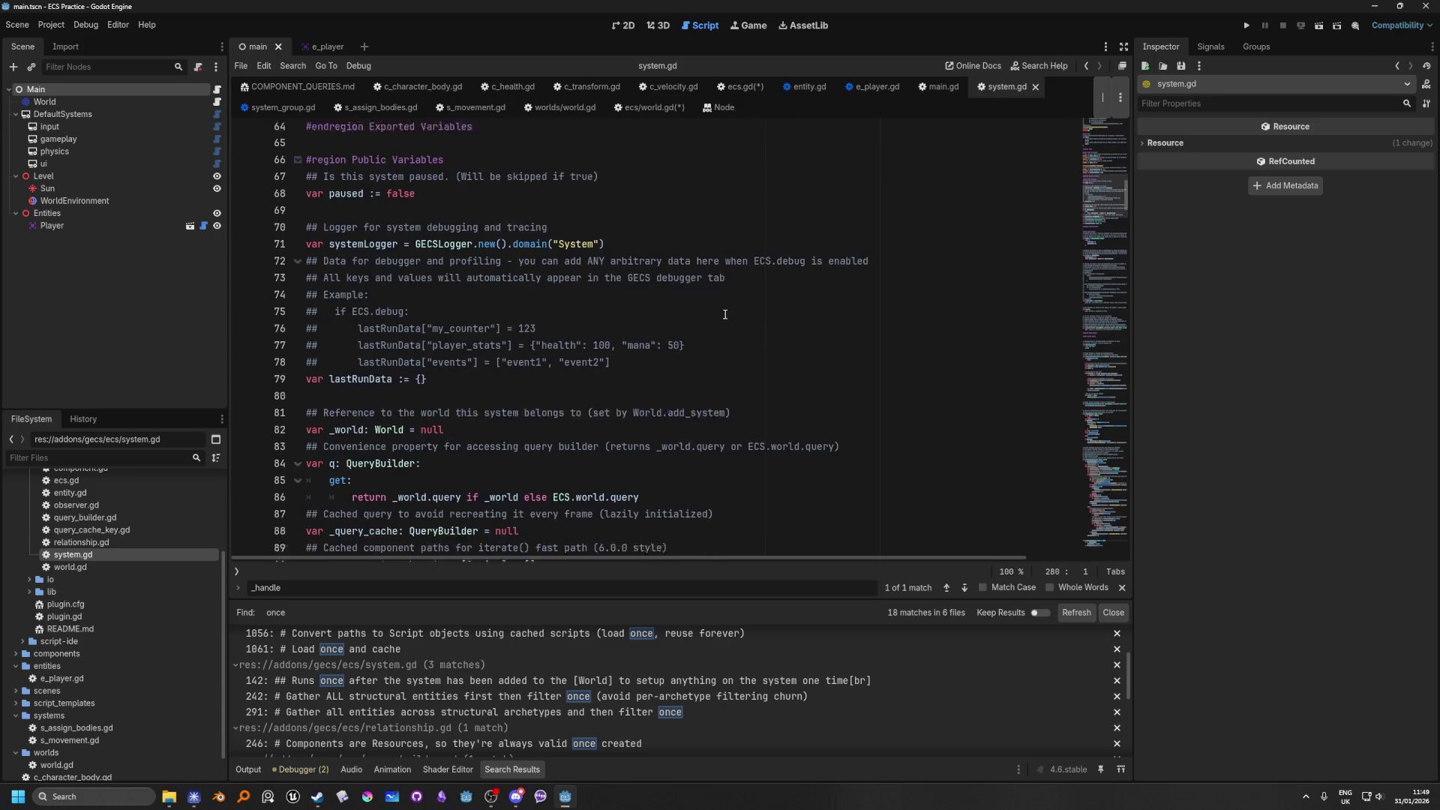
pyautogui.scroll(-2, 724, 314)
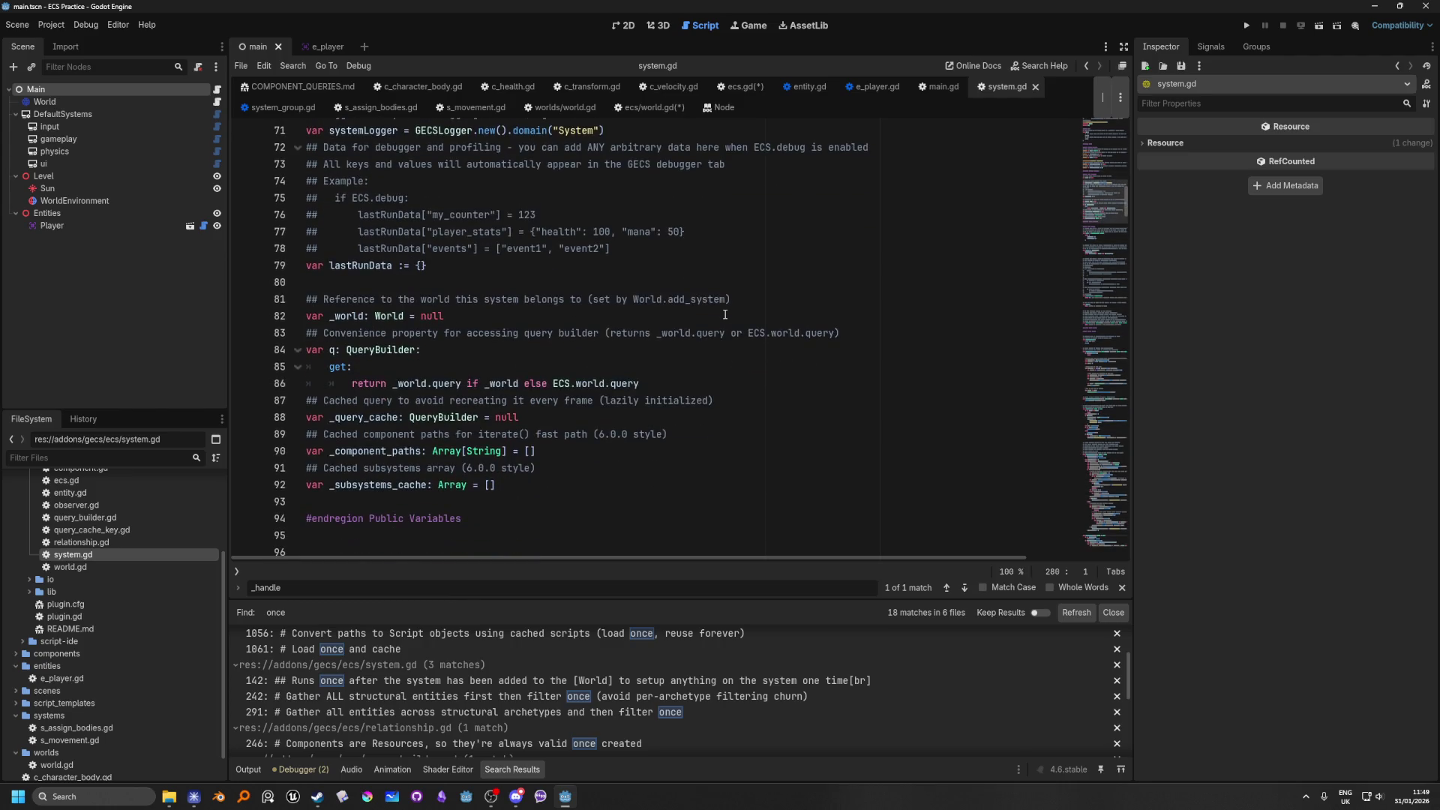
pyautogui.scroll(-1, 724, 315)
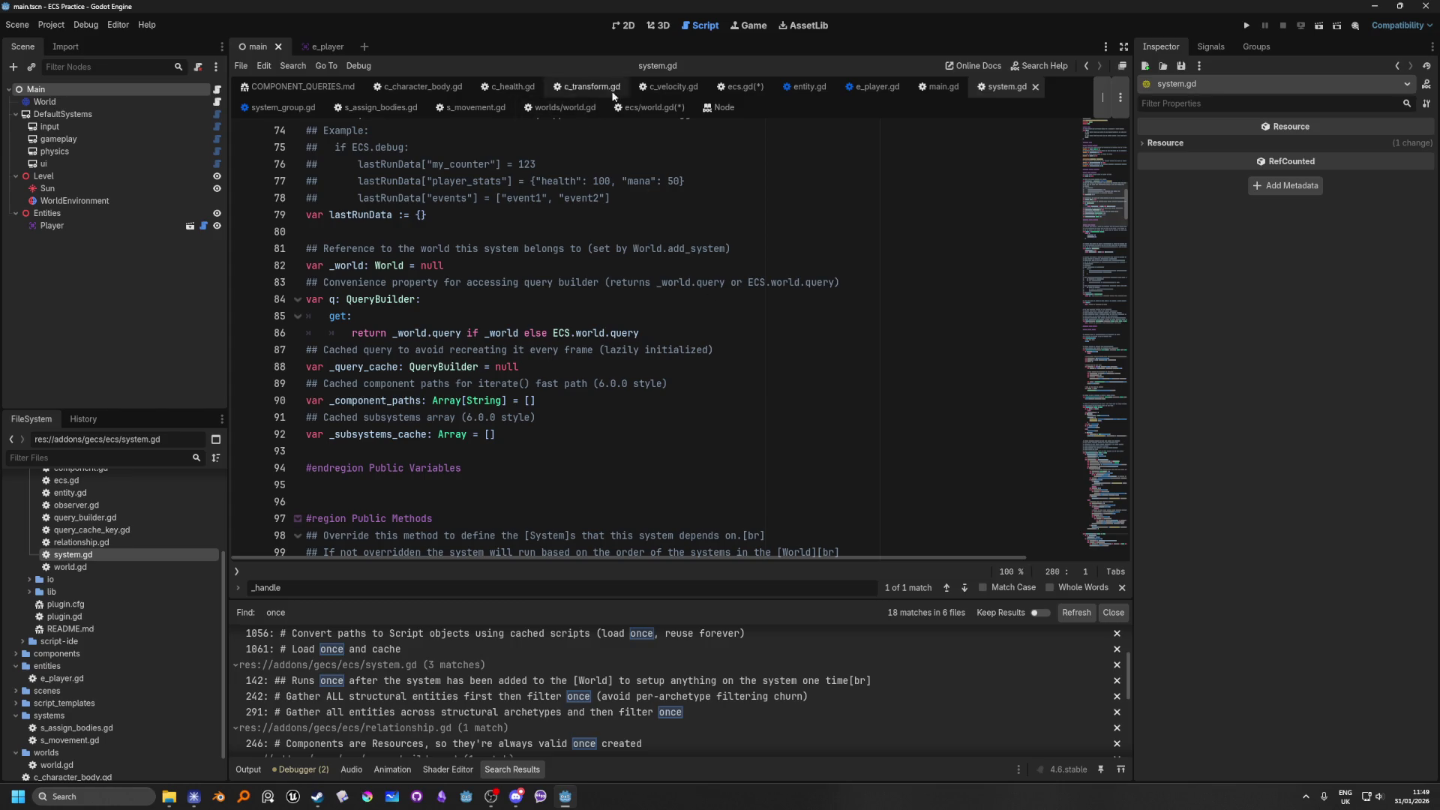
# Step: Delete the unfinished startup function (lines 221-225) from ecs/world.gd
pyautogui.click(642, 109)
pyautogui.click(782, 334)
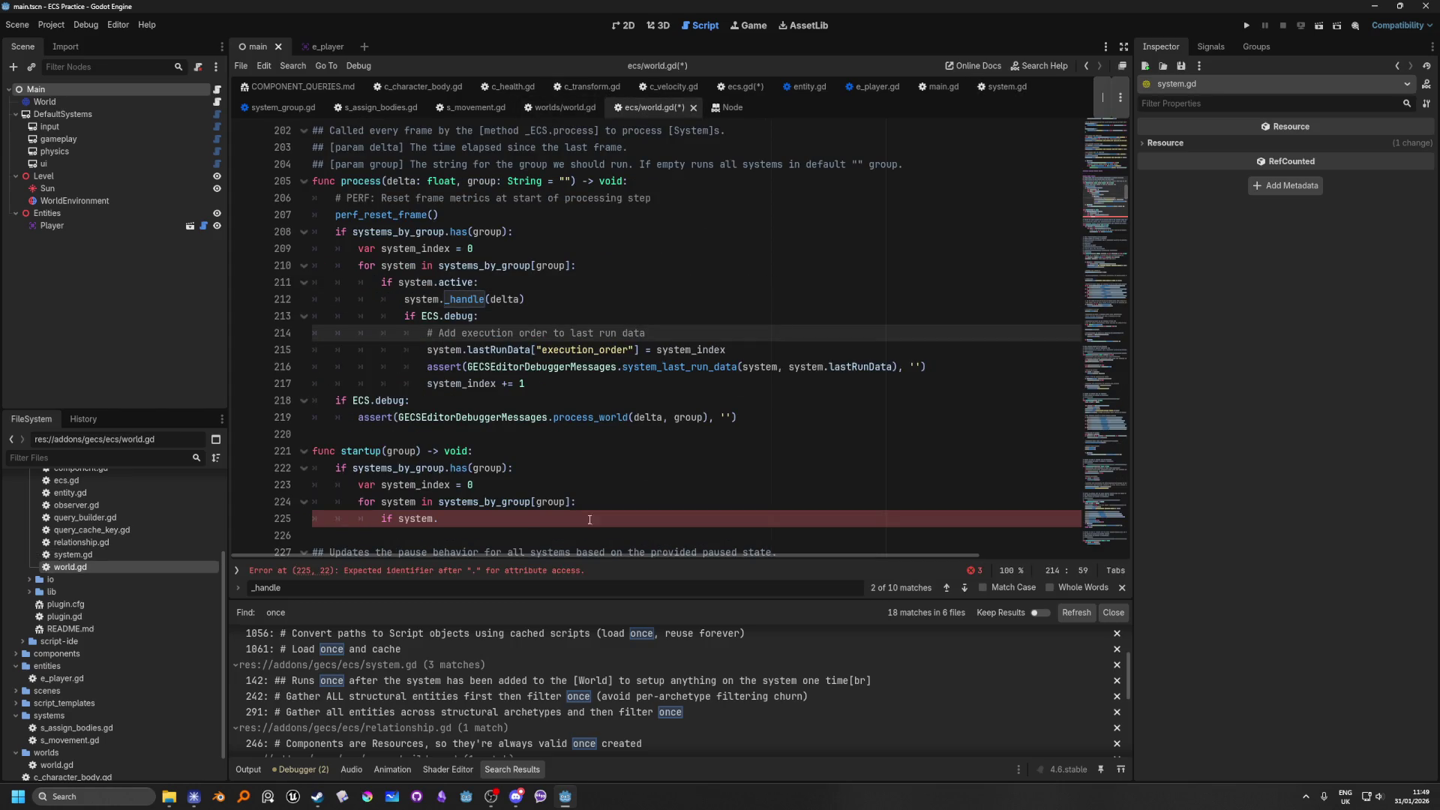
pyautogui.moveTo(481, 522); pyautogui.dragTo(313, 451)
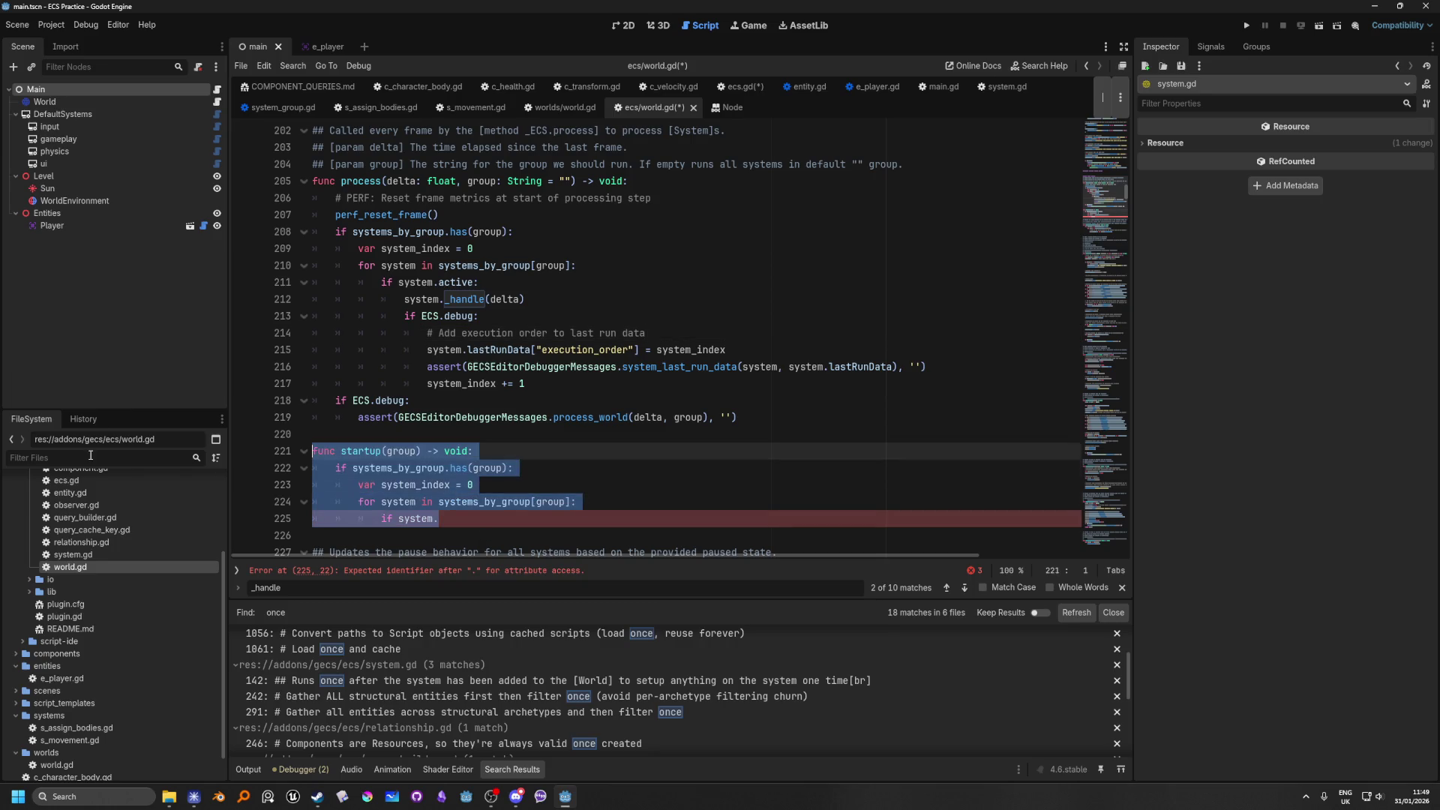
pyautogui.press('BackSpace')
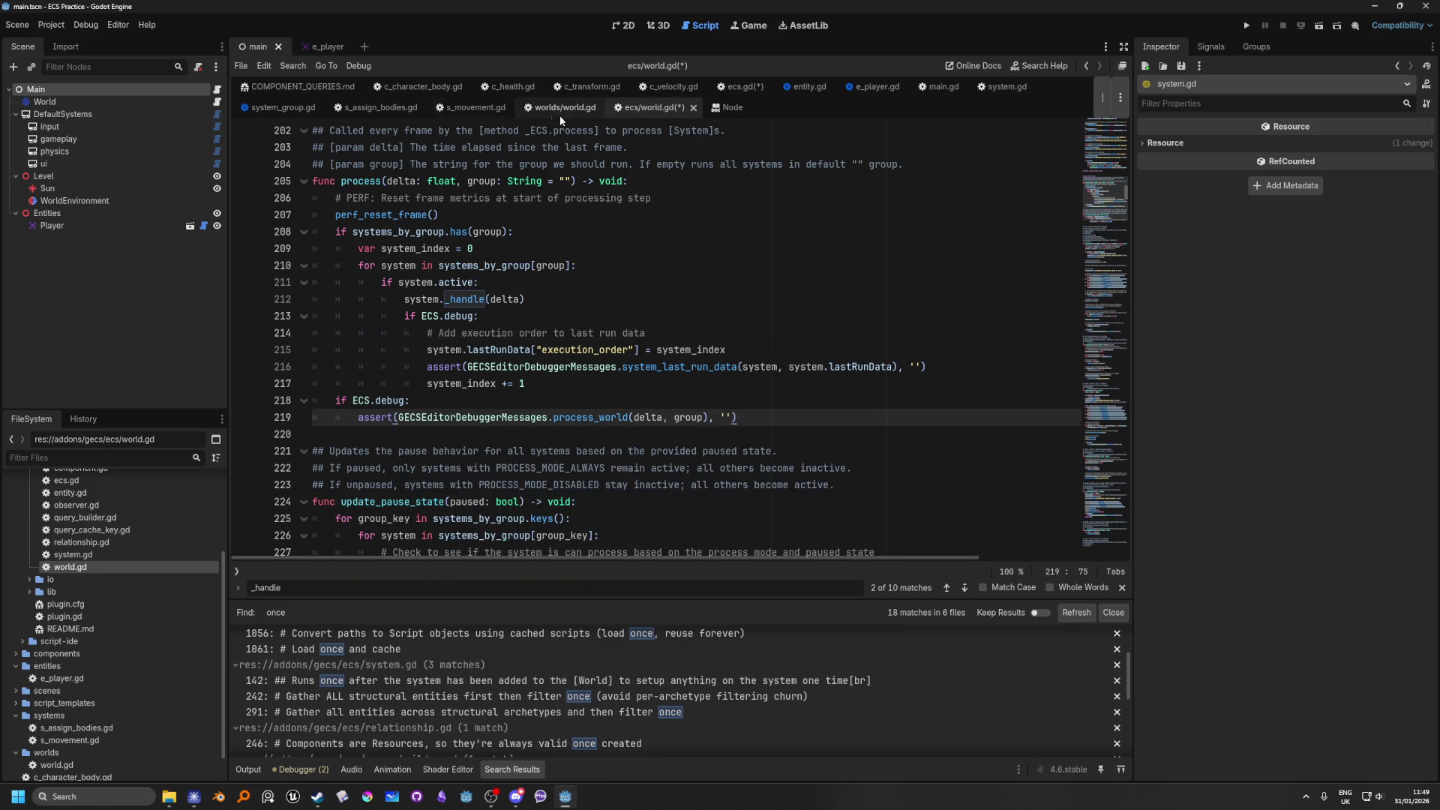
# Step: Glance at worlds/world.gd, return to ecs/world.gd, and check its tab and text context menus
pyautogui.click(563, 113)
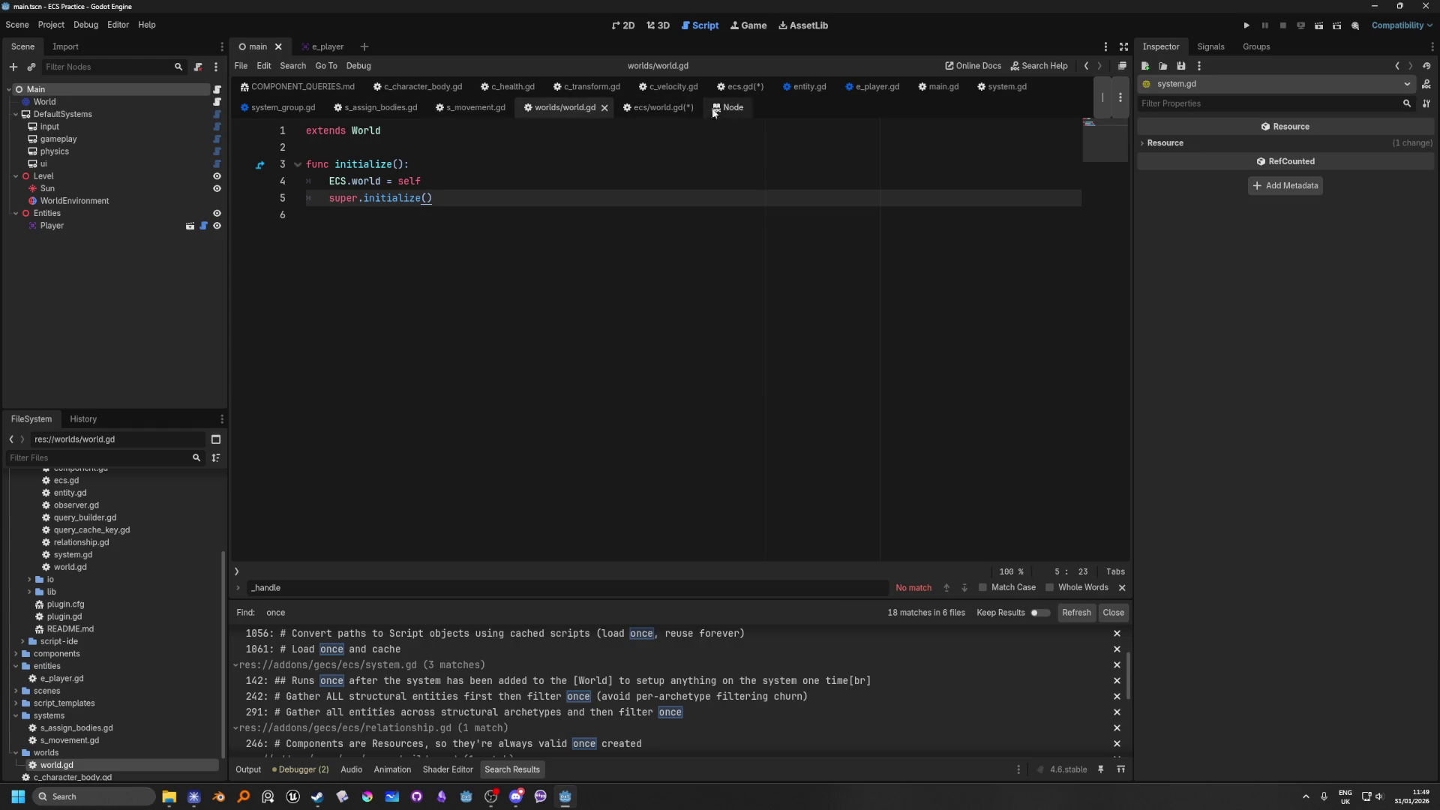
pyautogui.click(651, 107)
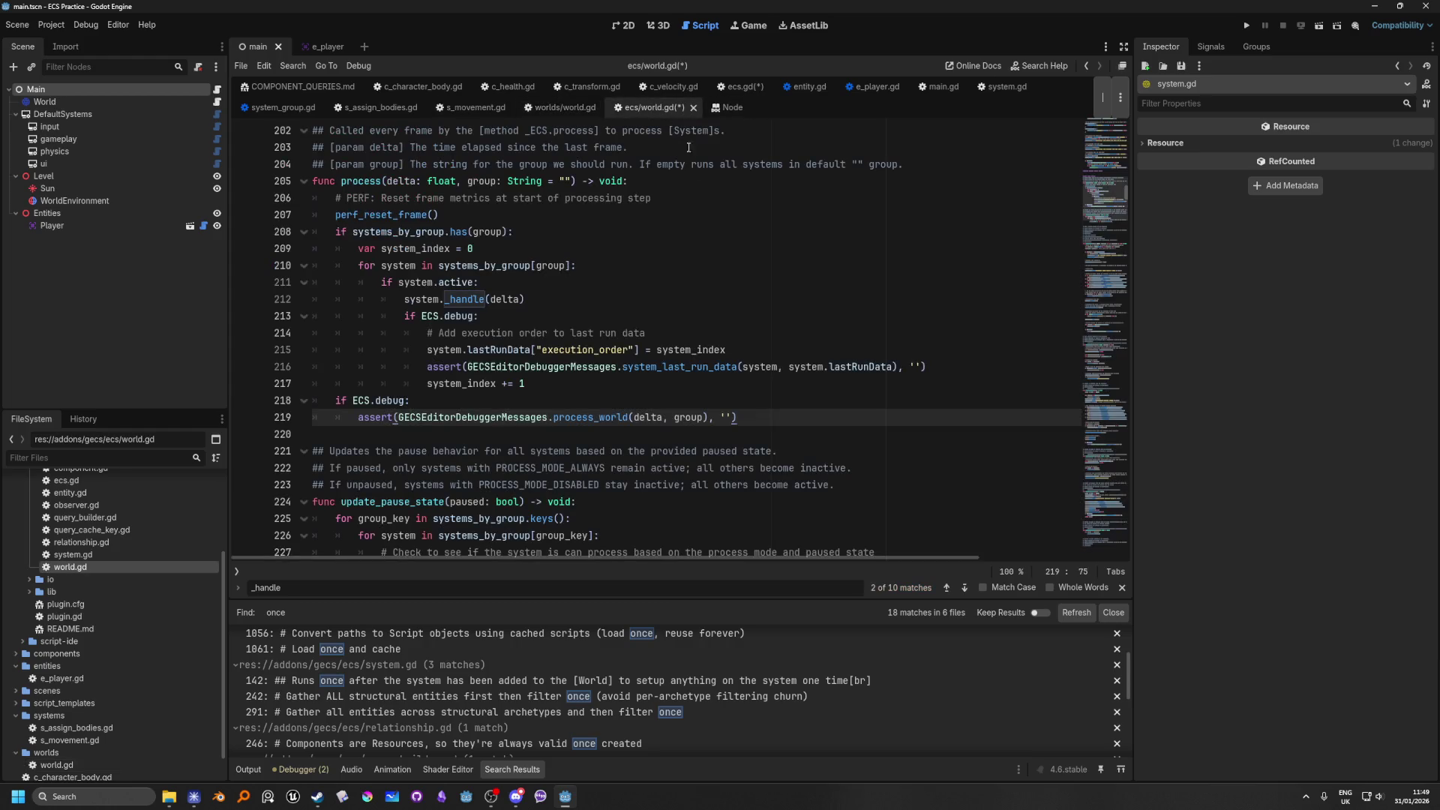
pyautogui.rightClick(667, 109)
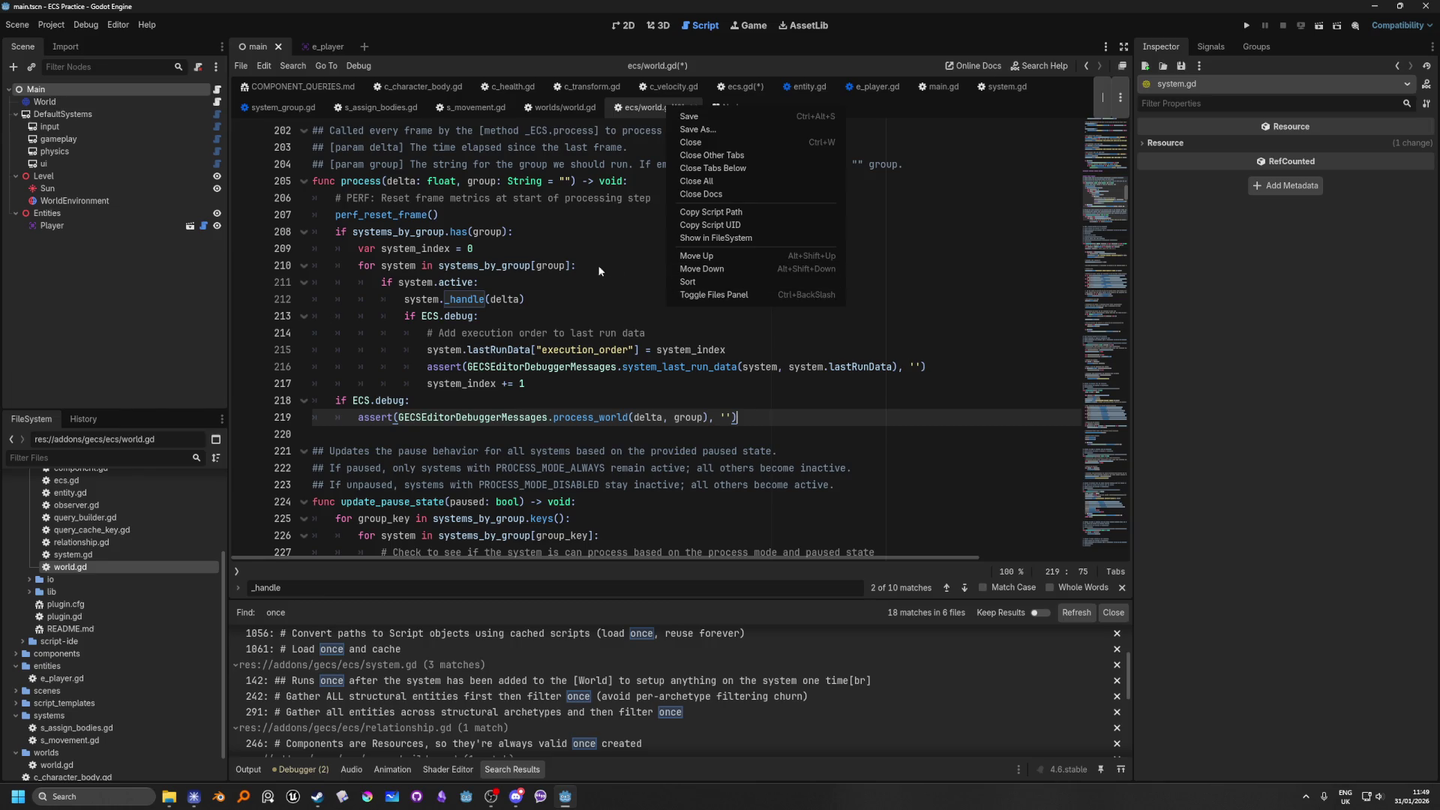
pyautogui.click(533, 206)
pyautogui.rightClick(650, 285)
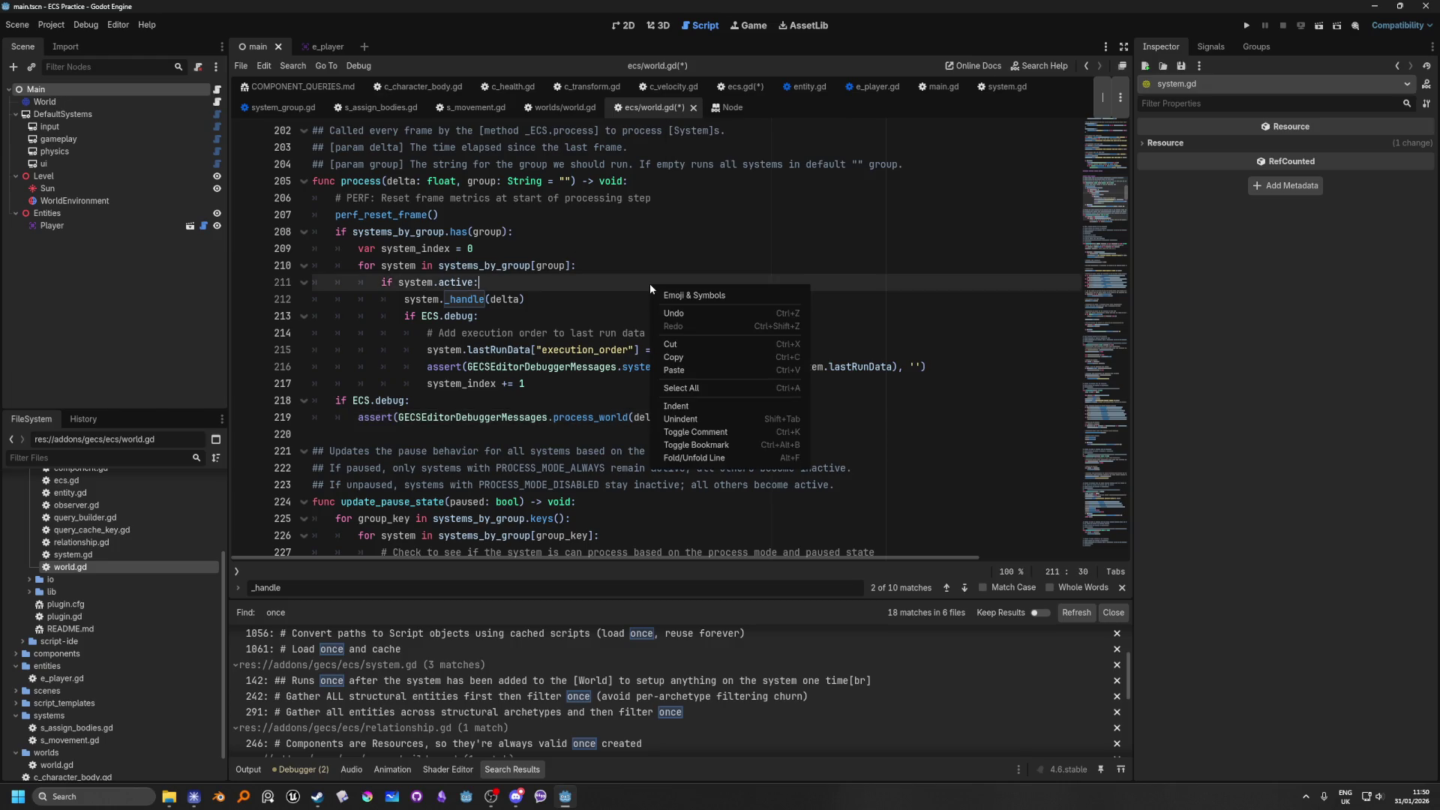
pyautogui.click(619, 243)
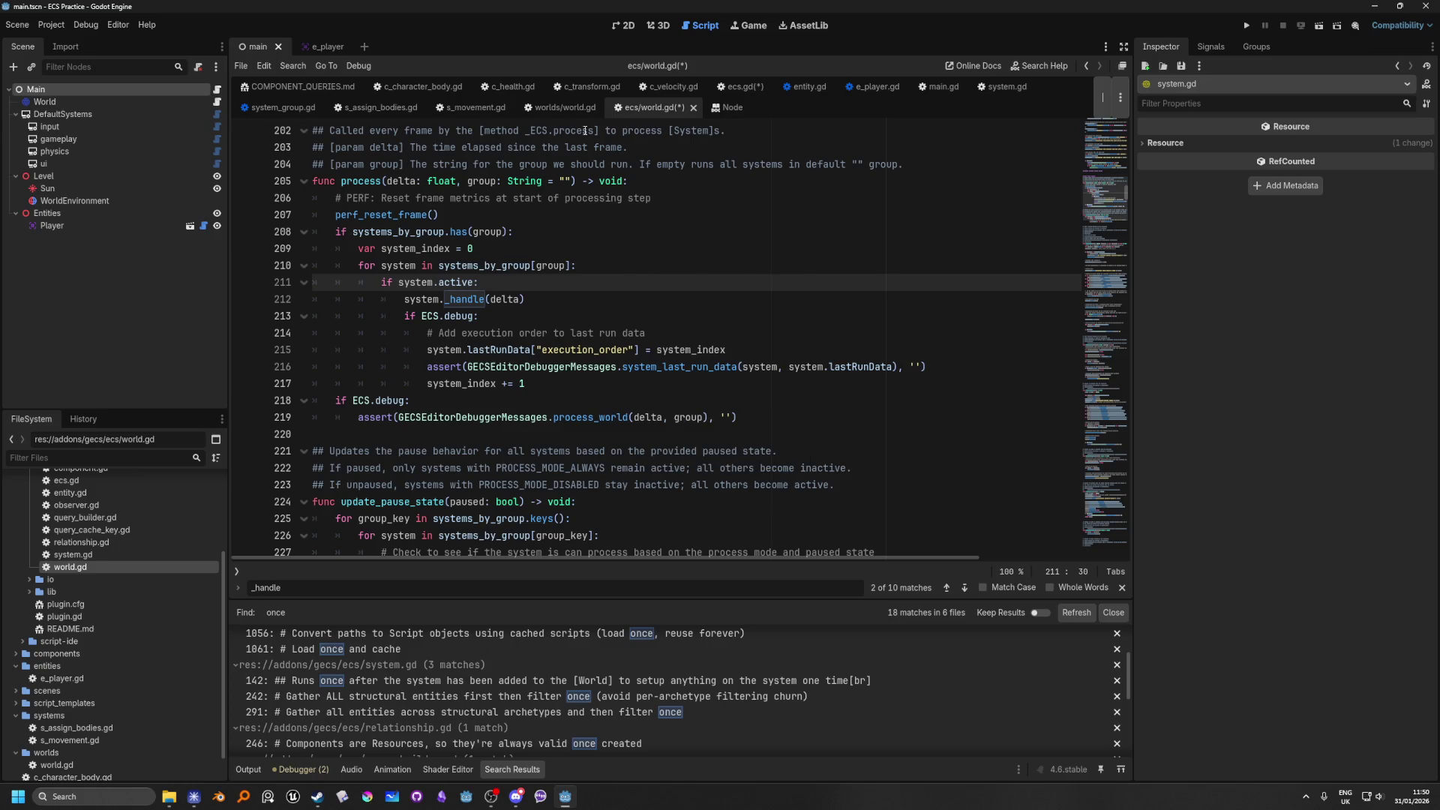
# Step: Delete ecs.gd's startup function and leftover blank line, then save all modified scripts
pyautogui.click(746, 87)
pyautogui.click(444, 248)
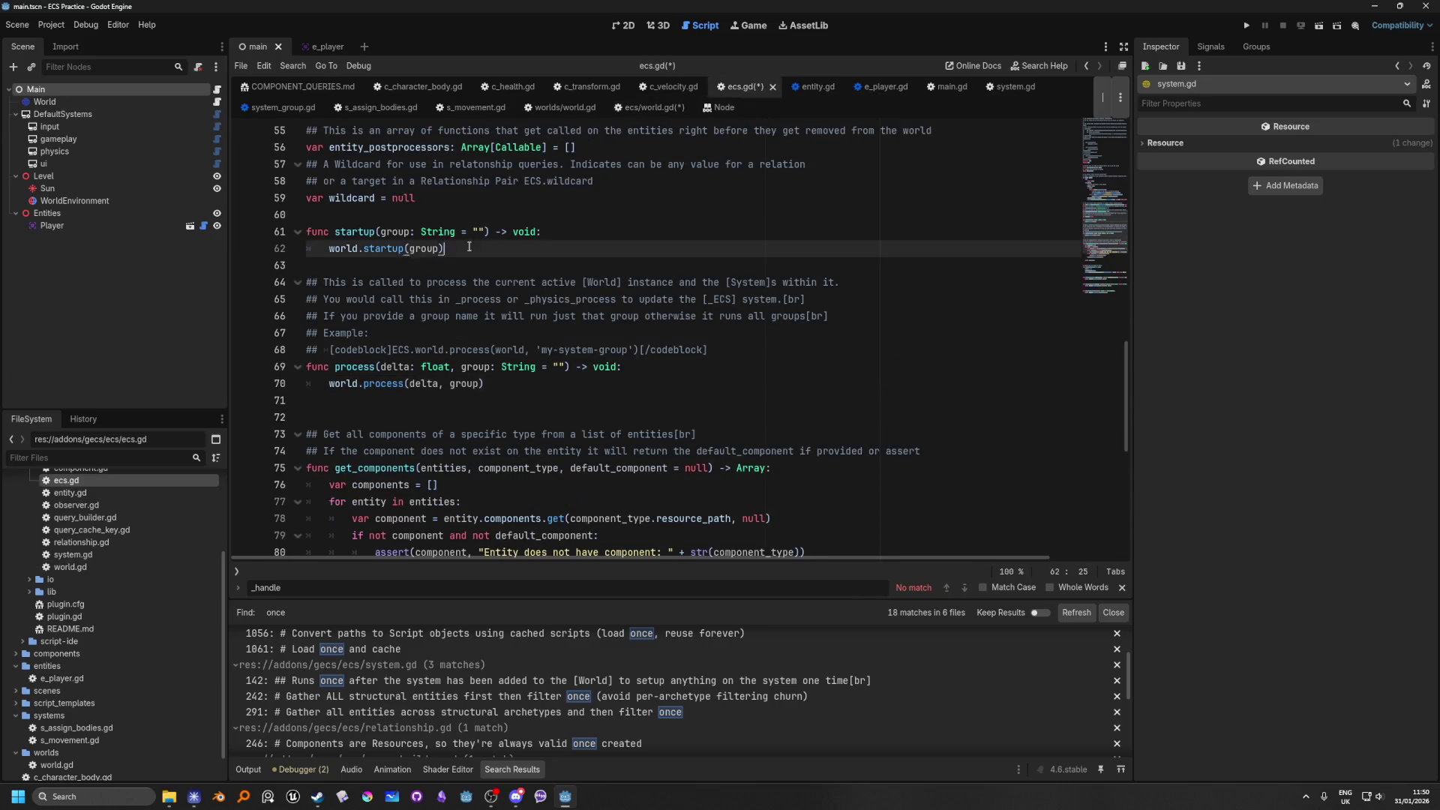
pyautogui.hotkey('shift', 'Up')
pyautogui.hotkey('shift', 'Up')
pyautogui.press('BackSpace')
pyautogui.press('Delete')
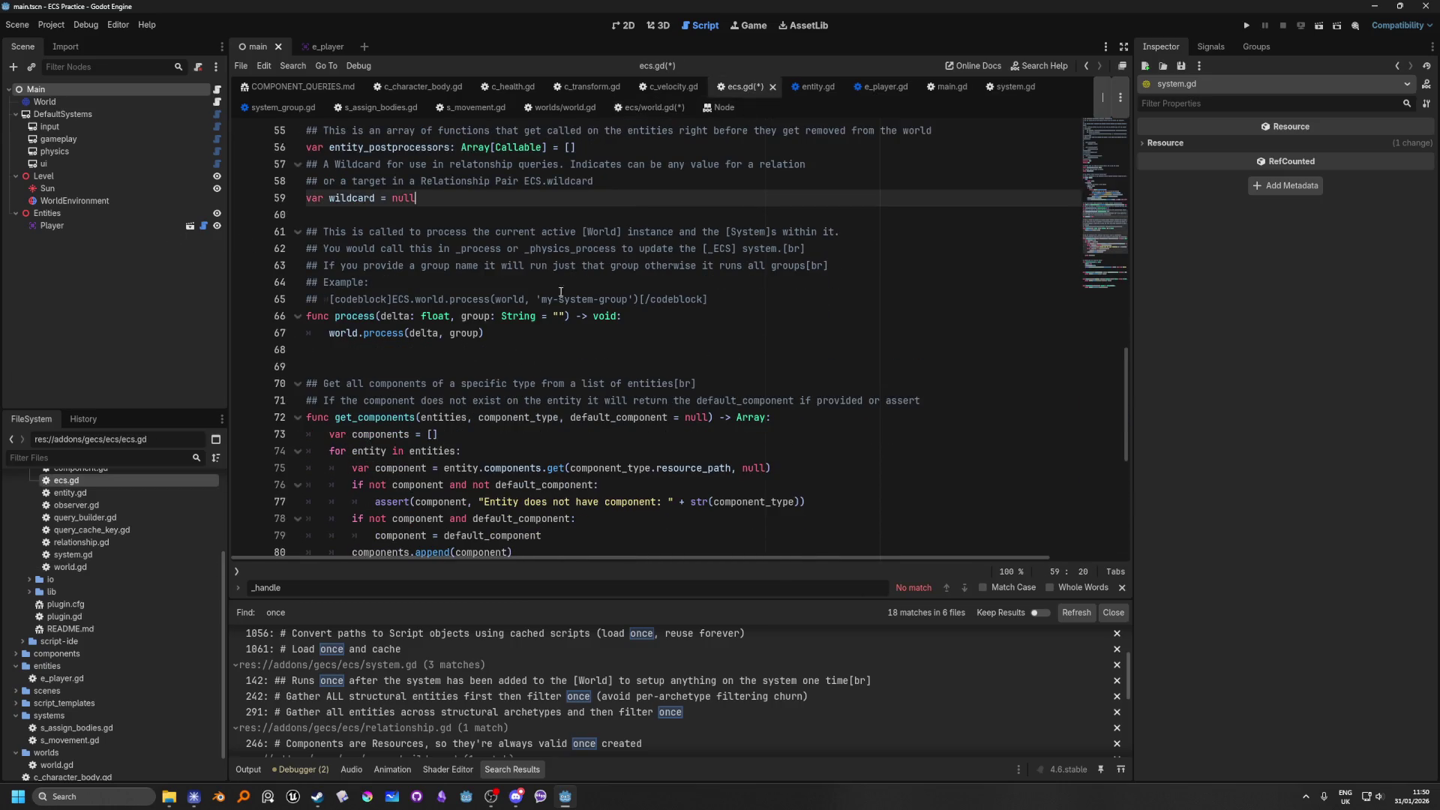
pyautogui.click(568, 338)
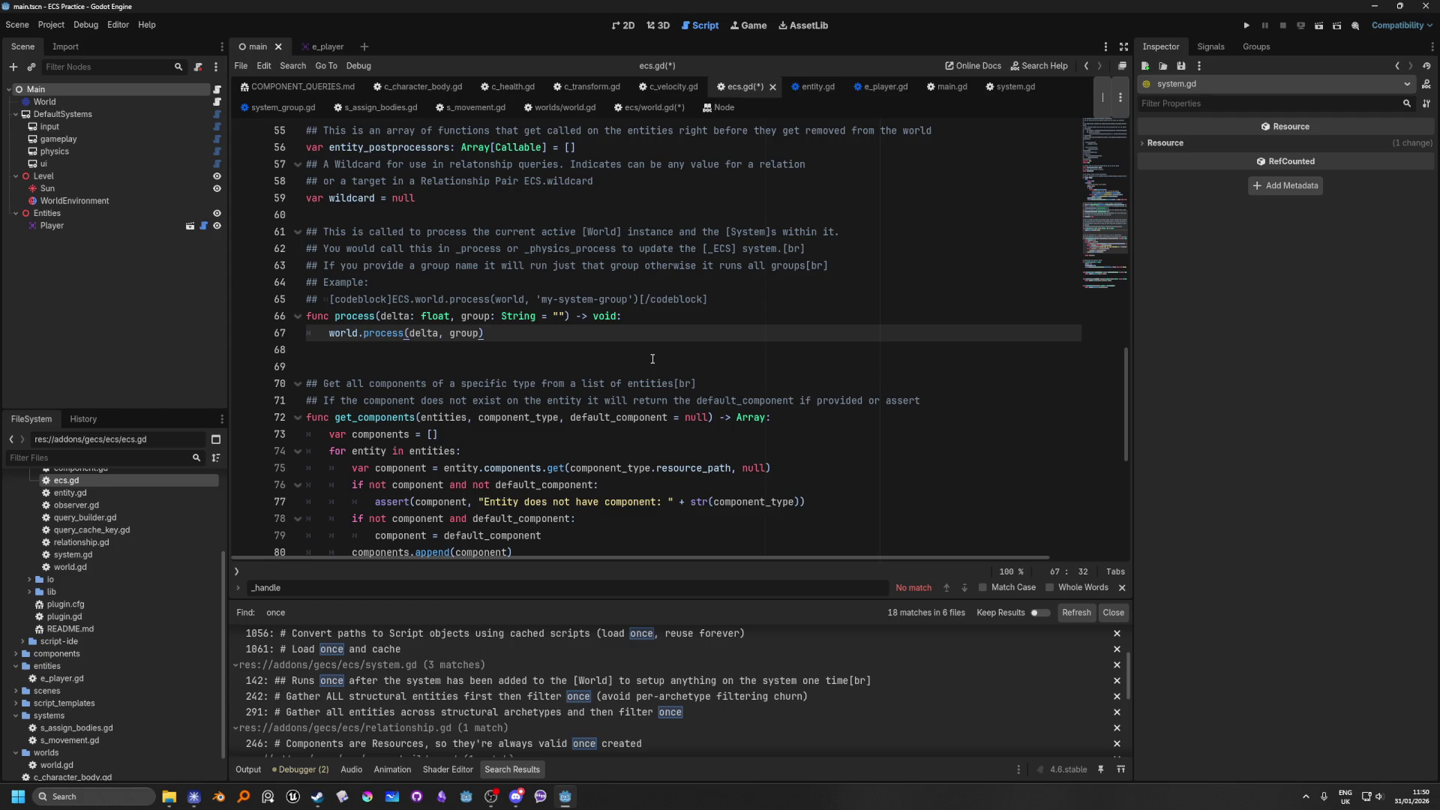
pyautogui.hotkey('ctrl', 's')
pyautogui.click(691, 229)
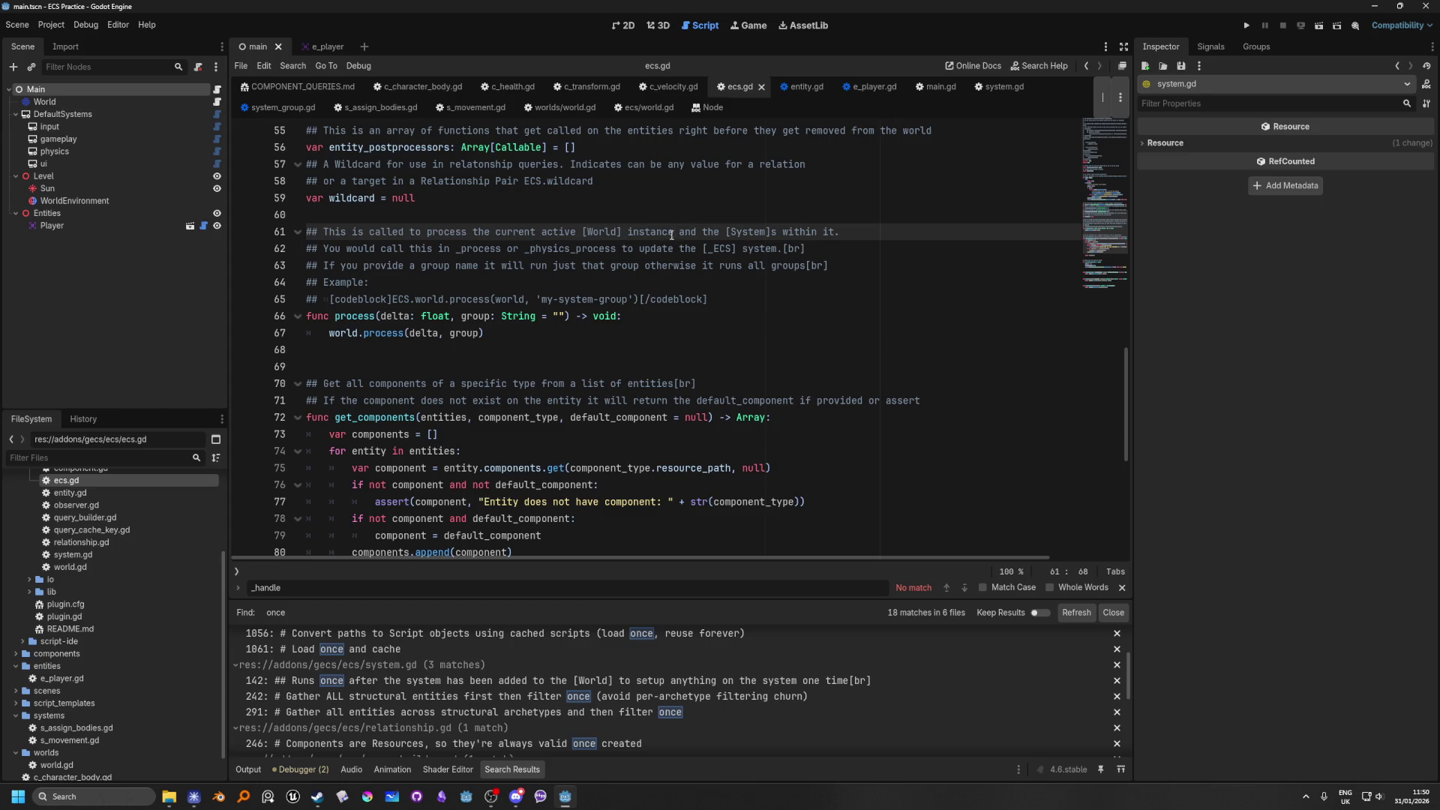
# Step: Switch to system.gd and read through the _handle function
pyautogui.click(1000, 88)
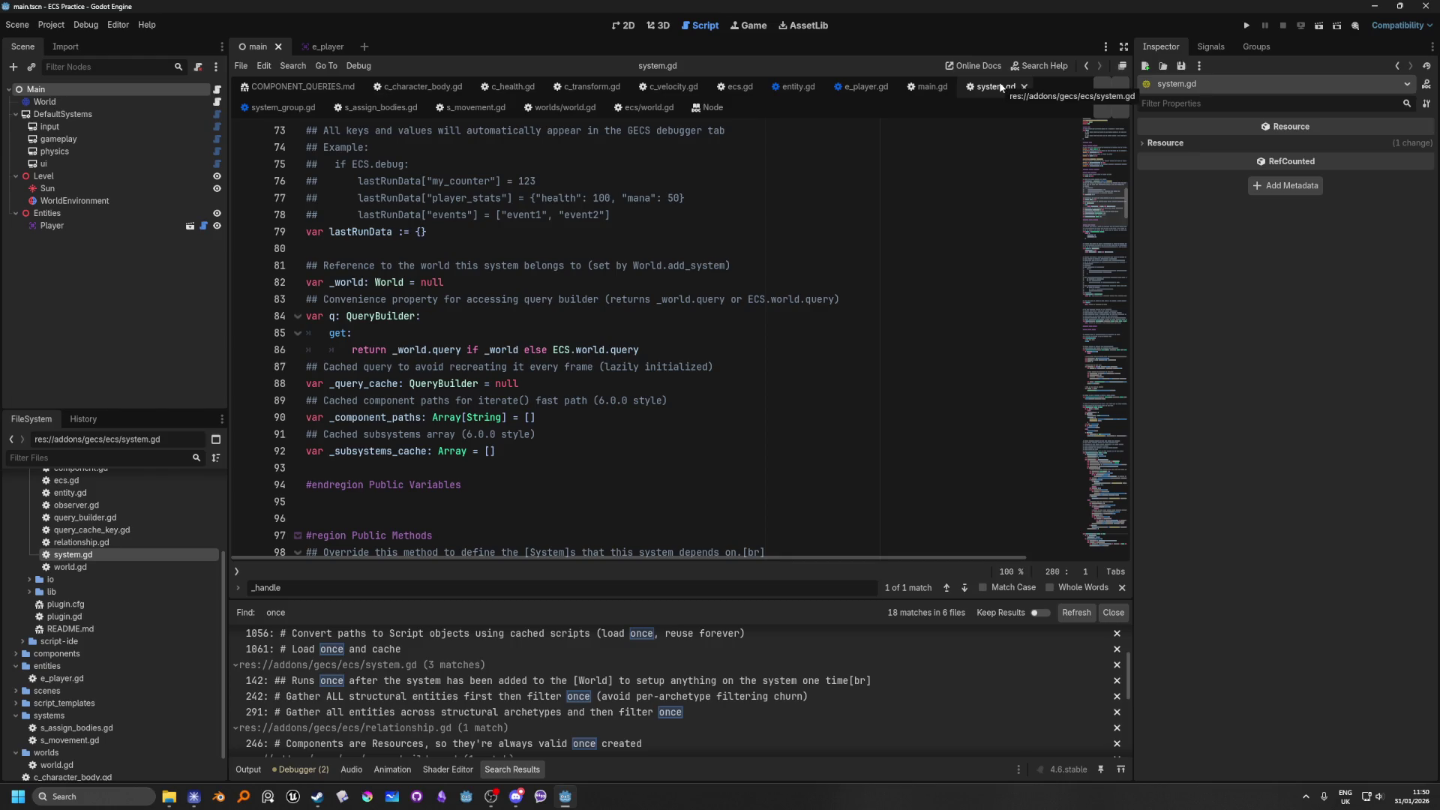
pyautogui.moveTo(1117, 203)
pyautogui.mouseDown()
pyautogui.moveTo(1119, 128)
pyautogui.moveTo(1108, 280)
pyautogui.mouseUp()
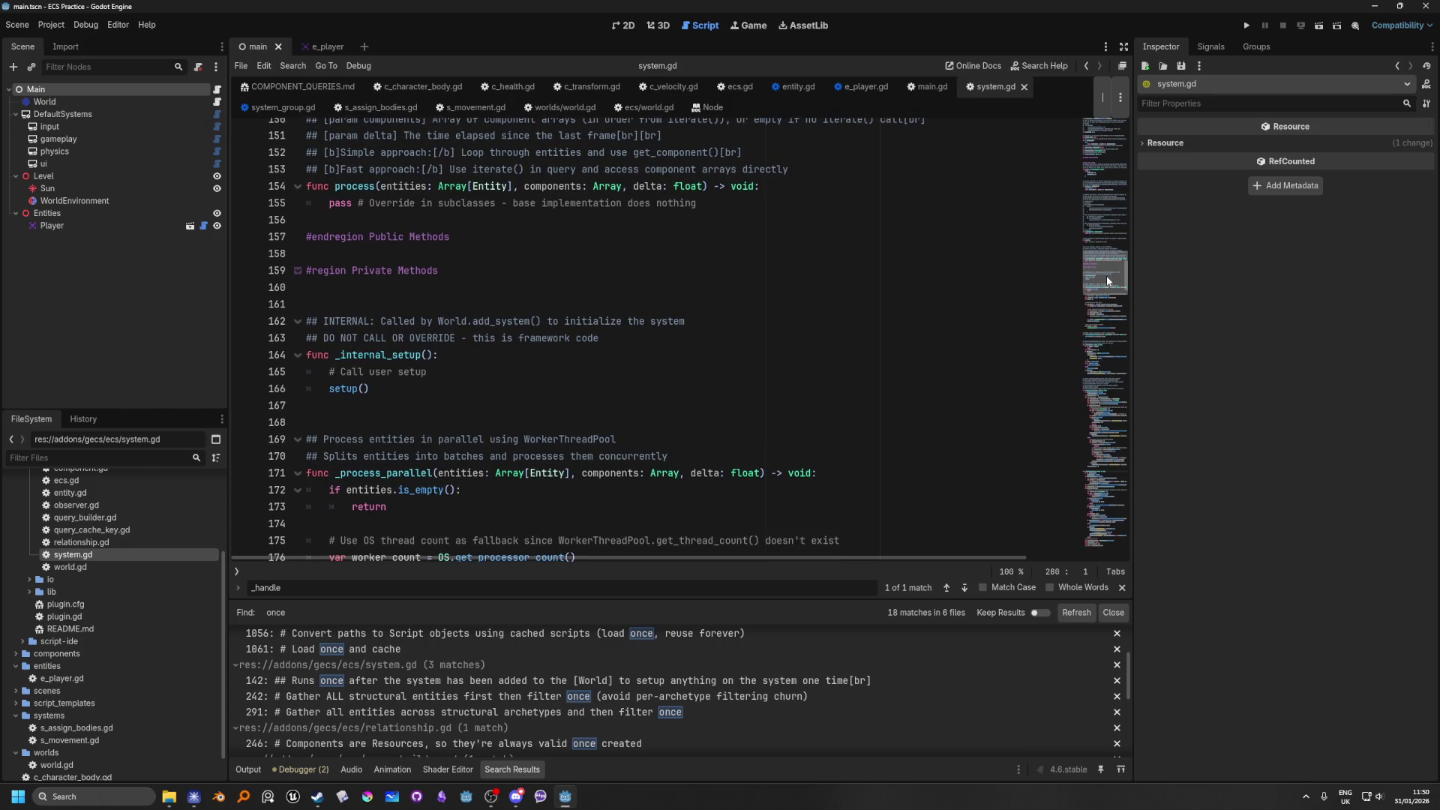
pyautogui.moveTo(1107, 276); pyautogui.dragTo(1108, 316)
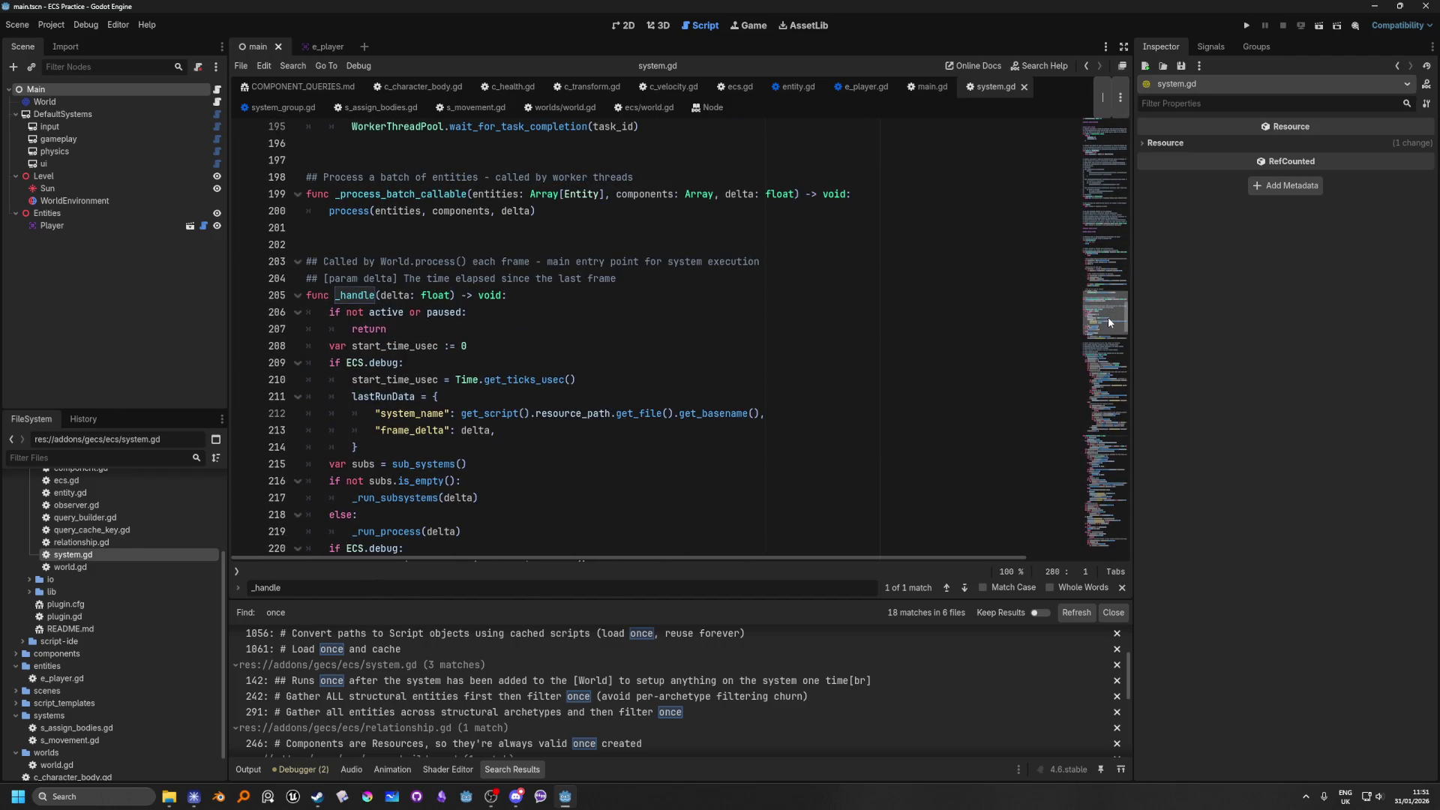
pyautogui.click(563, 302)
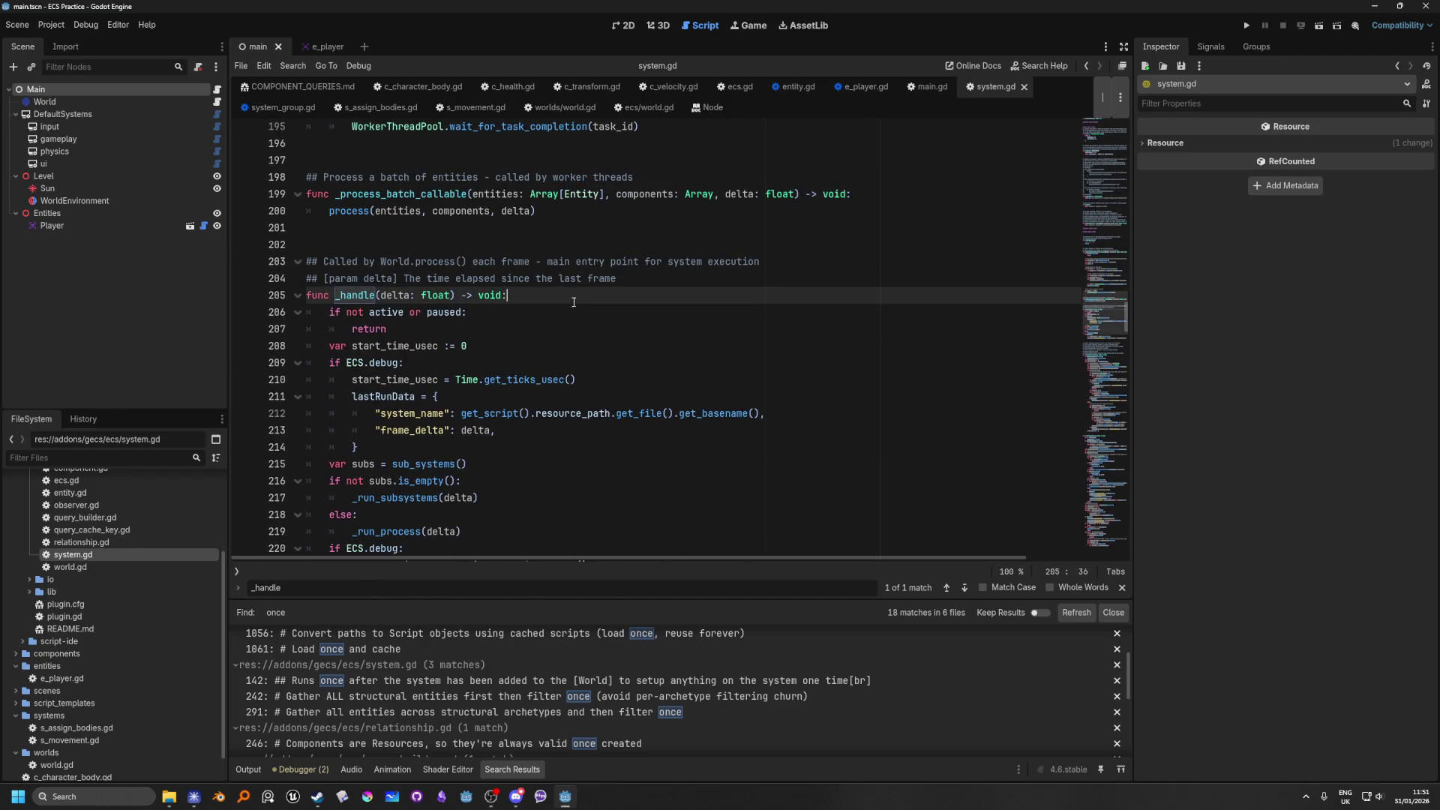
pyautogui.scroll(-1, 617, 290)
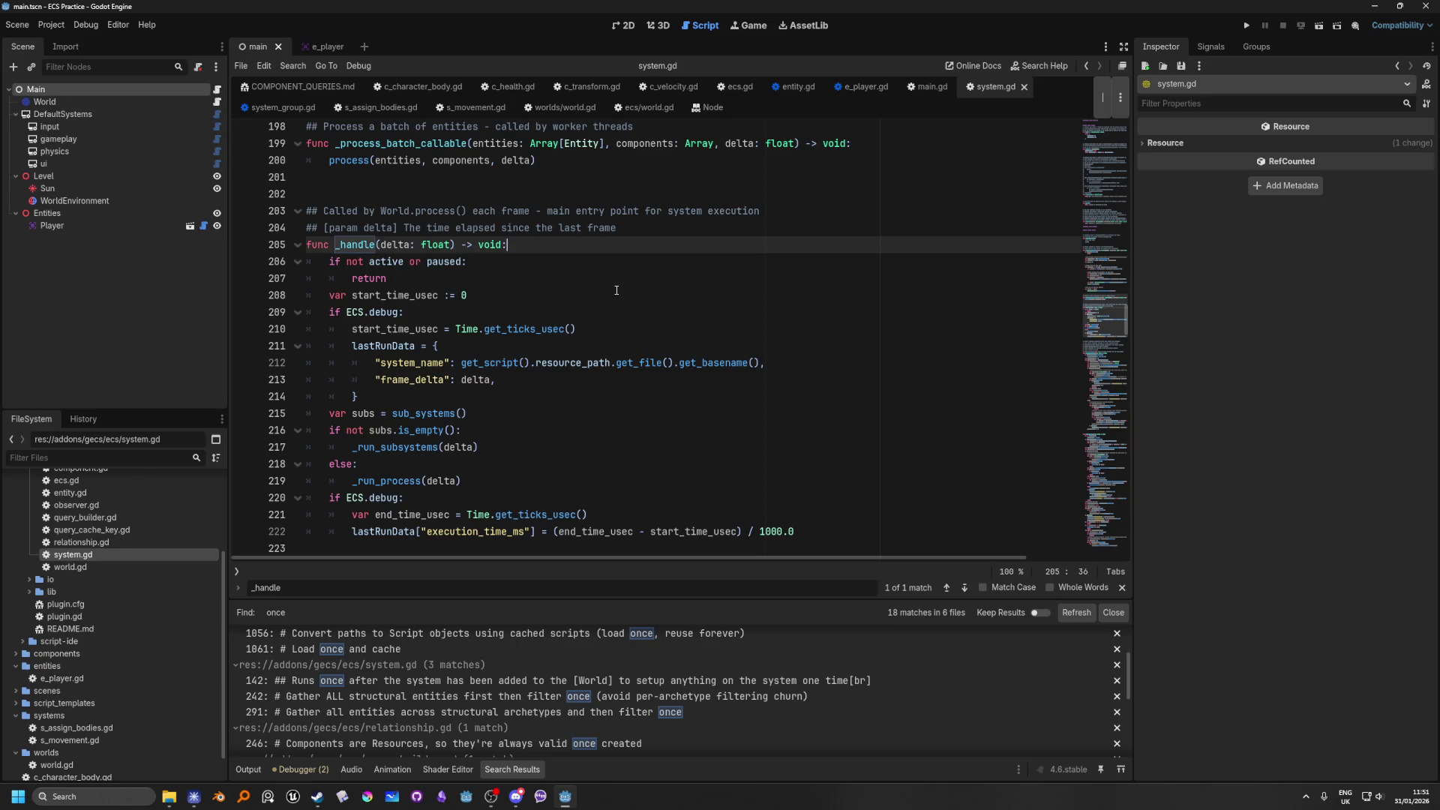
pyautogui.scroll(-1, 616, 290)
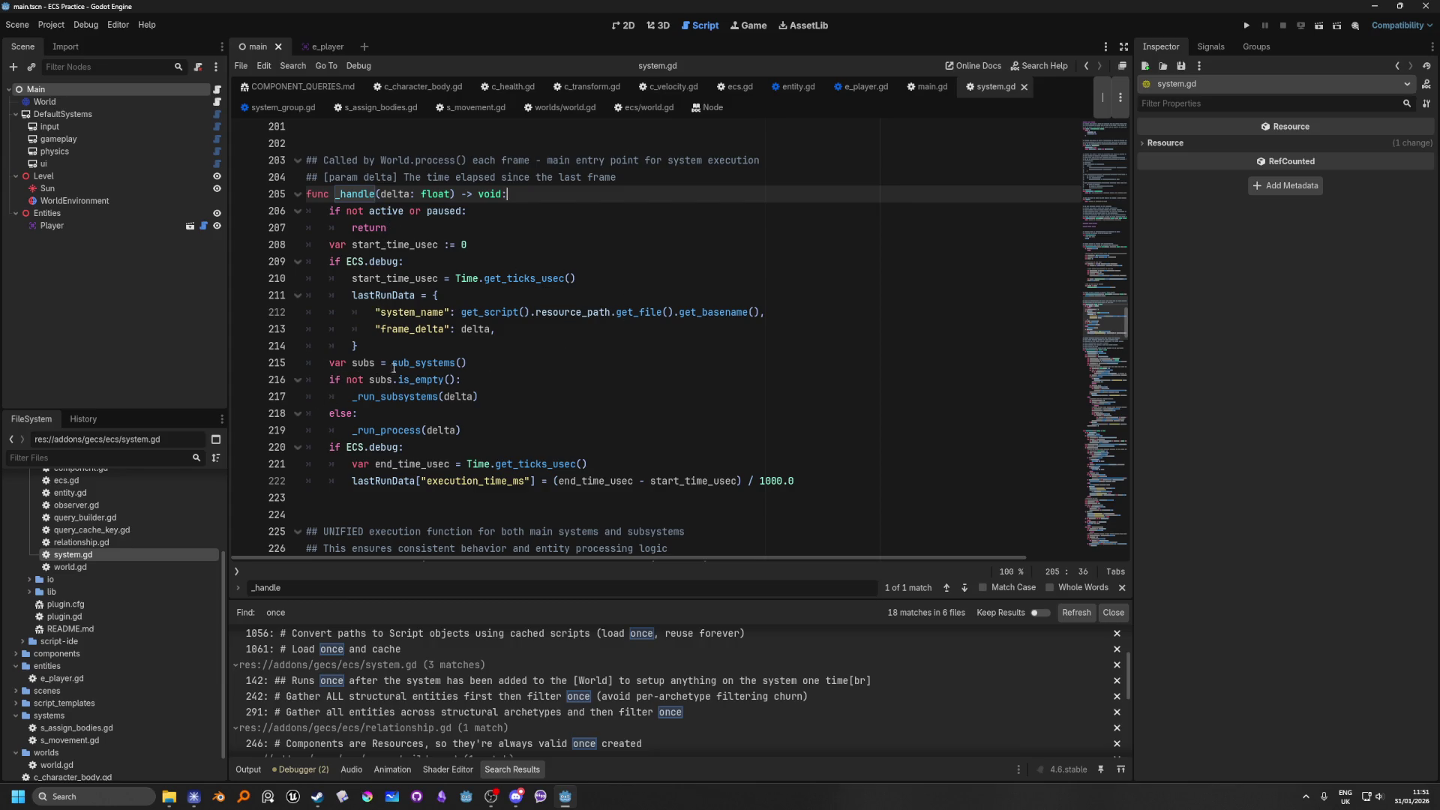
# Step: Follow _handle's else-branch call into the _run_process(delta) definition
pyautogui.click(496, 366)
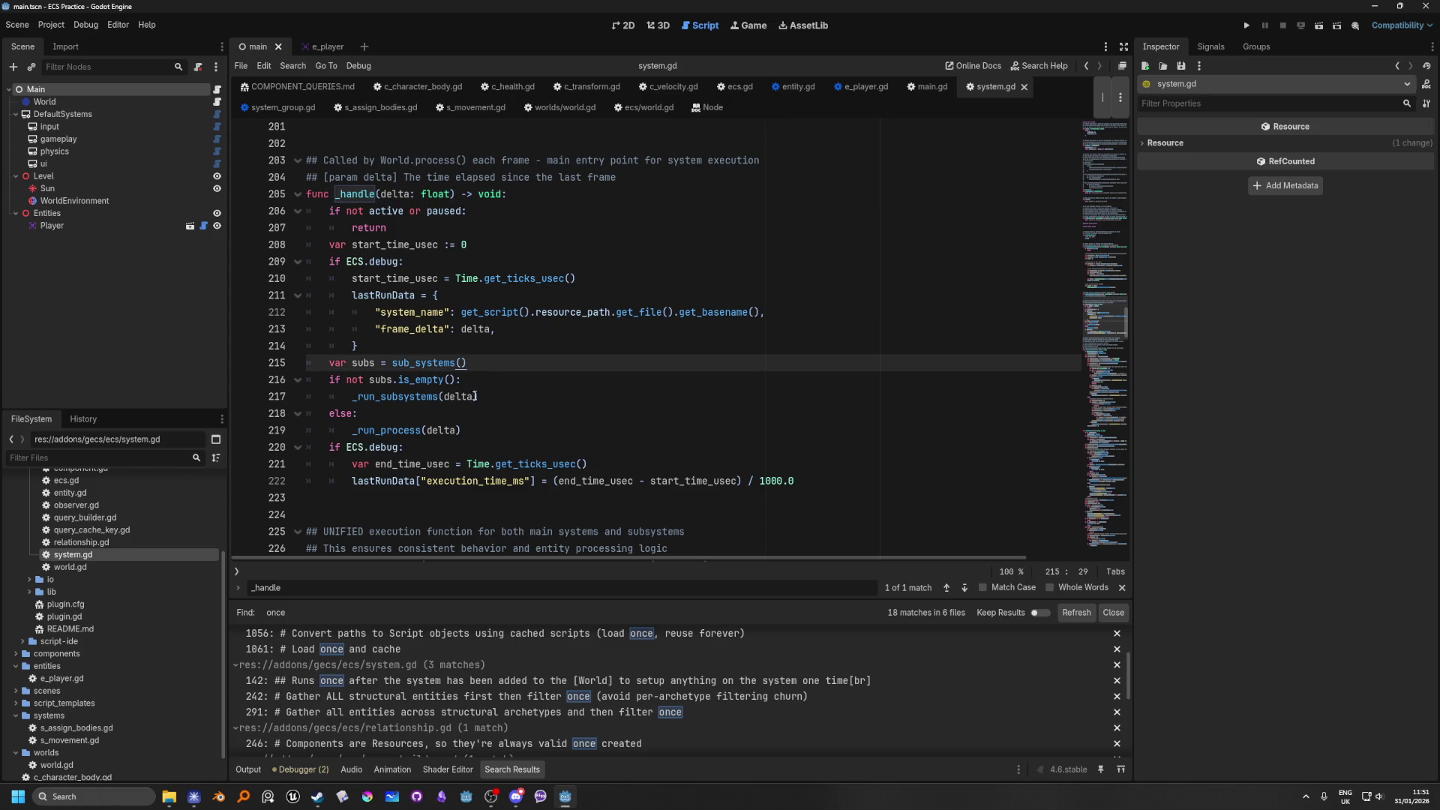
pyautogui.scroll(-2, 474, 397)
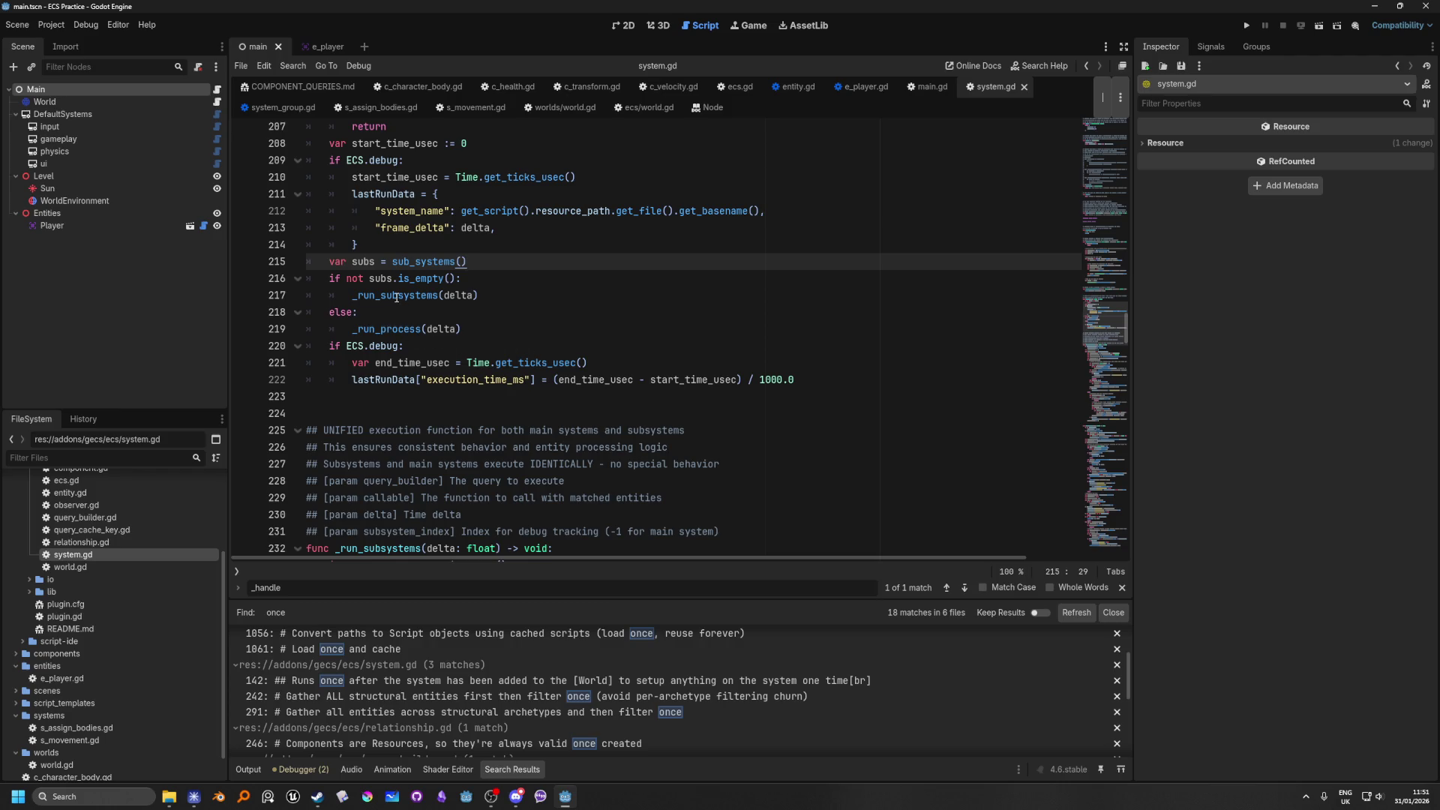
pyautogui.click(468, 317)
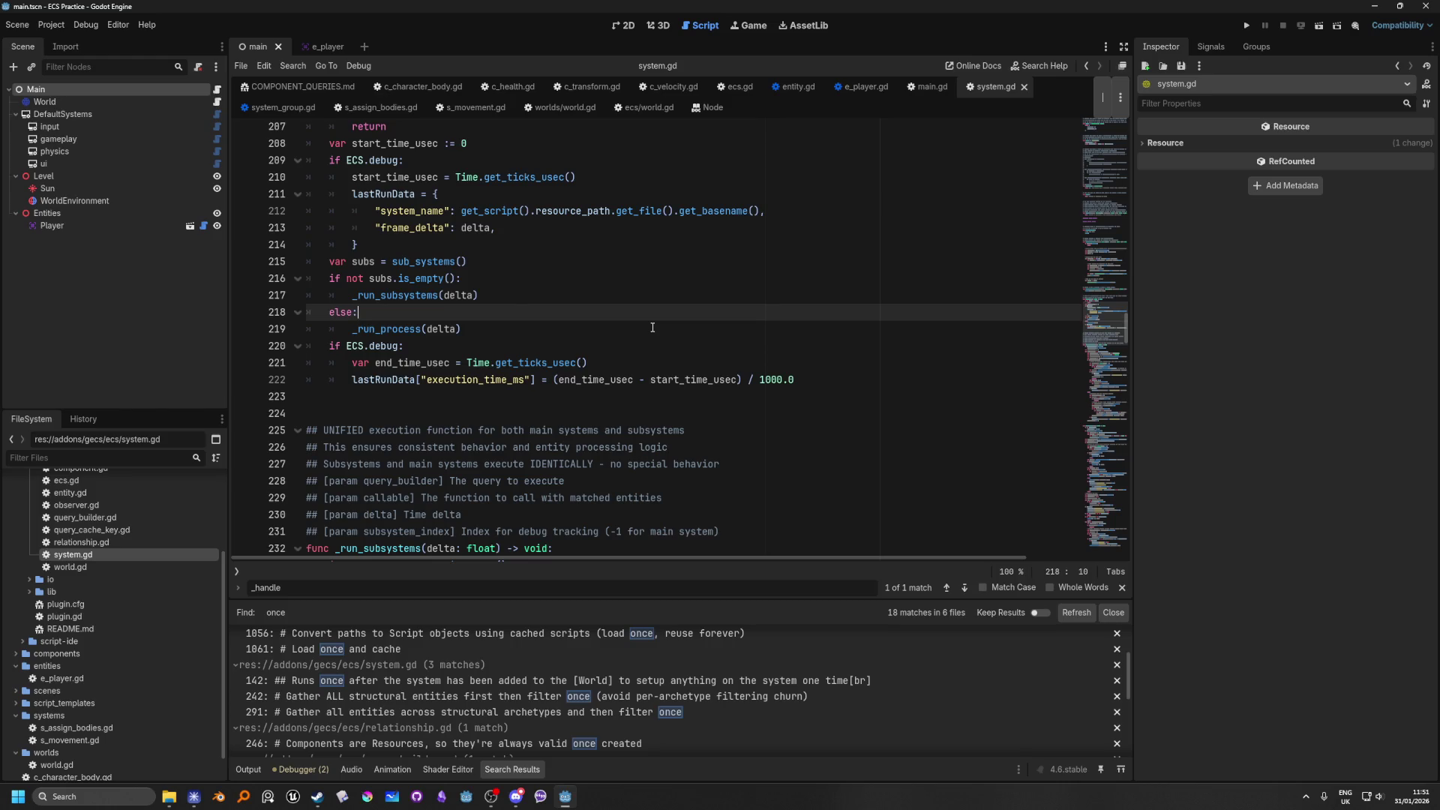
pyautogui.keyDown('ctrl'); pyautogui.click(390, 330); pyautogui.keyUp('ctrl')
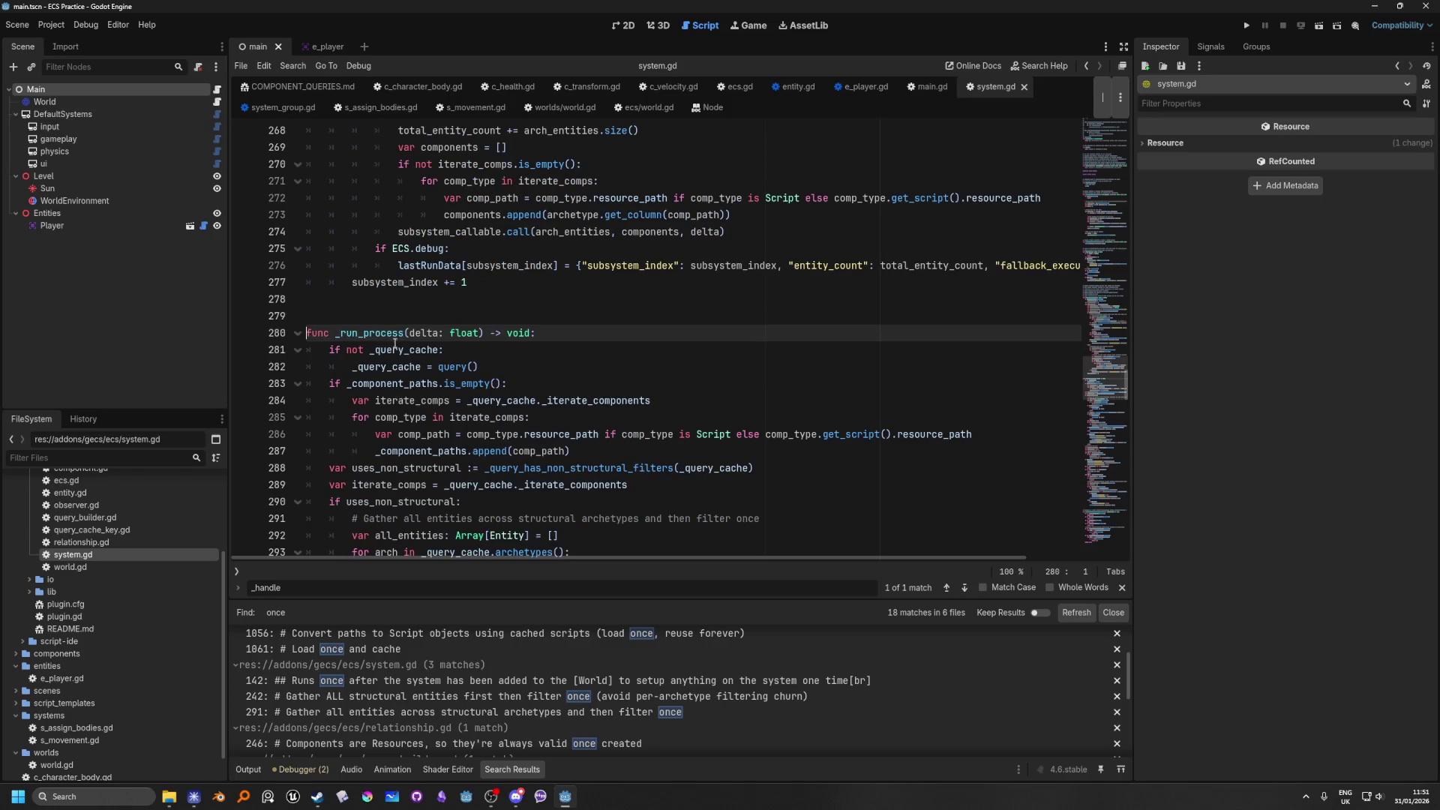
pyautogui.scroll(-3, 623, 399)
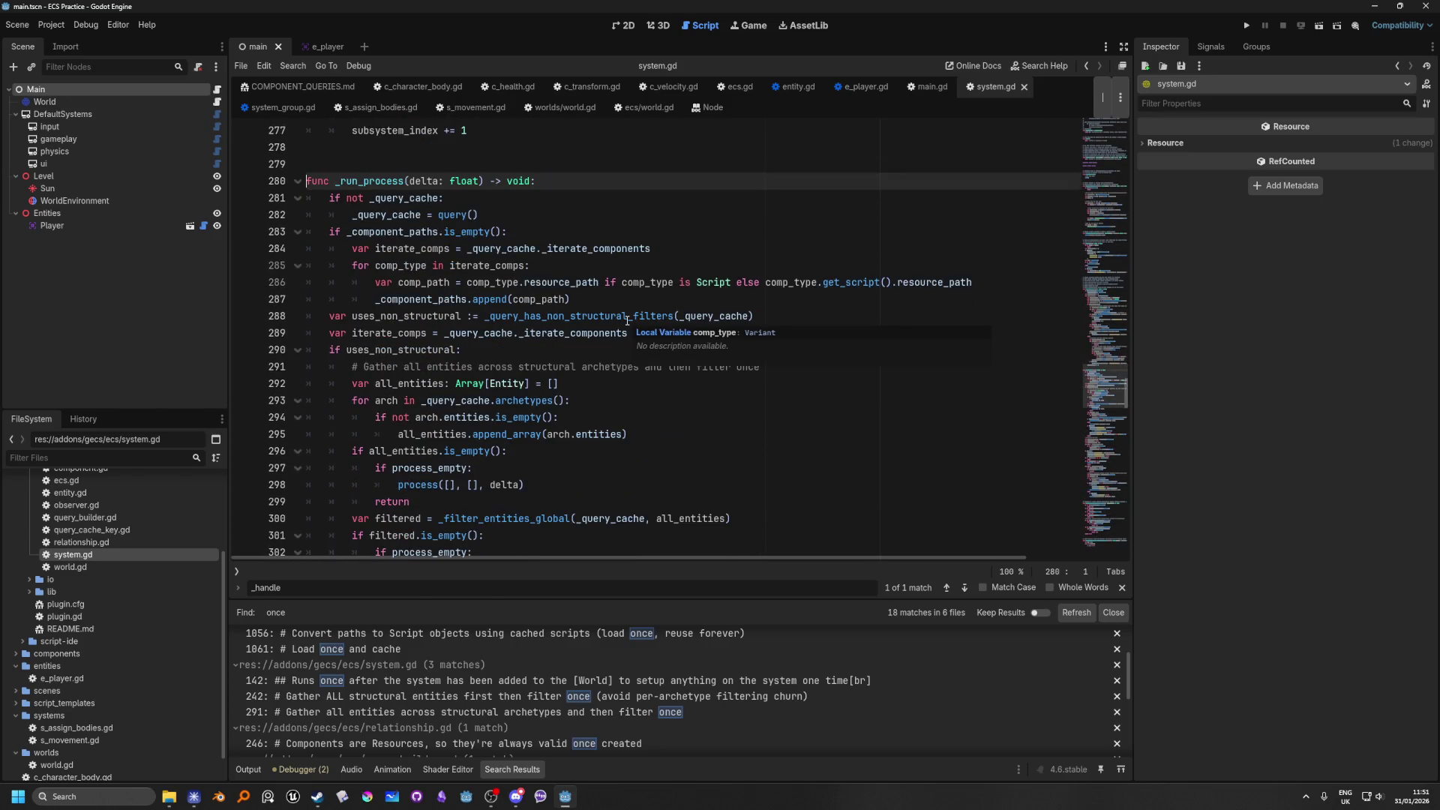
pyautogui.click(438, 180)
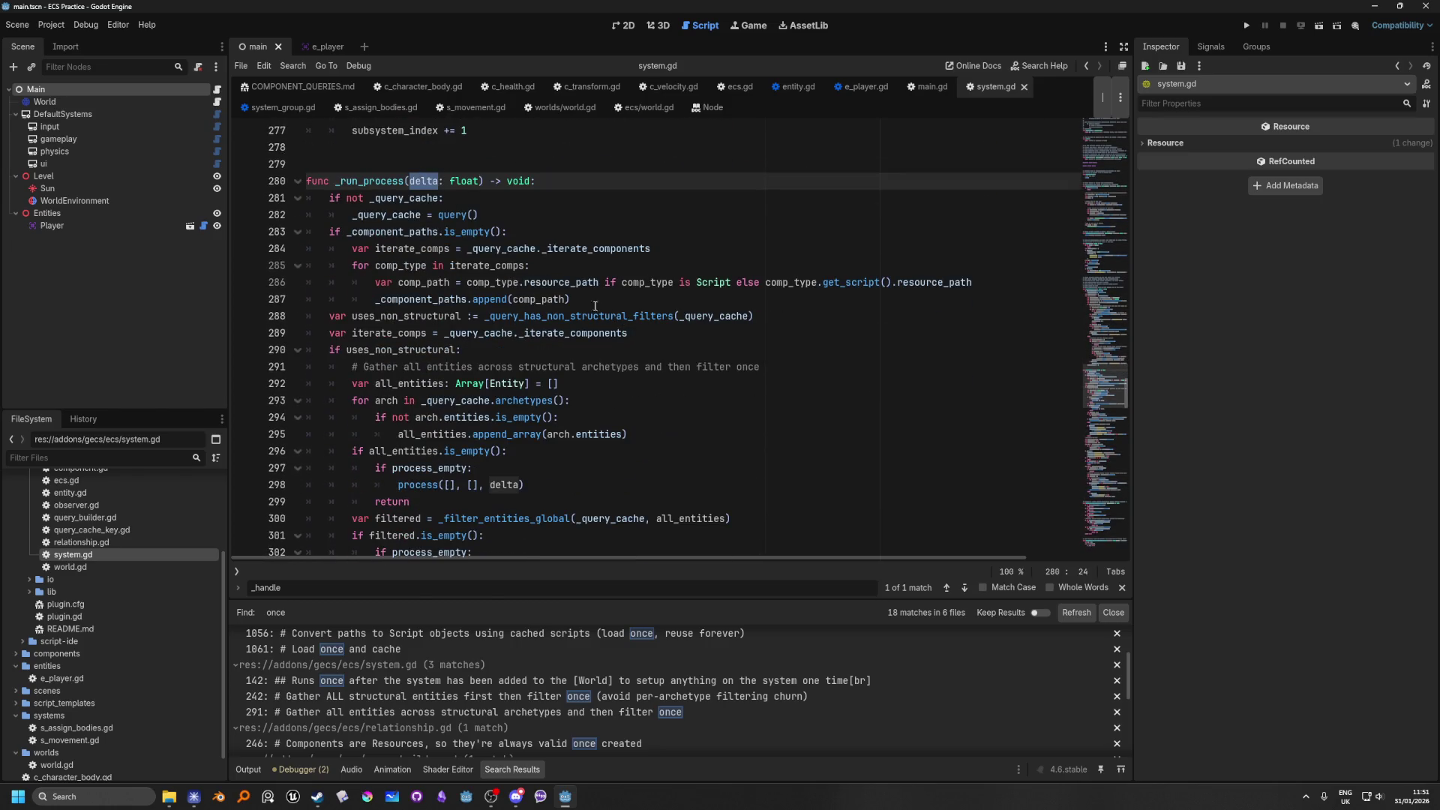
pyautogui.scroll(-2, 609, 307)
pyautogui.scroll(-3, 608, 307)
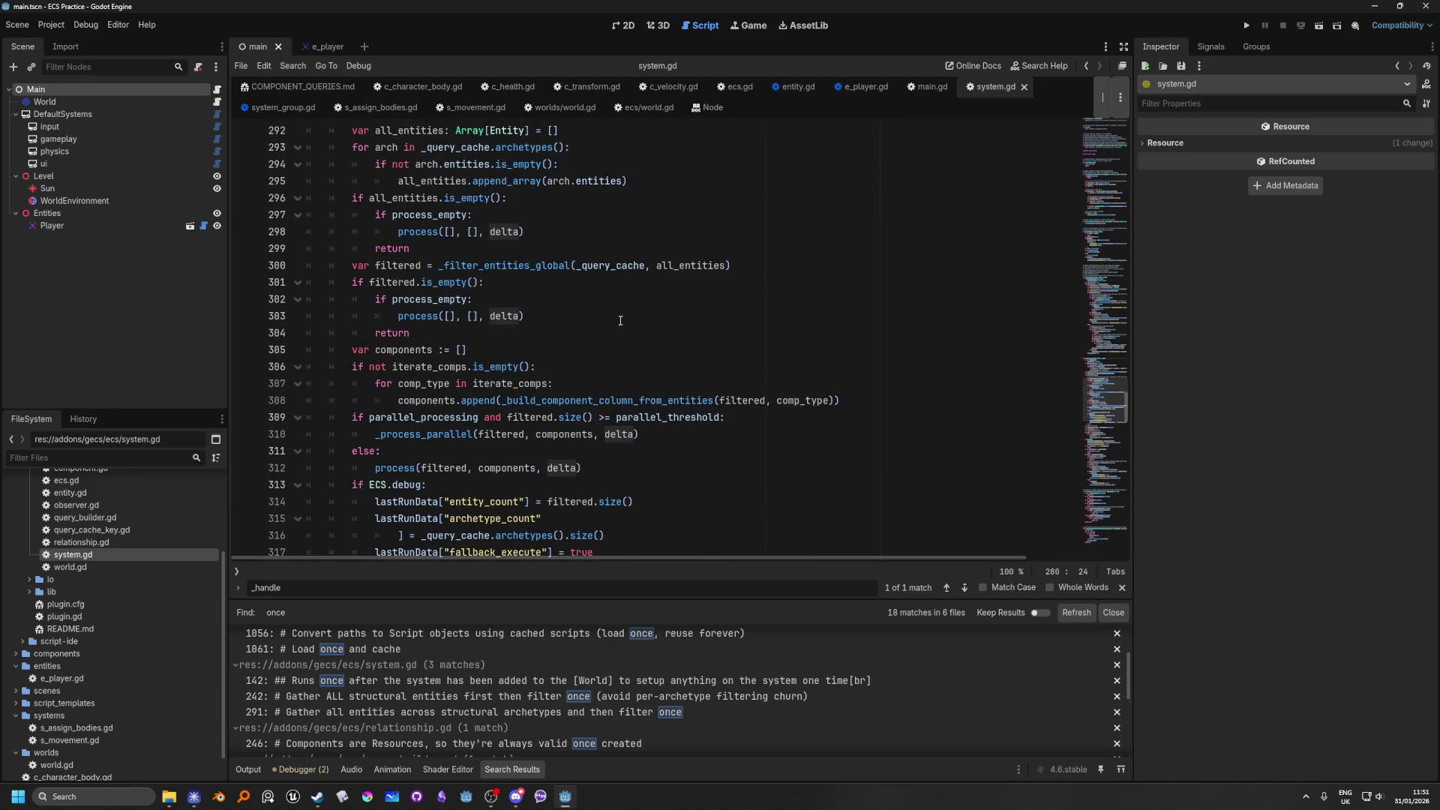
pyautogui.scroll(-2, 672, 346)
pyautogui.scroll(-8, 600, 356)
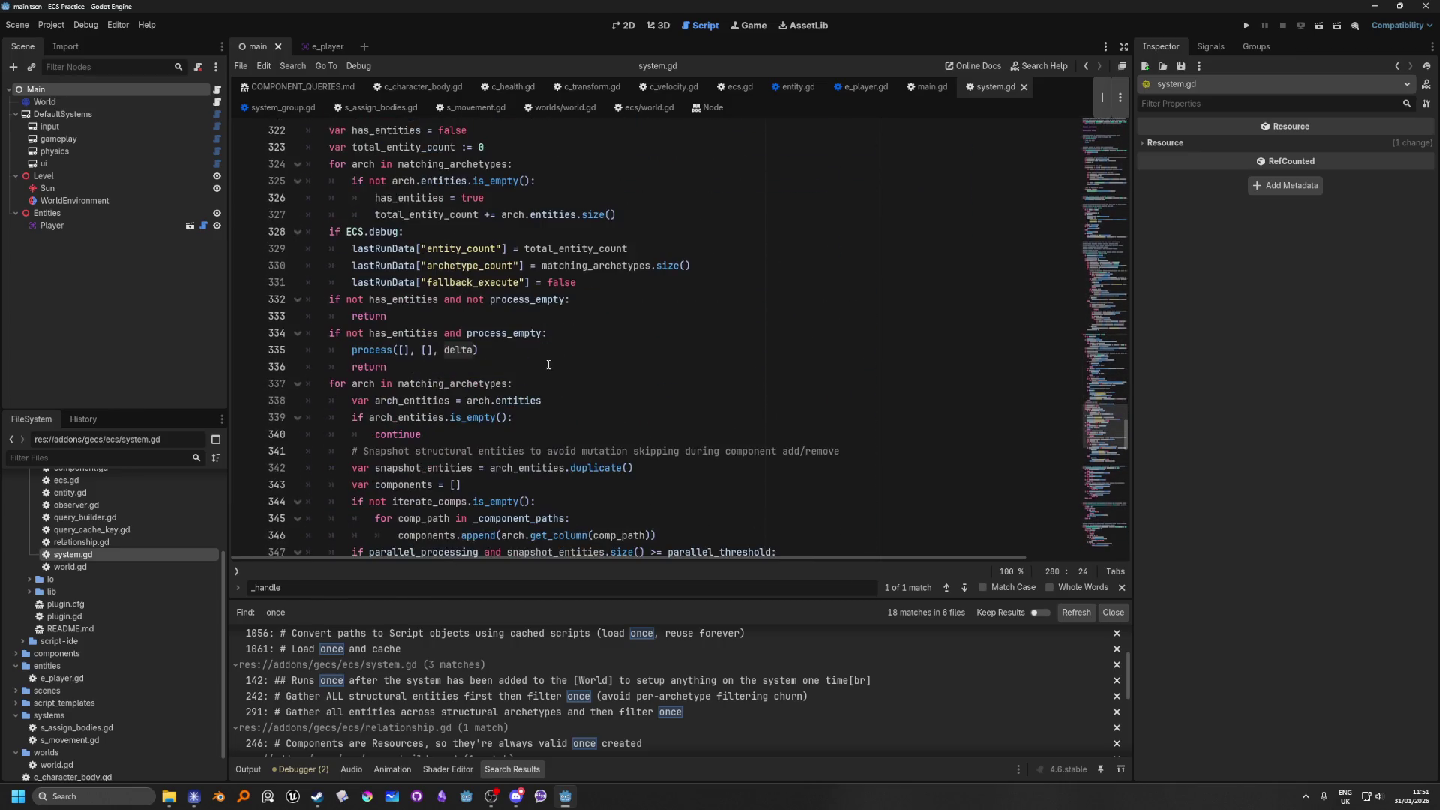
pyautogui.scroll(12, 701, 387)
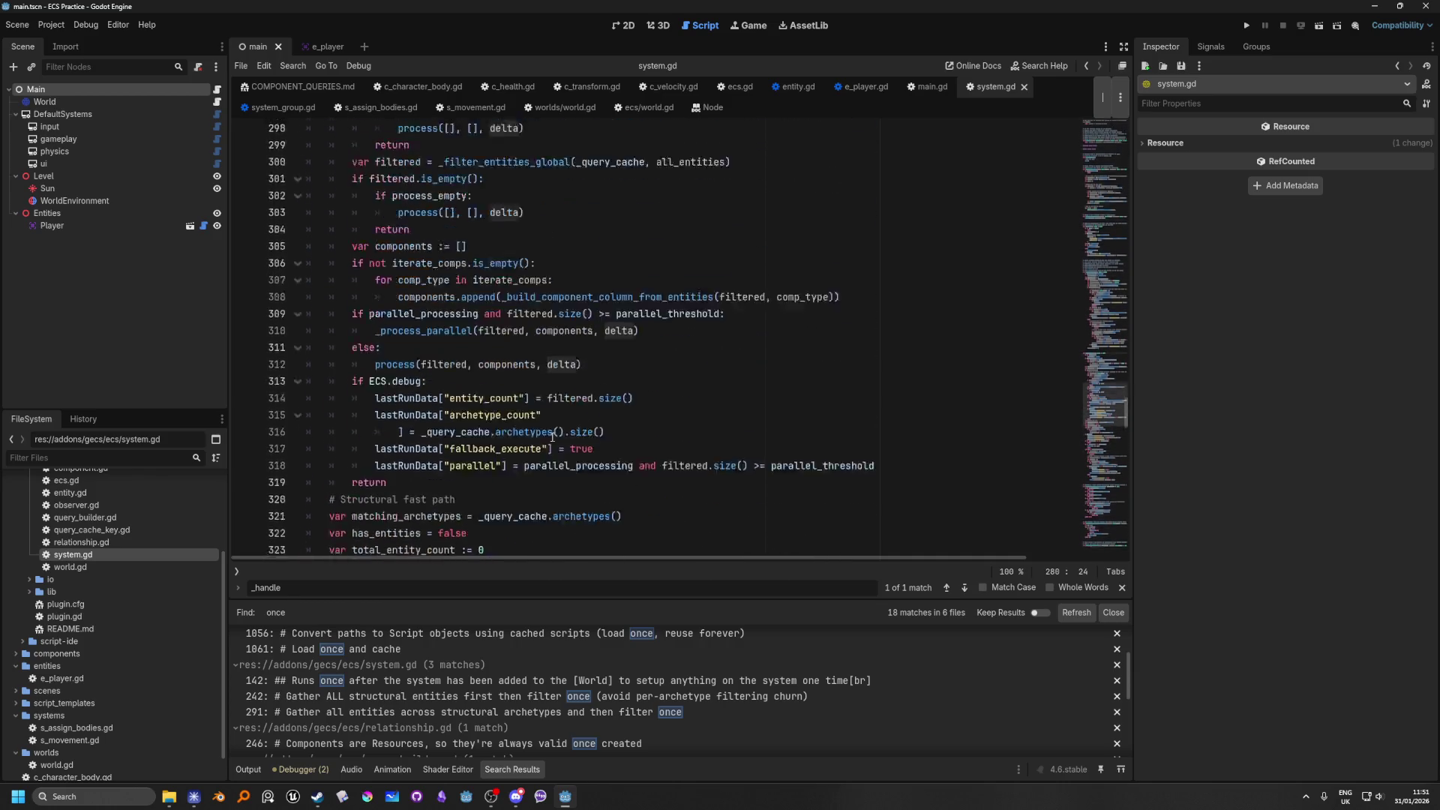
pyautogui.scroll(5, 531, 375)
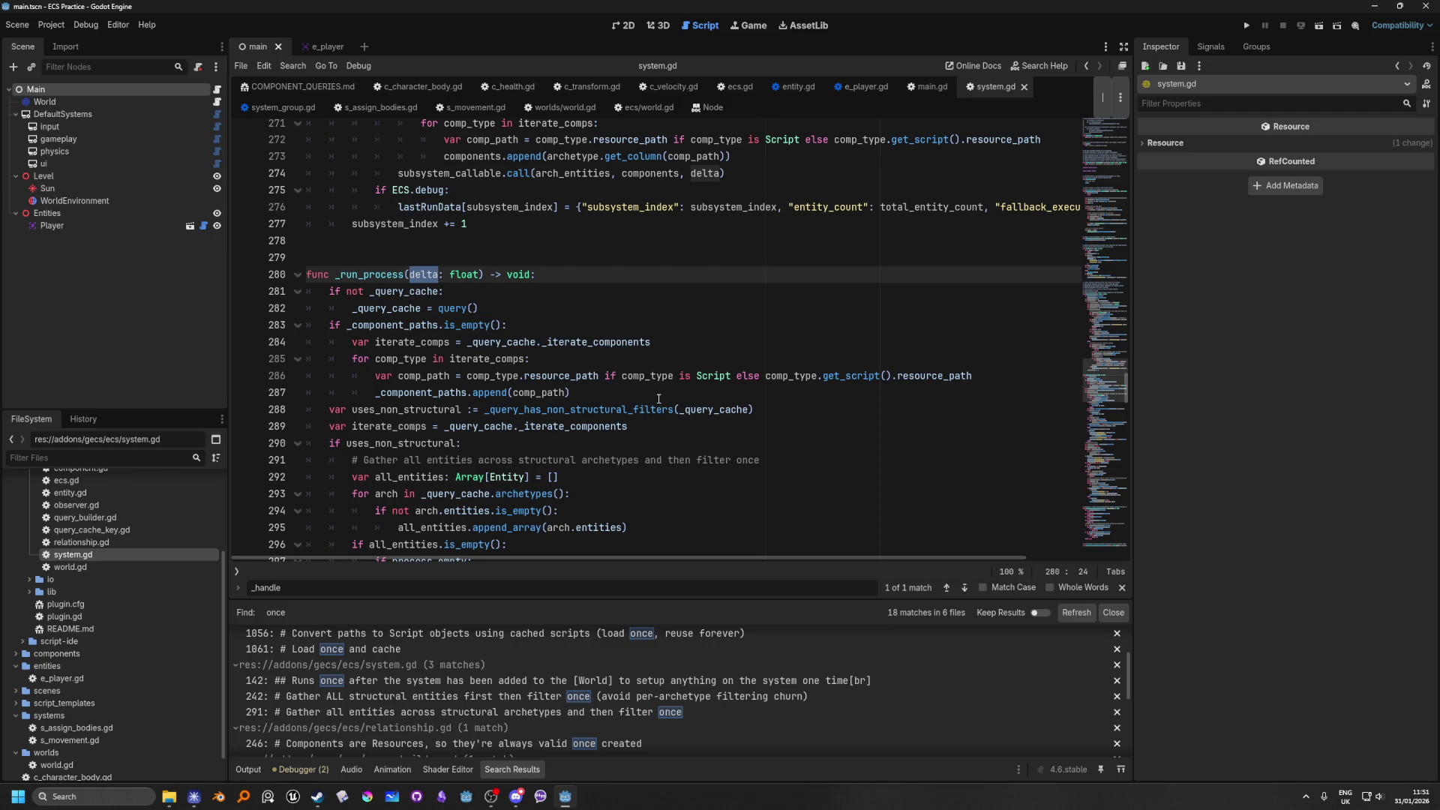
pyautogui.scroll(-11, 659, 398)
pyautogui.scroll(-4, 660, 431)
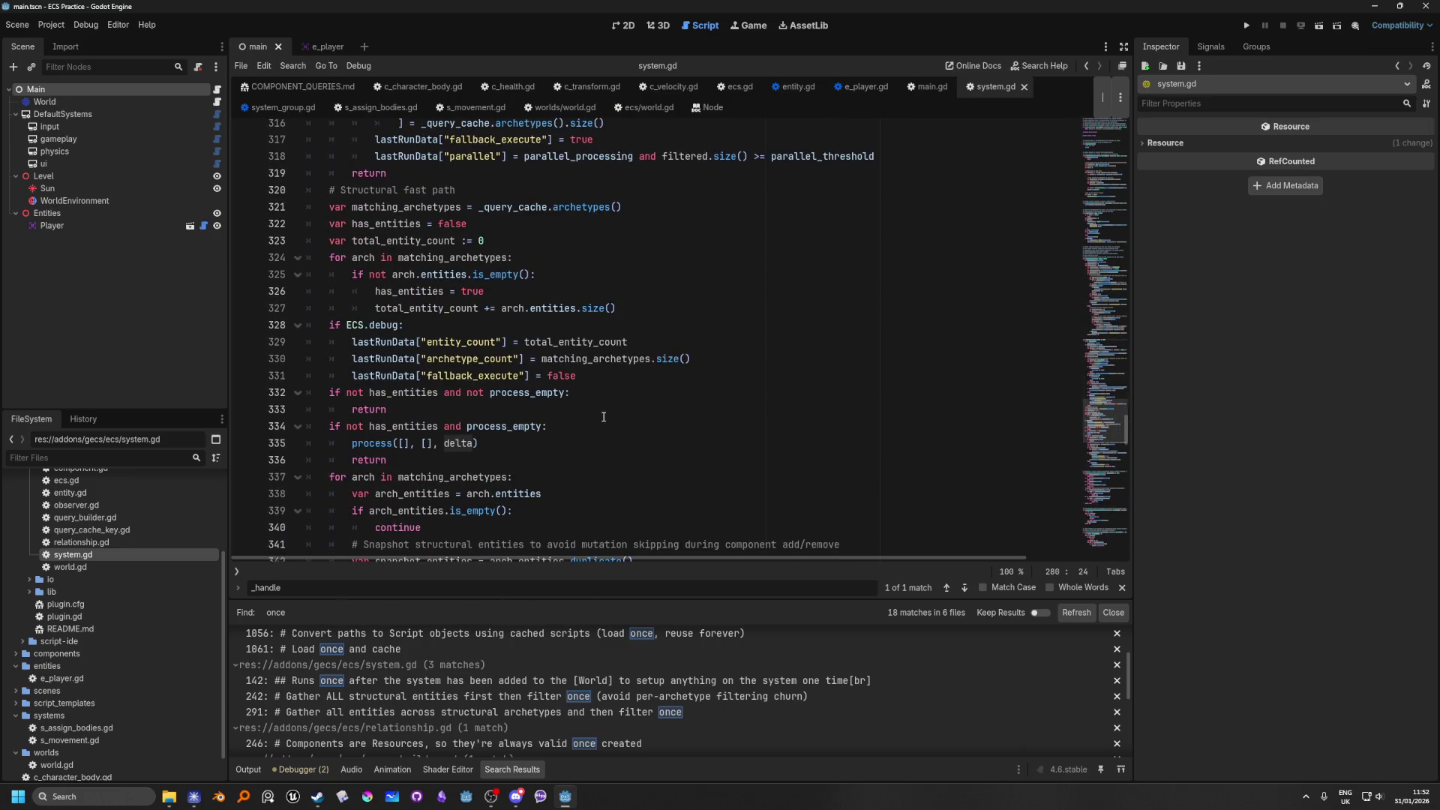
pyautogui.scroll(-9, 604, 417)
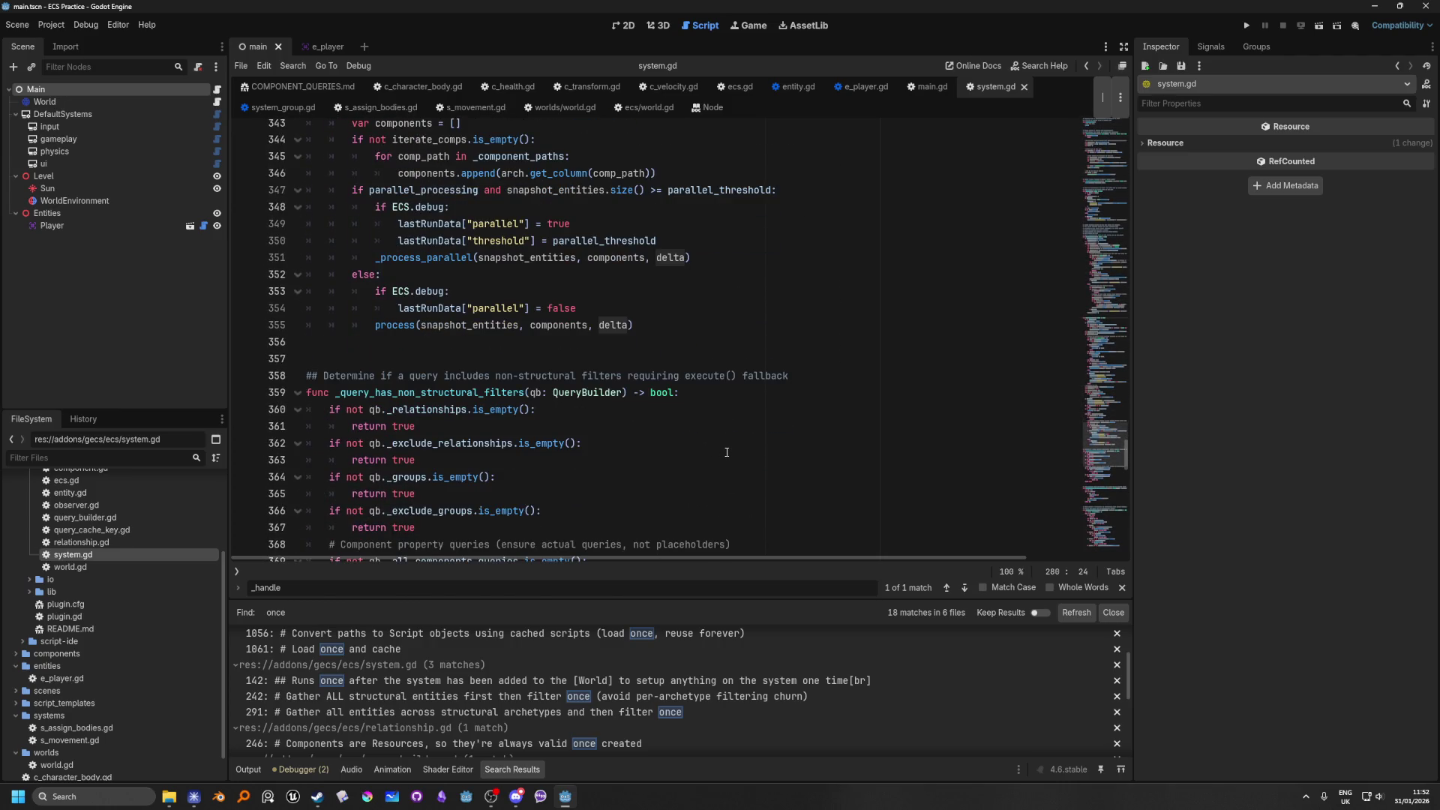
pyautogui.scroll(3, 727, 453)
pyautogui.hotkey('alt', 'Left')
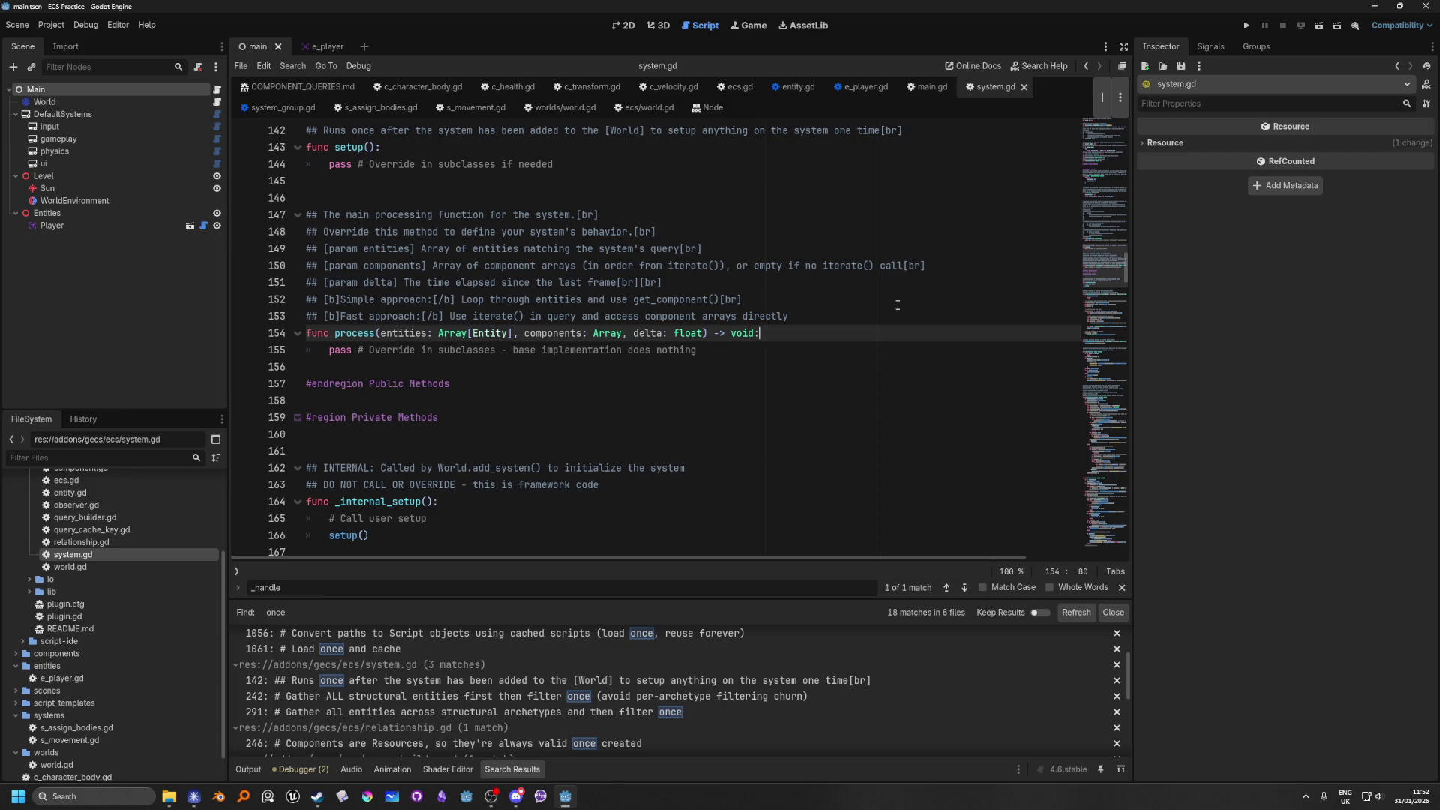
pyautogui.scroll(10, 898, 305)
pyautogui.scroll(15, 711, 489)
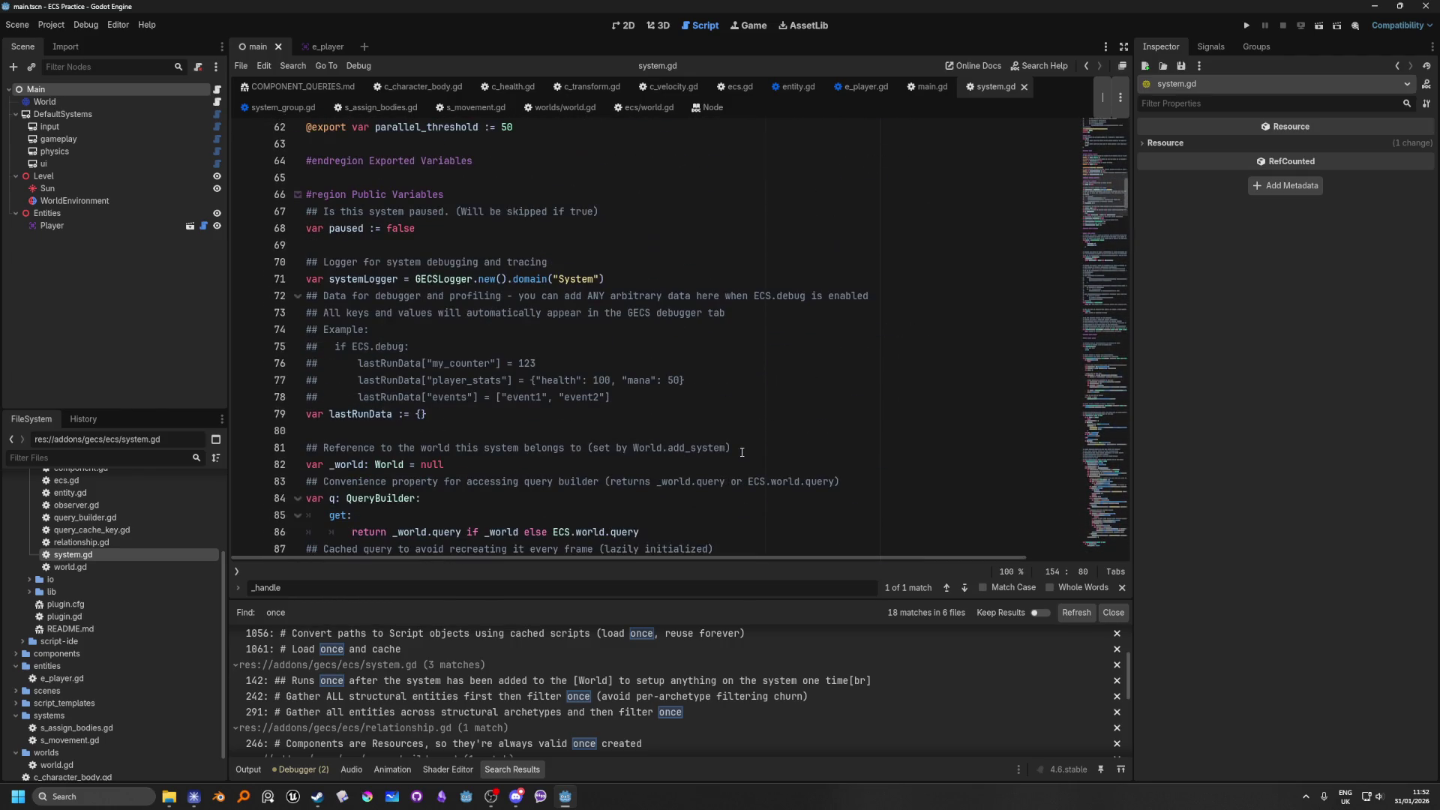
pyautogui.scroll(-4, 489, 375)
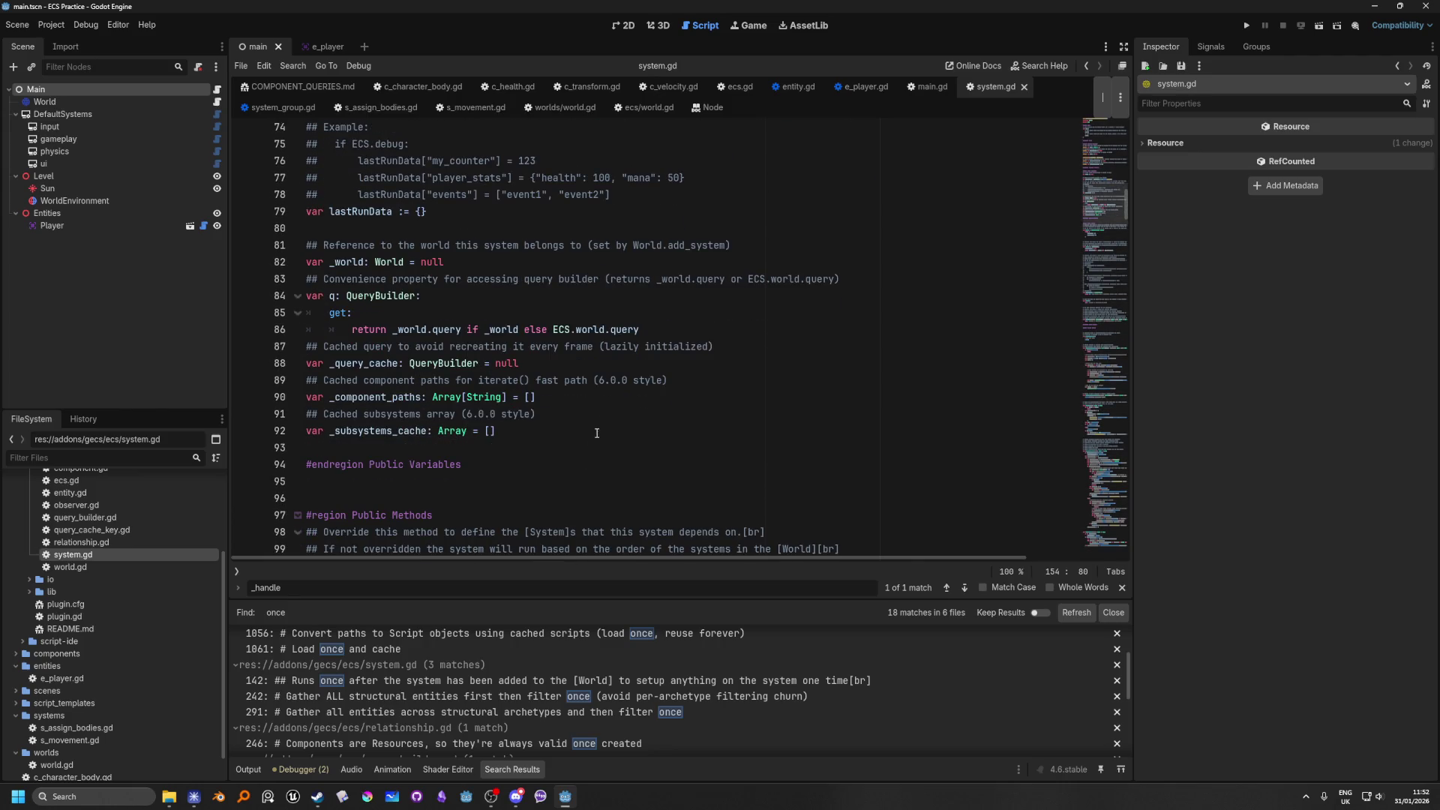
pyautogui.scroll(5, 523, 389)
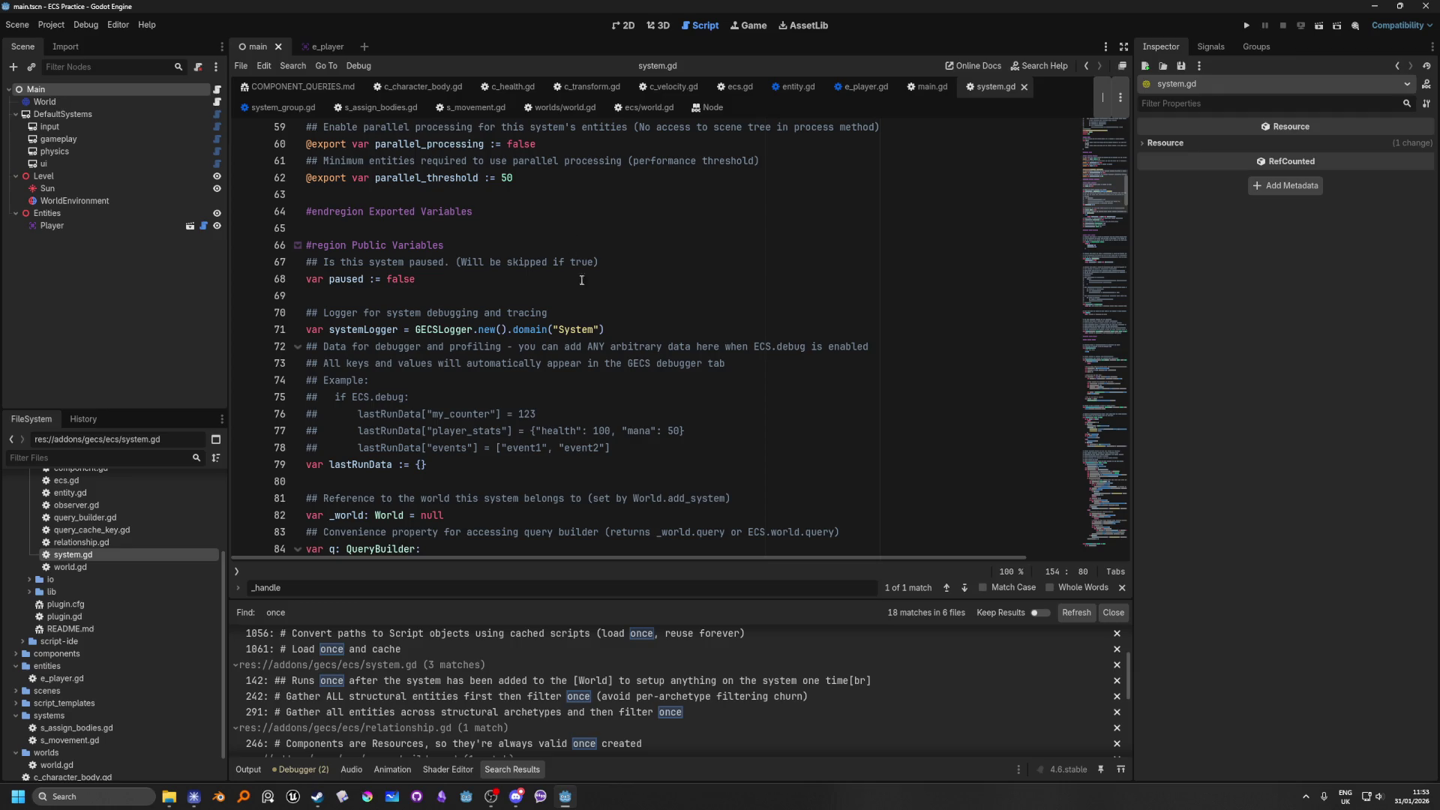
pyautogui.scroll(4, 651, 411)
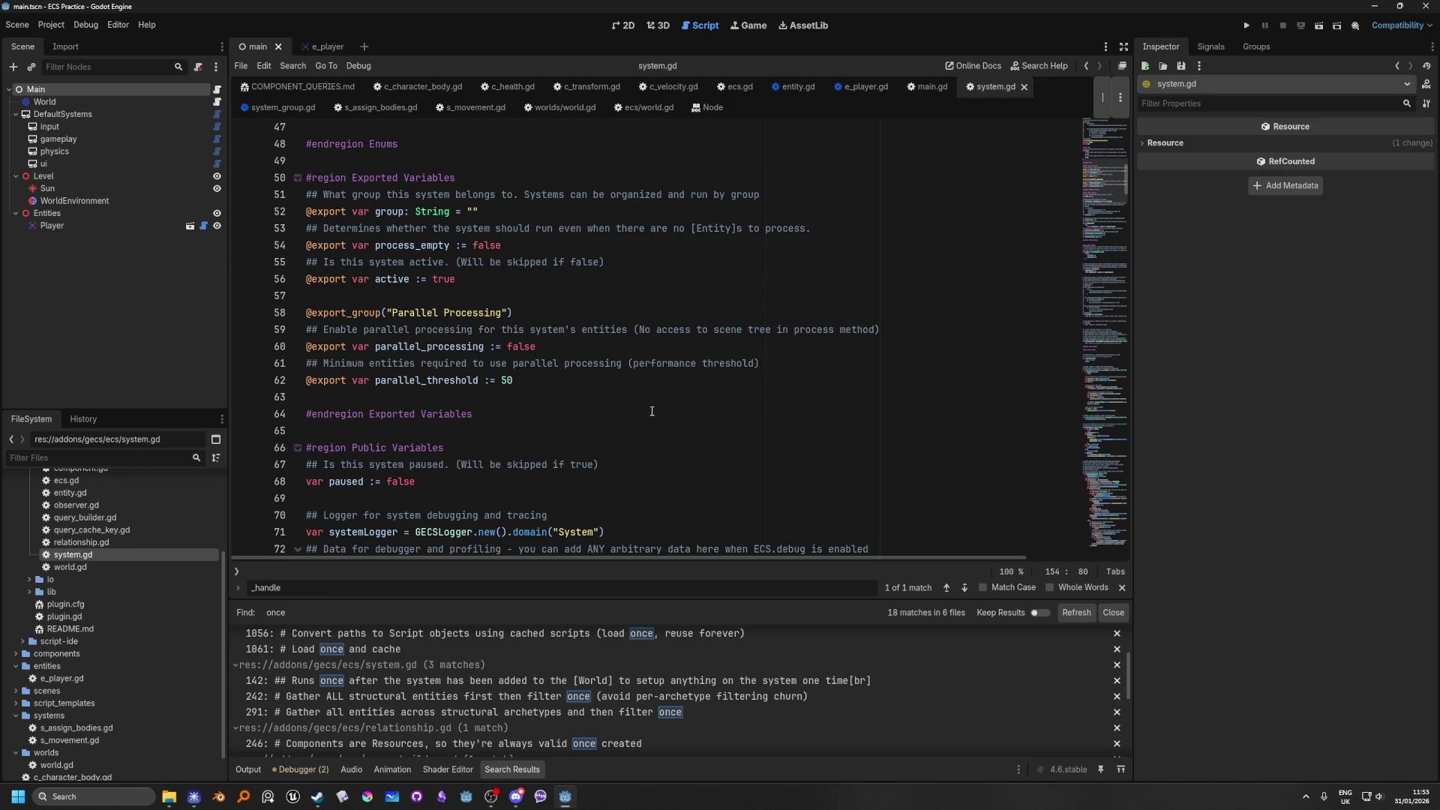
pyautogui.click(617, 382)
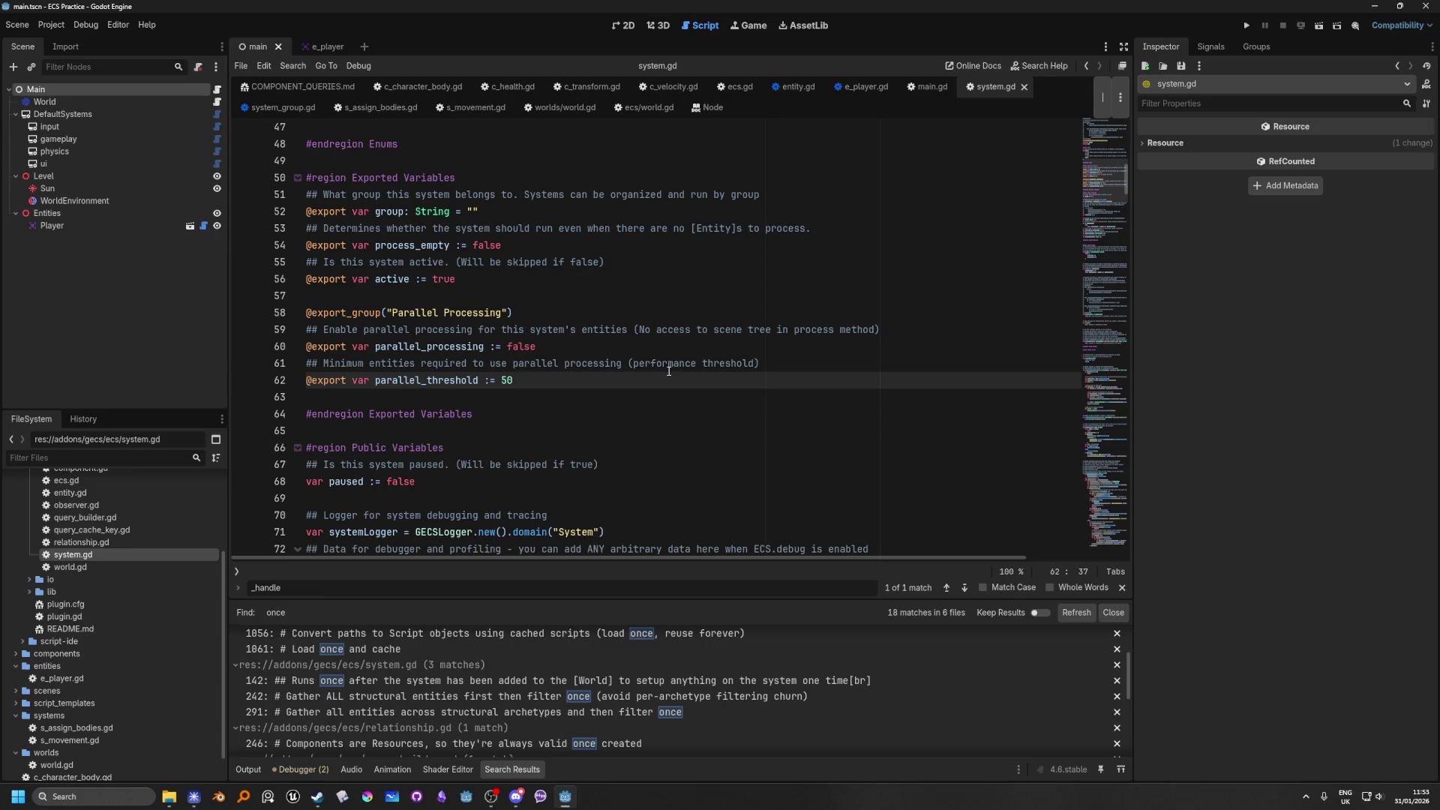
pyautogui.scroll(5, 669, 371)
pyautogui.scroll(2, 626, 486)
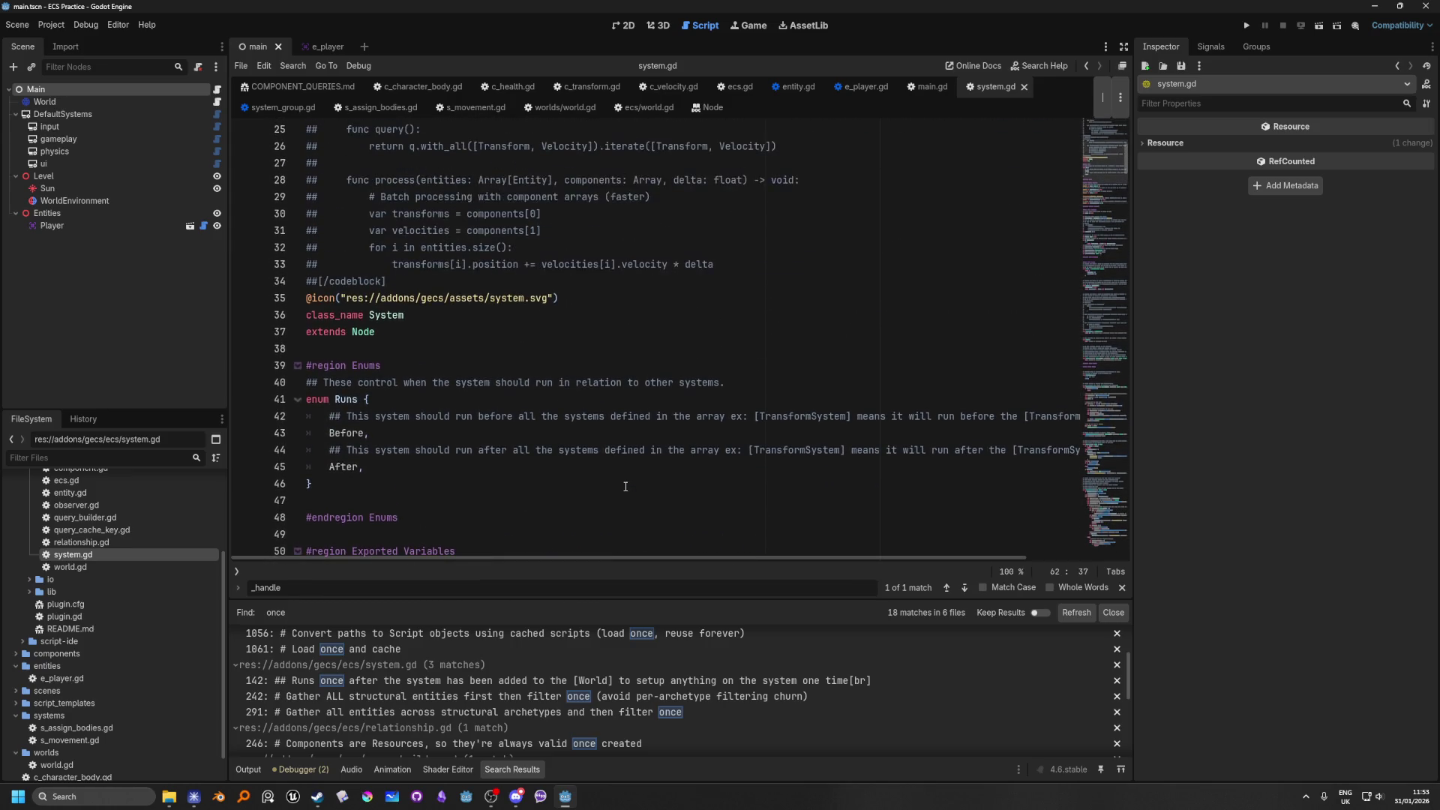
pyautogui.scroll(8, 625, 486)
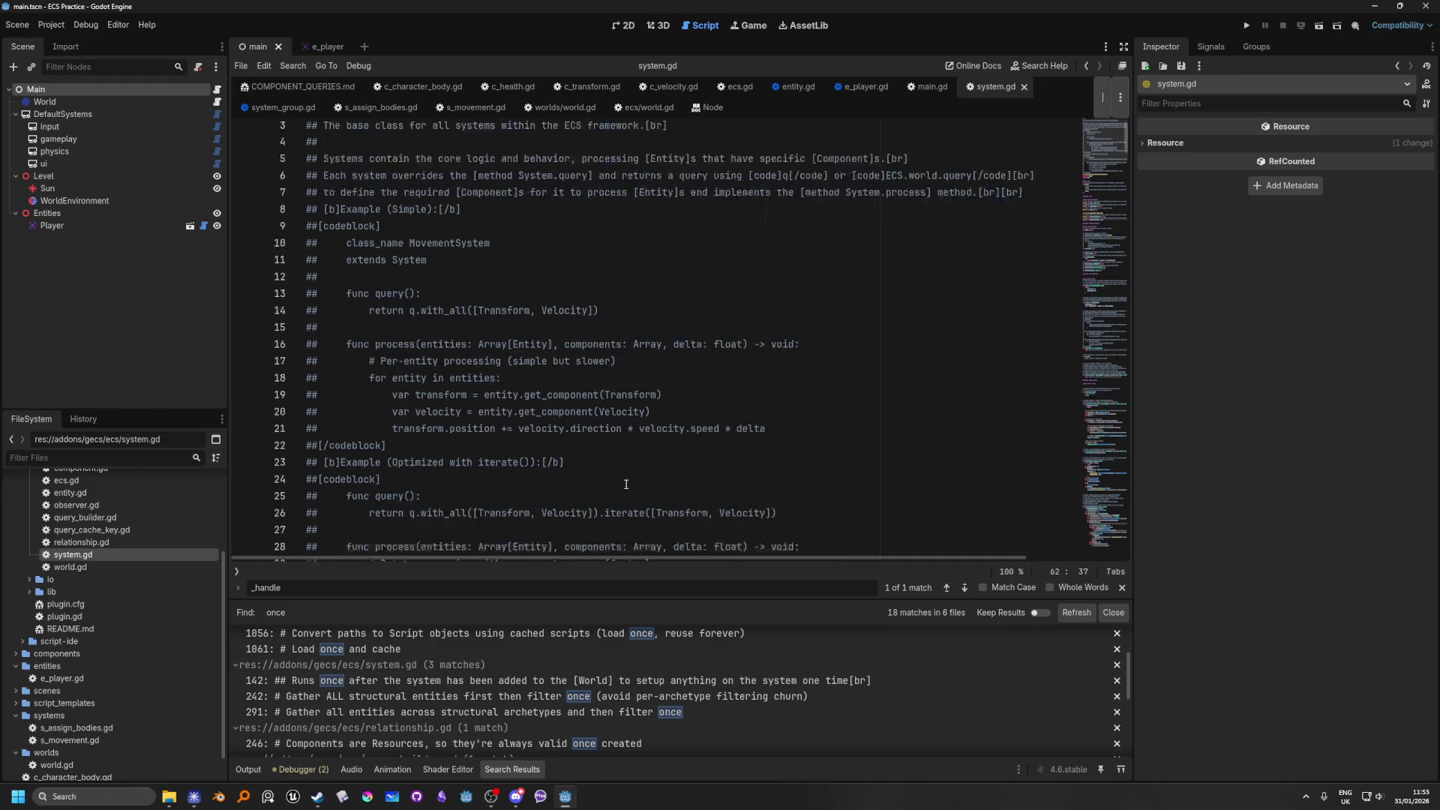
pyautogui.scroll(-12, 625, 483)
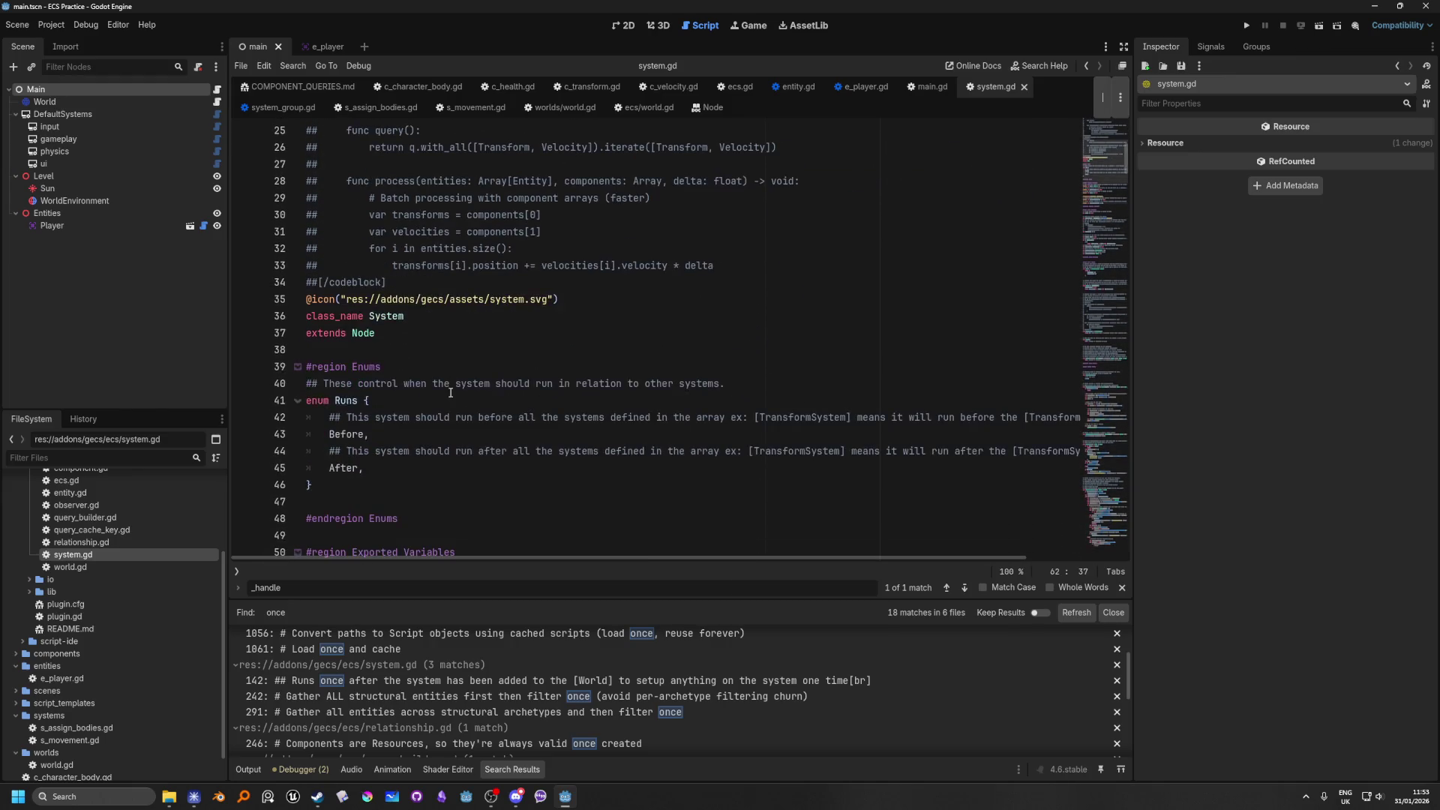
pyautogui.scroll(-5, 463, 414)
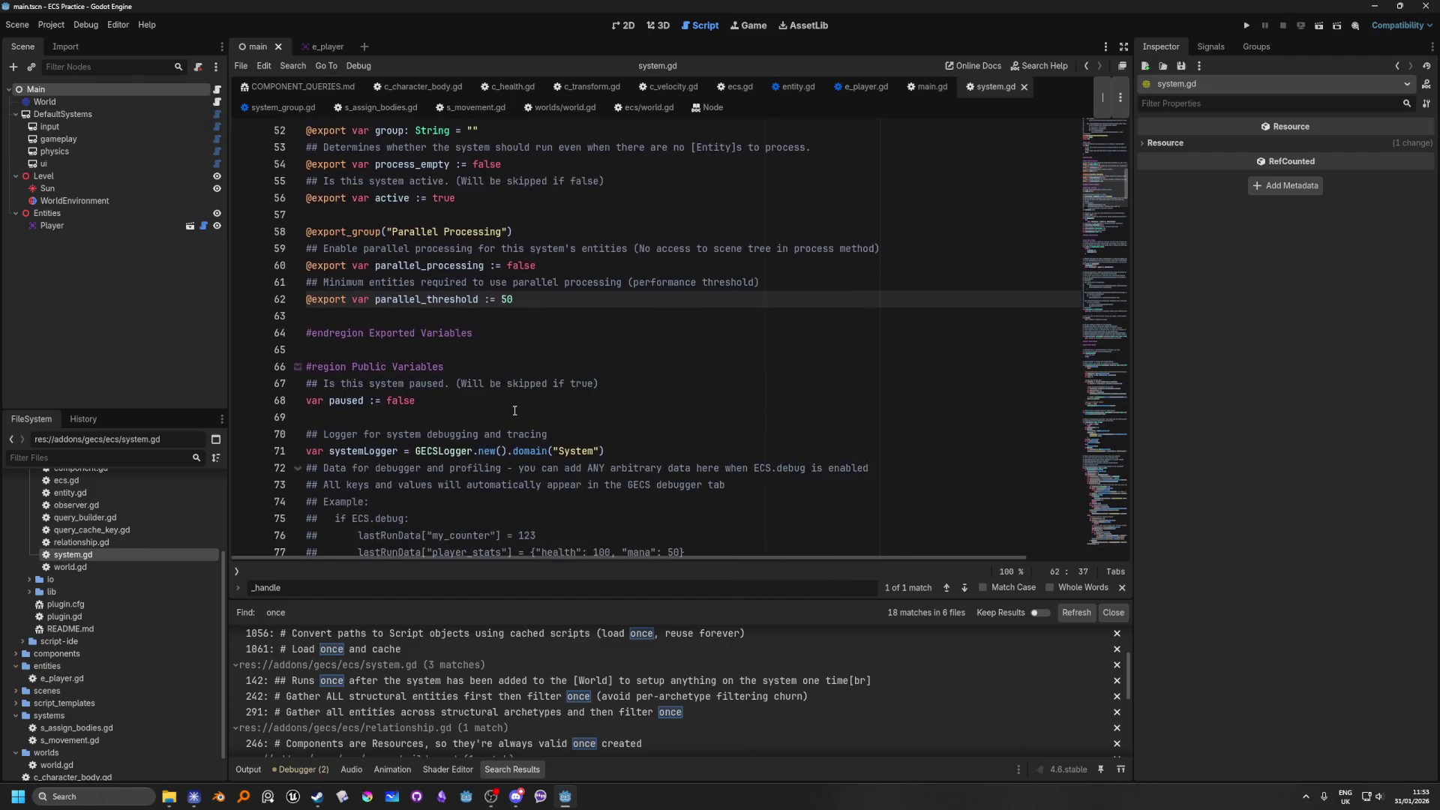
pyautogui.scroll(6, 514, 410)
pyautogui.click(443, 181)
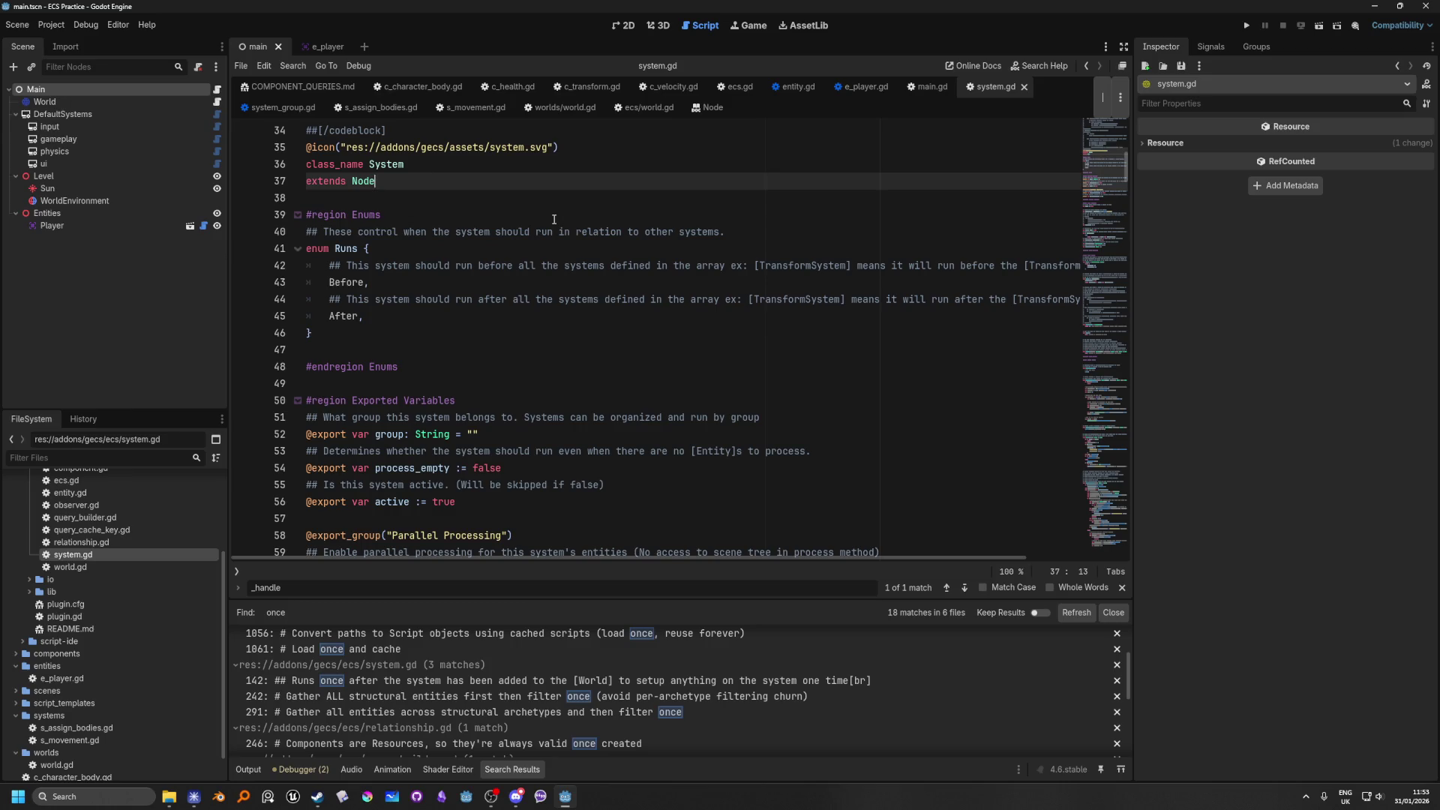
# Step: Declare 'var startup = true' below extends Node and save system.gd
pyautogui.press('Return')
pyautogui.press('Return')
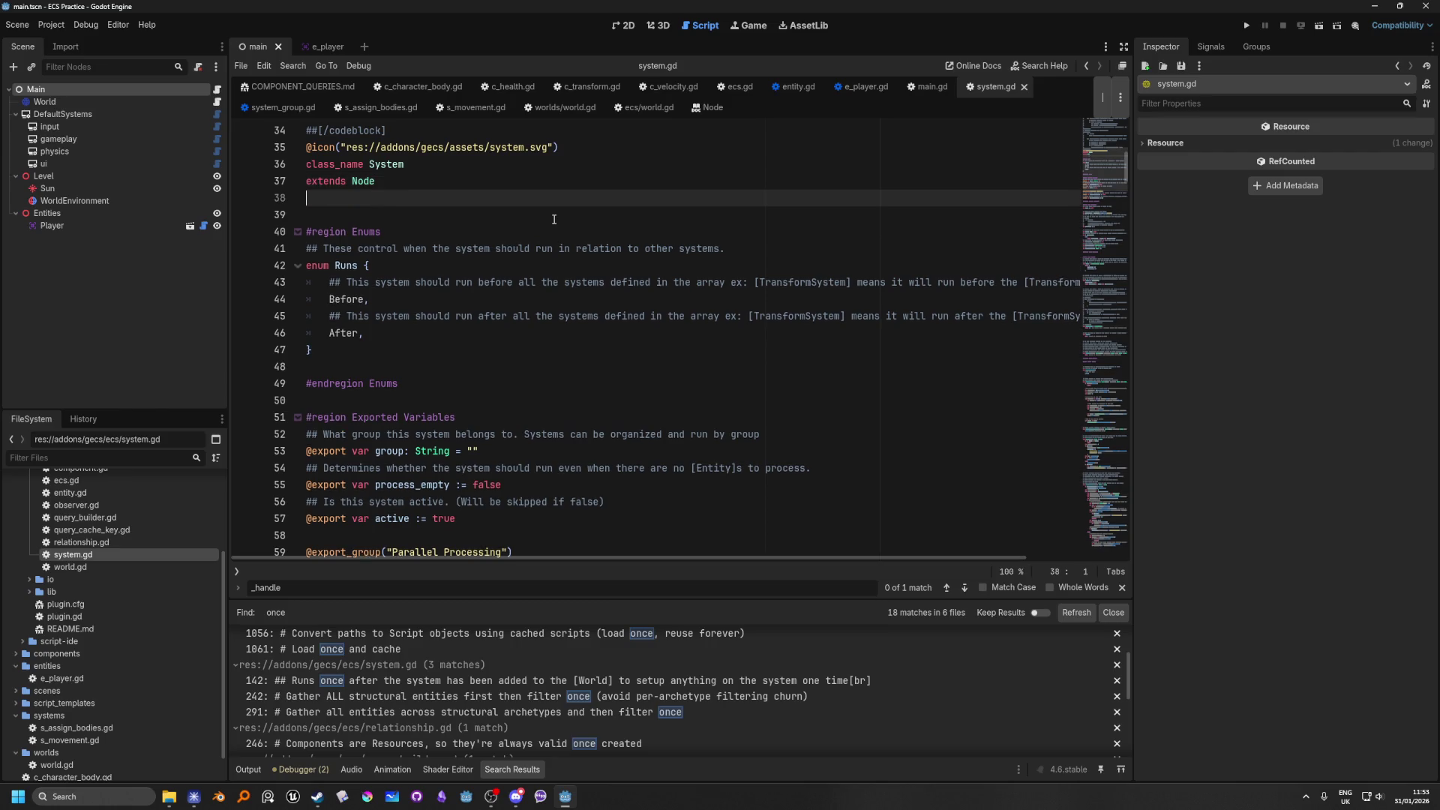
pyautogui.write('var star')
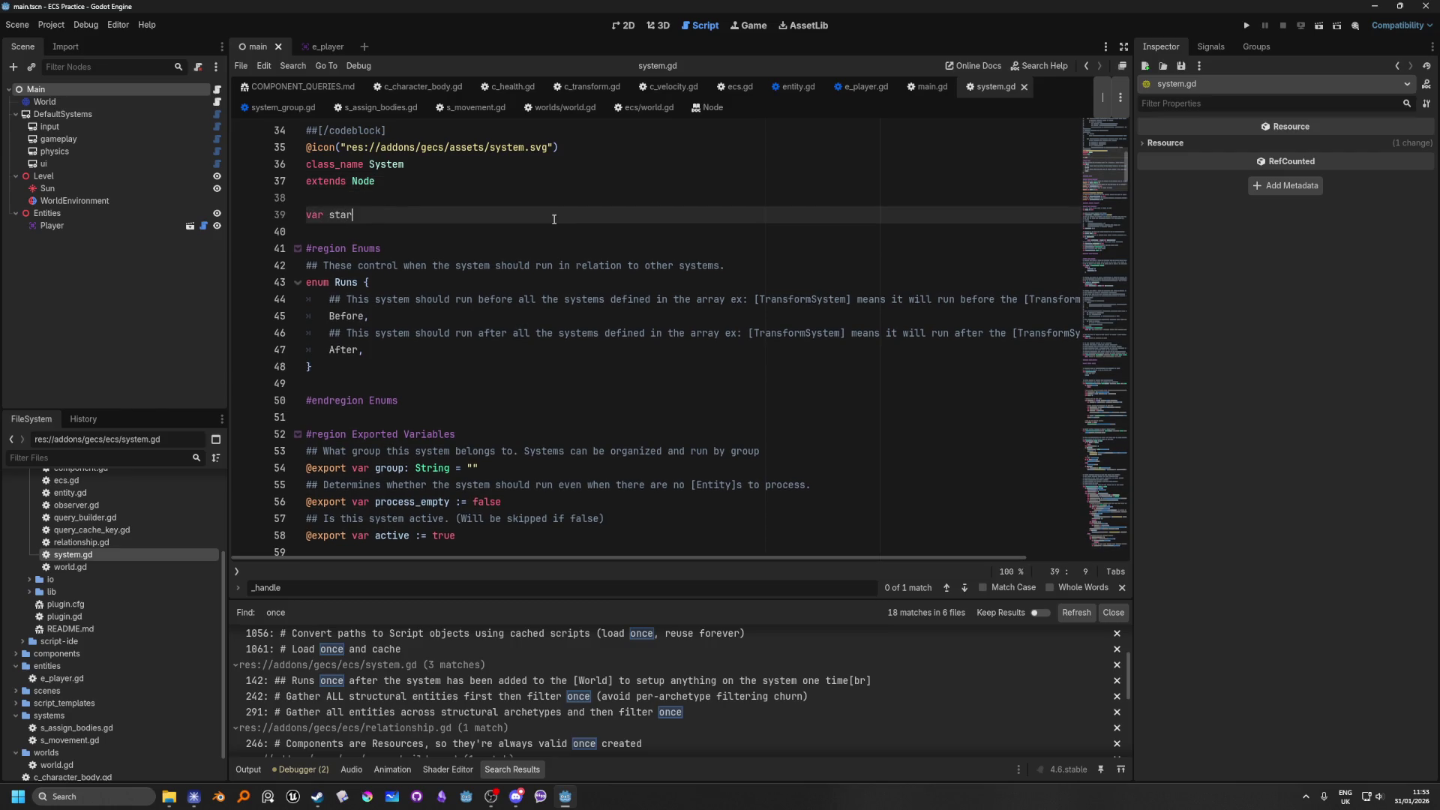
pyautogui.write('tup')
pyautogui.write(' = ter')
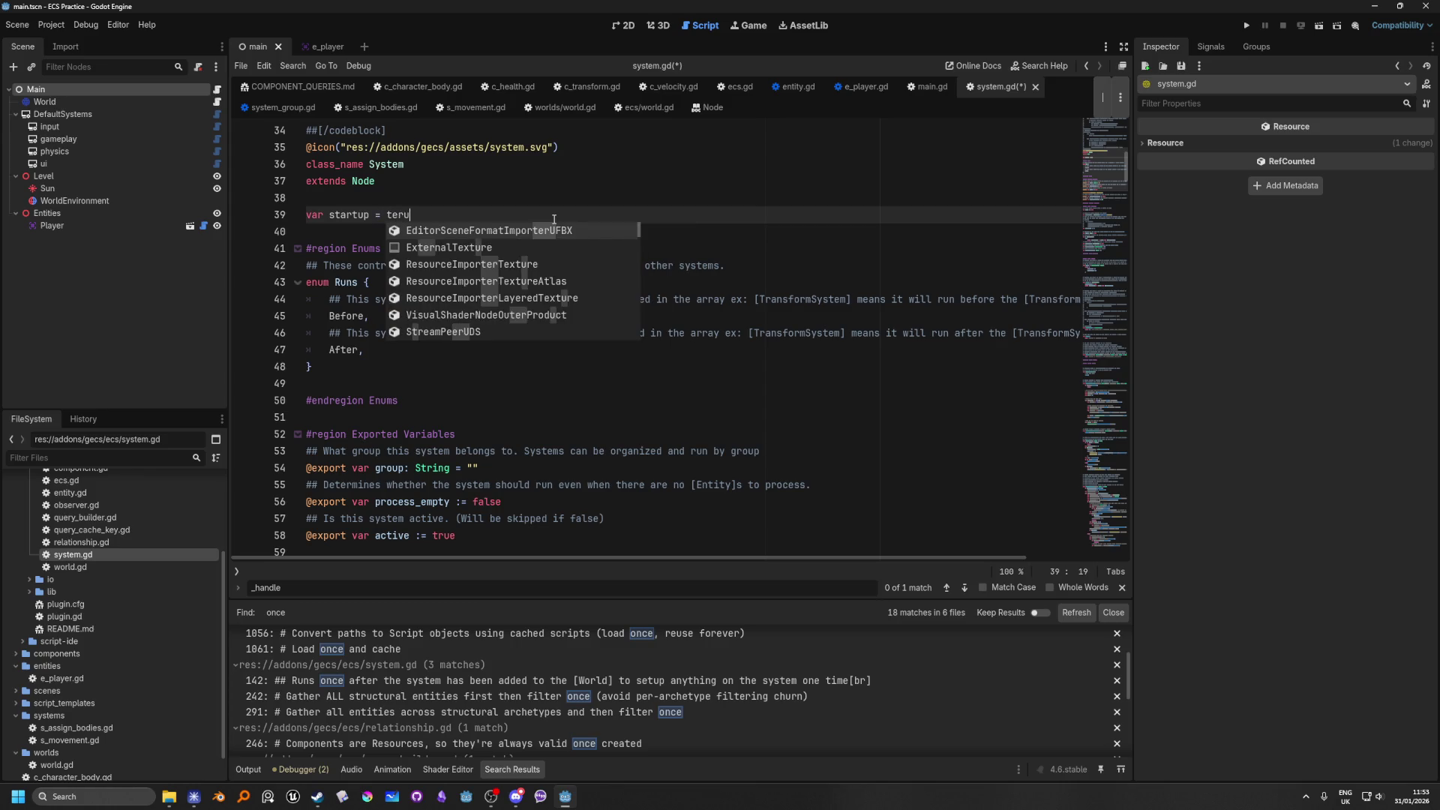
pyautogui.press('BackSpace')
pyautogui.press('BackSpace')
pyautogui.write('ru')
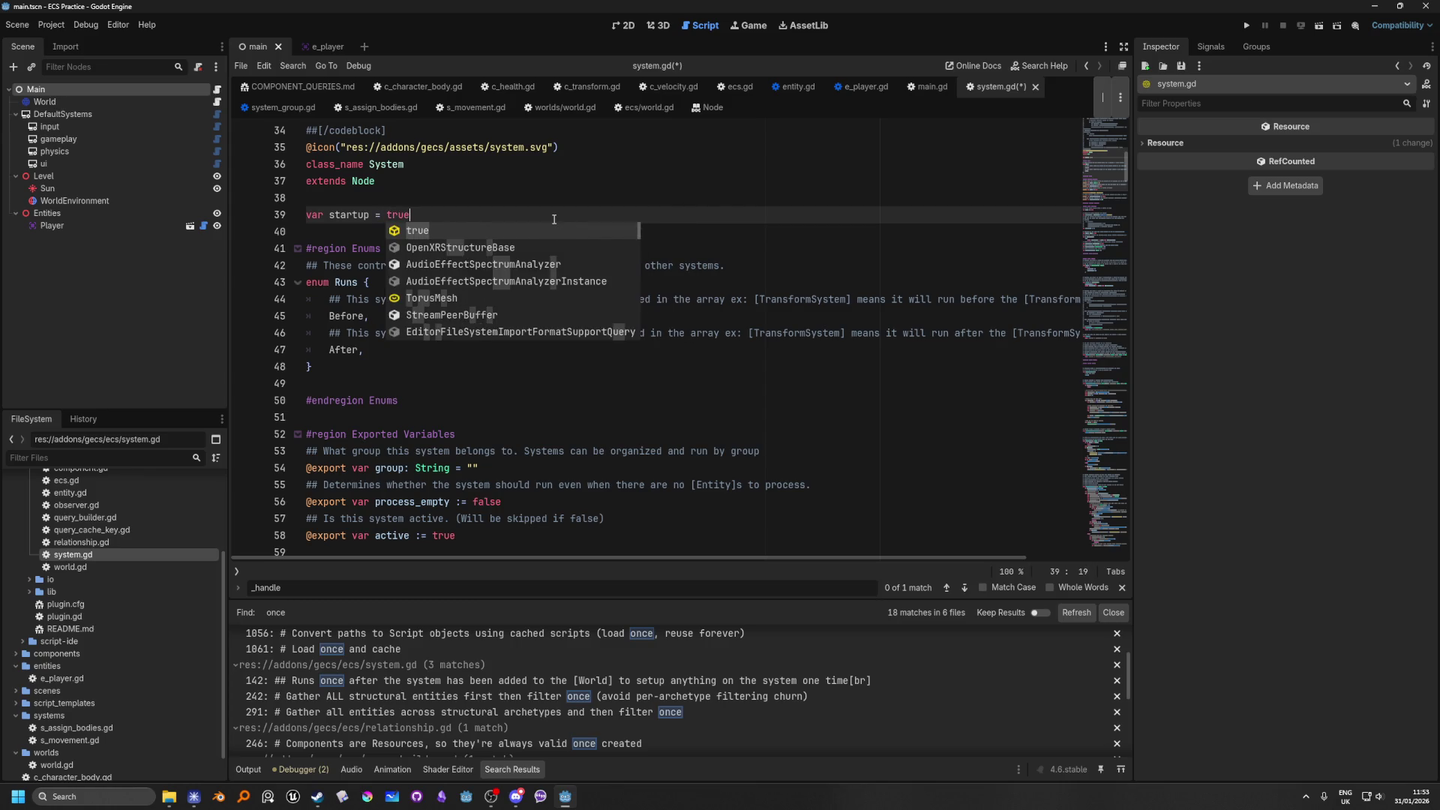
pyautogui.press('Return')
pyautogui.click(522, 201)
pyautogui.hotkey('ctrl', 's')
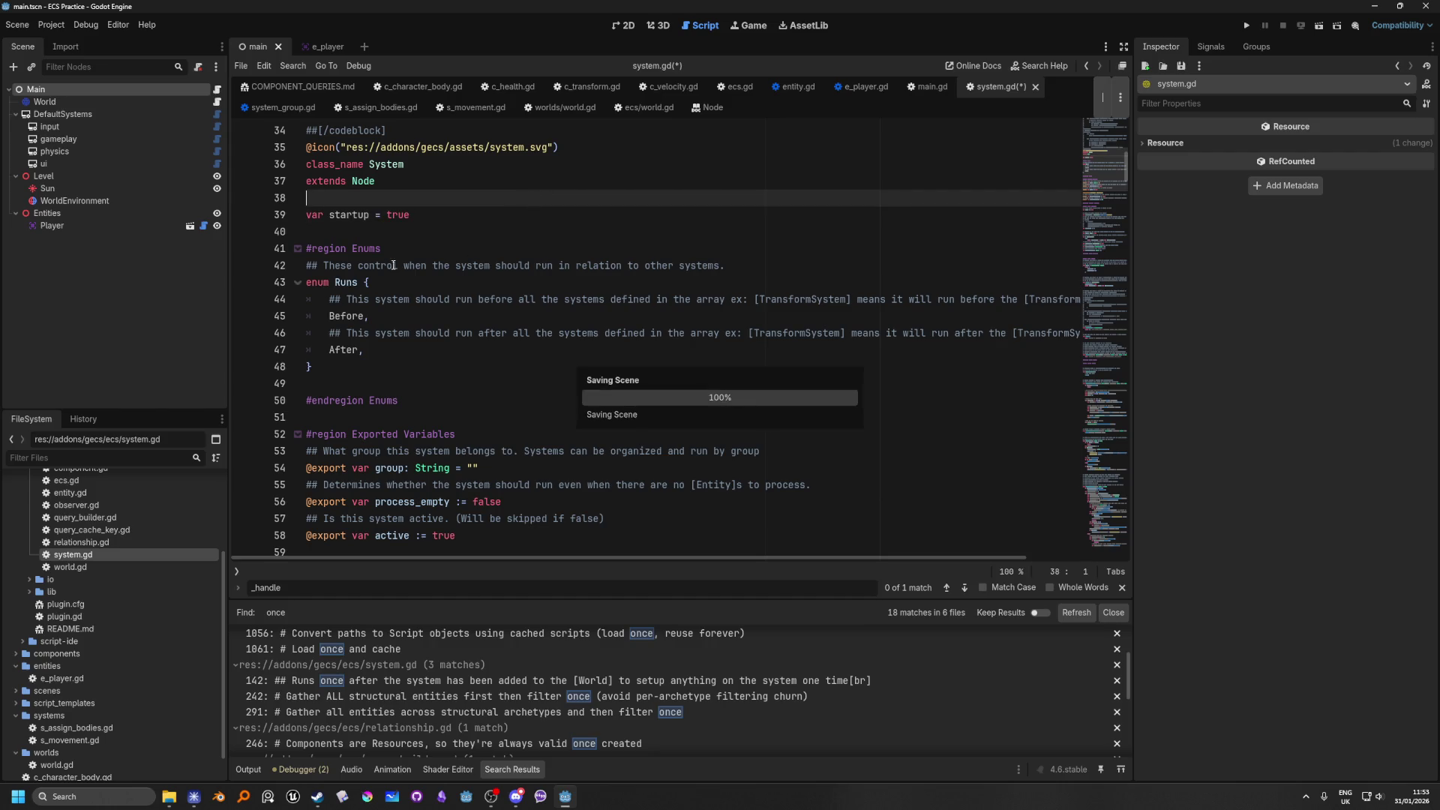
# Step: Search the script for 'process' and step through matches to func process()
pyautogui.scroll(-9, 571, 321)
pyautogui.click(715, 266)
pyautogui.hotkey('ctrl', 'f')
pyautogui.write('process')
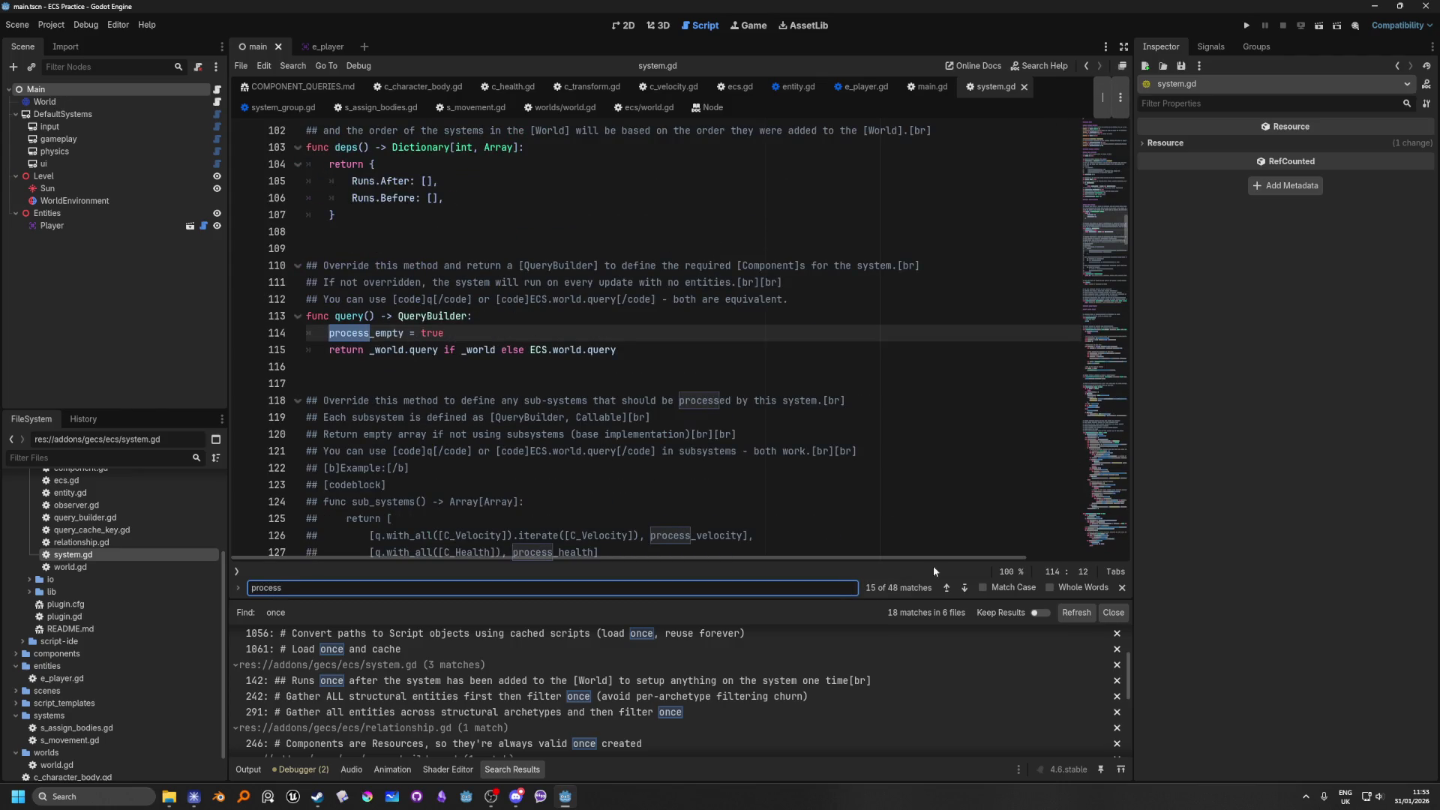
pyautogui.click(966, 587)
pyautogui.click(966, 587)
pyautogui.click(966, 586)
pyautogui.click(966, 586)
pyautogui.click(966, 586)
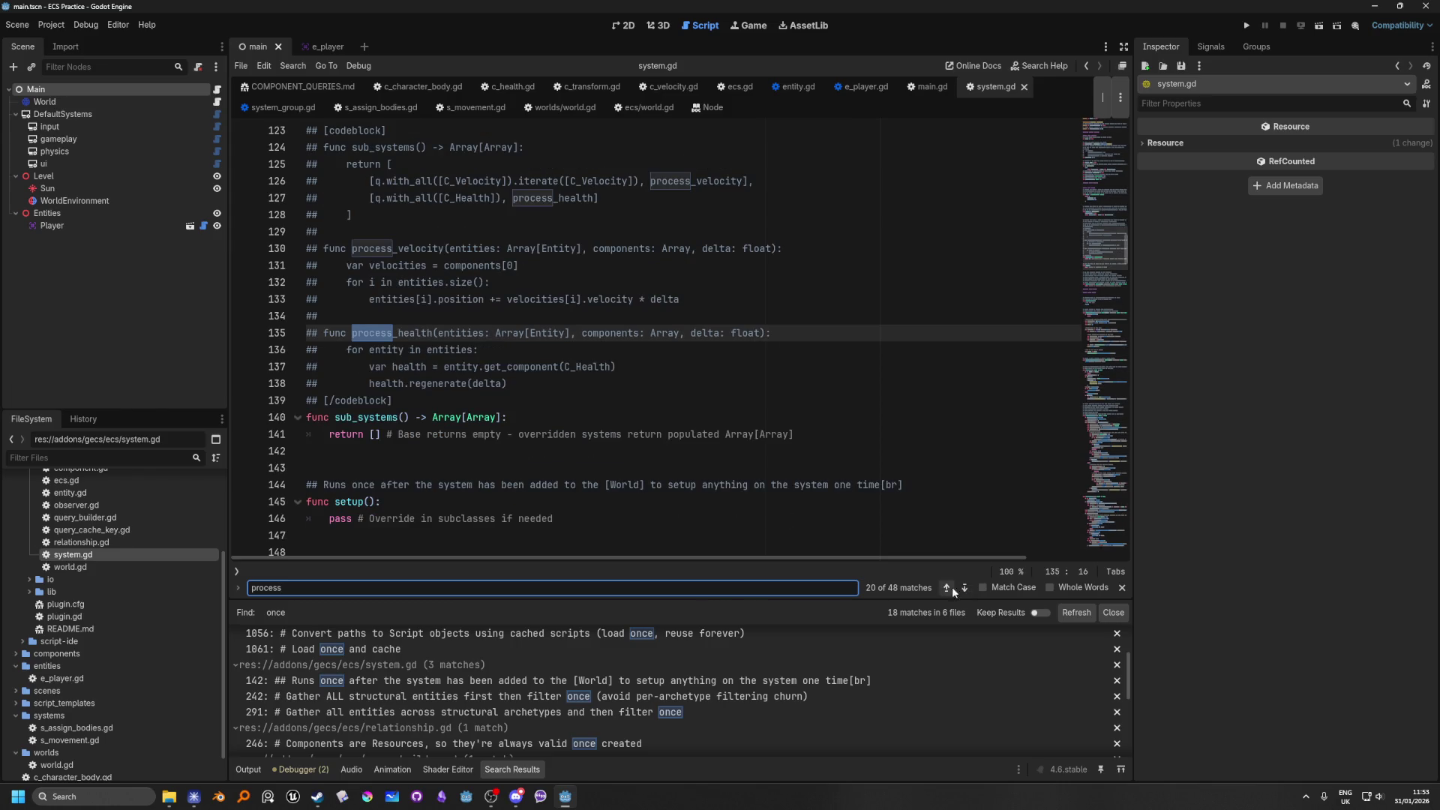
pyautogui.click(965, 588)
pyautogui.click(966, 588)
pyautogui.click(780, 337)
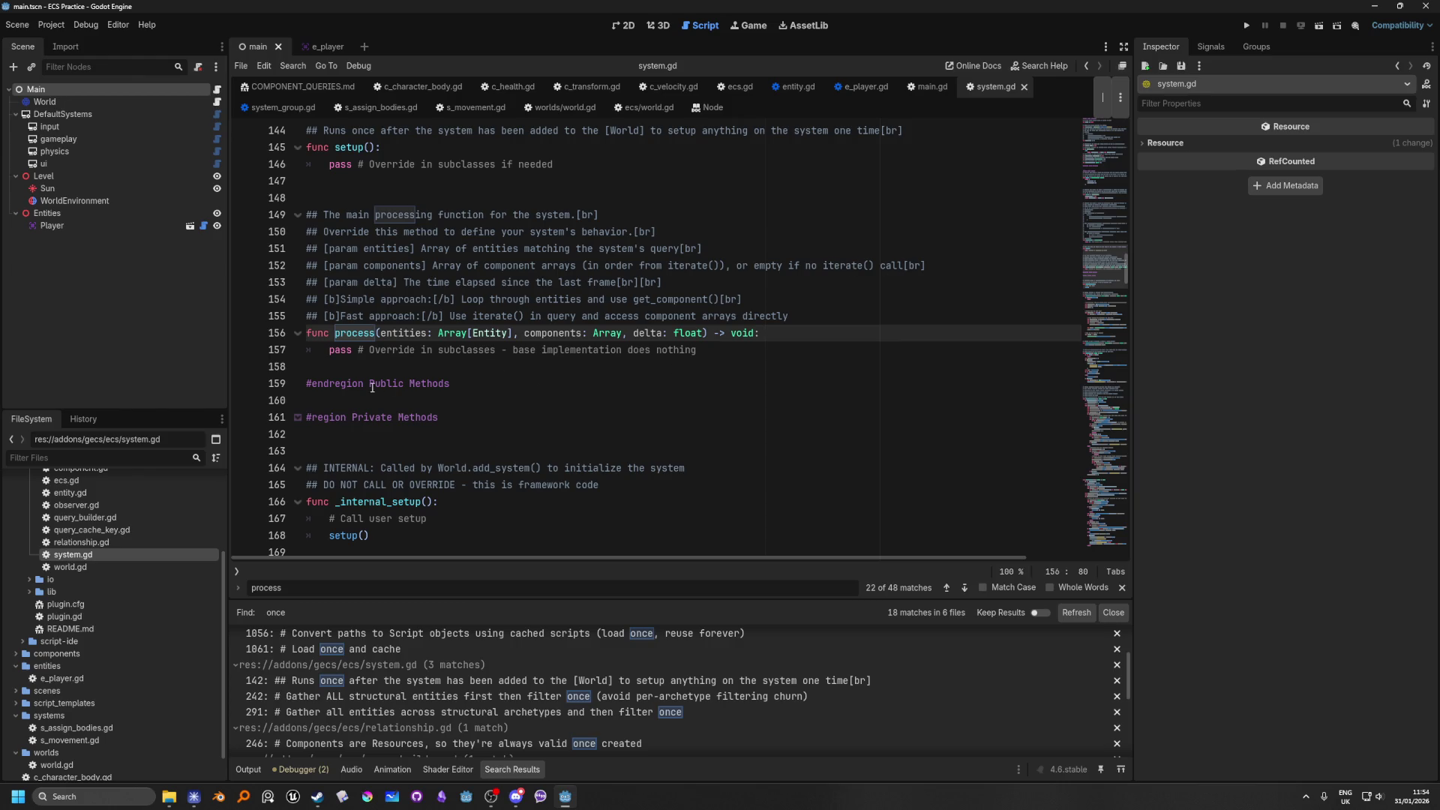
pyautogui.click(403, 186)
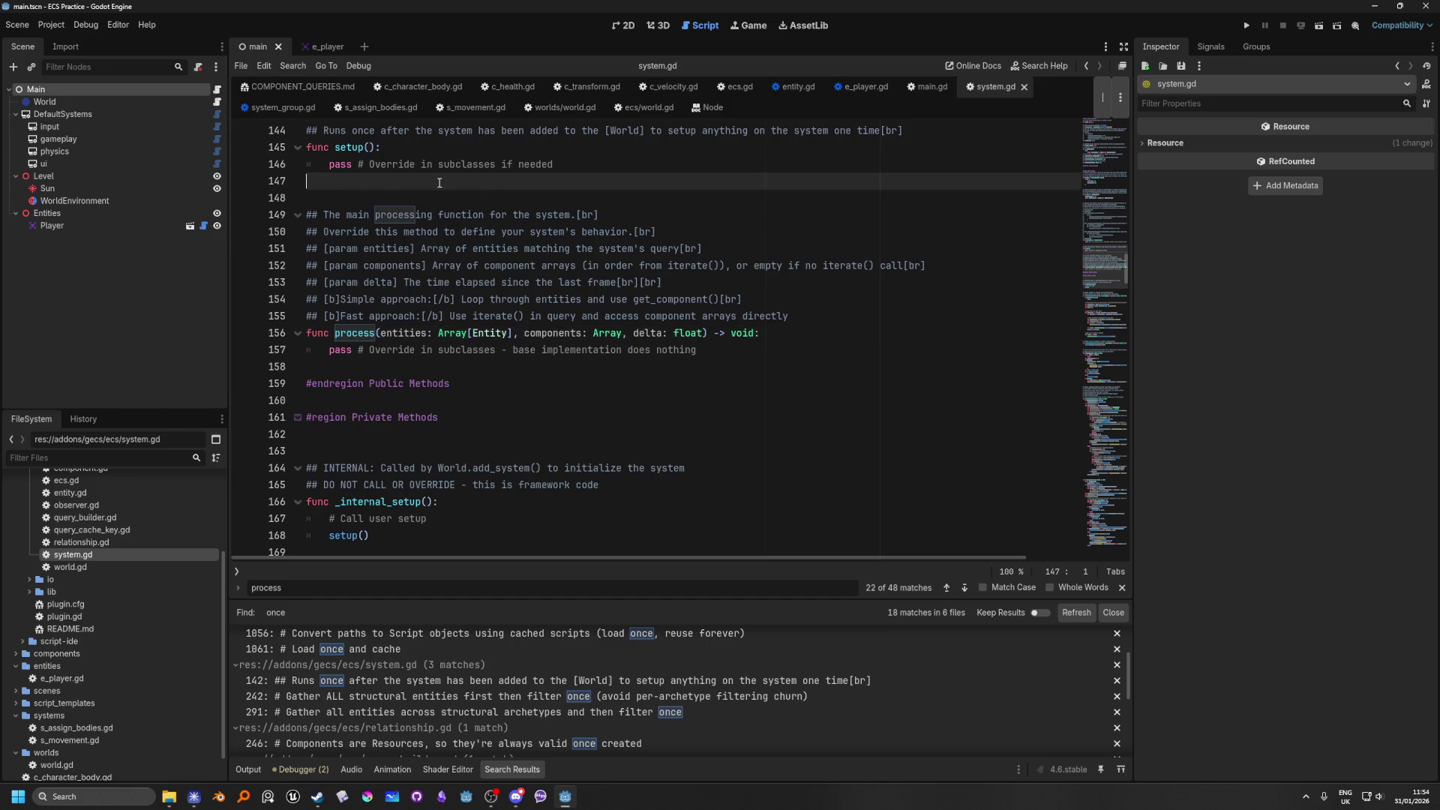
# Step: Add an empty 'func startup():' declaration below setup()
pyautogui.press('Return')
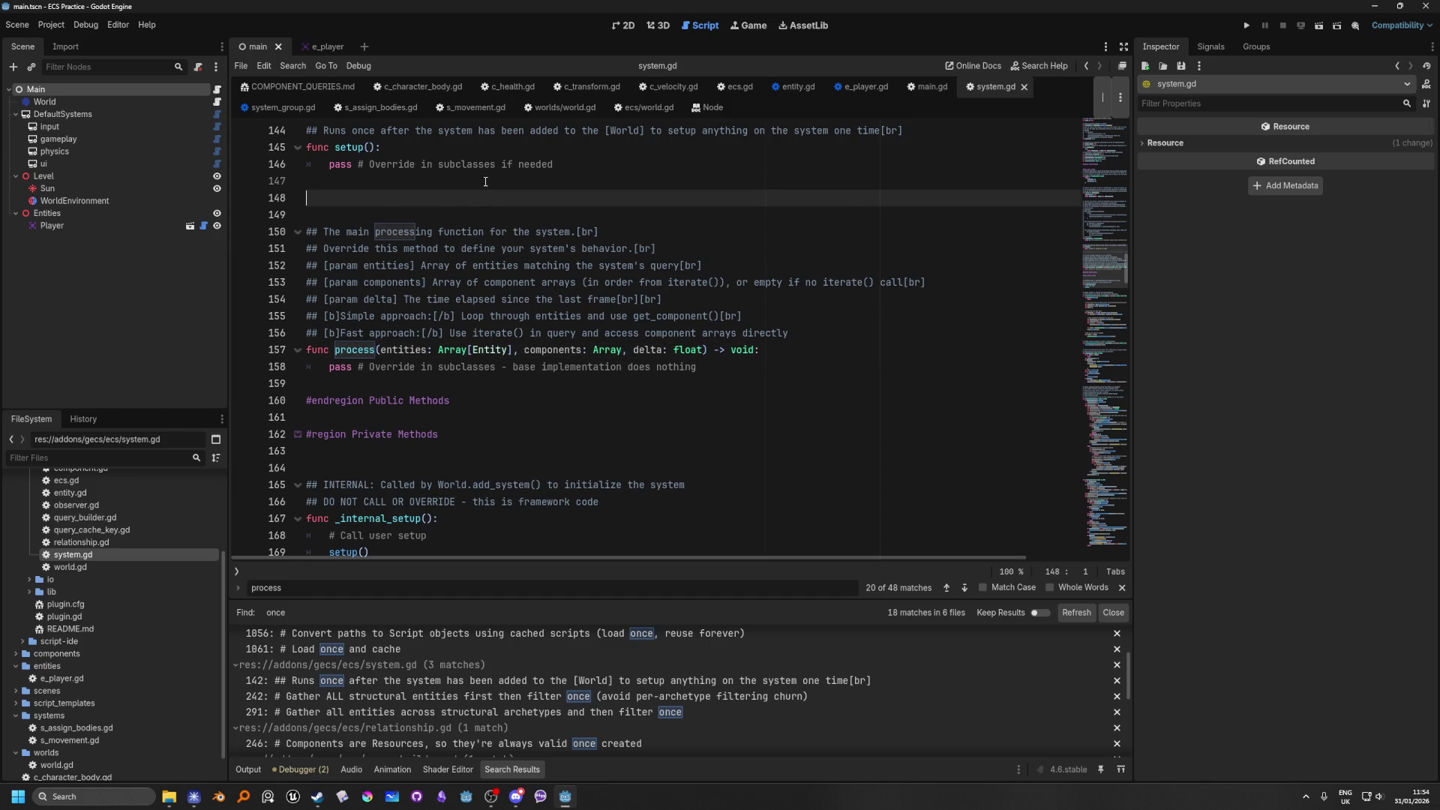
pyautogui.write('func ')
pyautogui.write('start')
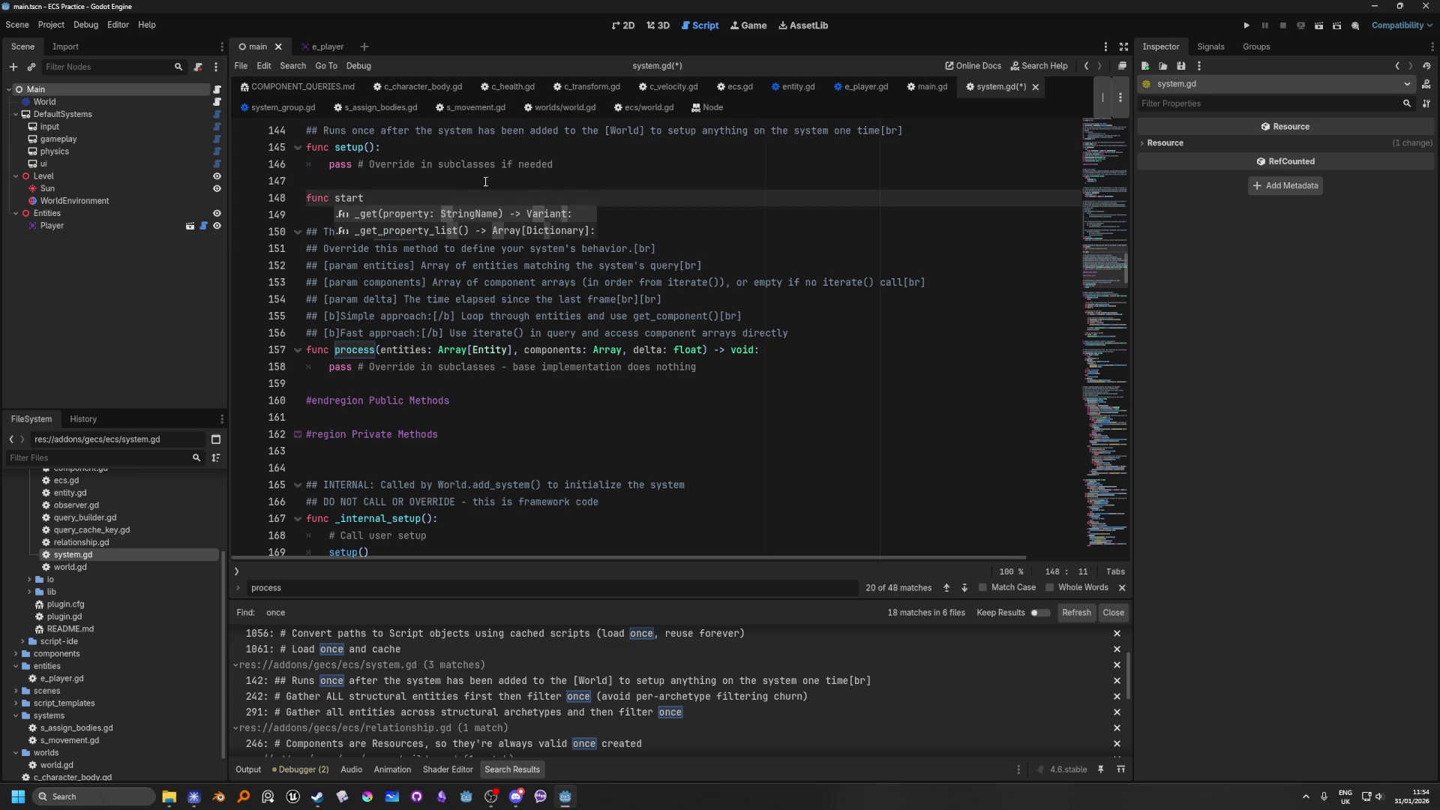
pyautogui.write('up():')
pyautogui.press('Return')
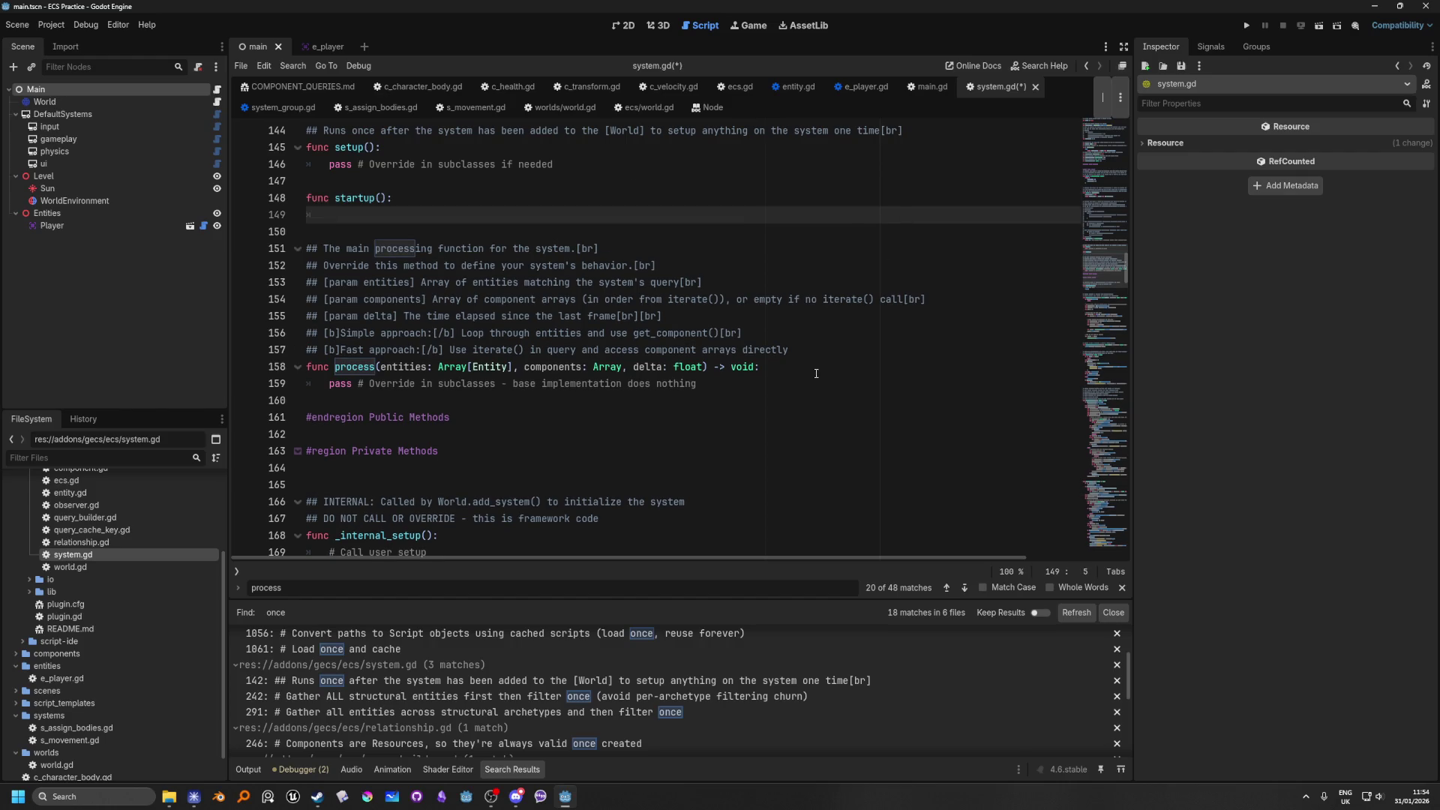
# Step: Open process() with an 'if startup:' check
pyautogui.click(813, 366)
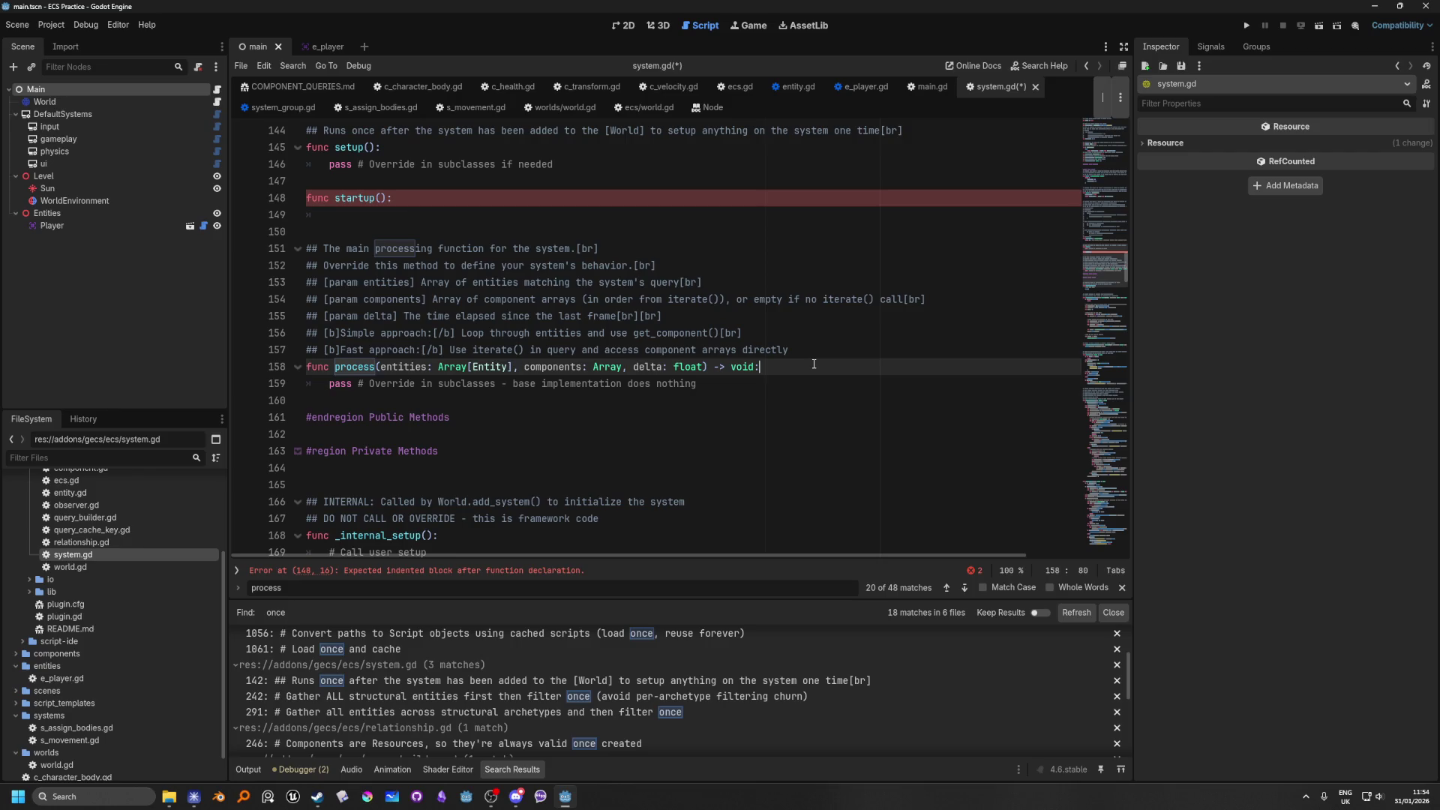
pyautogui.press('Return')
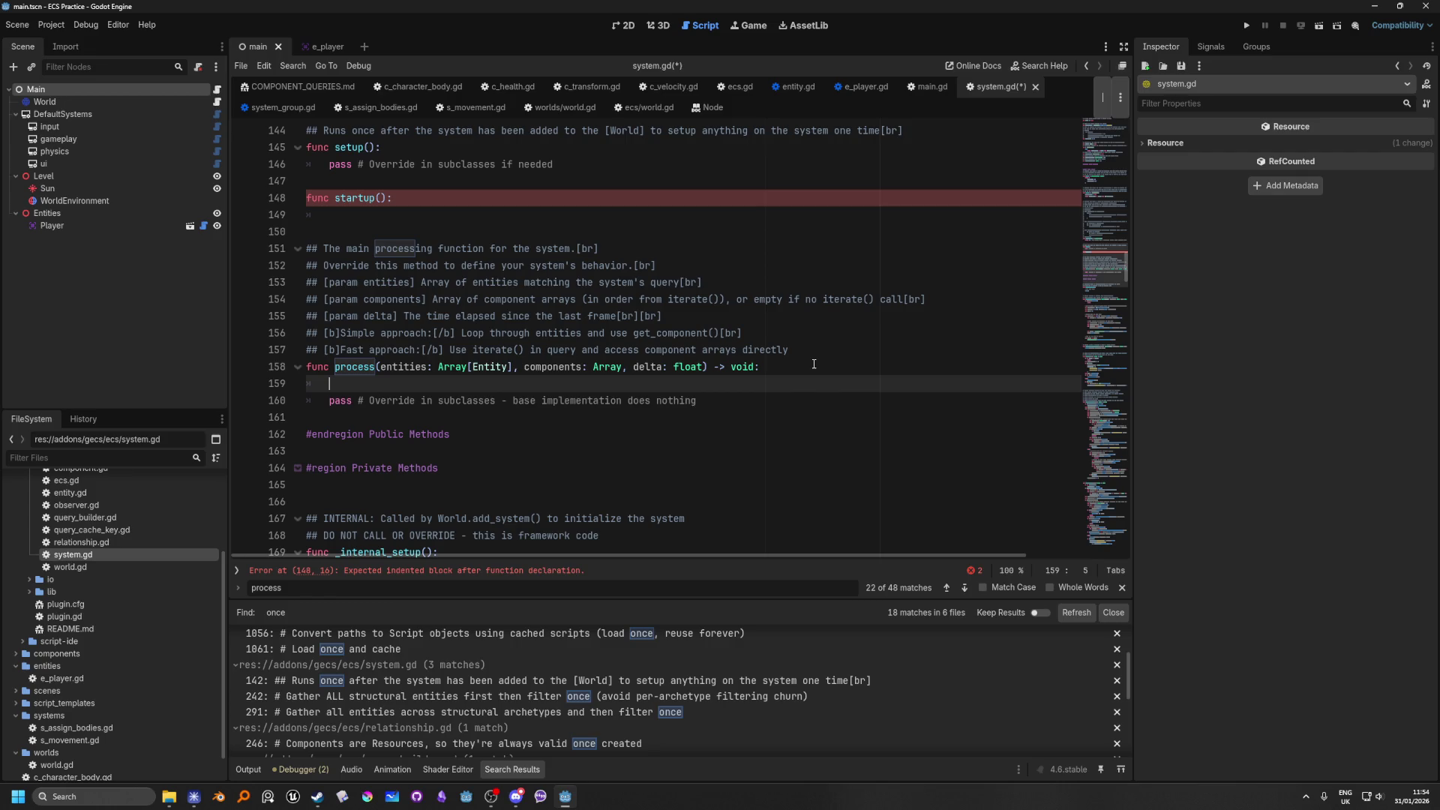
pyautogui.write('if ')
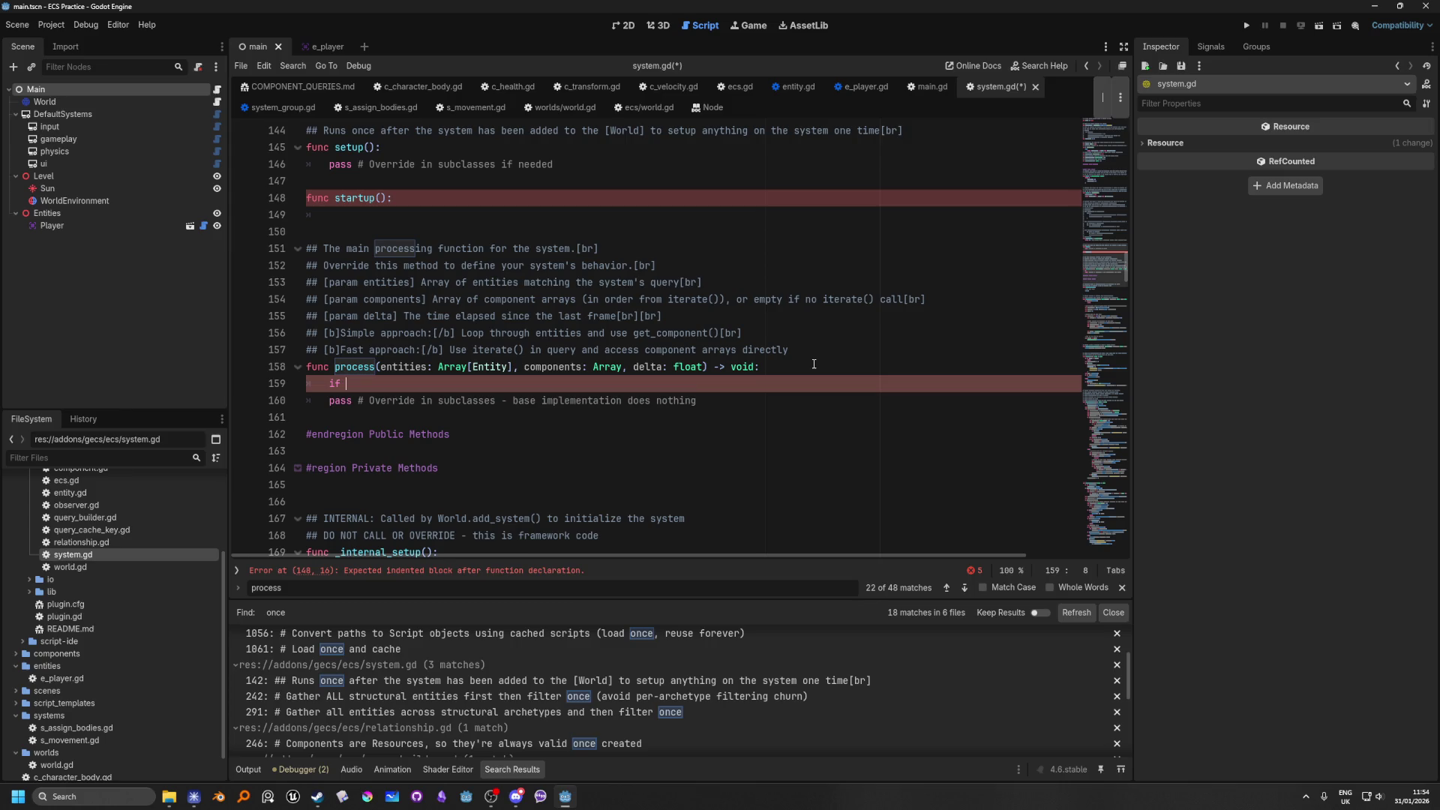
pyautogui.write('start')
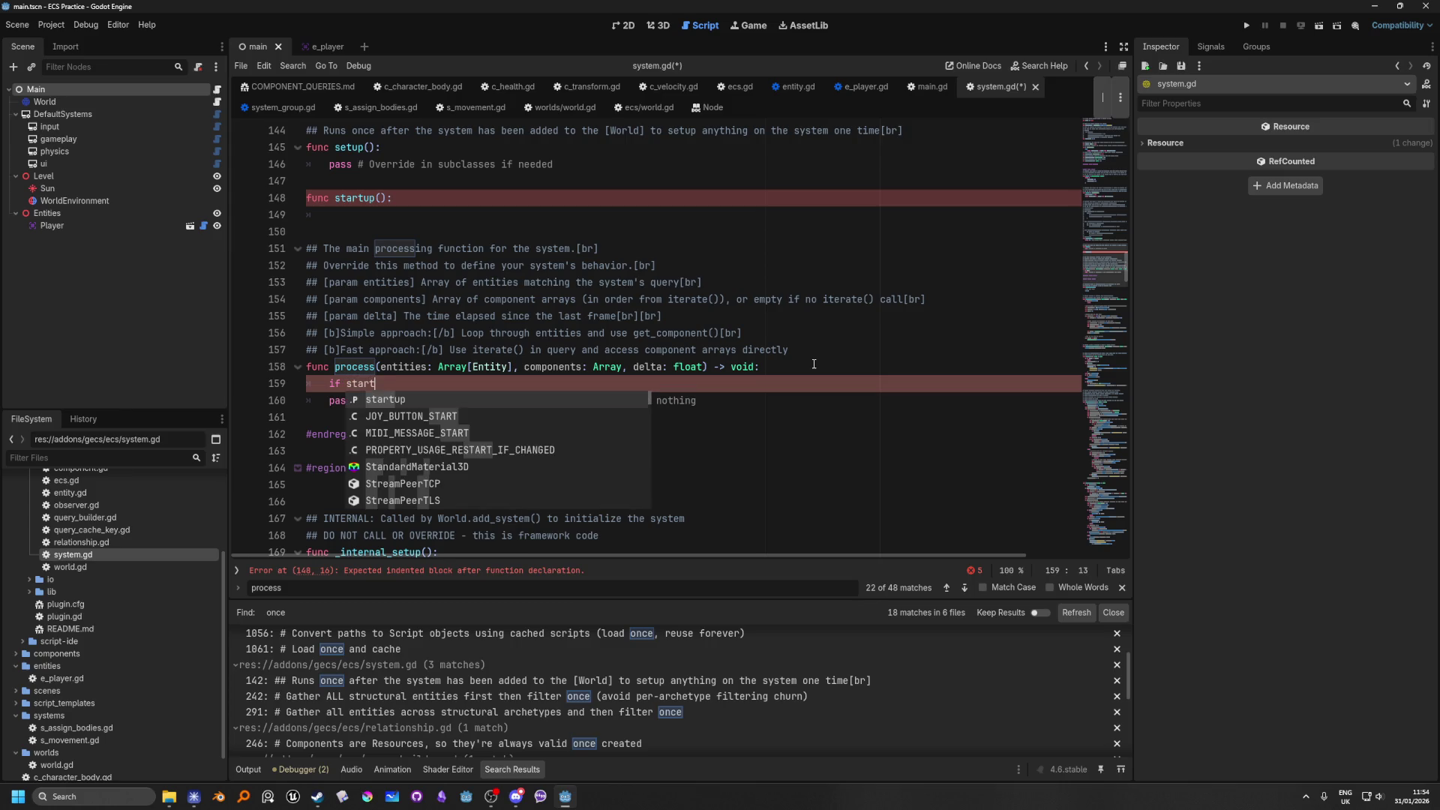
pyautogui.write('up:')
pyautogui.press('Return')
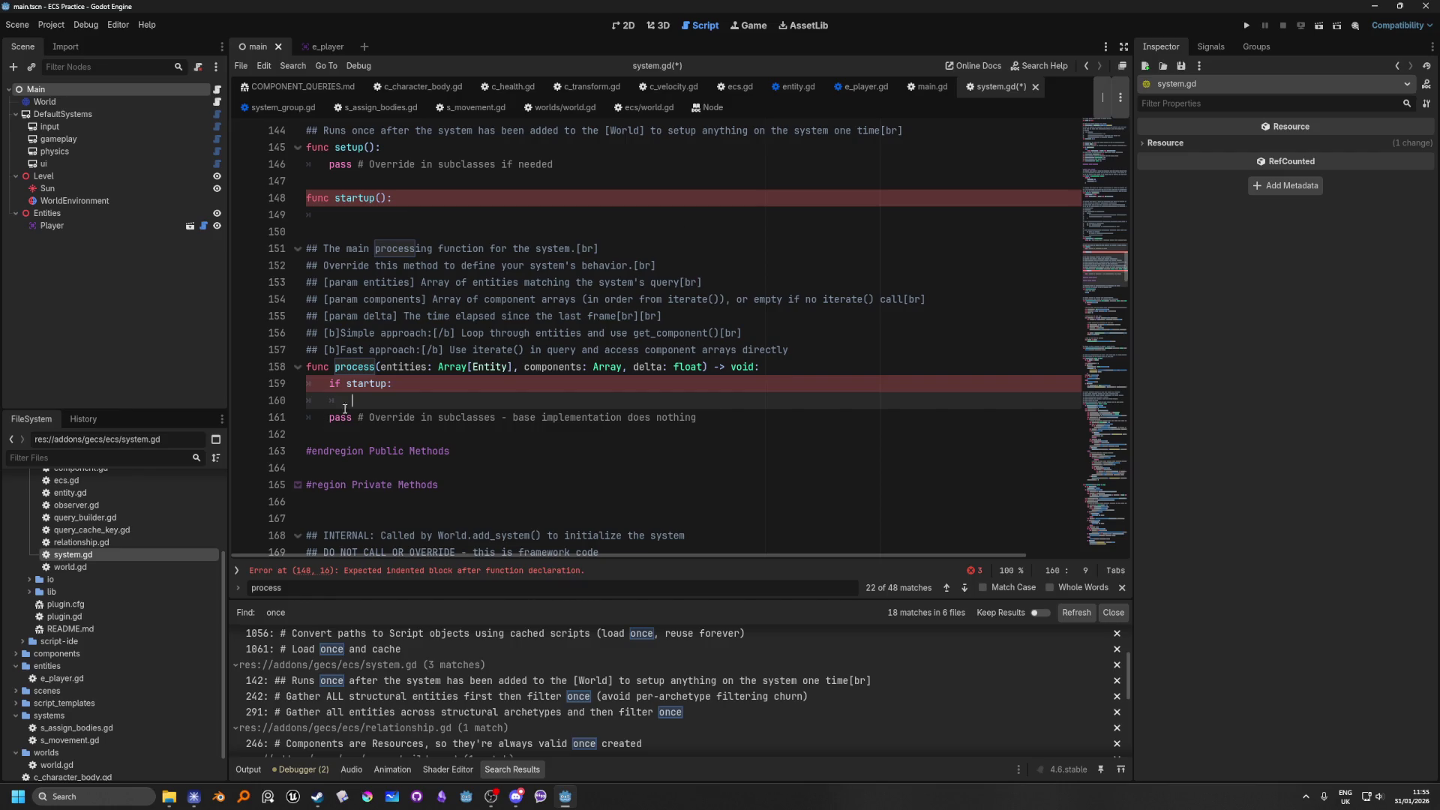
pyautogui.doubleClick(349, 363)
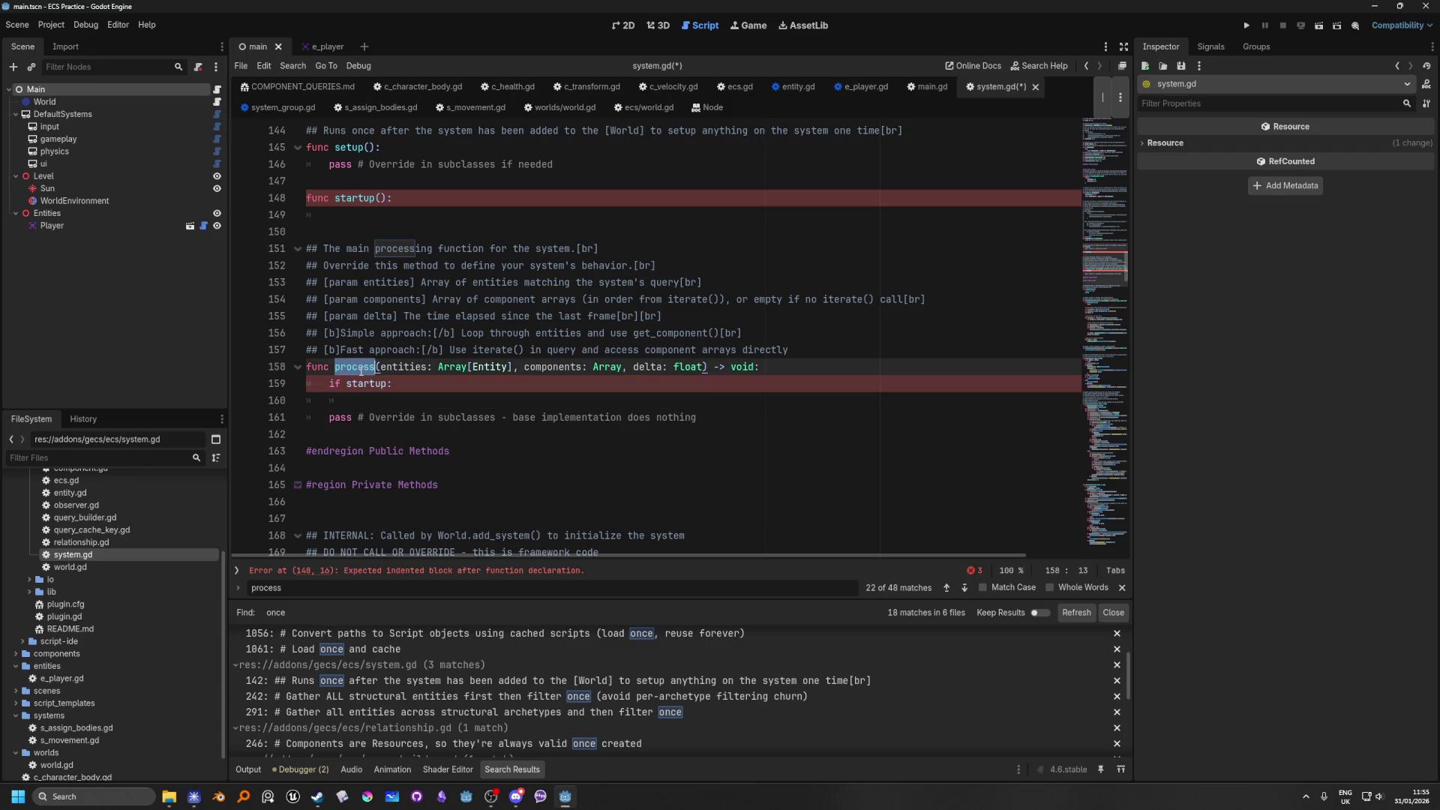
# Step: Search all project files for 'process'
pyautogui.hotkey('ctrl', 'shift', 'f')
pyautogui.press('End')
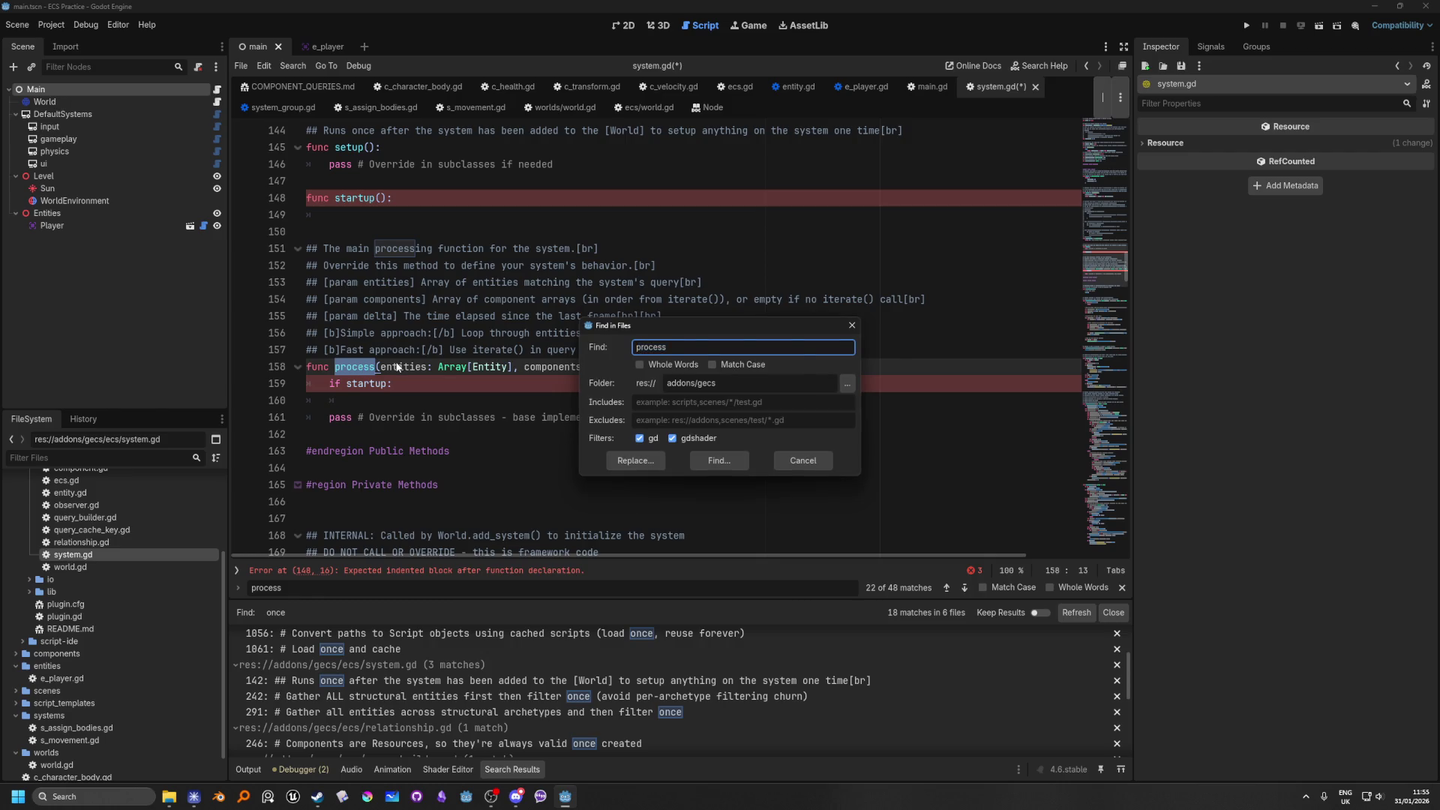
pyautogui.click(715, 460)
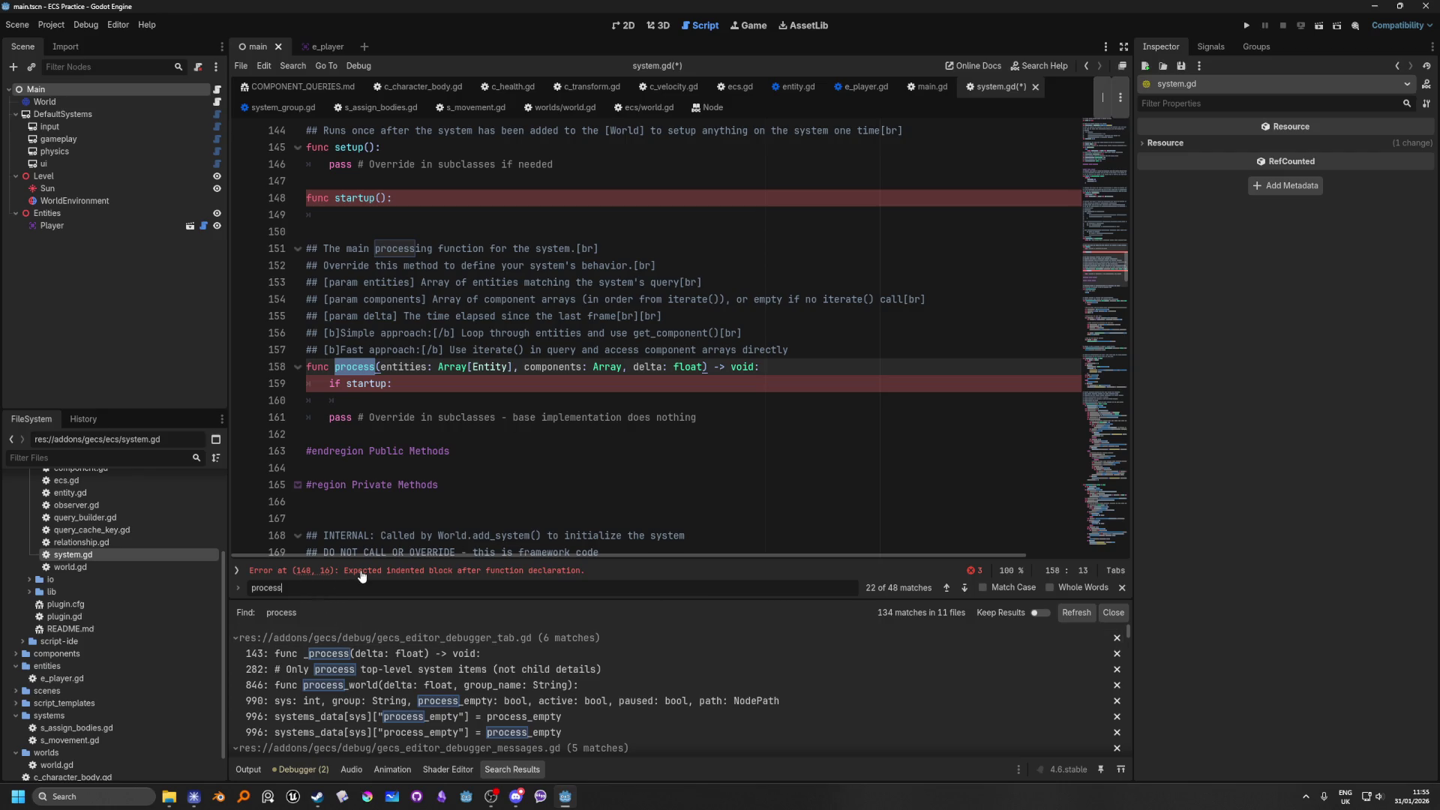
# Step: Step through every 'process(' match in system.gd, ending back at line 158's if startup
pyautogui.write('(')
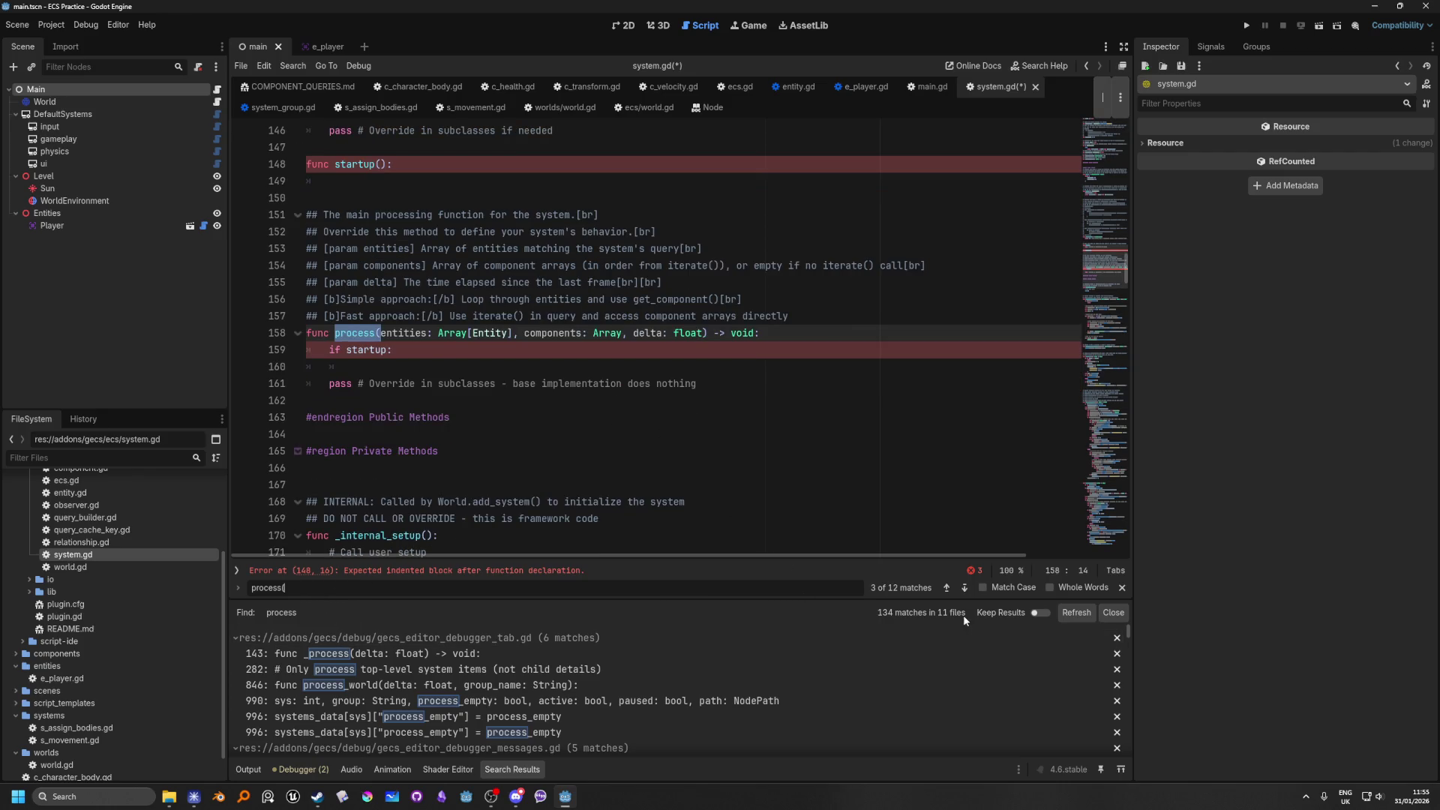
pyautogui.click(964, 589)
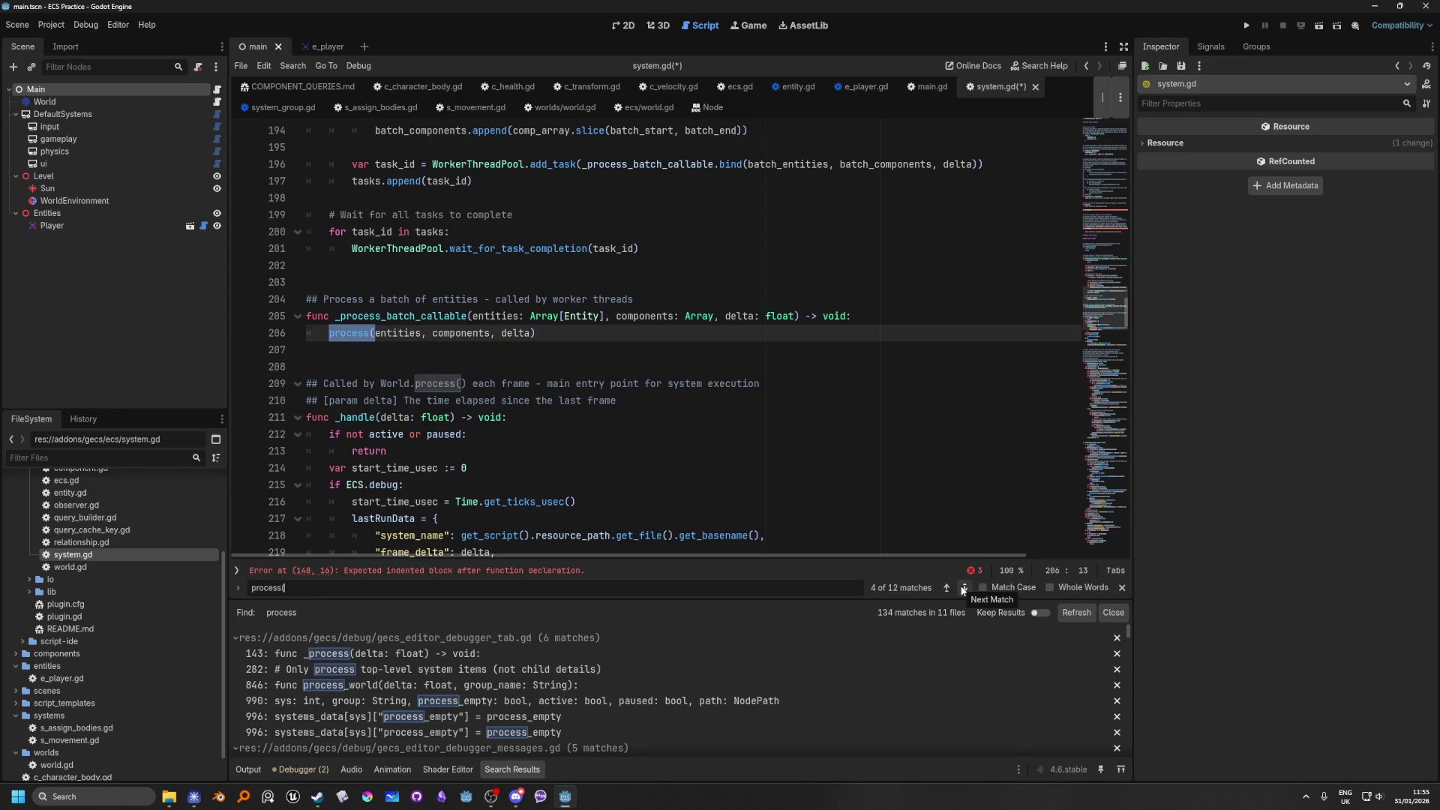
pyautogui.click(964, 588)
pyautogui.click(963, 589)
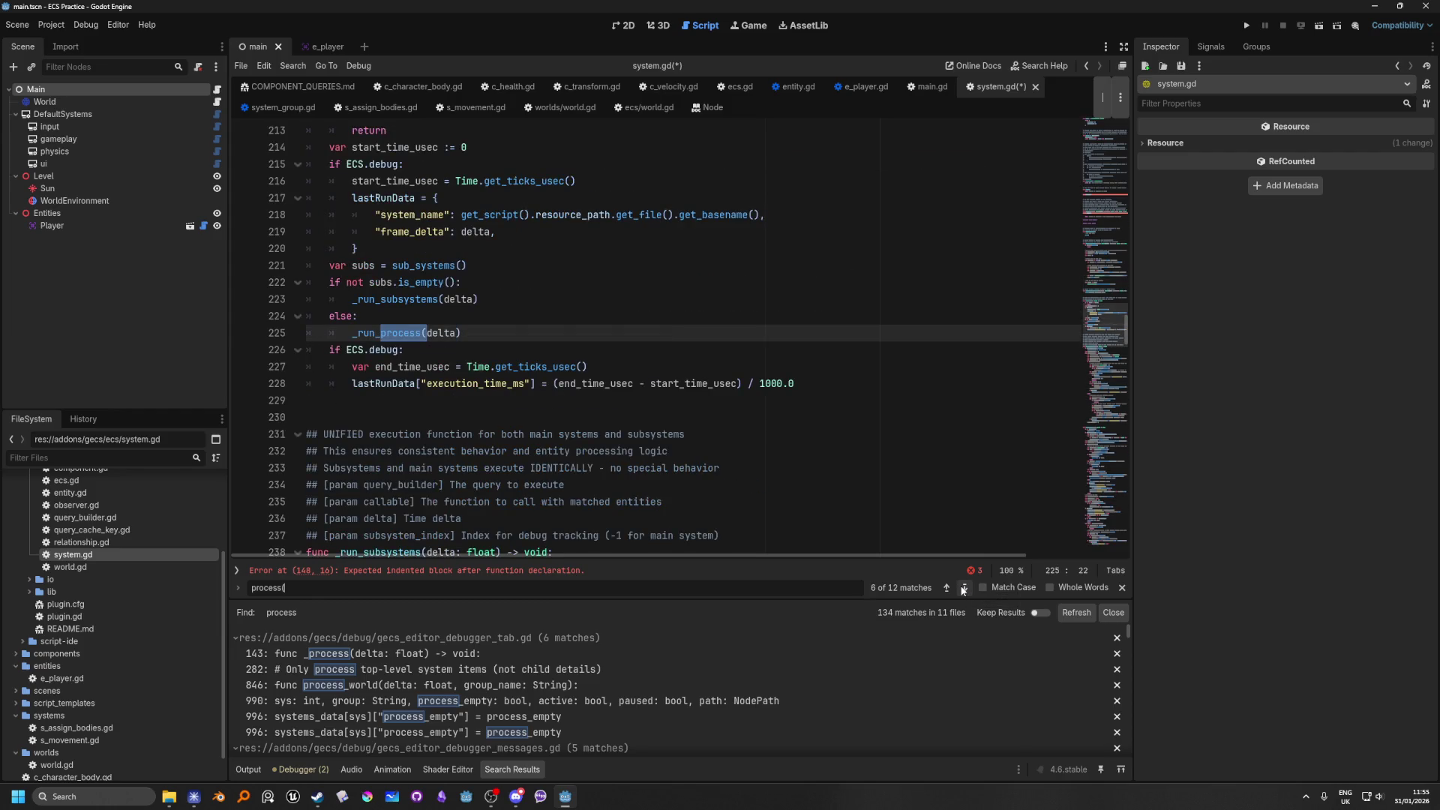
pyautogui.click(963, 589)
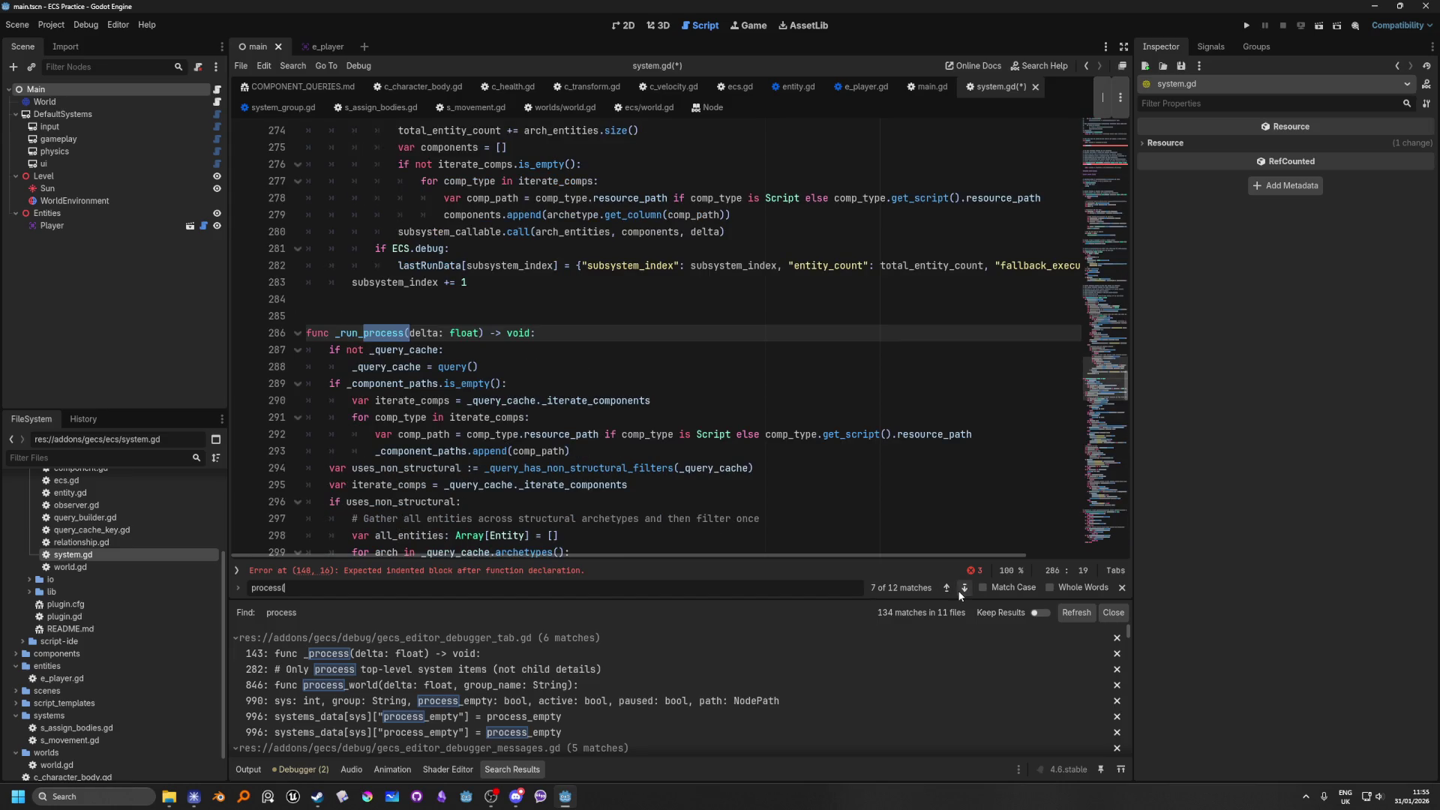
pyautogui.click(960, 592)
pyautogui.click(960, 592)
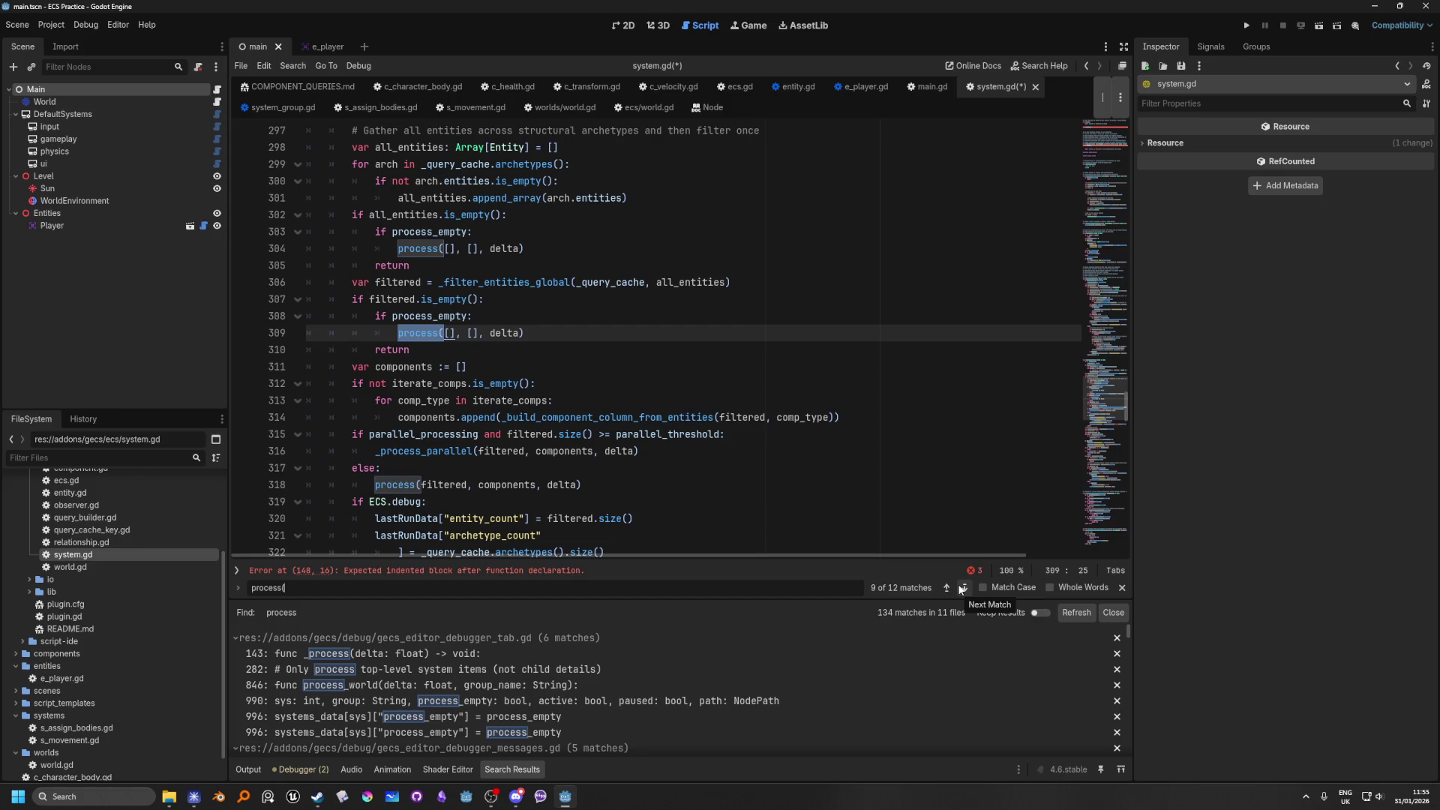
pyautogui.click(963, 588)
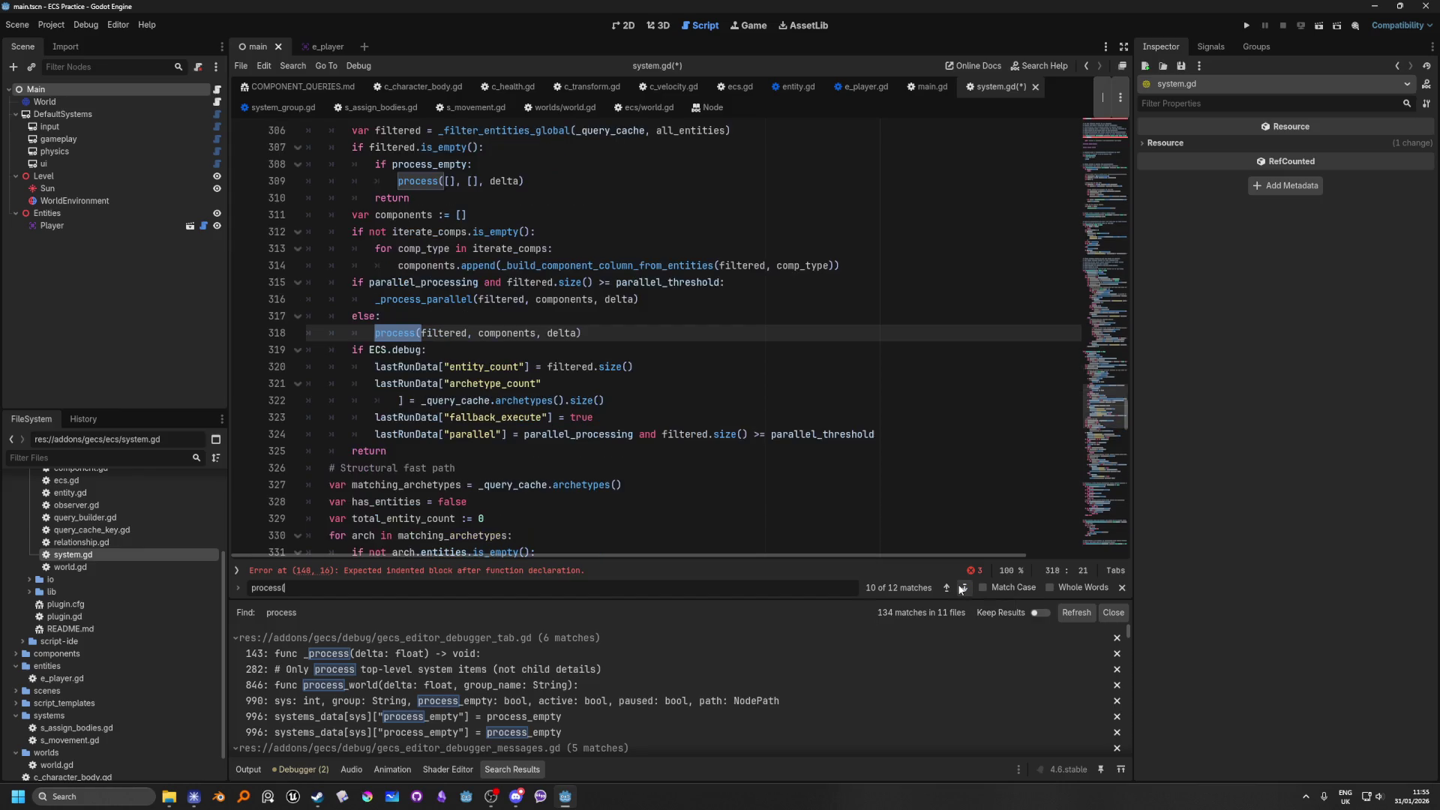
pyautogui.click(962, 589)
pyautogui.click(962, 589)
pyautogui.click(961, 589)
pyautogui.click(961, 589)
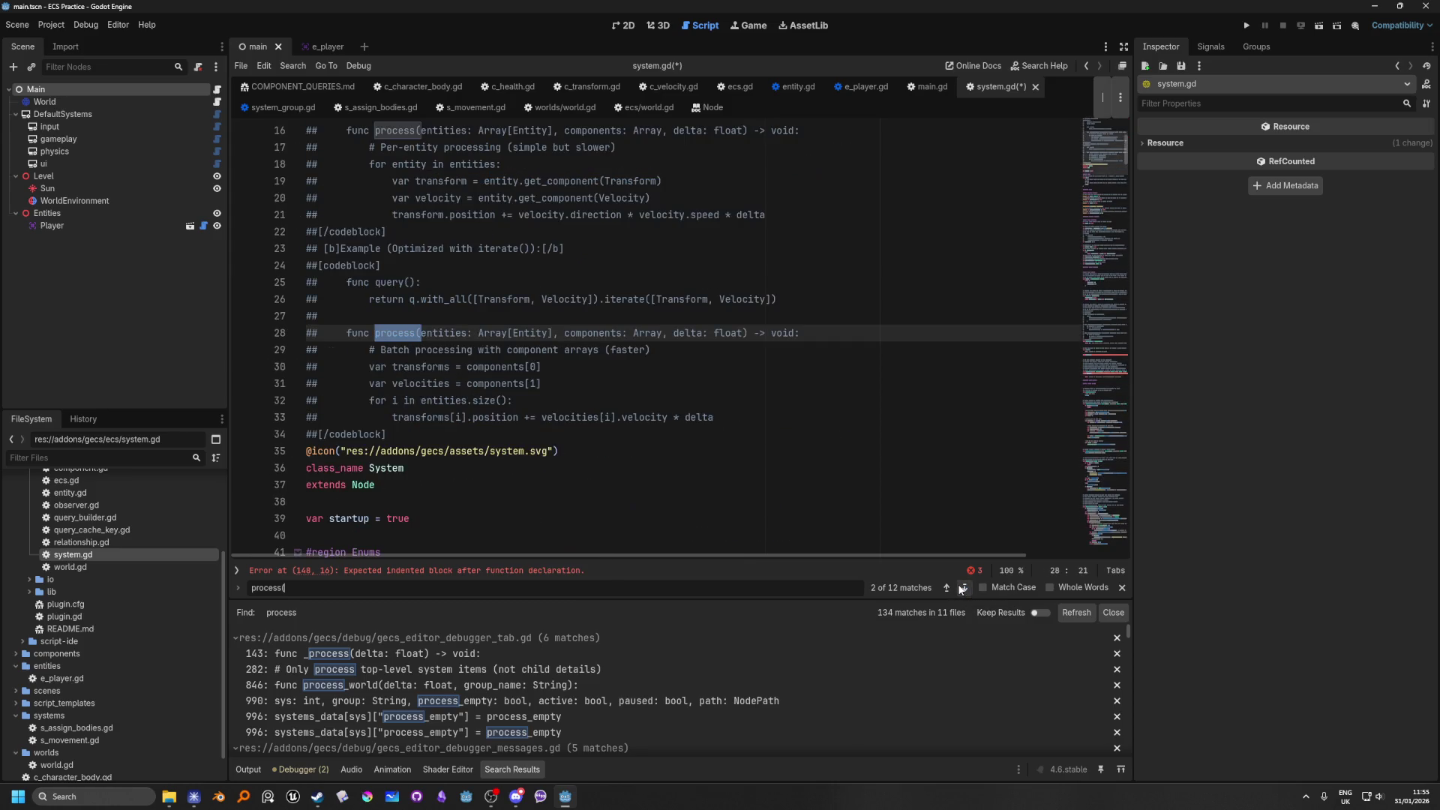
pyautogui.click(961, 589)
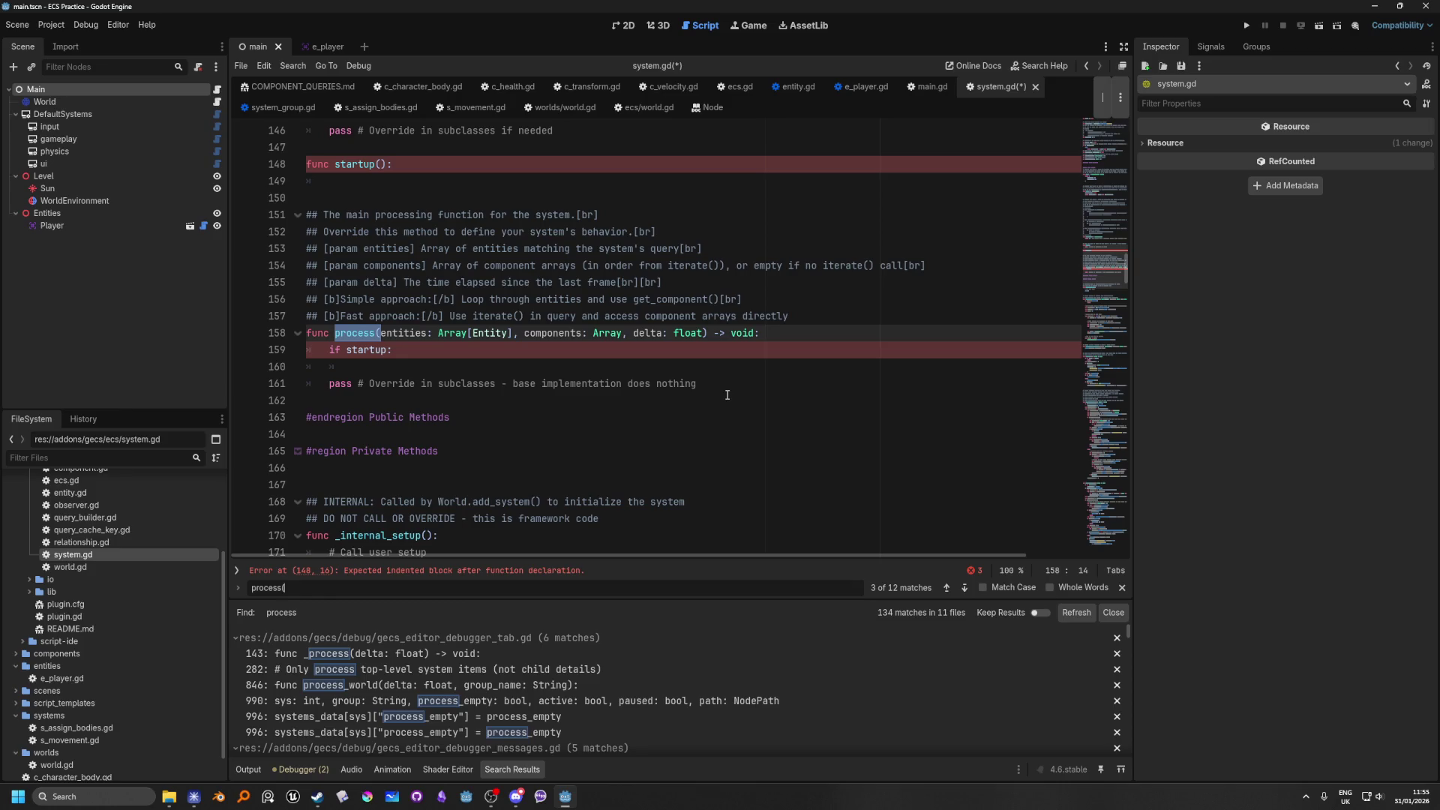
pyautogui.click(601, 373)
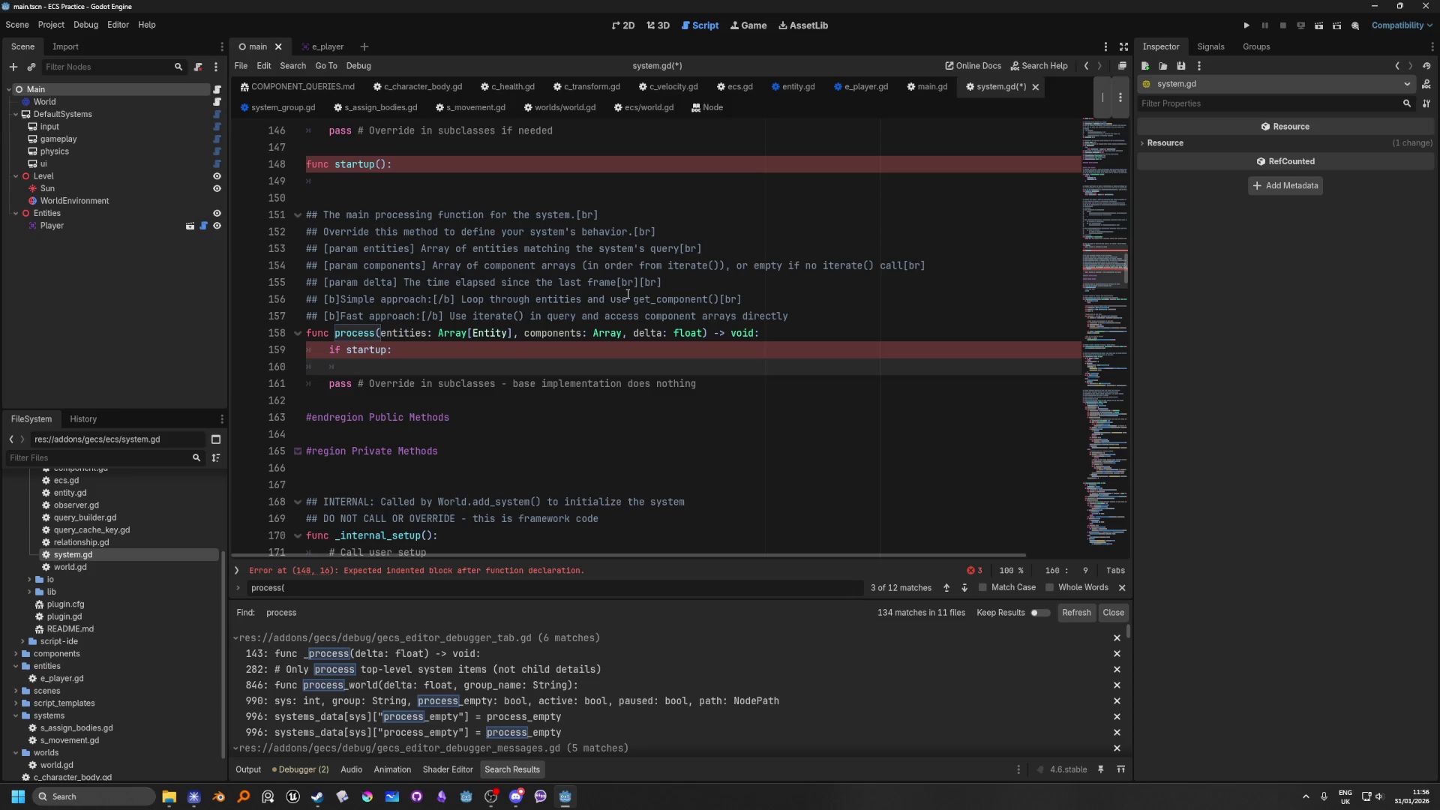
# Step: Delete the startup check inside process() and the empty startup() function from system.gd
pyautogui.hotkey('shift', 'Up')
pyautogui.hotkey('shift', 'Home')
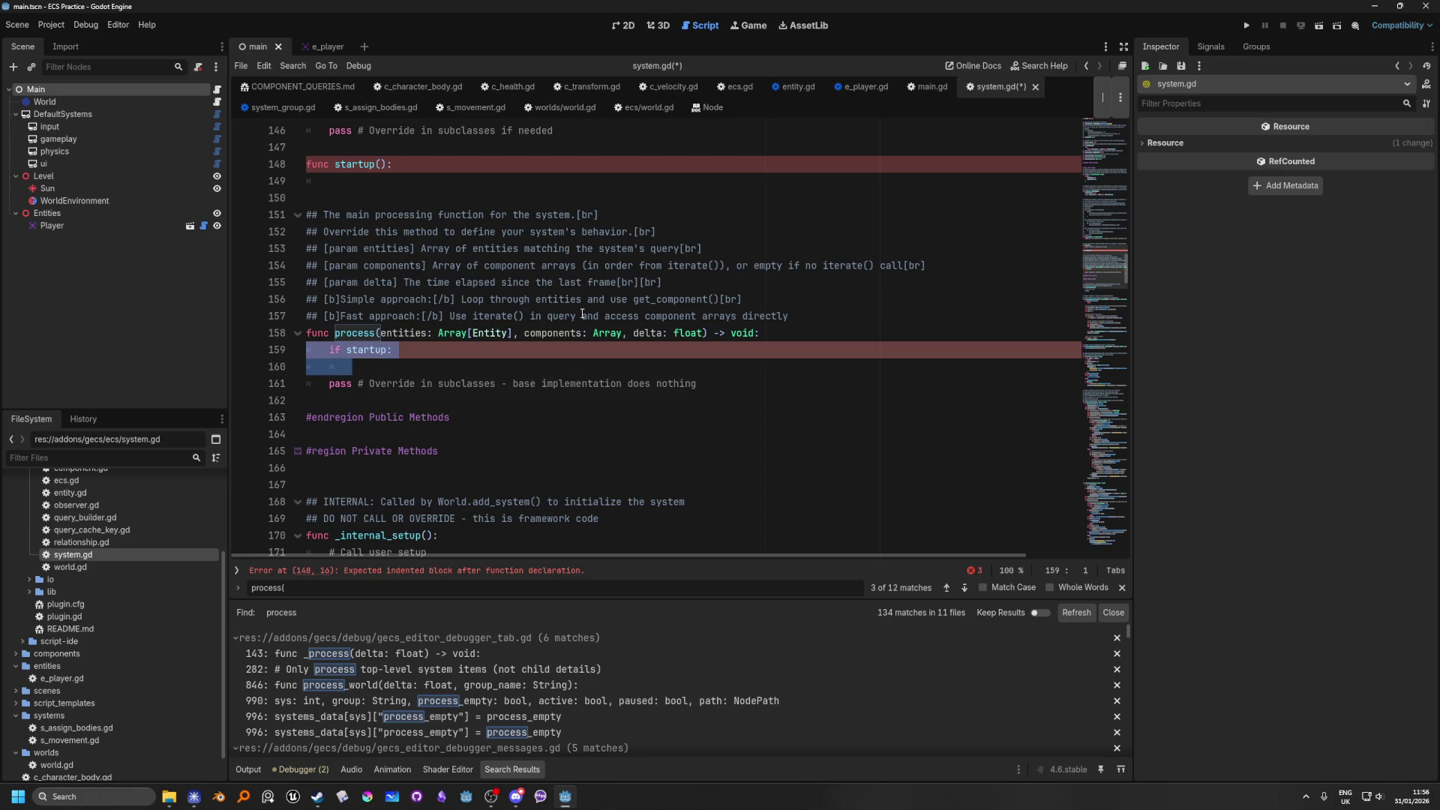
pyautogui.press('BackSpace')
pyautogui.press('BackSpace')
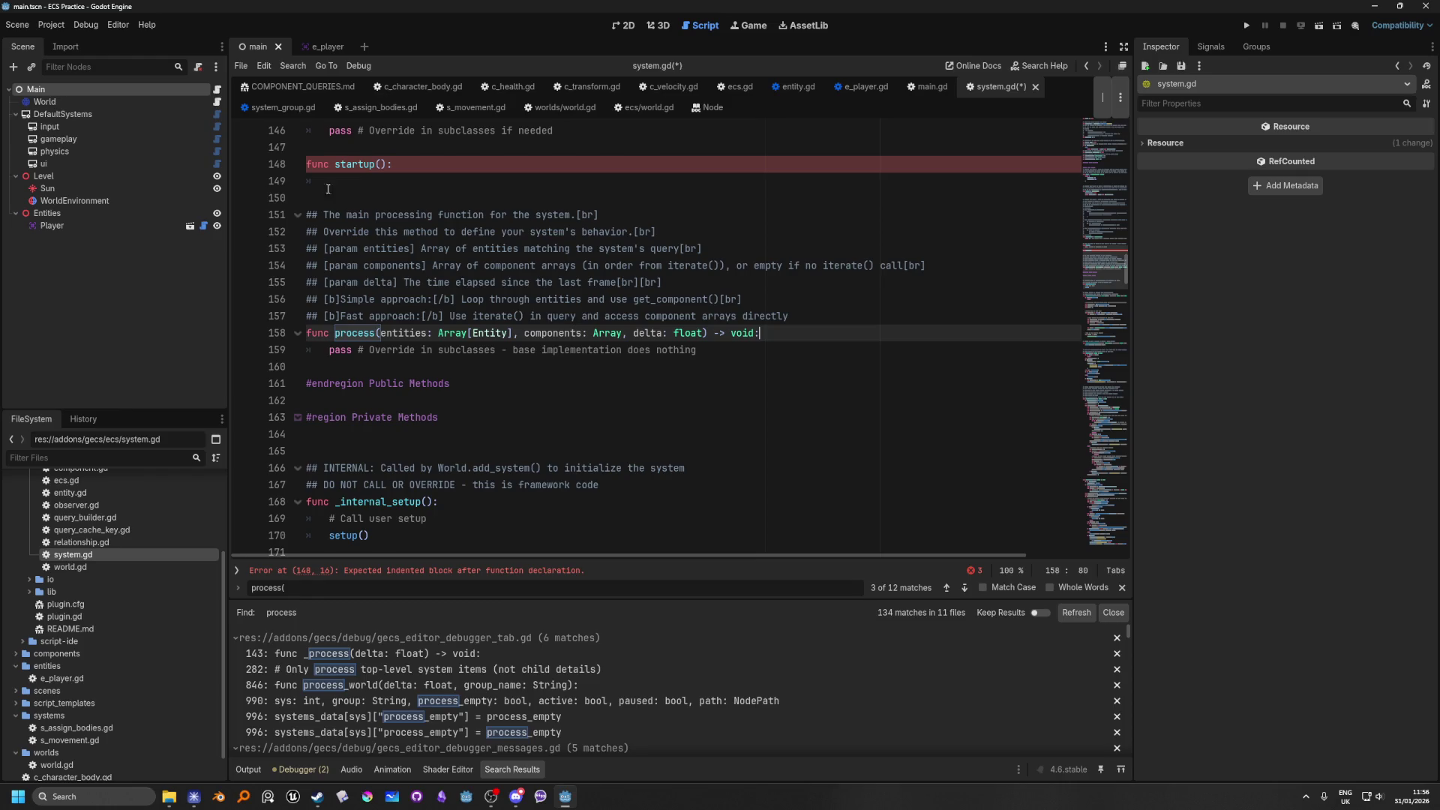
pyautogui.click(423, 182)
pyautogui.hotkey('shift', 'Up')
pyautogui.hotkey('shift', 'Home')
pyautogui.press('BackSpace')
pyautogui.press('BackSpace')
# Step: Save system.gd and switch to the browser showing the GECS issues page
pyautogui.scroll(4, 670, 280)
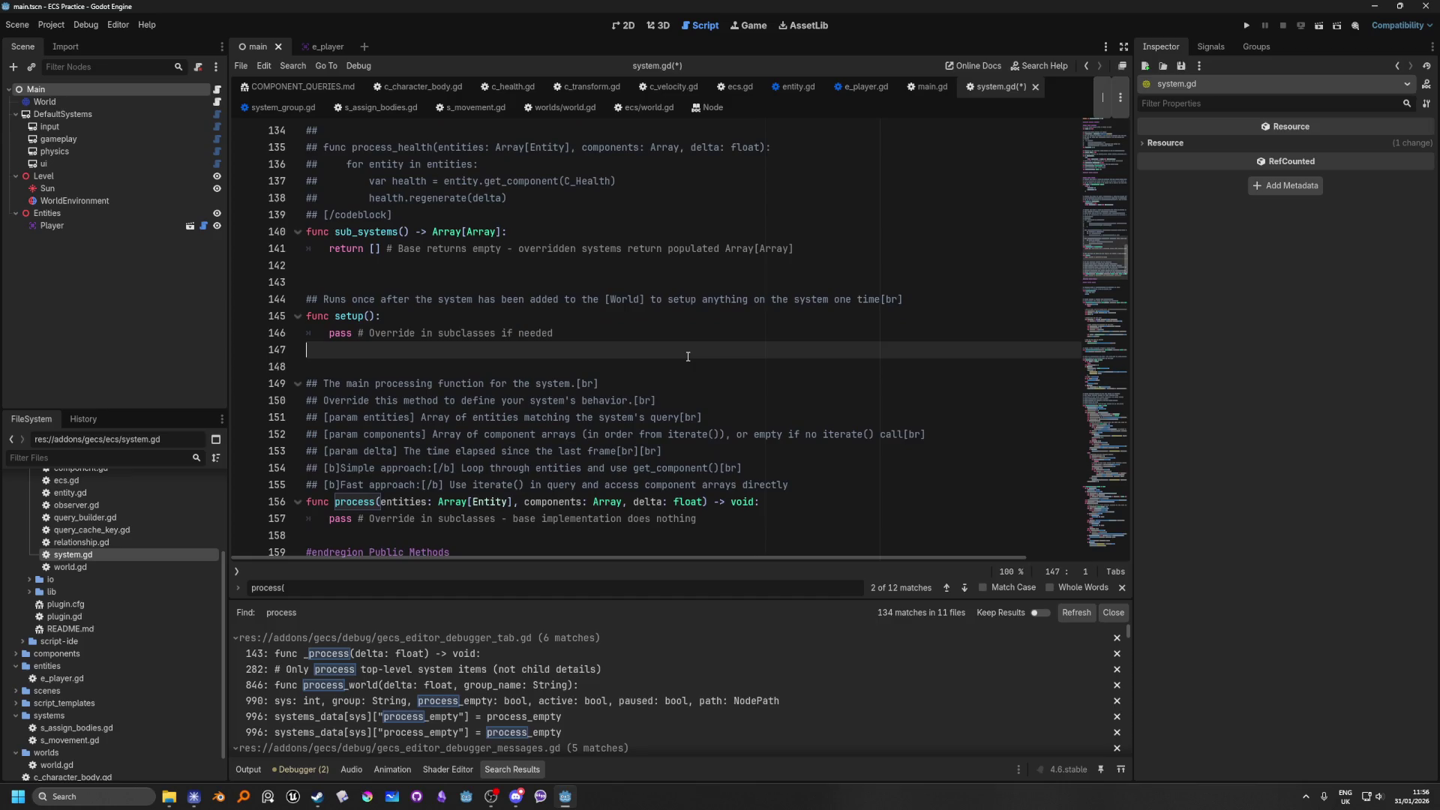
pyautogui.click(648, 276)
pyautogui.hotkey('ctrl', 's')
pyautogui.scroll(-2, 649, 277)
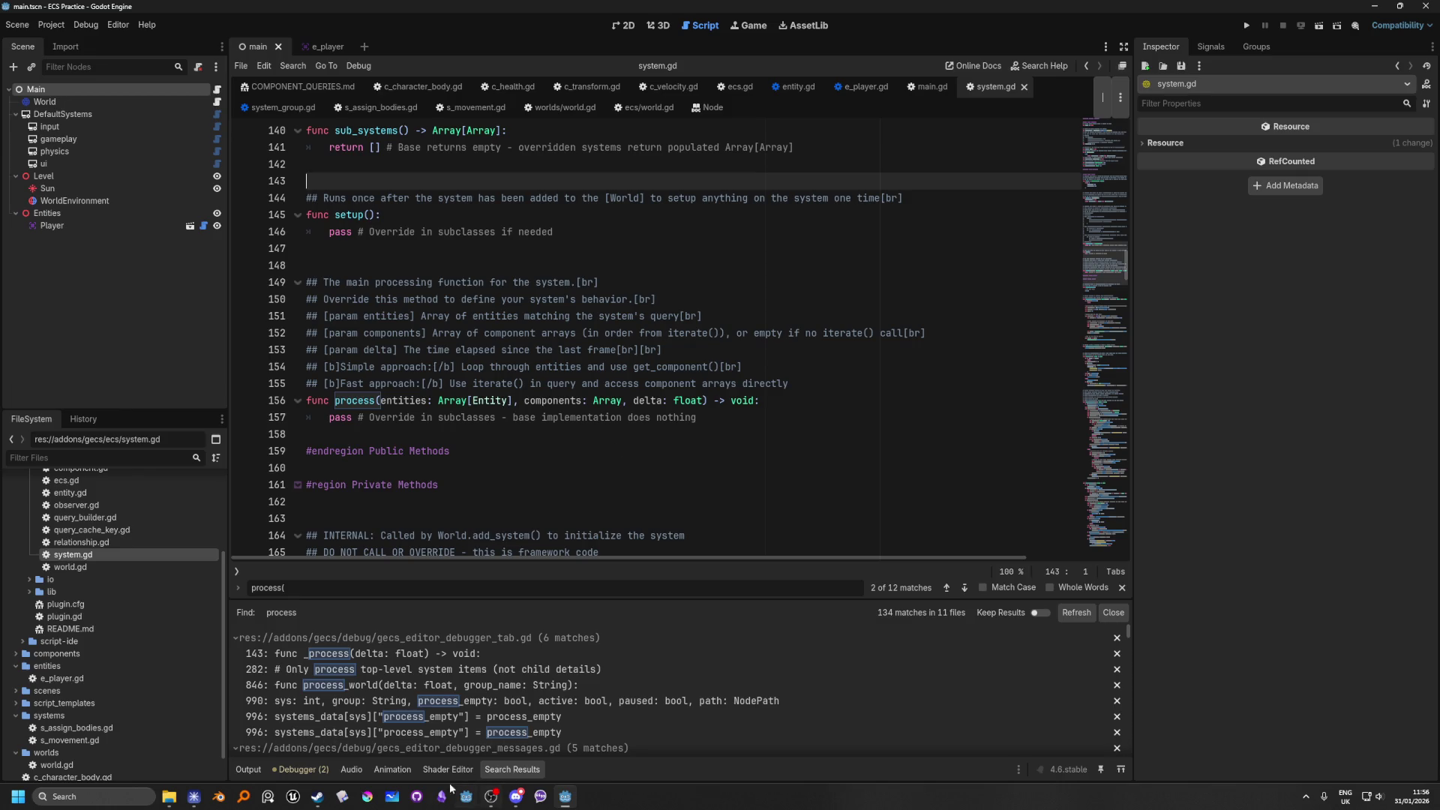
pyautogui.click(196, 799)
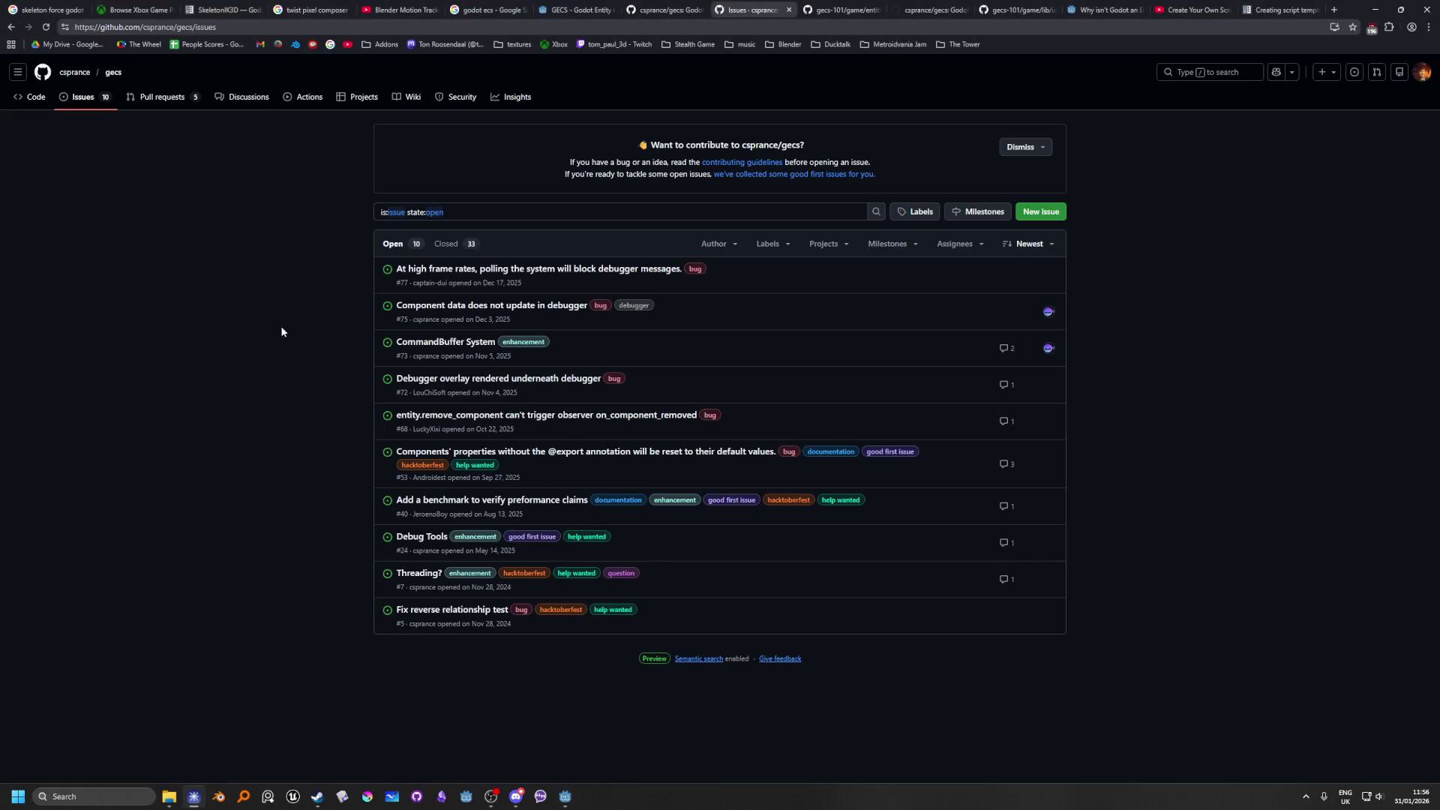
# Step: Start a GECS Feature Request issue titled 'Adding a "startup" override in system.gd'
pyautogui.click(1041, 212)
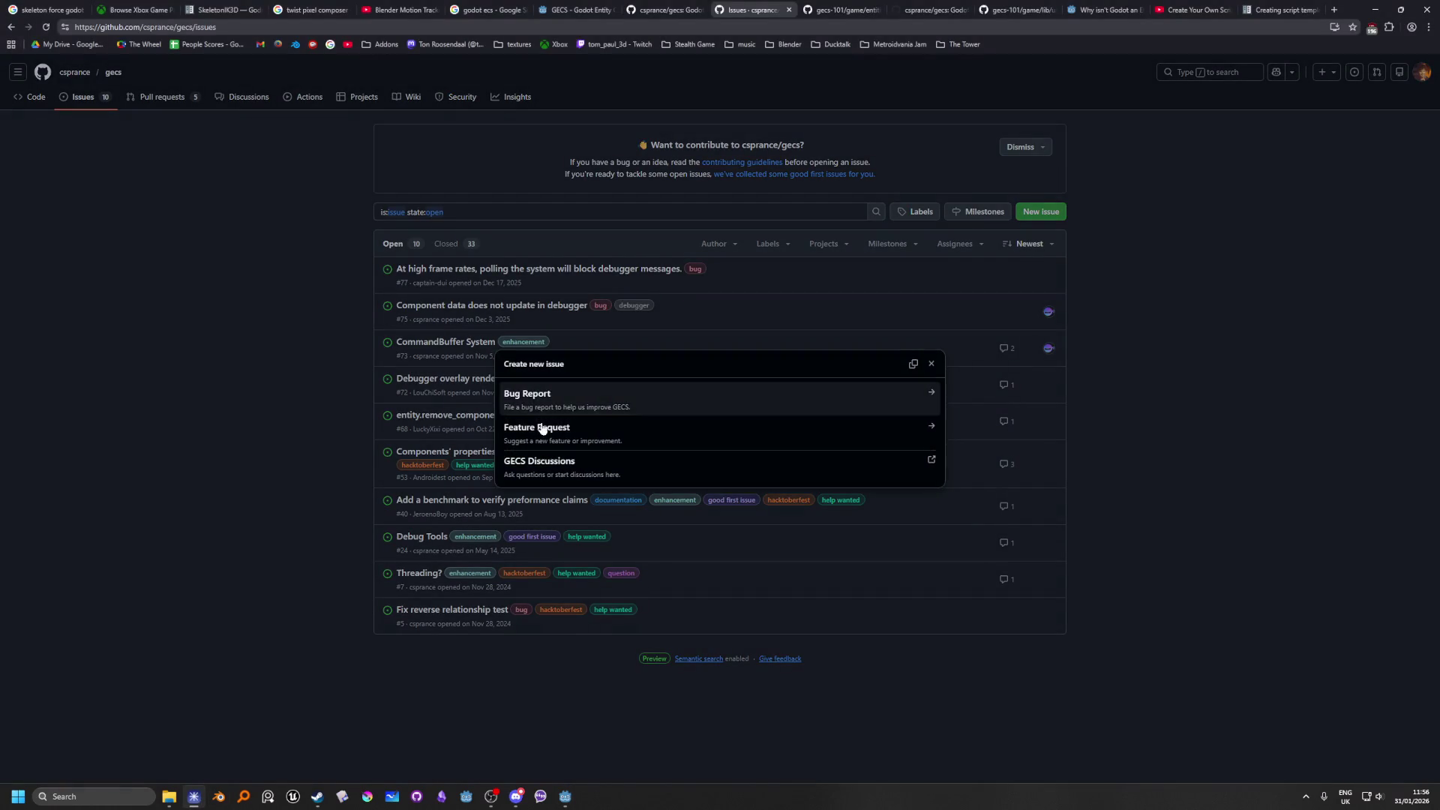
pyautogui.click(635, 438)
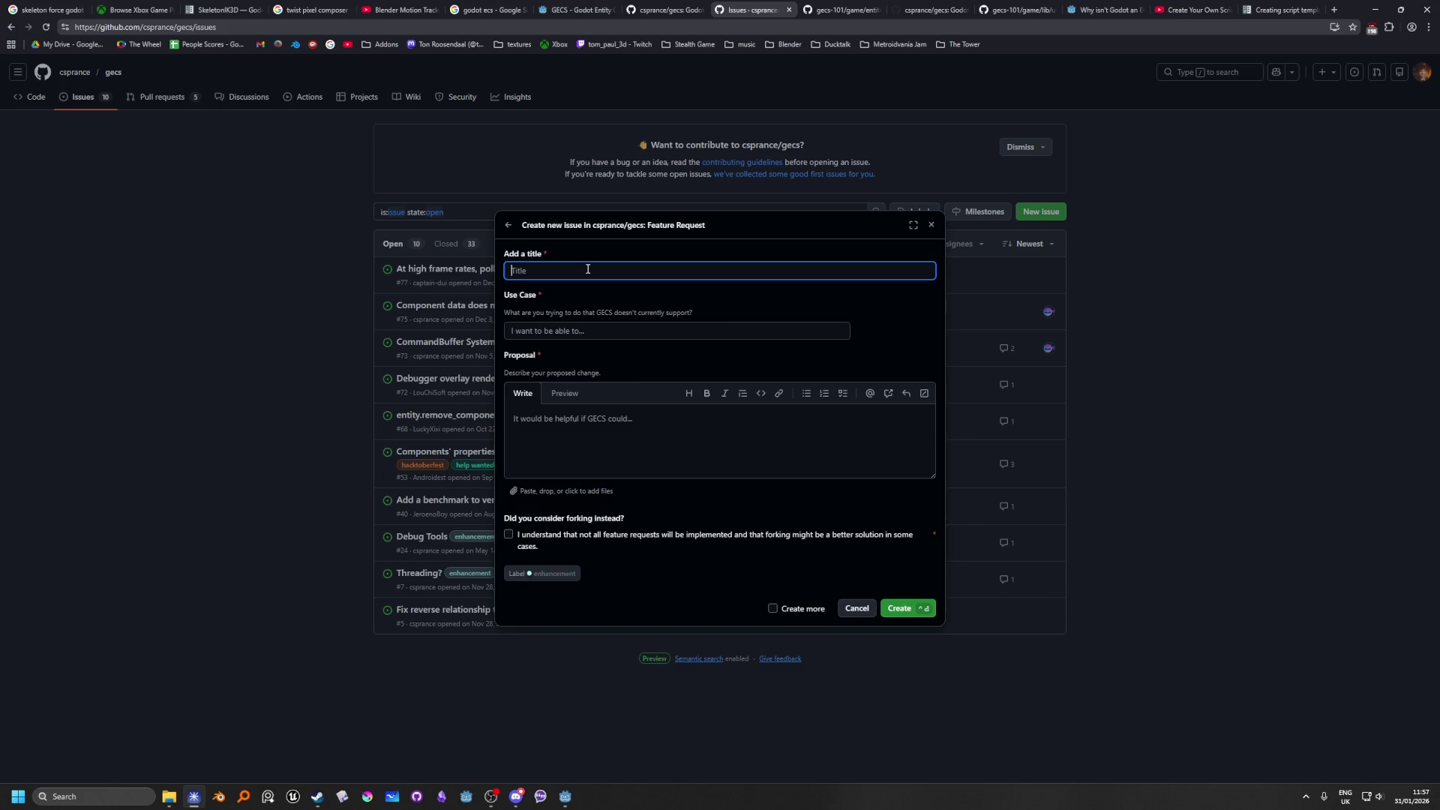
pyautogui.write('Adfc')
pyautogui.write('ing a start')
pyautogui.press('BackSpace')
pyautogui.press('BackSpace')
pyautogui.press('BackSpace')
pyautogui.write('"start')
pyautogui.write('up" ')
pyautogui.write('override')
pyautogui.write(' in system.g')
pyautogui.write('d')
pyautogui.click(602, 330)
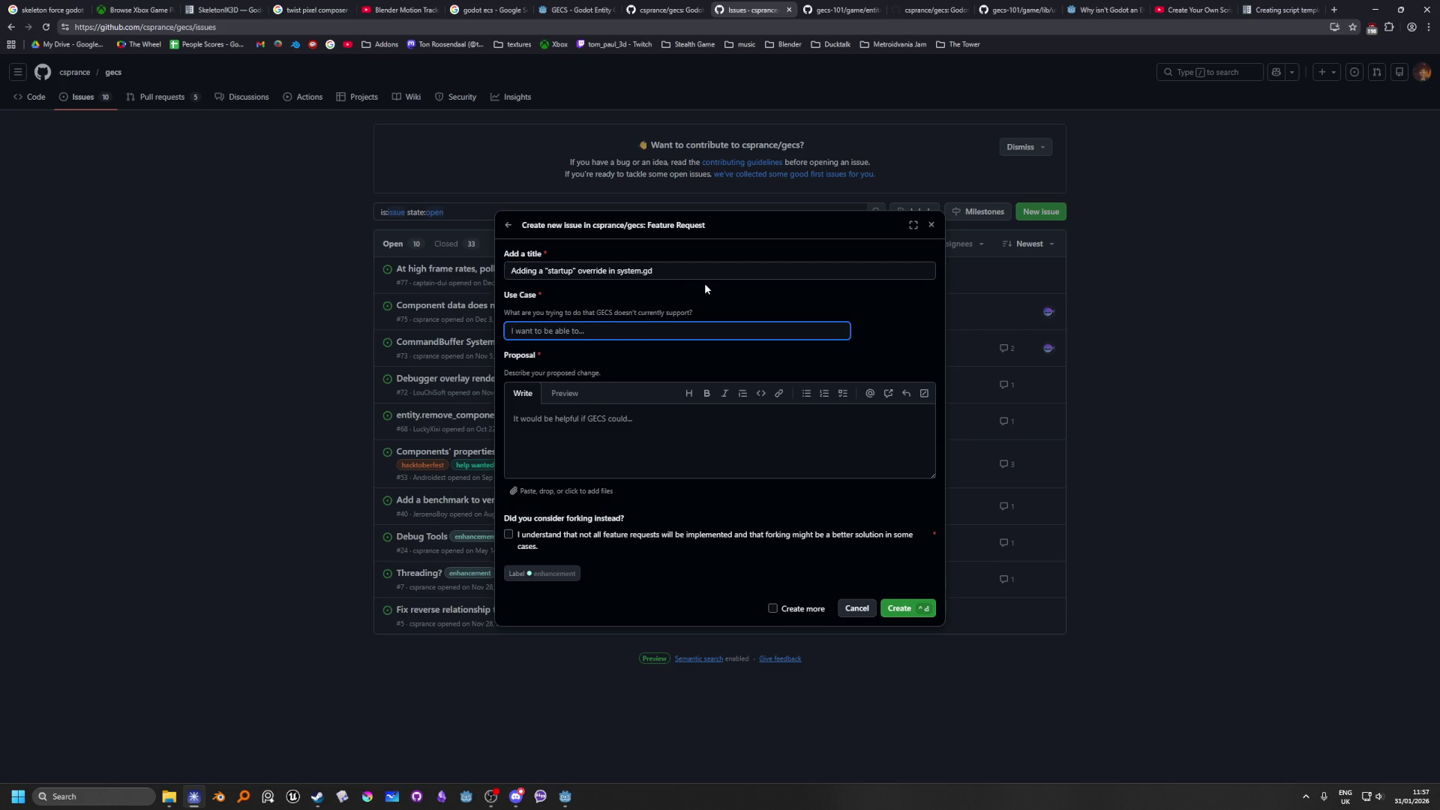
# Step: Enter the Use Case 'I'd like to have a startup function with query parameters similar to process'
pyautogui.write("I'd like")
pyautogui.write(' to have a sta')
pyautogui.write('rtup funct')
pyautogui.write('ion with ')
pyautogui.write('query parametersd')
pyautogui.press('BackSpace')
pyautogui.press('BackSpace')
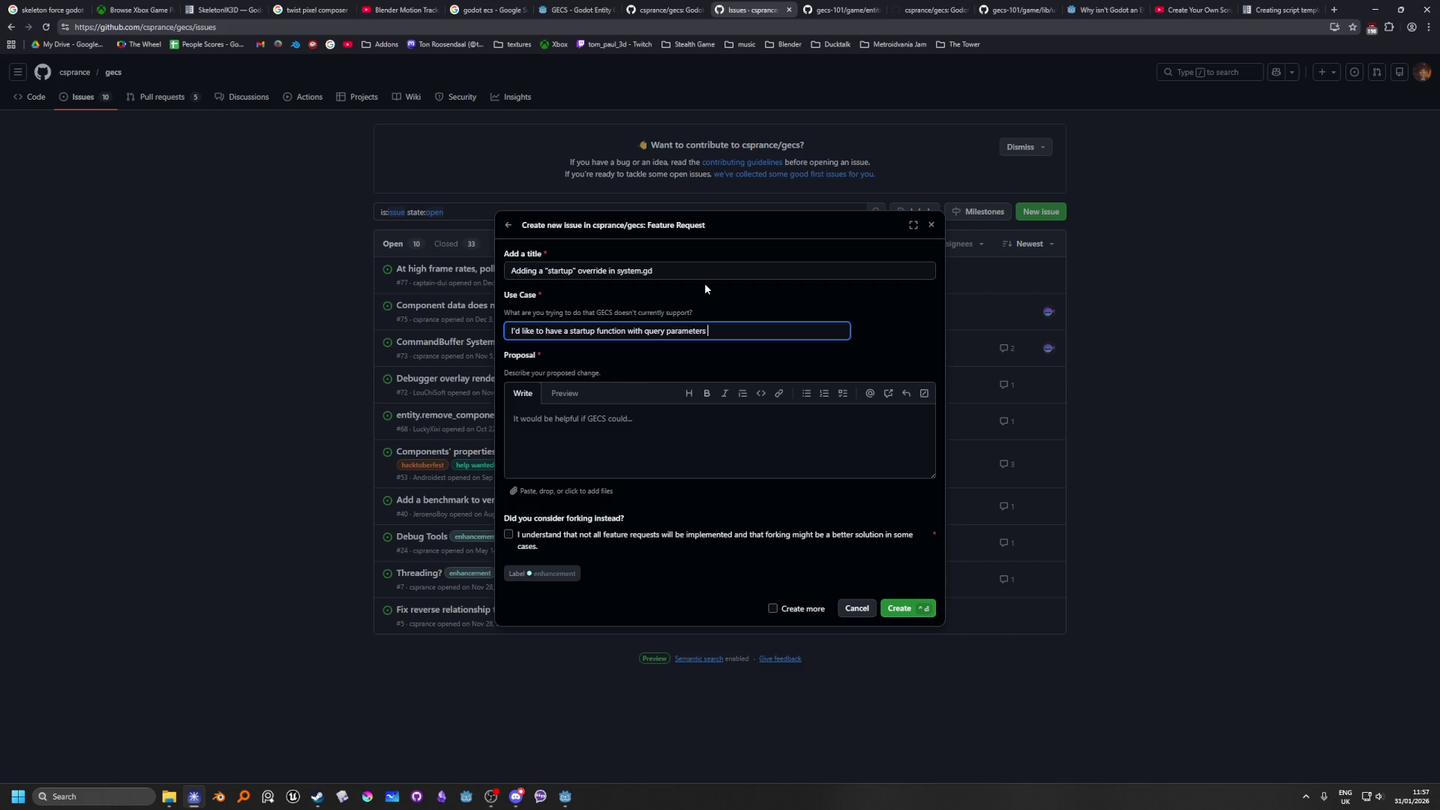
pyautogui.write('similar to')
pyautogui.write('prec')
pyautogui.write('o')
pyautogui.write('cess')
pyautogui.click(770, 447)
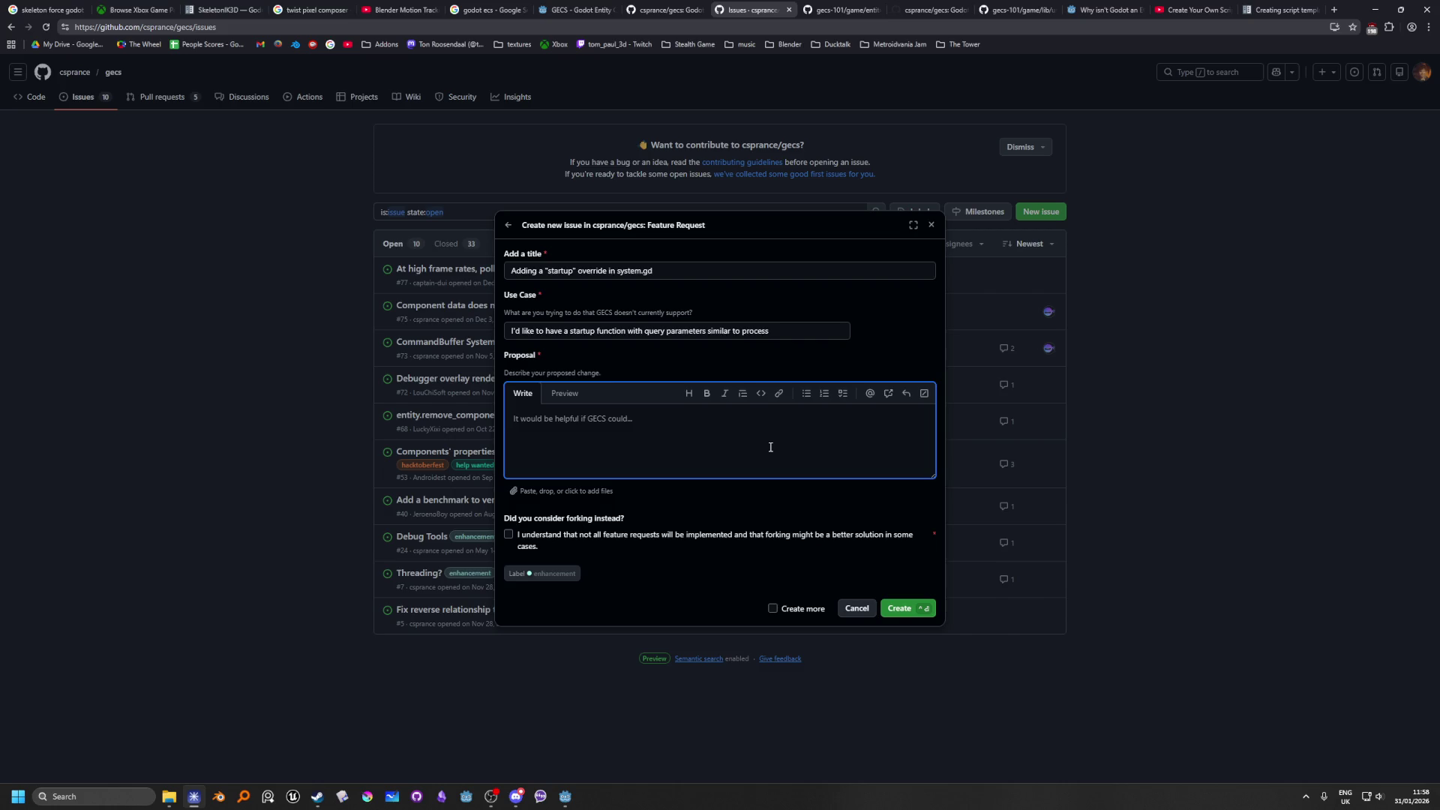
# Step: Begin the Proposal: 'Would be great to have something separate from setup to call once with the entity queries'
pyautogui.write('Would be gr')
pyautogui.write('eat t')
pyautogui.write('o have someth')
pyautogui.write('ing')
pyautogui.write('eparate from s')
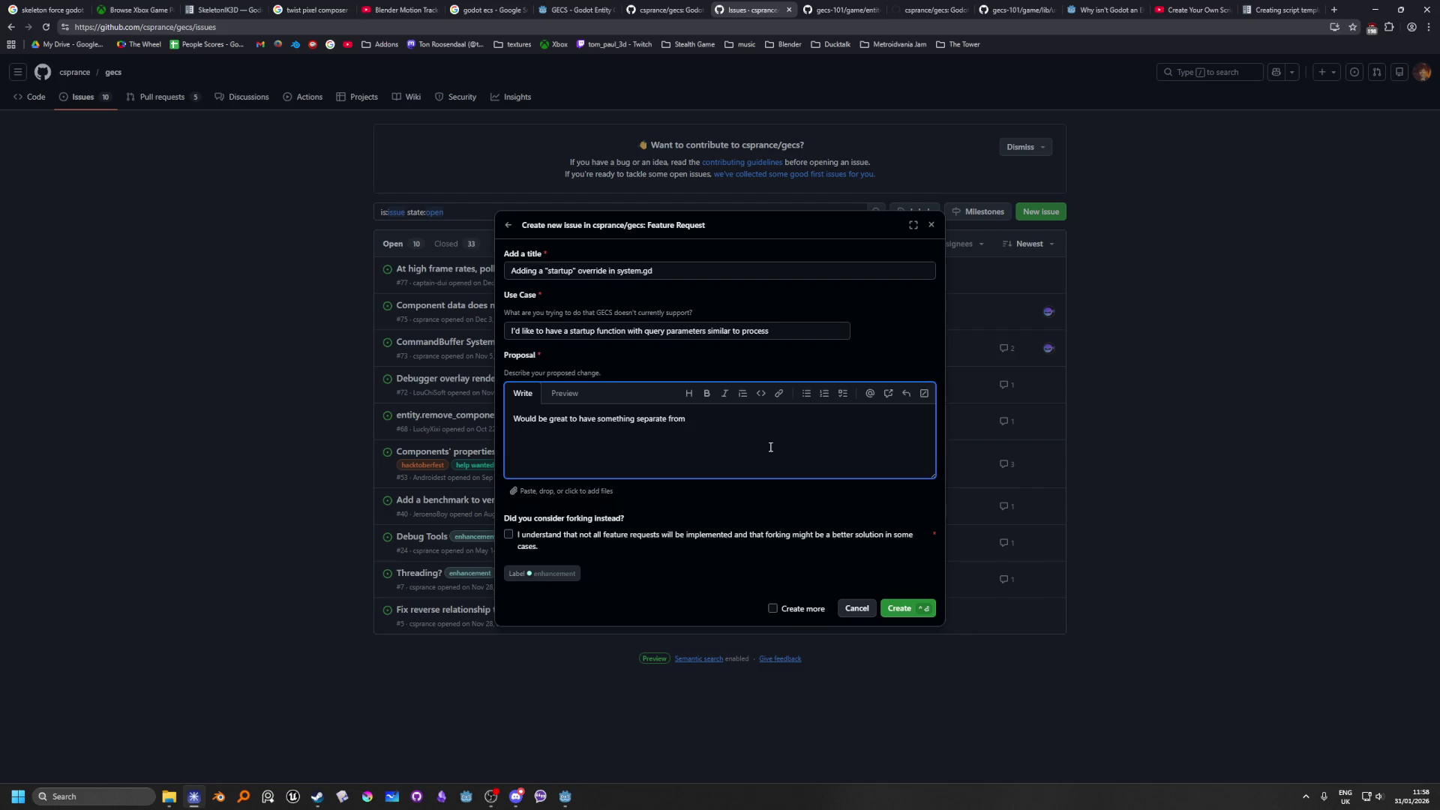
pyautogui.write('etup')
pyautogui.write('to call once')
pyautogui.write(' with the ')
pyautogui.write('entity')
pyautogui.write(' queries')
# Step: Start the workaround sentence 'I understand we can call something once in process and call a method…'
pyautogui.write('. I understand w')
pyautogui.write('e can ')
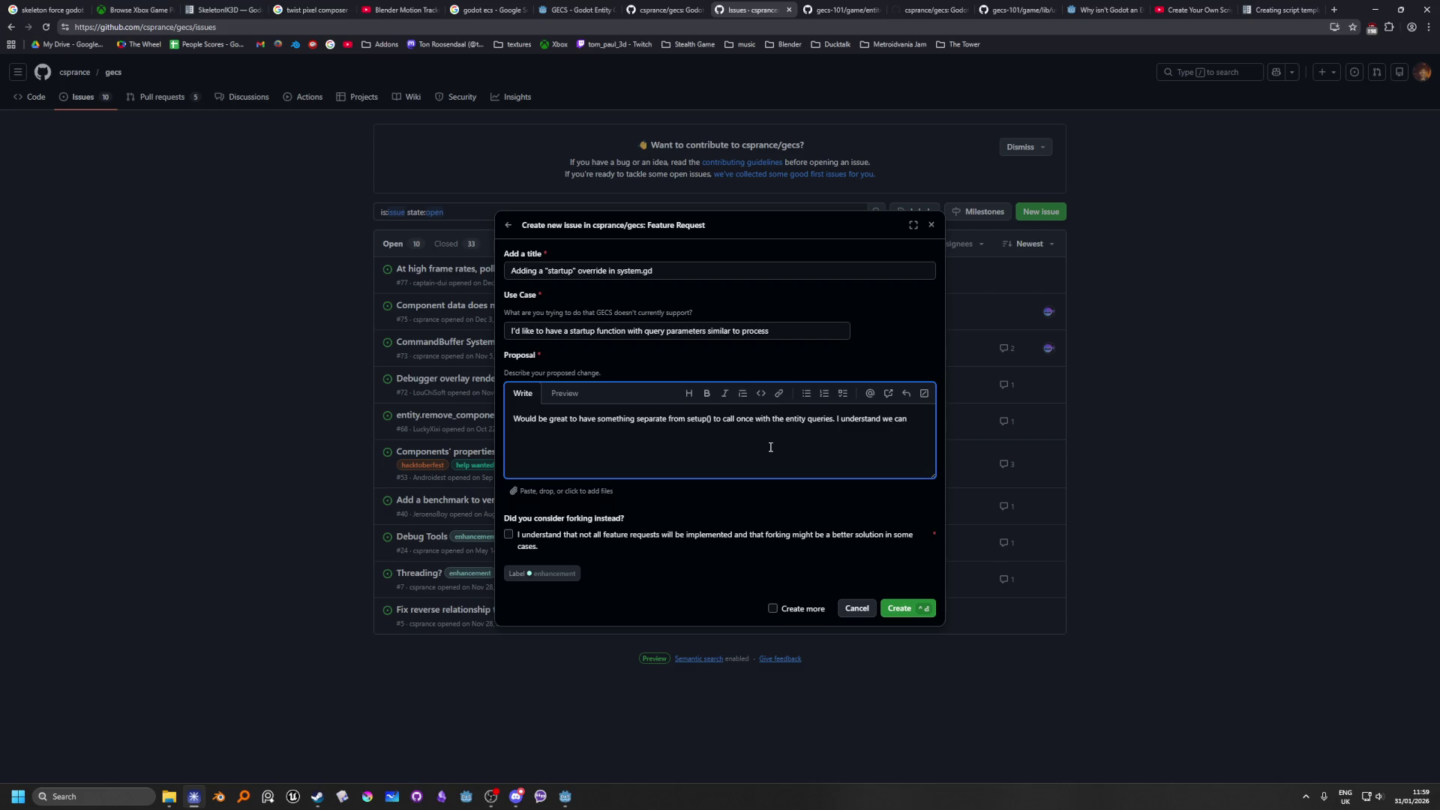
pyautogui.write('set up')
pyautogui.press('BackSpace')
pyautogui.press('BackSpace')
pyautogui.press('BackSpace')
pyautogui.write('n call something once in process')
pyautogui.write(' and call ')
pyautogui.write('a method direc')
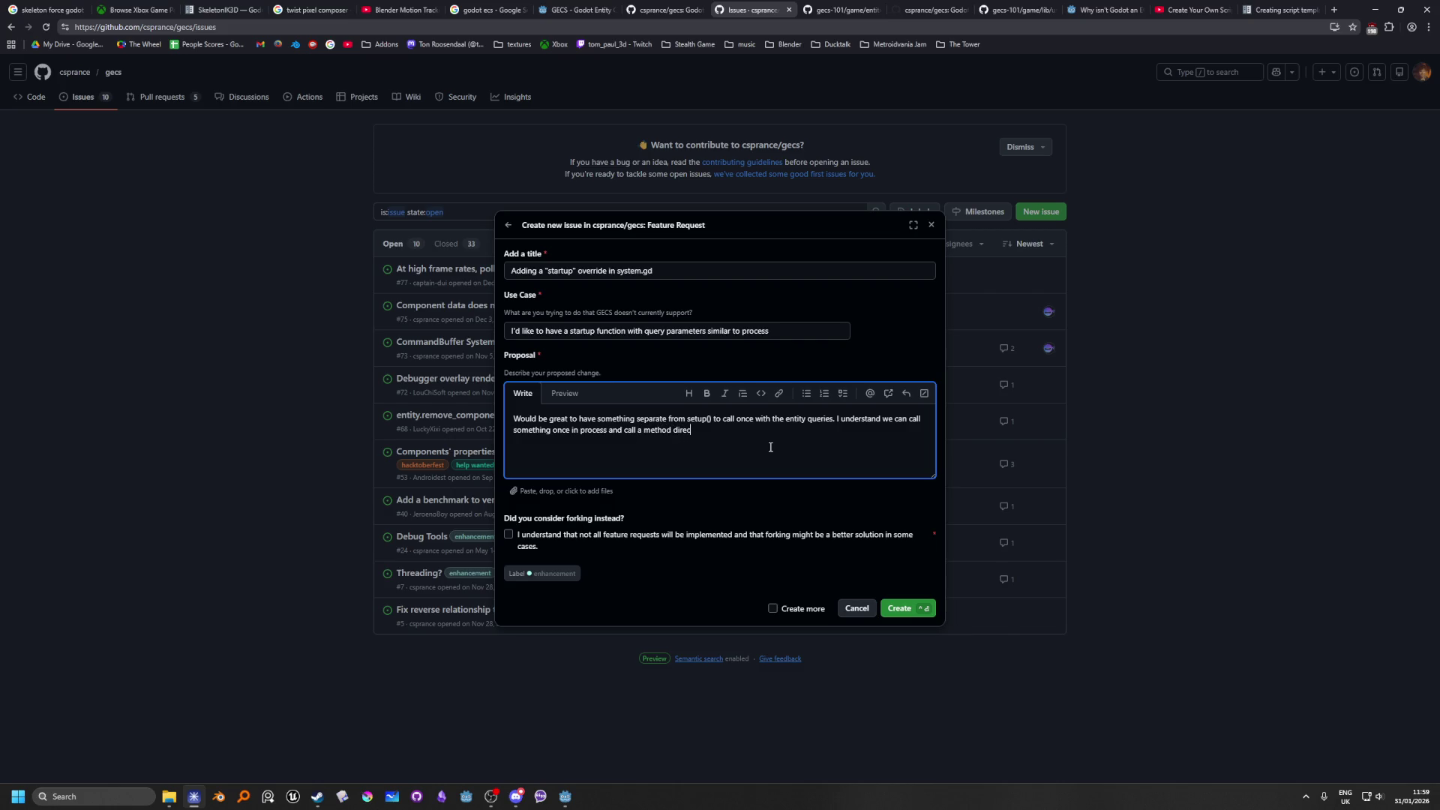
# Step: Reword the sentence ending to 'call the method directly in the instantiated system'
pyautogui.press('BackSpace')
pyautogui.press('BackSpace')
pyautogui.press('BackSpace')
pyautogui.write('the method ')
pyautogui.write('directly in t')
pyautogui.write('he system')
pyautogui.write('ile')
pyautogui.press('BackSpace')
pyautogui.press('BackSpace')
pyautogui.press('BackSpace')
pyautogui.write('nstantiated ')
pyautogui.write('system')
# Step: Glance at another window briefly and return focus to the Proposal text
pyautogui.hotkey('alt', 'Tab')
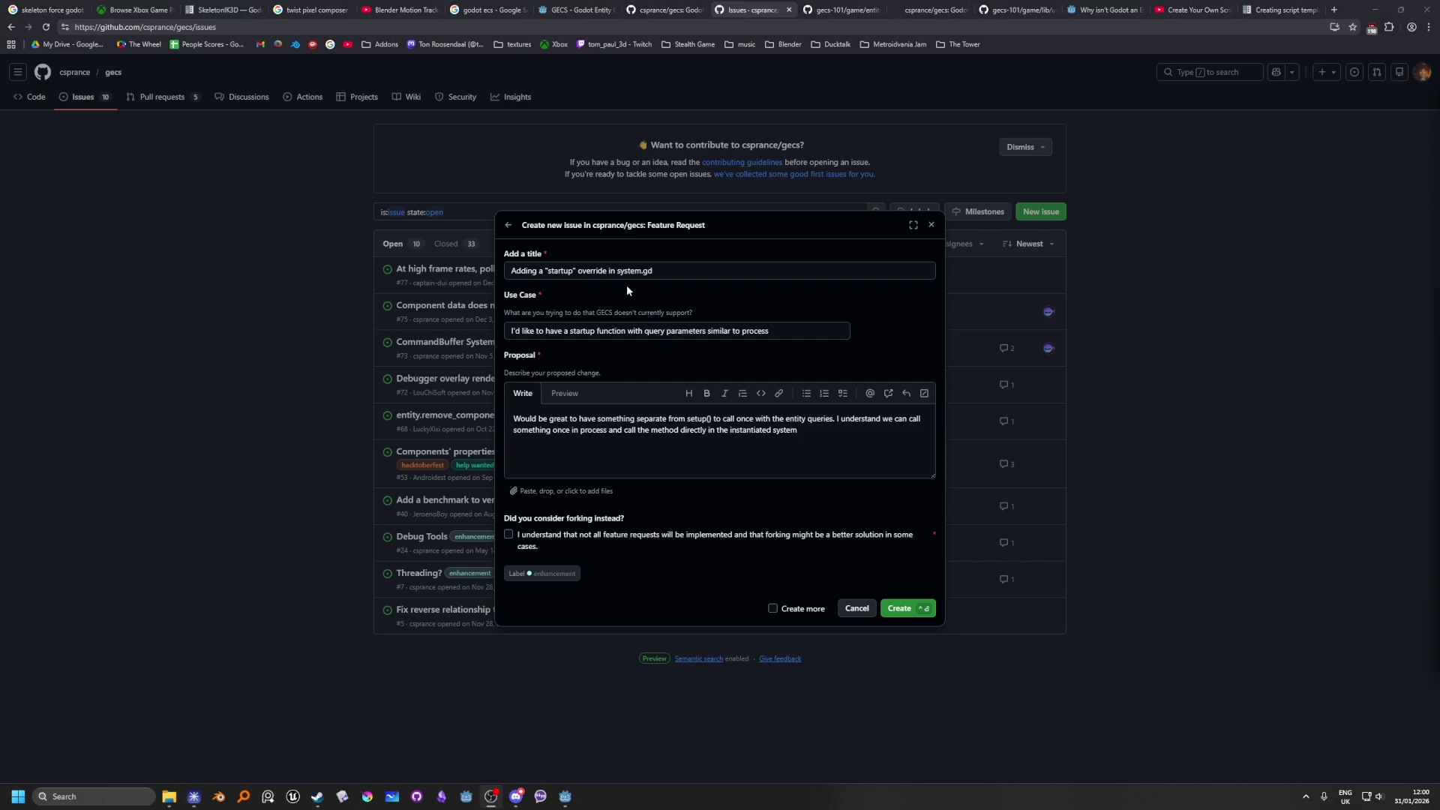
pyautogui.click(857, 437)
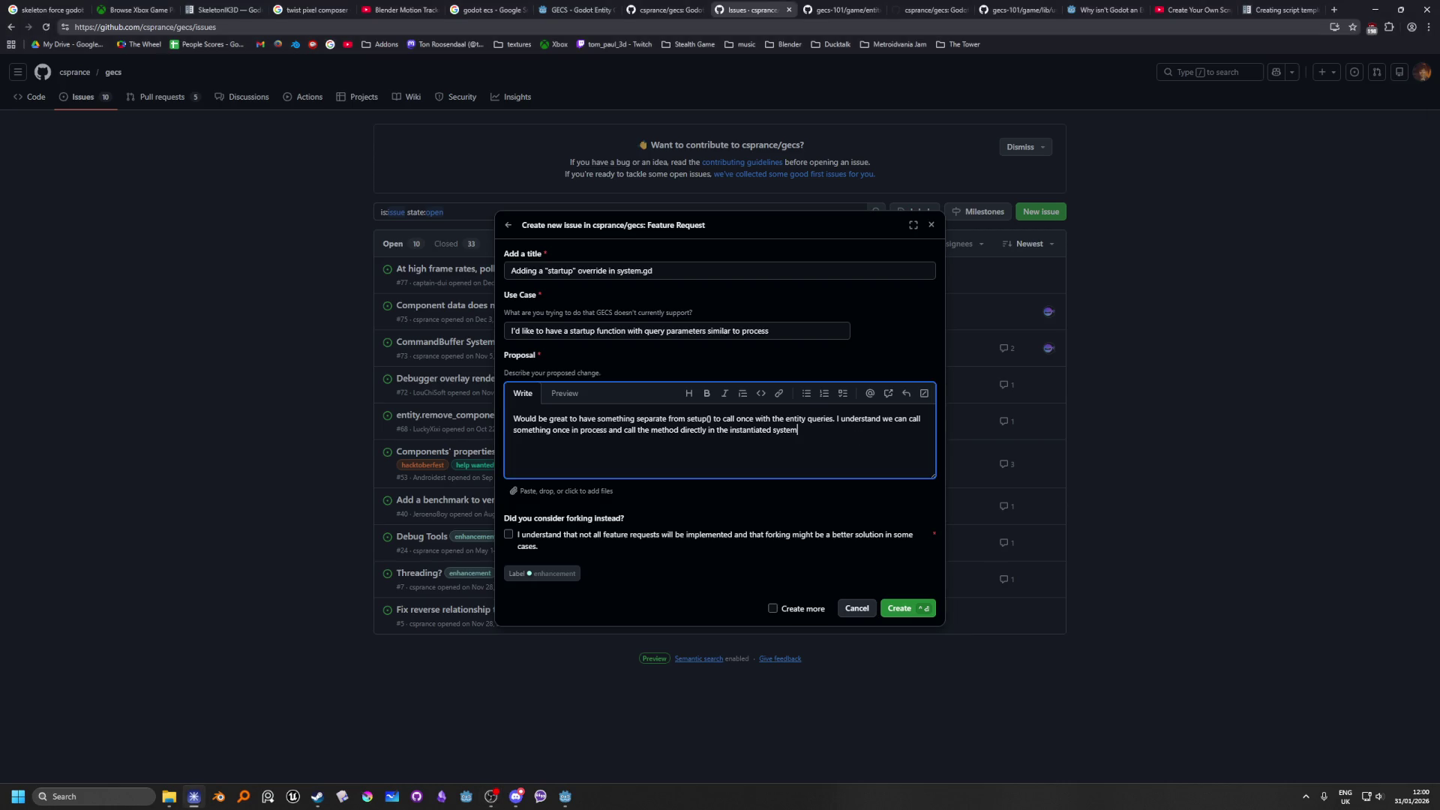
pyautogui.hotkey('alt', 'Tab')
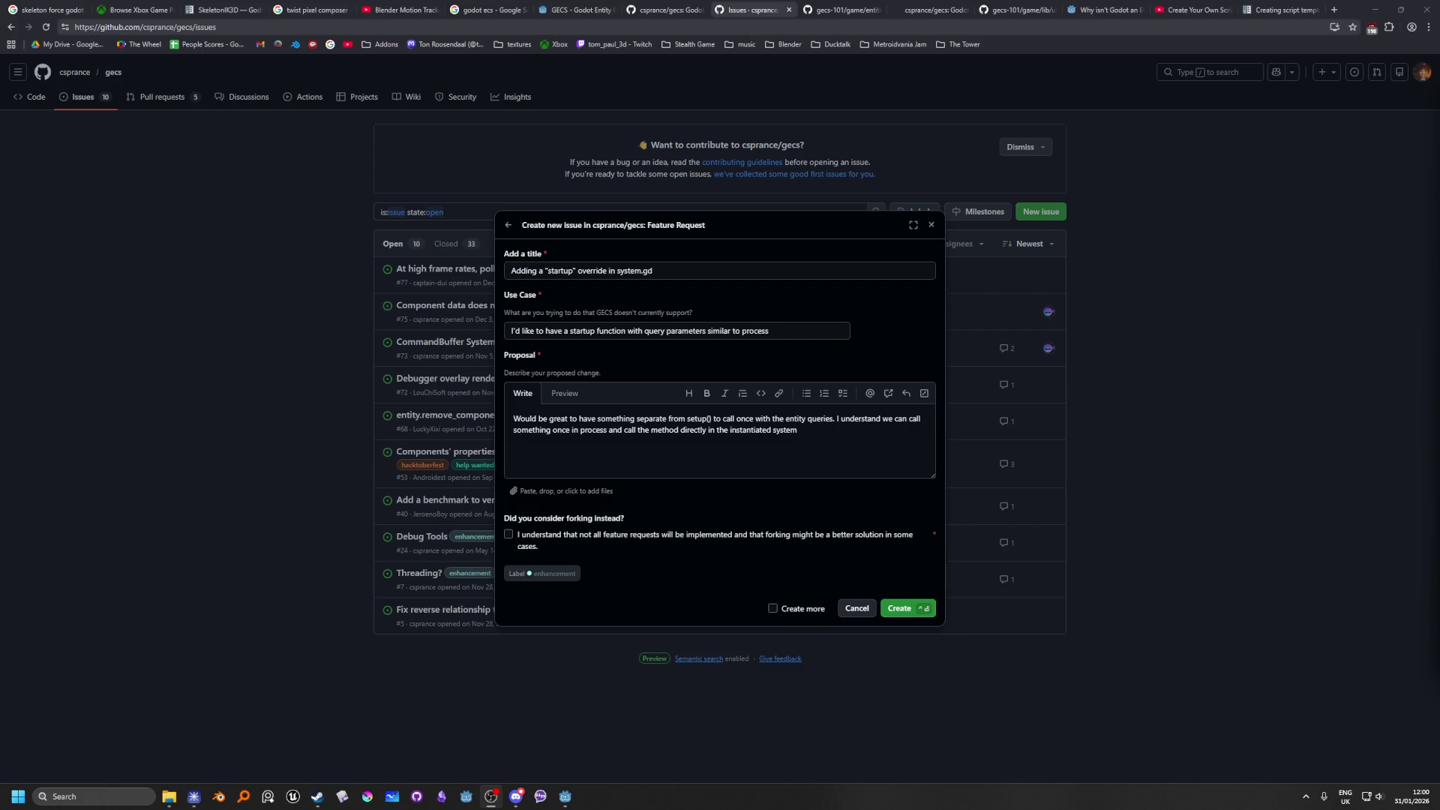
pyautogui.click(873, 470)
pyautogui.click(841, 432)
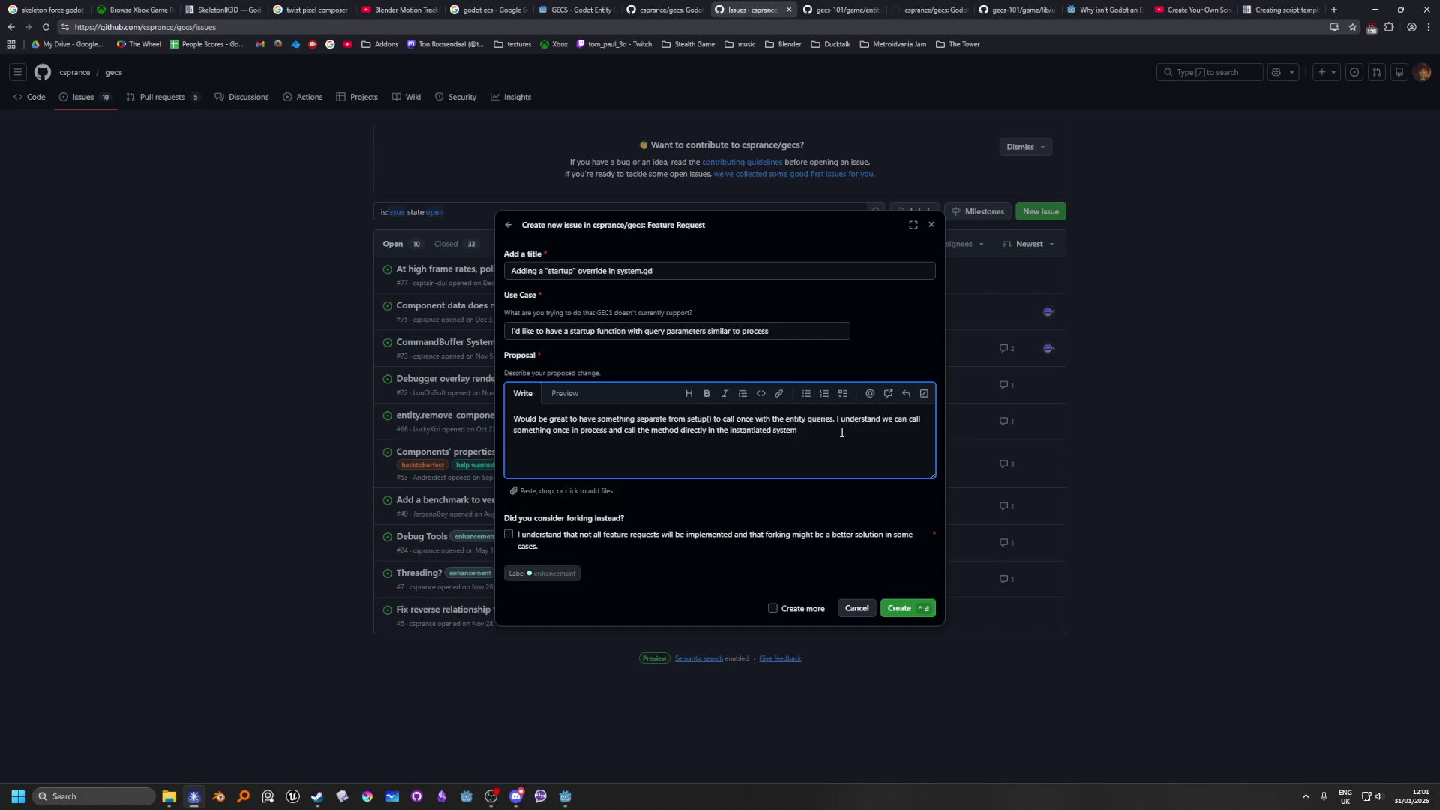
# Step: Finish the proposal with 'but would love to have system innately have this functionality'
pyautogui.write(', but would ')
pyautogui.write('love to be')
pyautogui.press('BackSpace')
pyautogui.press('BackSpace')
pyautogui.write('have system ')
pyautogui.write('inately')
pyautogui.write('.')
pyautogui.rightClick(523, 439)
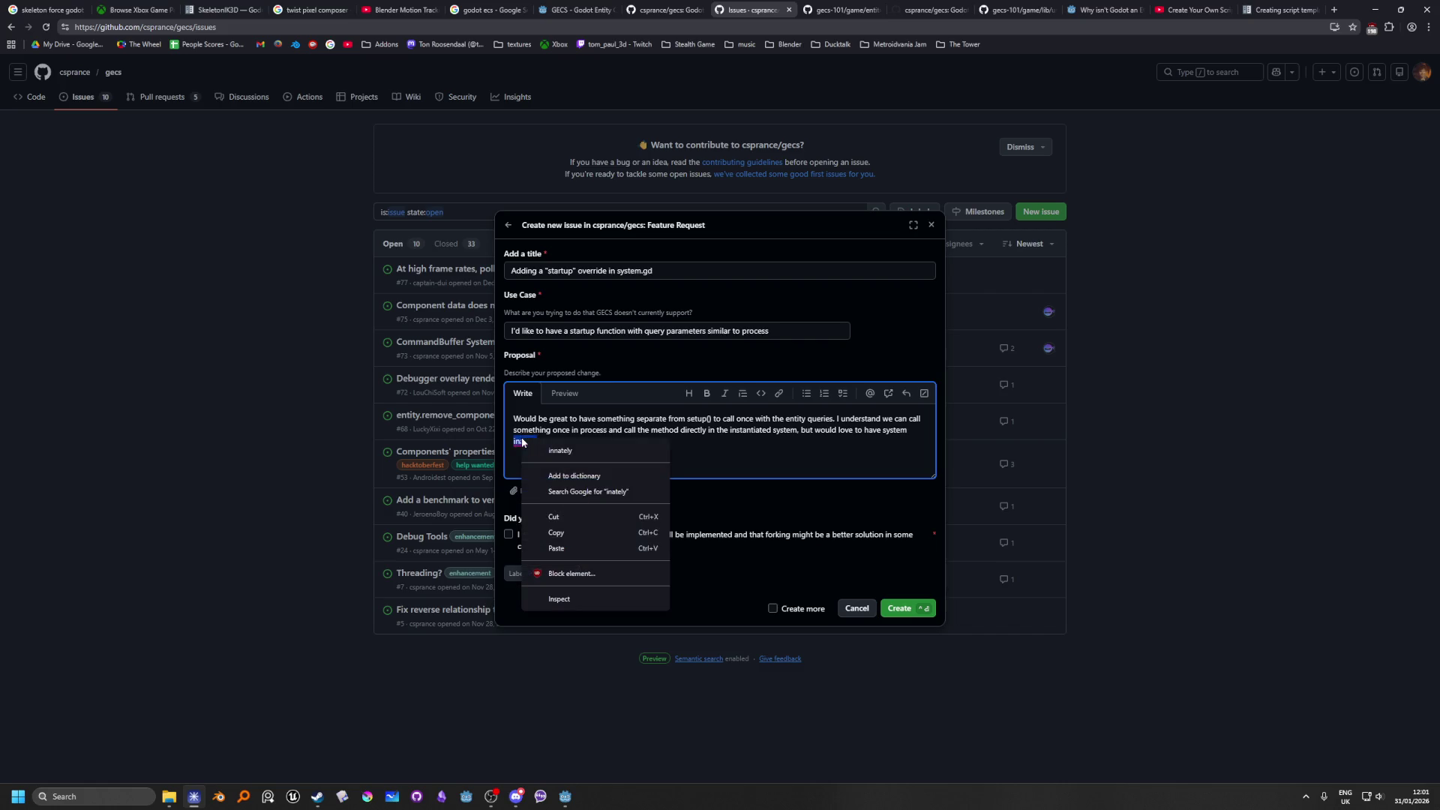
pyautogui.click(559, 471)
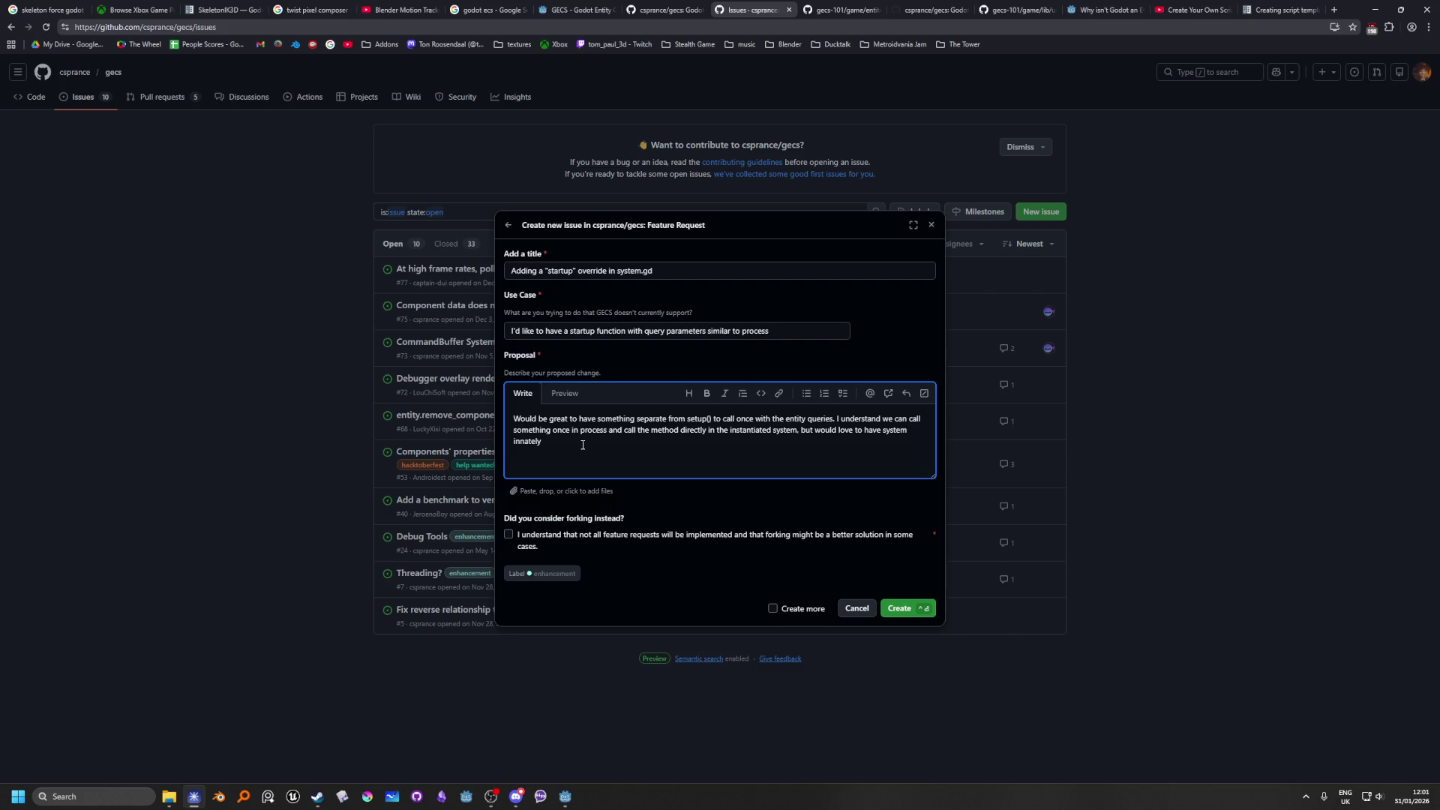
pyautogui.write(' have this ')
pyautogui.write('functionality')
# Step: Start a ```gdscript code block below the proposal text
pyautogui.write('gdscript')
pyautogui.press('Return')
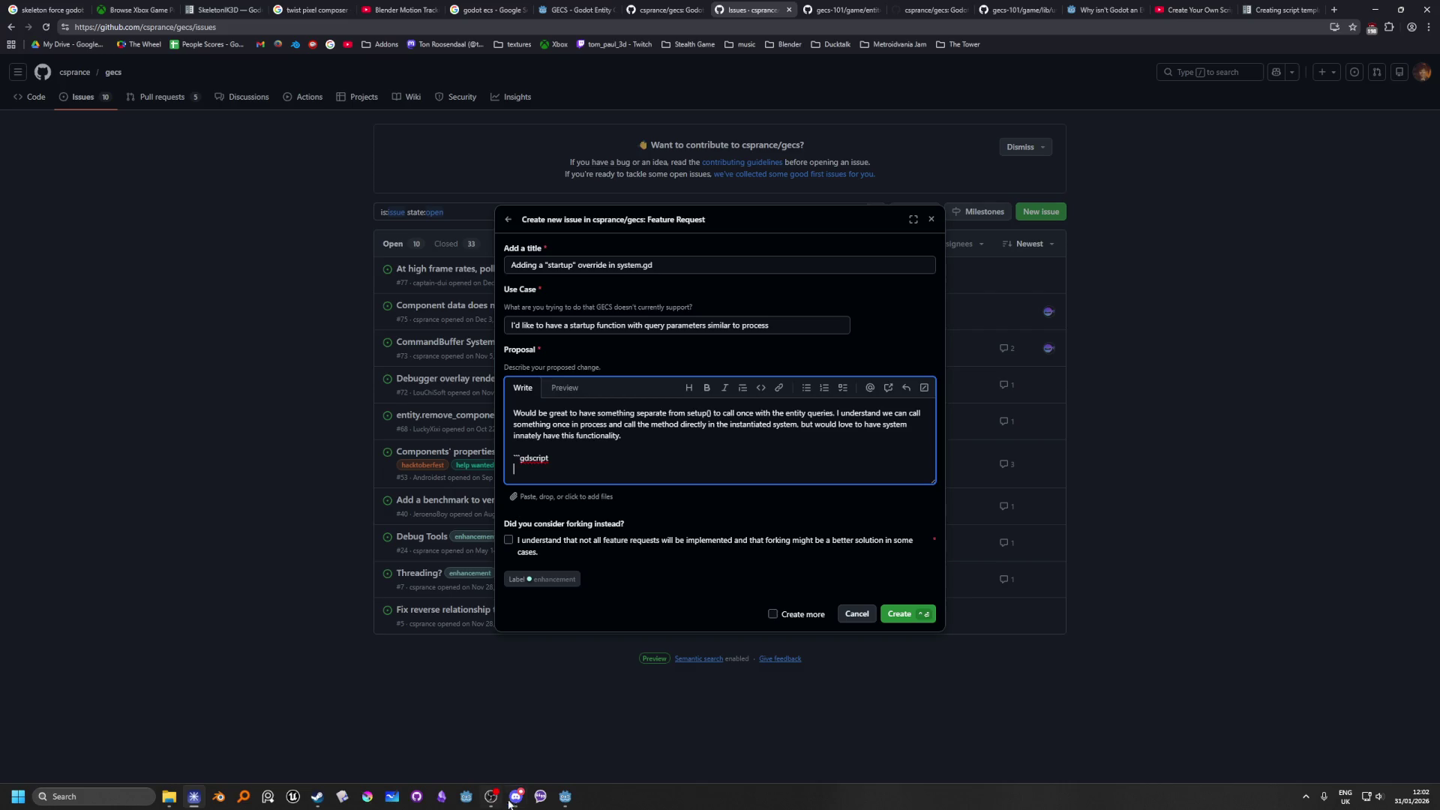
pyautogui.click(563, 793)
# Step: In Godot, open the s_assign_bodies.gd script from the e_player scene
pyautogui.click(565, 797)
pyautogui.click(565, 796)
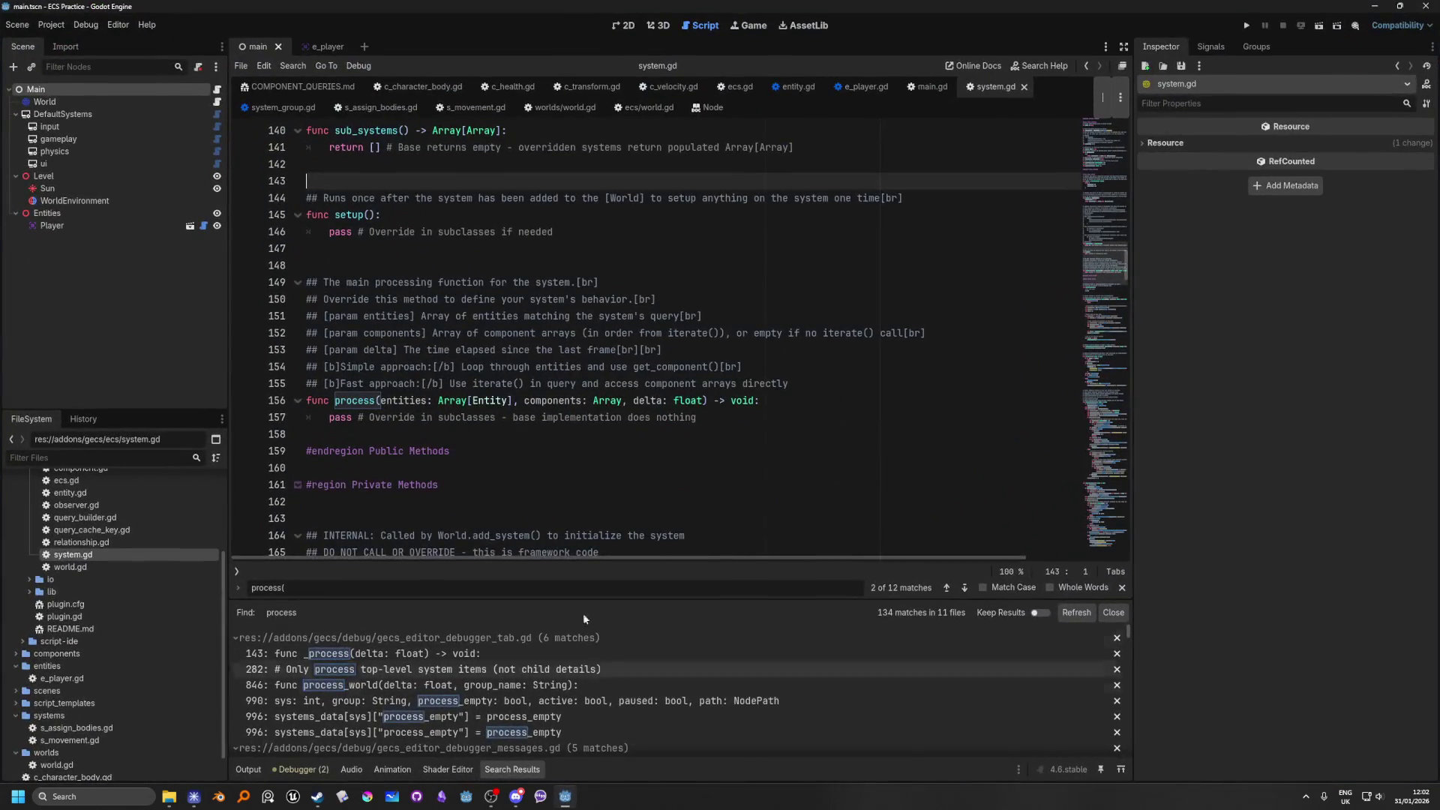
pyautogui.click(318, 48)
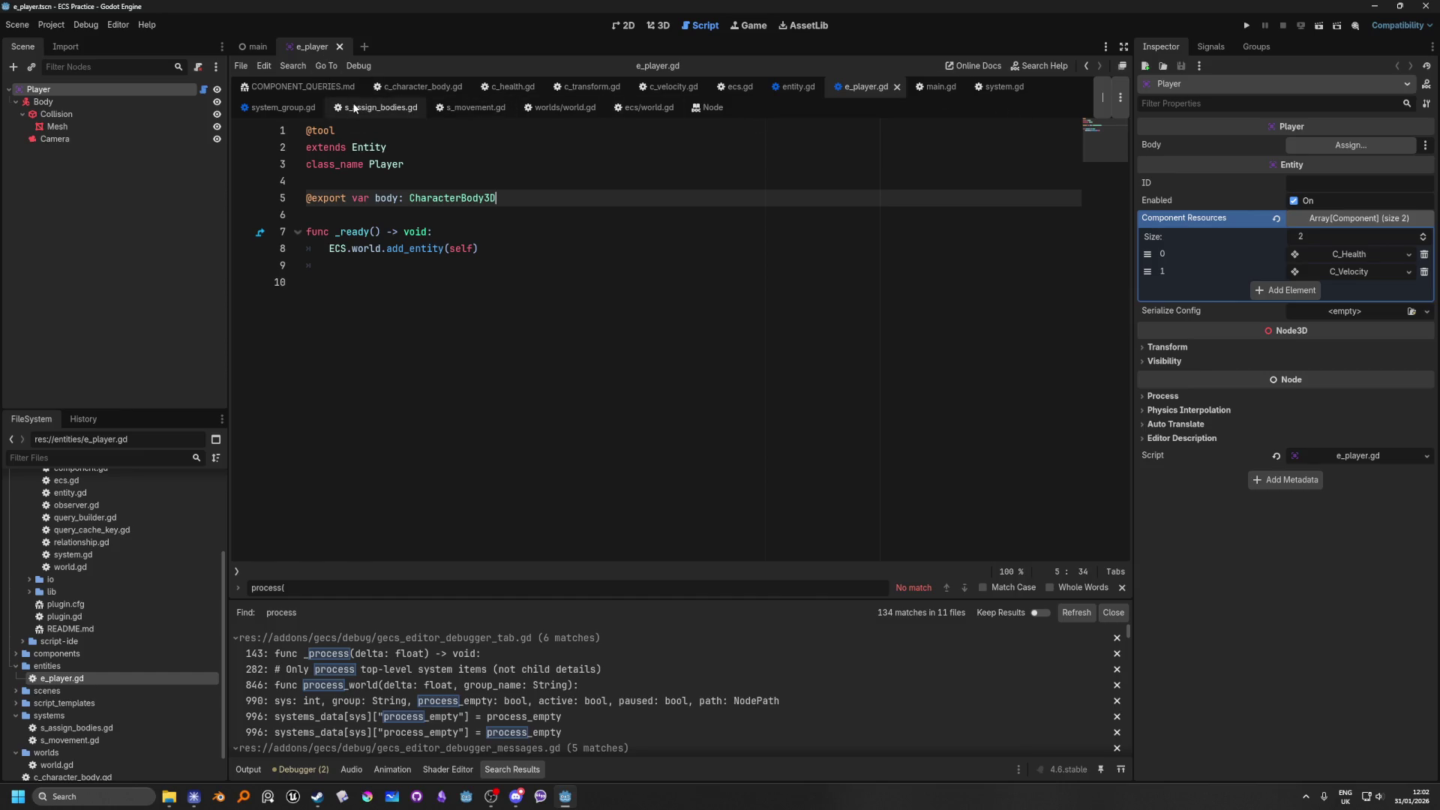
pyautogui.click(379, 107)
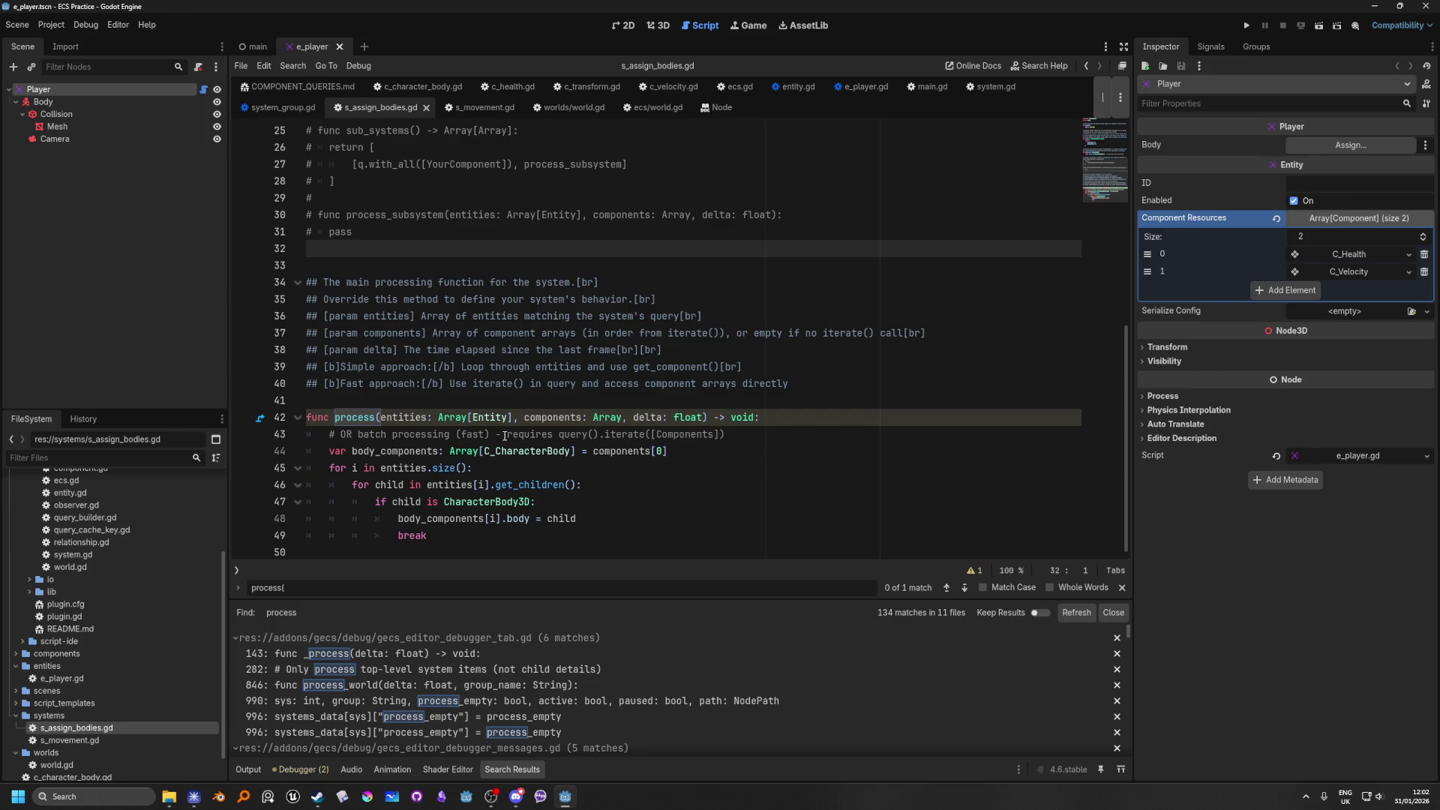
pyautogui.scroll(8, 477, 350)
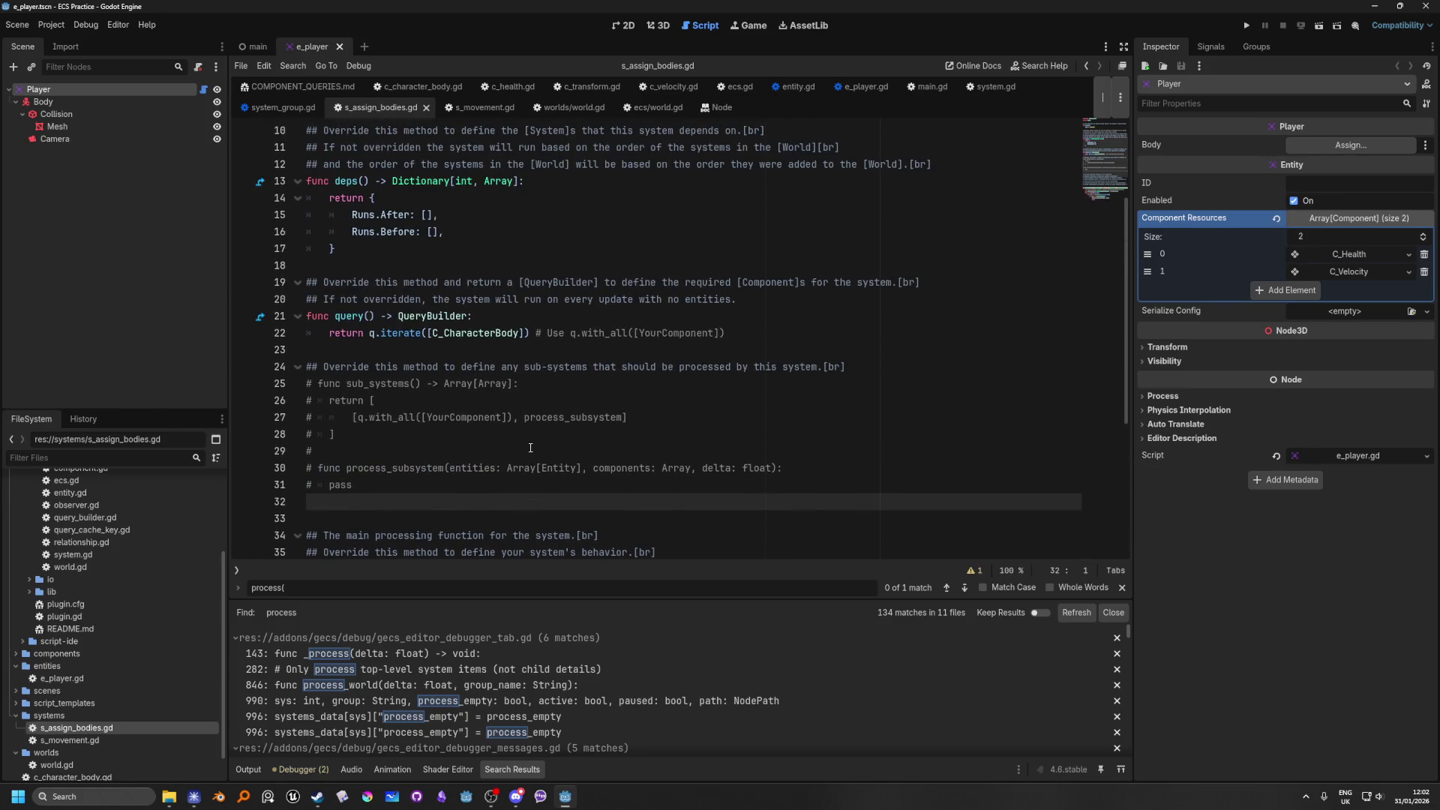
pyautogui.scroll(-4, 530, 447)
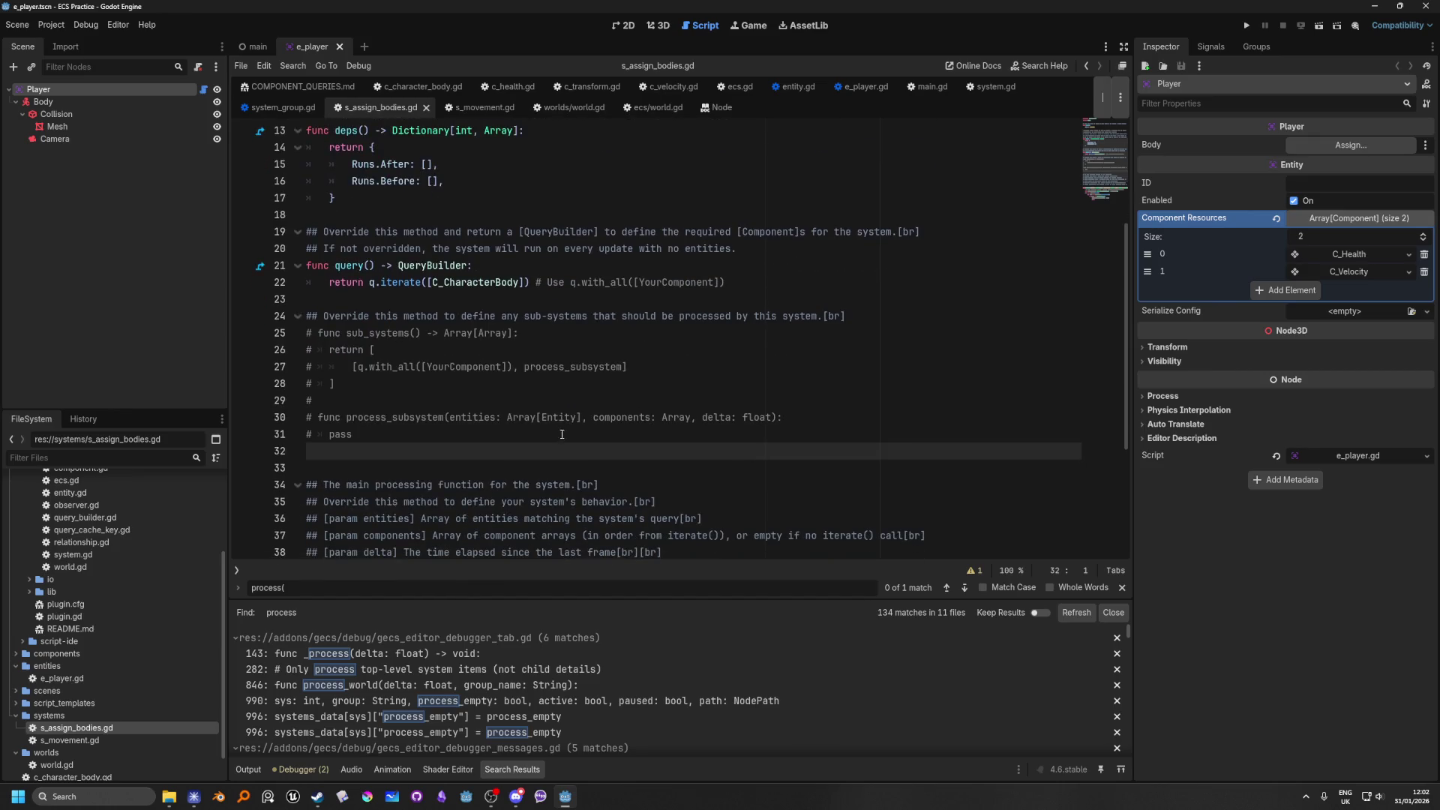
pyautogui.scroll(4, 444, 461)
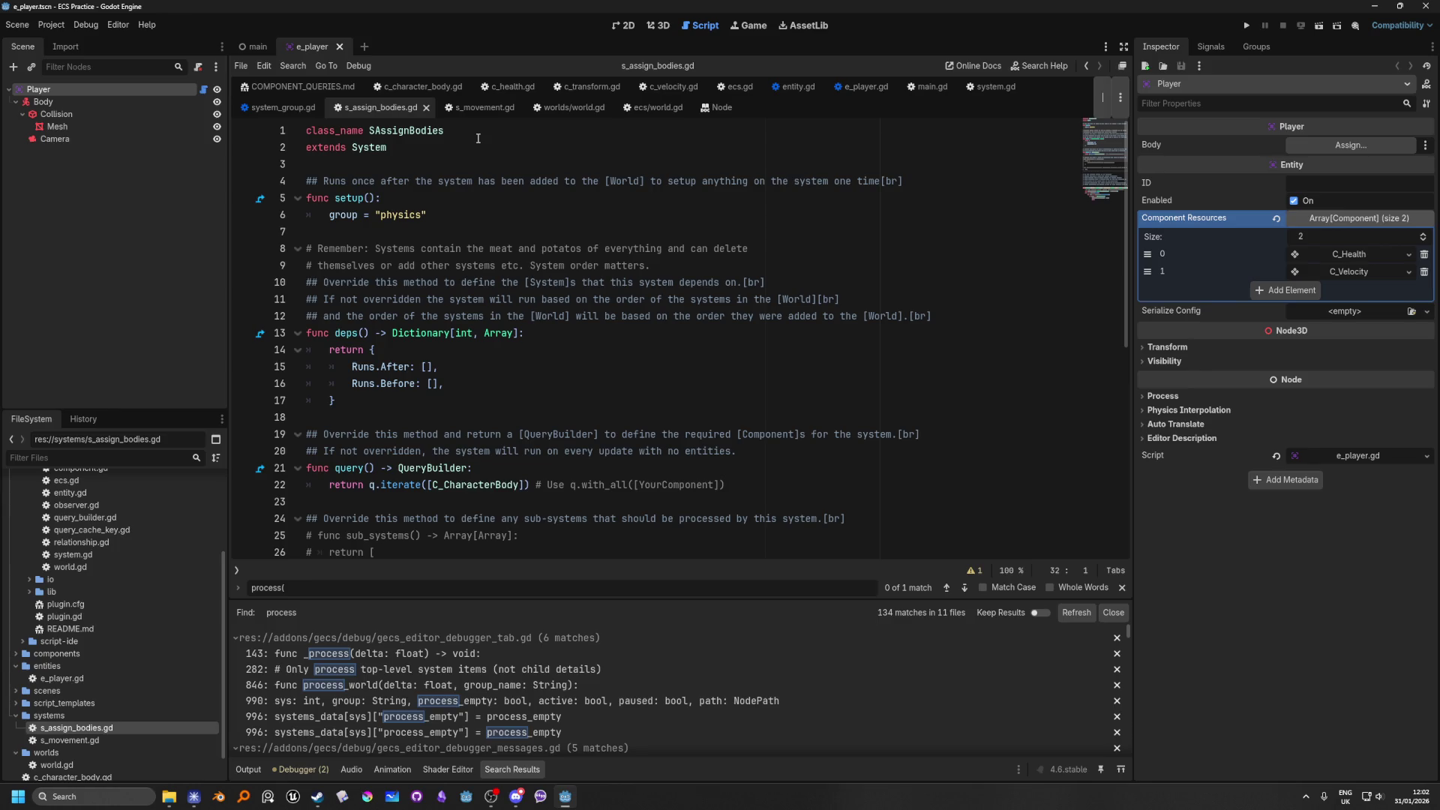
# Step: Copy 'class_name SAssignBodies' and 'extends System' into the proposal's code block
pyautogui.moveTo(463, 131); pyautogui.dragTo(211, 126)
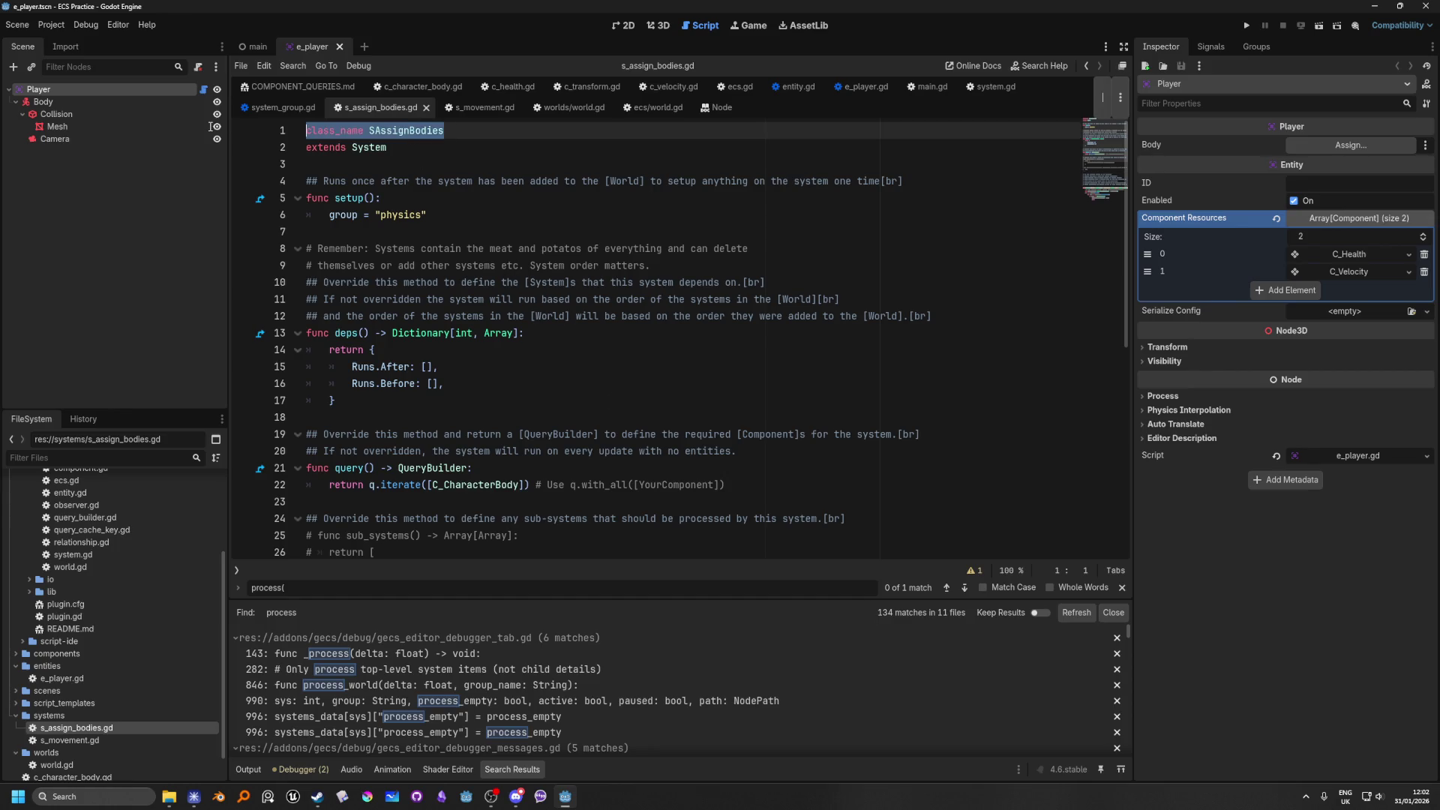
pyautogui.moveTo(398, 149); pyautogui.dragTo(252, 131)
pyautogui.hotkey('ctrl', 'c')
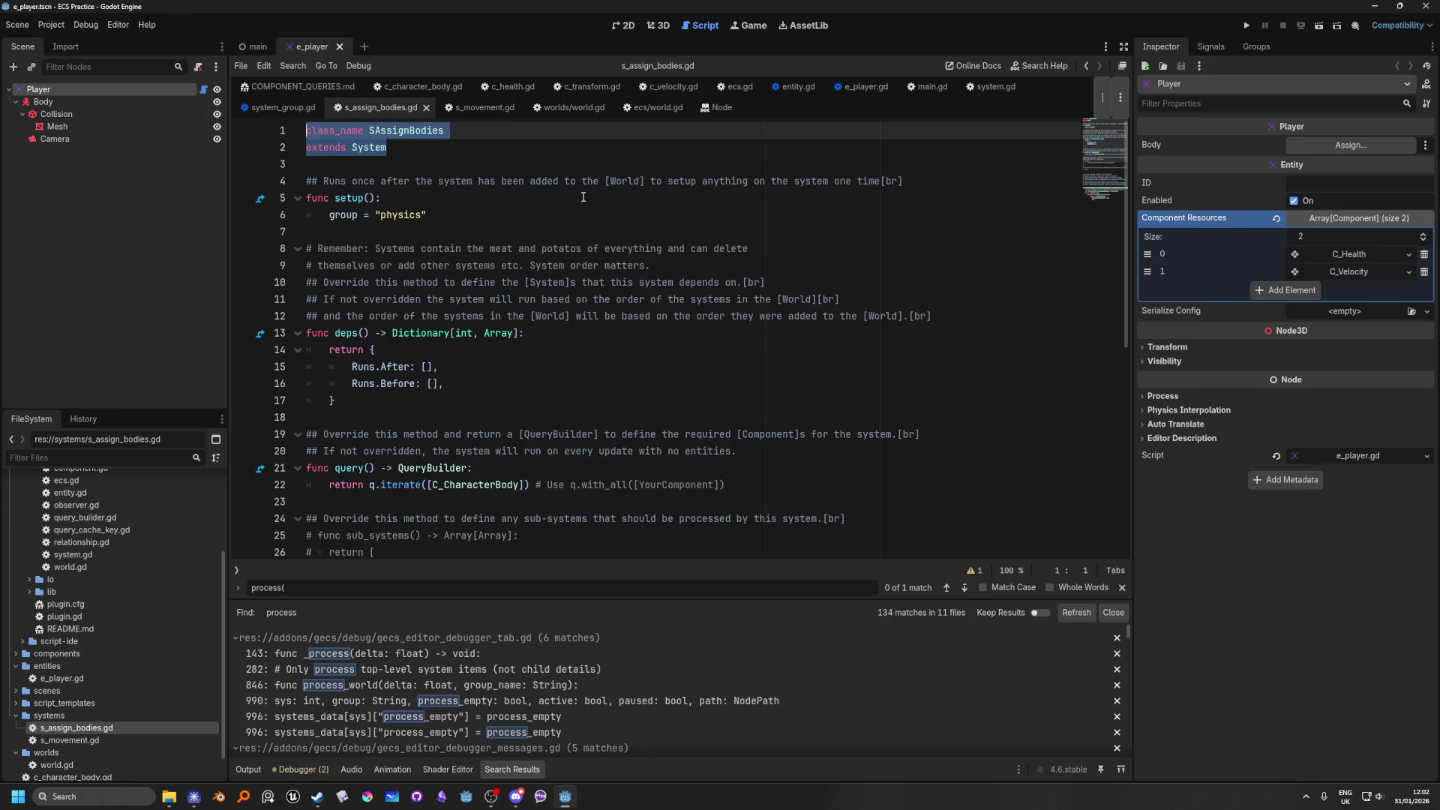
pyautogui.hotkey('alt', 'Tab')
pyautogui.hotkey('ctrl', 'v')
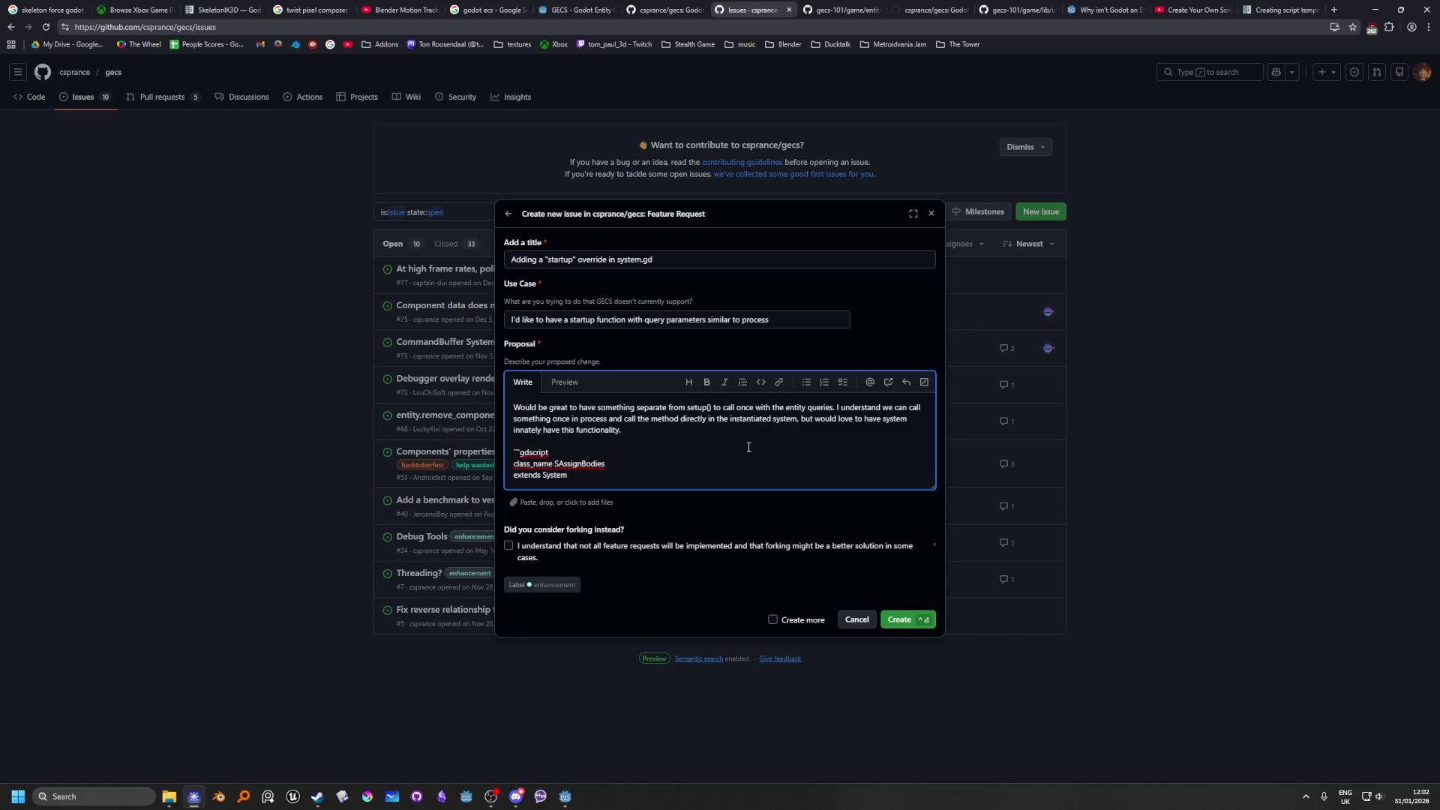
# Step: Replace the code block with a fresh ```gdscript fence and paste the class_name and extends lines
pyautogui.press('Return')
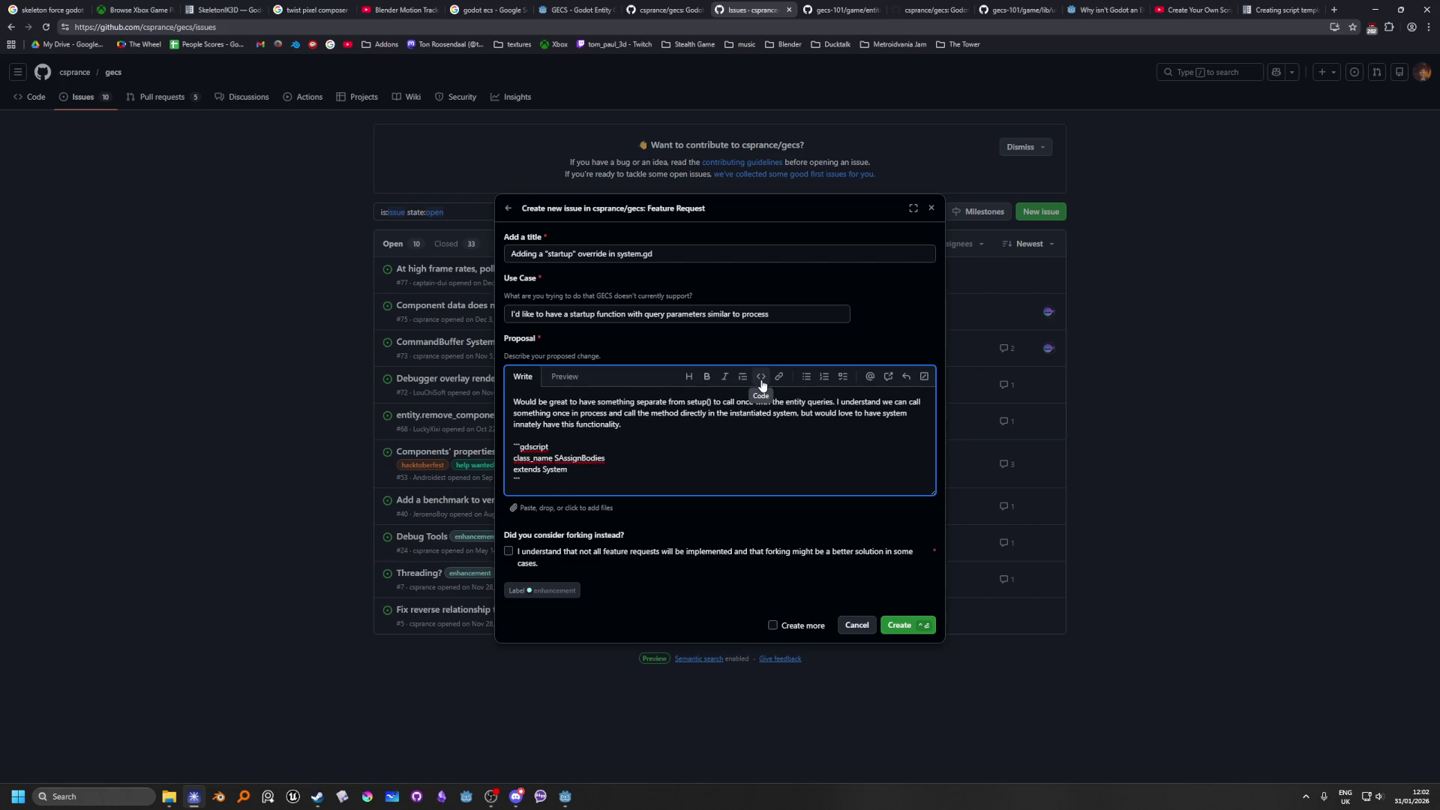
pyautogui.moveTo(521, 481); pyautogui.dragTo(449, 444)
pyautogui.press('BackSpace')
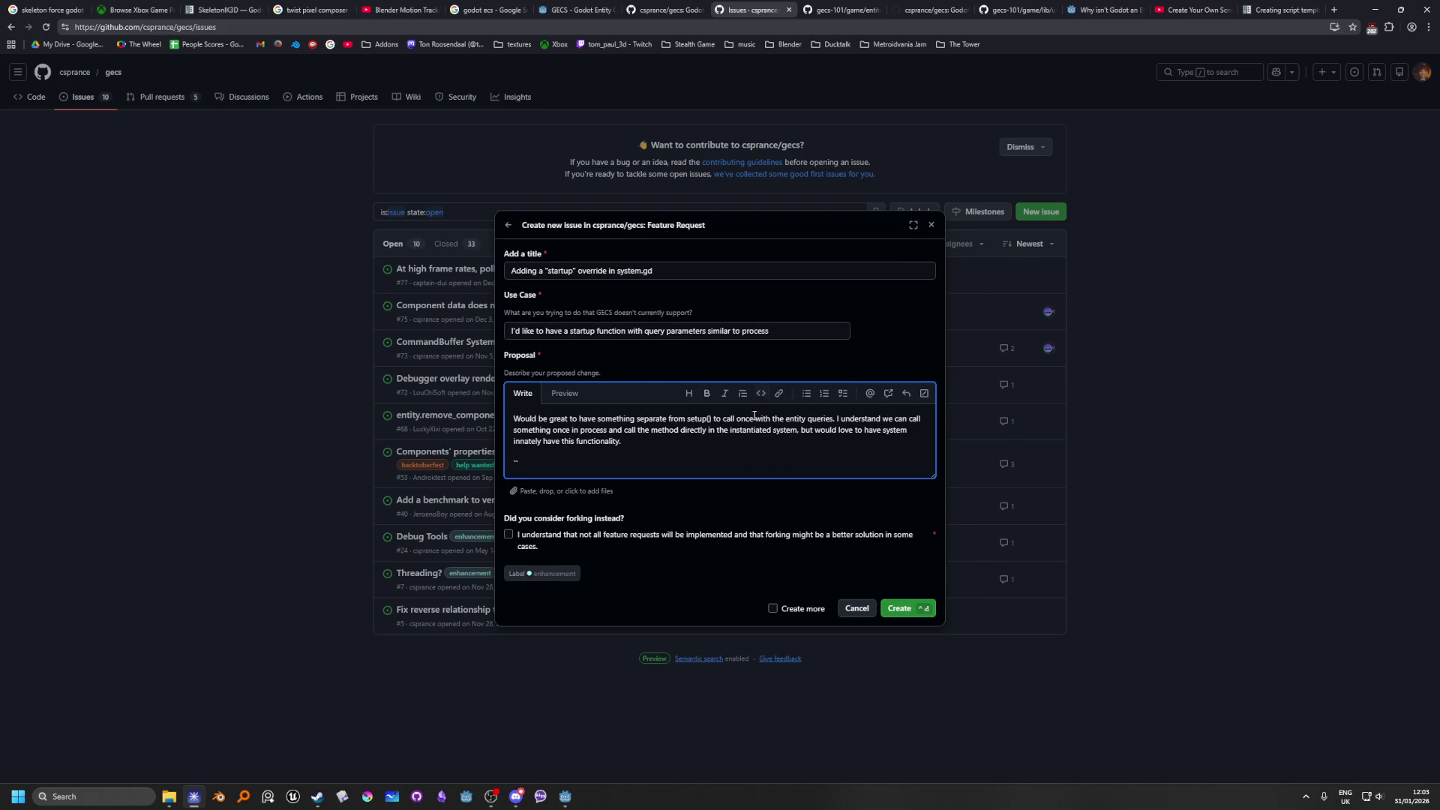
pyautogui.click(761, 401)
pyautogui.write('gdscript')
pyautogui.press('Return')
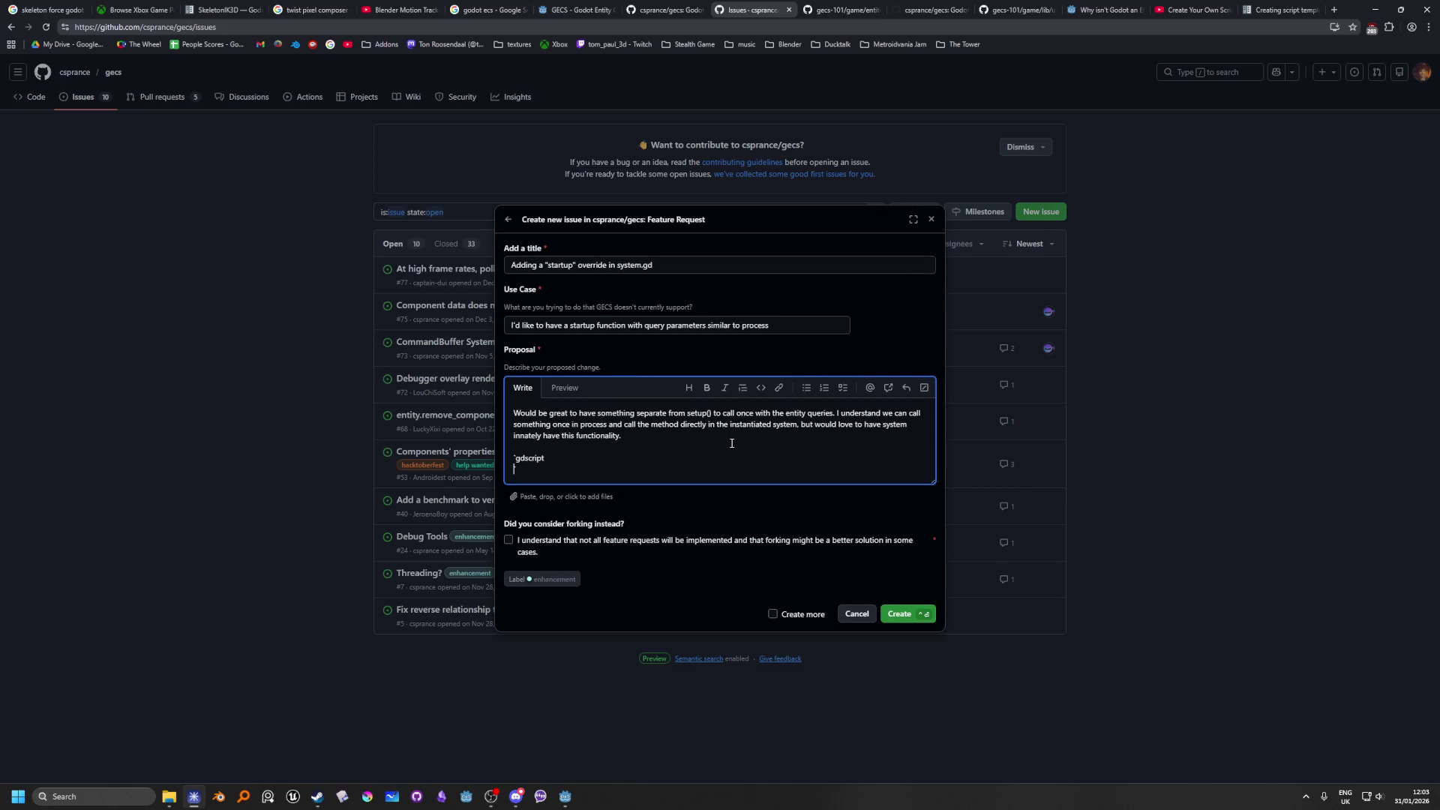
pyautogui.press('Return')
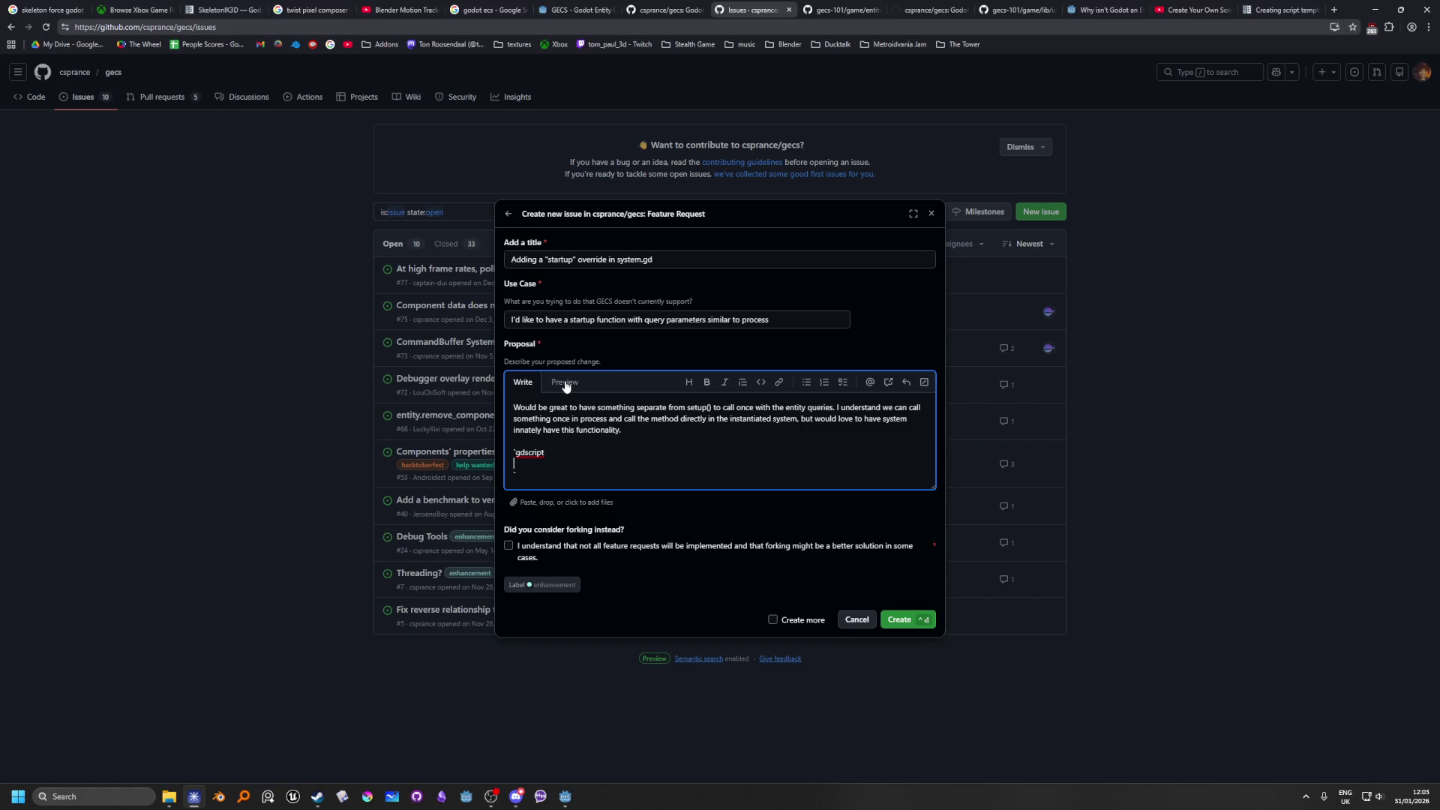
pyautogui.hotkey('ctrl', 'v')
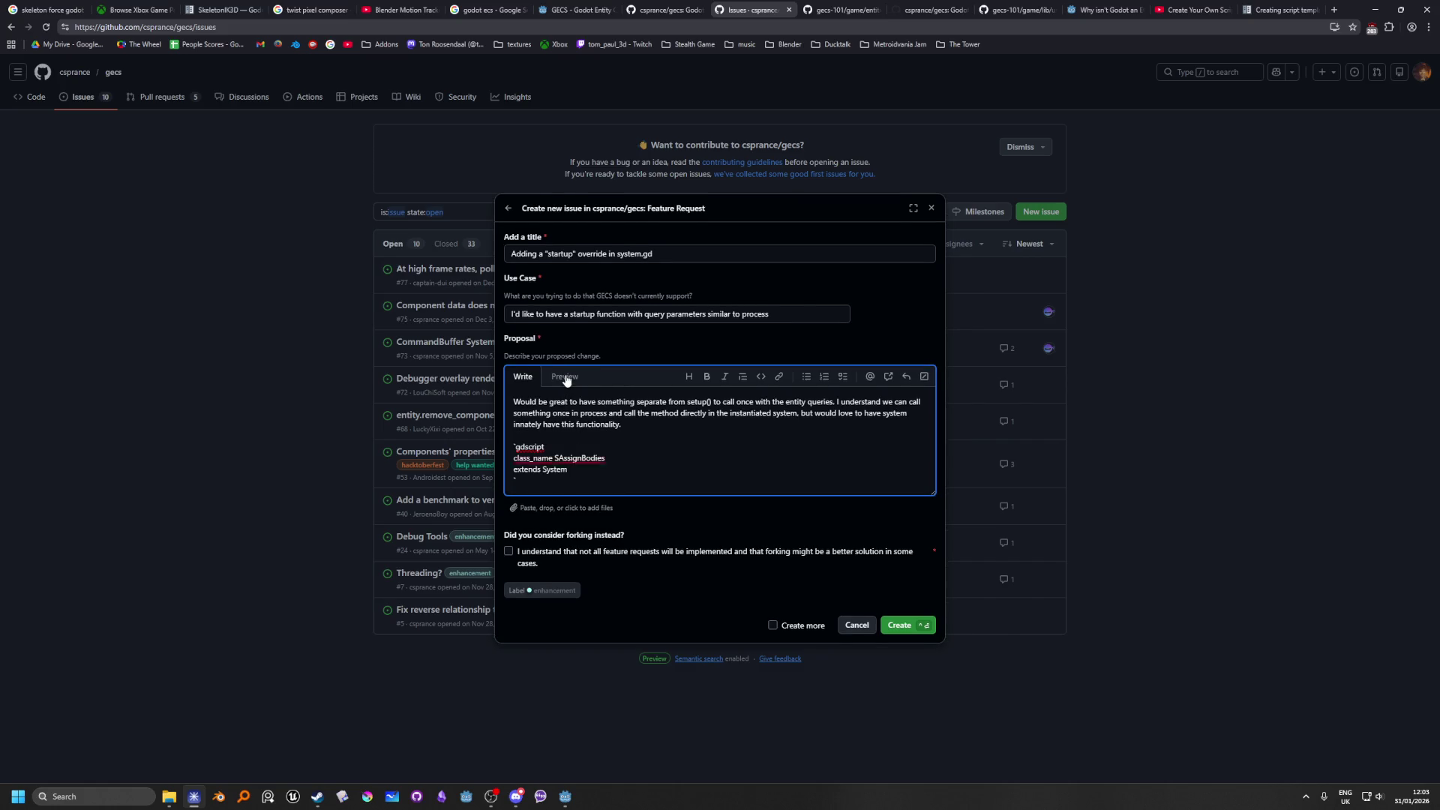
# Step: Complete the closing backticks and verify in Preview that the gdscript block renders
pyautogui.click(565, 377)
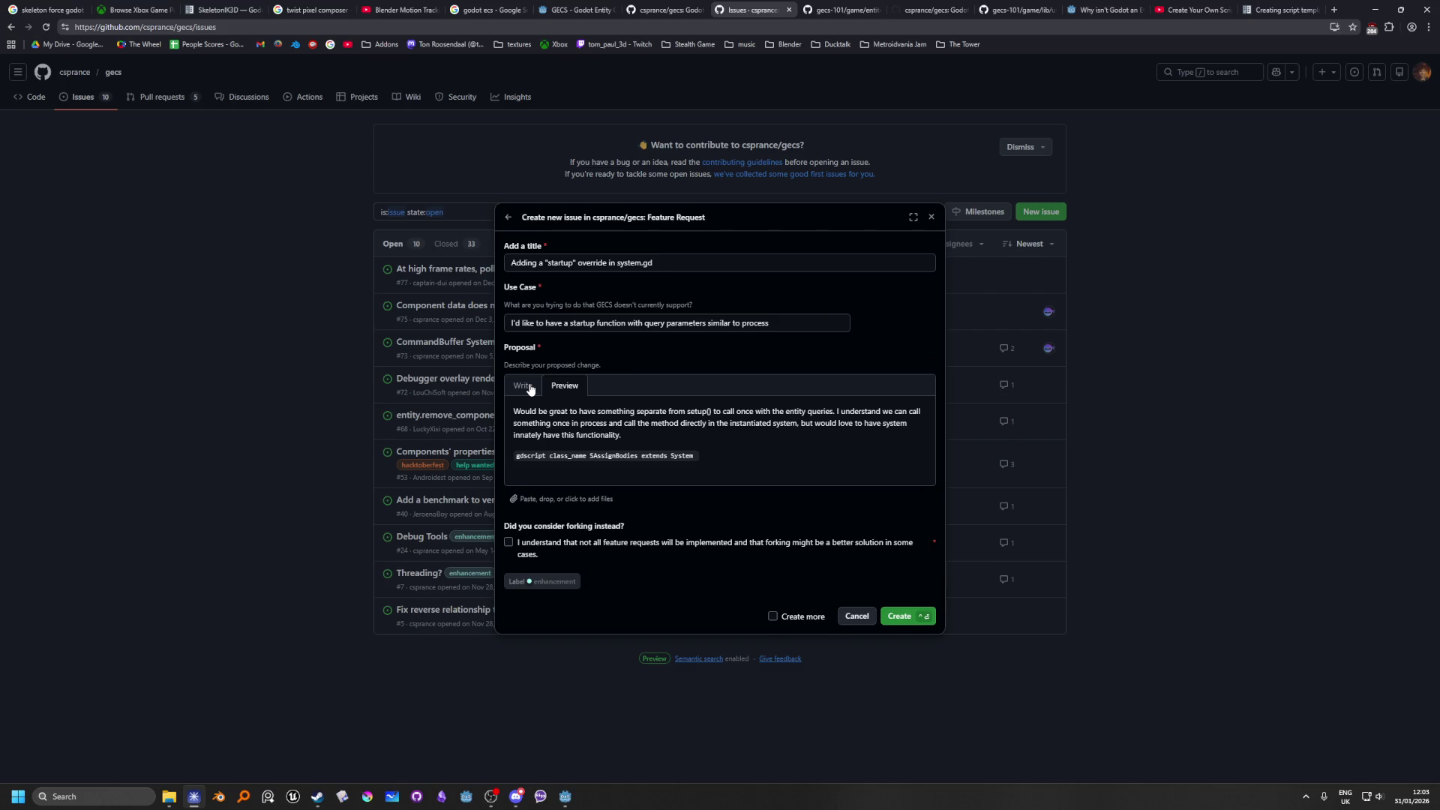
pyautogui.click(530, 388)
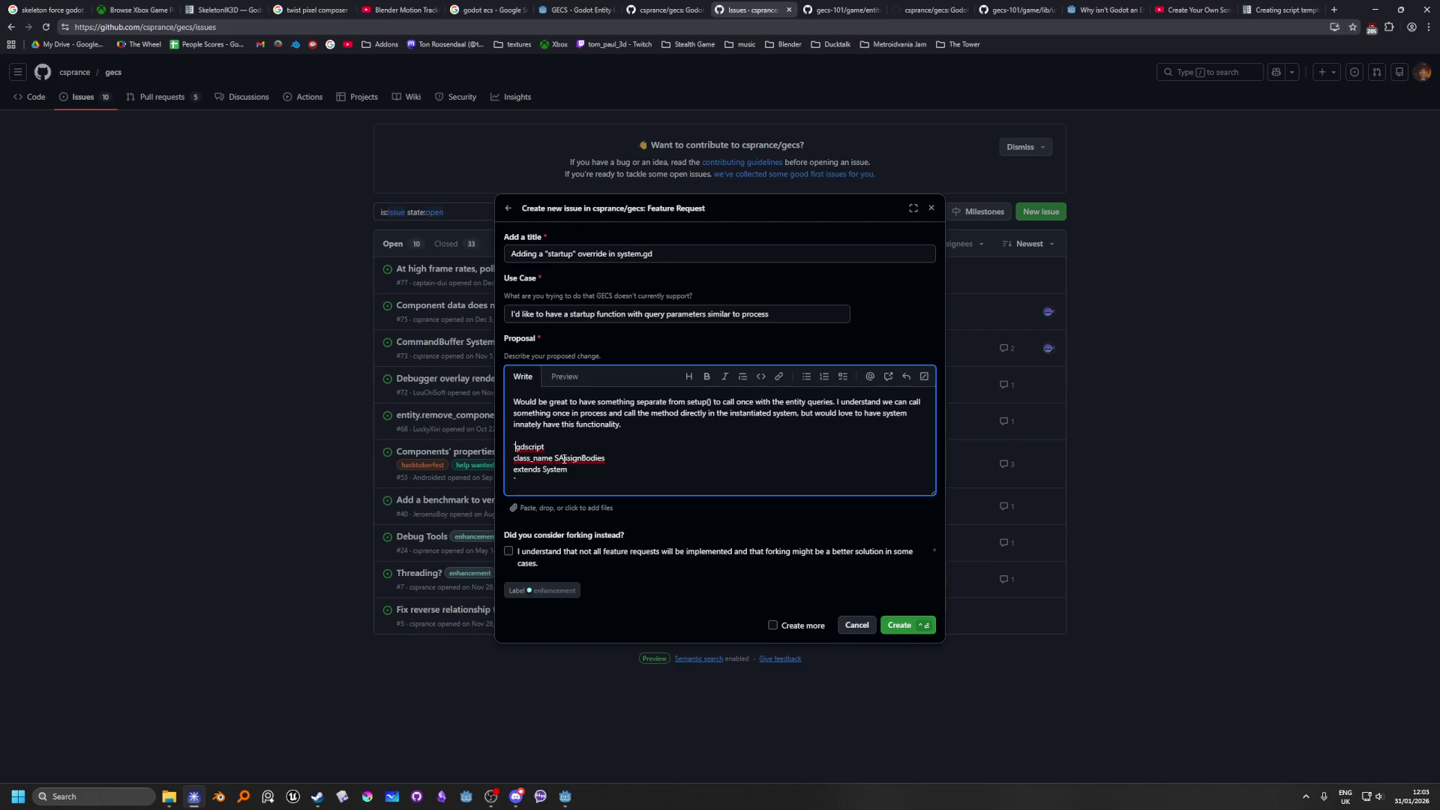
pyautogui.write('``')
pyautogui.click(519, 479)
pyautogui.write('``')
pyautogui.click(561, 381)
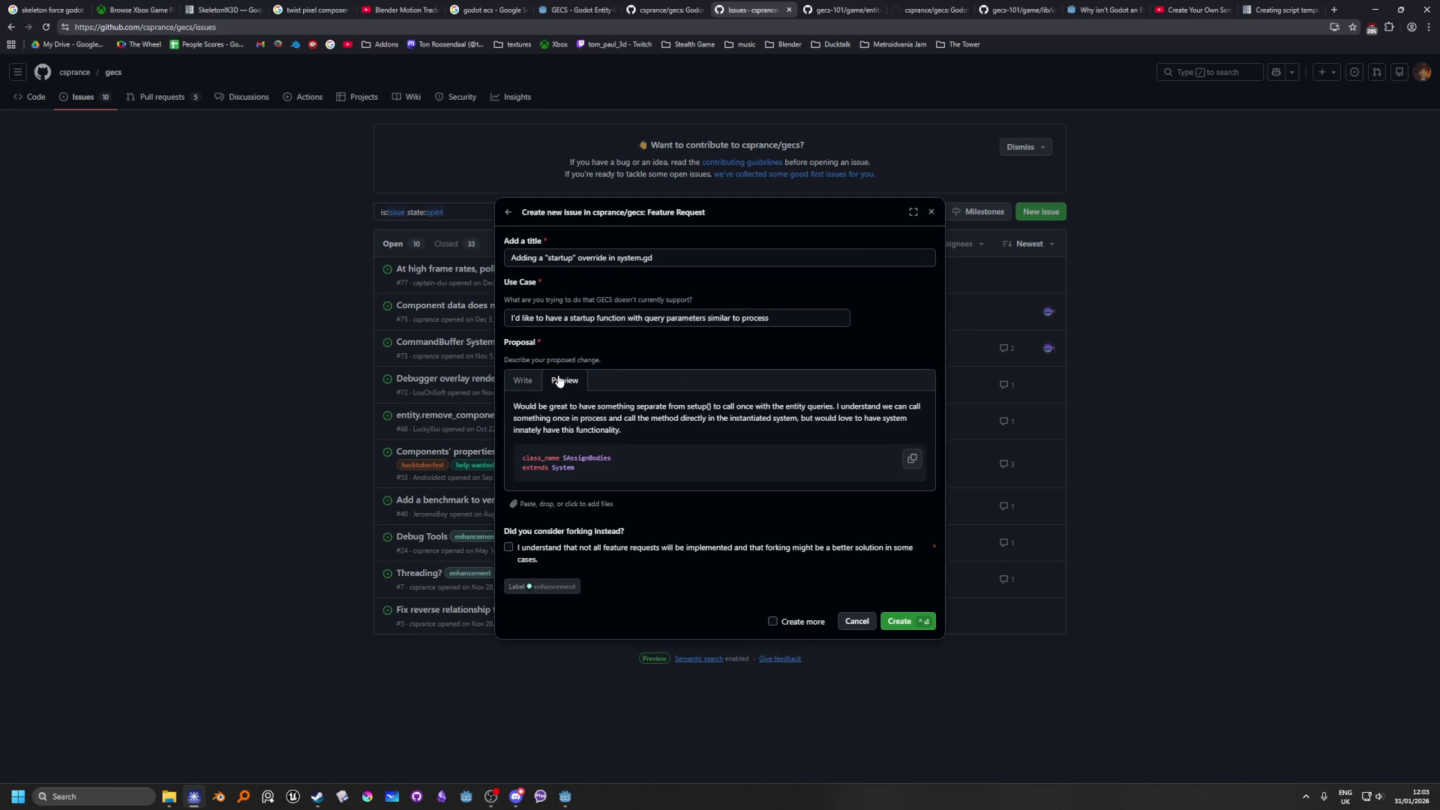
pyautogui.click(522, 381)
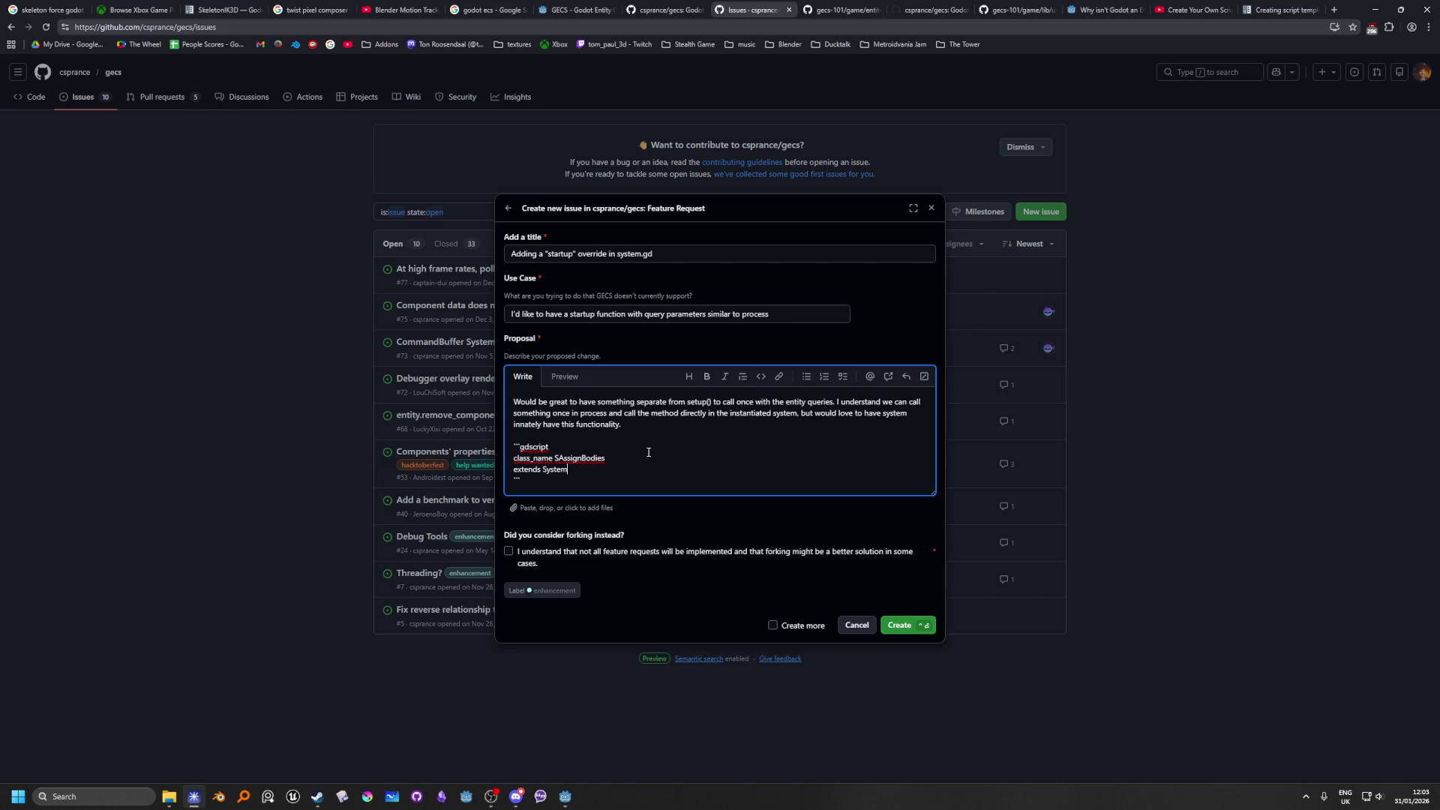
pyautogui.press('Return')
pyautogui.press('Return')
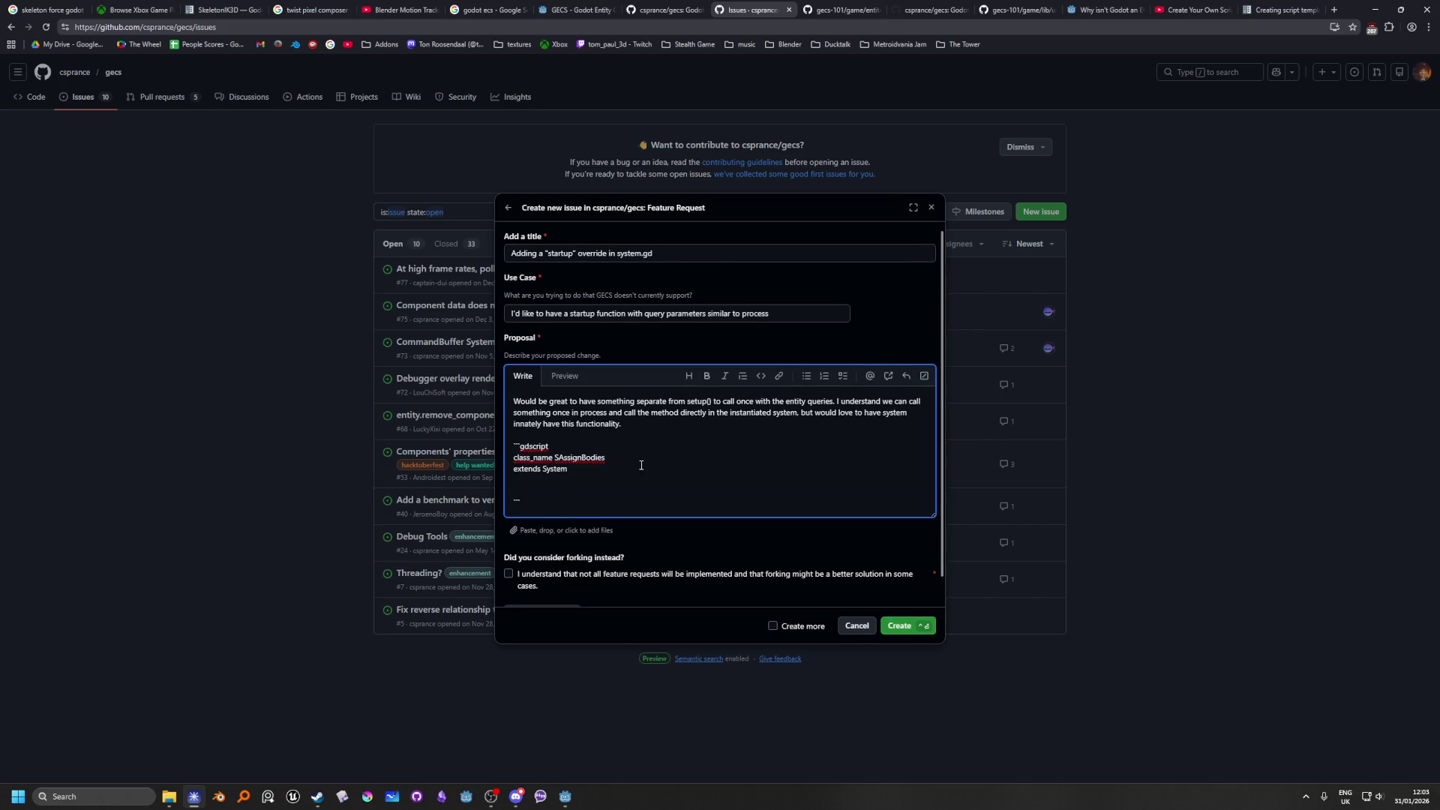
# Step: Copy the query() function from s_assign_bodies.gd into the code block
pyautogui.hotkey('alt', 'Tab')
pyautogui.scroll(-3, 418, 383)
pyautogui.scroll(3, 418, 383)
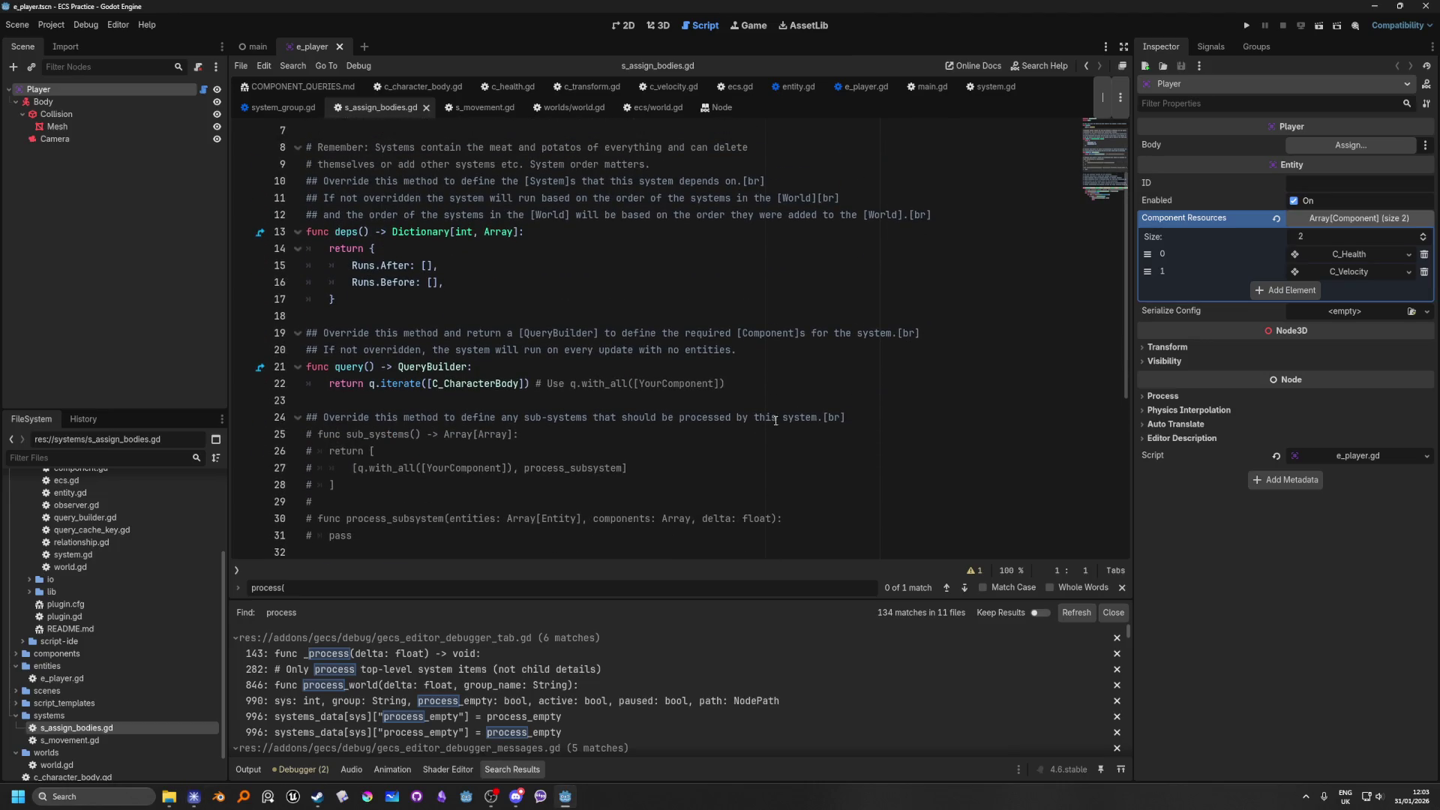
pyautogui.moveTo(769, 383)
pyautogui.mouseDown()
pyautogui.moveTo(315, 384)
pyautogui.moveTo(537, 371)
pyautogui.mouseUp()
pyautogui.hotkey('ctrl', 'c')
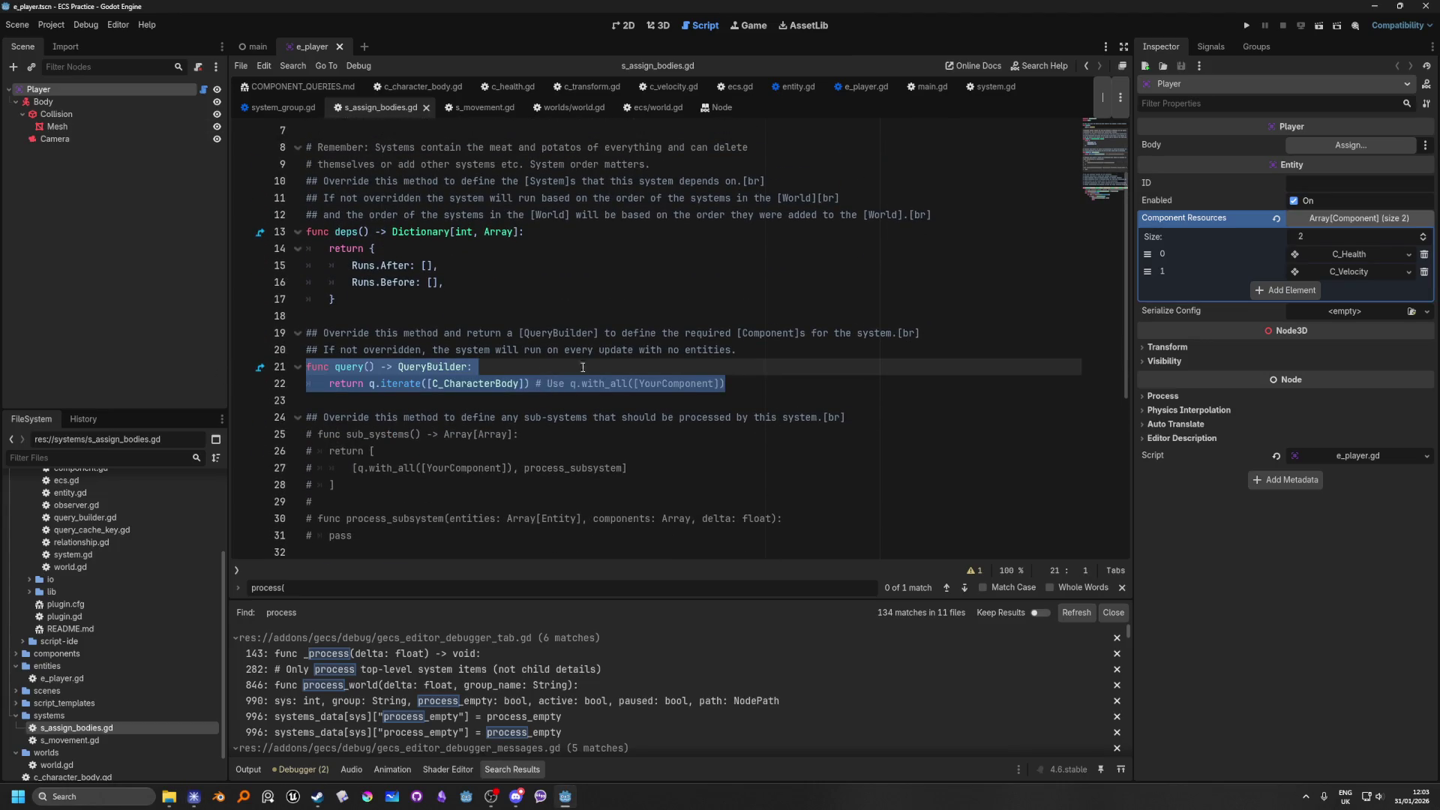
pyautogui.hotkey('alt', 'Tab')
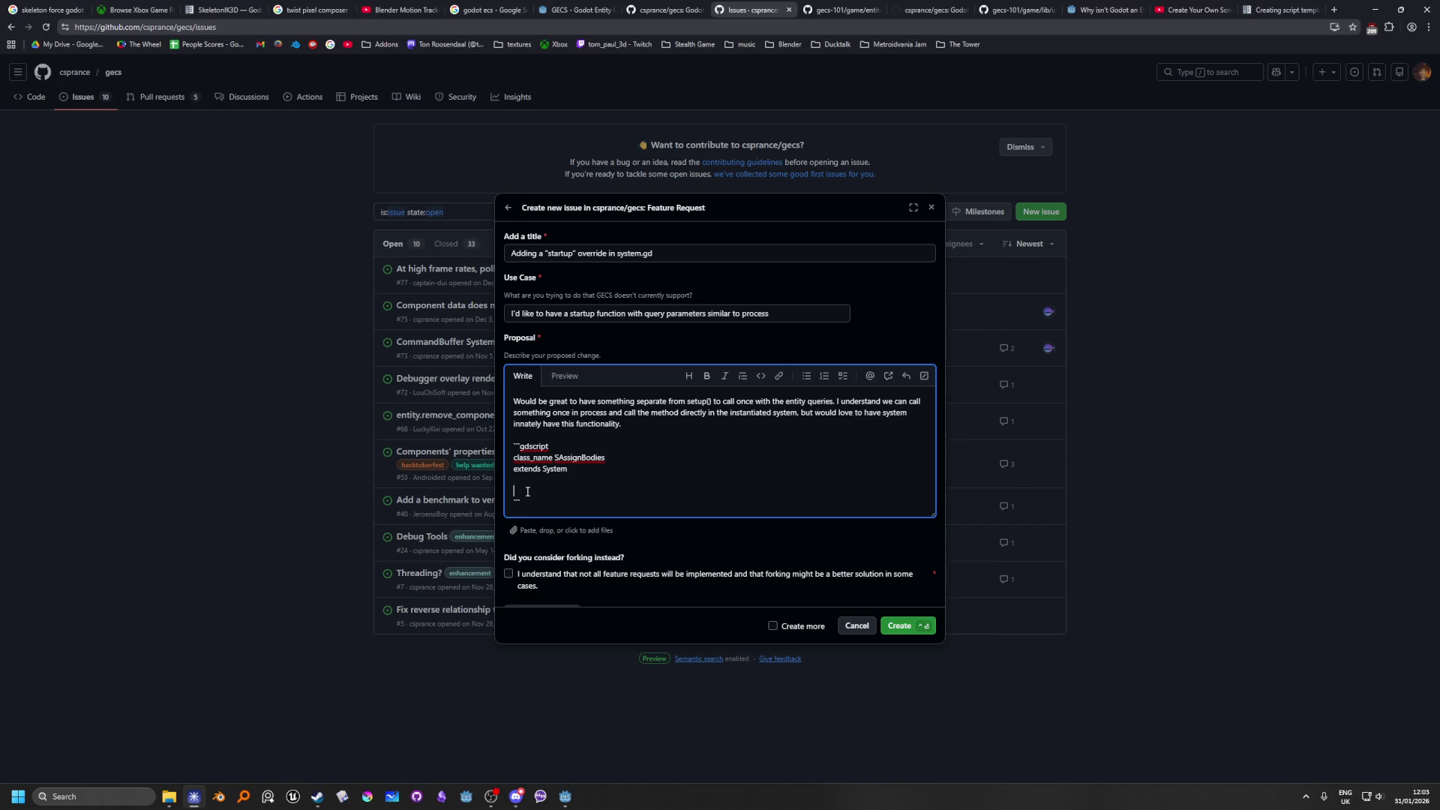
pyautogui.hotkey('ctrl', 'v')
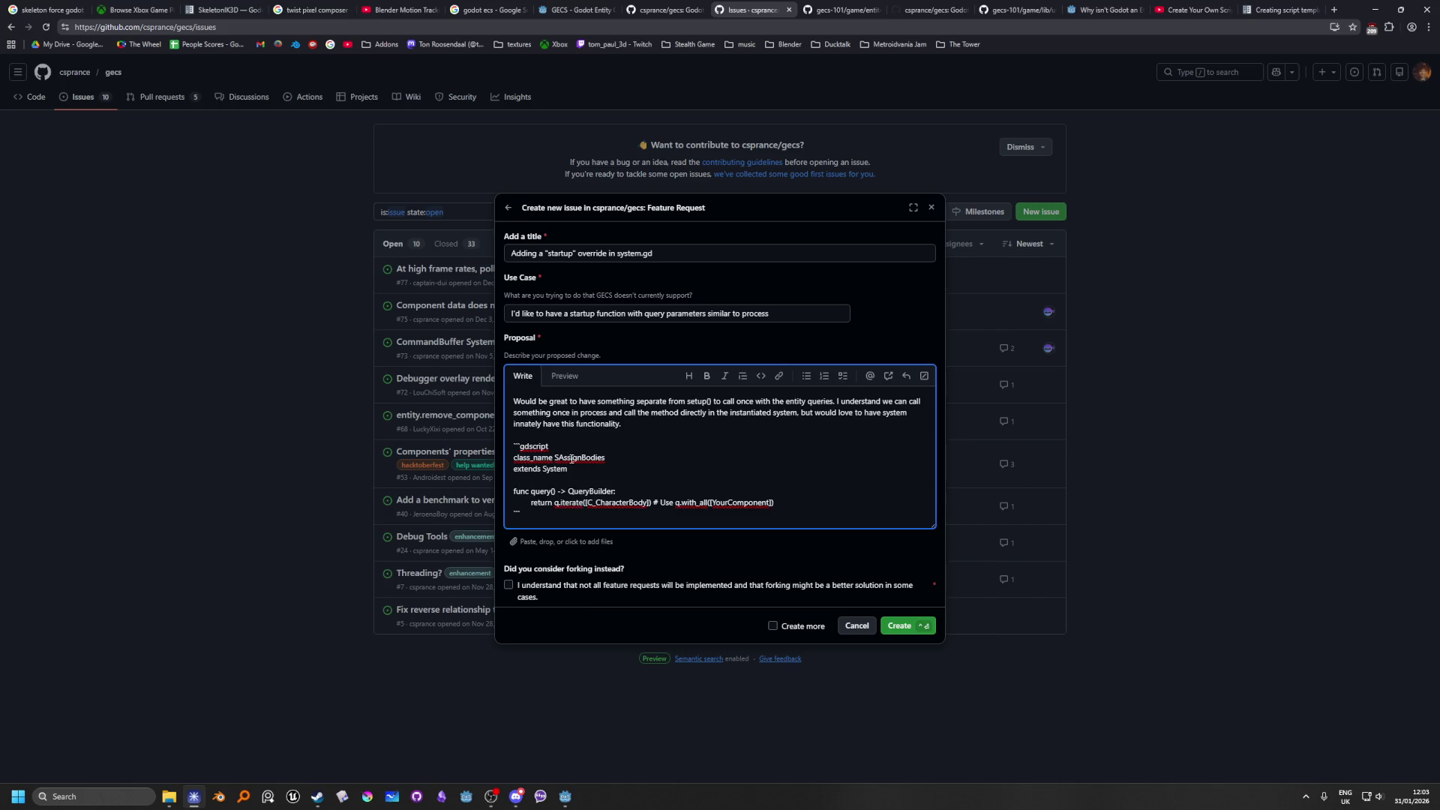
# Step: Rename the class to SBodies and add blank lines after the query() function
pyautogui.doubleClick(570, 459)
pyautogui.write('SBodies')
pyautogui.scroll(-1, 689, 476)
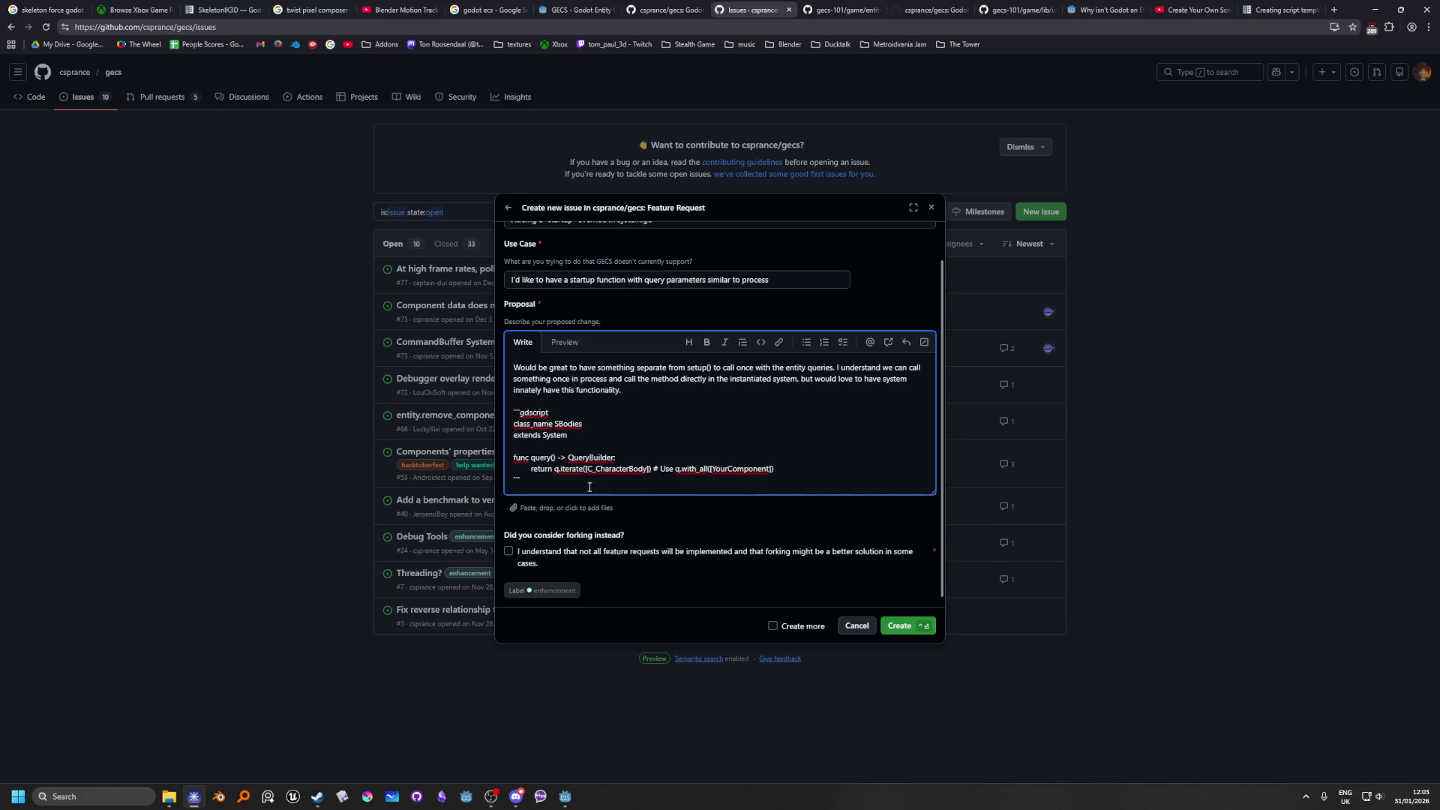
pyautogui.click(789, 474)
pyautogui.press('Return')
pyautogui.press('Return')
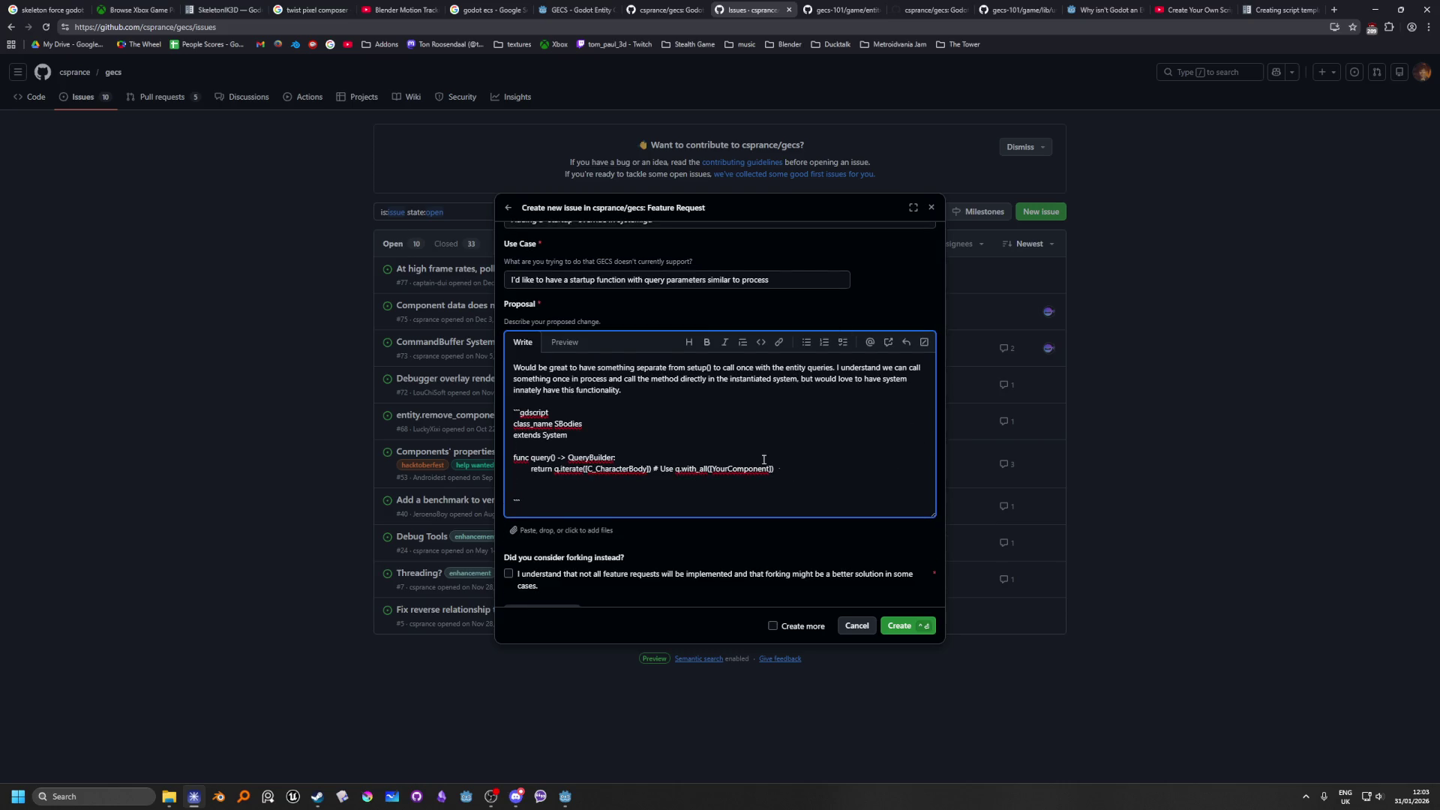
pyautogui.scroll(-1, 638, 453)
pyautogui.hotkey('alt', 'Tab')
pyautogui.scroll(-8, 481, 339)
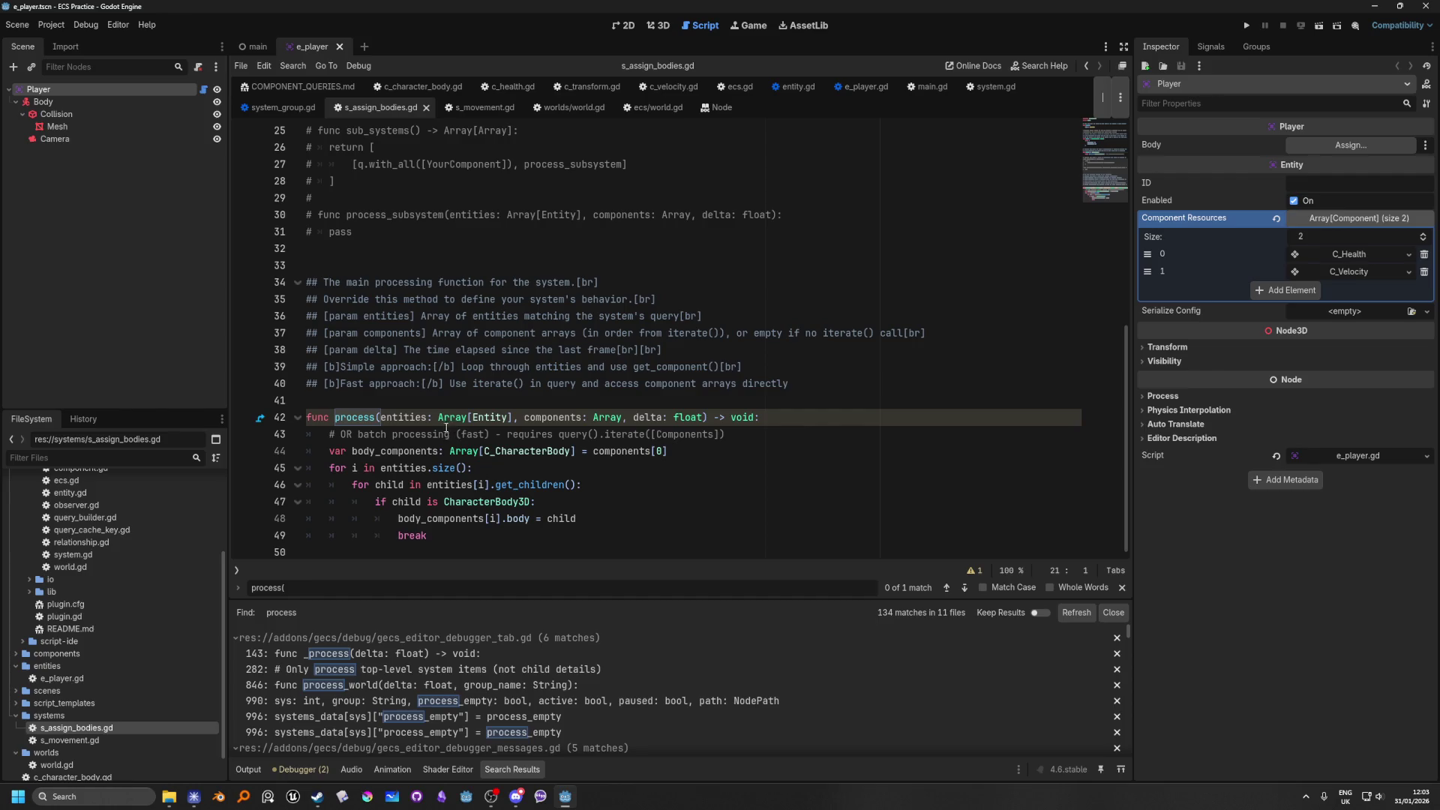
# Step: Add the signature 'func startup(entities: Array[Entity], components: Array) -> void:' to the code sample
pyautogui.hotkey('alt', 'Tab')
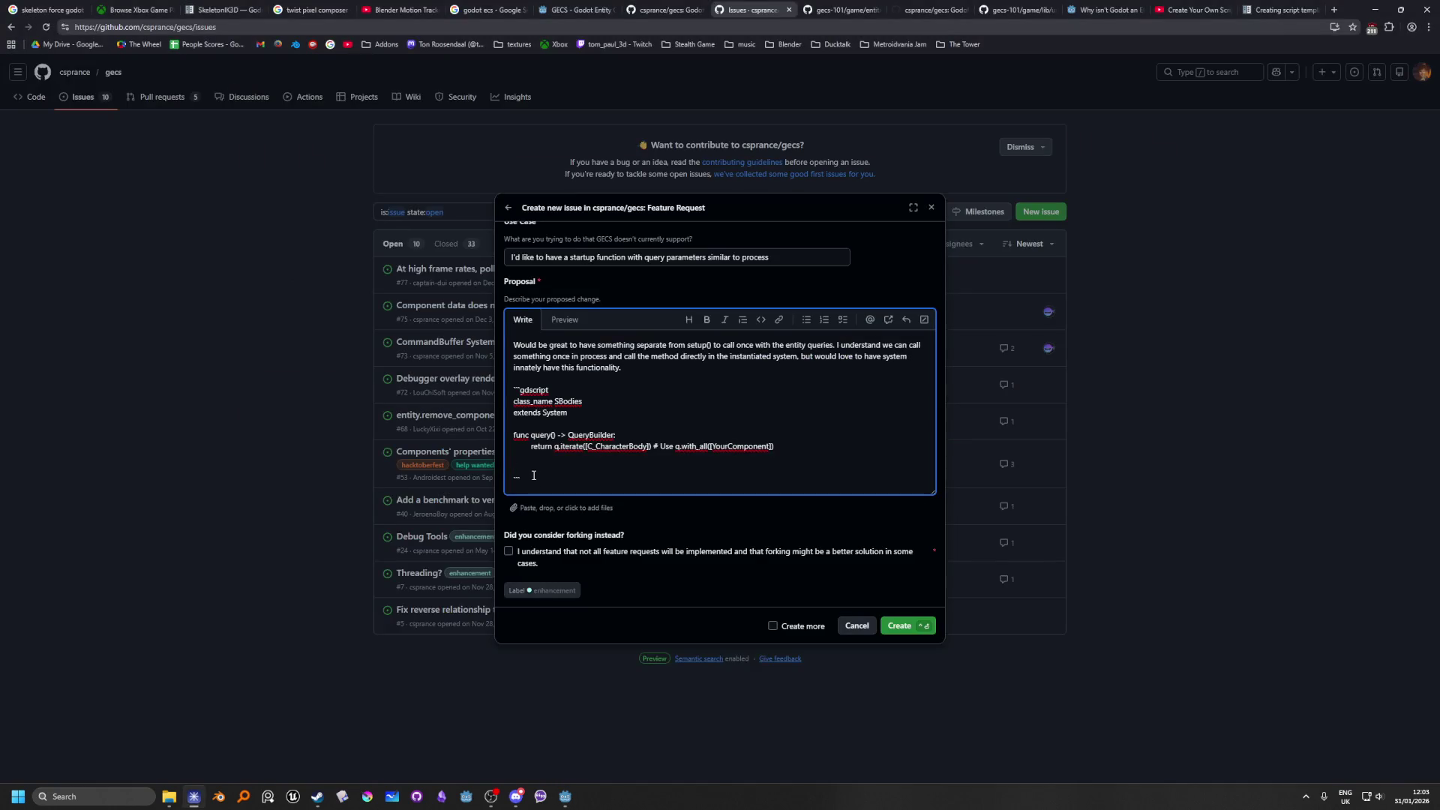
pyautogui.write('unc')
pyautogui.write(' s')
pyautogui.write('etup()')
pyautogui.hotkey('alt', 'Tab')
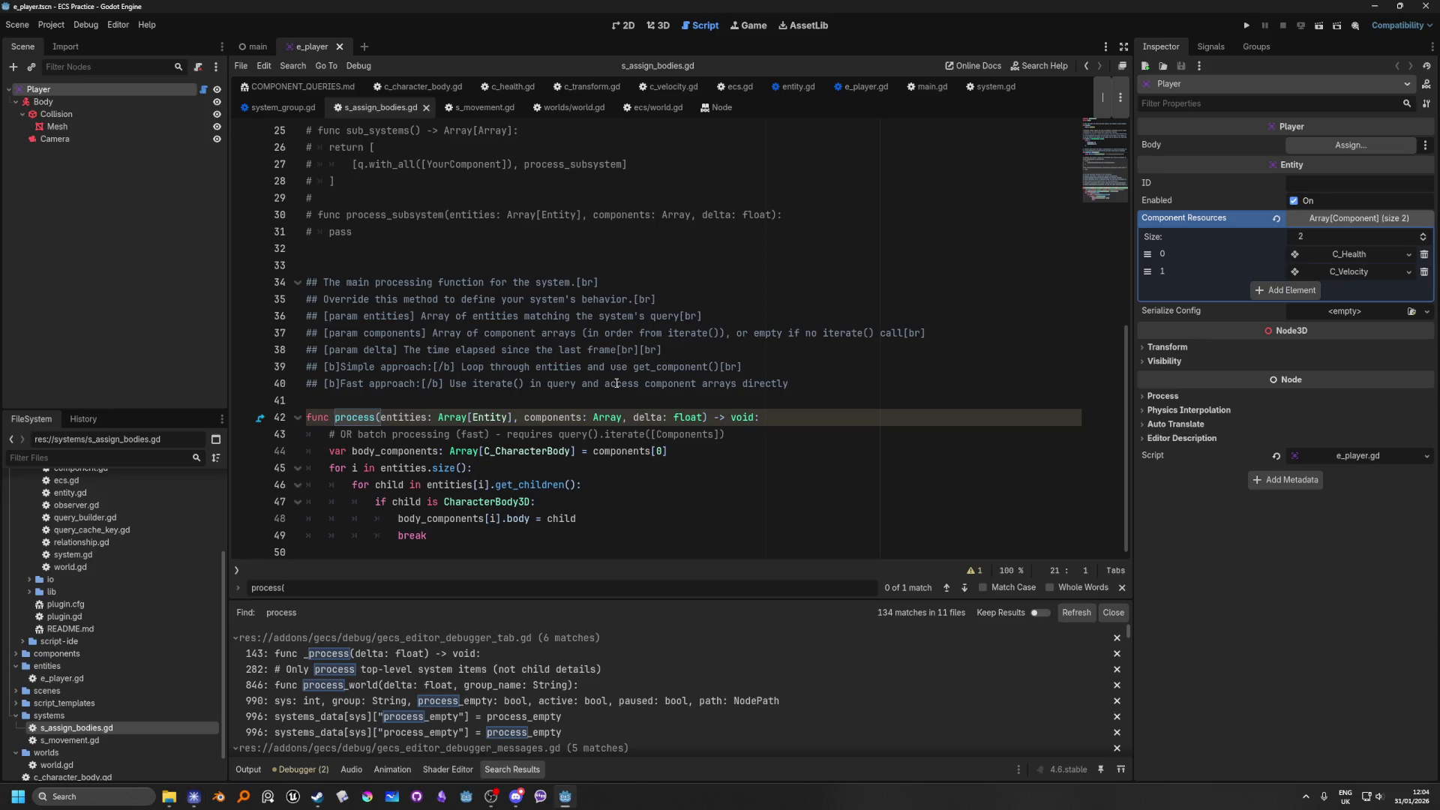
pyautogui.hotkey('alt', 'Tab')
pyautogui.doubleClick(542, 468)
pyautogui.write('startup(')
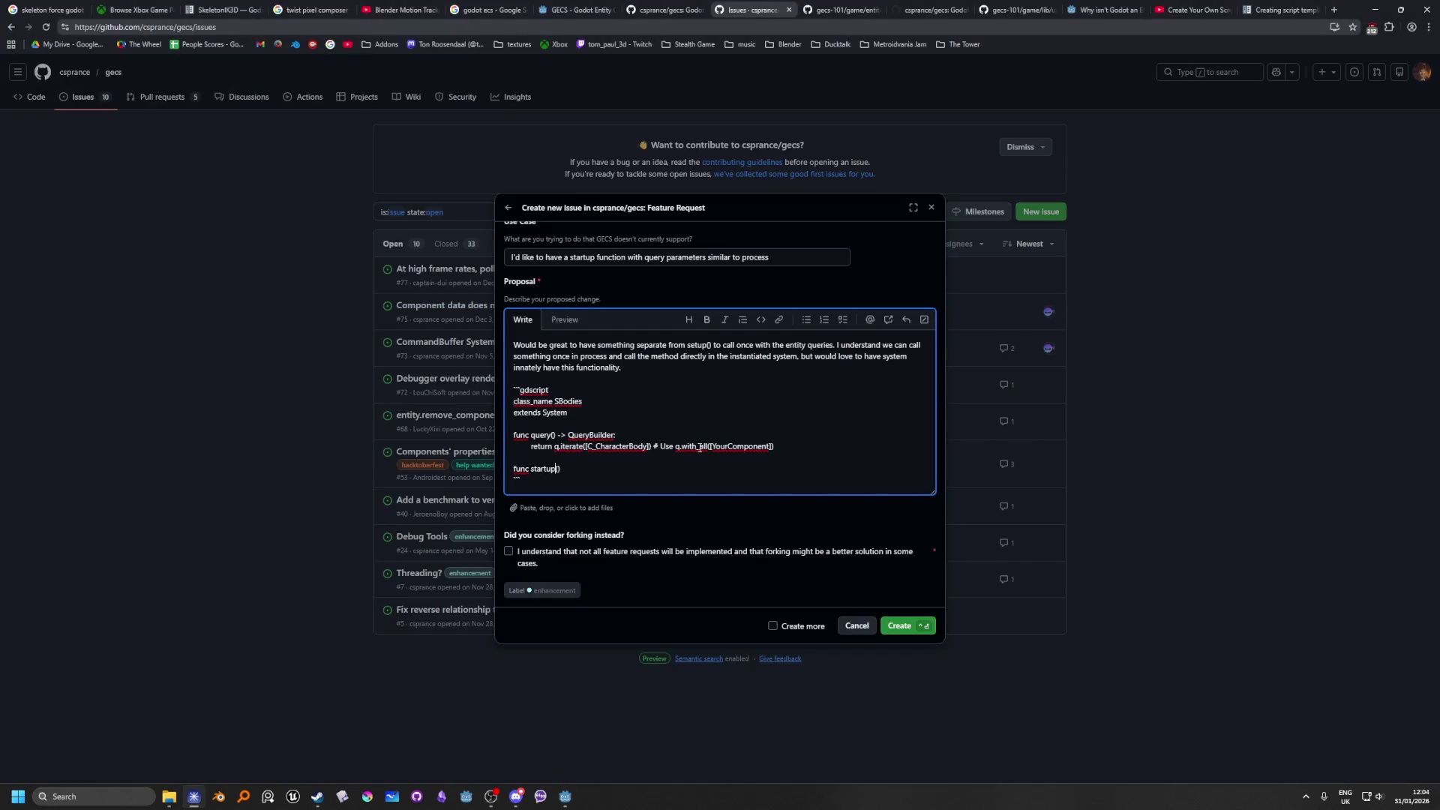
pyautogui.hotkey('alt', 'Tab')
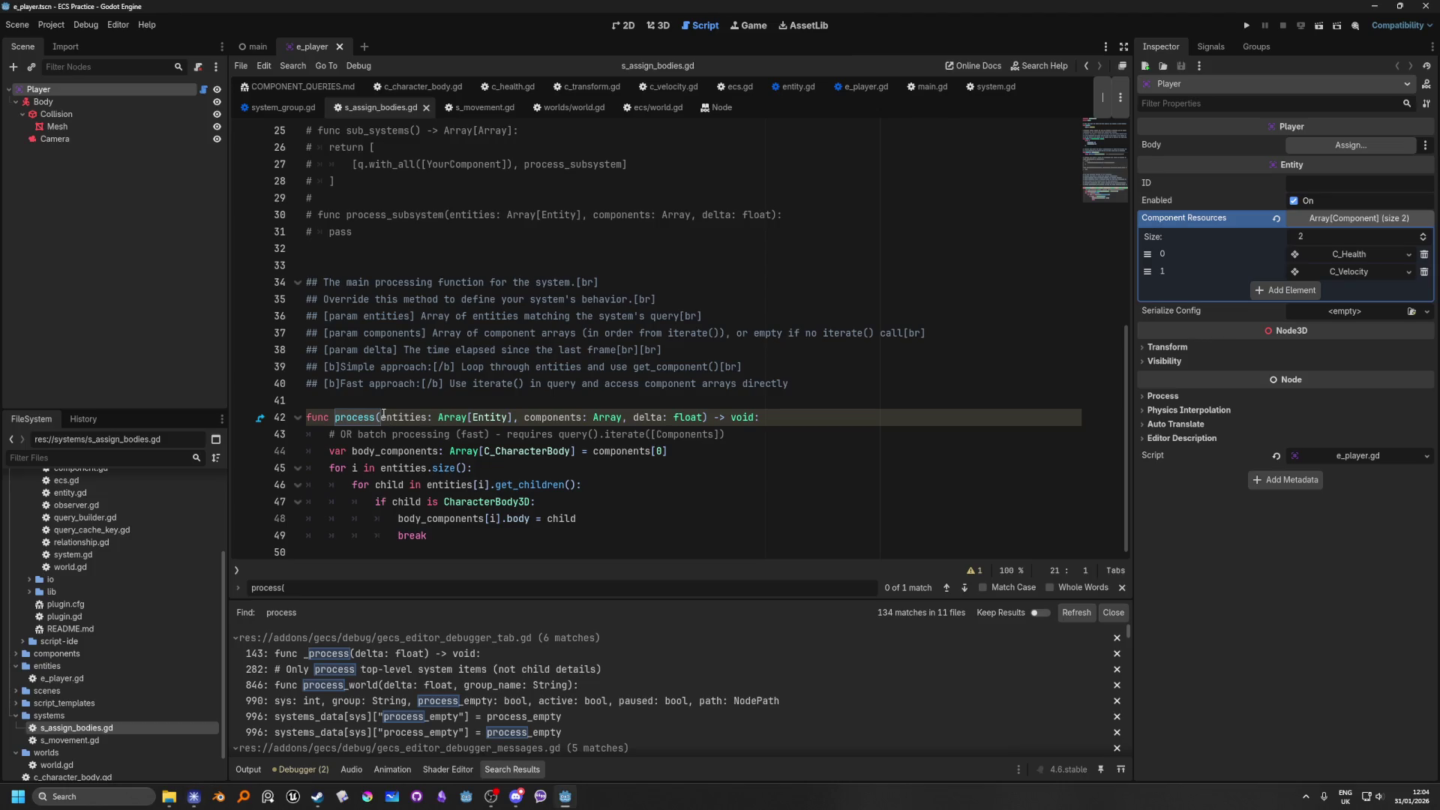
pyautogui.moveTo(381, 417); pyautogui.dragTo(624, 417)
pyautogui.hotkey('ctrl', 'c')
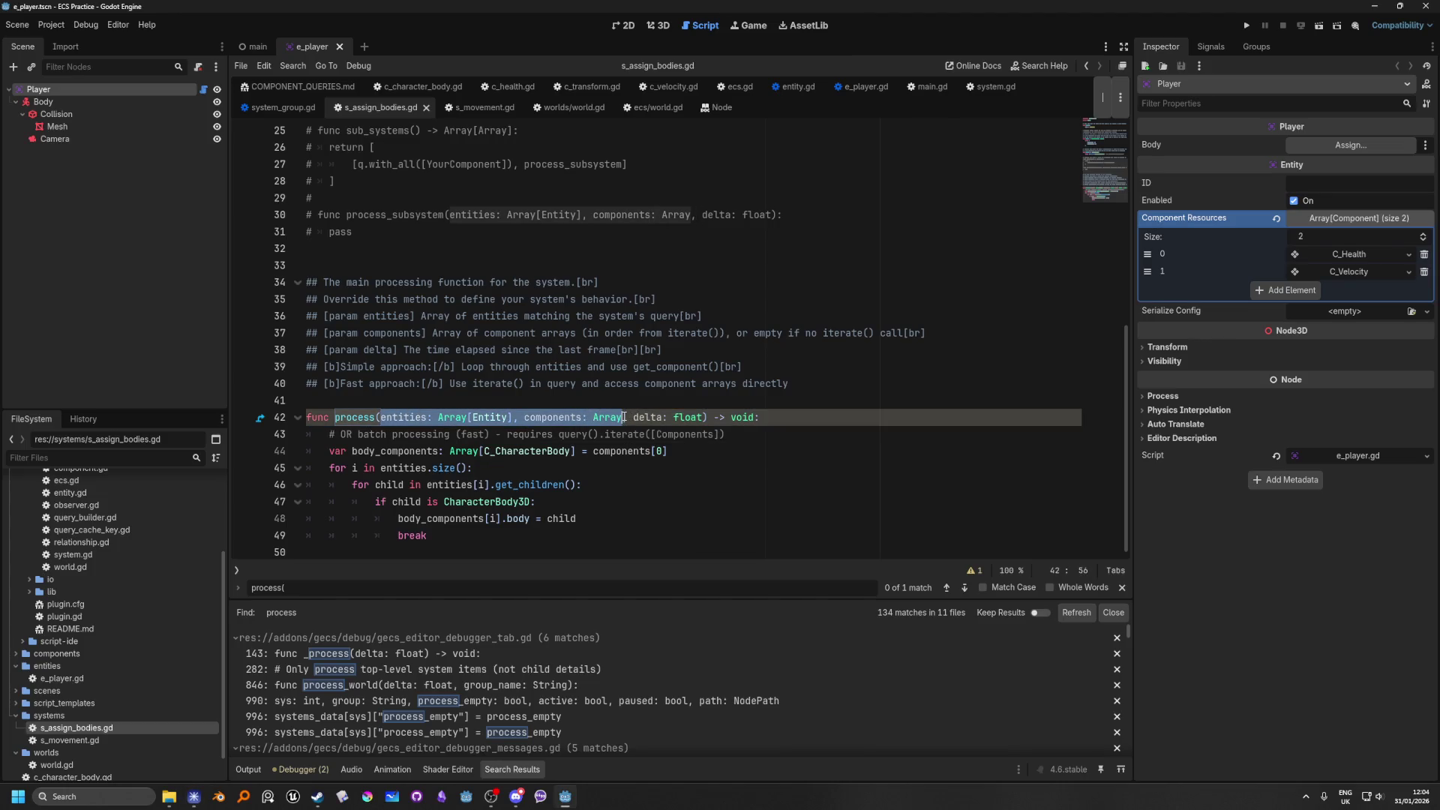
pyautogui.hotkey('alt', 'Tab')
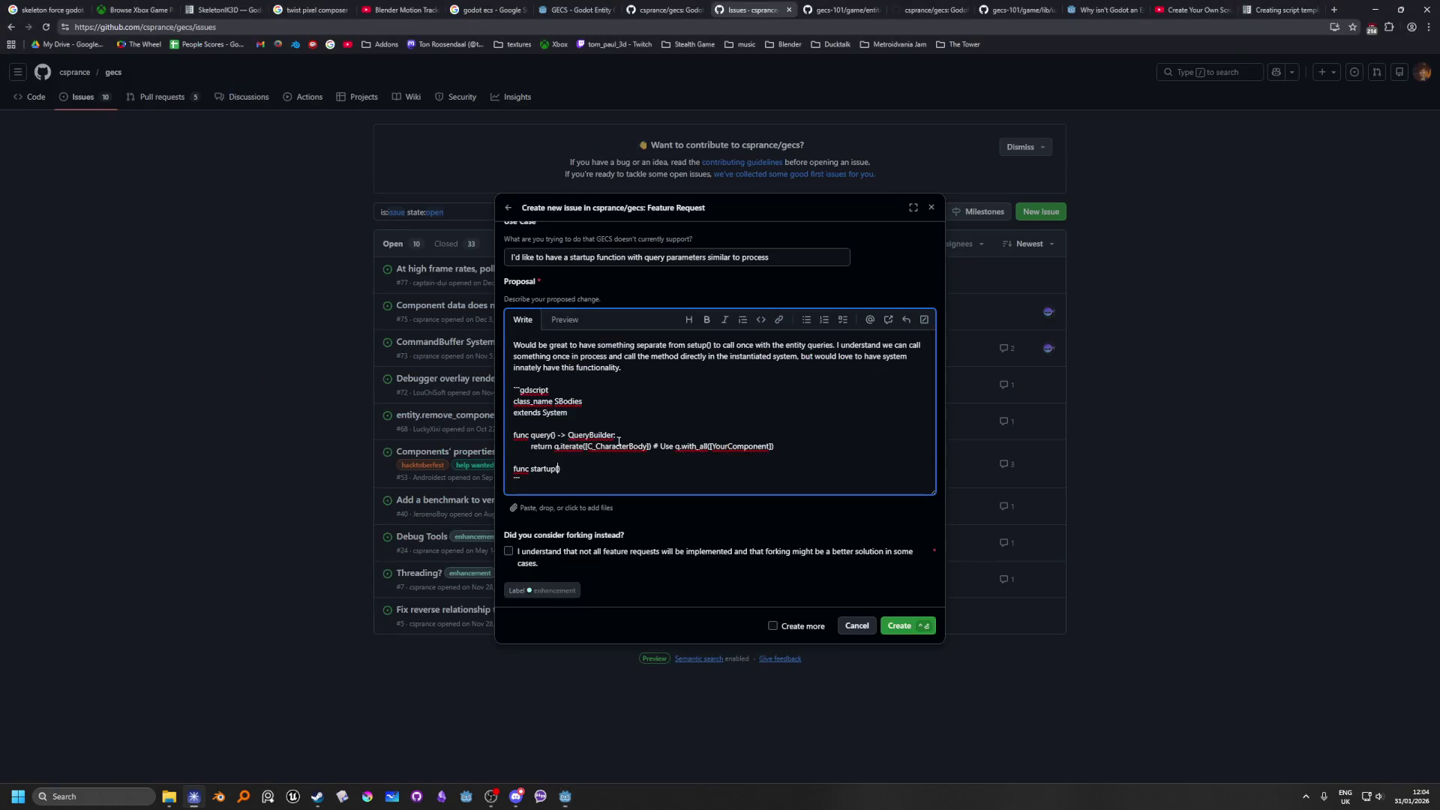
pyautogui.hotkey('ctrl', 'v')
pyautogui.write('-> void')
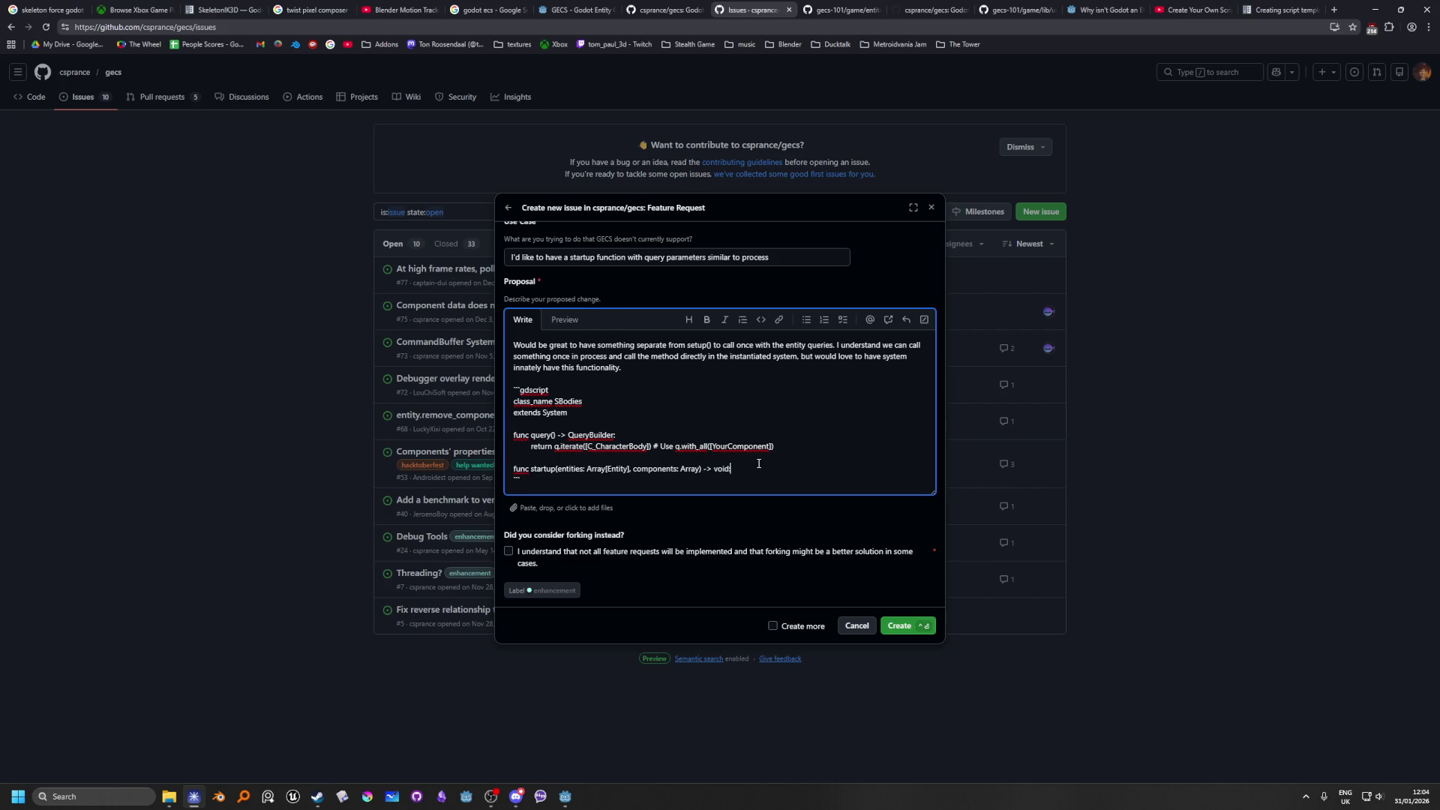
pyautogui.write(':')
# Step: Indent a new line under the startup signature, then glance at the next browser tab
pyautogui.press('Return')
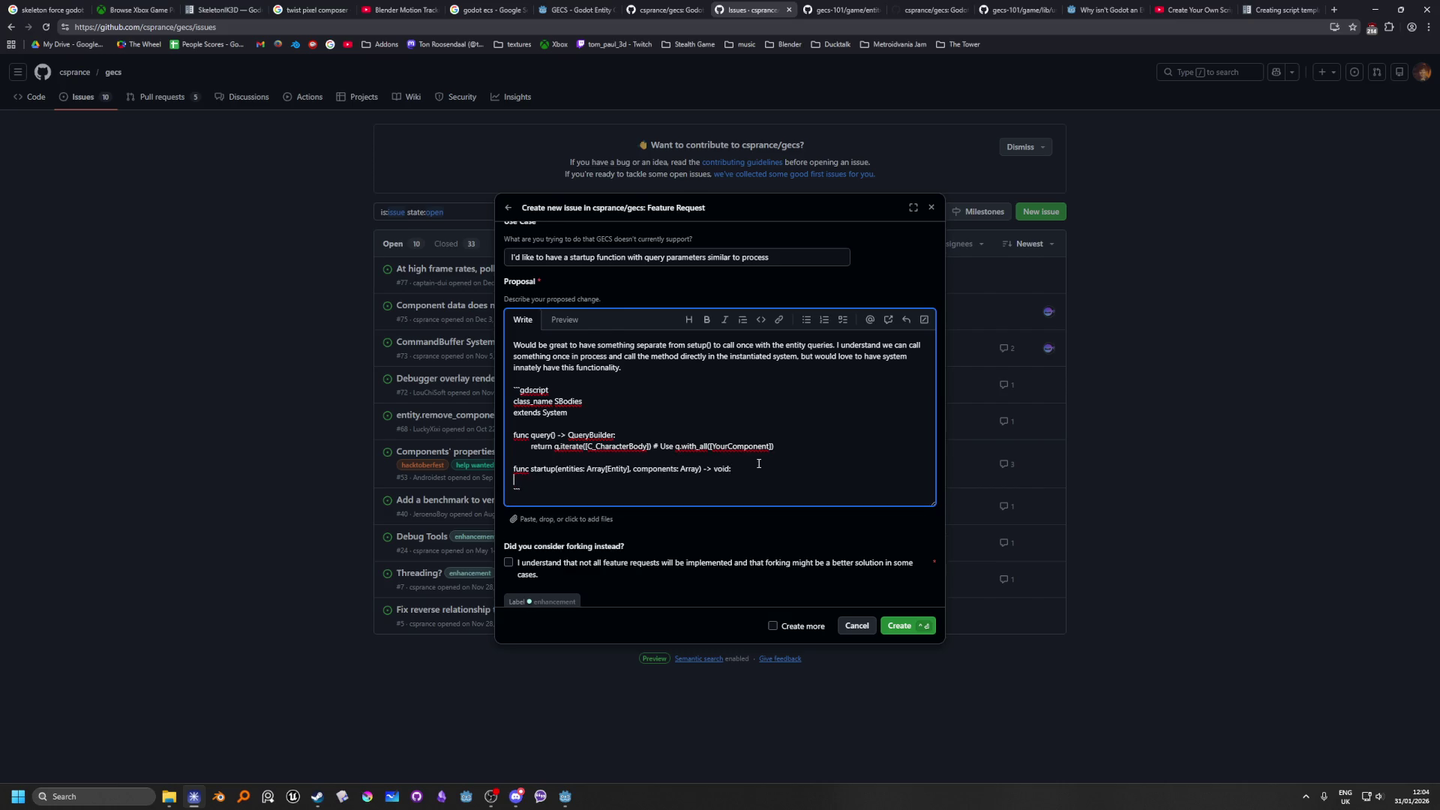
pyautogui.press('Tab')
pyautogui.click(545, 478)
pyautogui.press('Tab')
pyautogui.click(549, 477)
pyautogui.hotkey('ctrl', 'Tab')
pyautogui.hotkey('ctrl', 'Tab')
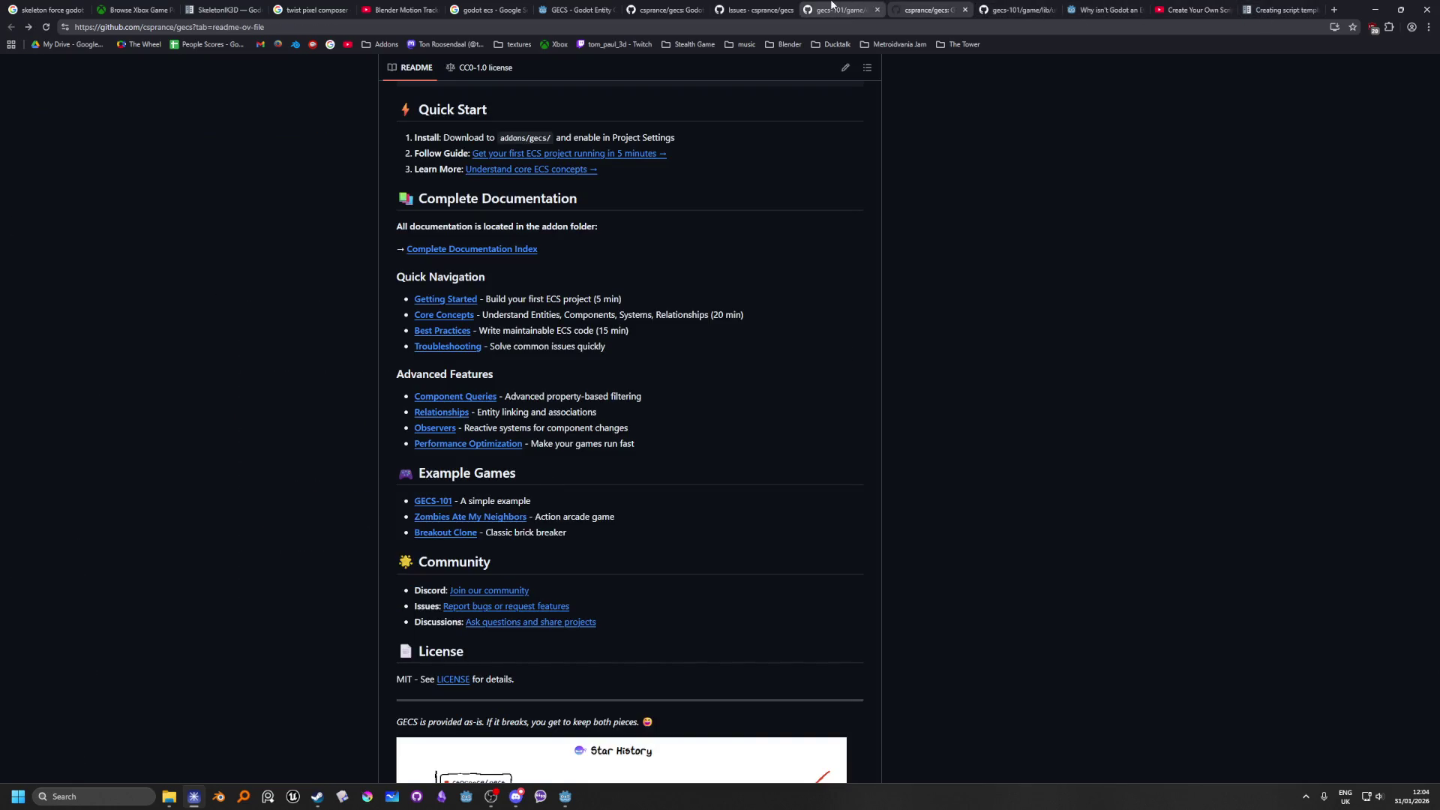
pyautogui.click(746, 6)
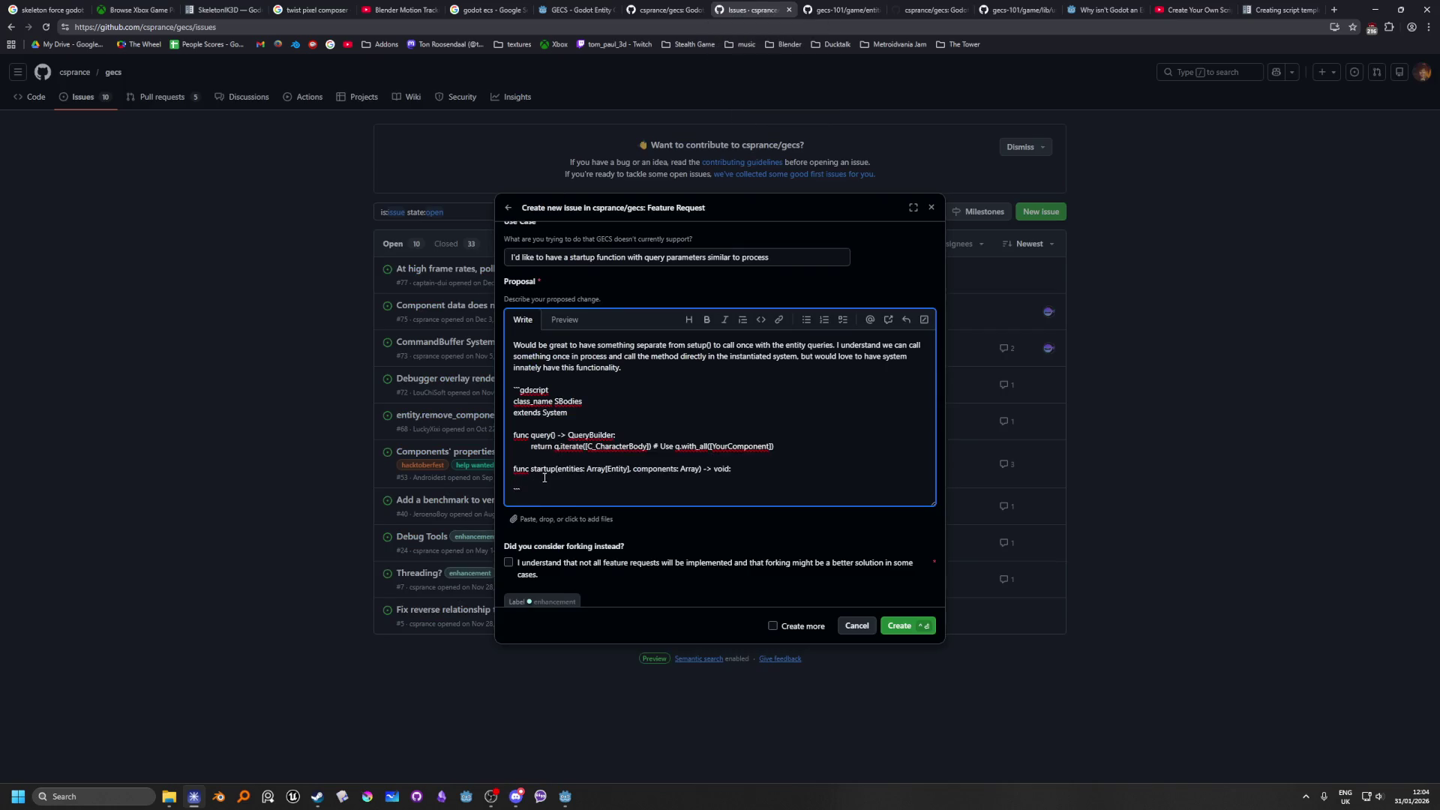
# Step: Copy the CharacterBody3D body-assignment loop from Godot's process() into startup()
pyautogui.hotkey('alt', 'Tab')
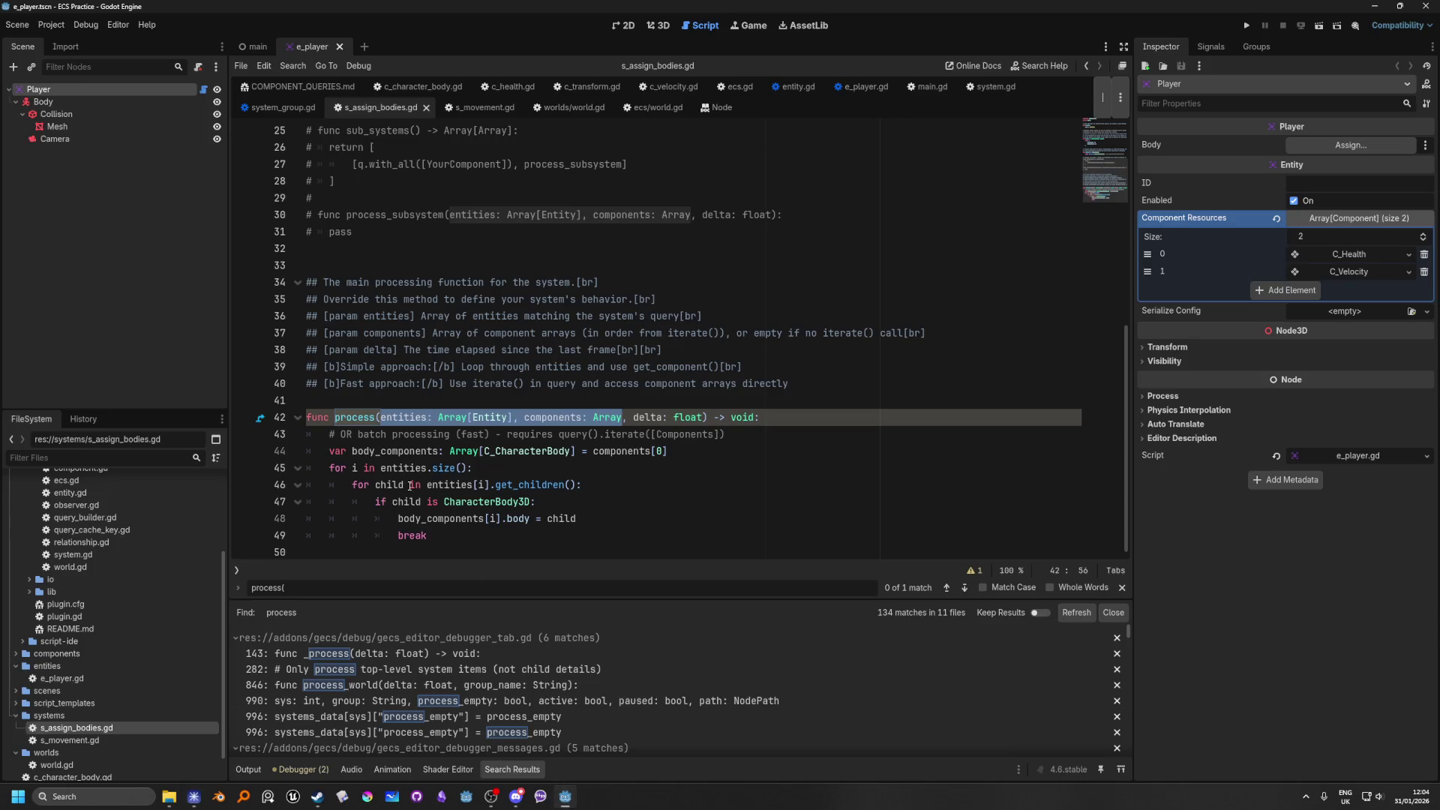
pyautogui.moveTo(480, 535)
pyautogui.mouseDown()
pyautogui.moveTo(315, 468)
pyautogui.moveTo(114, 452)
pyautogui.mouseUp()
pyautogui.hotkey('alt', 'Tab')
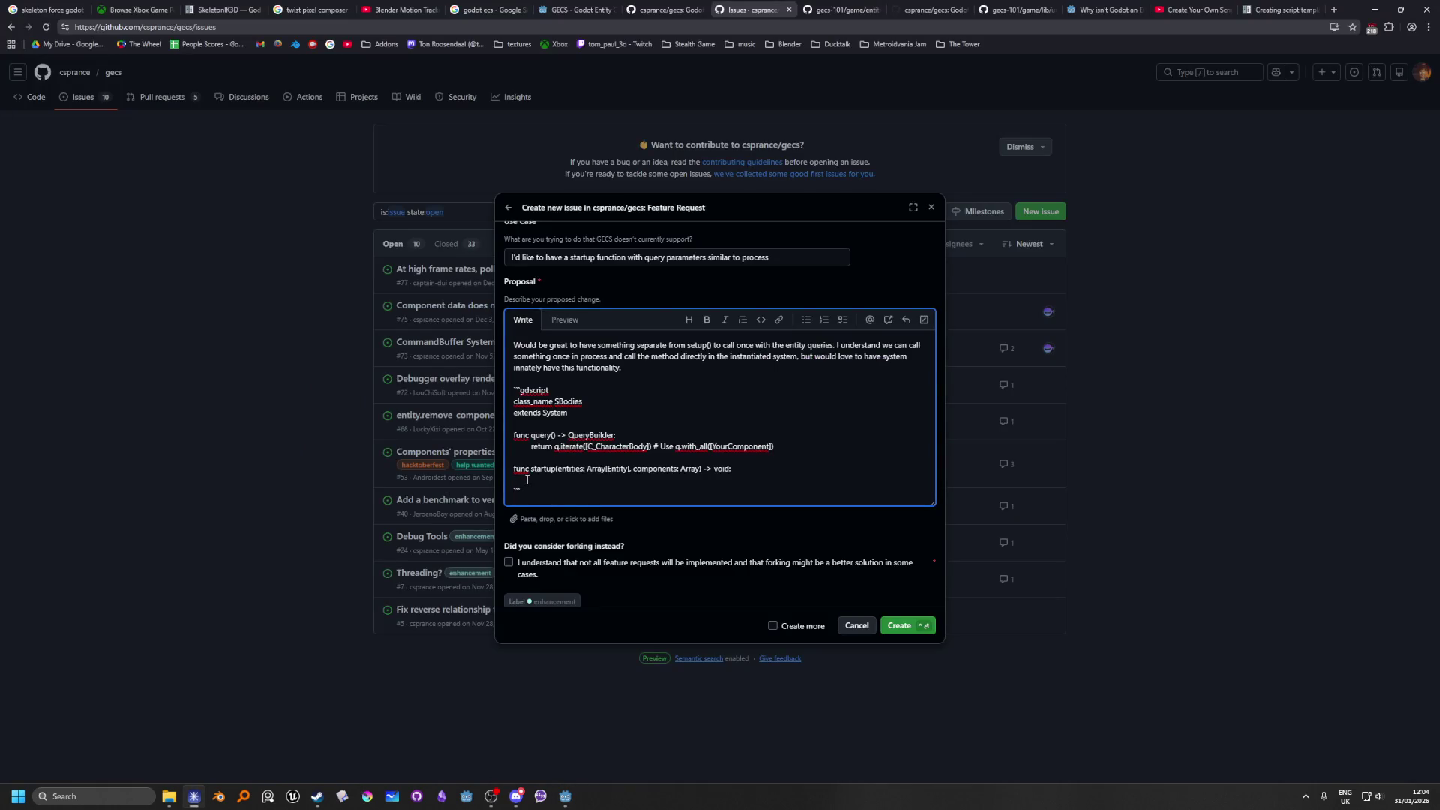
pyautogui.write('var body_components: Array[C_CharacterBody] = components[0] \tfor i in entities.size(): \t\tfor child in entities[i].get_children(): \t\t\tif child is CharacterBody3D: \t\t\t\tbody_components[i].body = child \t\t\t\tbreak')
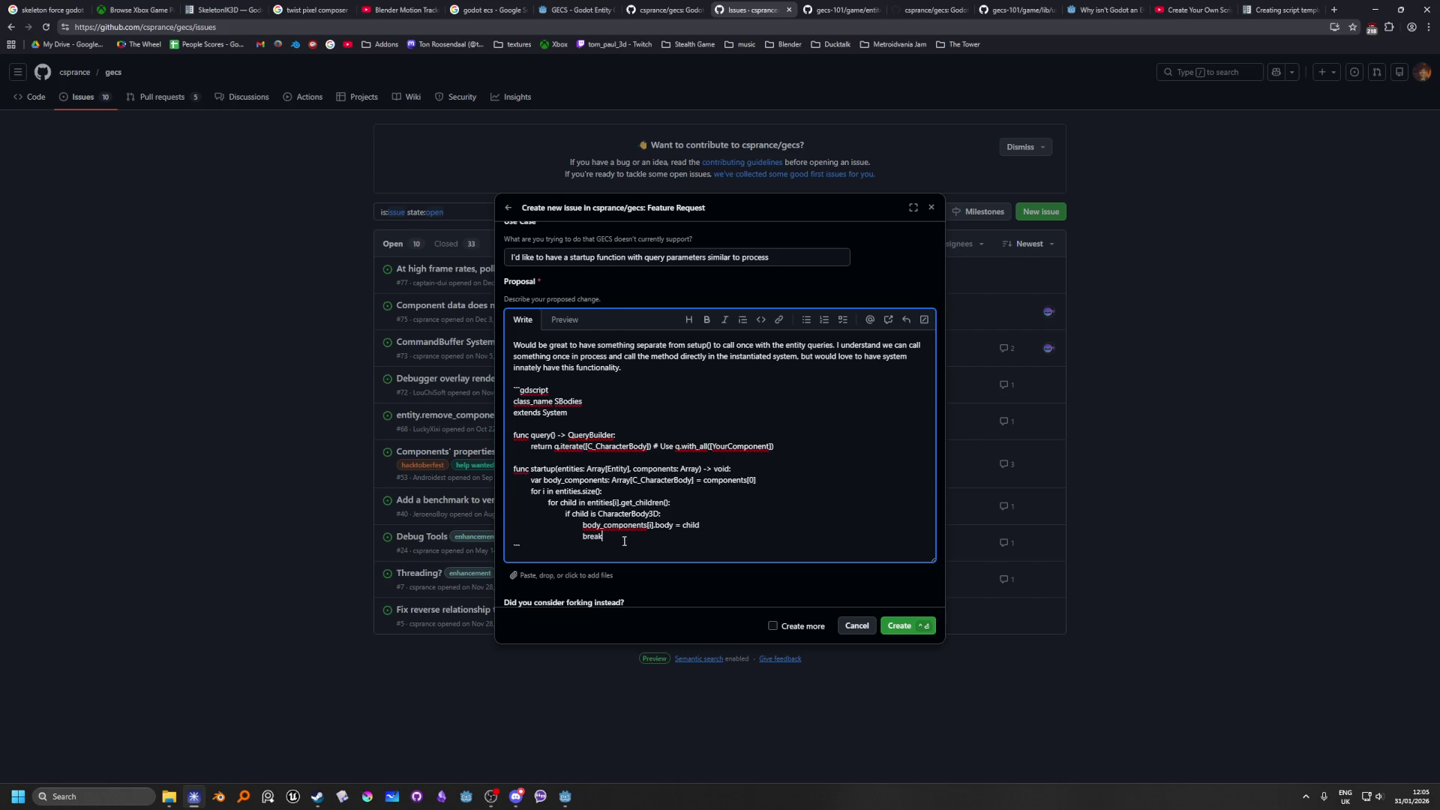
# Step: Begin a 'func process' line below the startup function
pyautogui.press('Return')
pyautogui.press('Return')
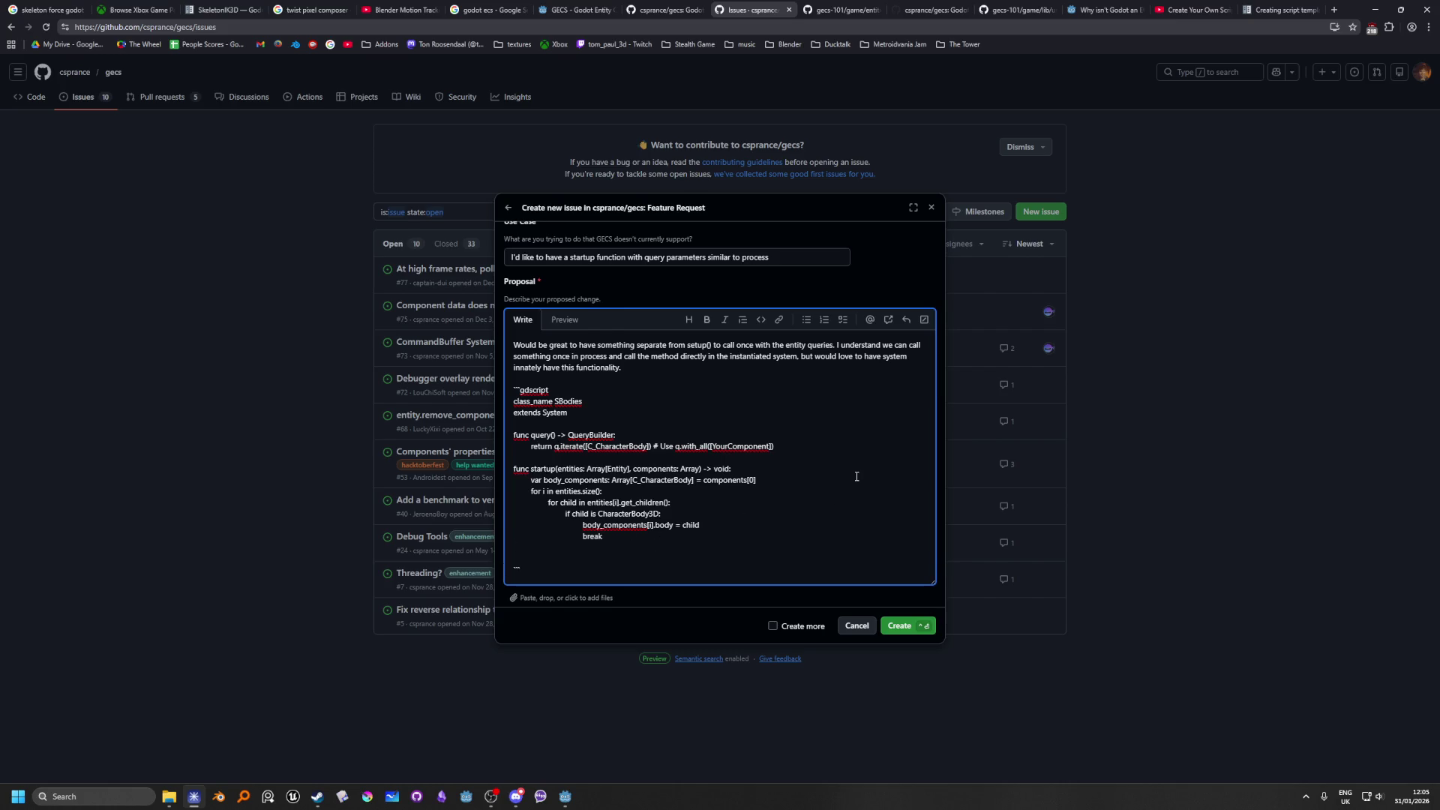
pyautogui.write('func ')
pyautogui.write('process(')
pyautogui.hotkey('alt', 'Tab')
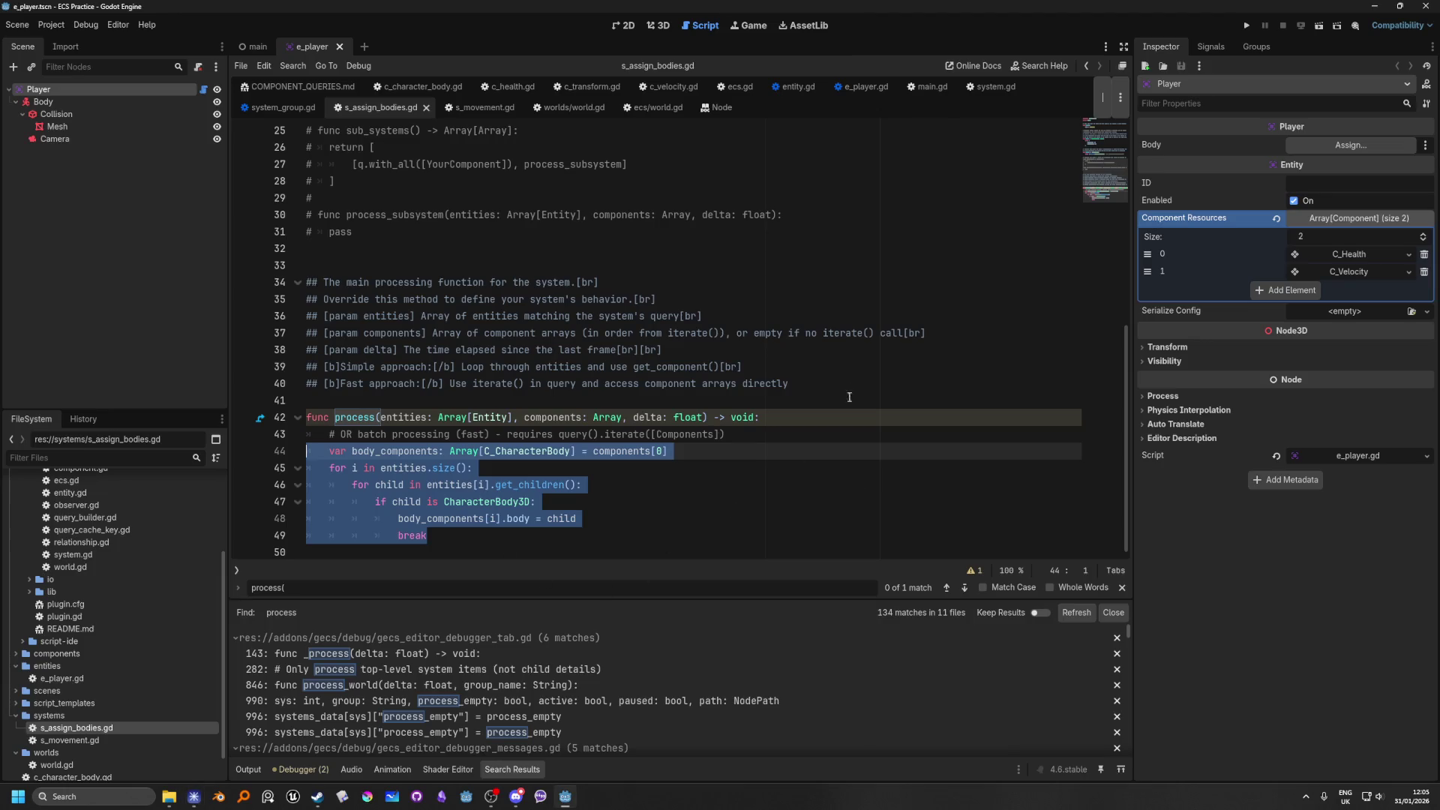
# Step: Replace the partial process line in the proposal with the full process(entities, components, delta) -> void signature
pyautogui.moveTo(782, 417); pyautogui.dragTo(216, 413)
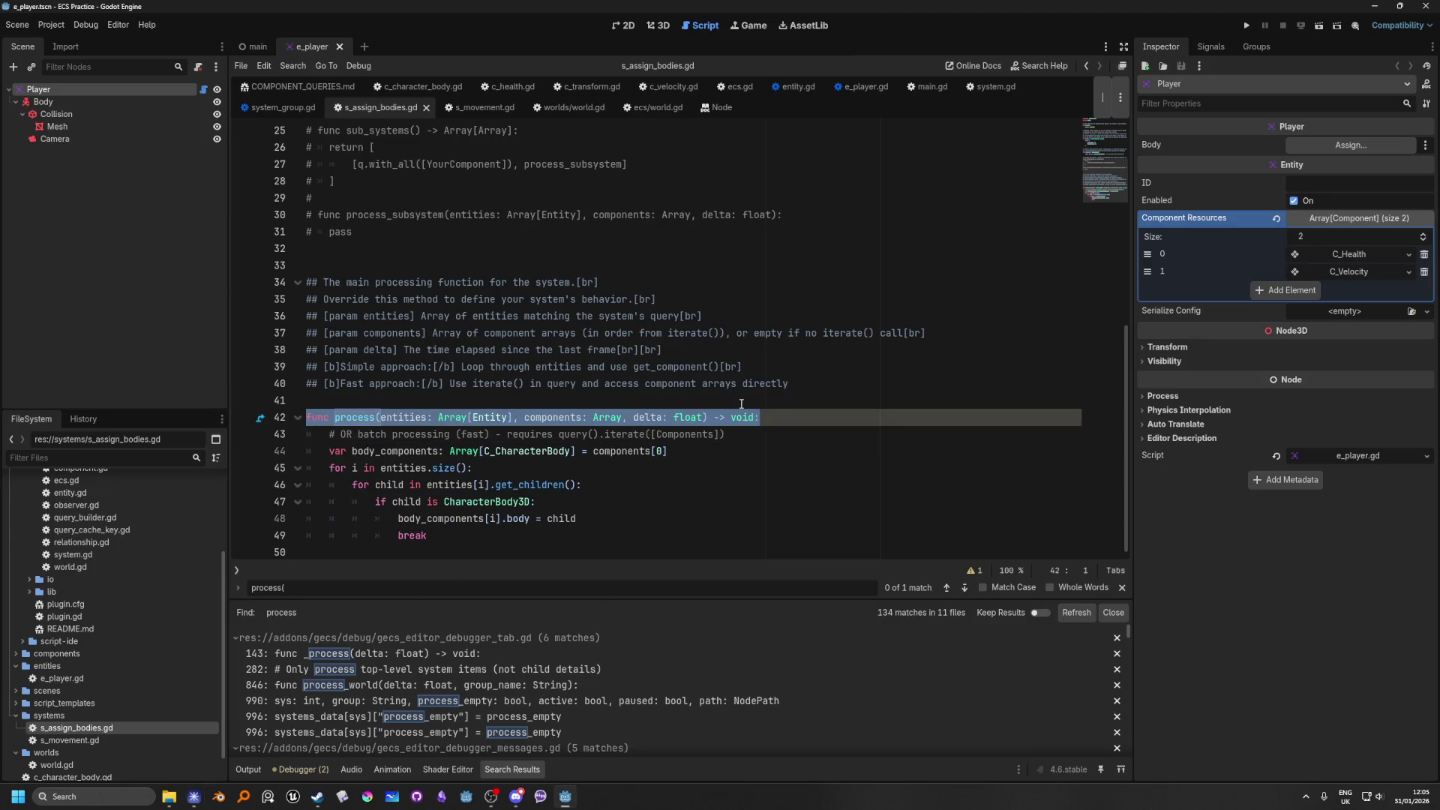
pyautogui.hotkey('alt', 'Tab')
pyautogui.moveTo(581, 562); pyautogui.dragTo(498, 566)
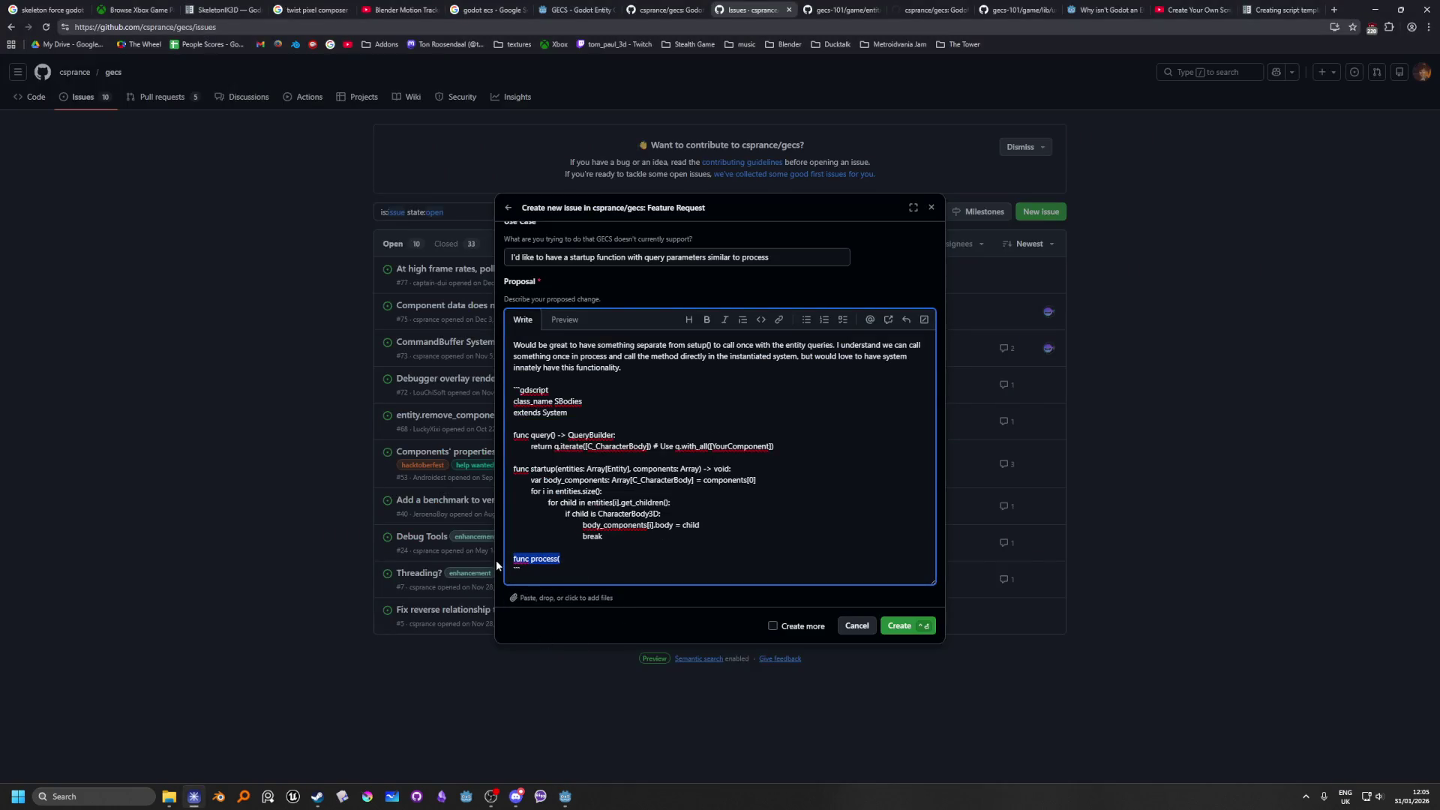
pyautogui.write('func process(entities: Array[Entity], components: Array, delta: float) -> void:')
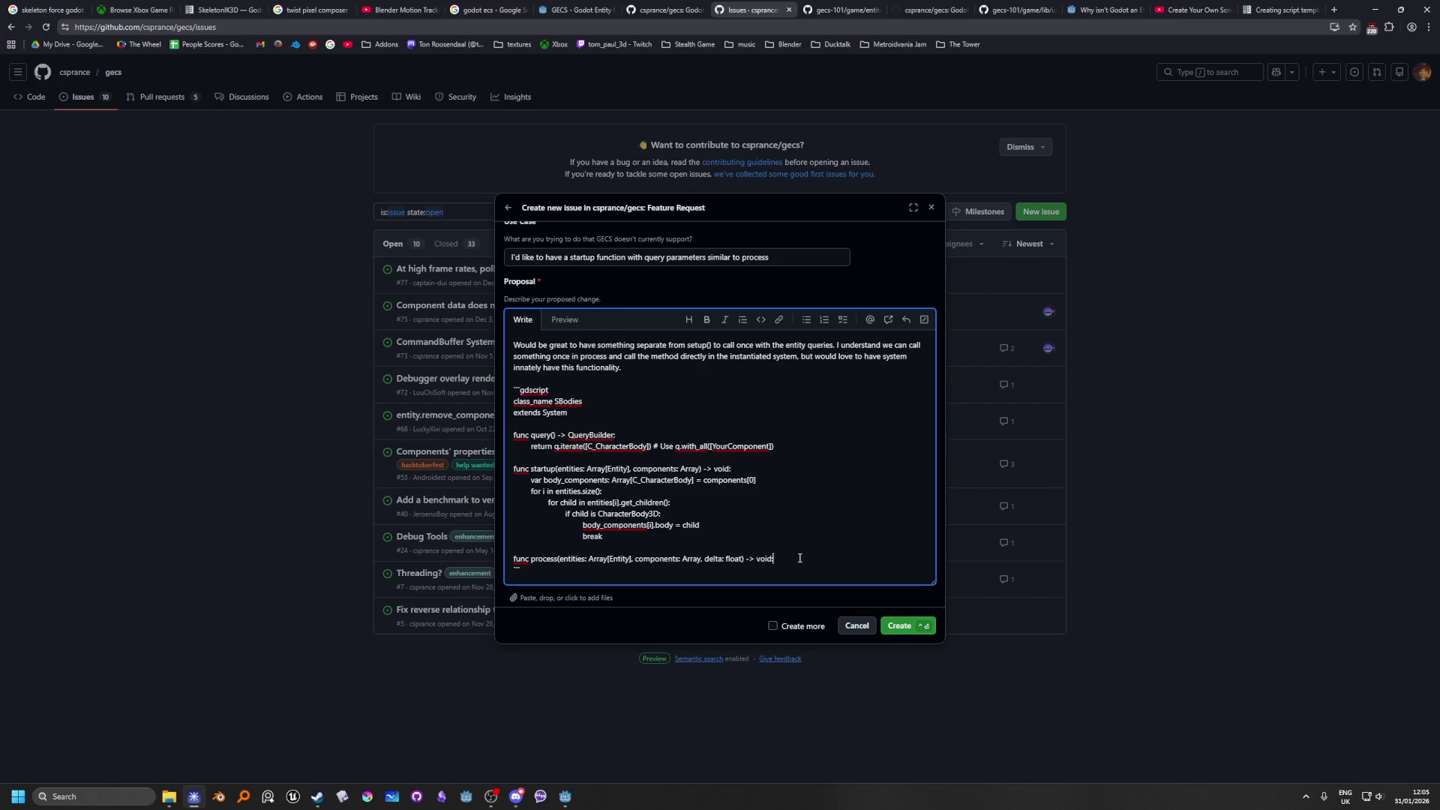
pyautogui.press('Return')
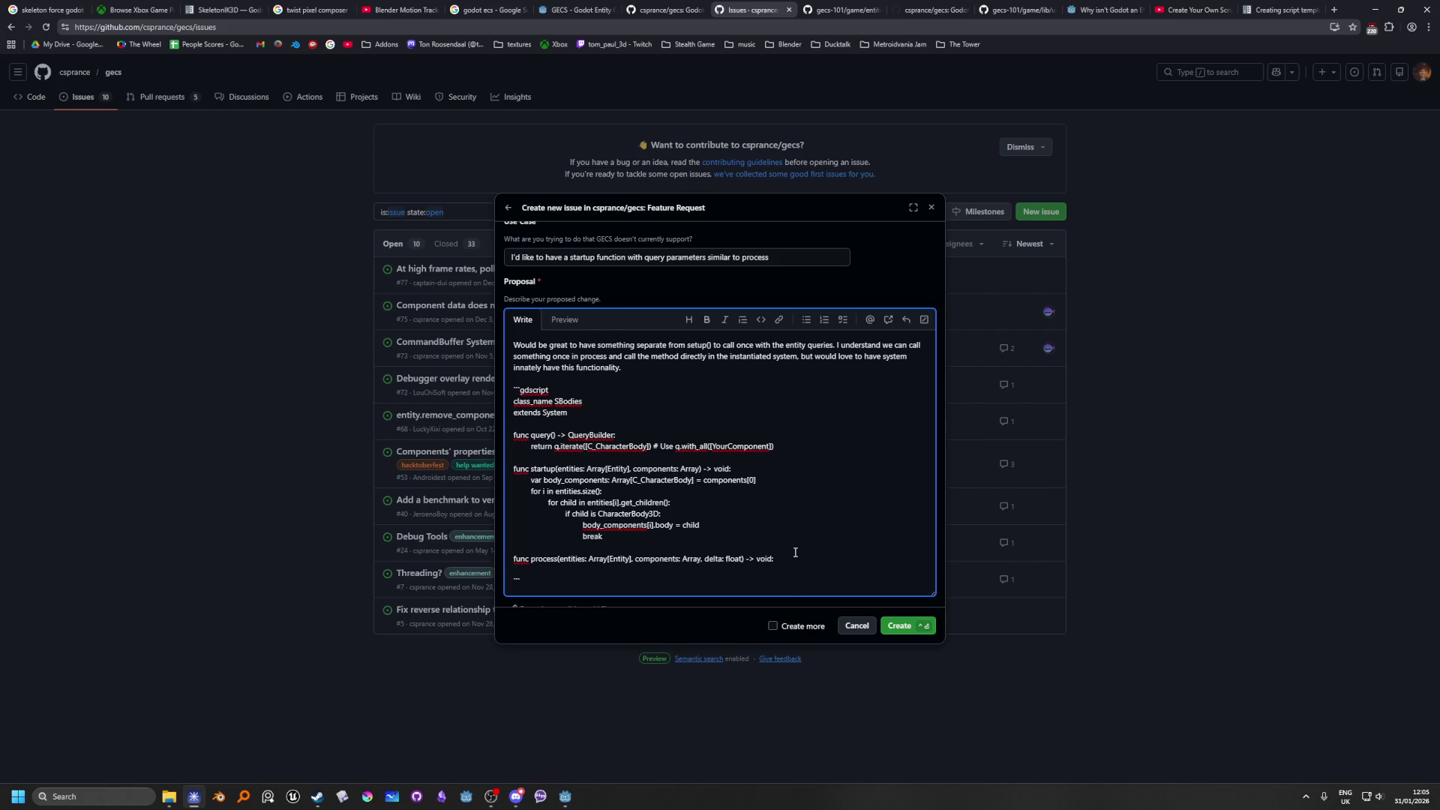
# Step: Write a '# Do process things' comment line beneath the process signature in the proposal
pyautogui.write('#')
pyautogui.write('Do ')
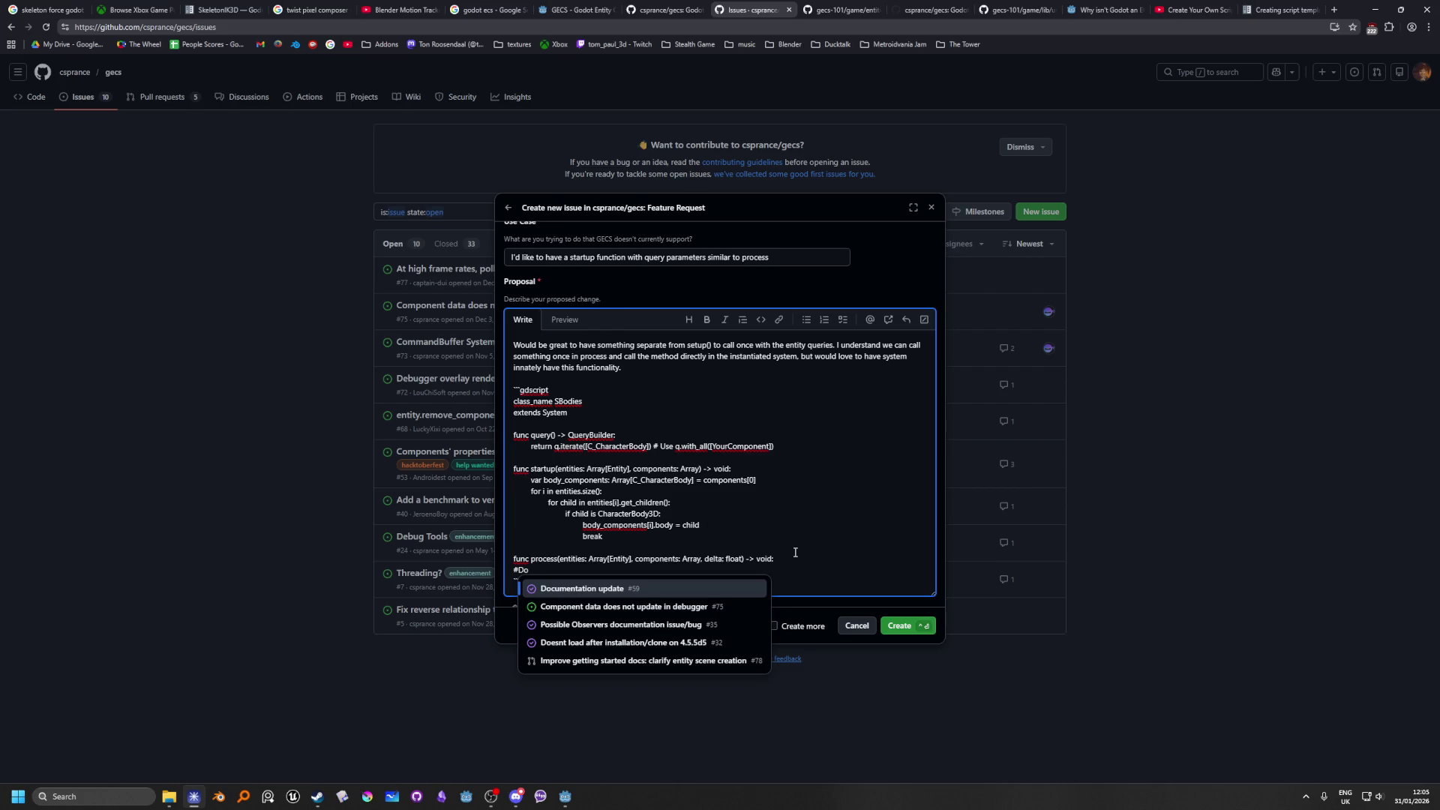
pyautogui.write('pro')
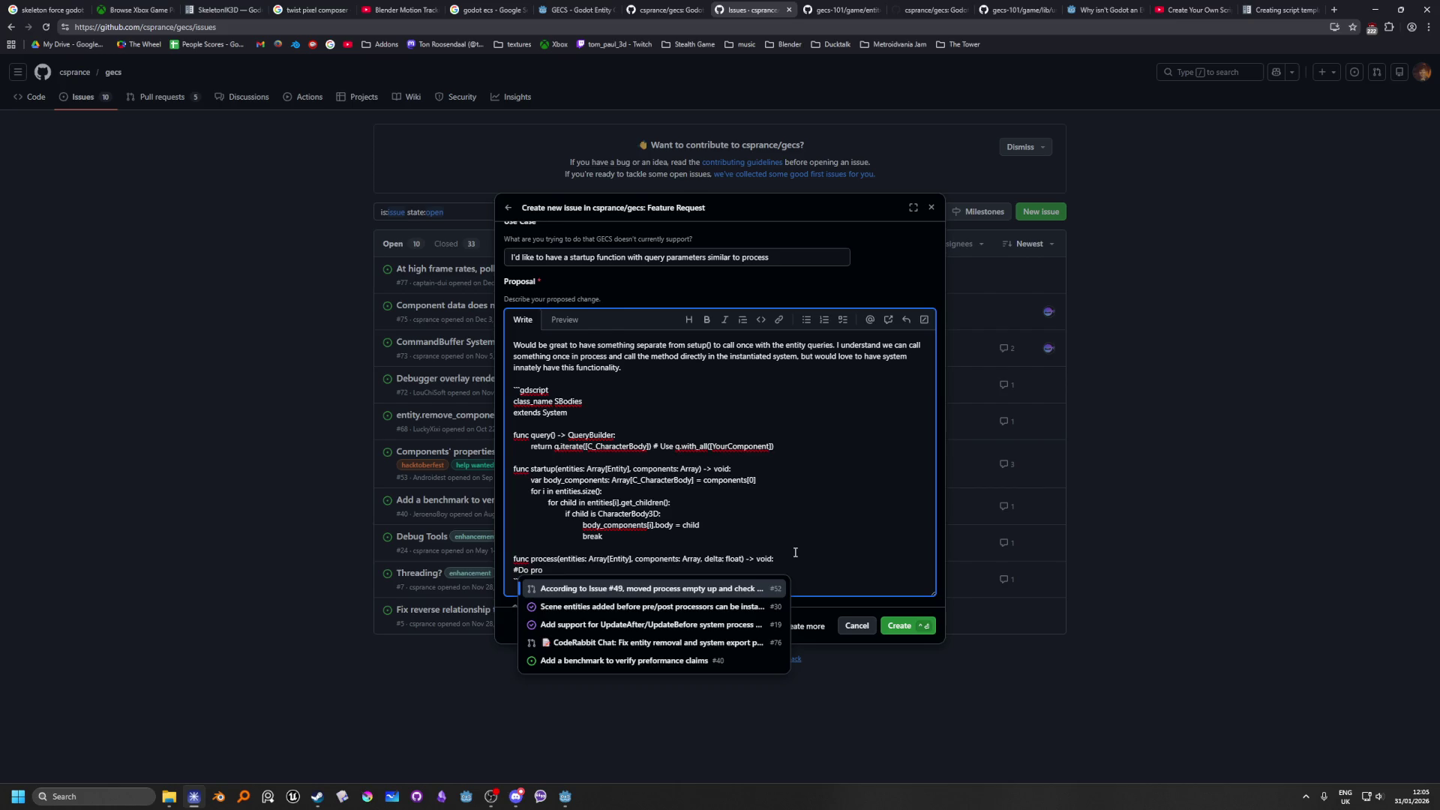
pyautogui.hotkey('alt', 'Tab')
pyautogui.click(459, 547)
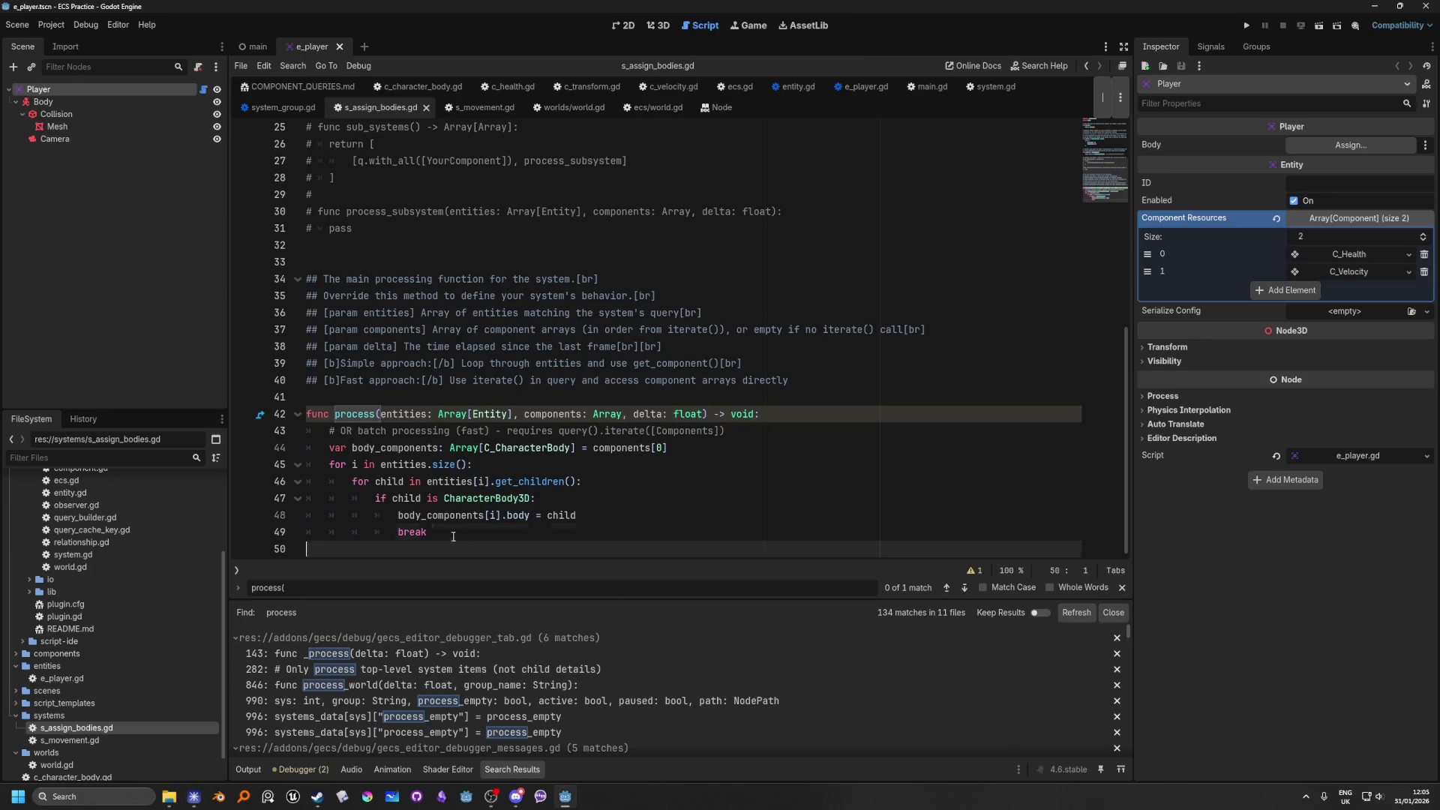
pyautogui.moveTo(457, 539); pyautogui.dragTo(384, 481)
pyautogui.moveTo(765, 432); pyautogui.dragTo(131, 431)
pyautogui.hotkey('ctrl', 'c')
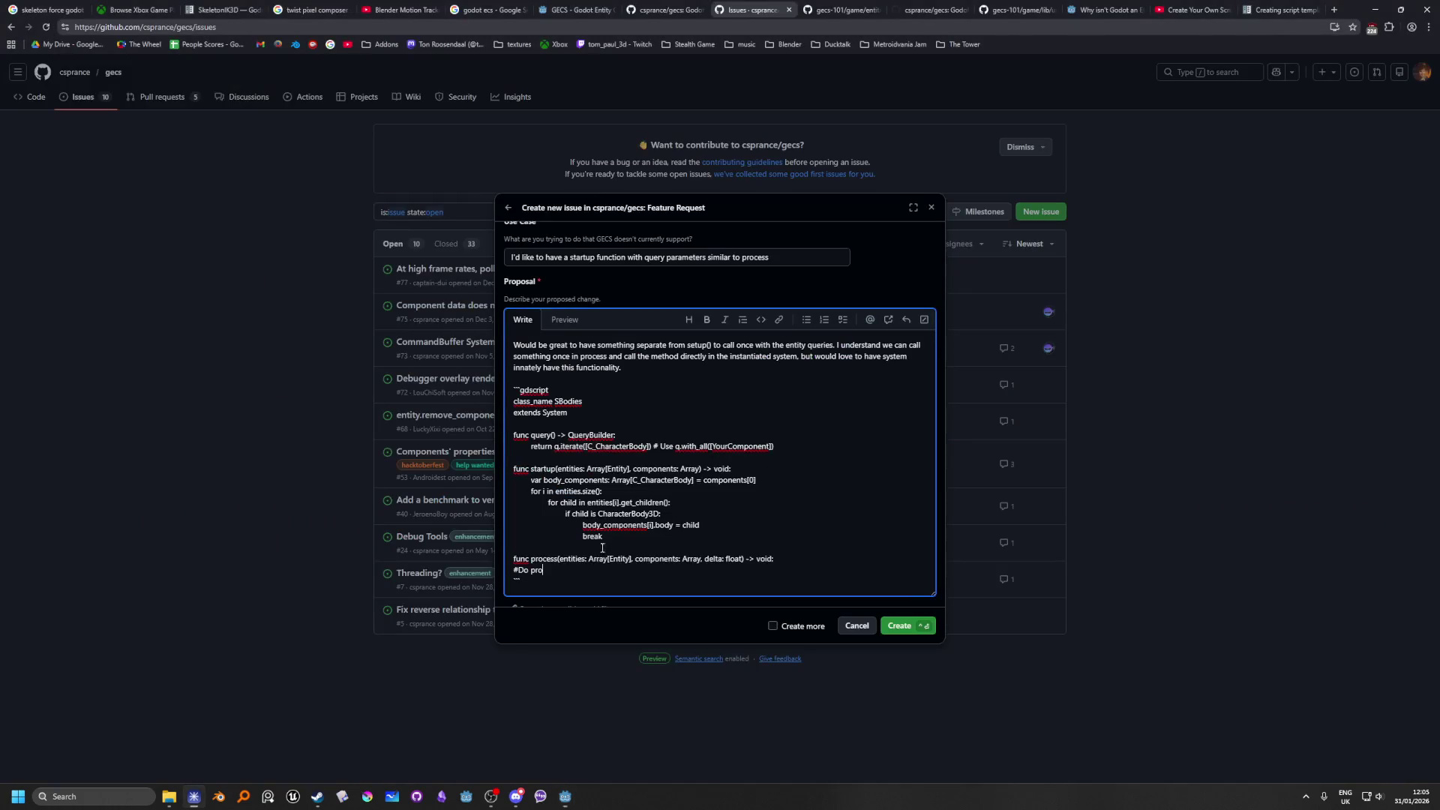
pyautogui.hotkey('alt', 'Tab')
pyautogui.moveTo(543, 570); pyautogui.dragTo(499, 574)
pyautogui.hotkey('ctrl', 'v')
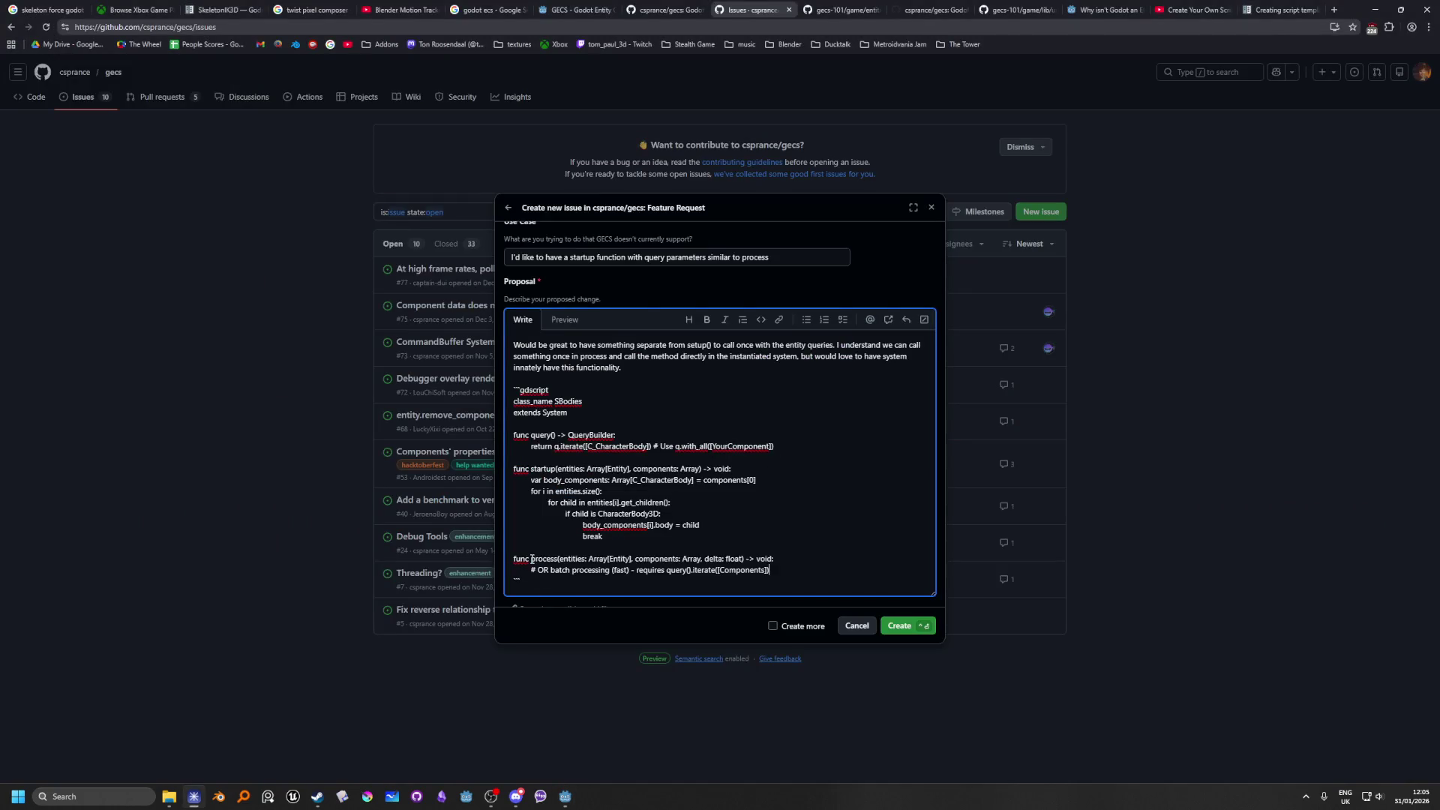
pyautogui.moveTo(779, 570); pyautogui.dragTo(540, 573)
pyautogui.write('Do')
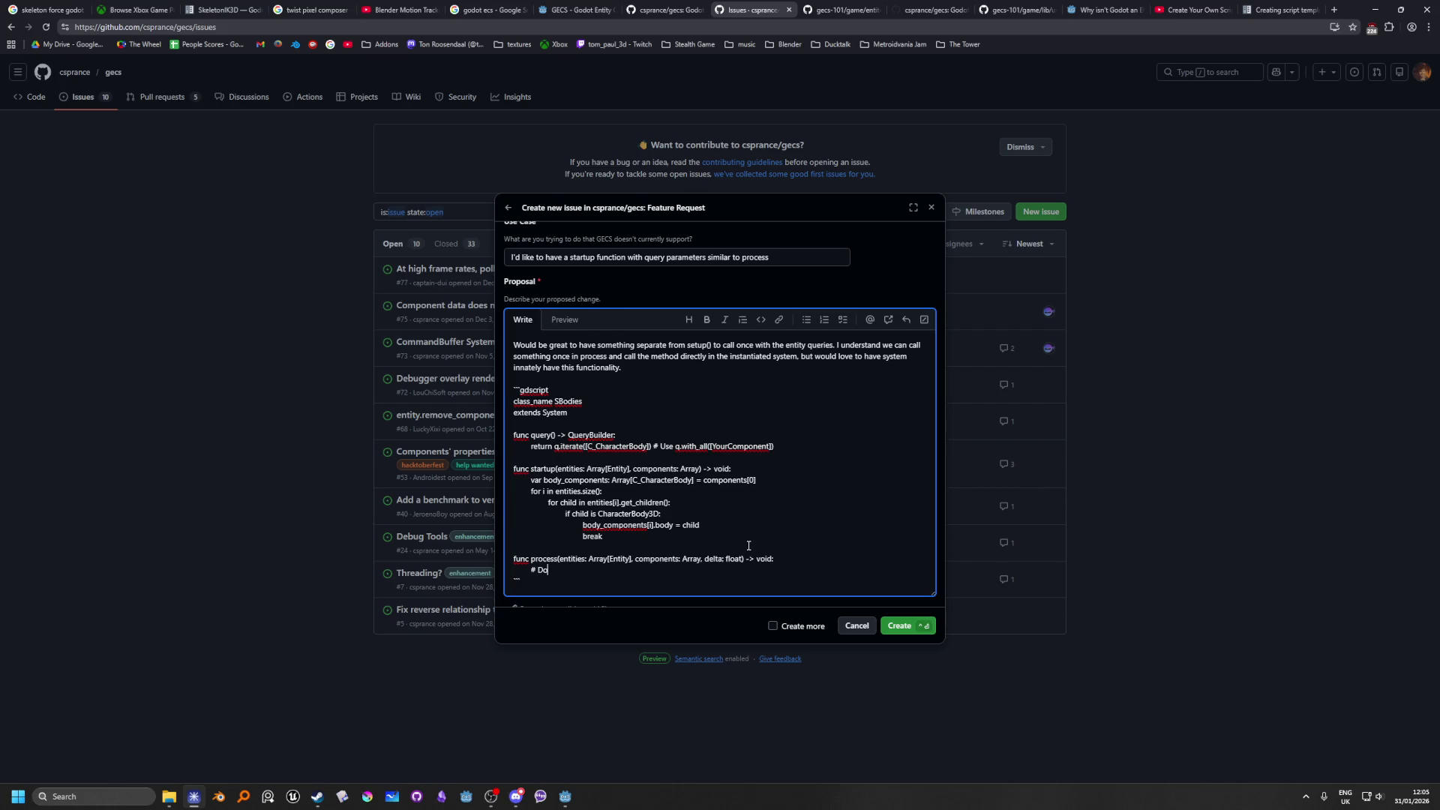
pyautogui.write(' process things')
# Step: Finish the '# Do process things' comment in the Proposal box and preview the rendered code block
pyautogui.hotkey('alt', 'Tab')
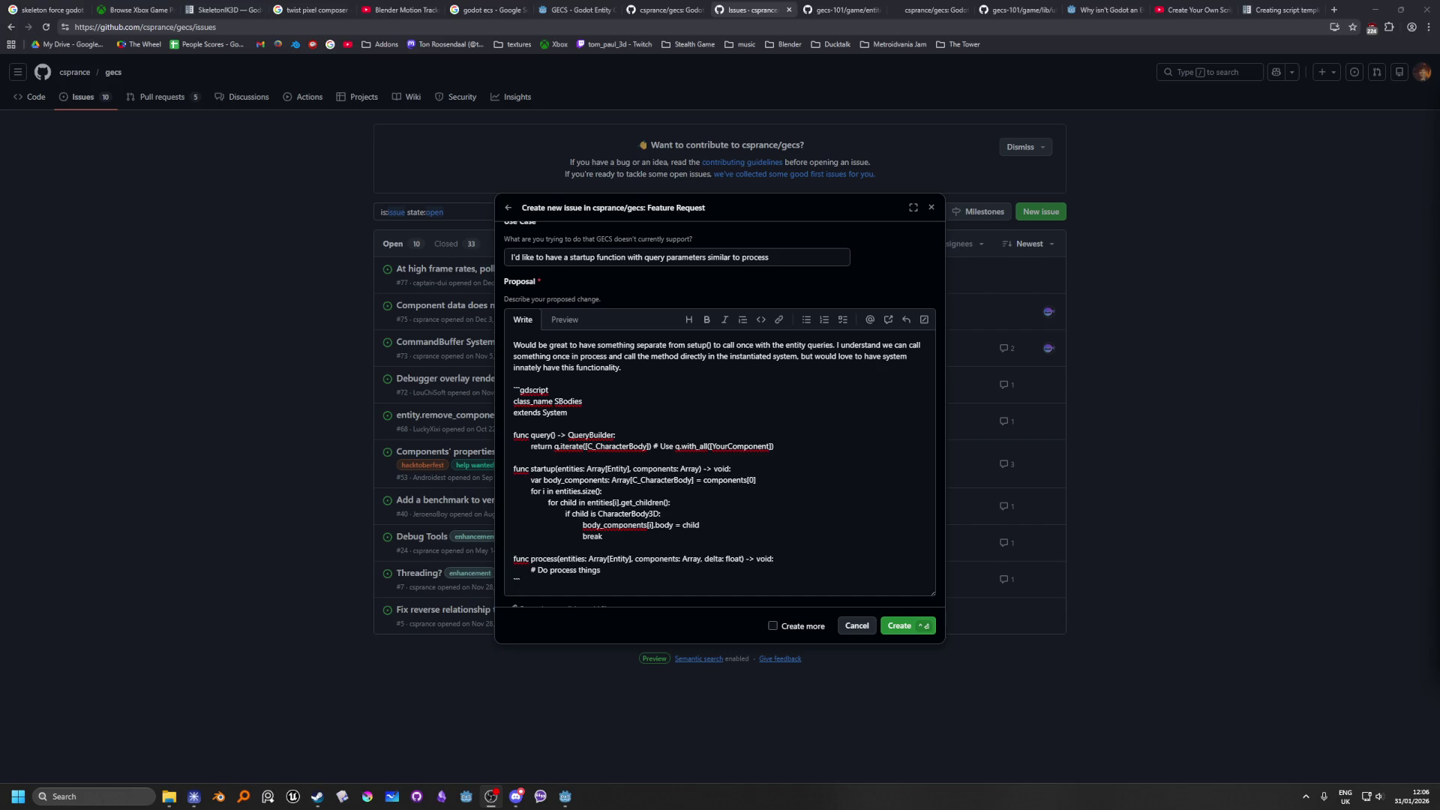
pyautogui.click(652, 572)
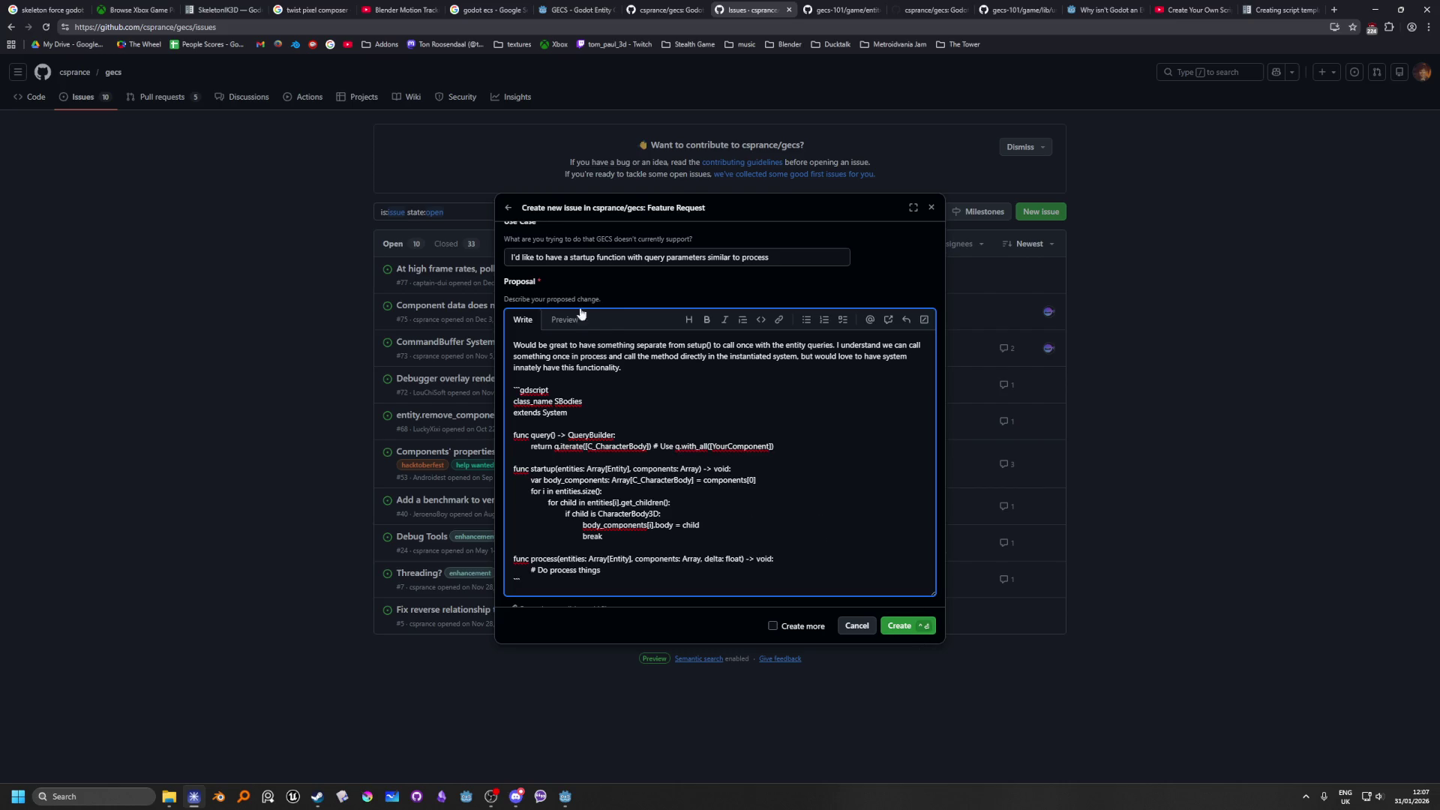
pyautogui.click(557, 320)
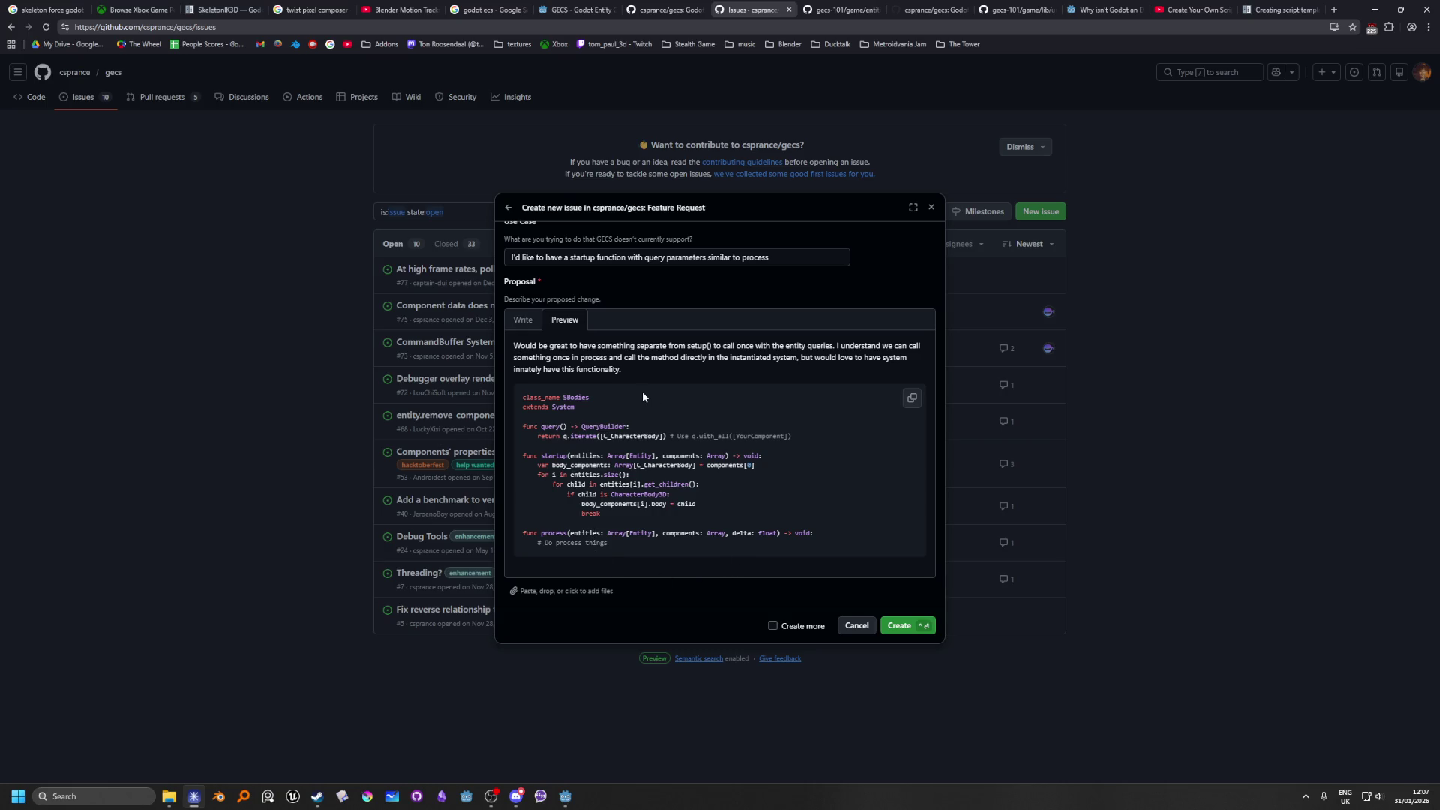
# Step: Tick the forking acknowledgement, create issue #82, and return to the s_assign_bodies.gd script in Godot
pyautogui.click(909, 627)
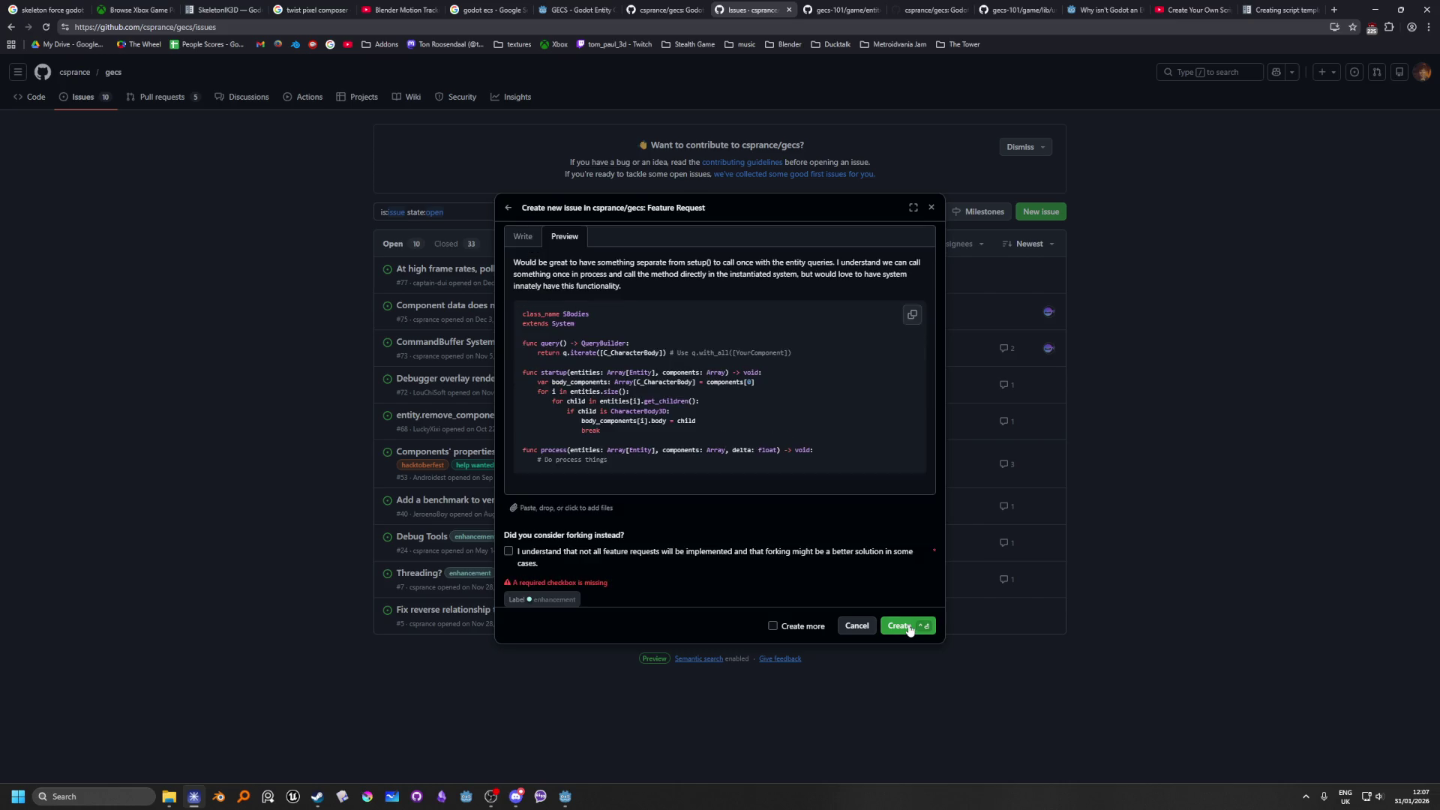
pyautogui.click(508, 552)
pyautogui.click(911, 627)
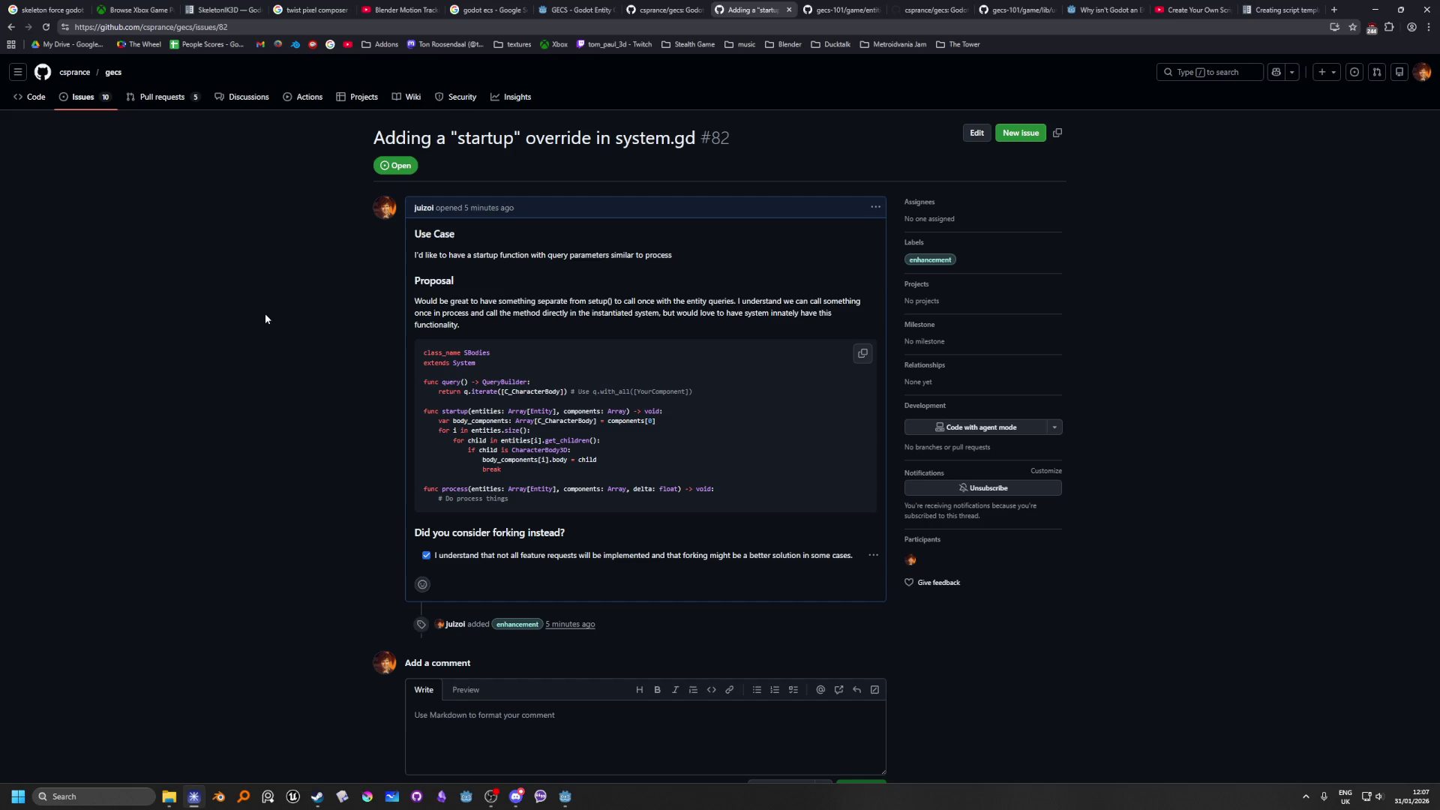
pyautogui.hotkey('alt', 'Tab')
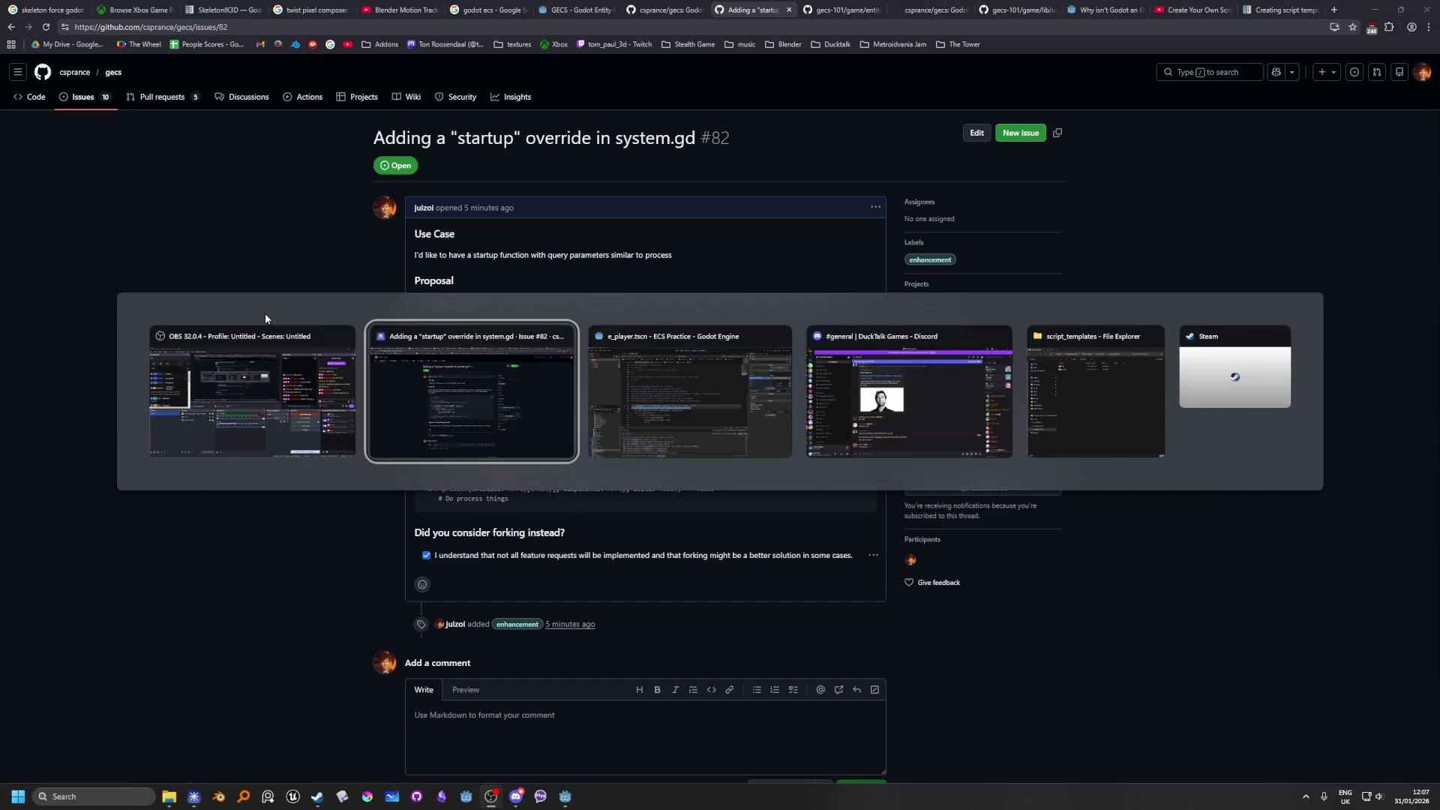
pyautogui.hotkey('alt', 'Tab')
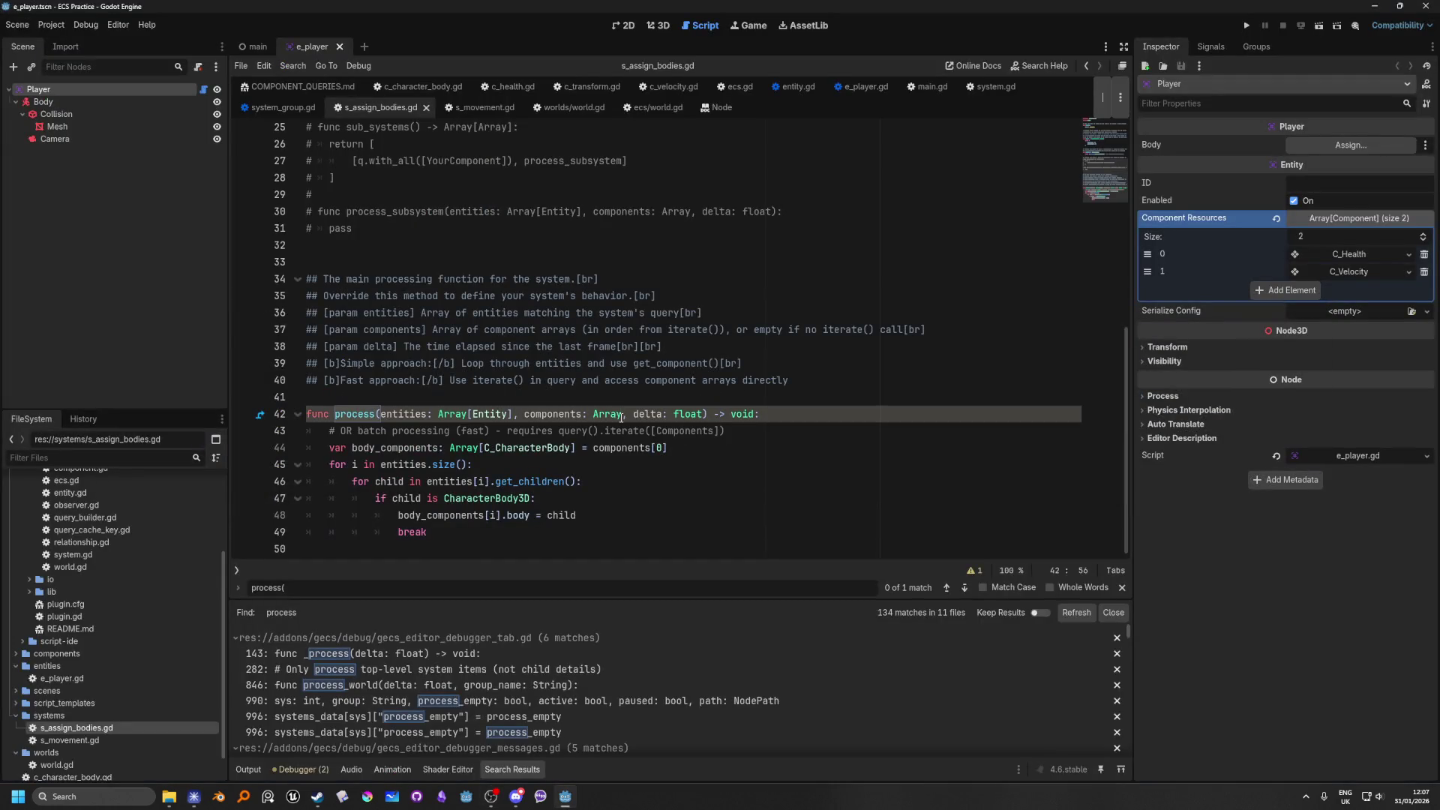
pyautogui.scroll(8, 527, 412)
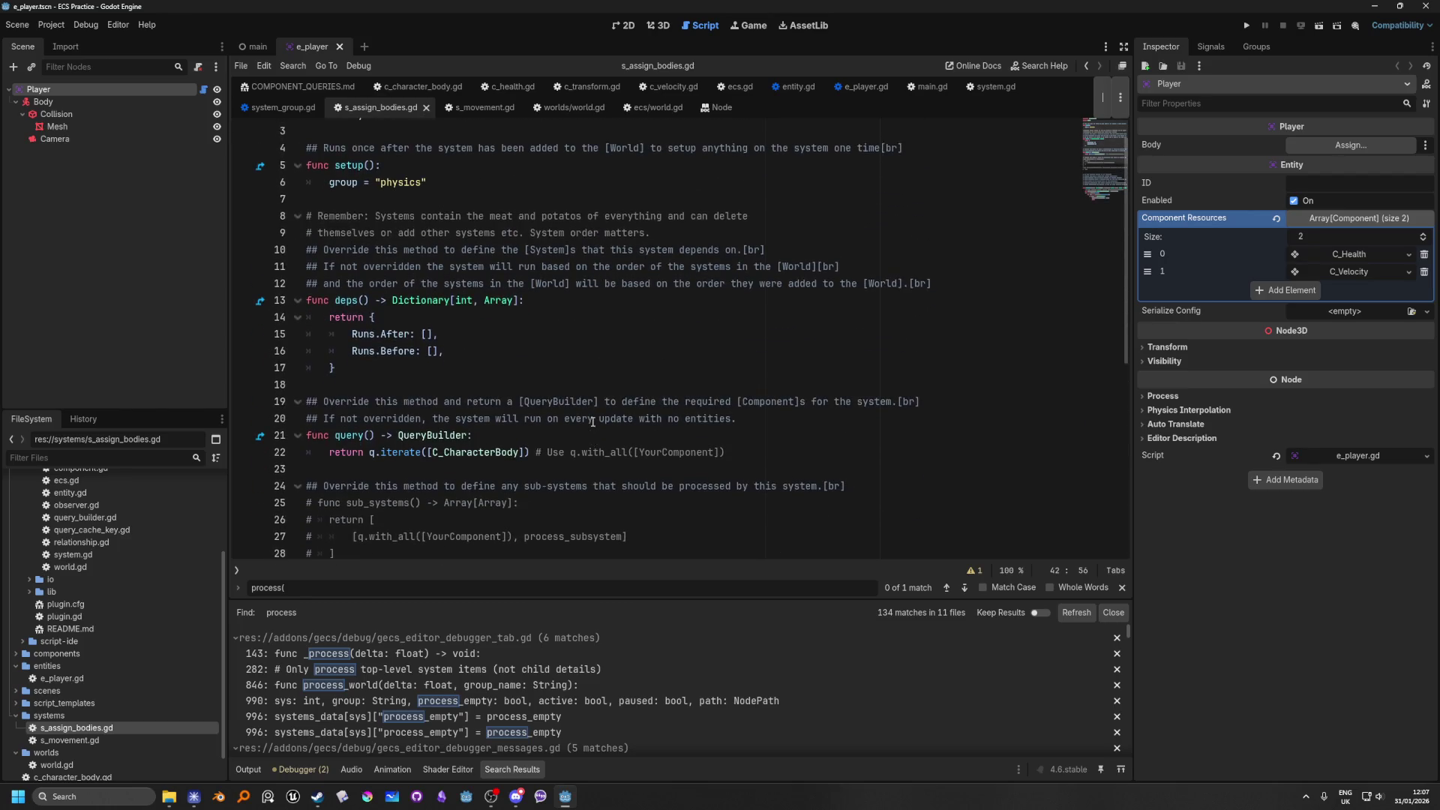
pyautogui.scroll(-5, 592, 423)
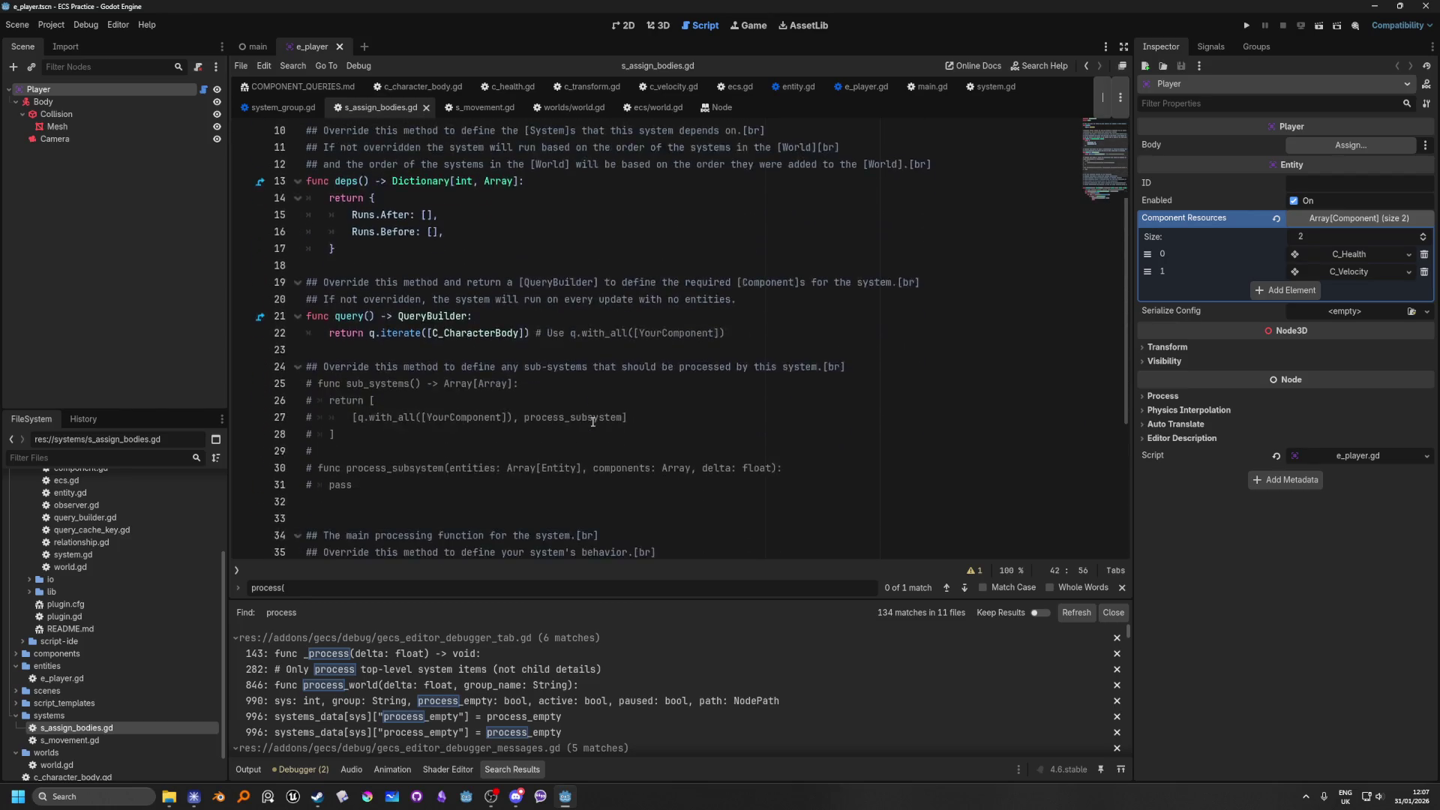
pyautogui.scroll(5, 593, 422)
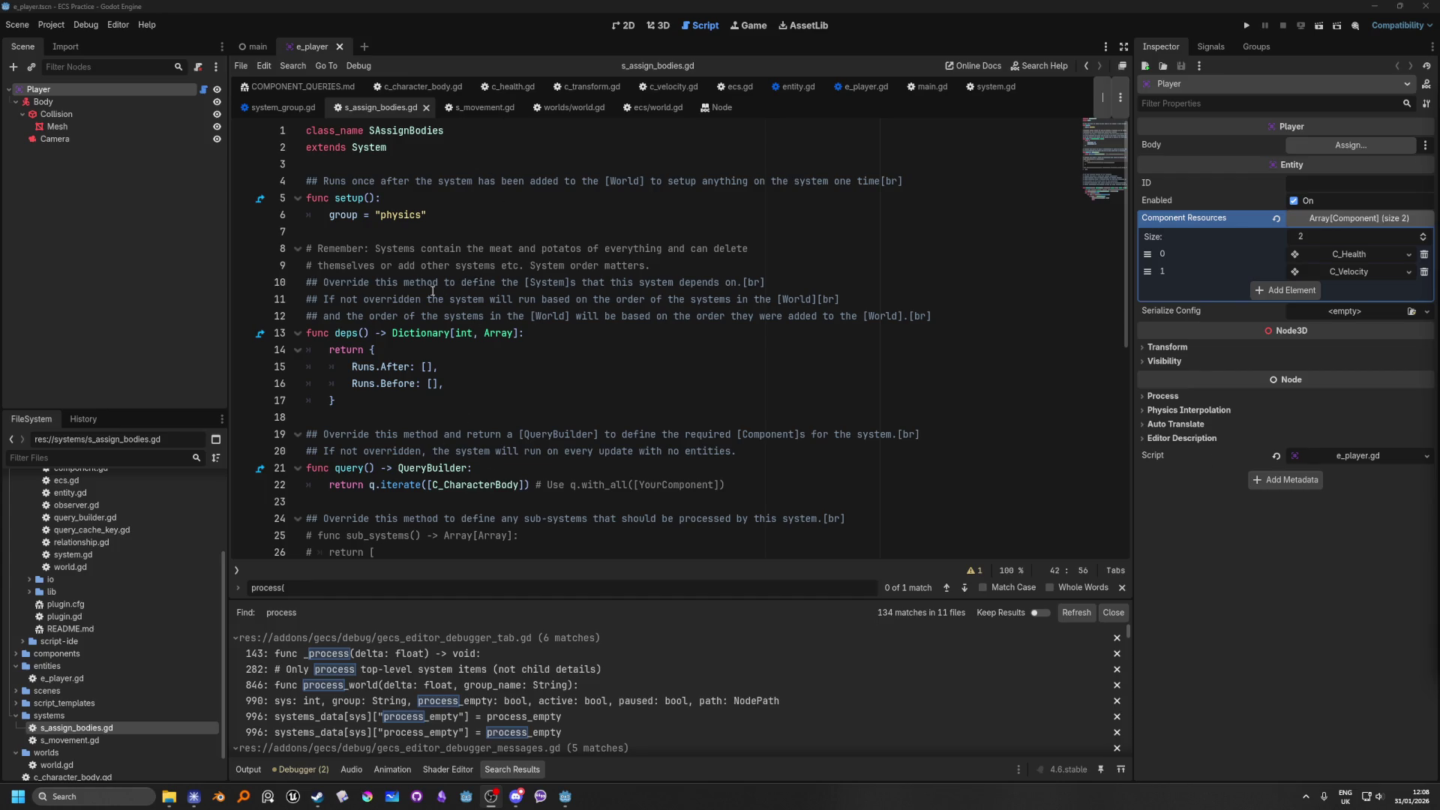
pyautogui.click(455, 150)
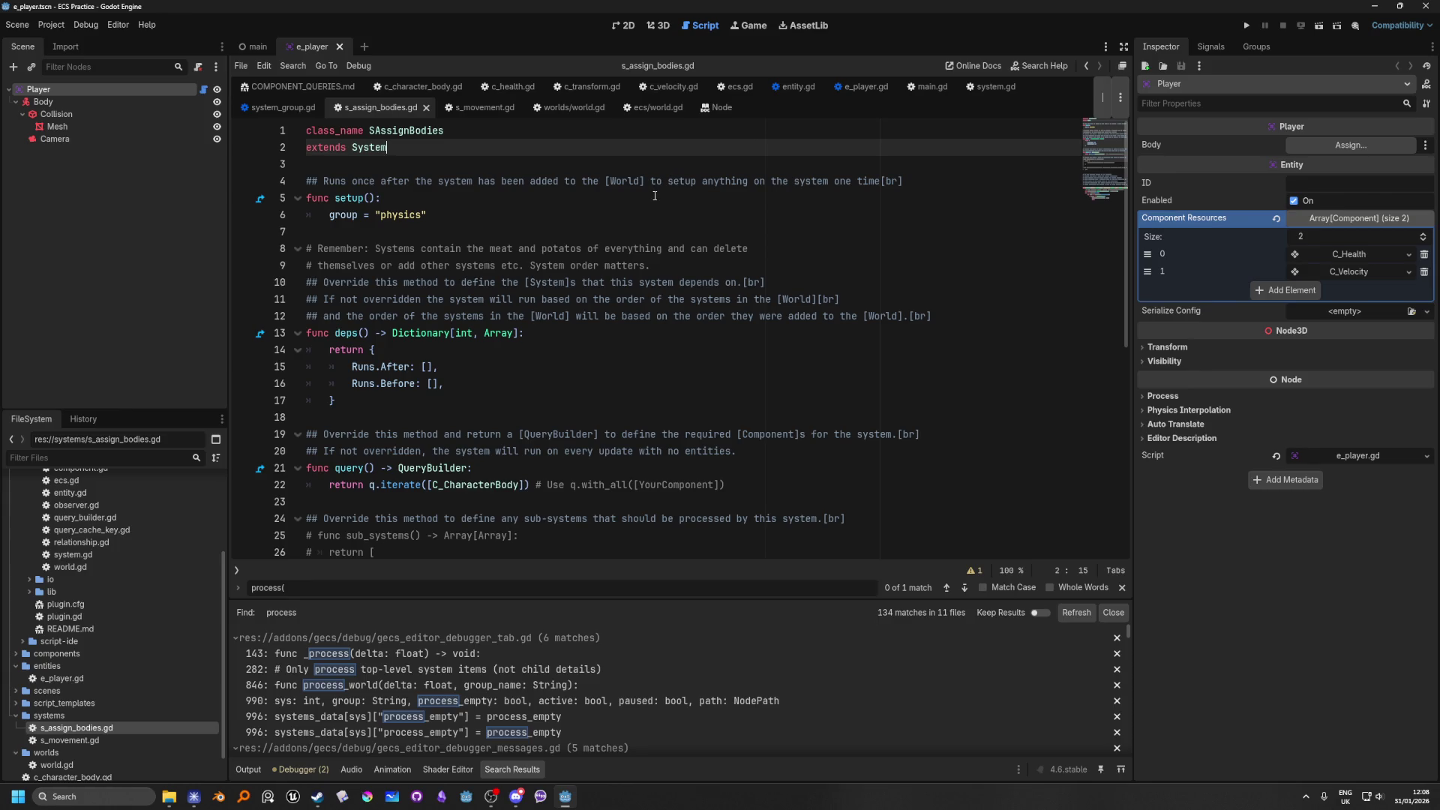
# Step: Add a 'startup = true' line just below the extends System line of s_assign_bodies.gd
pyautogui.press('Return')
pyautogui.press('Return')
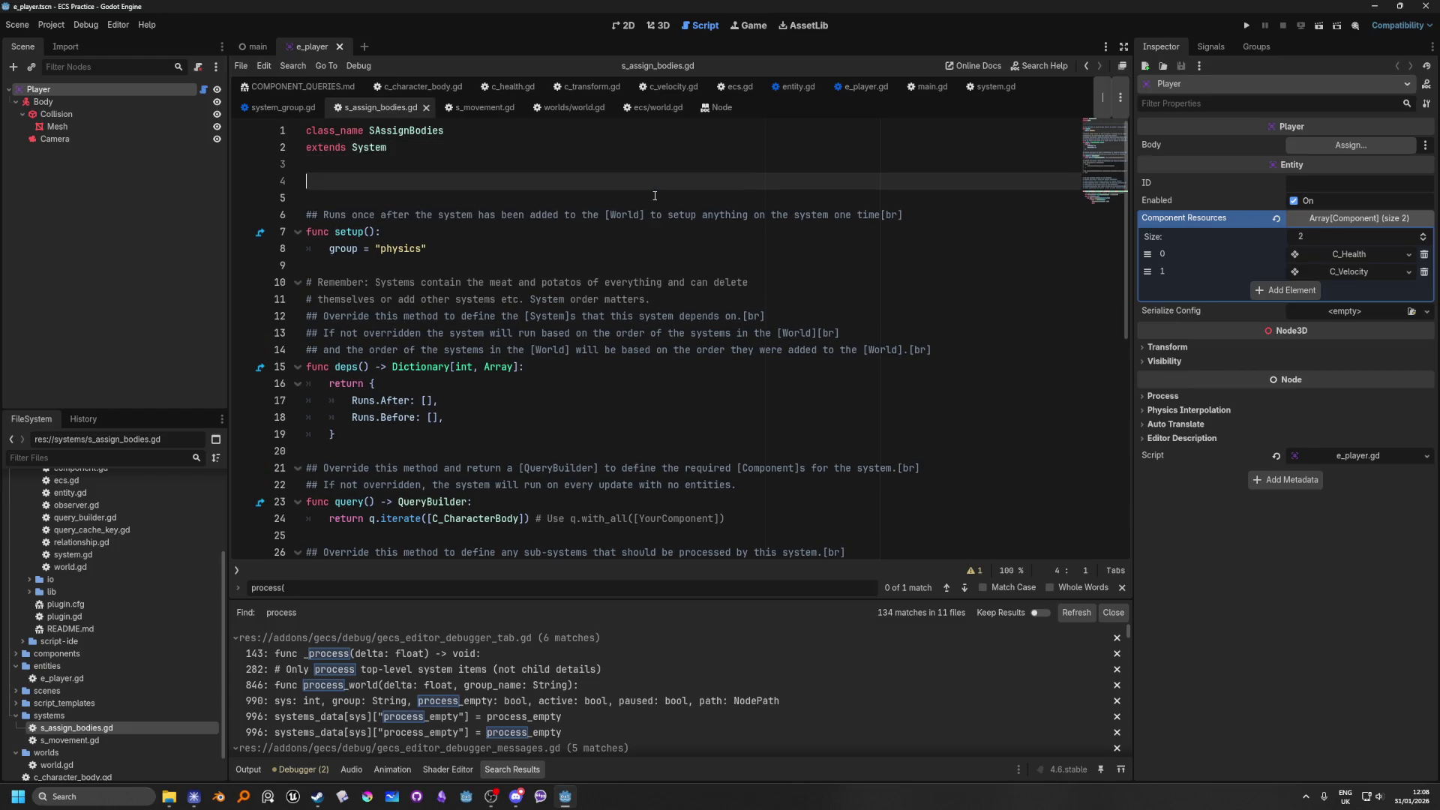
pyautogui.write('star')
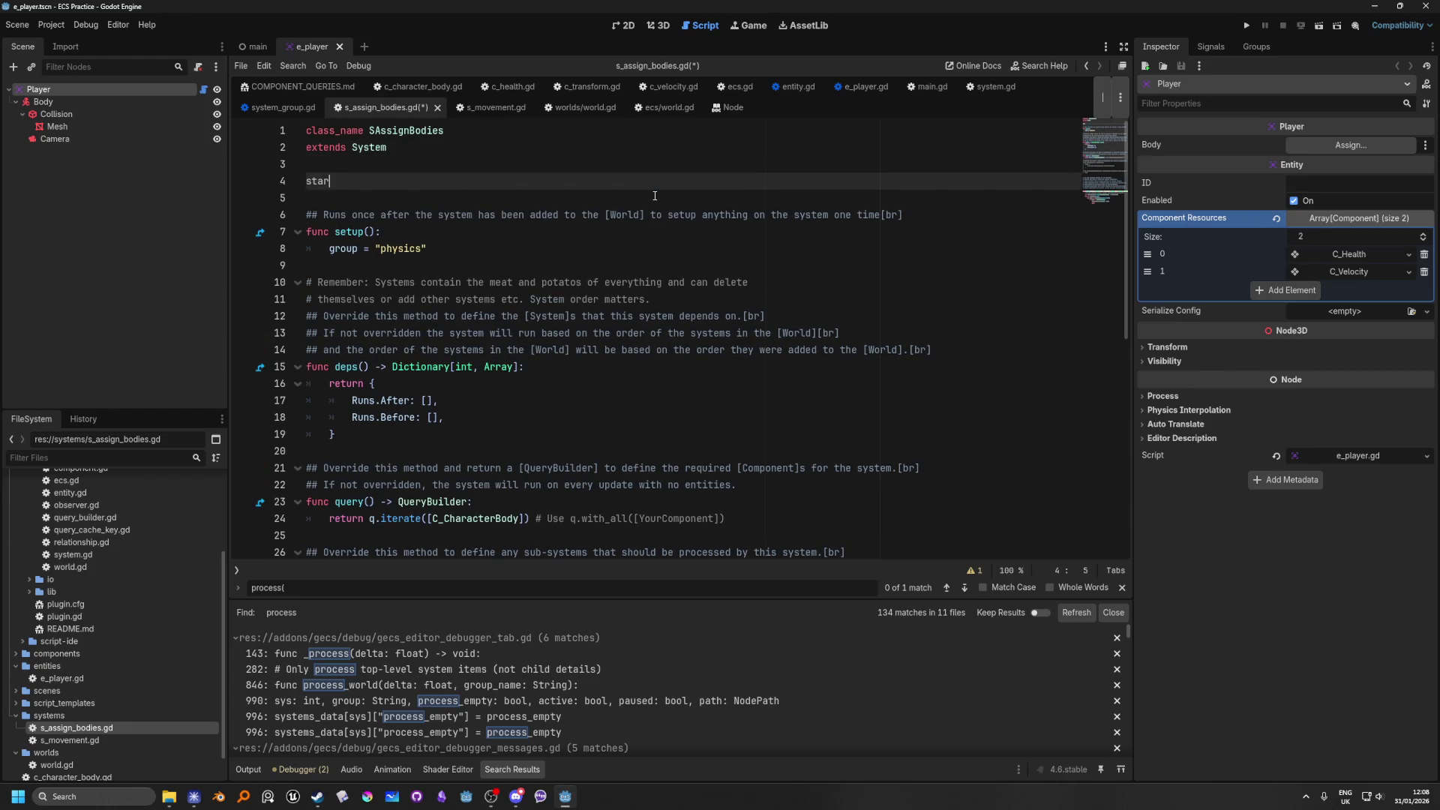
pyautogui.write('tup')
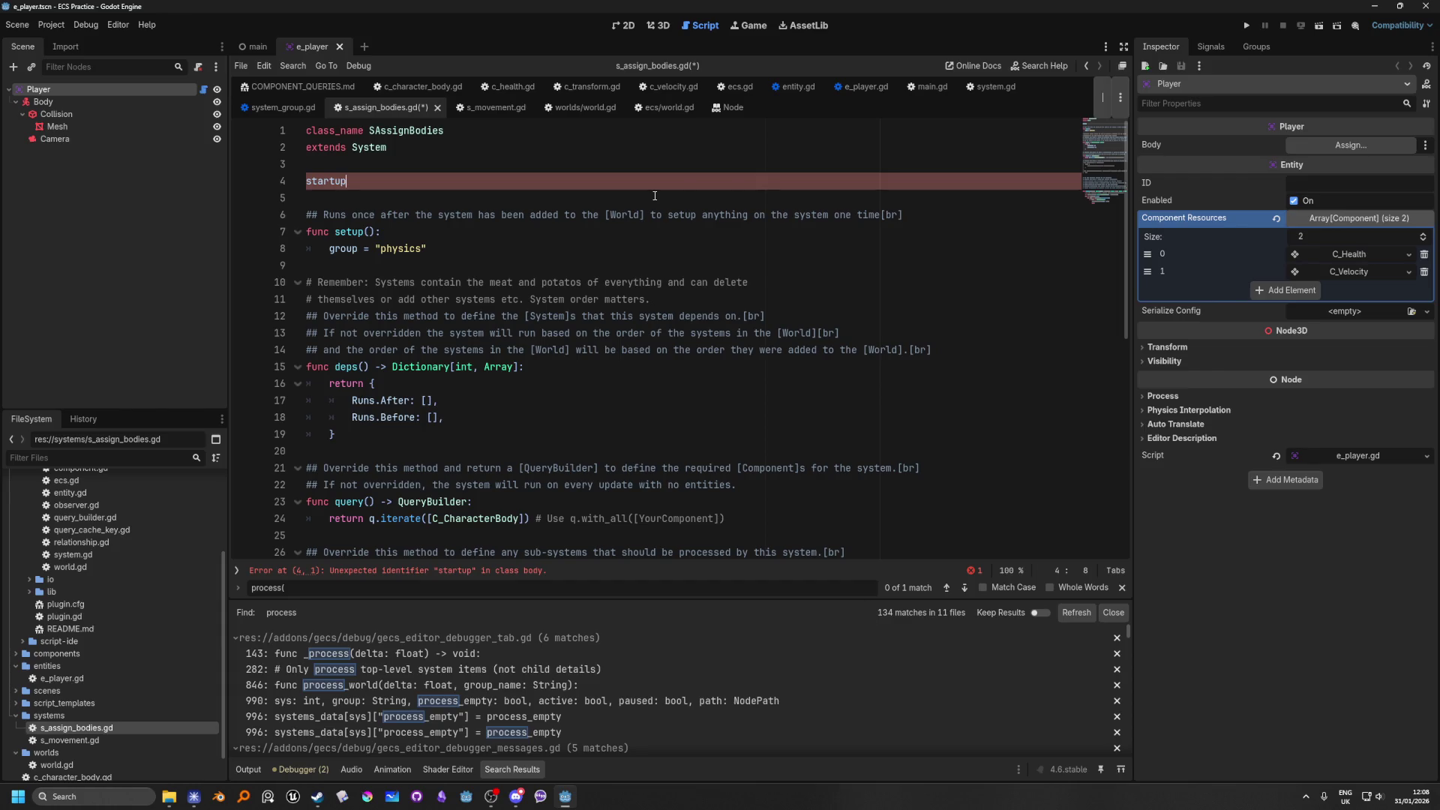
pyautogui.press('BackSpace')
pyautogui.press('BackSpace')
pyautogui.press('BackSpace')
pyautogui.press('BackSpace')
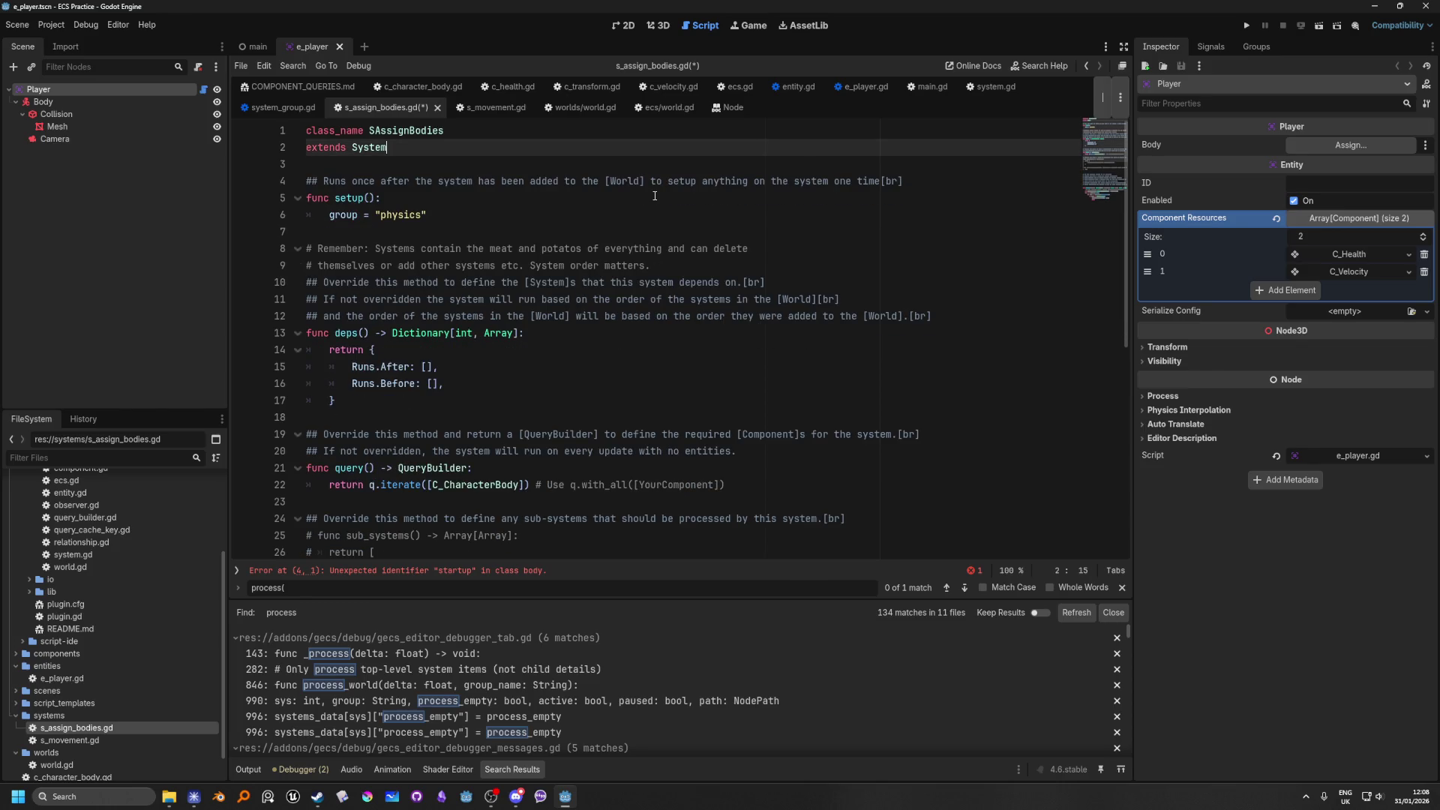
pyautogui.scroll(-8, 448, 470)
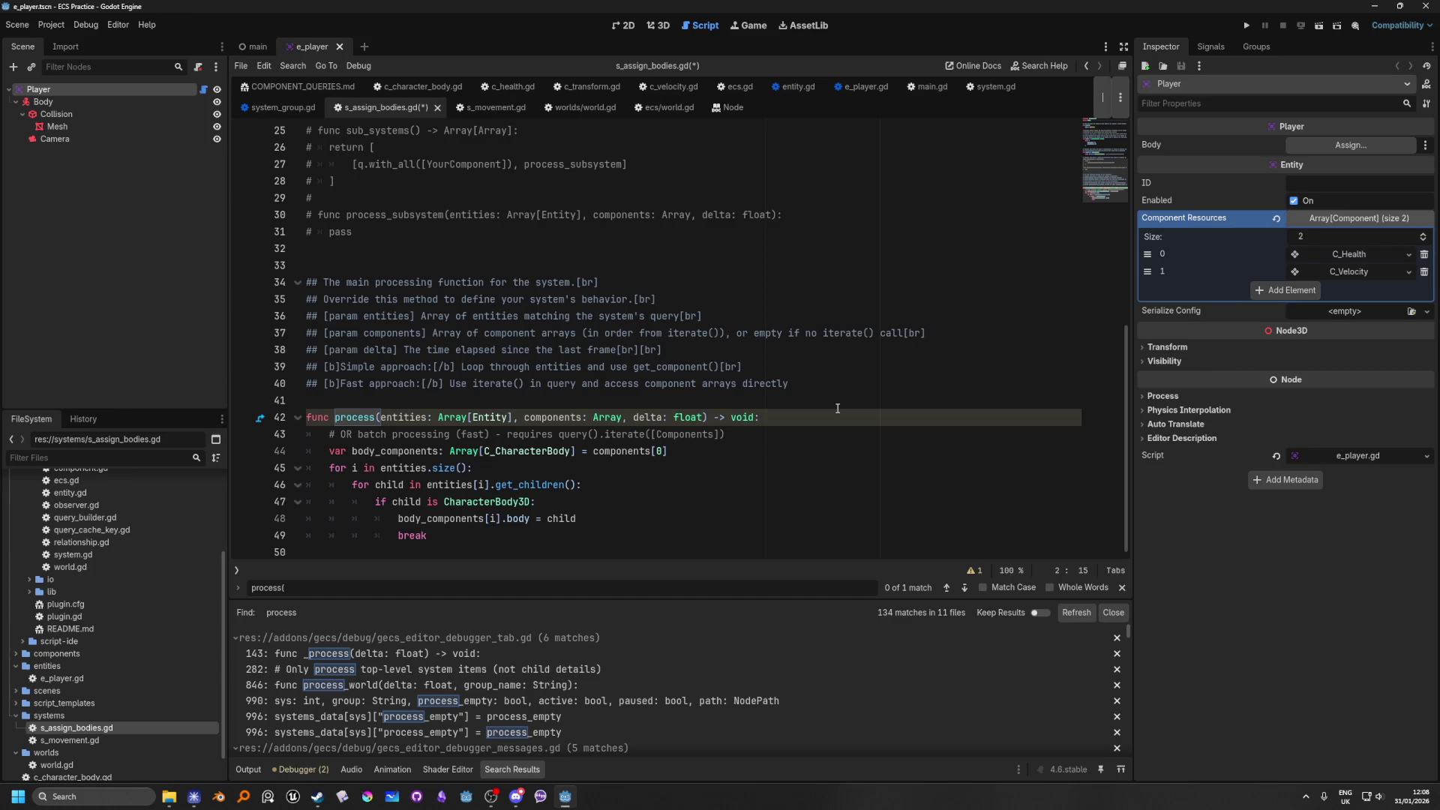
pyautogui.click(763, 436)
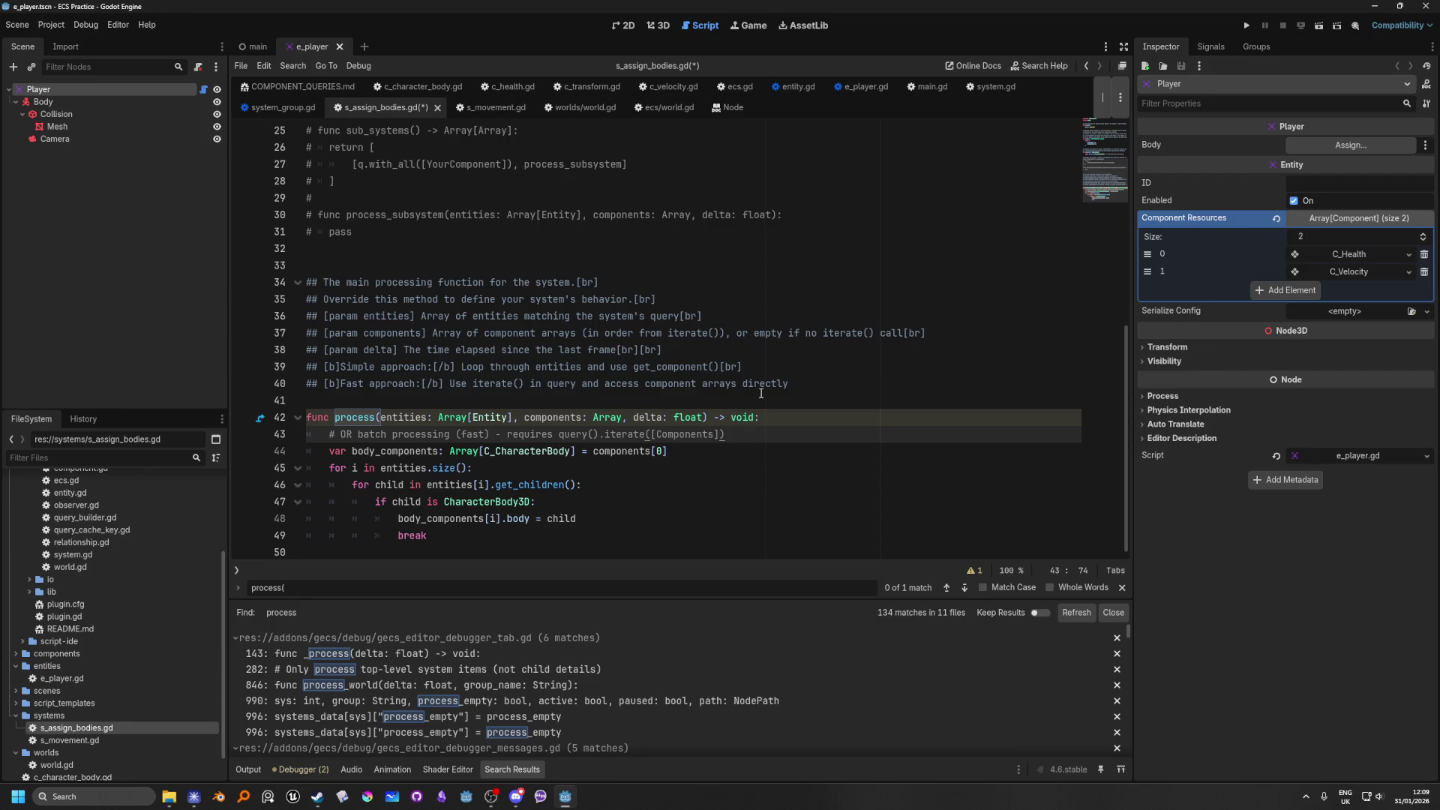
pyautogui.scroll(8, 760, 393)
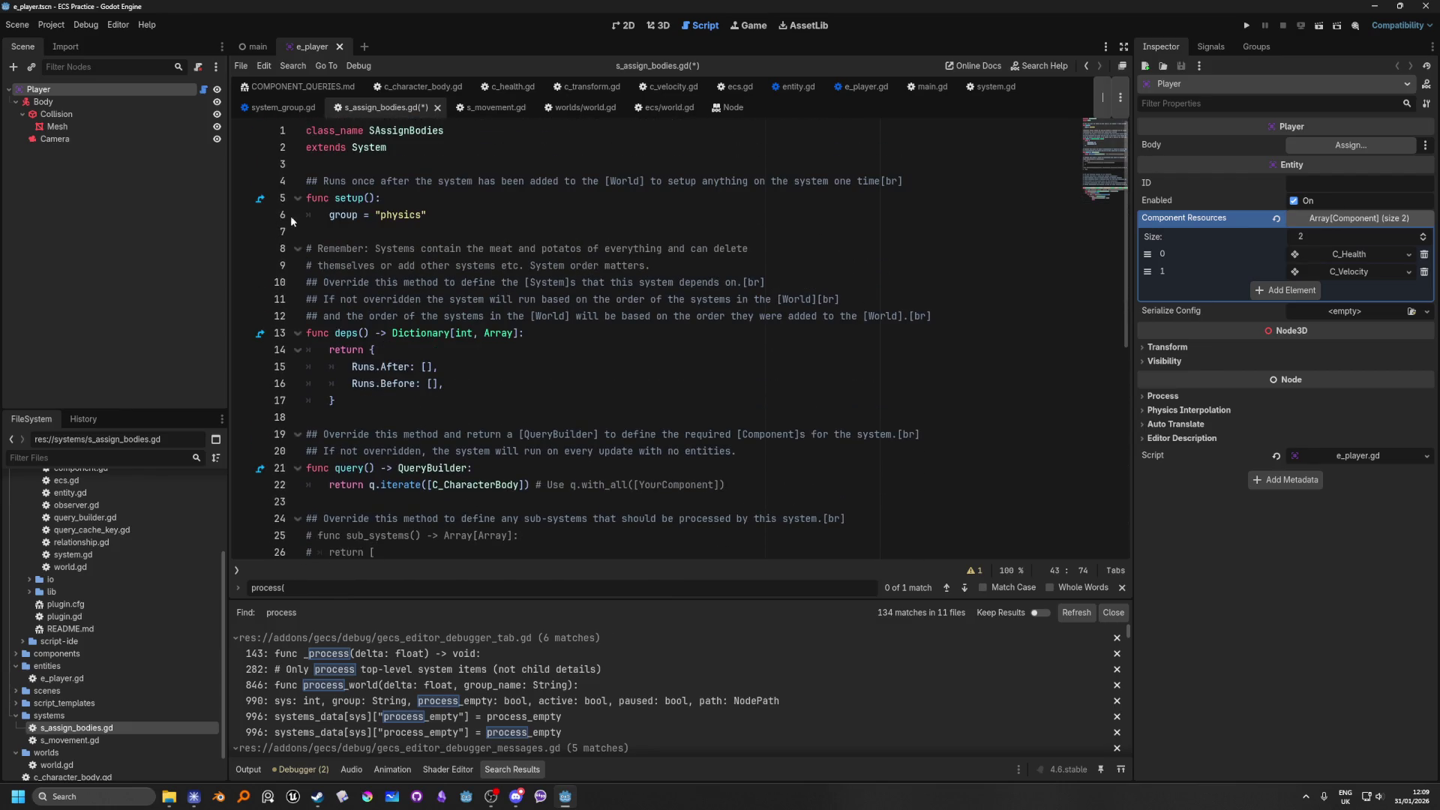
pyautogui.click(449, 142)
pyautogui.press('Return')
pyautogui.press('Return')
pyautogui.write('s')
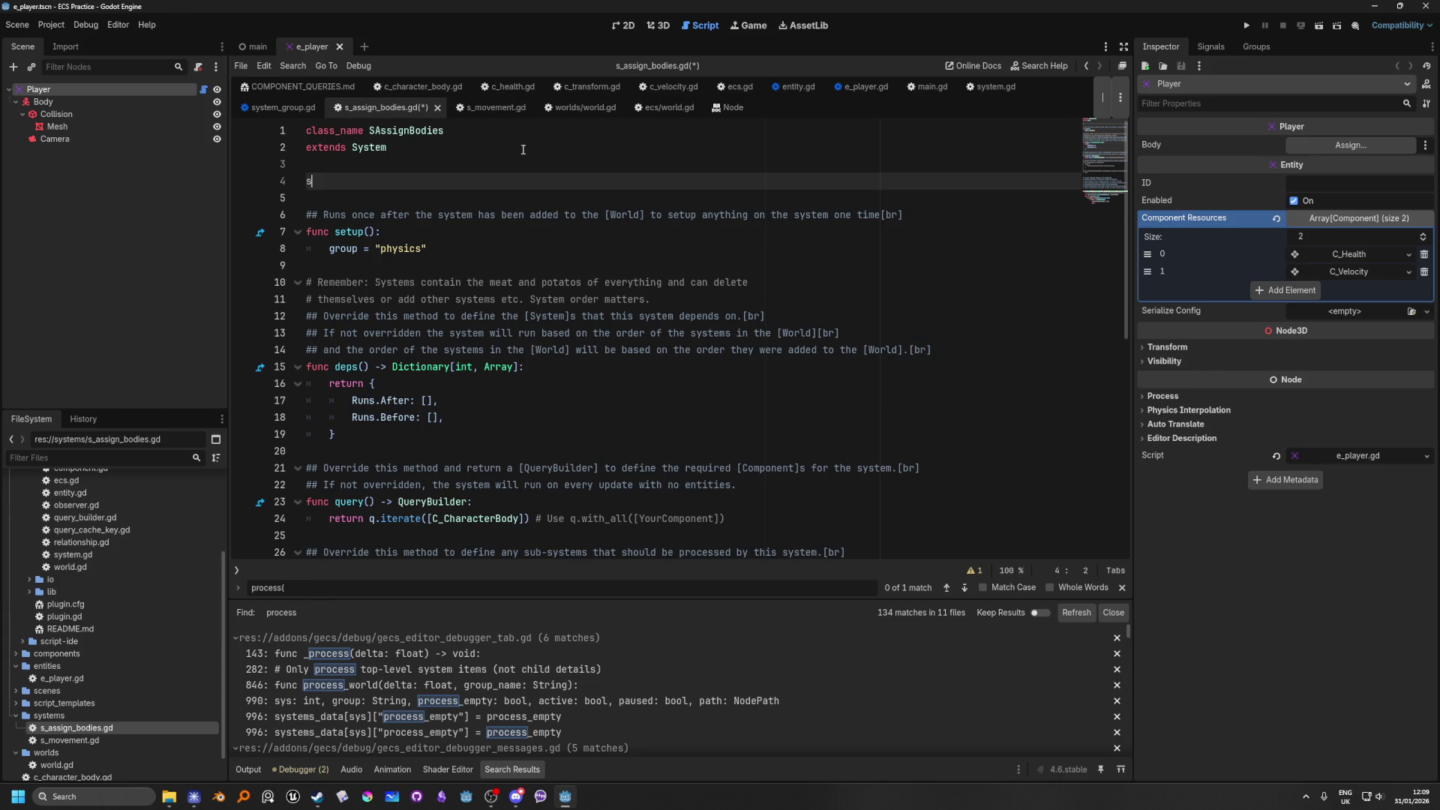
pyautogui.write('tartup = true')
pyautogui.scroll(-9, 643, 466)
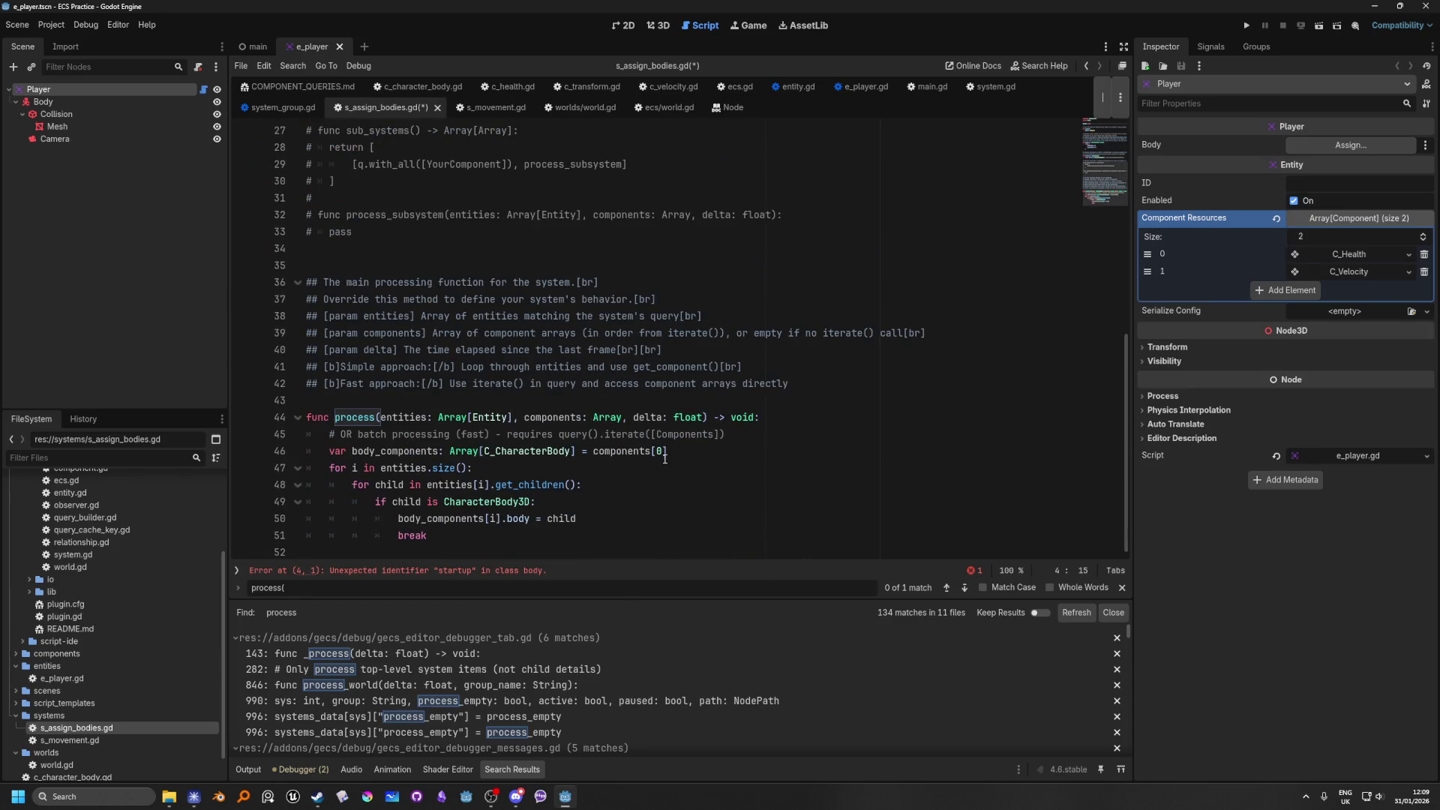
pyautogui.click(771, 434)
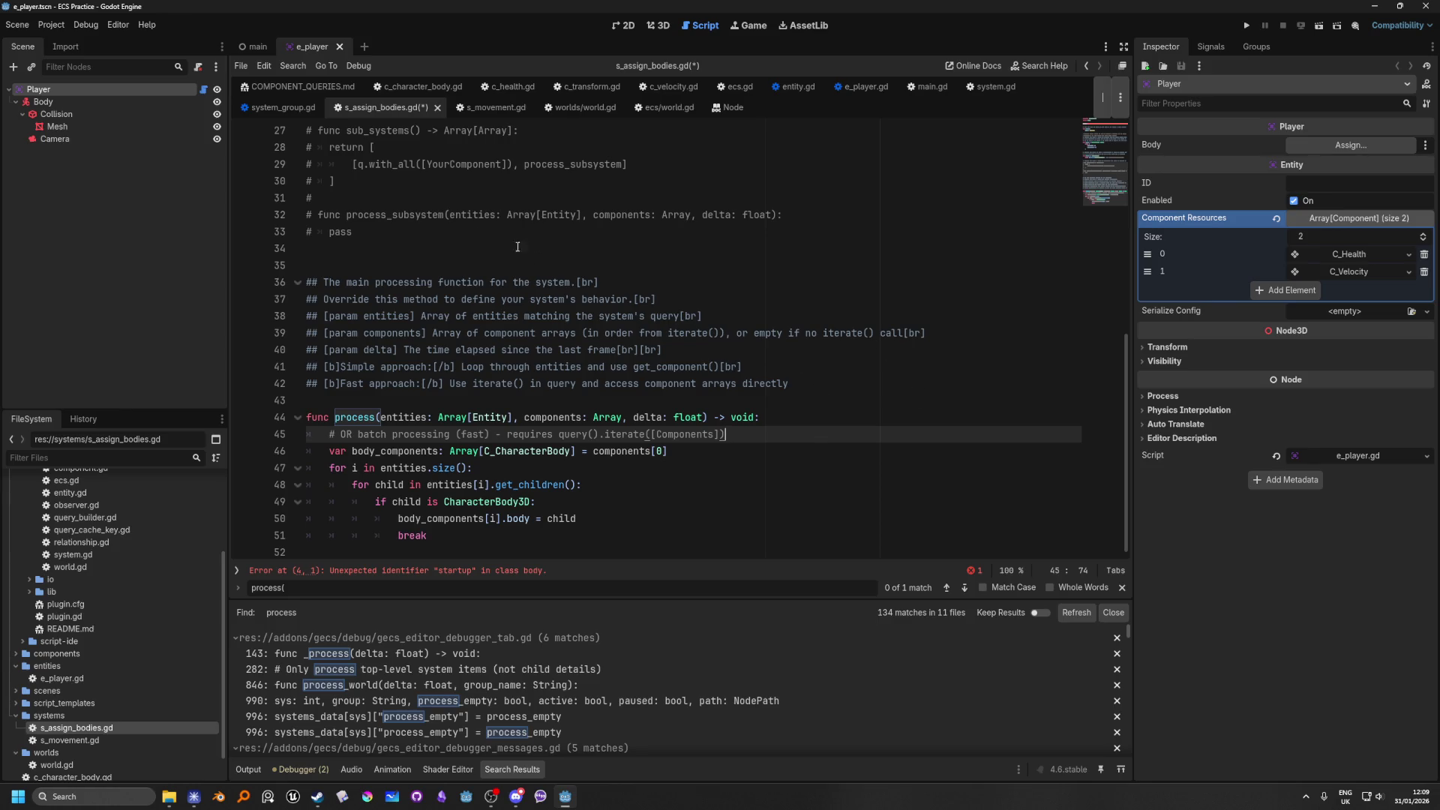
# Step: Paste a copy of the process function signature onto a new line 35 above process
pyautogui.click(426, 252)
pyautogui.press('Return')
pyautogui.write('f')
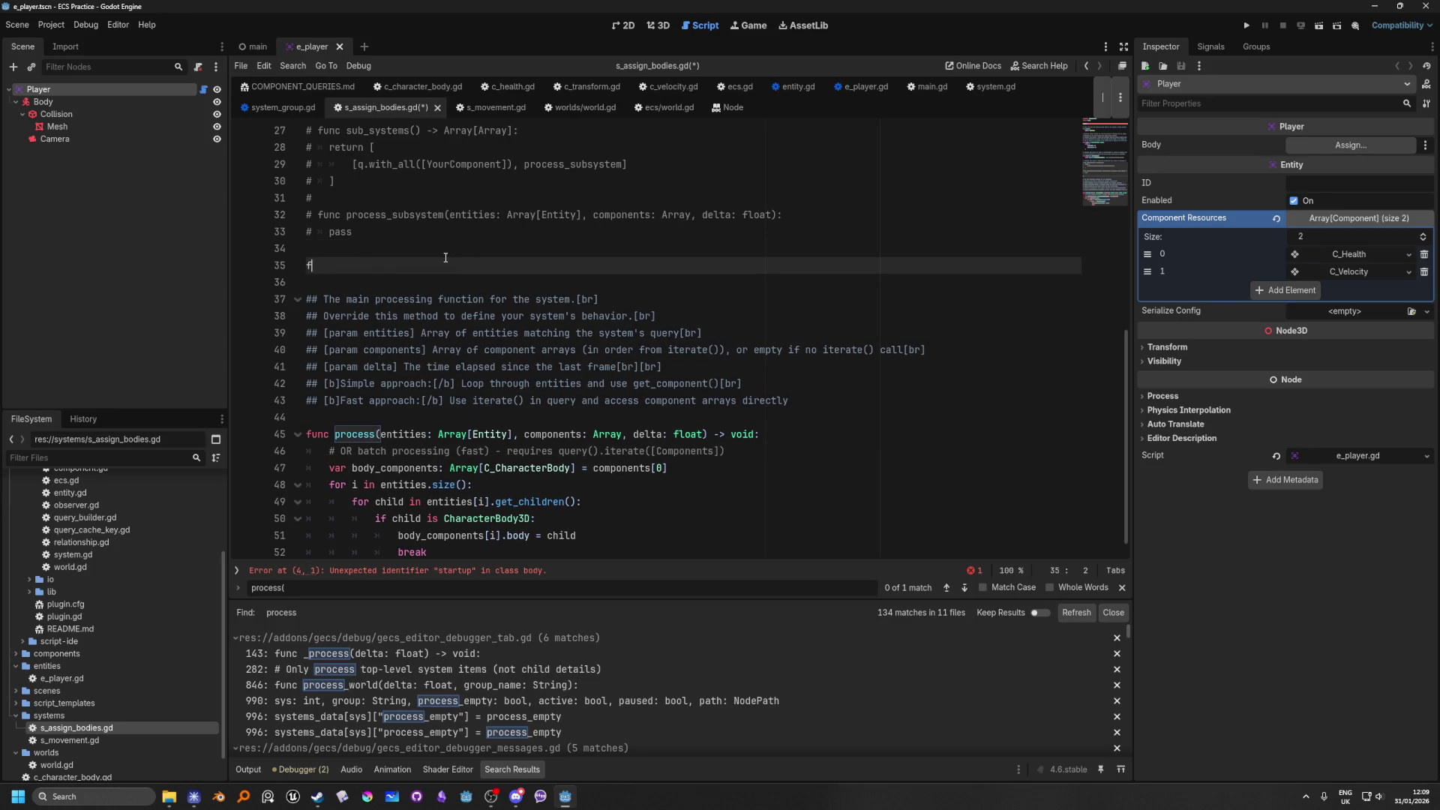
pyautogui.write('unc start')
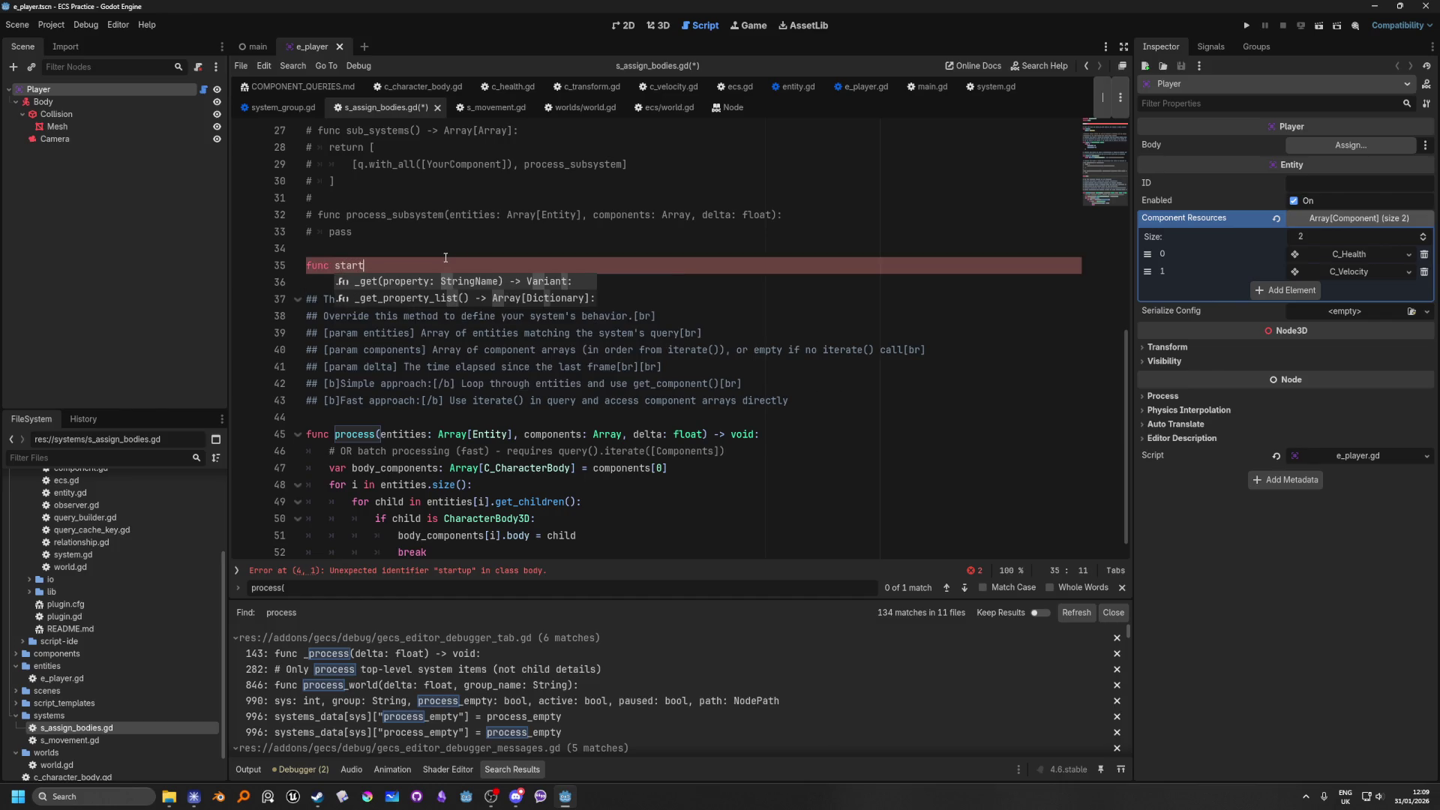
pyautogui.write('up')
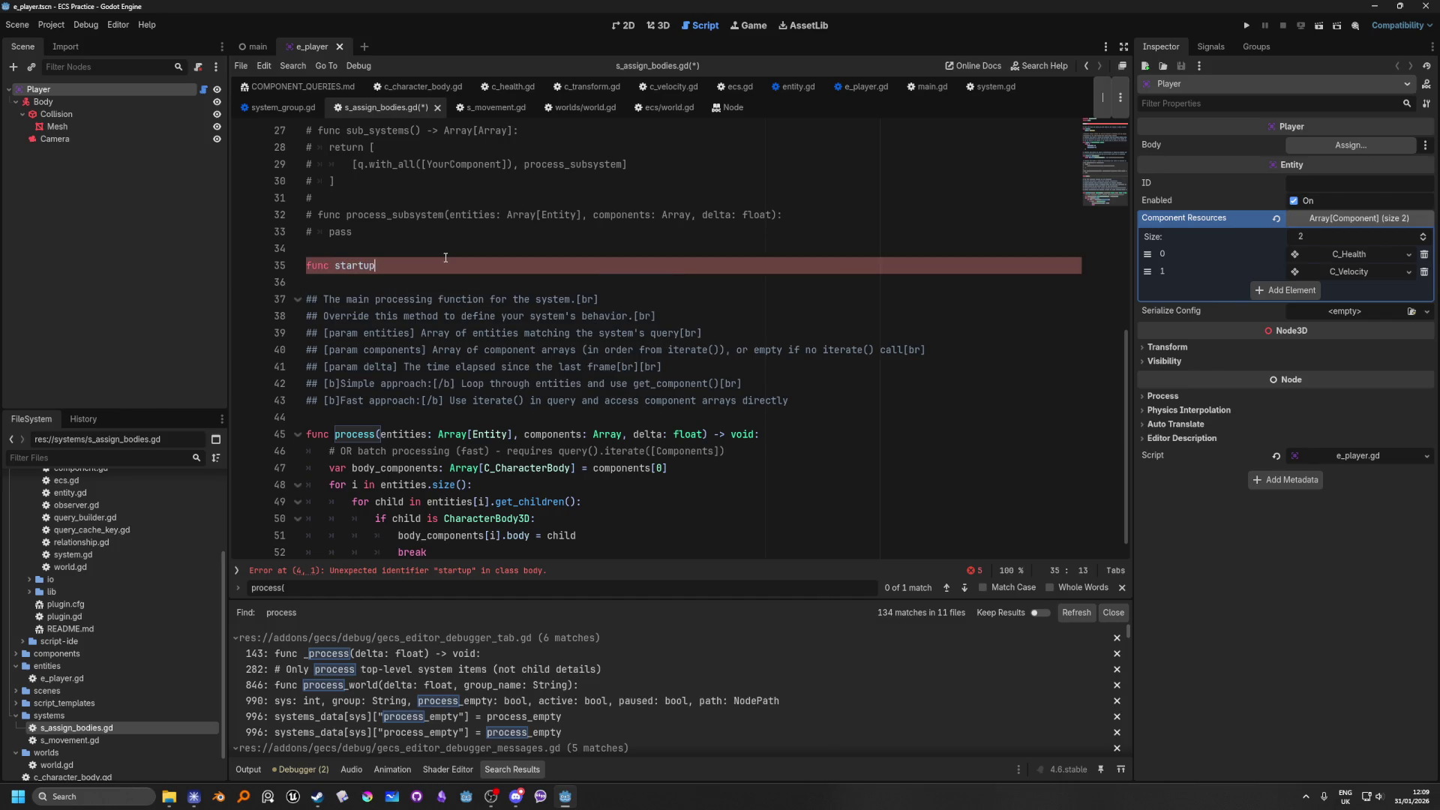
pyautogui.write('(')
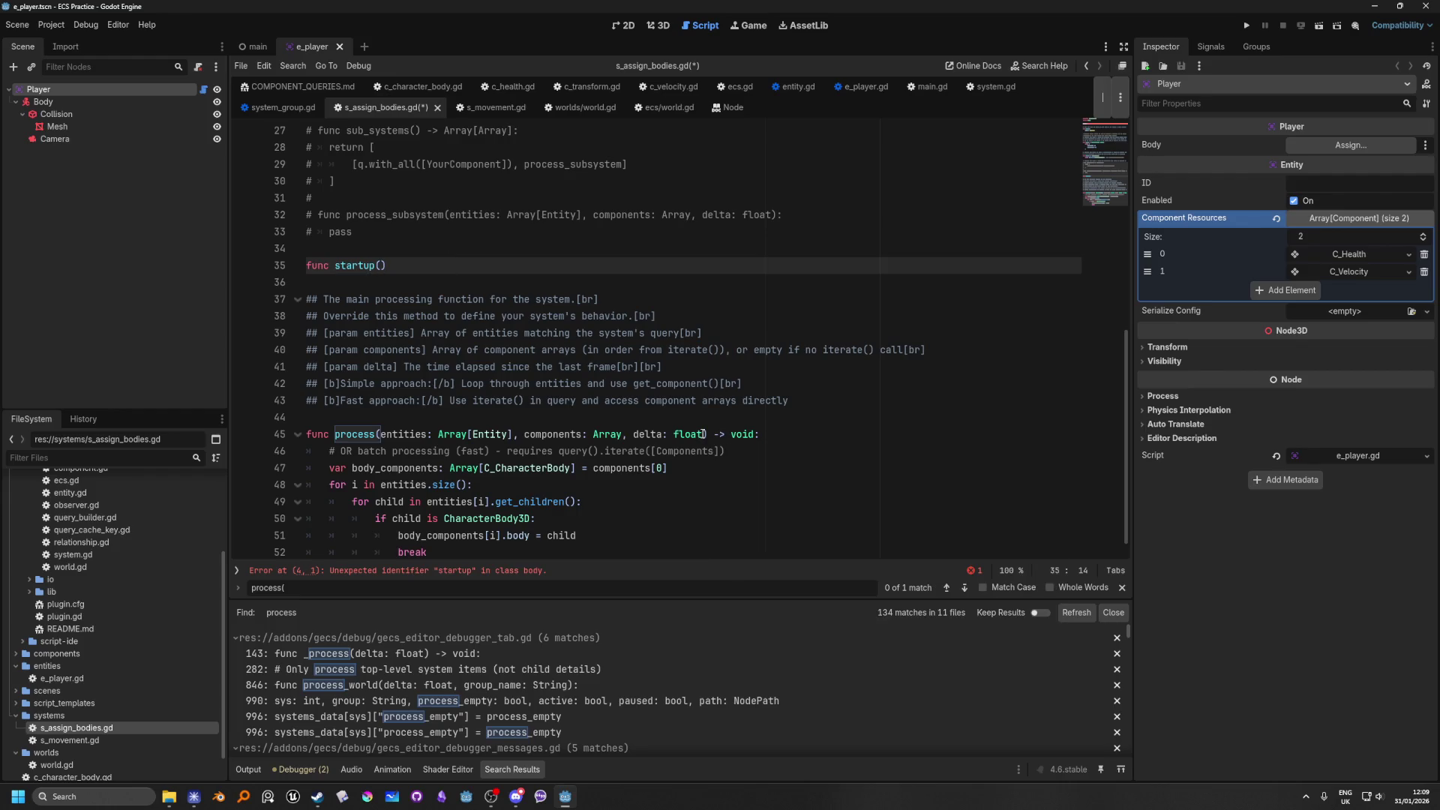
pyautogui.moveTo(759, 434); pyautogui.dragTo(288, 435)
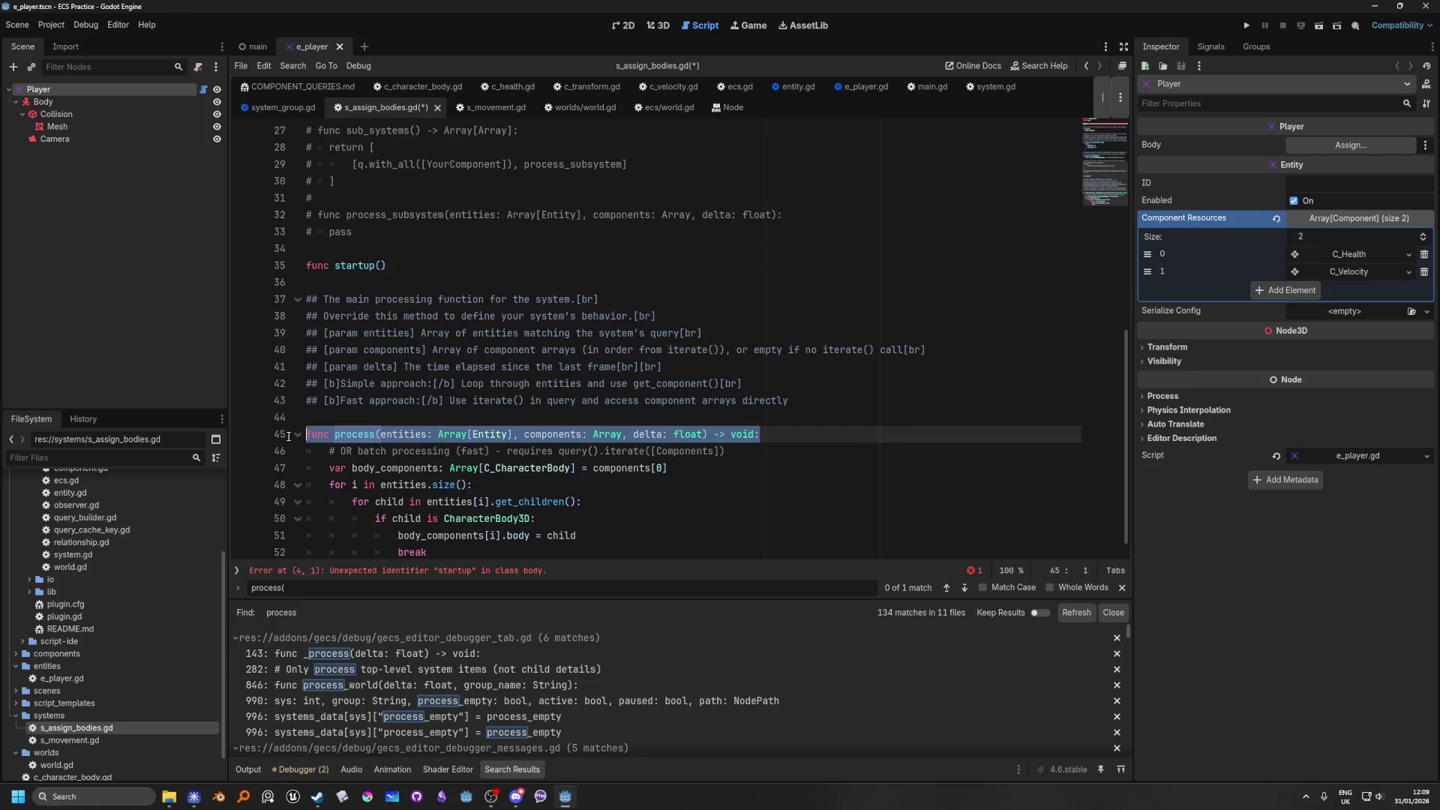
pyautogui.moveTo(387, 266); pyautogui.dragTo(306, 267)
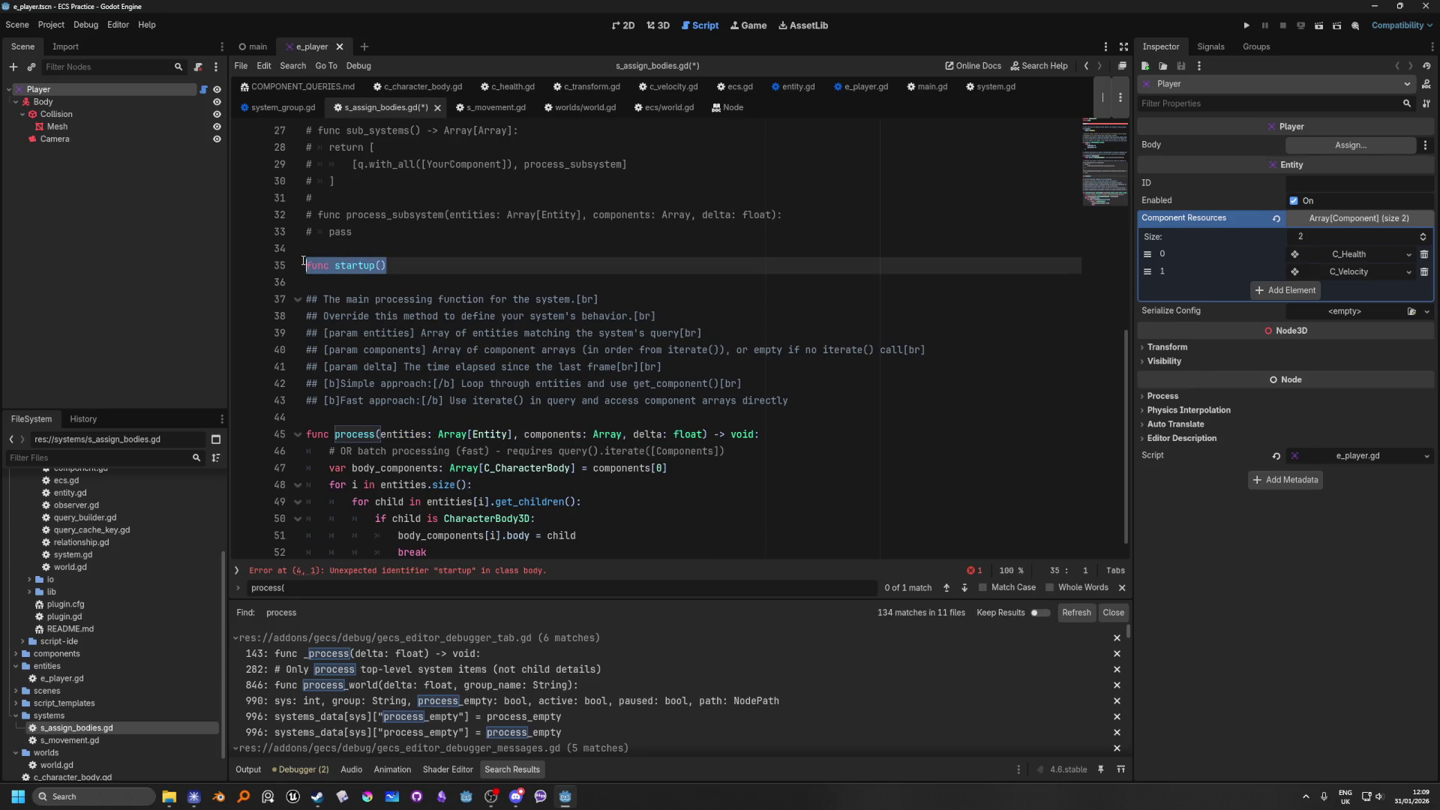
pyautogui.write('func process(entities: Array[Entity], components: Array, delta: float) -> void:')
pyautogui.click(769, 314)
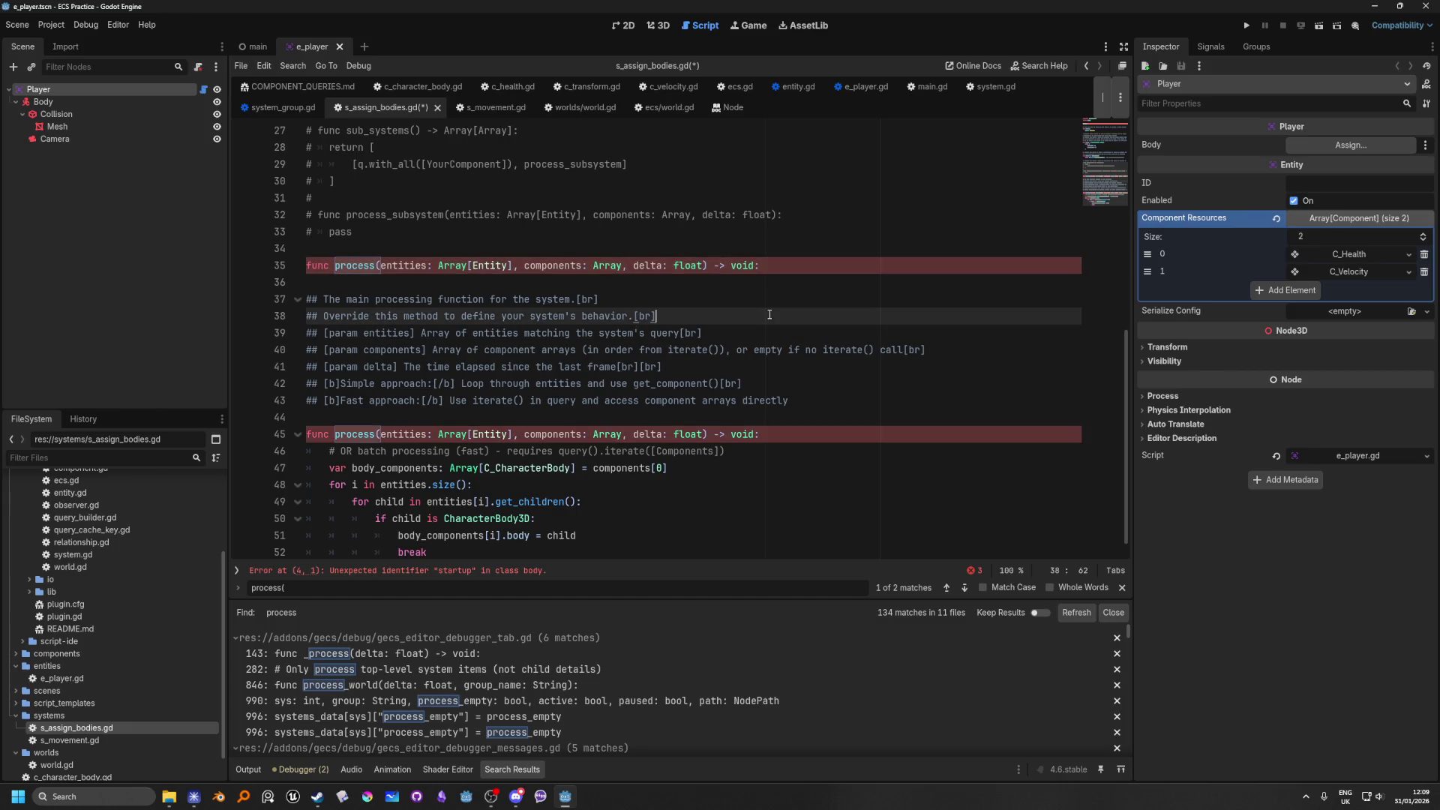
pyautogui.click(777, 269)
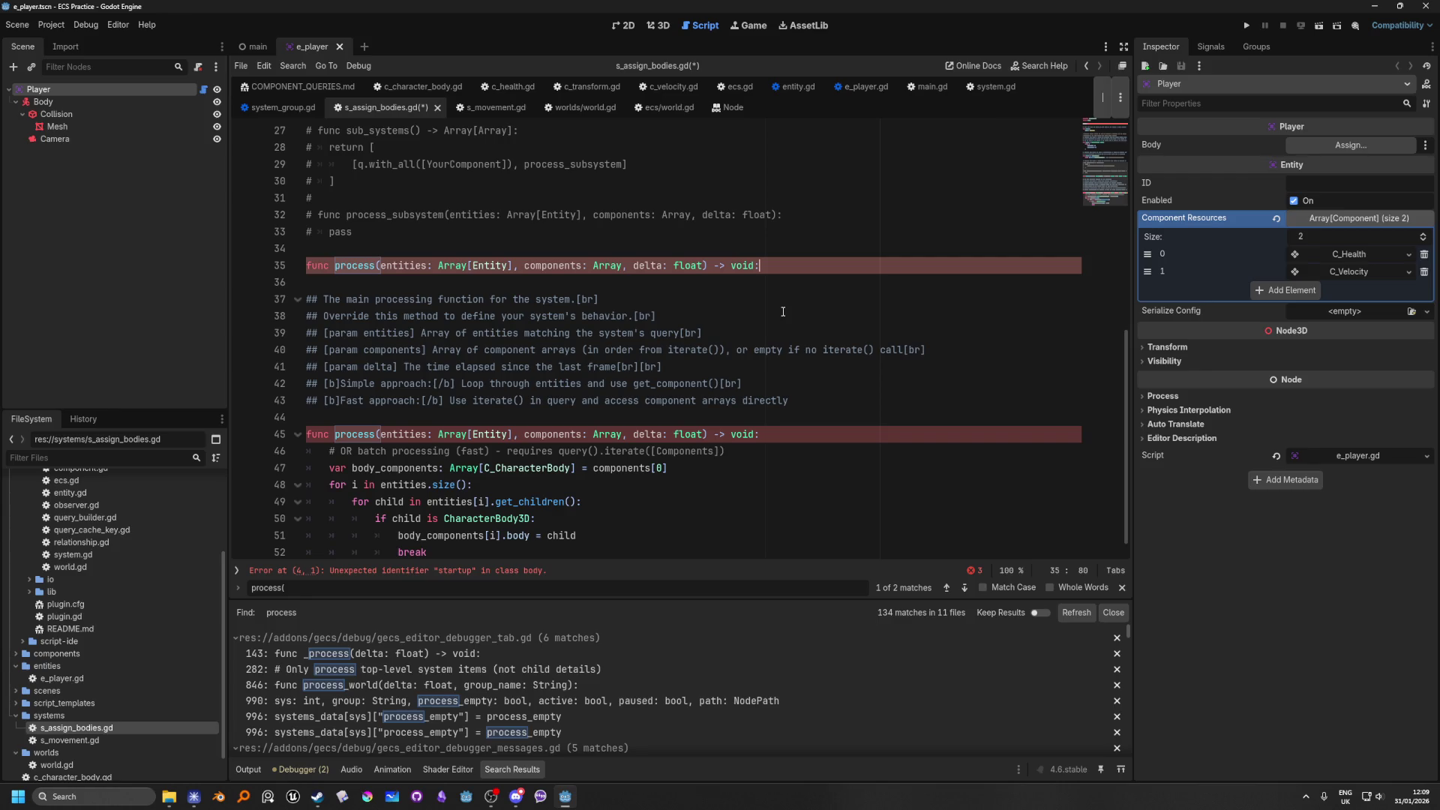
# Step: Rename the copied function to startup, remove its delta parameter, and add an indented body line
pyautogui.press('Return')
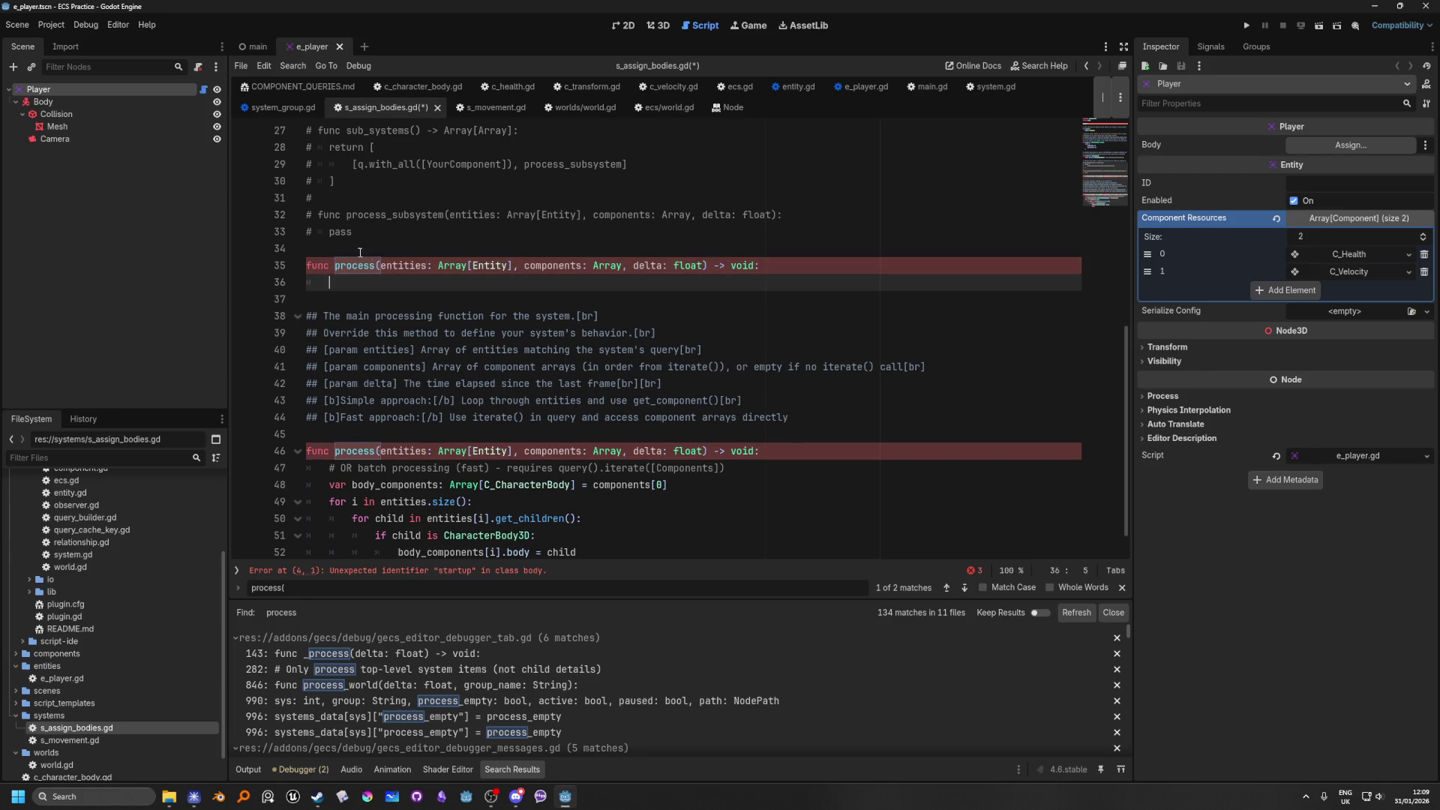
pyautogui.doubleClick(353, 259)
pyautogui.write('start')
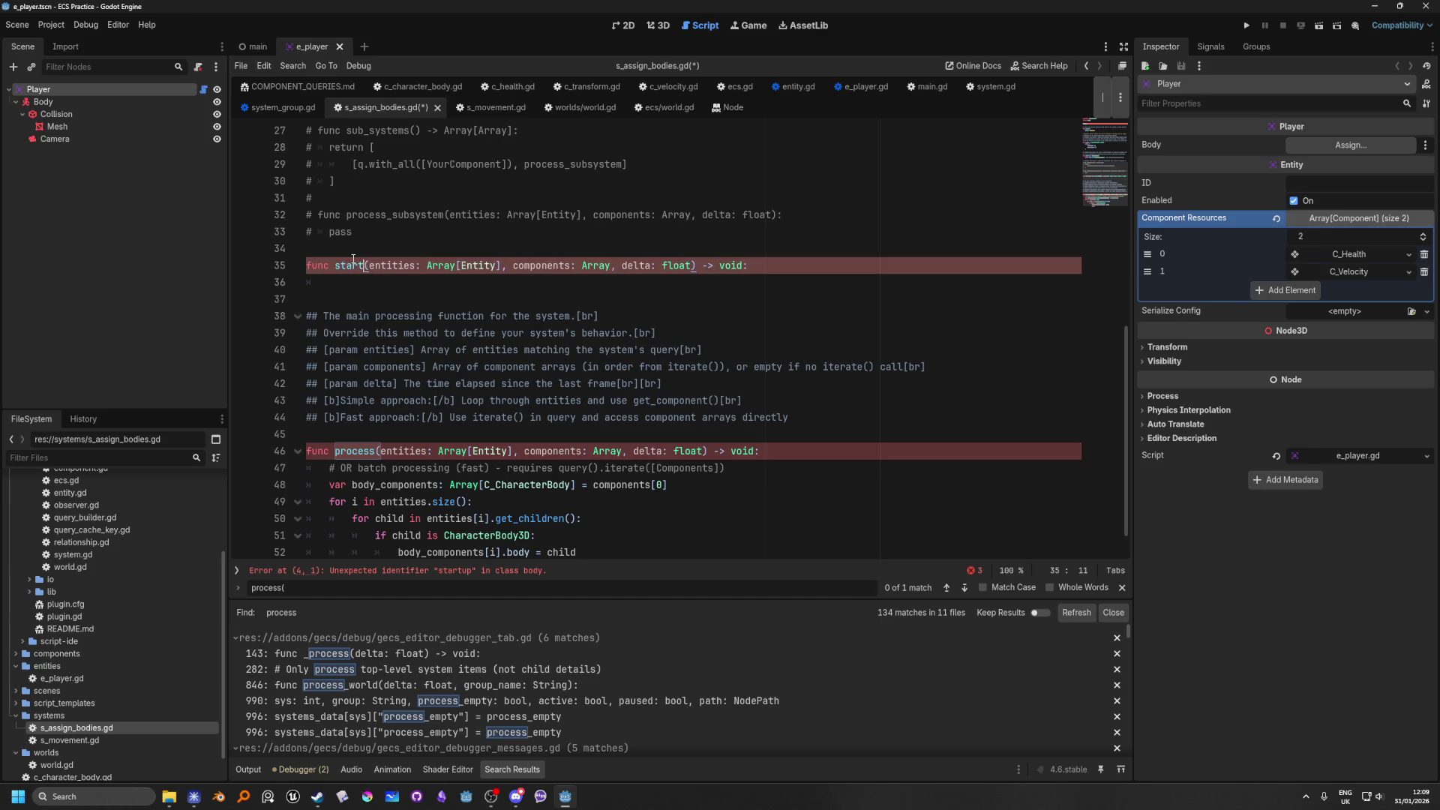
pyautogui.write('up')
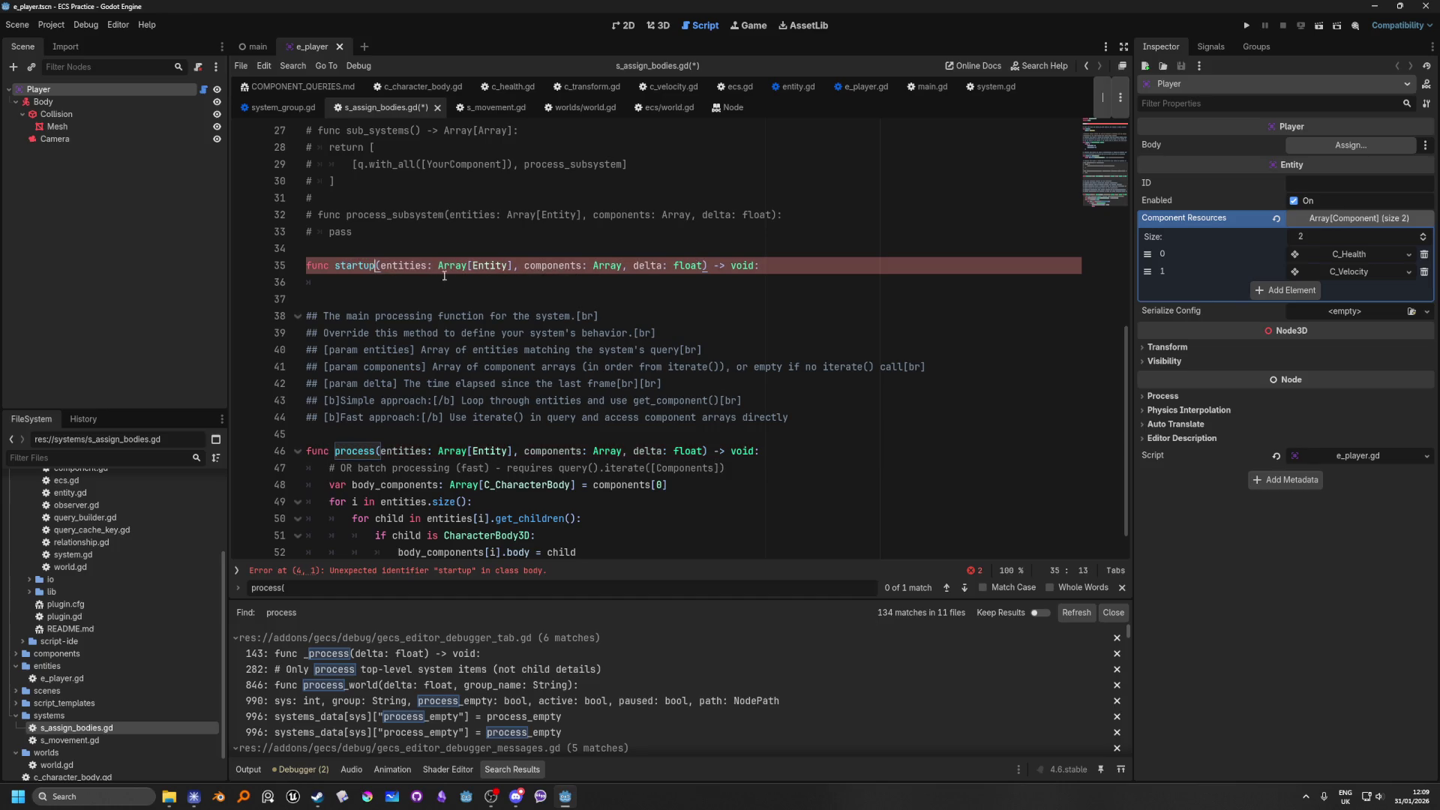
pyautogui.moveTo(703, 264); pyautogui.dragTo(622, 264)
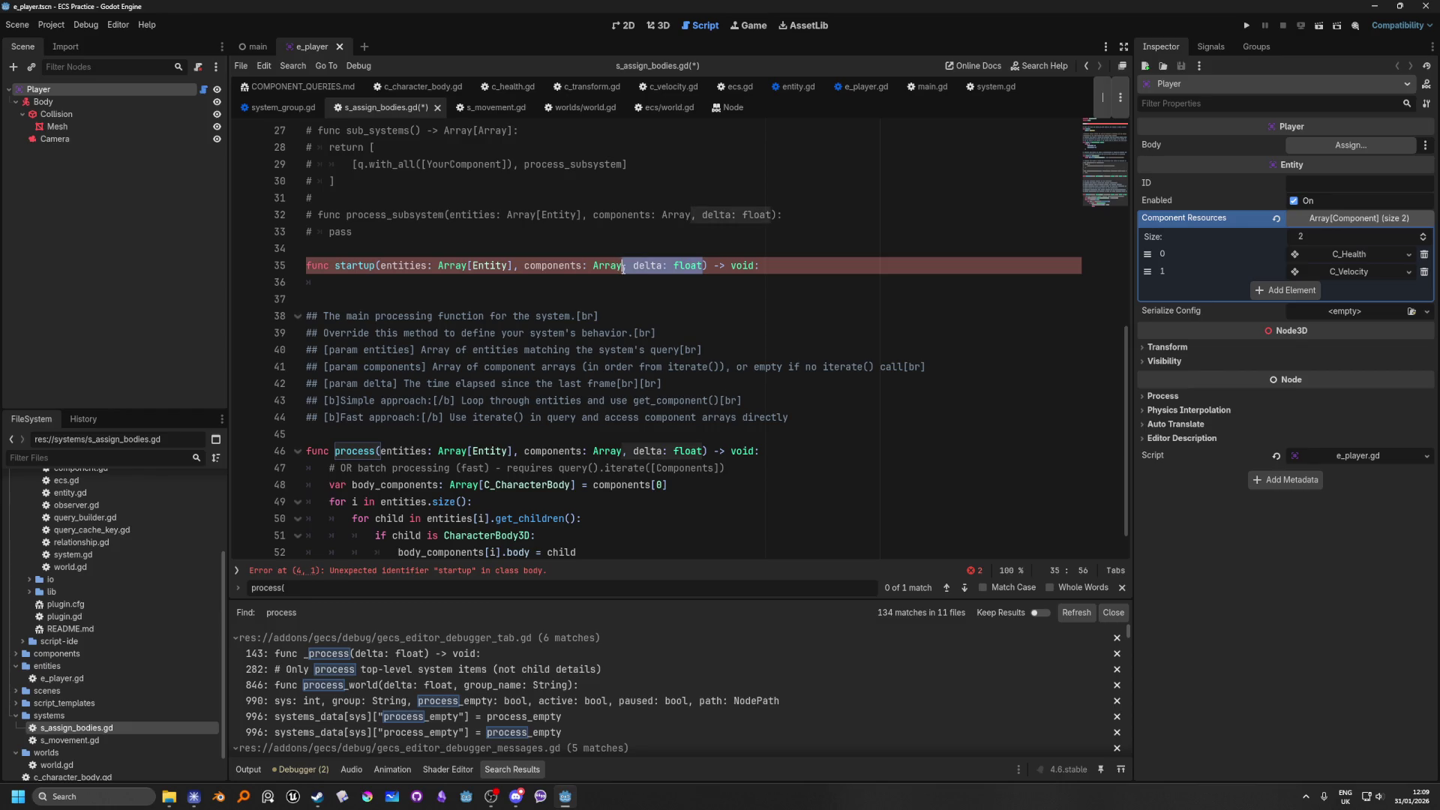
pyautogui.press('BackSpace')
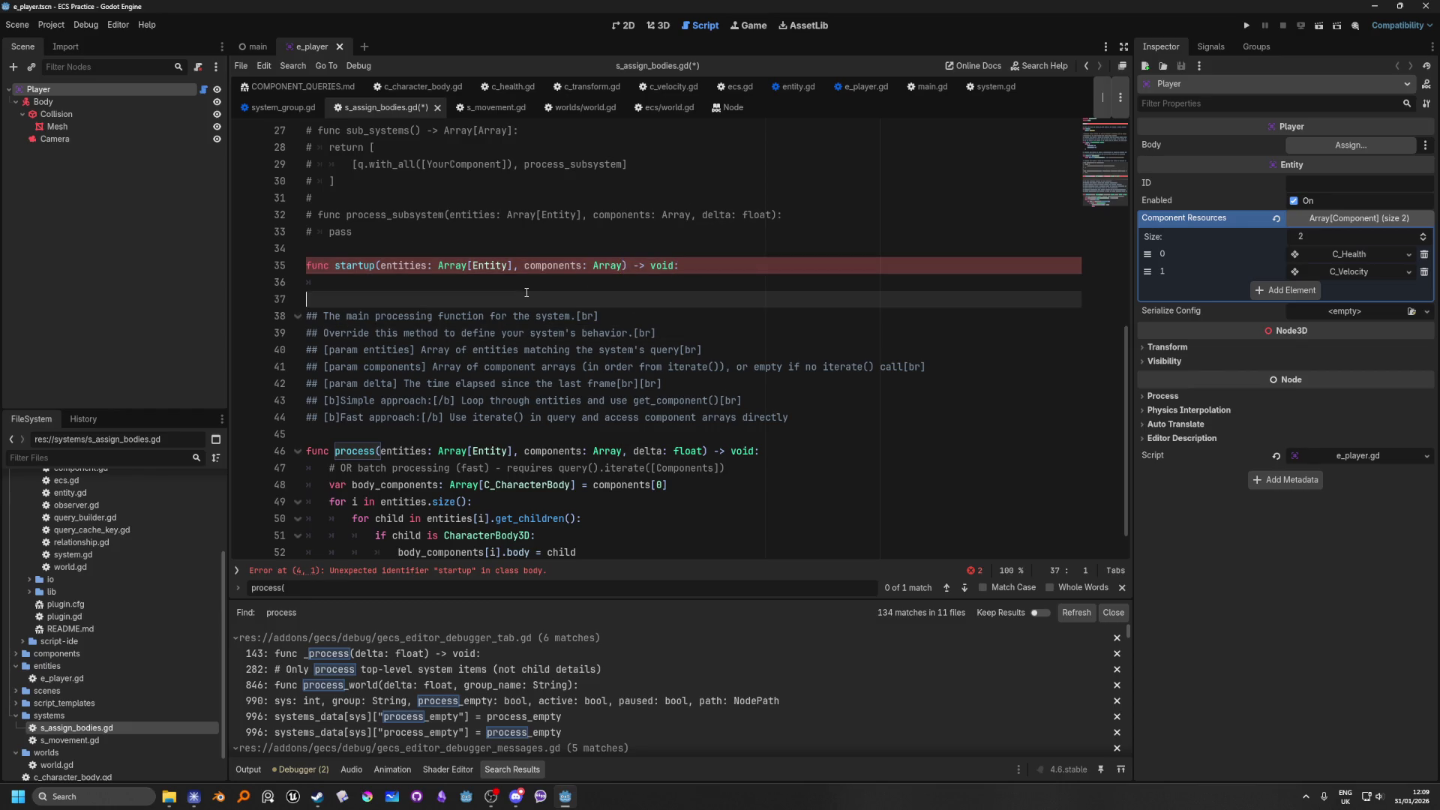
pyautogui.click(501, 277)
pyautogui.scroll(-1, 601, 490)
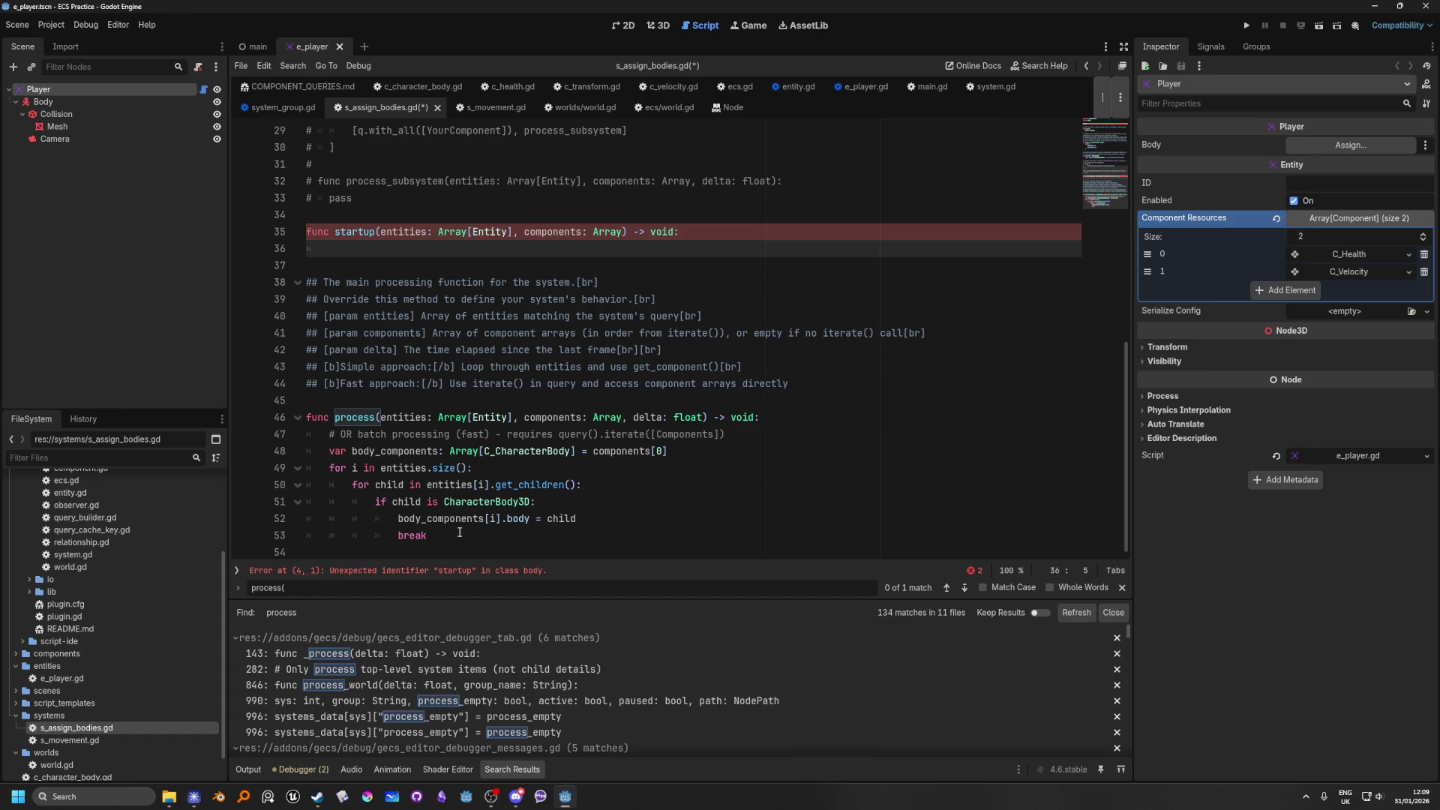
# Step: Move the body_components loop out of process and into the startup function
pyautogui.moveTo(459, 532)
pyautogui.mouseDown()
pyautogui.moveTo(405, 517)
pyautogui.moveTo(331, 450)
pyautogui.mouseUp()
pyautogui.hotkey('ctrl', 'c')
pyautogui.press('Delete')
pyautogui.click(341, 246)
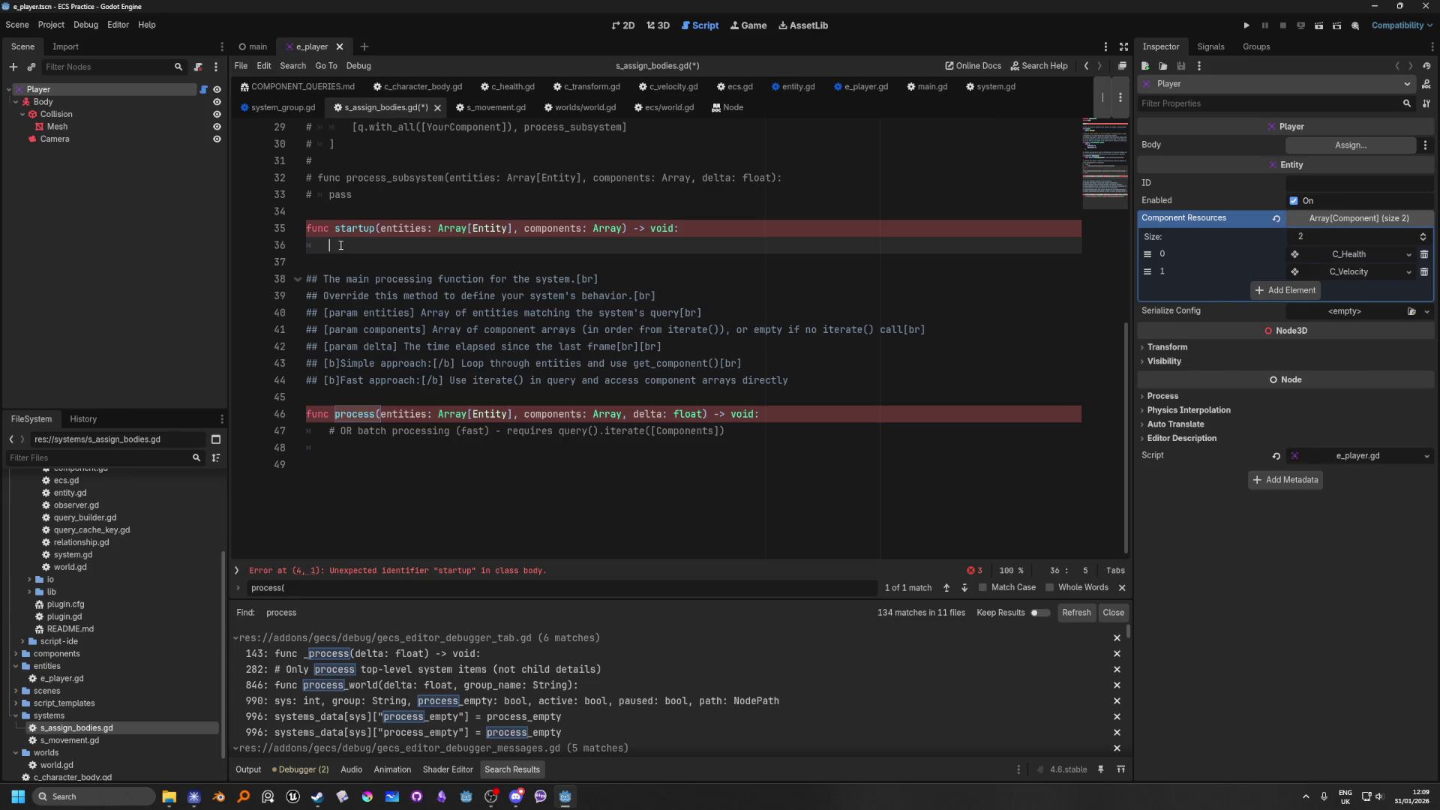
pyautogui.hotkey('ctrl', 'v')
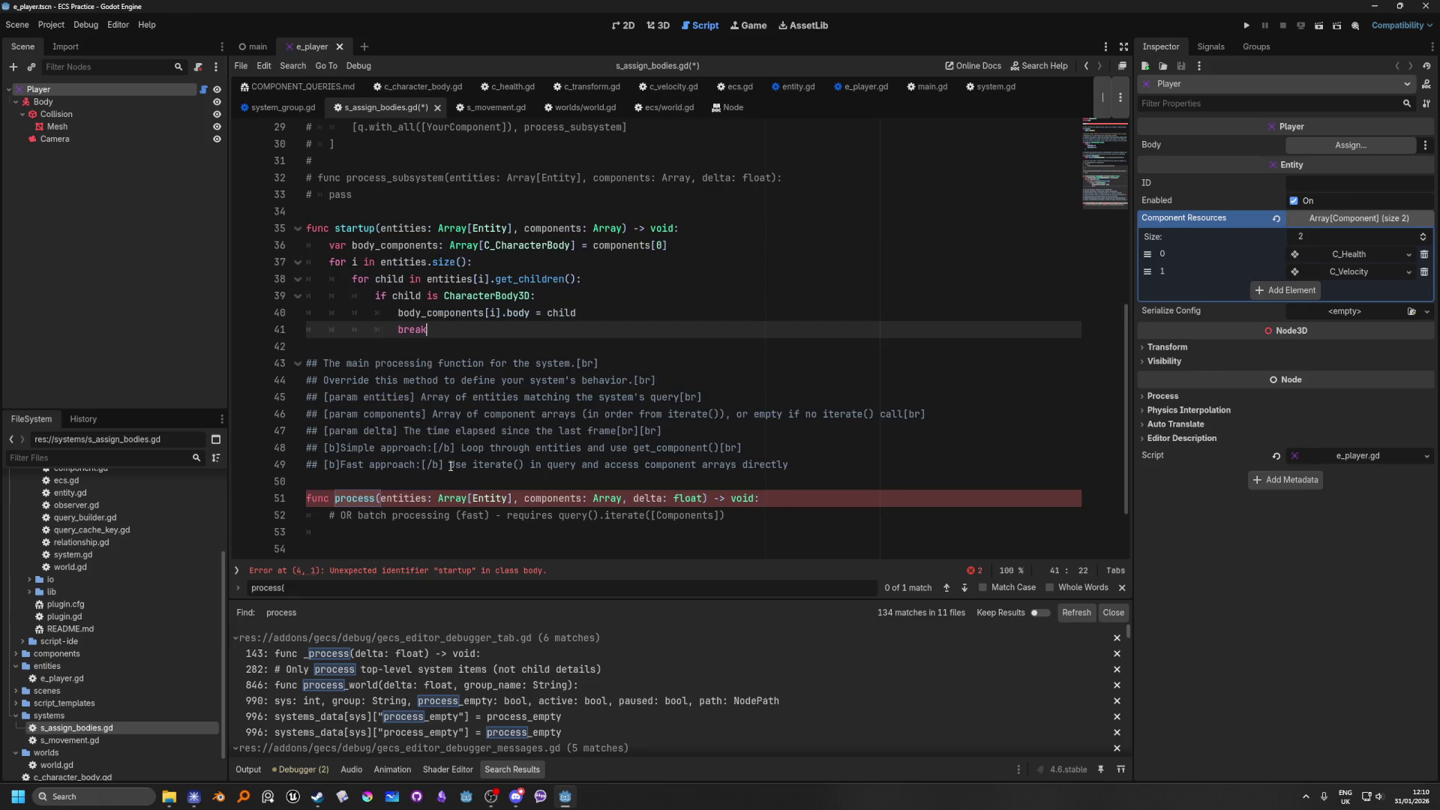
# Step: Replace the batch comment in process with 'if startup:' calling startup(entities, components)
pyautogui.moveTo(777, 516); pyautogui.dragTo(326, 512)
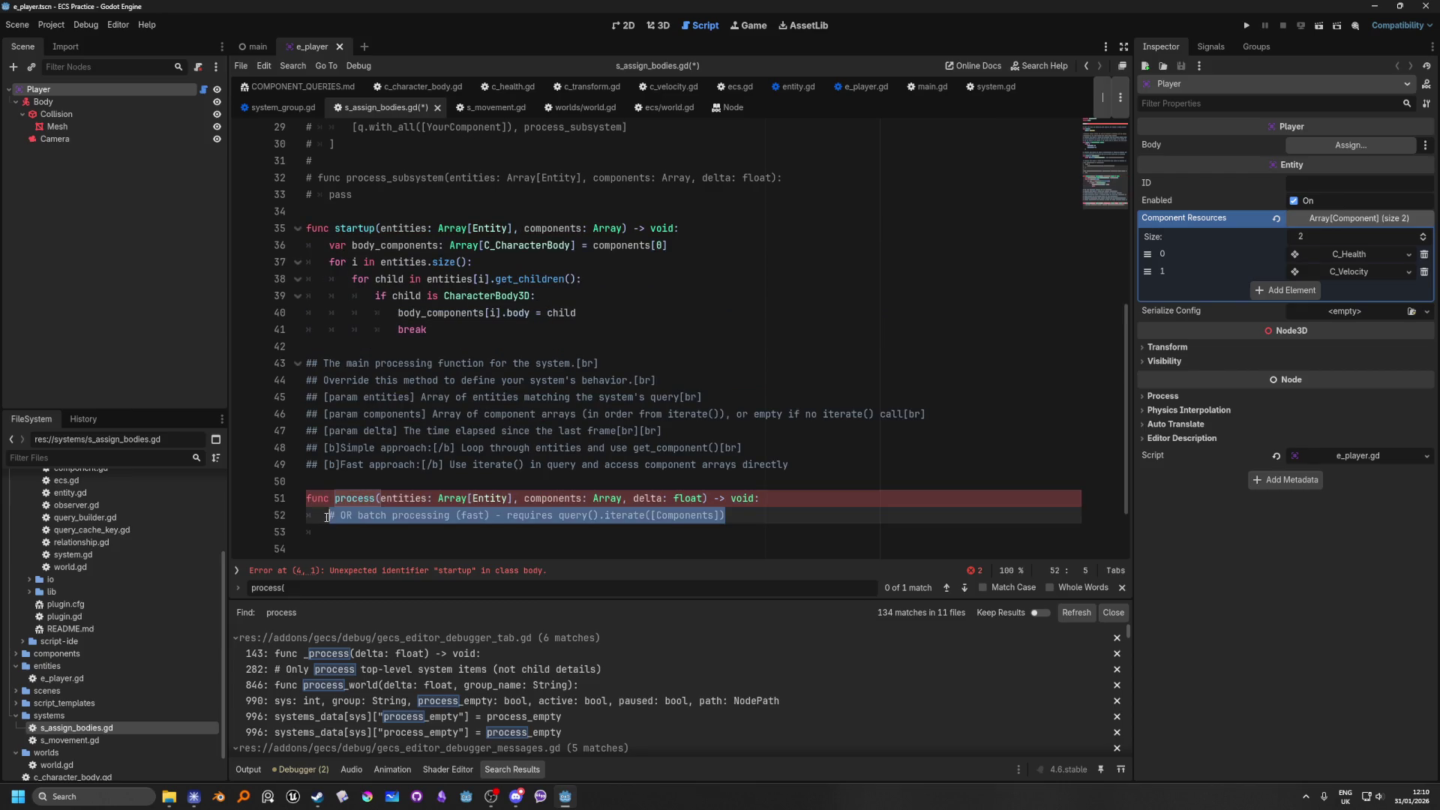
pyautogui.write('if start')
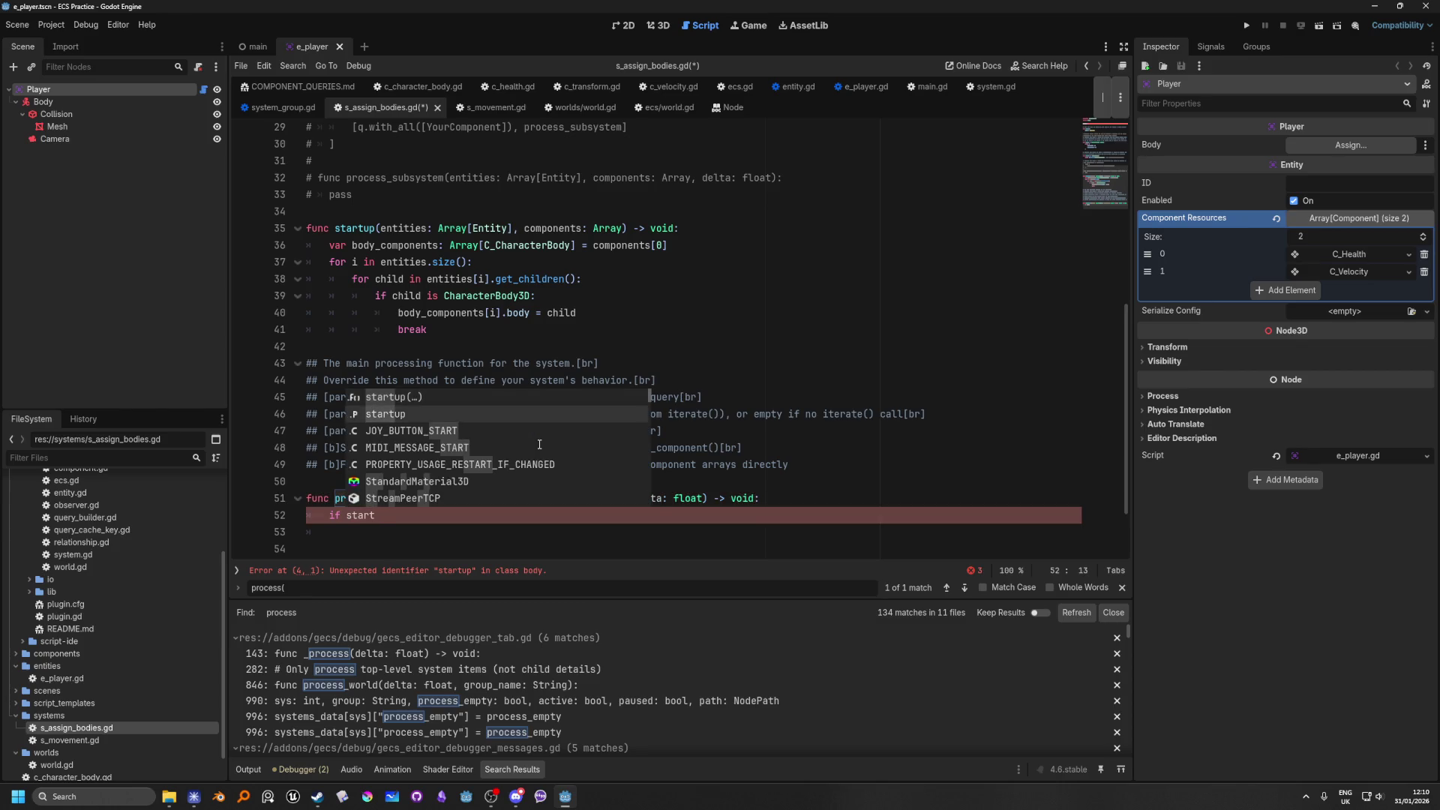
pyautogui.write('up')
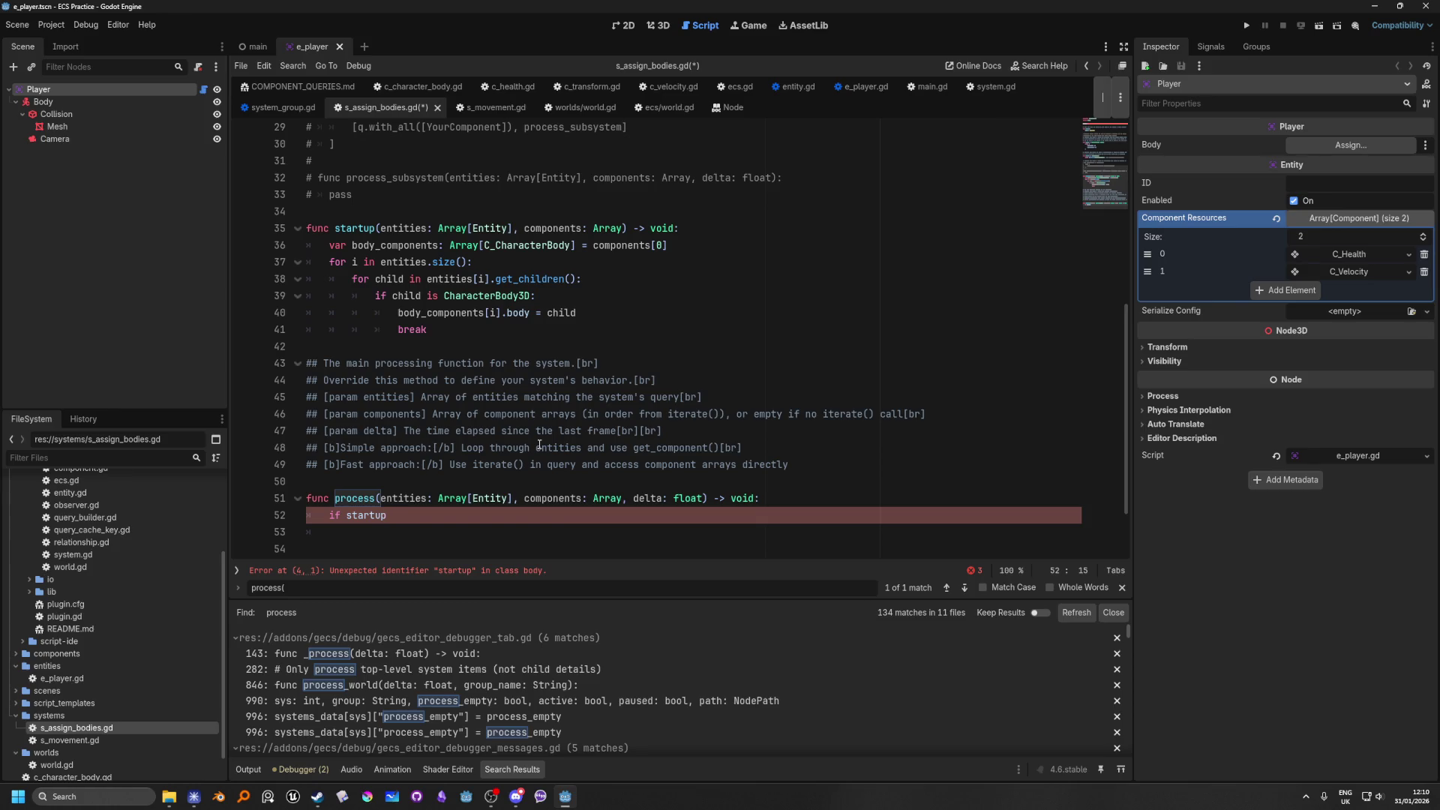
pyautogui.write(':')
pyautogui.press('Return')
pyautogui.write('start')
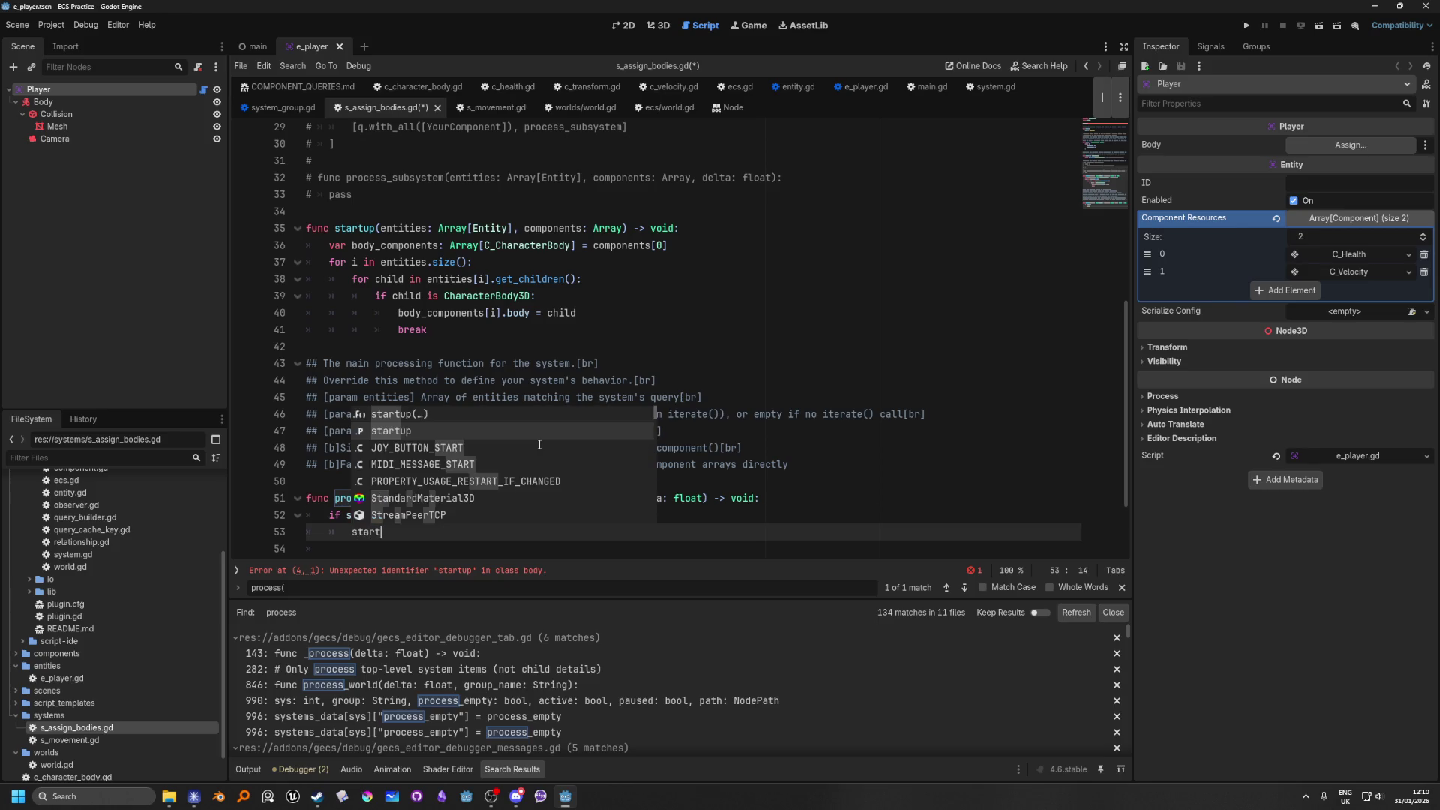
pyautogui.press('Return')
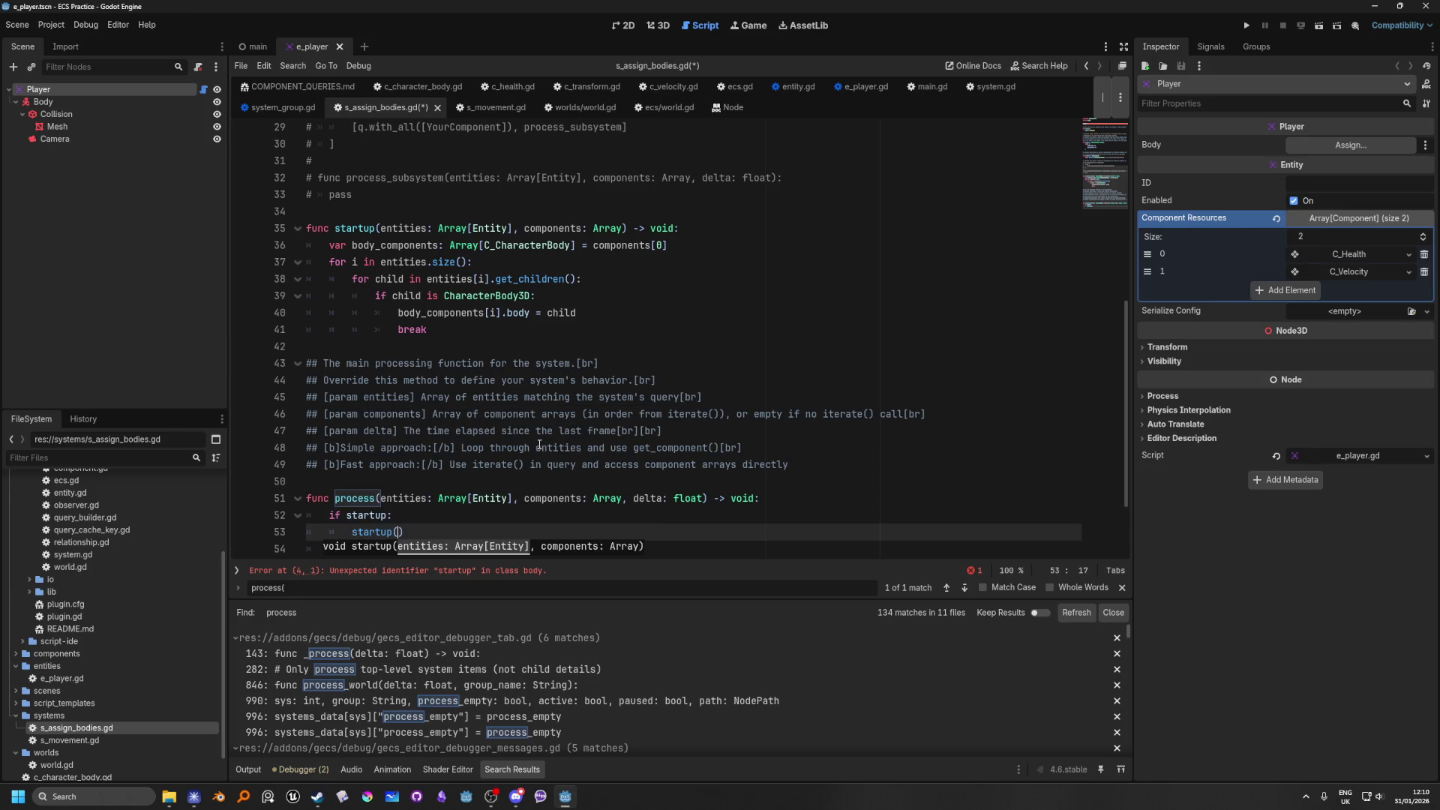
pyautogui.write('enti')
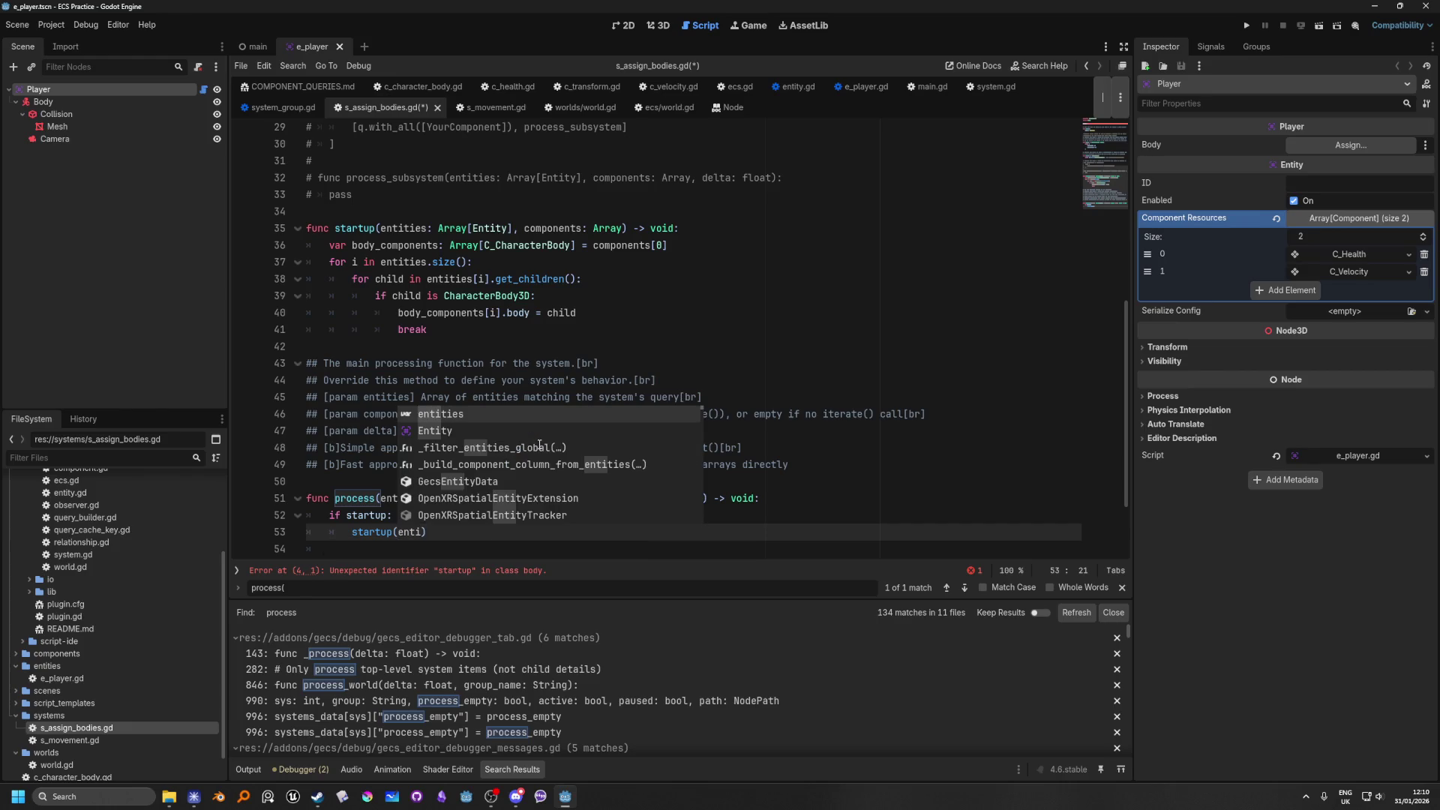
pyautogui.press('Return')
pyautogui.write(', compo')
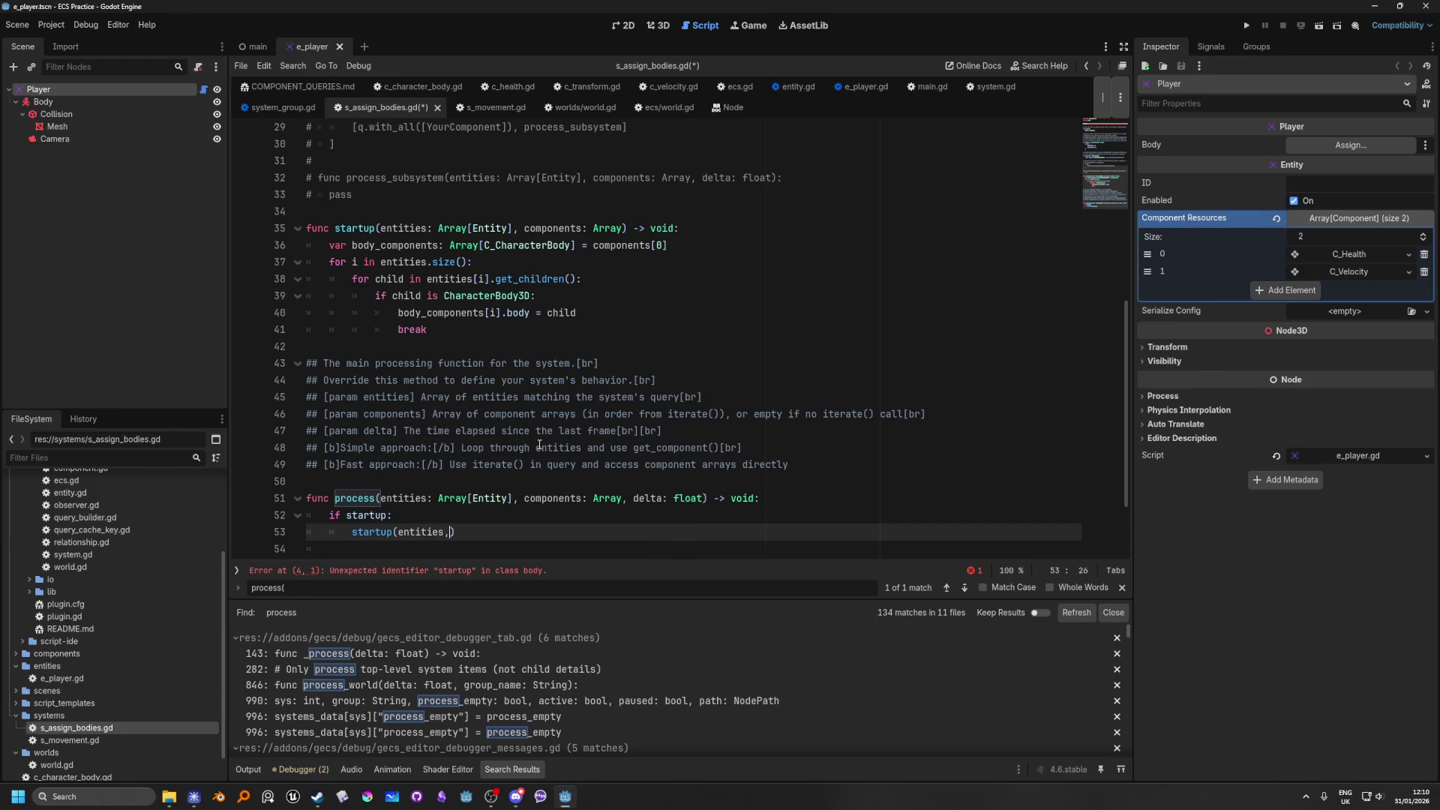
pyautogui.press('Return')
pyautogui.write(')')
# Step: Add 'startup = false' after the startup call inside the check
pyautogui.press('Return')
pyautogui.write('start')
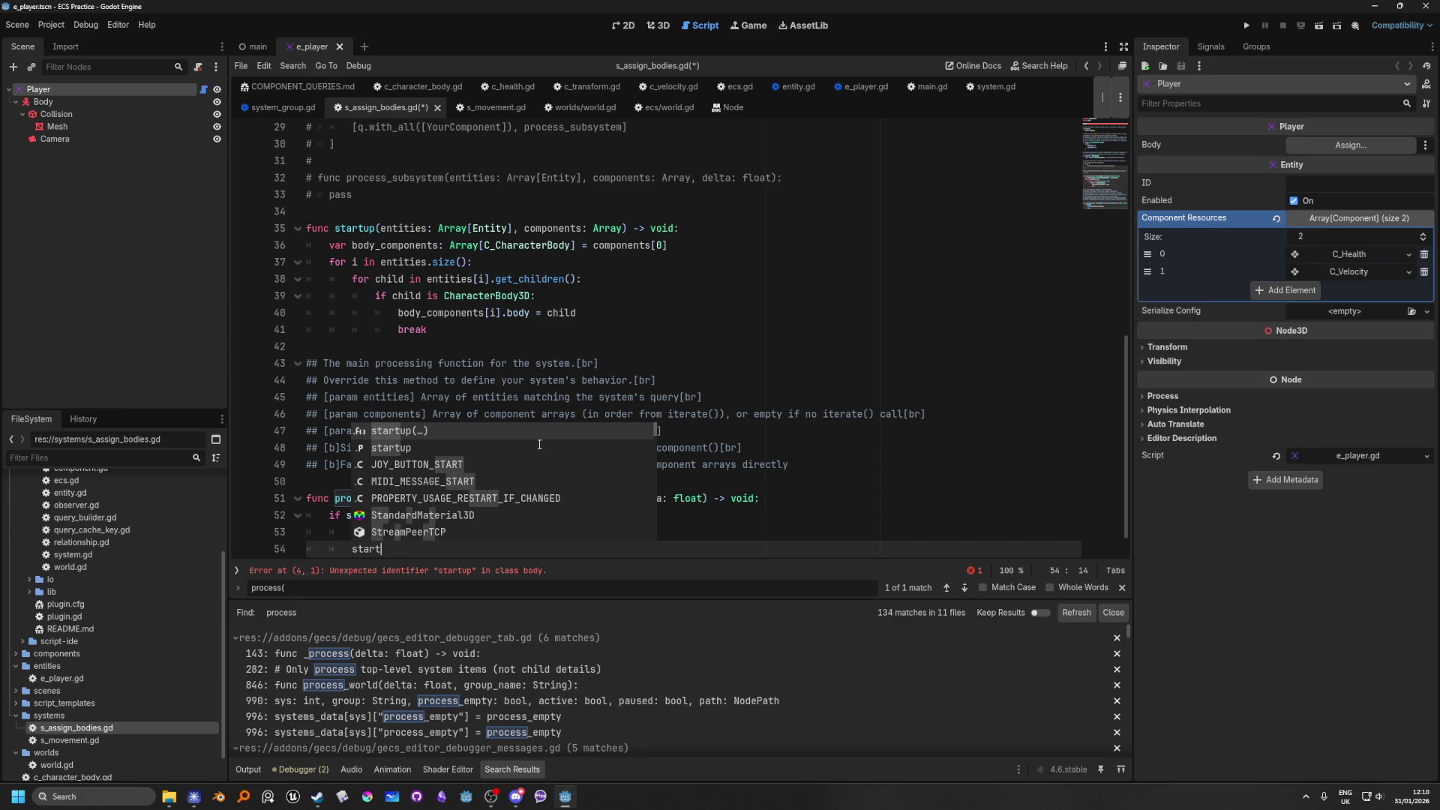
pyautogui.write('up = f')
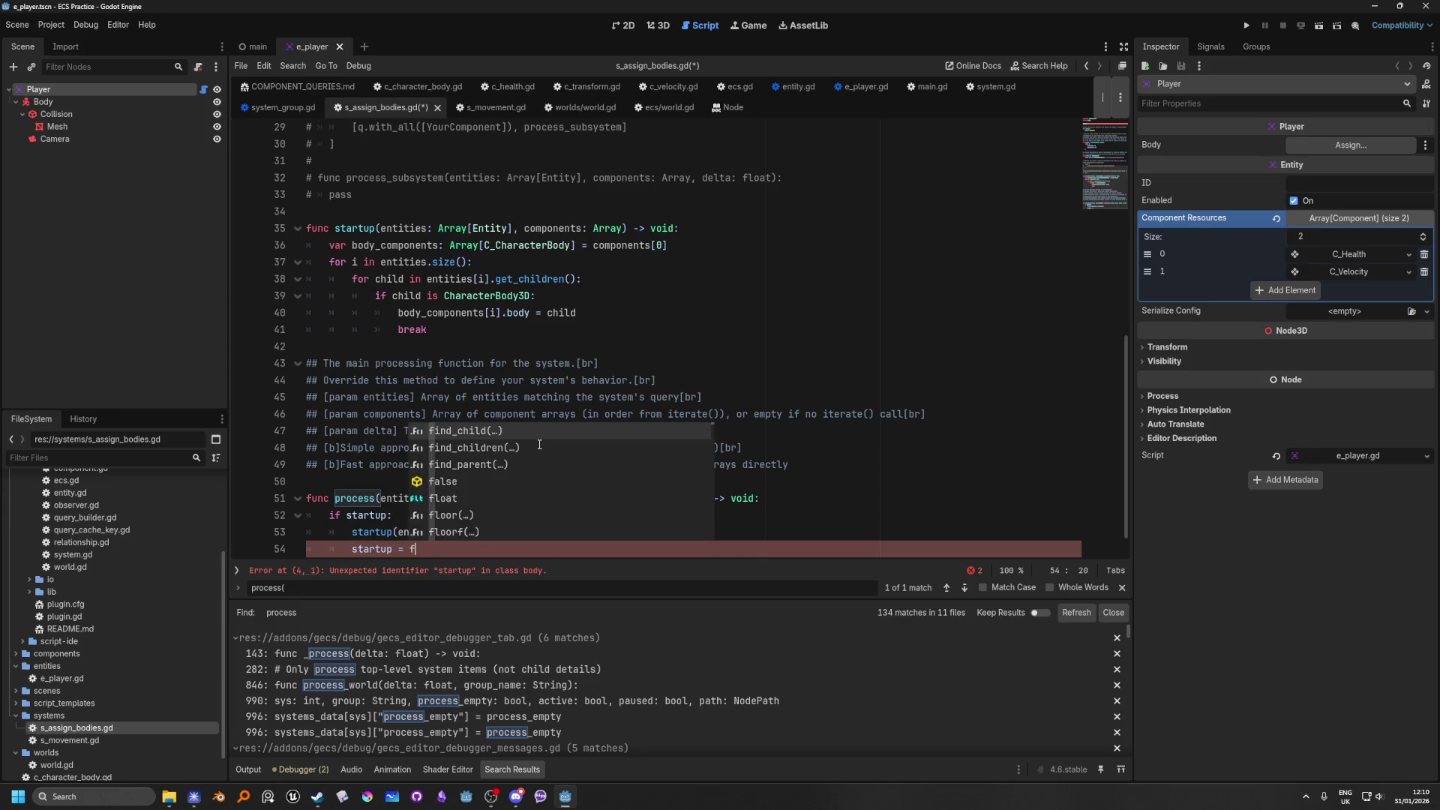
pyautogui.write('alse')
pyautogui.click(600, 363)
pyautogui.scroll(-1, 560, 490)
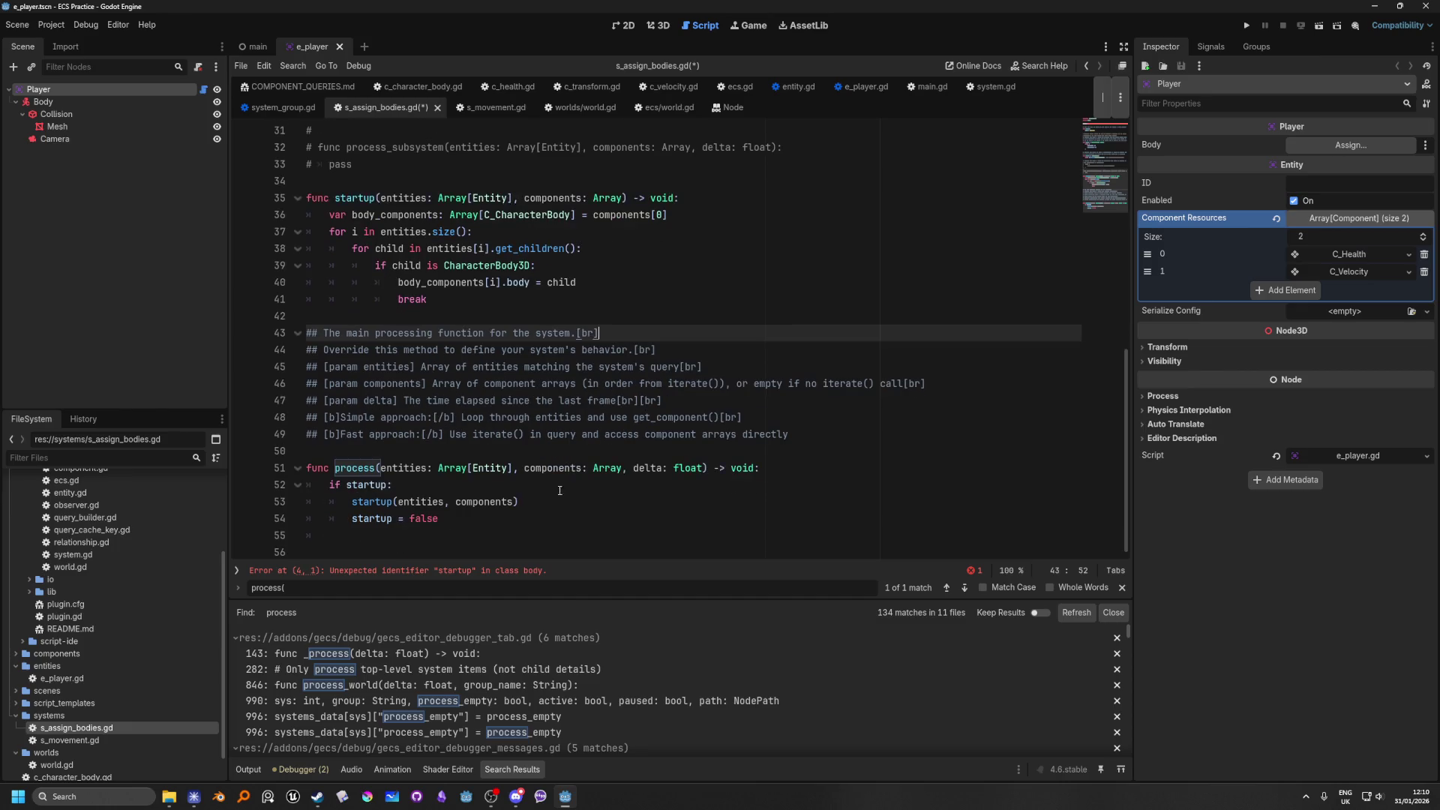
# Step: Save and run the project with F5, stop the game, and expand the line 4 startup error details
pyautogui.click(673, 468)
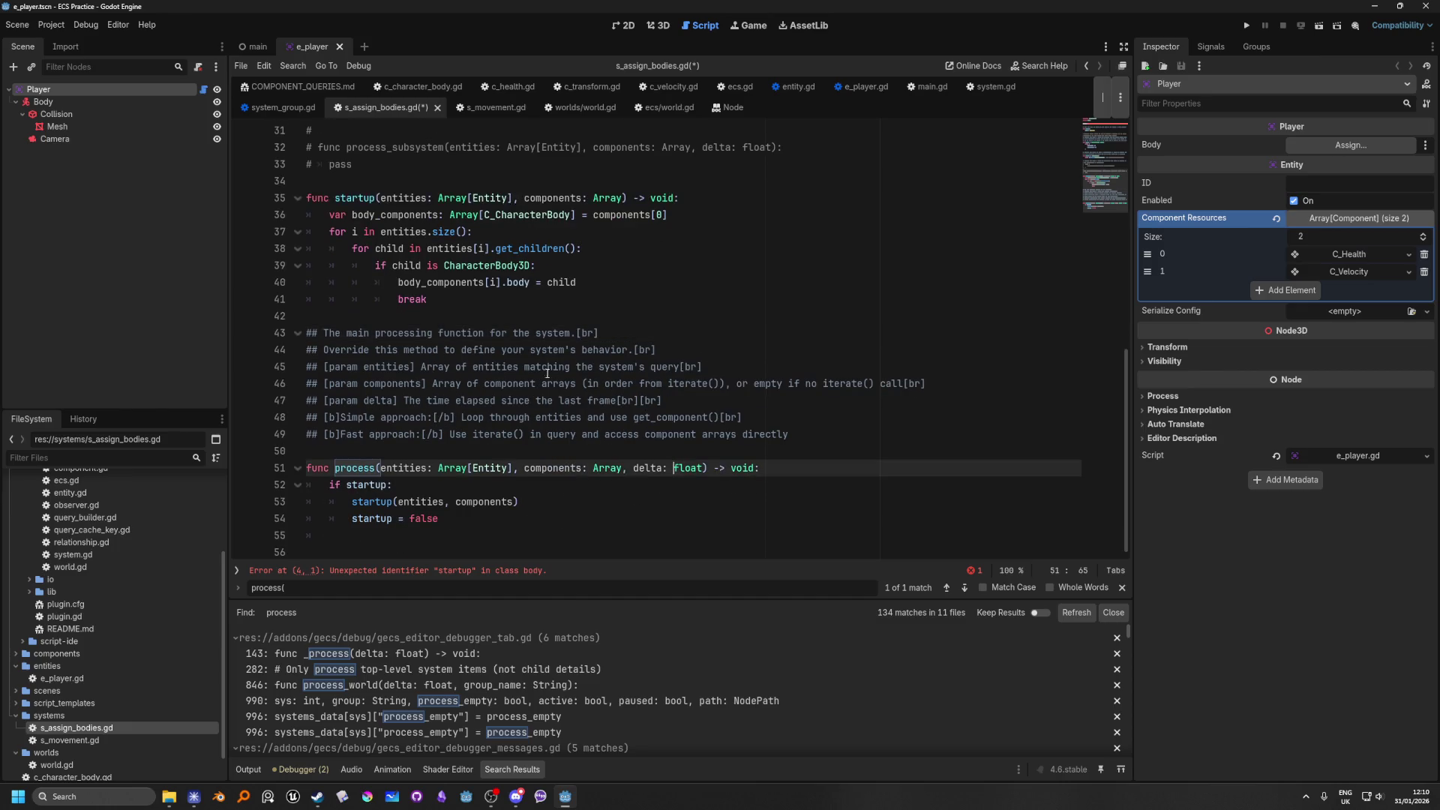
pyautogui.scroll(5, 606, 273)
pyautogui.scroll(-5, 616, 400)
pyautogui.press('F5')
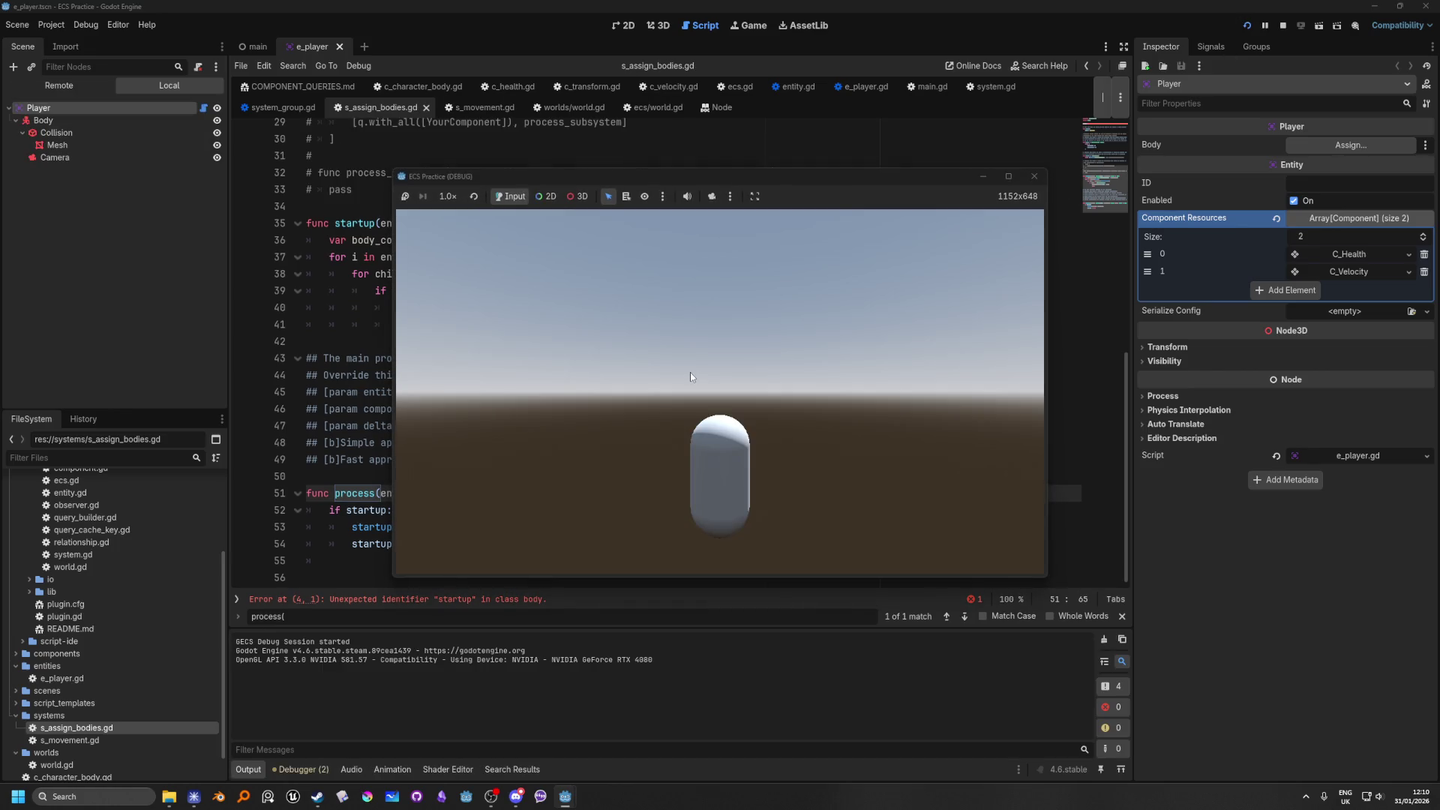
pyautogui.click(1034, 176)
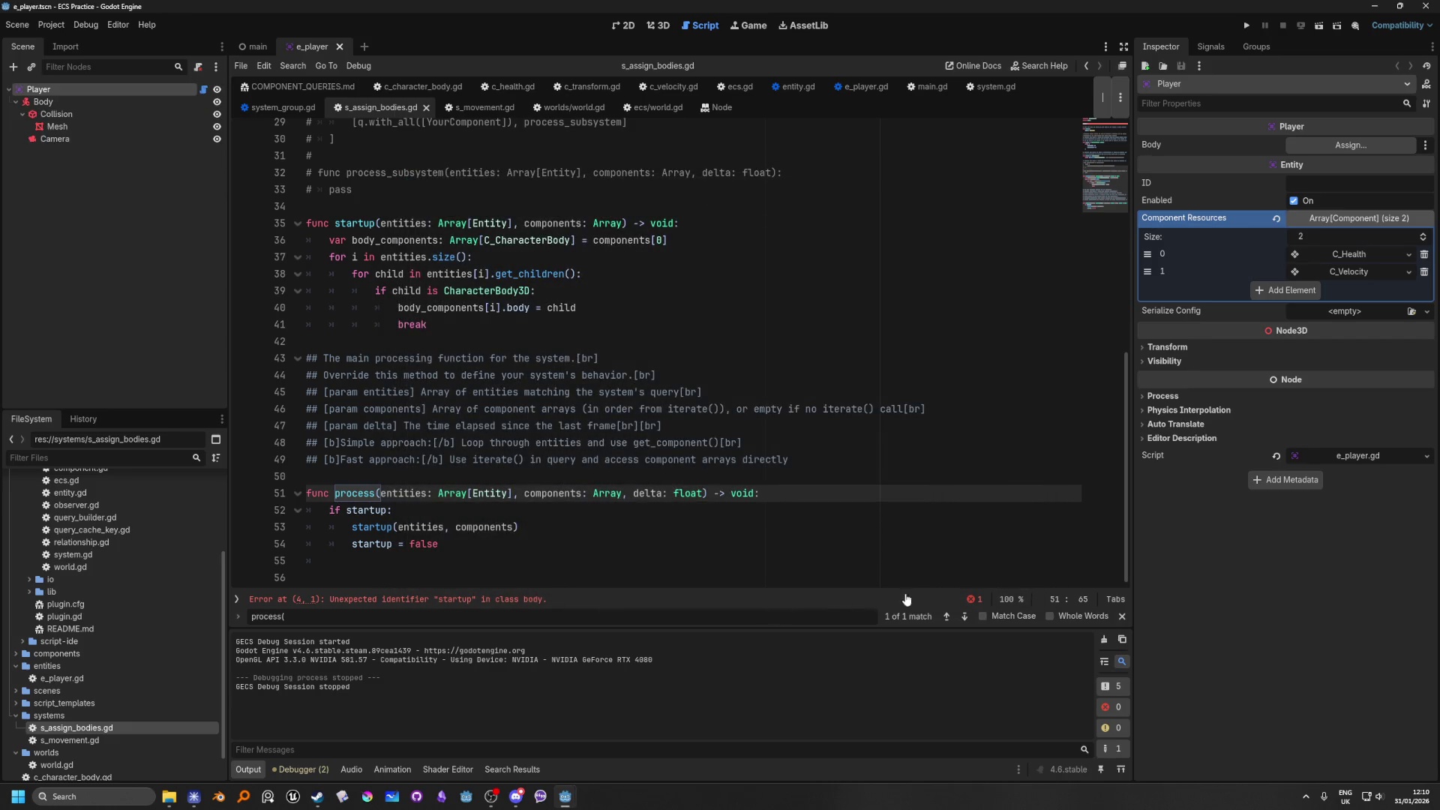
pyautogui.click(975, 598)
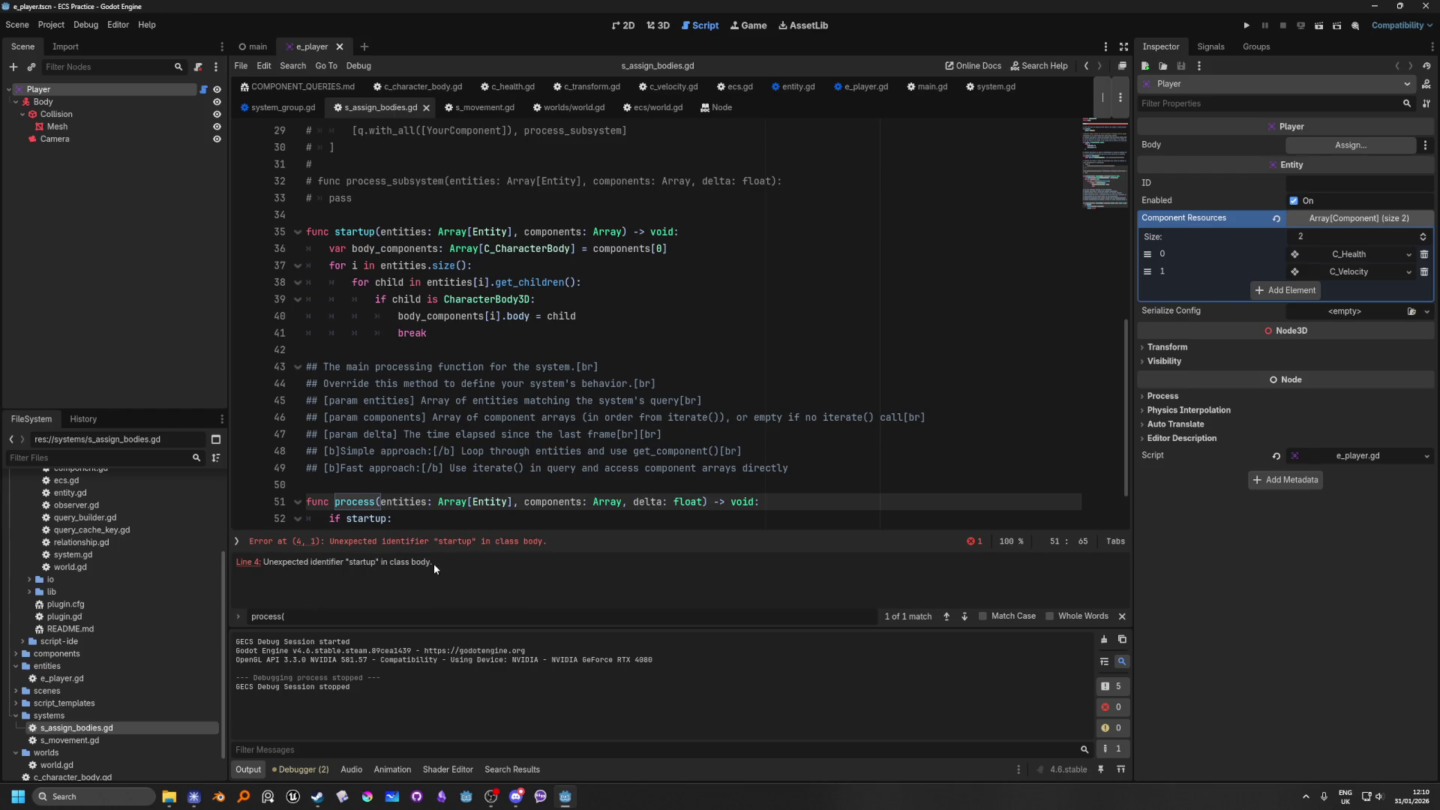
pyautogui.scroll(-2, 563, 416)
pyautogui.scroll(10, 563, 416)
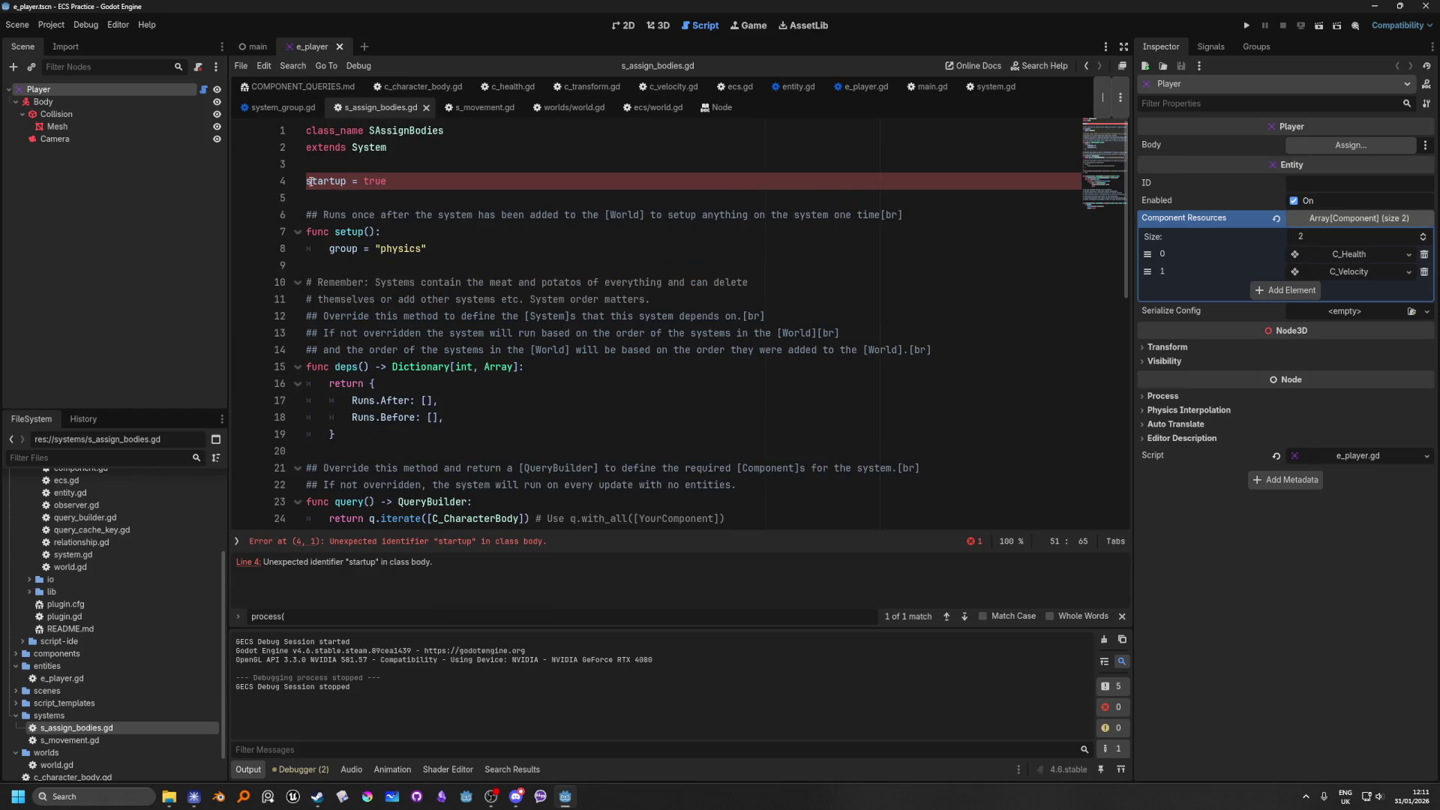
# Step: Declare the flag as 'var startup = true' on line 4 and test-run the game
pyautogui.click(308, 181)
pyautogui.write('var')
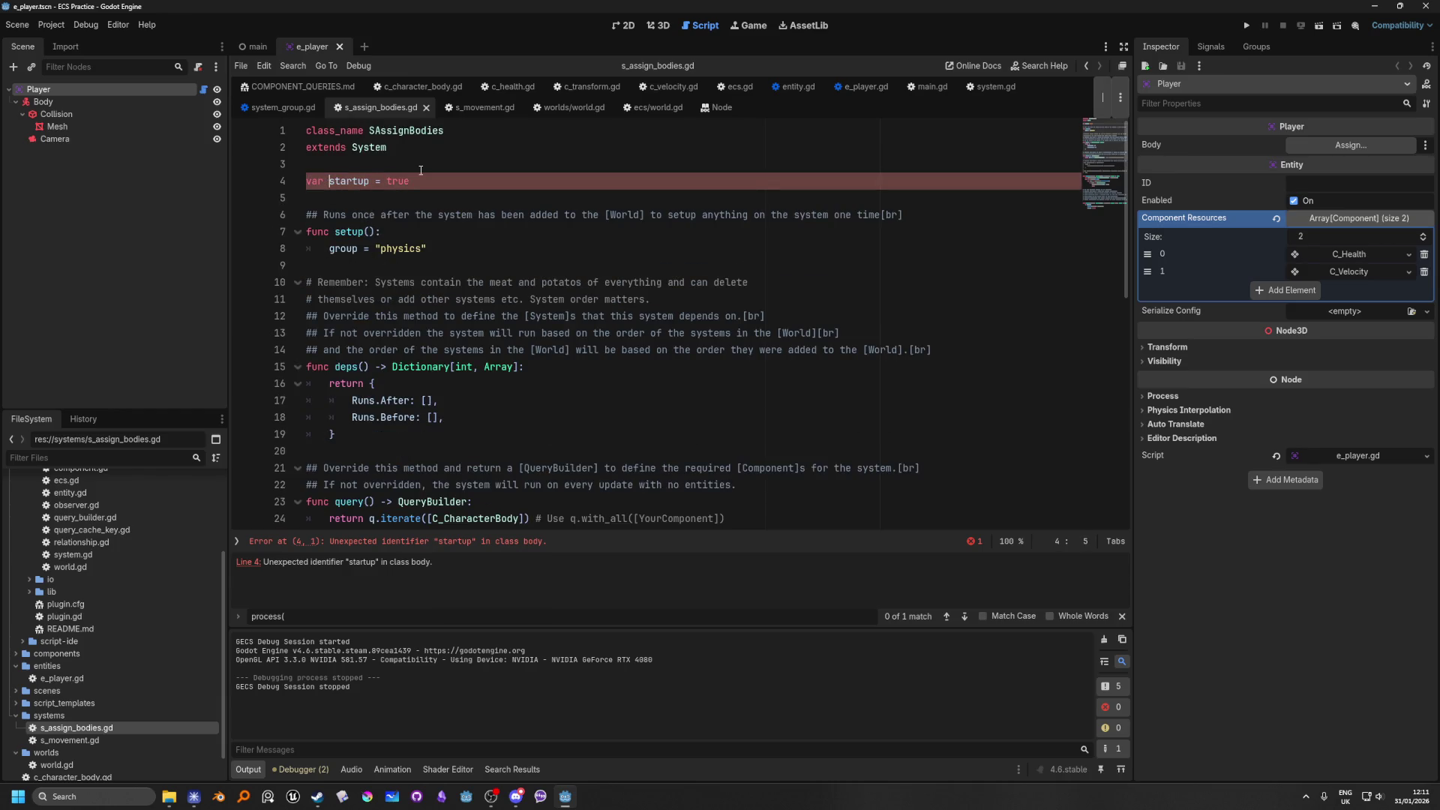
pyautogui.click(1247, 21)
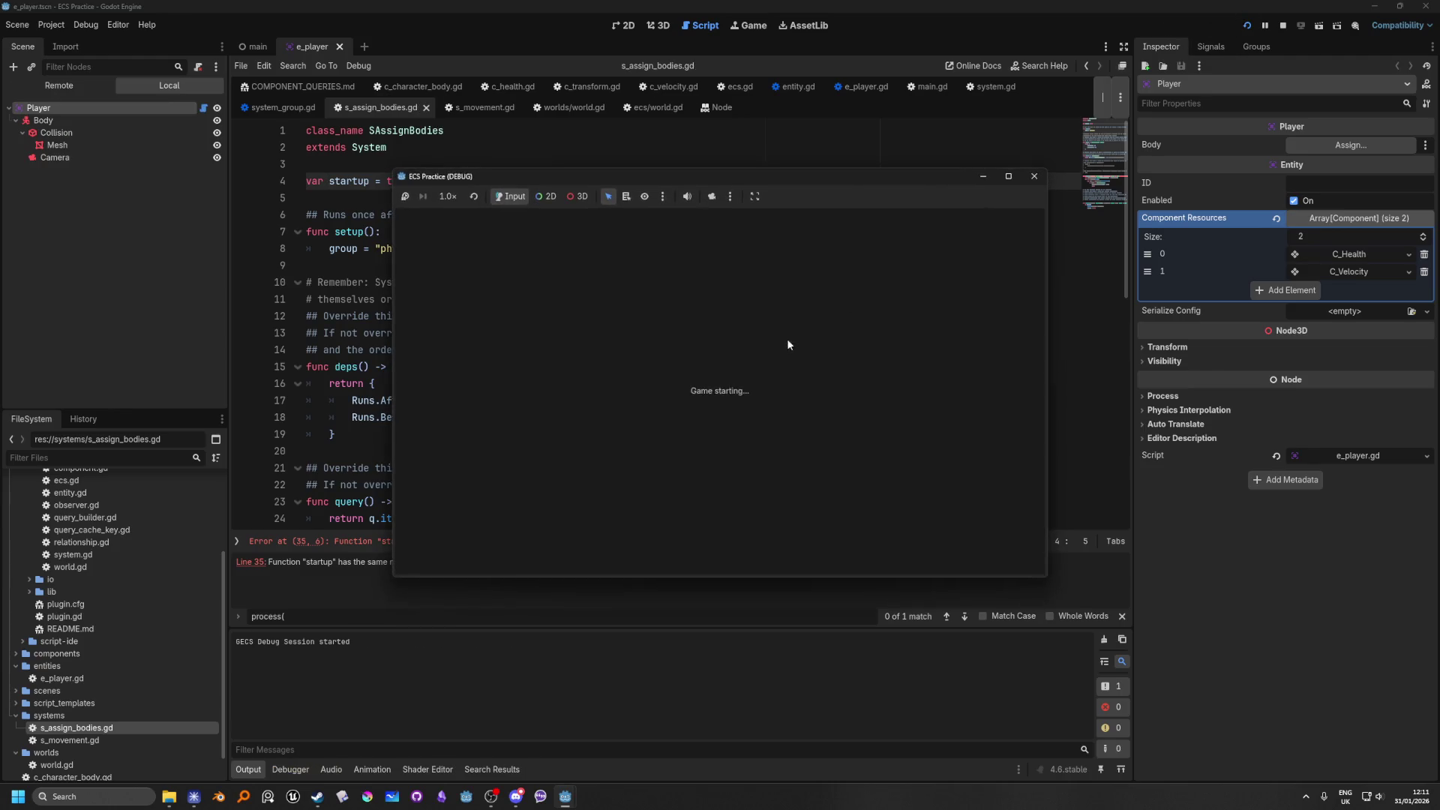
pyautogui.click(1034, 177)
# Step: Rename startup to starting on line 4 and in process's check and reset lines
pyautogui.click(692, 262)
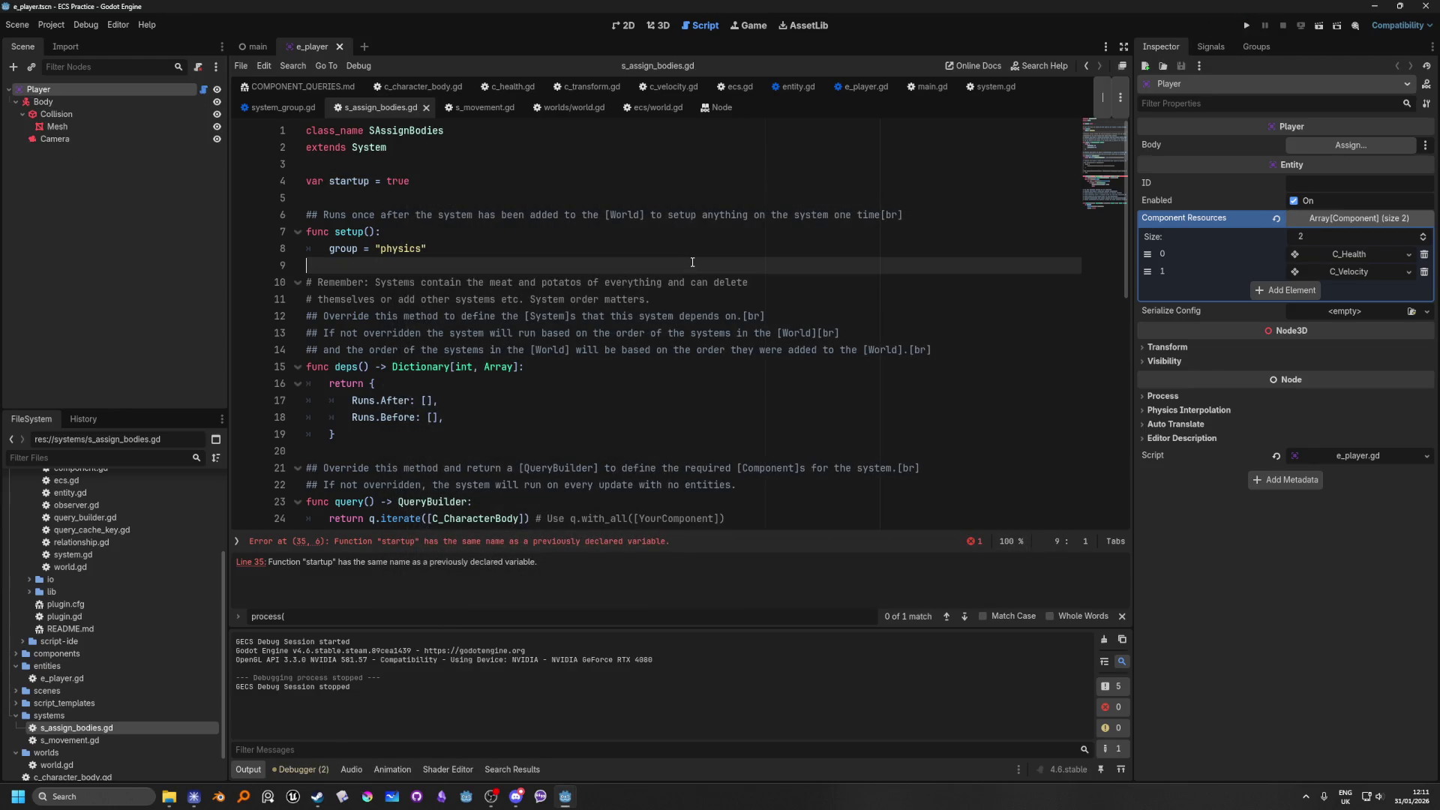
pyautogui.scroll(-8, 447, 395)
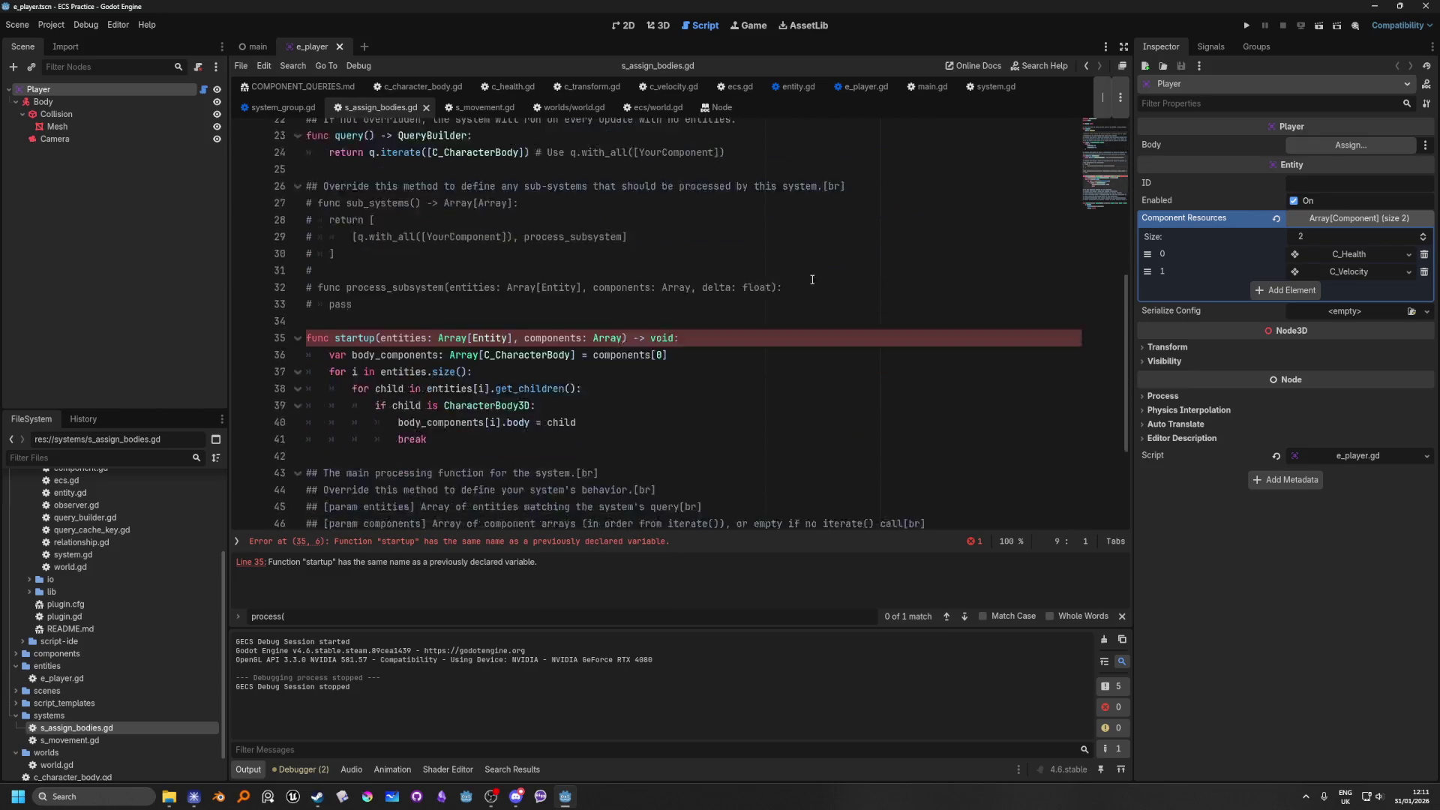
pyautogui.scroll(8, 337, 299)
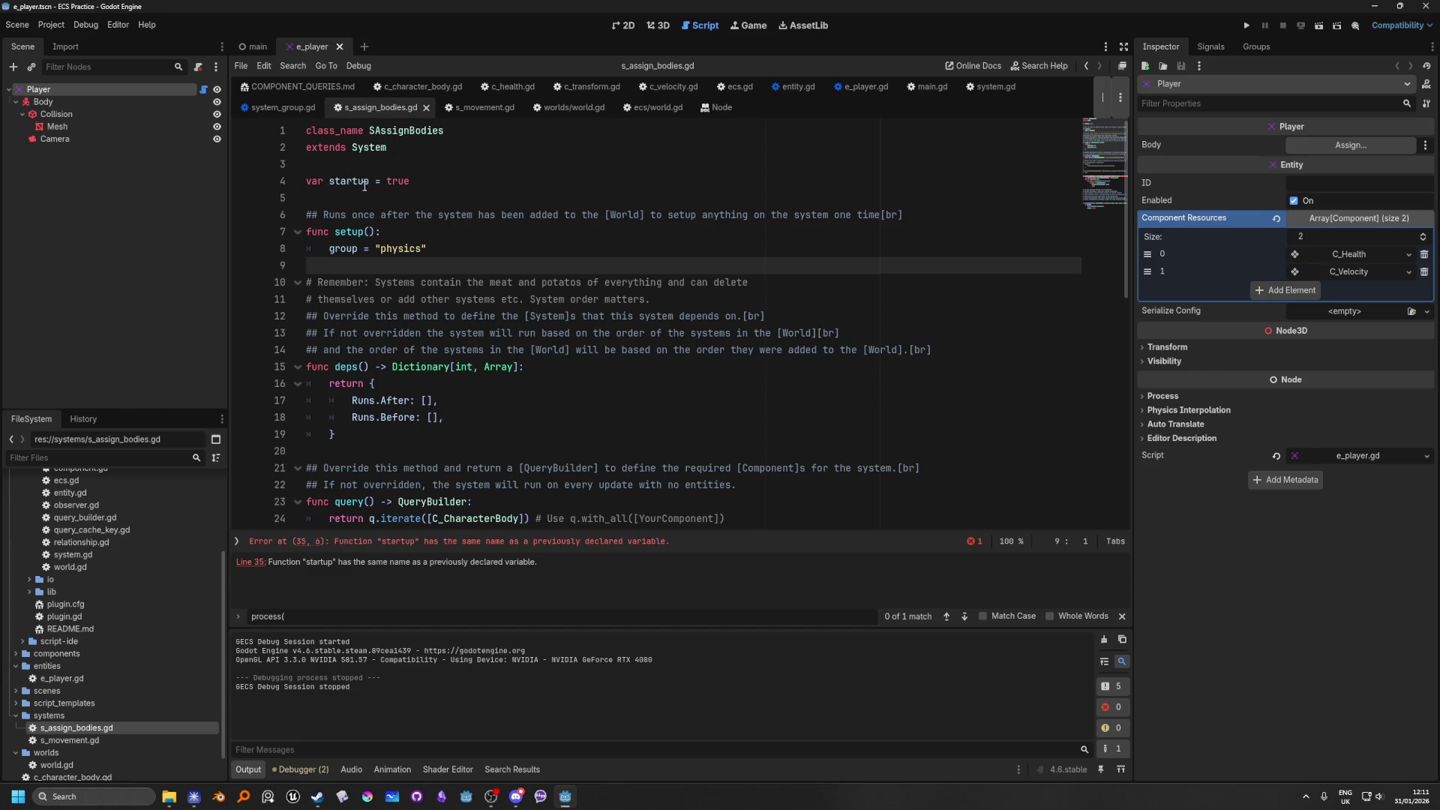
pyautogui.moveTo(371, 180); pyautogui.dragTo(359, 181)
pyautogui.write('ing')
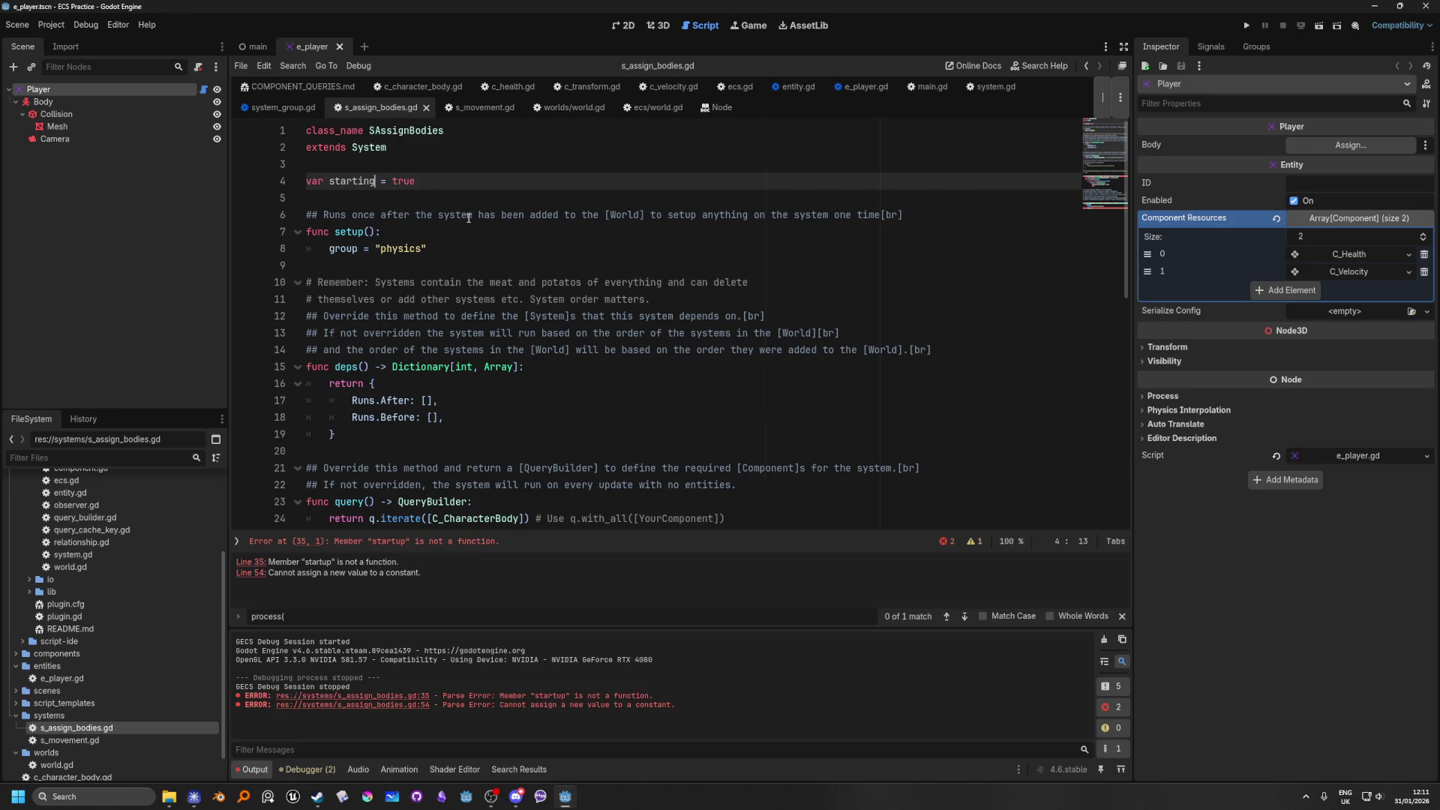
pyautogui.scroll(-11, 469, 218)
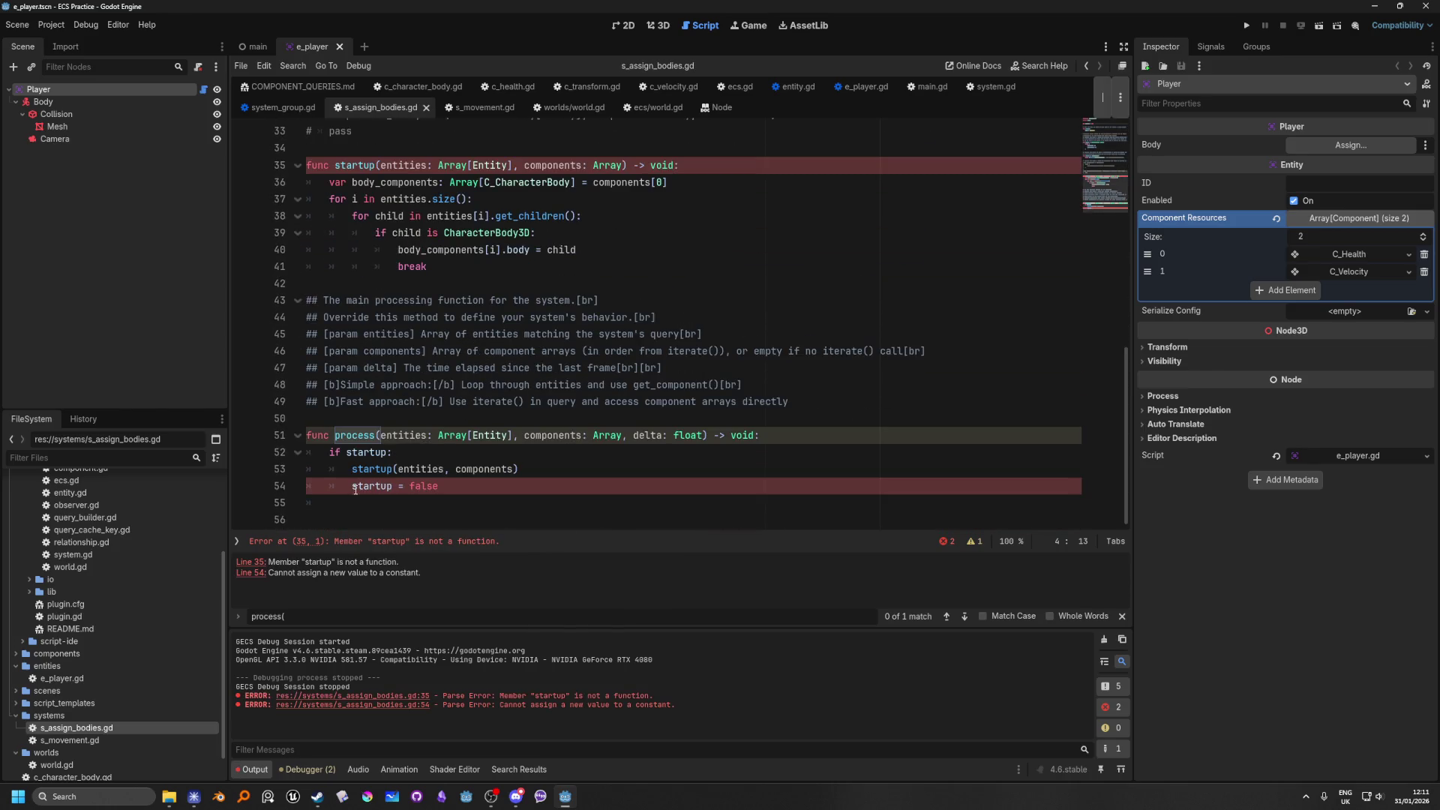
pyautogui.doubleClick(355, 487)
pyautogui.moveTo(459, 430)
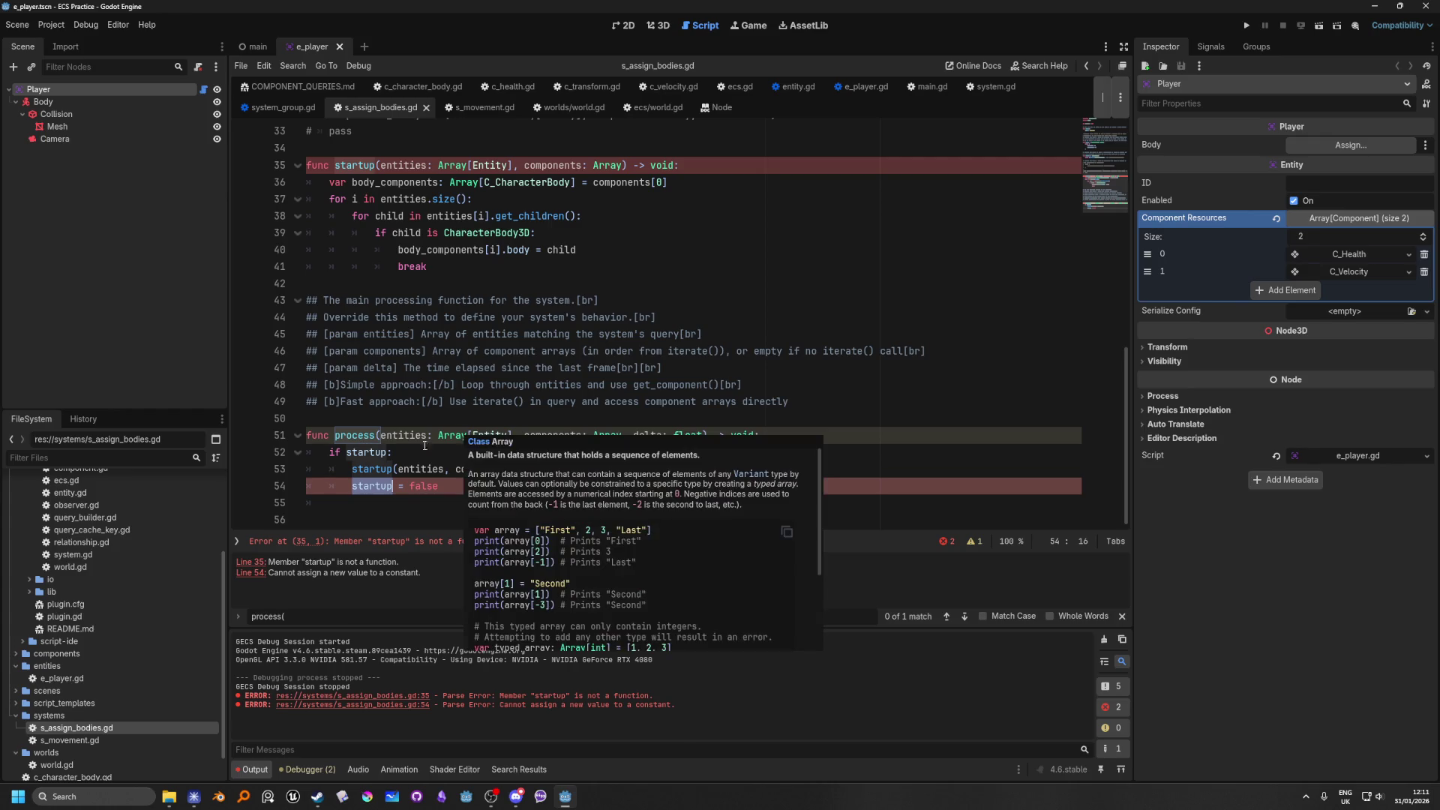
pyautogui.write('tarting')
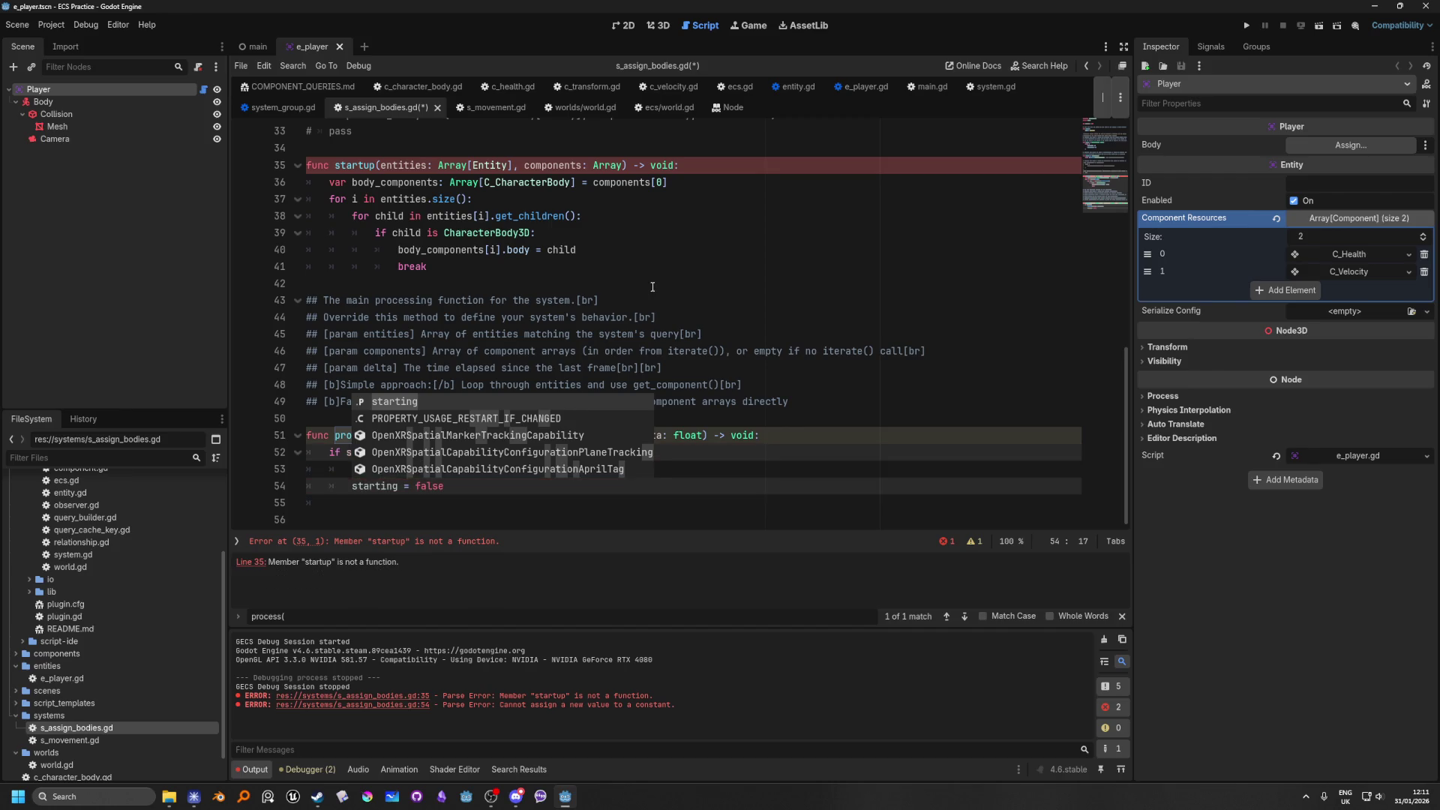
pyautogui.click(630, 283)
pyautogui.scroll(5, 482, 306)
pyautogui.scroll(-5, 495, 375)
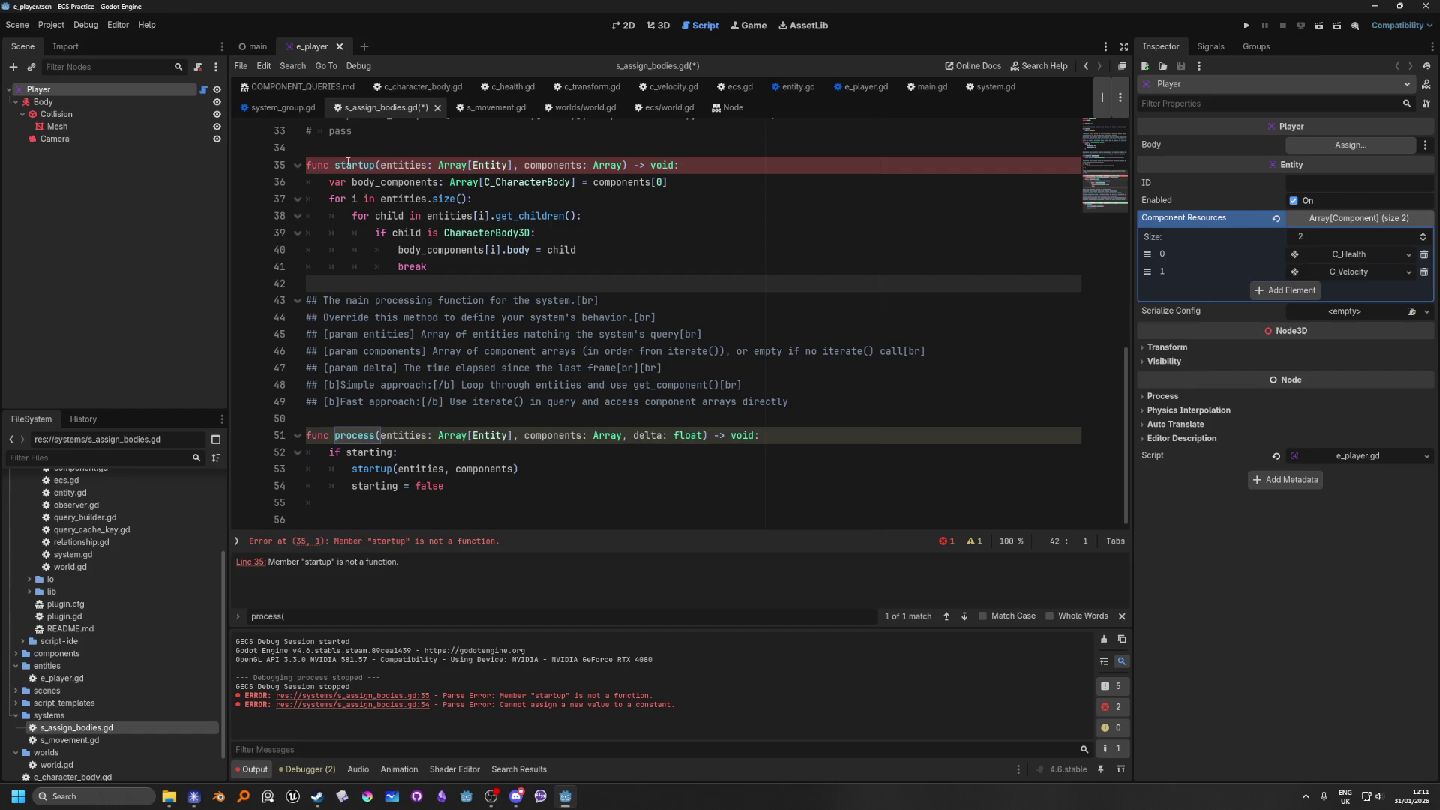
# Step: Scroll to the startup function on line 35 via the minimap and close the in-script search
pyautogui.moveTo(351, 162)
pyautogui.moveTo(1108, 120); pyautogui.dragTo(1107, 190)
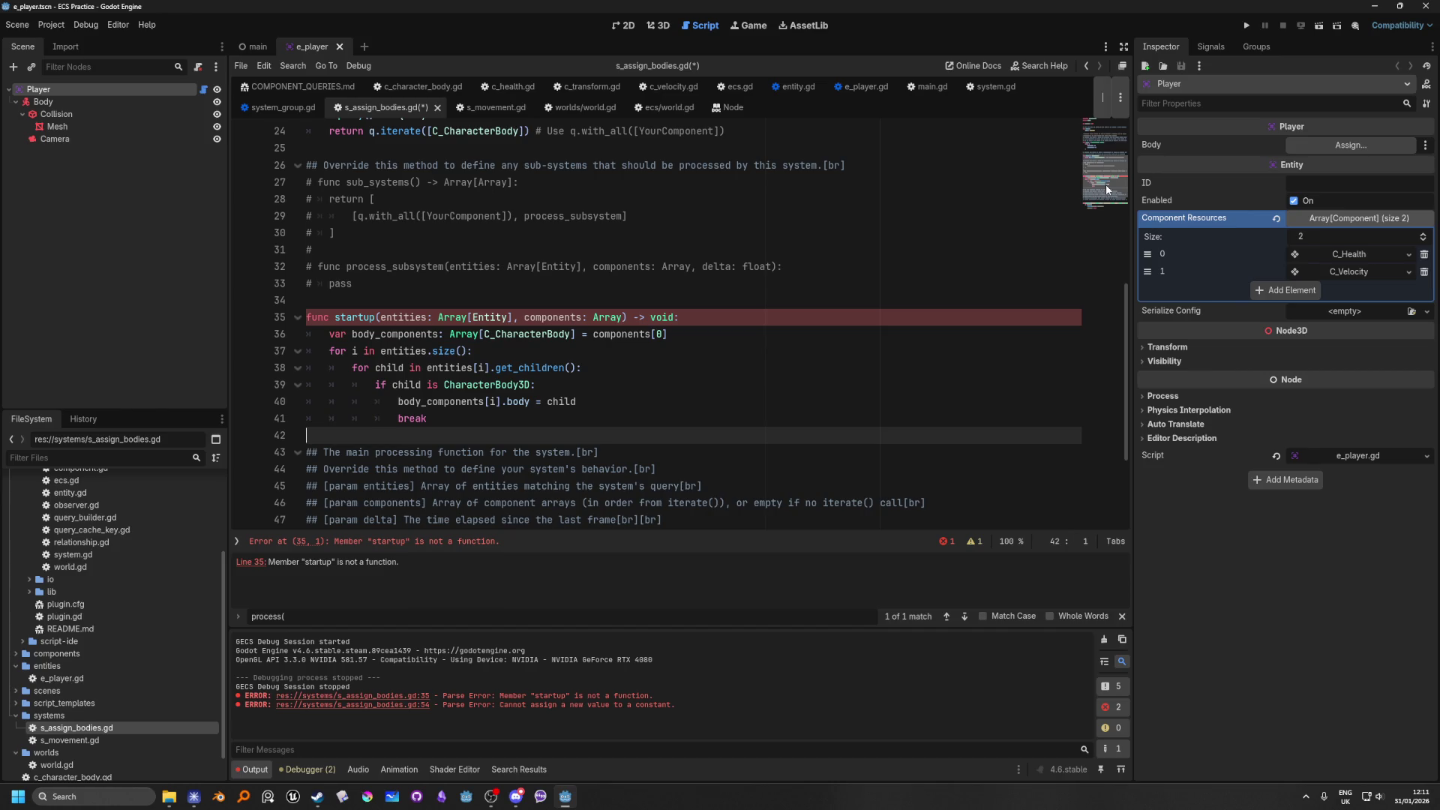
pyautogui.moveTo(1107, 190); pyautogui.dragTo(1105, 203)
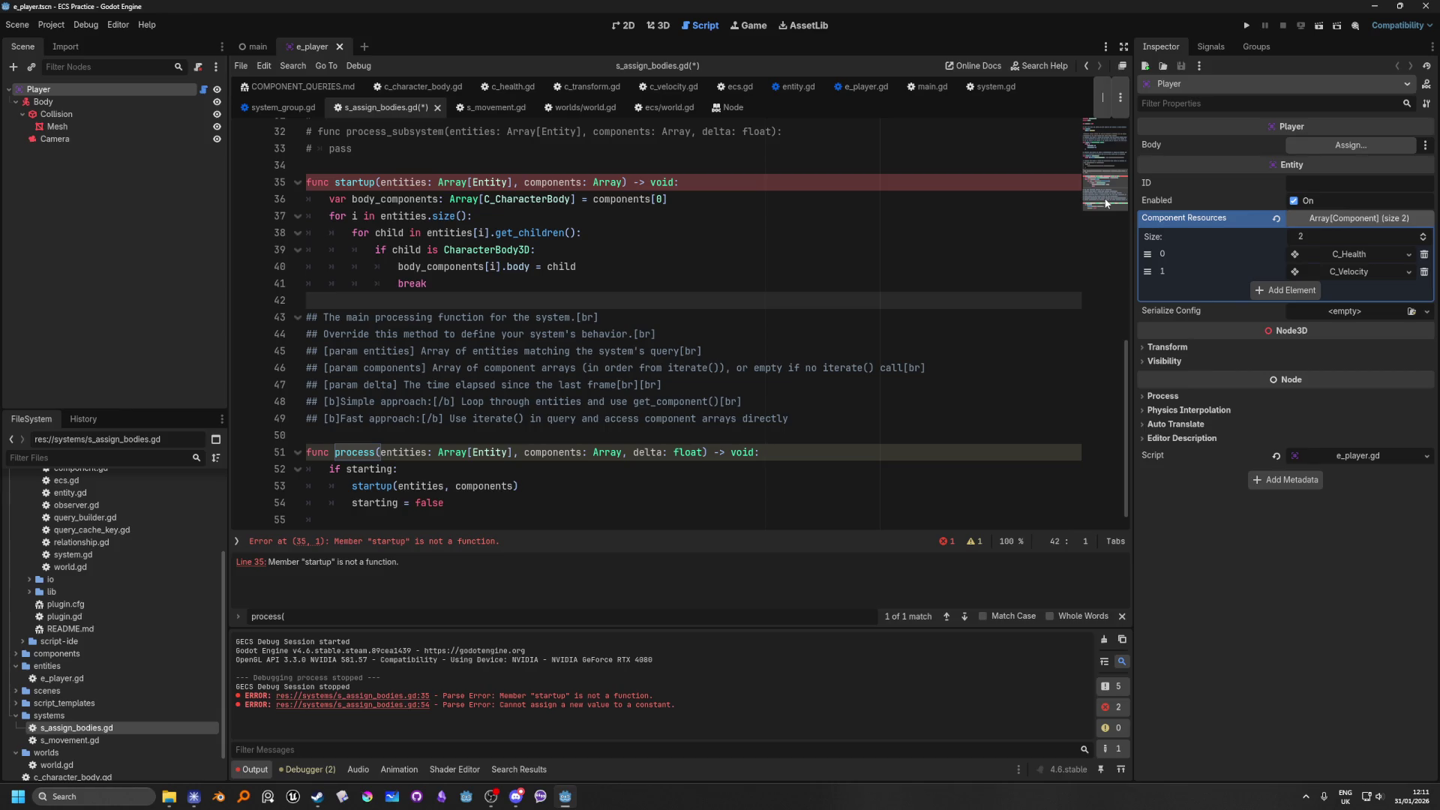
pyautogui.click(422, 541)
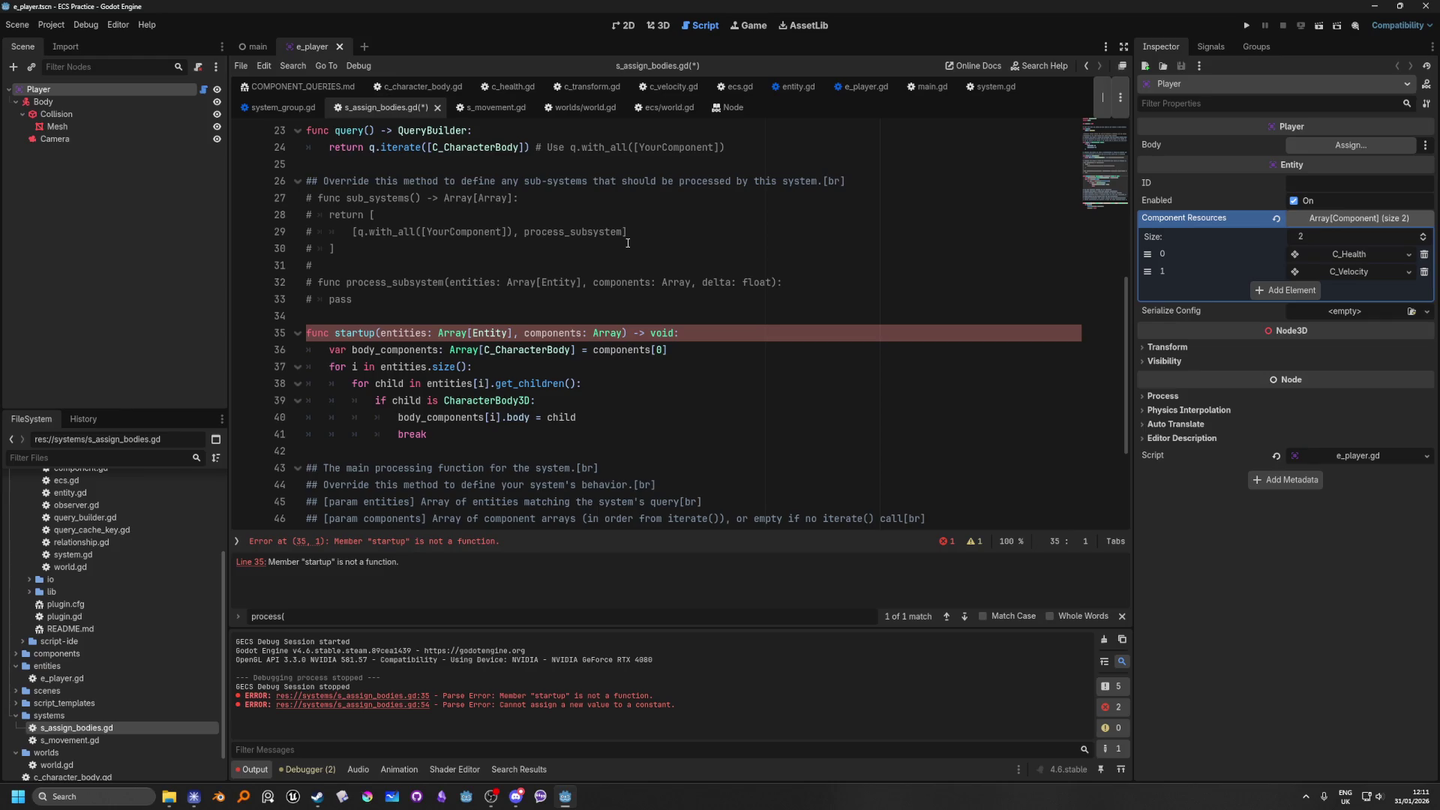
pyautogui.click(1122, 617)
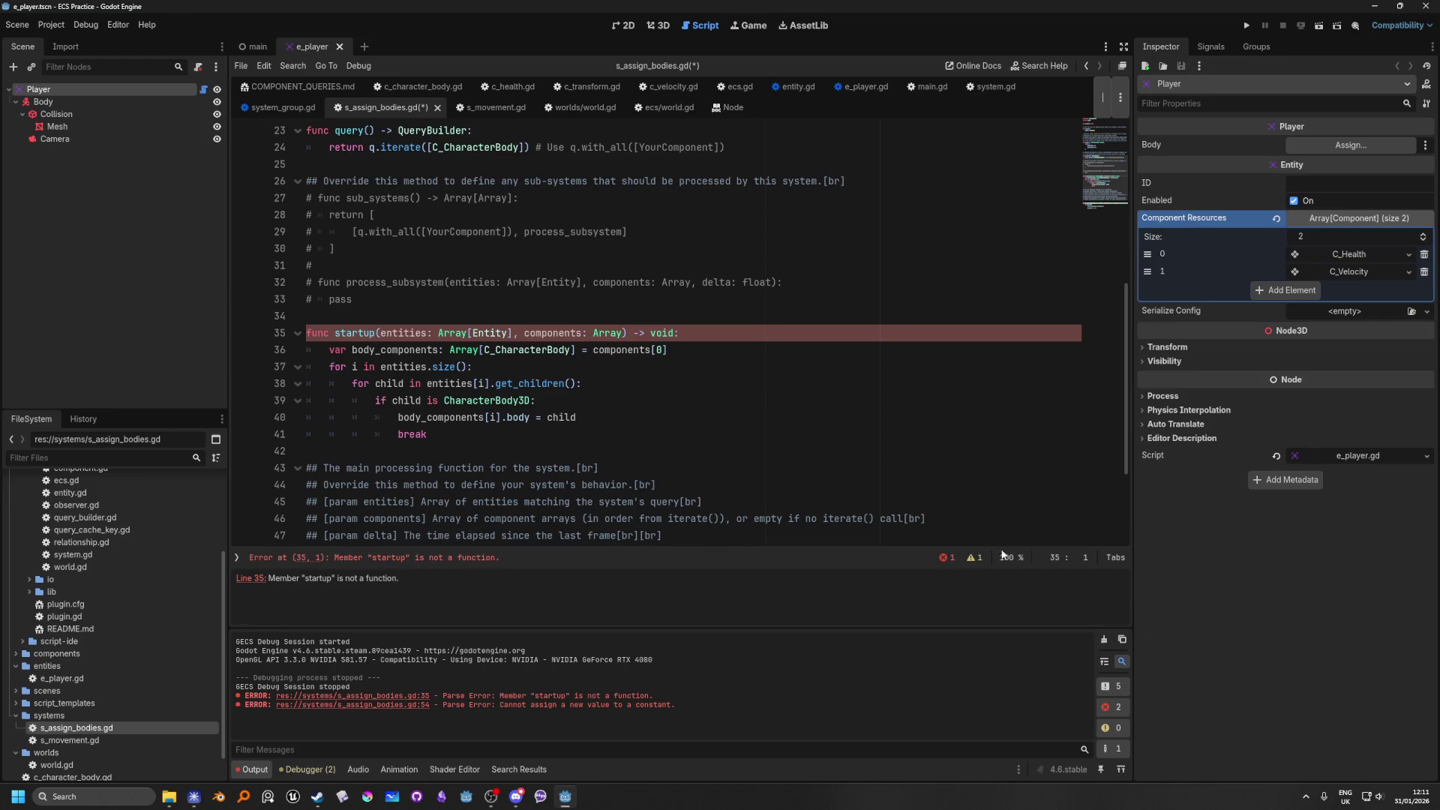
# Step: Save s_assign_bodies.gd, review the script's top, and select the latest output error message
pyautogui.click(485, 109)
pyautogui.click(381, 109)
pyautogui.click(614, 249)
pyautogui.hotkey('ctrl', 's')
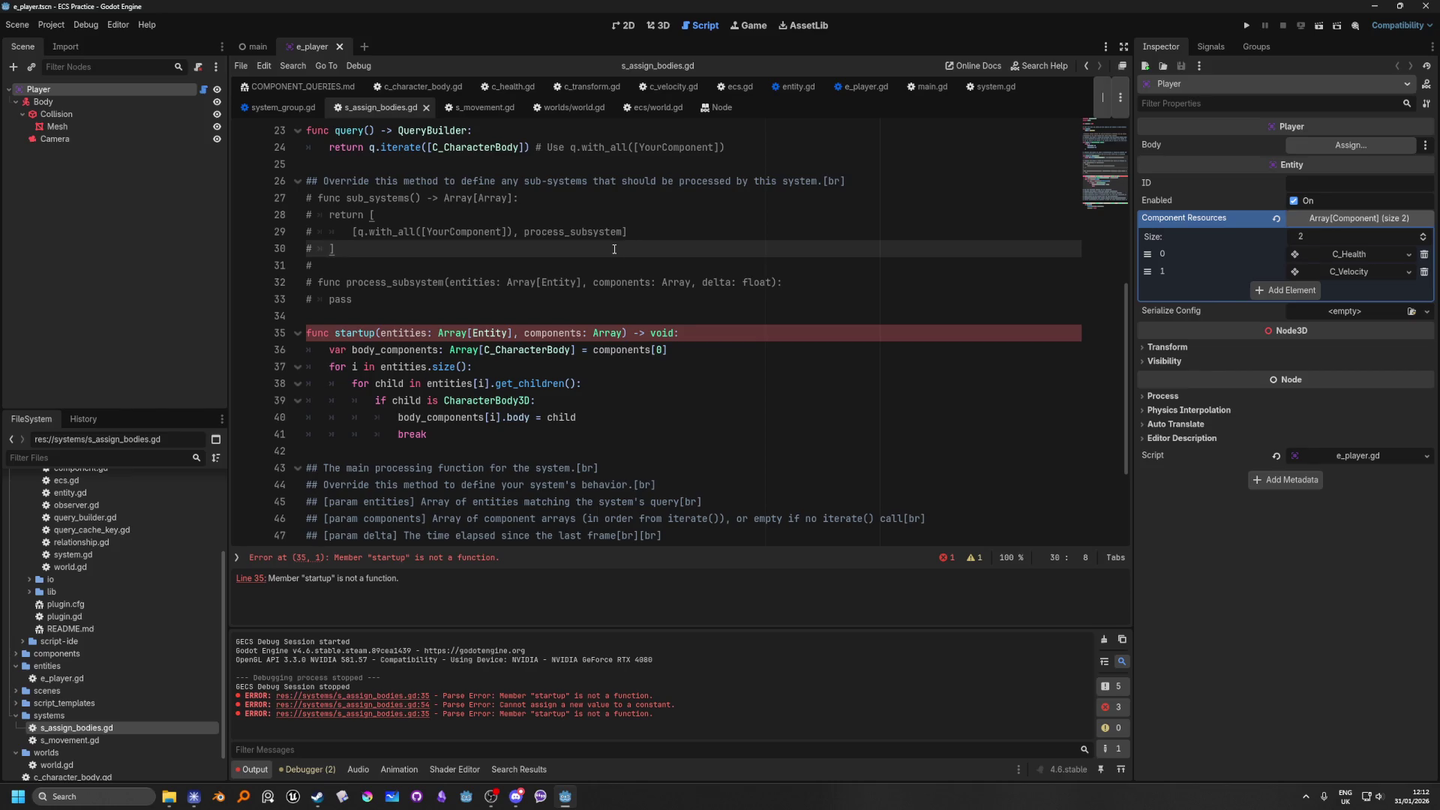
pyautogui.click(1105, 110)
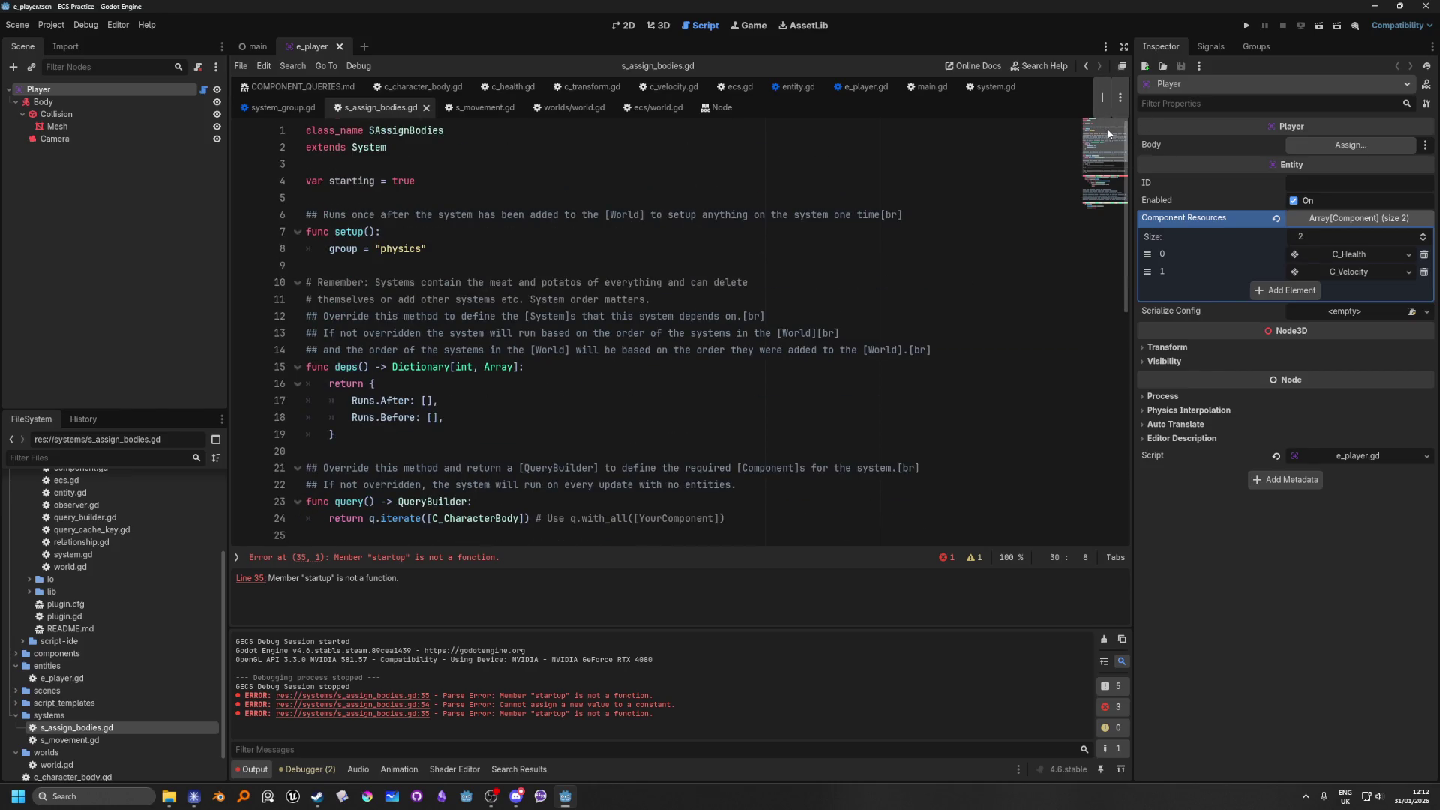
pyautogui.click(1104, 144)
pyautogui.moveTo(1104, 144); pyautogui.dragTo(1093, 191)
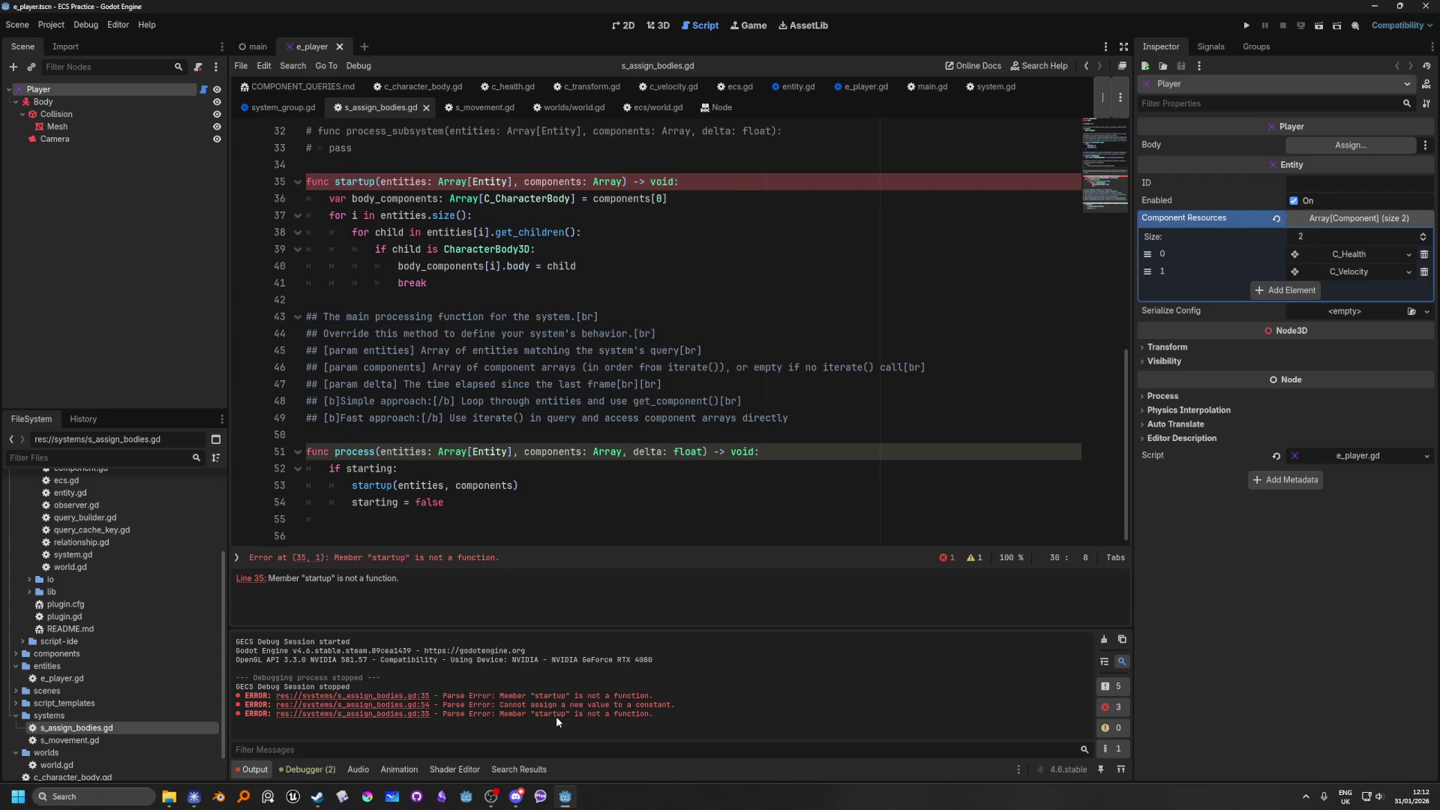
pyautogui.moveTo(666, 719); pyautogui.dragTo(505, 716)
# Step: Search project files for 'is not a function.' (0 matches) and jump to the line 35 error
pyautogui.click(704, 713)
pyautogui.moveTo(658, 721); pyautogui.dragTo(571, 718)
pyautogui.hotkey('ctrl', 'c')
pyautogui.hotkey('ctrl', 'shift', 'f')
pyautogui.hotkey('ctrl', 'v')
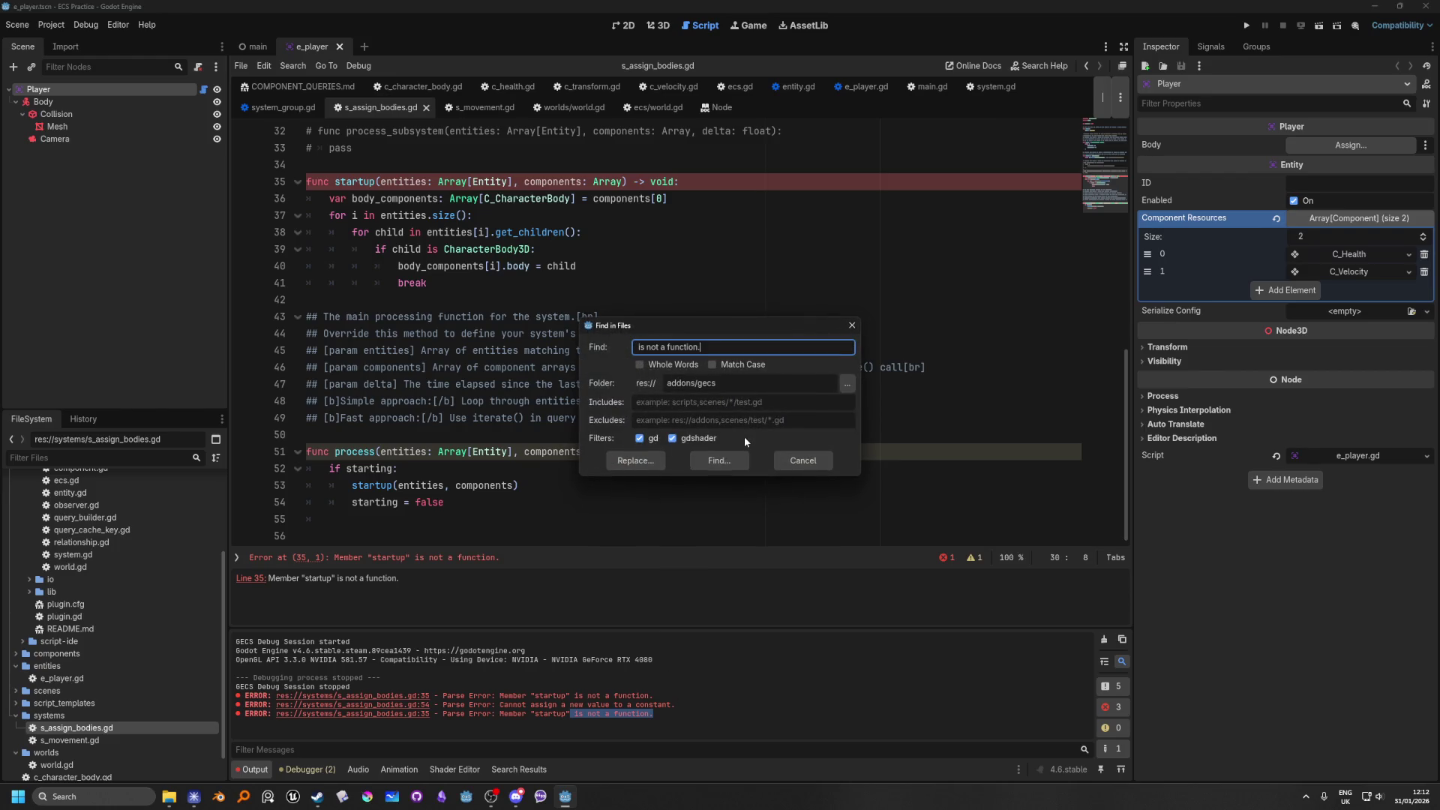
pyautogui.click(719, 460)
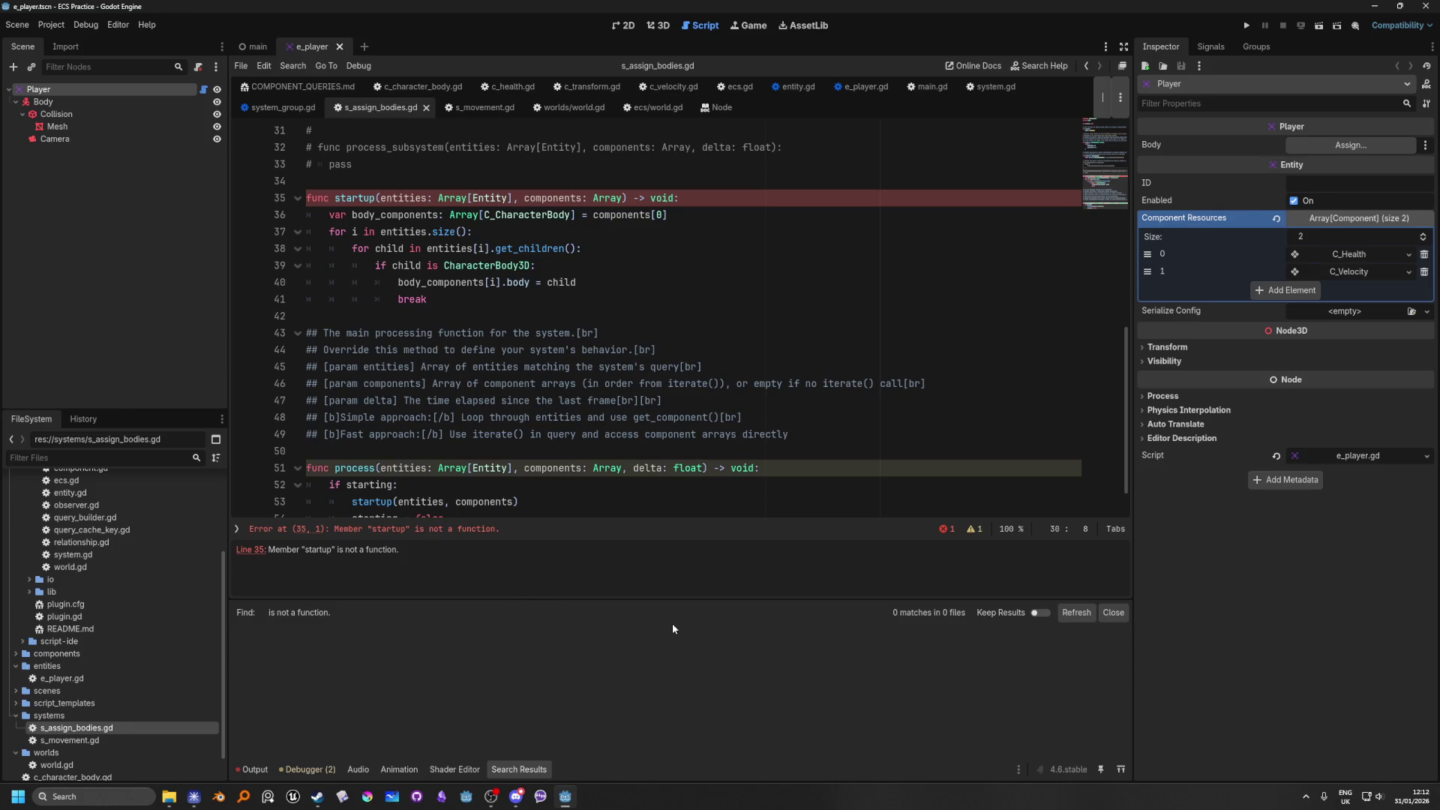
pyautogui.scroll(-1, 593, 367)
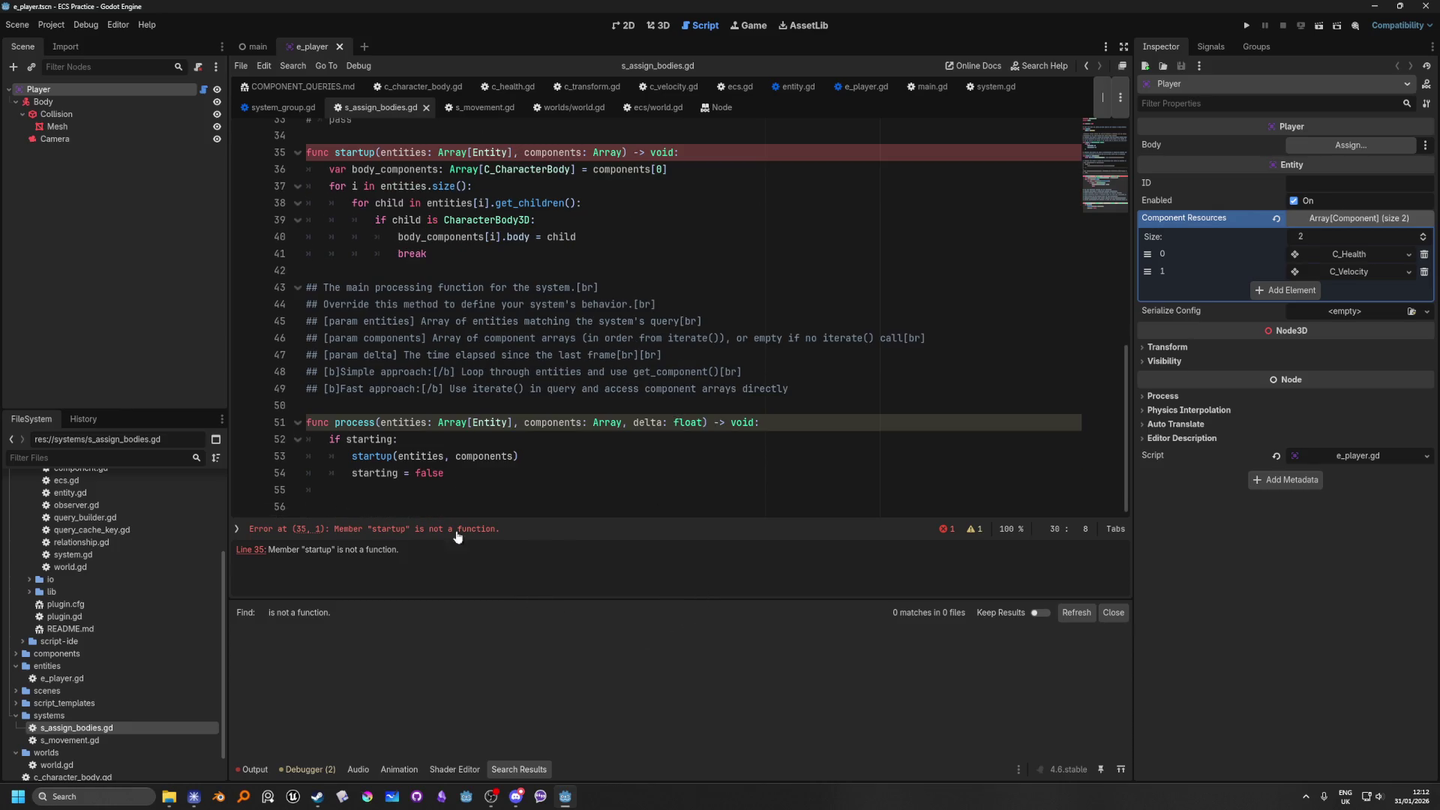
pyautogui.click(414, 534)
pyautogui.moveTo(358, 315)
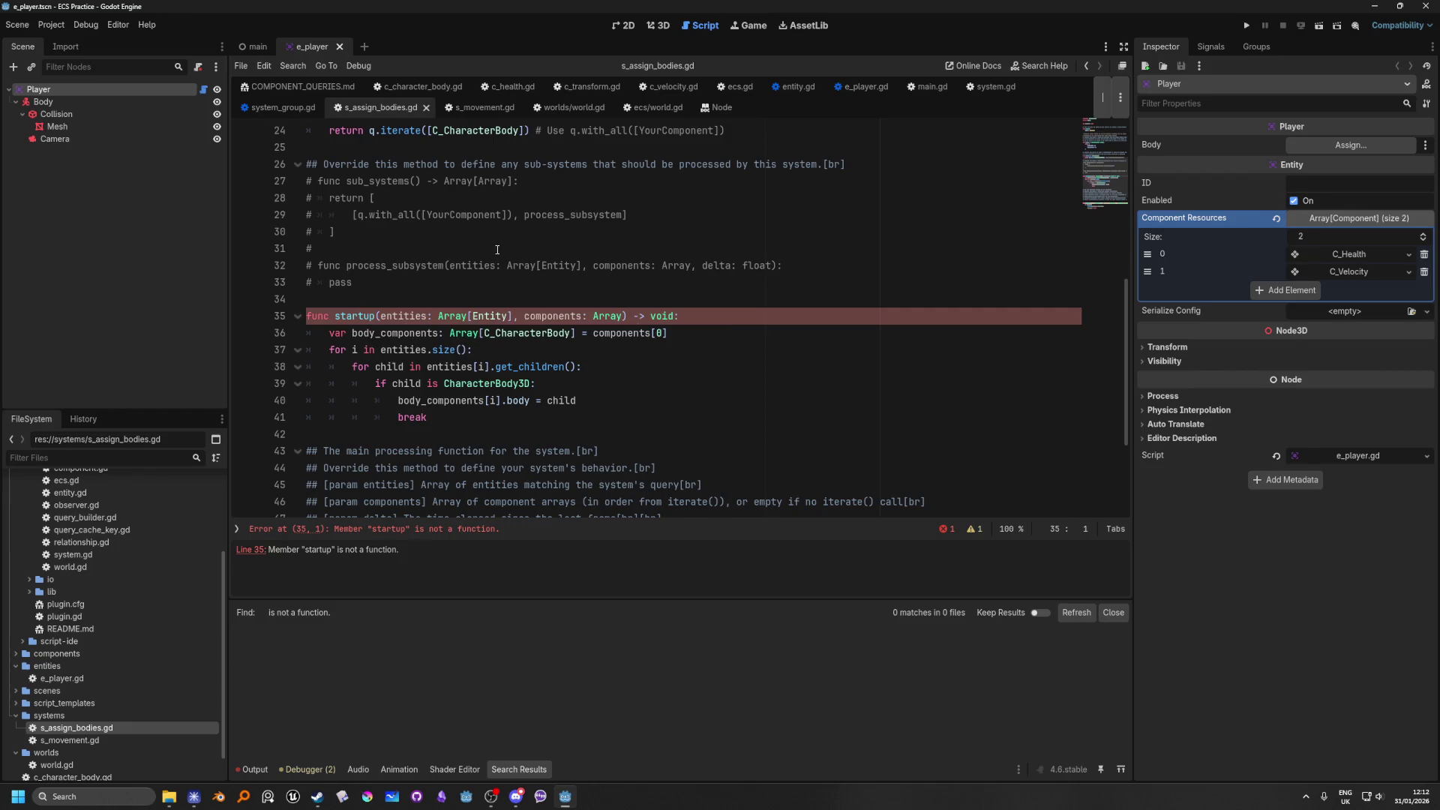
pyautogui.scroll(8, 650, 406)
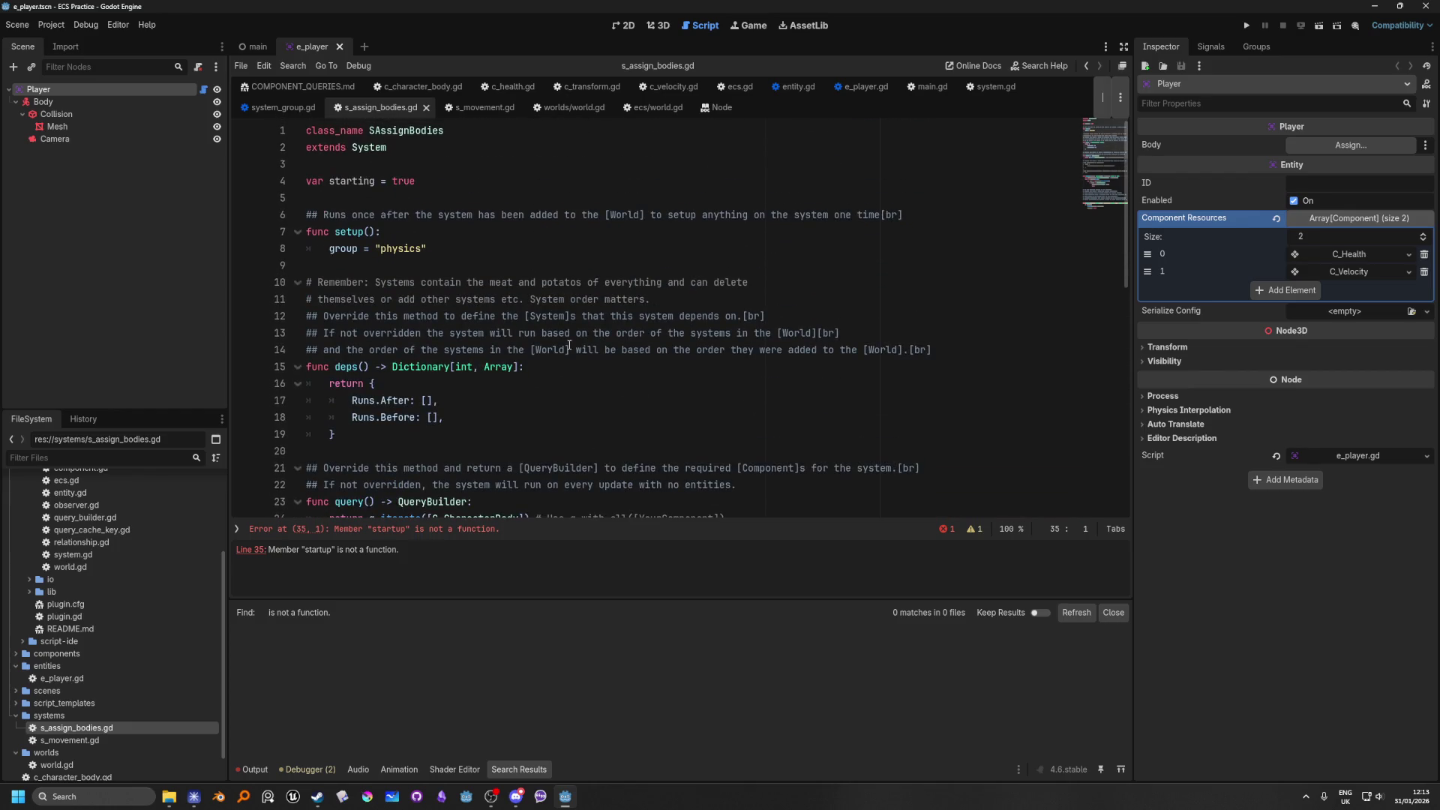
# Step: Reload the current script from disk, dismissing the reload warning, and scroll through it
pyautogui.click(473, 180)
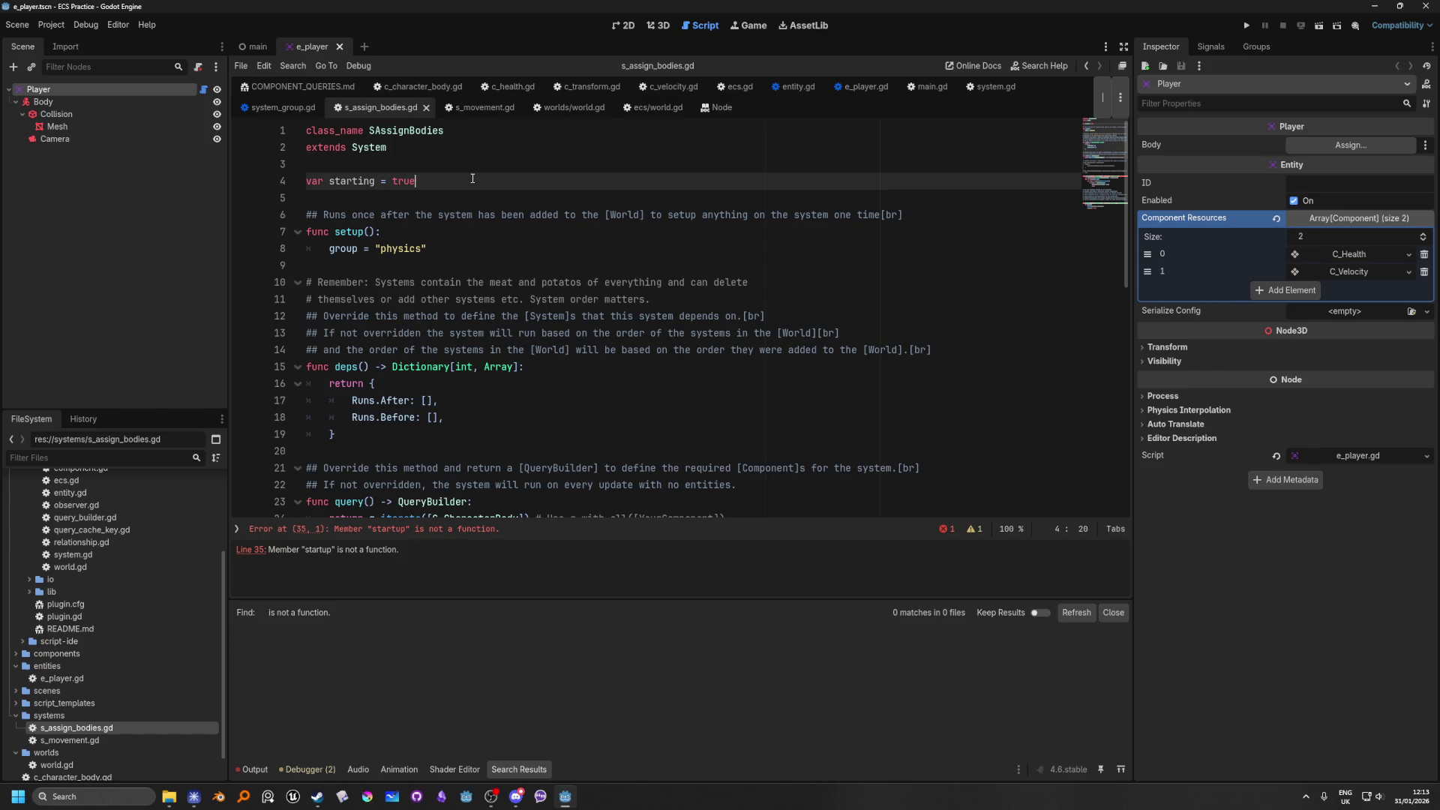
pyautogui.click(264, 66)
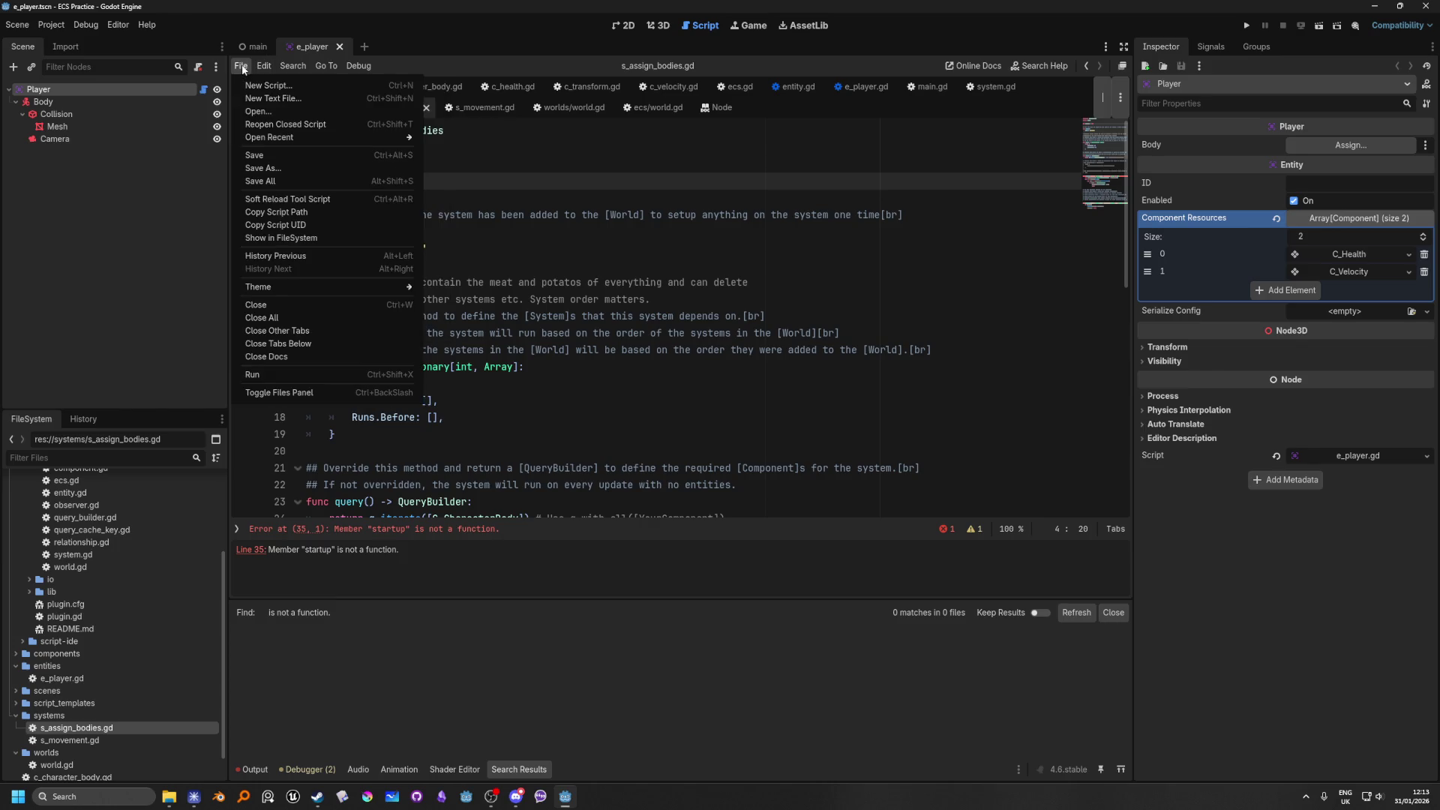
pyautogui.click(281, 199)
pyautogui.click(682, 416)
pyautogui.click(474, 214)
pyautogui.scroll(-9, 522, 282)
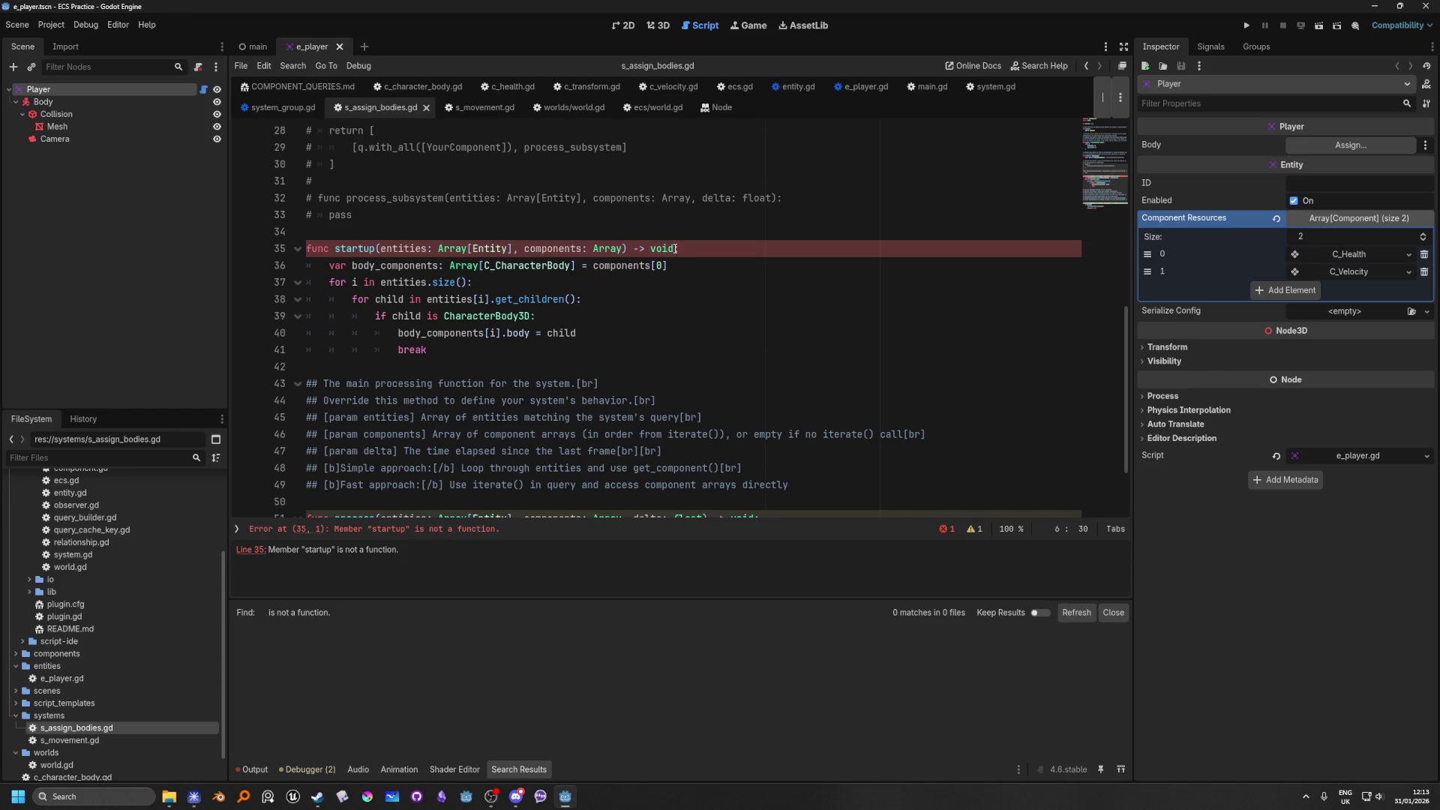
pyautogui.scroll(-2, 693, 314)
pyautogui.scroll(3, 682, 345)
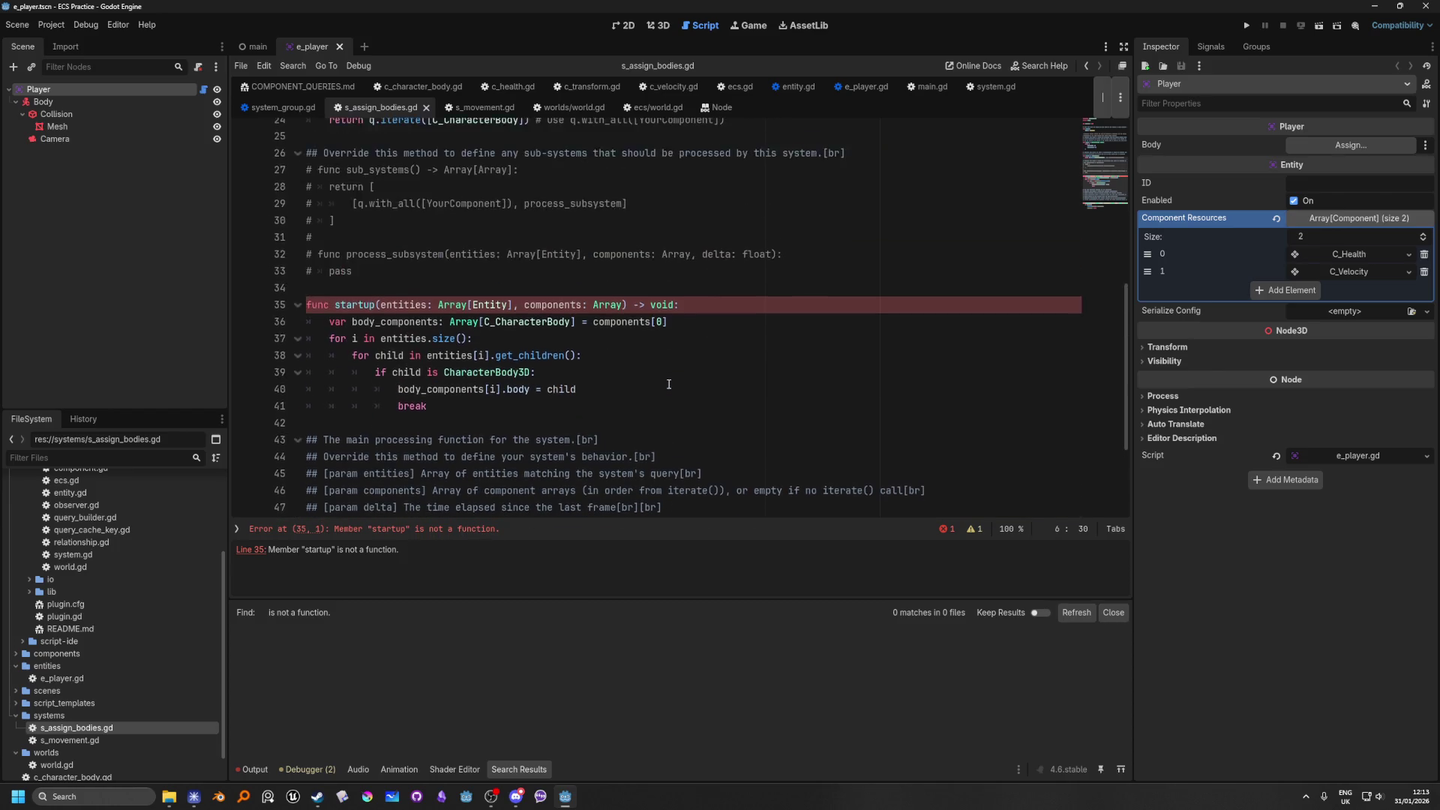
pyautogui.scroll(-2, 669, 384)
pyautogui.scroll(-1, 669, 384)
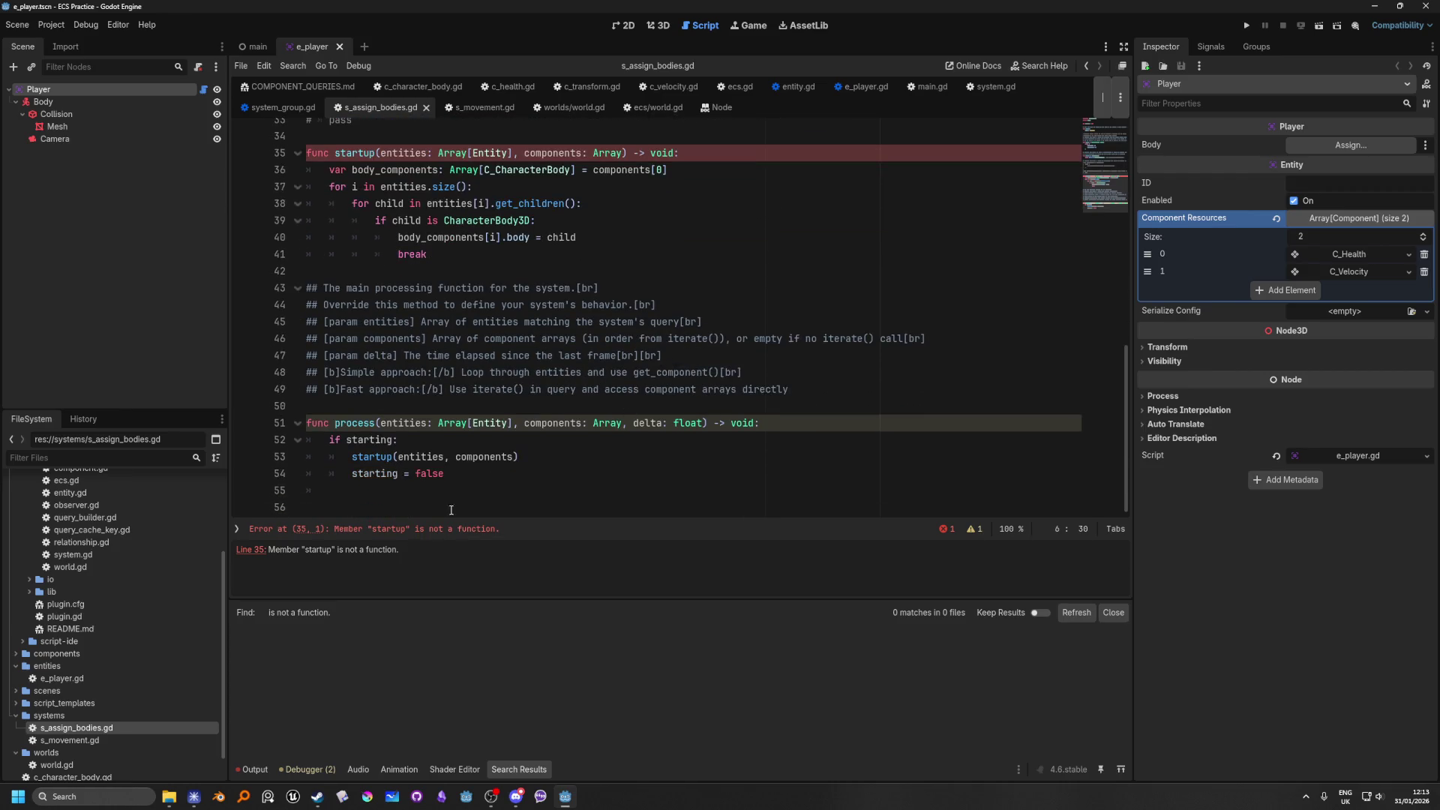
pyautogui.scroll(5, 433, 369)
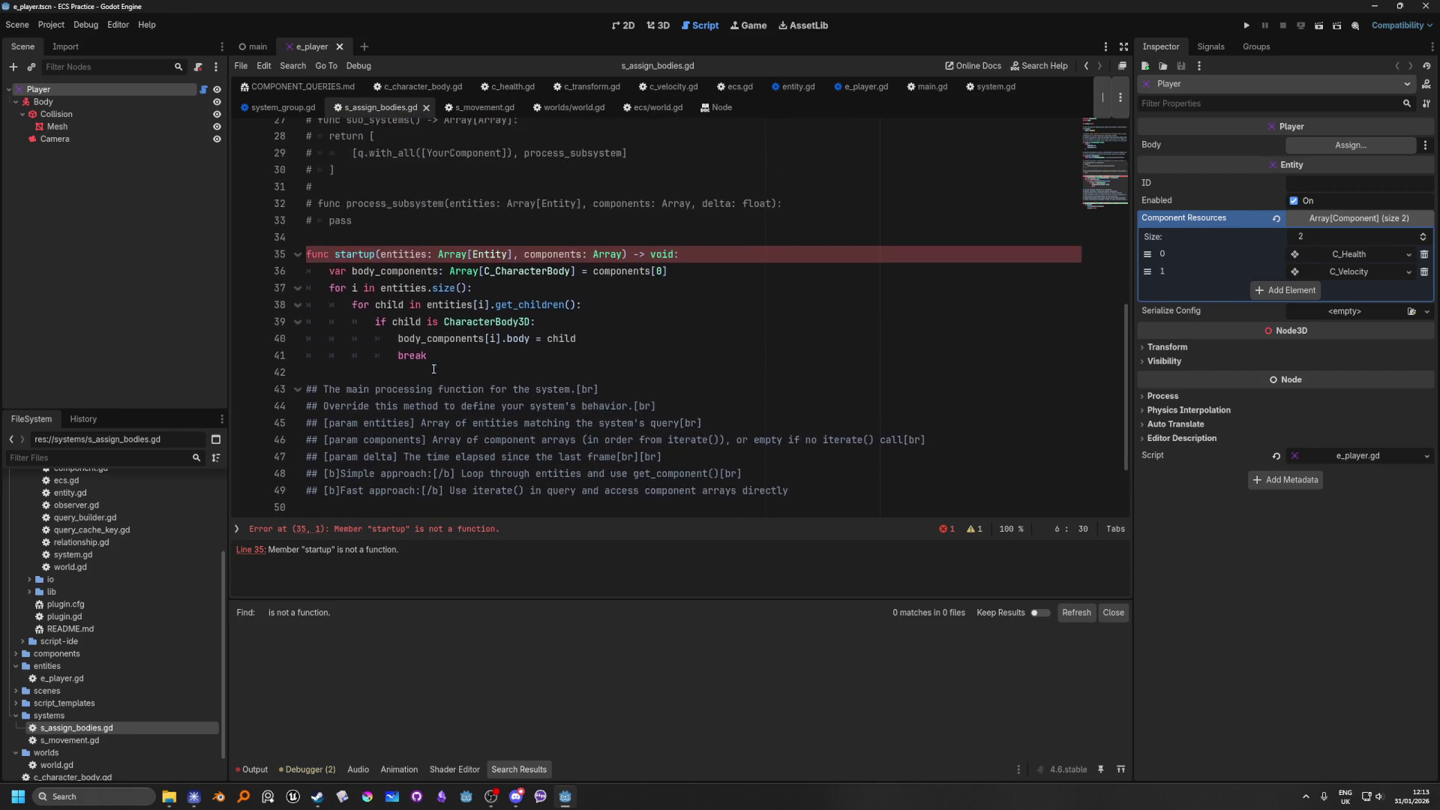
# Step: Read the parse errors in Output, then follow startup on s_assign_bodies.gd line 35 into system.gd
pyautogui.click(254, 769)
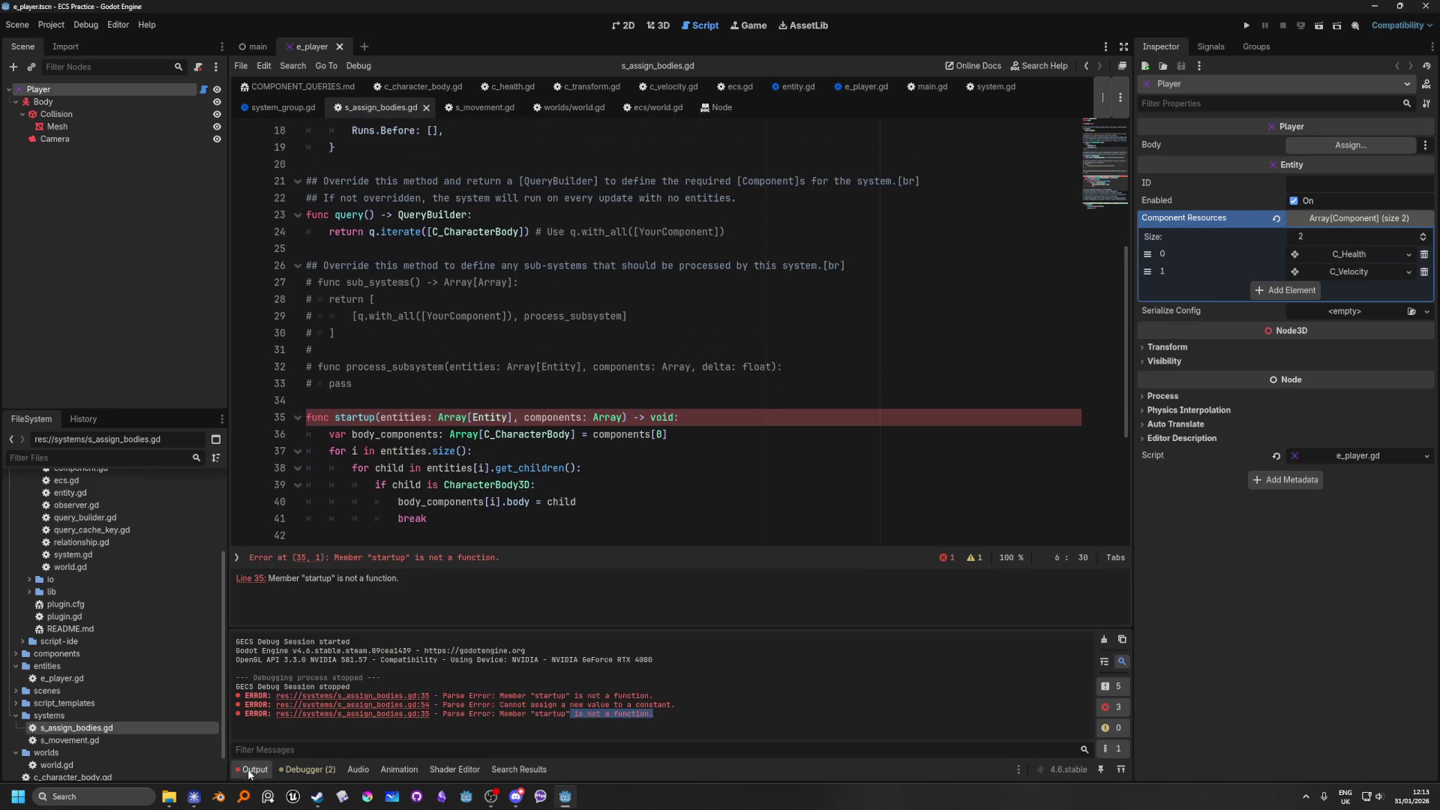
pyautogui.click(529, 248)
pyautogui.scroll(-2, 622, 255)
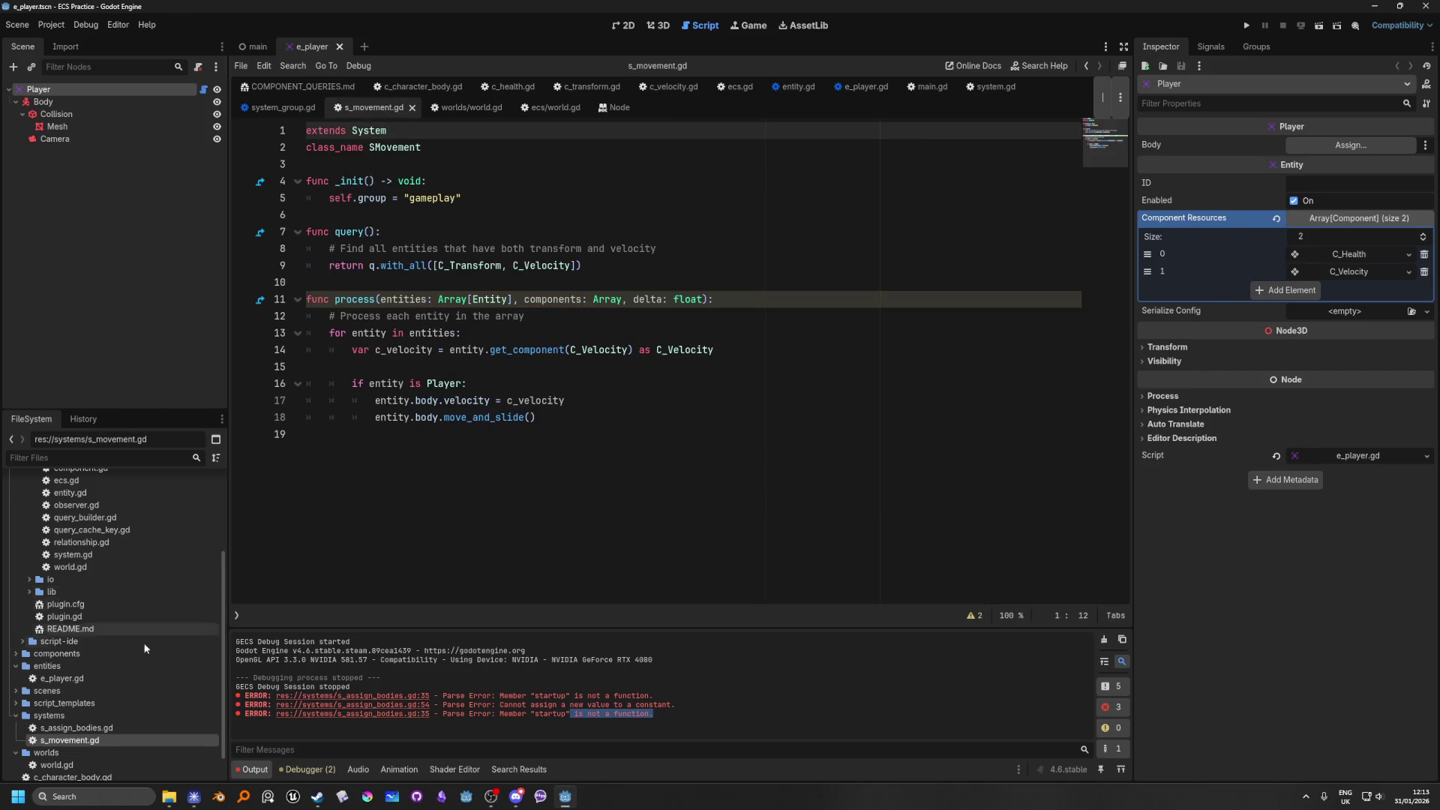
pyautogui.doubleClick(86, 730)
pyautogui.scroll(-8, 675, 338)
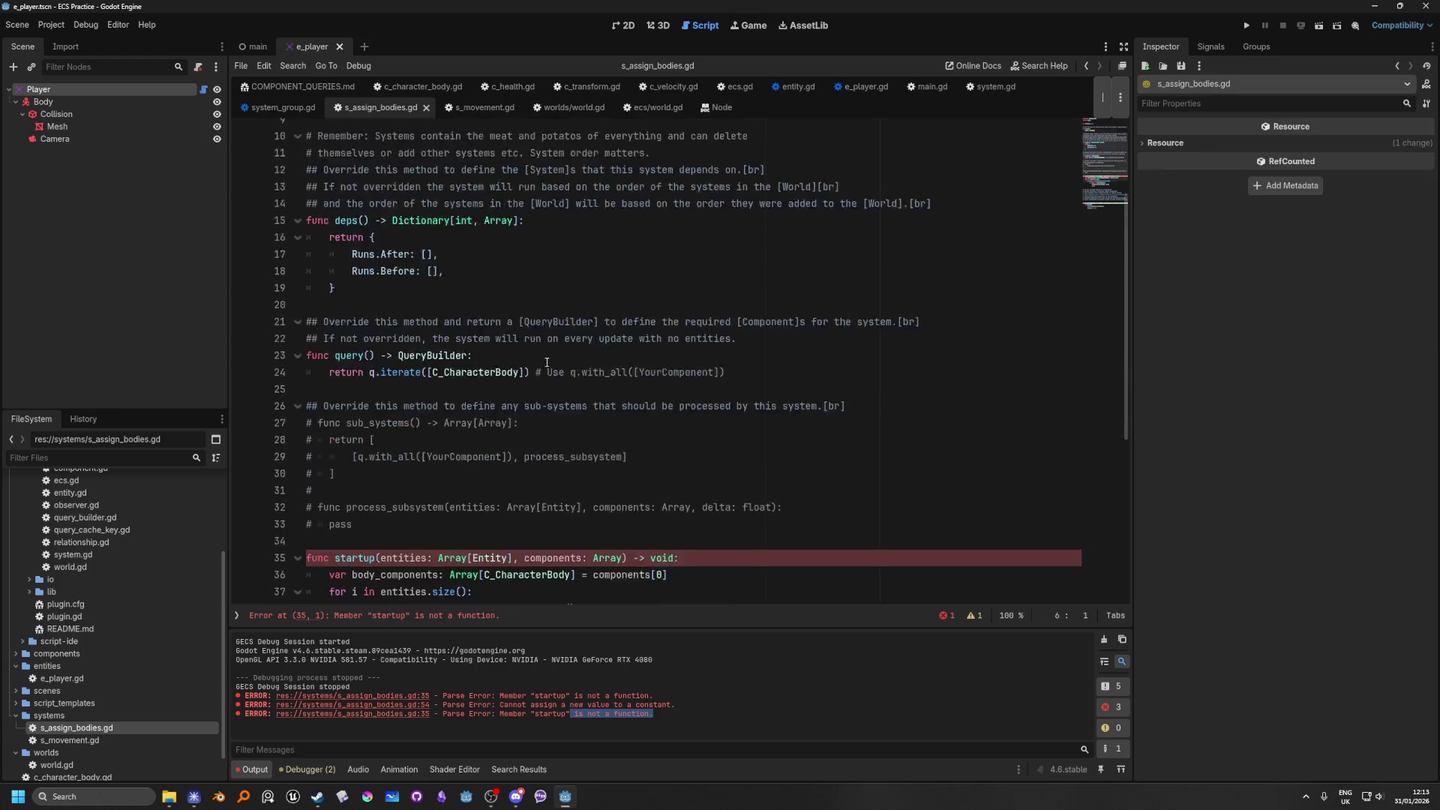
pyautogui.click(525, 300)
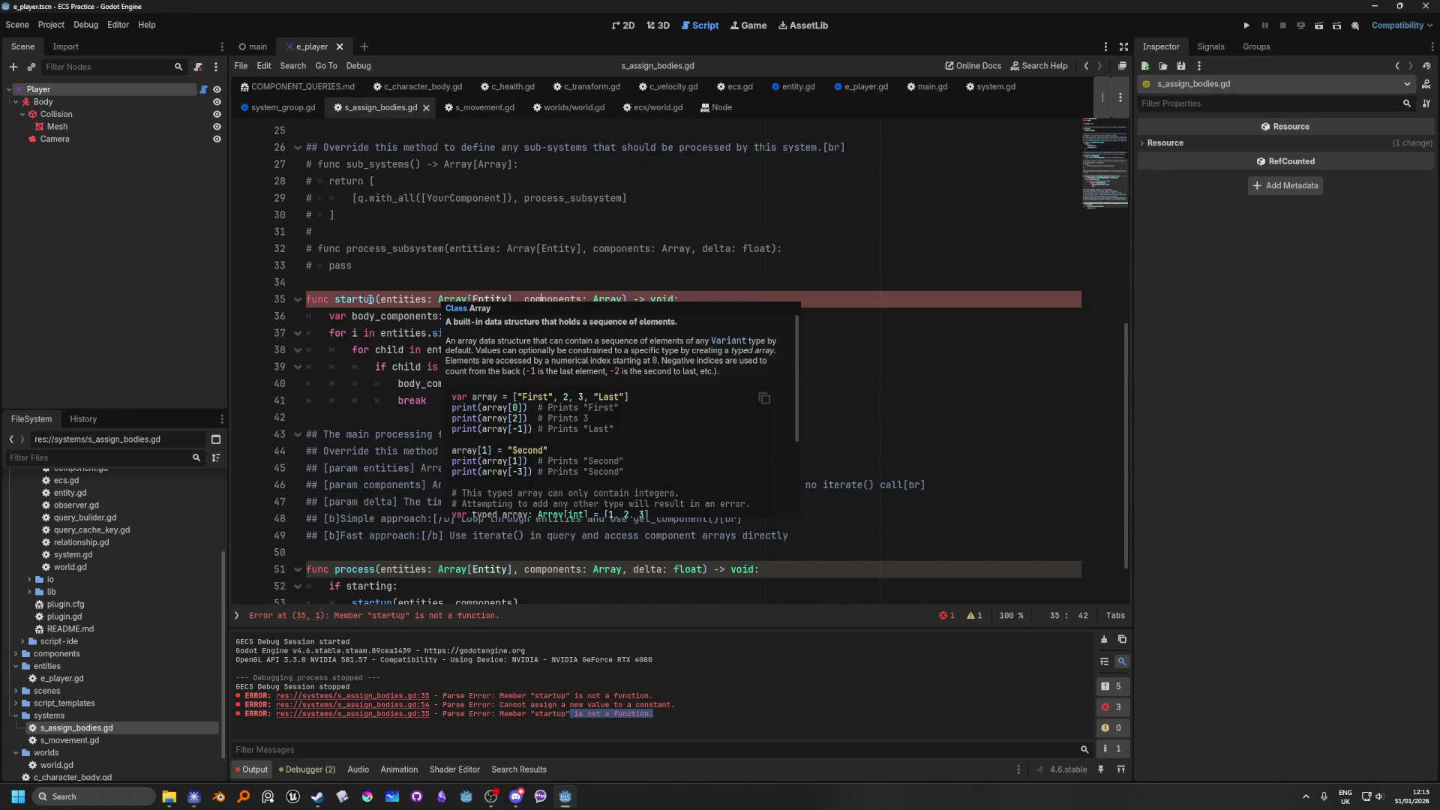
pyautogui.moveTo(357, 302)
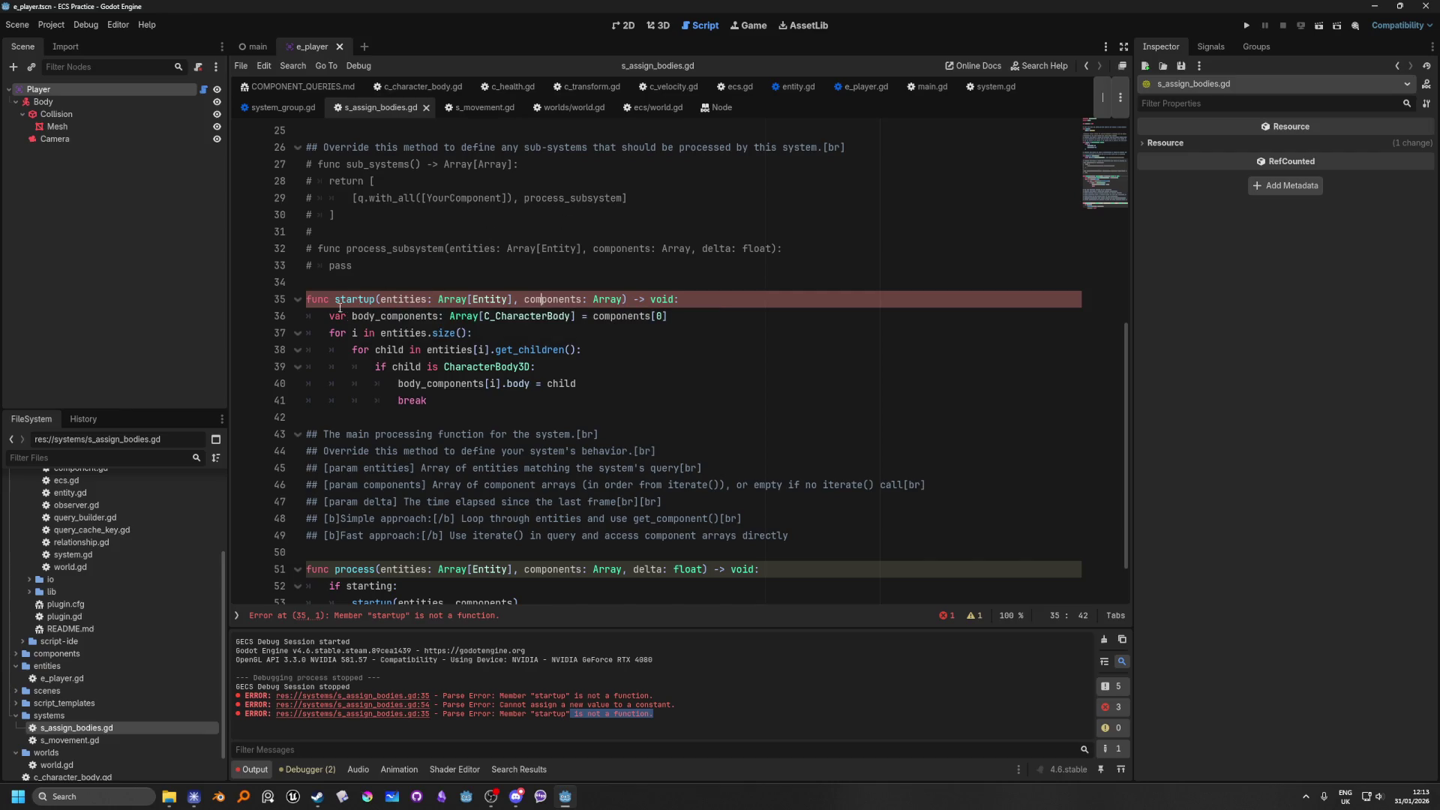
pyautogui.keyDown('ctrl'); pyautogui.click(343, 301); pyautogui.keyUp('ctrl')
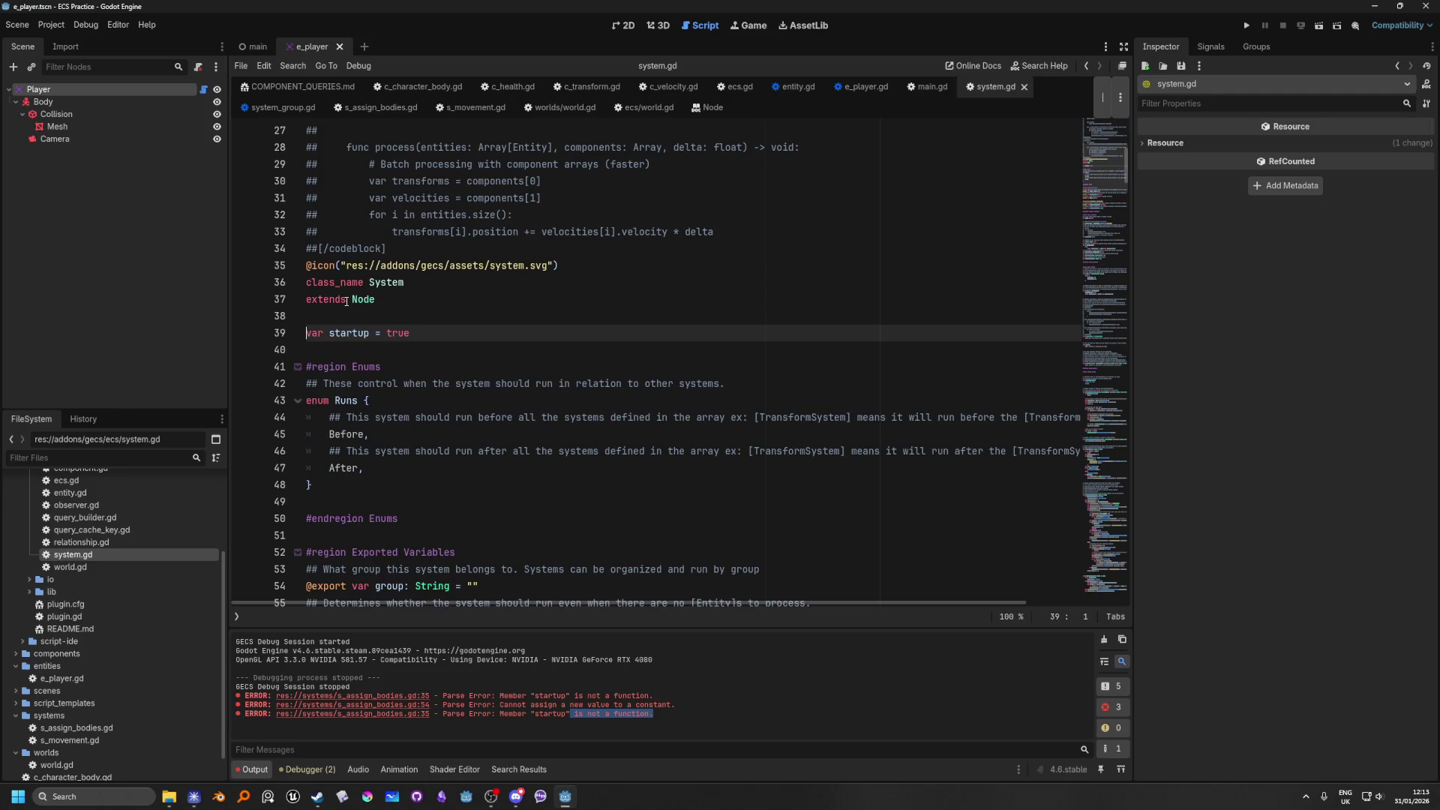
# Step: Delete 'var startup = true' from system.gd and revisit the startup function in s_assign_bodies.gd
pyautogui.hotkey('shift', 'End')
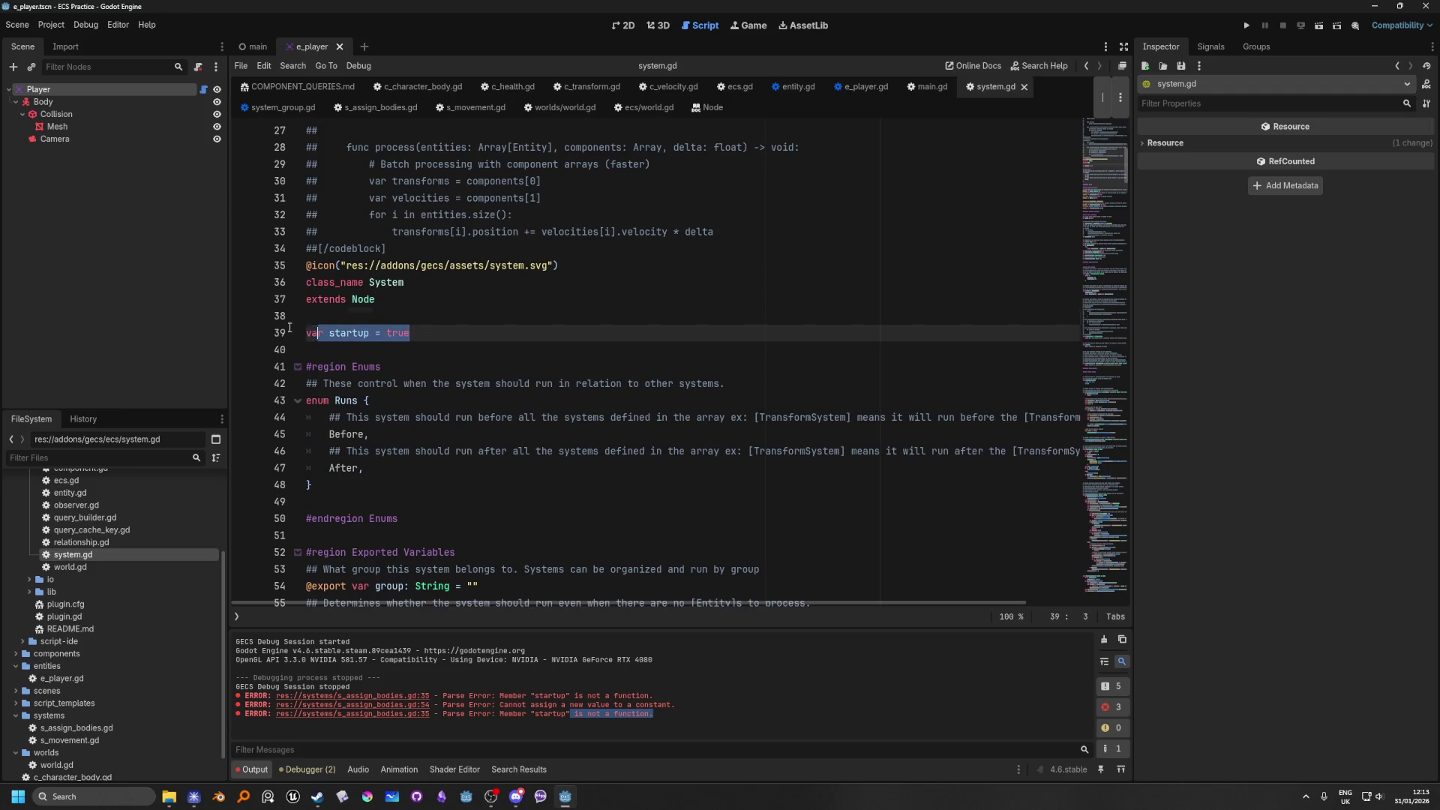
pyautogui.press('BackSpace')
pyautogui.press('BackSpace')
pyautogui.press('BackSpace')
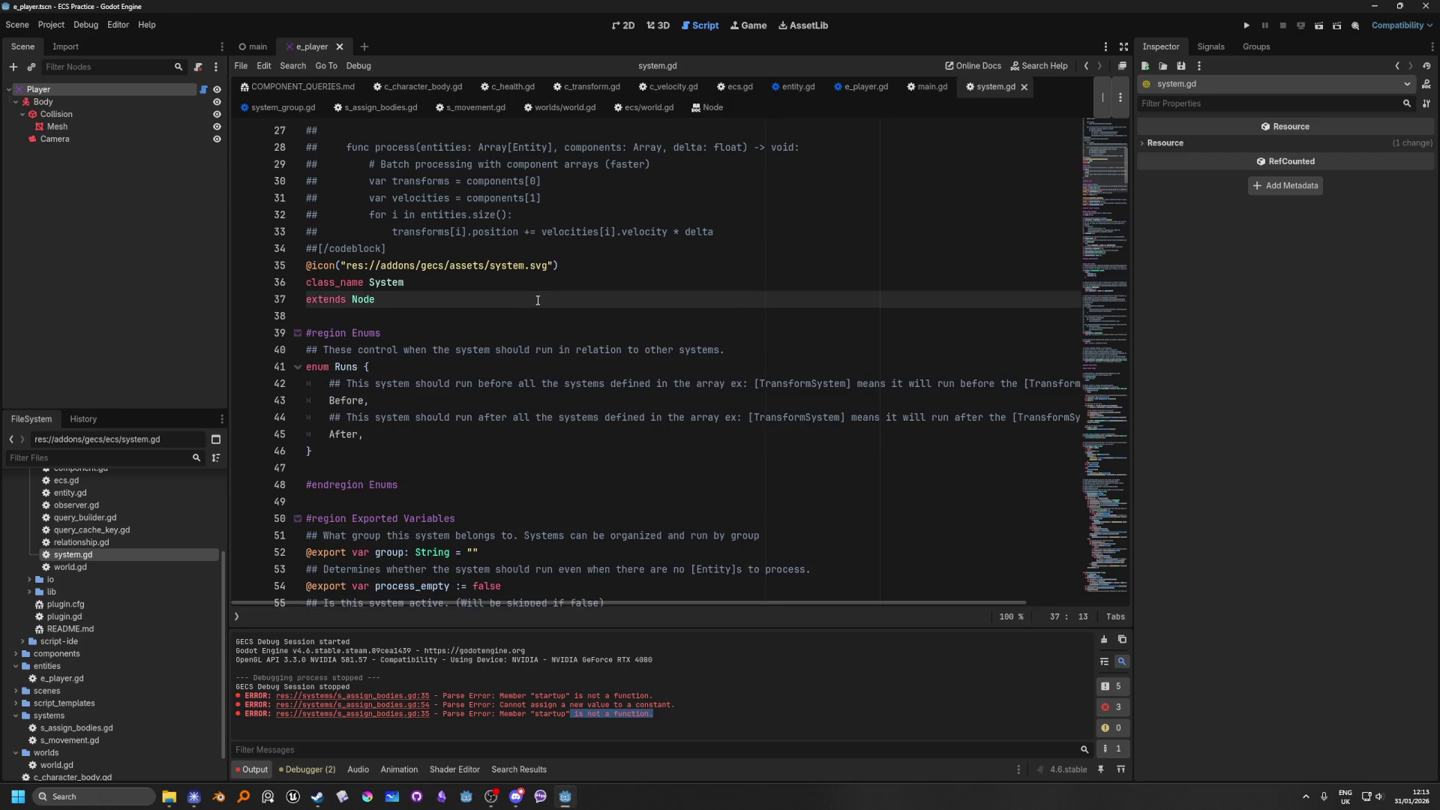
pyautogui.click(780, 241)
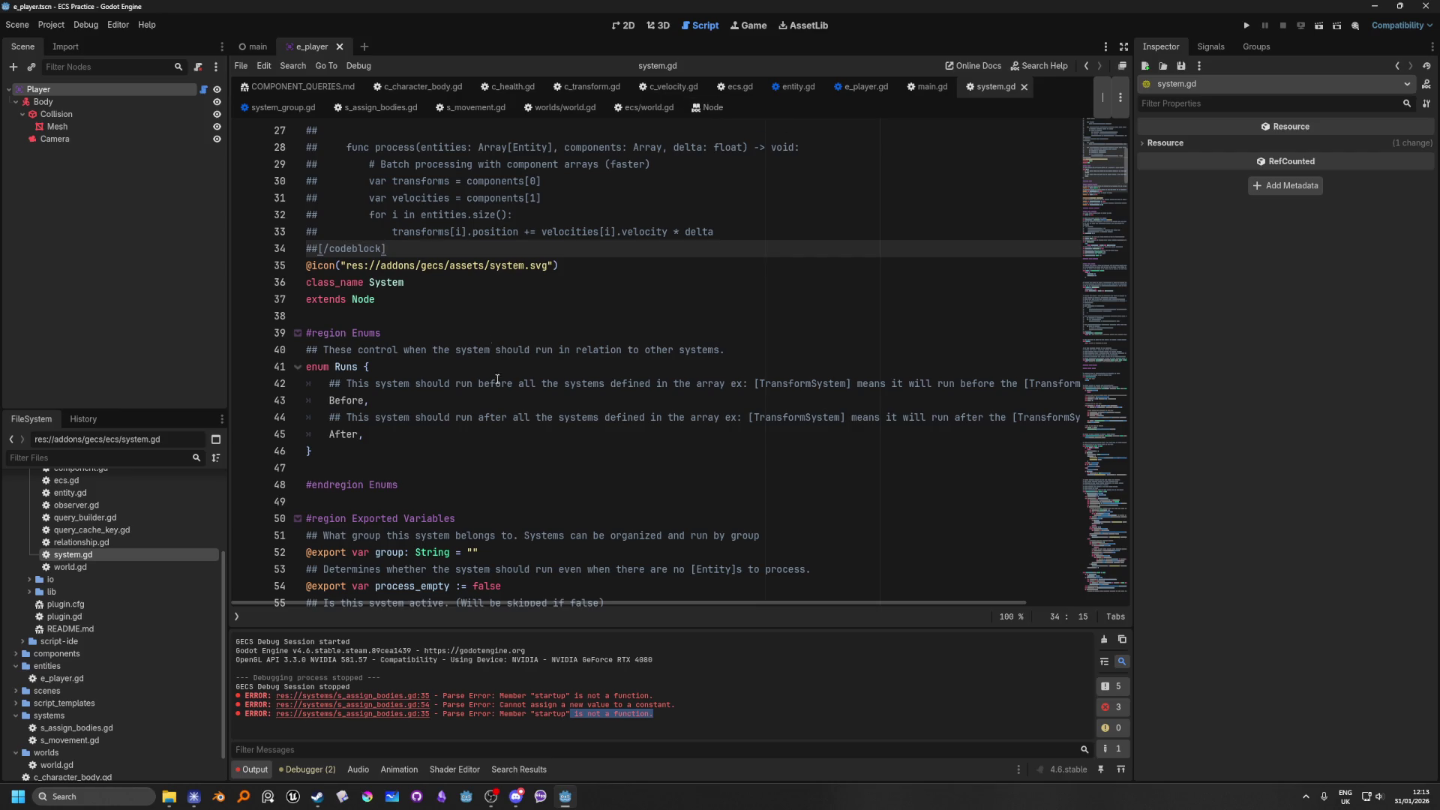
pyautogui.click(336, 710)
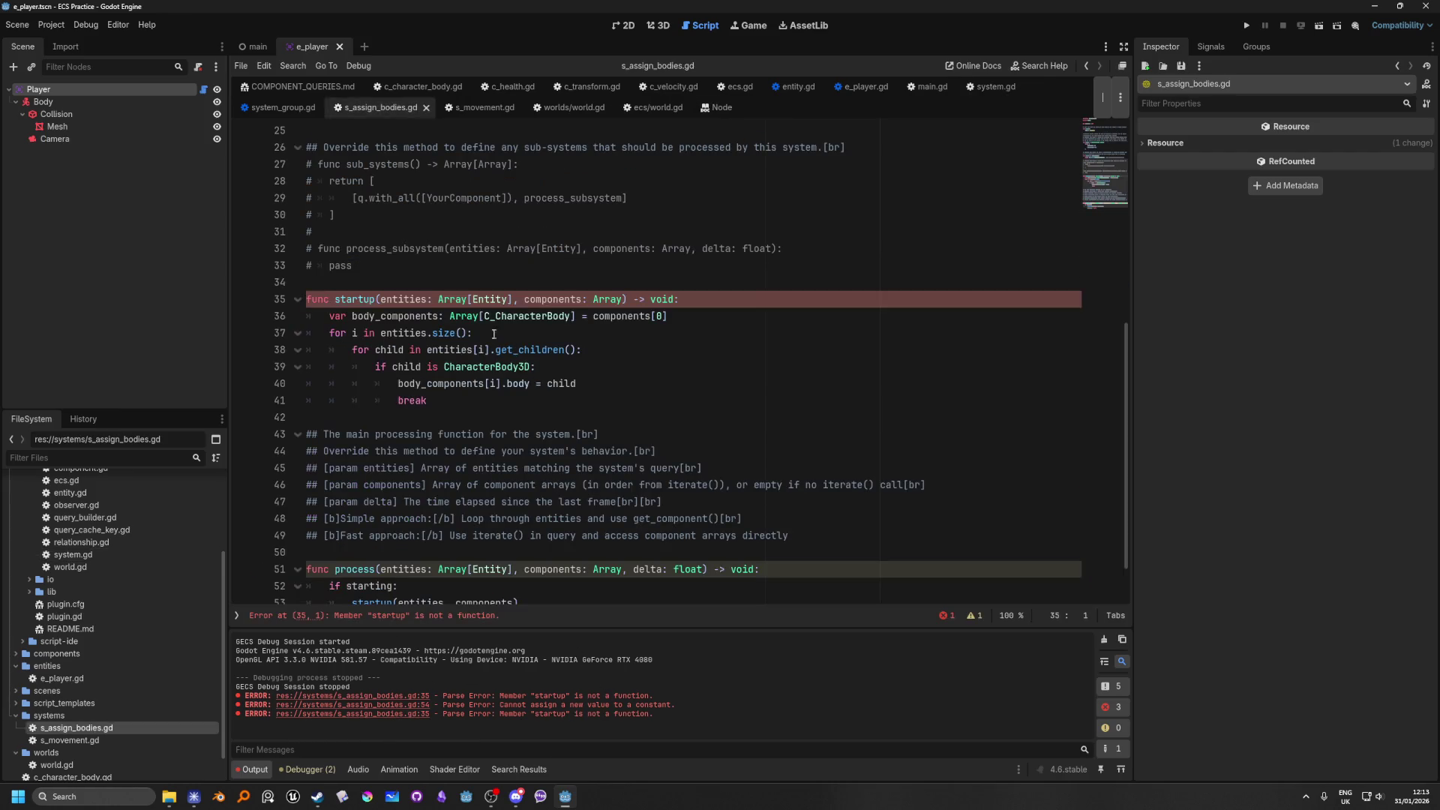
pyautogui.click(699, 398)
pyautogui.scroll(-1, 699, 393)
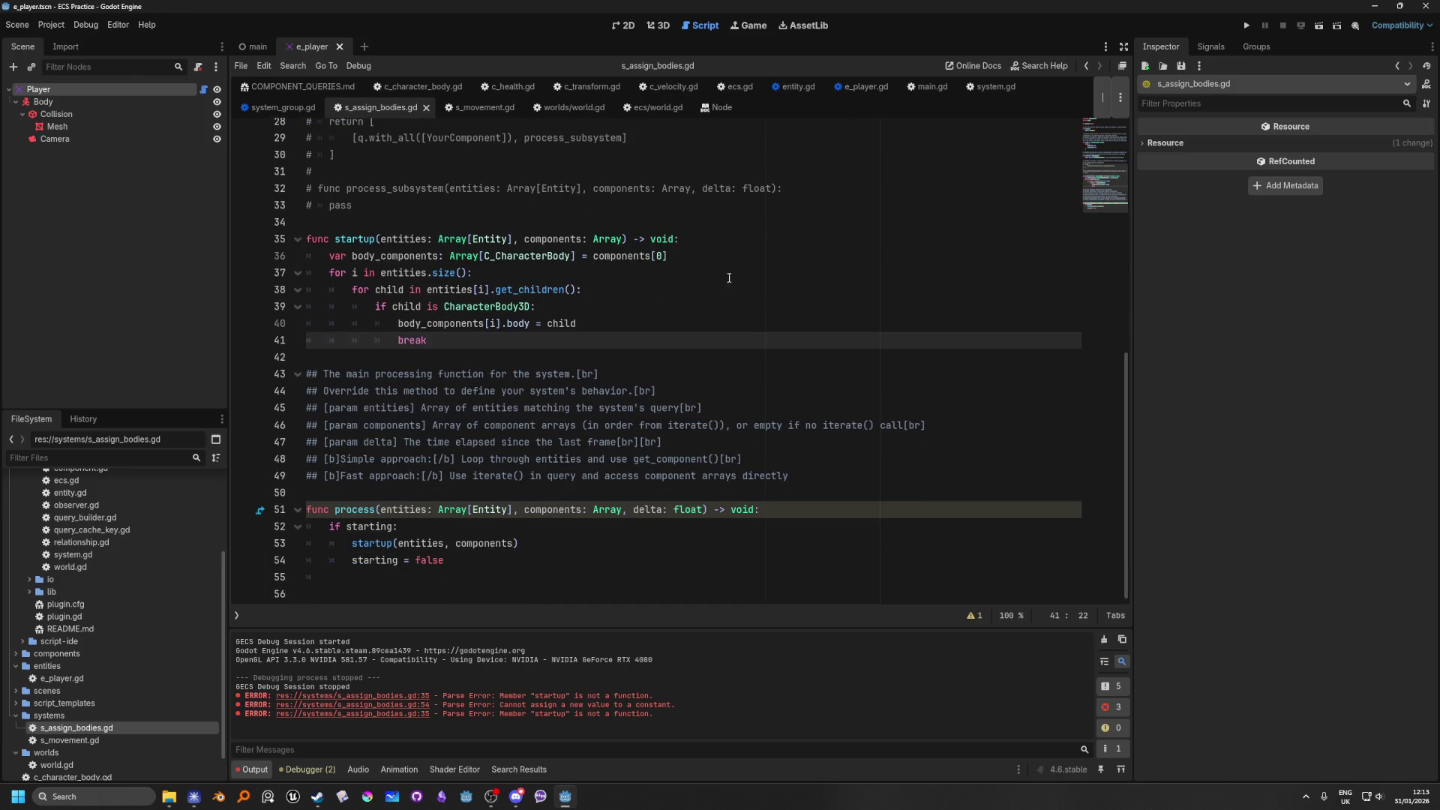
# Step: Test-run the project, stop it, and switch to the main scene
pyautogui.click(1247, 28)
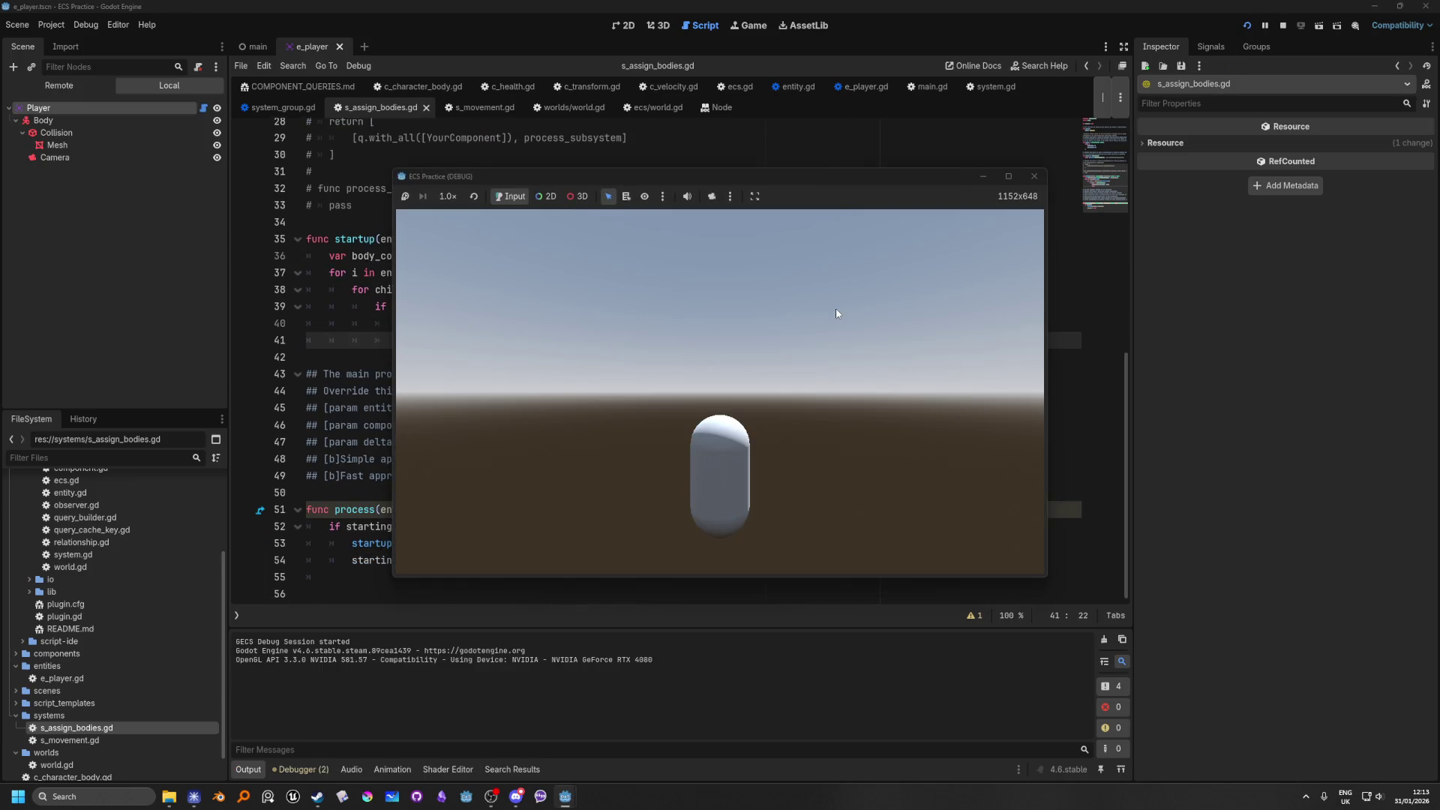
pyautogui.click(1035, 176)
pyautogui.click(1034, 173)
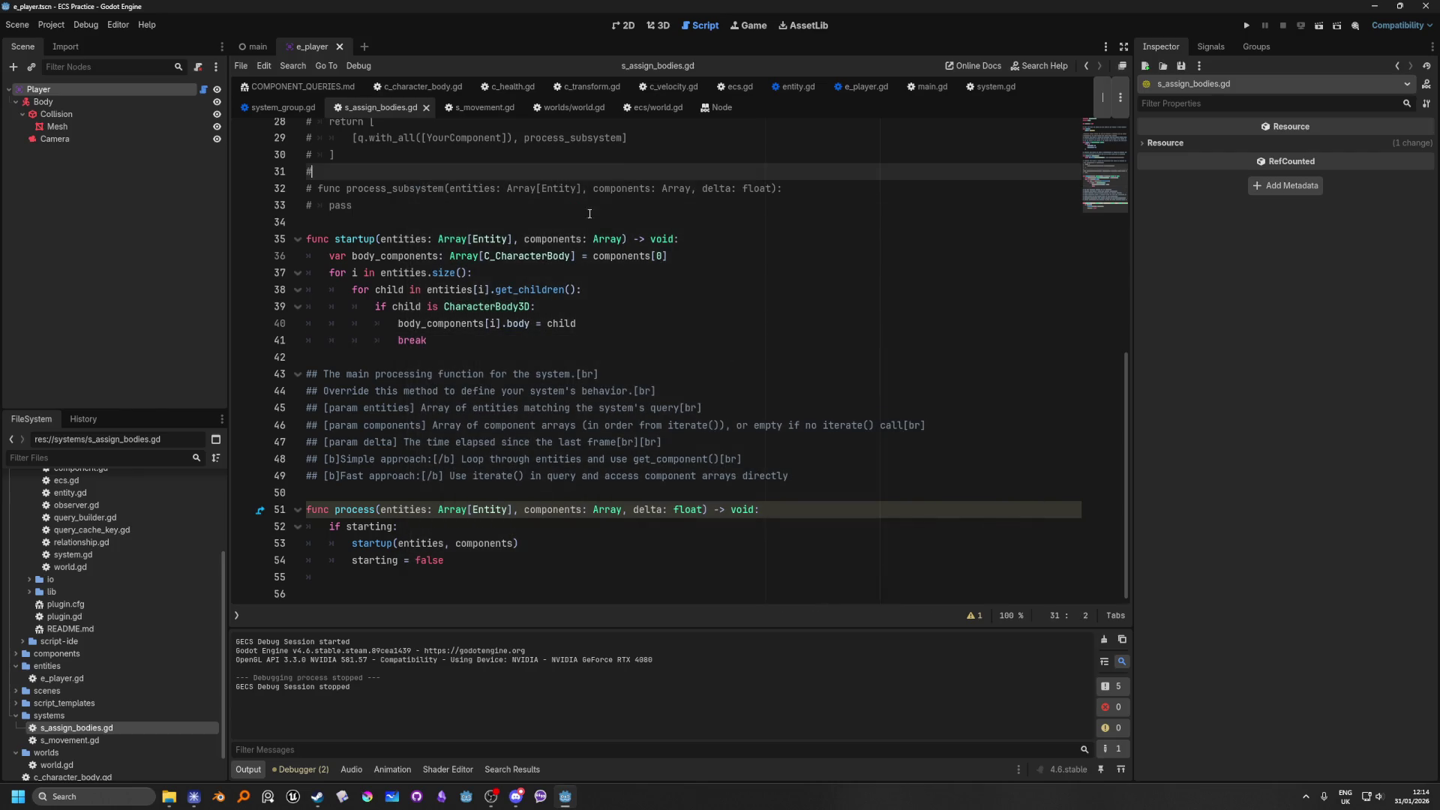
pyautogui.scroll(6, 734, 424)
pyautogui.scroll(2, 734, 424)
pyautogui.click(254, 47)
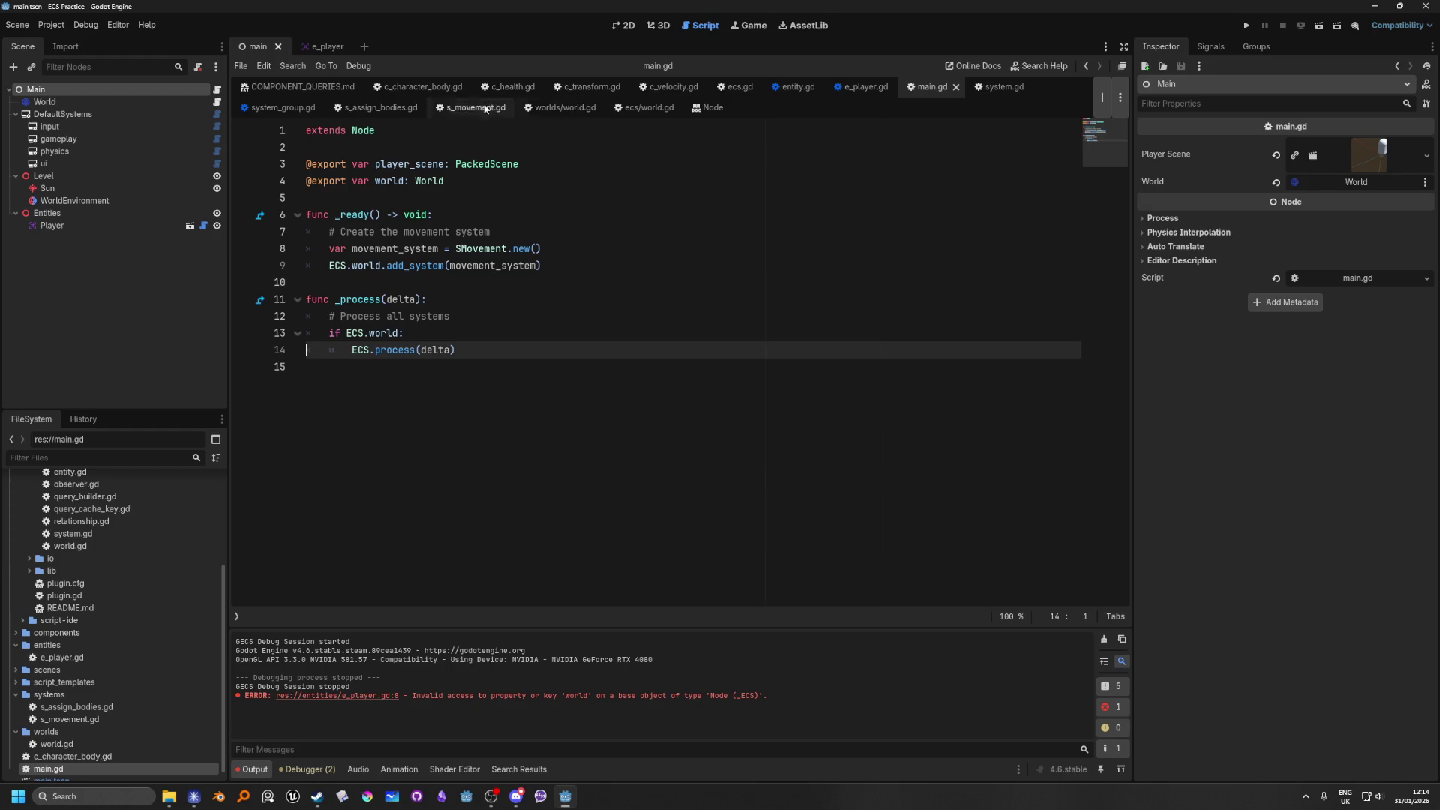
# Step: Delete the dependency comment lines and the deps() function from s_assign_bodies.gd
pyautogui.click(379, 107)
pyautogui.scroll(-5, 761, 382)
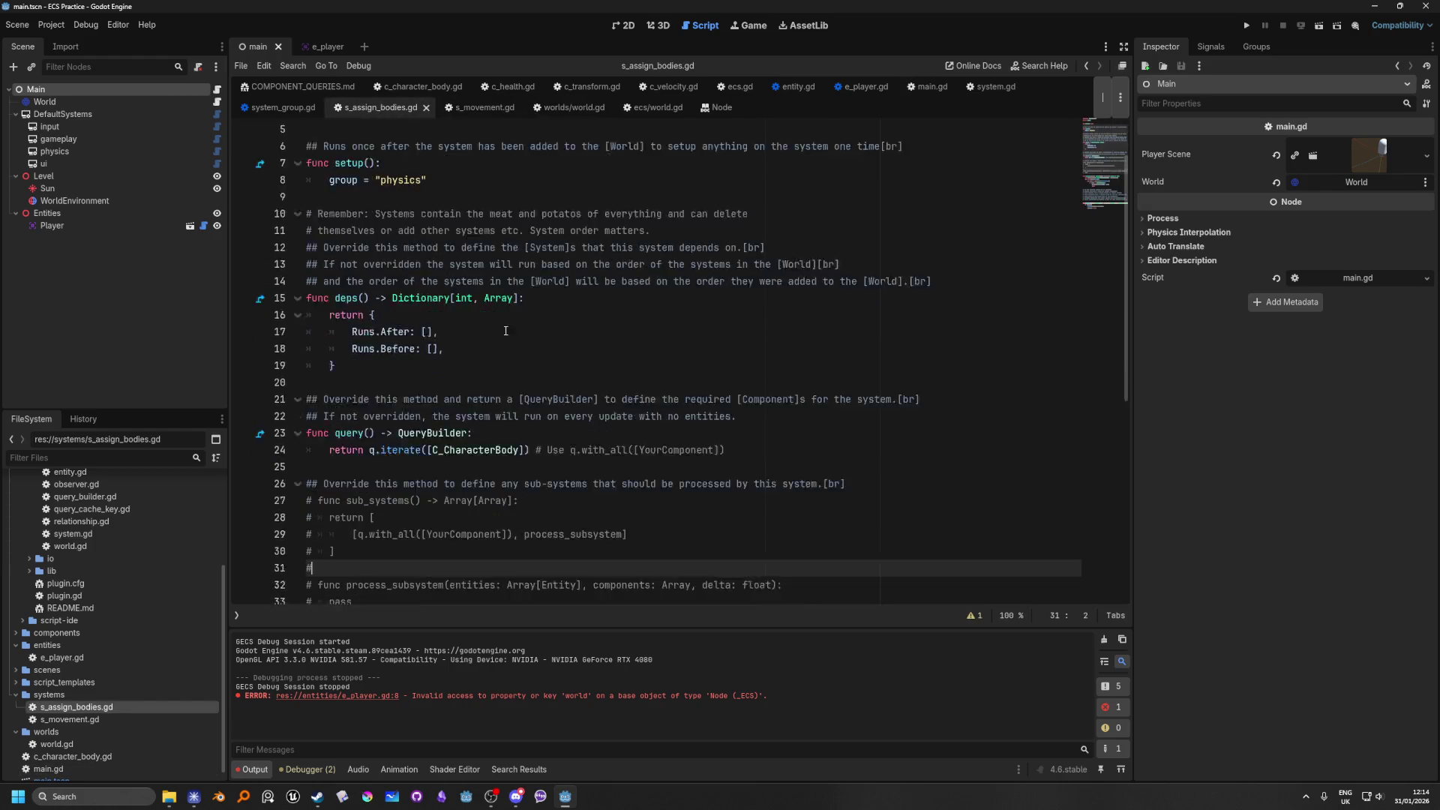
pyautogui.scroll(5, 761, 382)
pyautogui.moveTo(937, 350)
pyautogui.mouseDown()
pyautogui.moveTo(797, 350)
pyautogui.moveTo(97, 279)
pyautogui.mouseUp()
pyautogui.press('Delete')
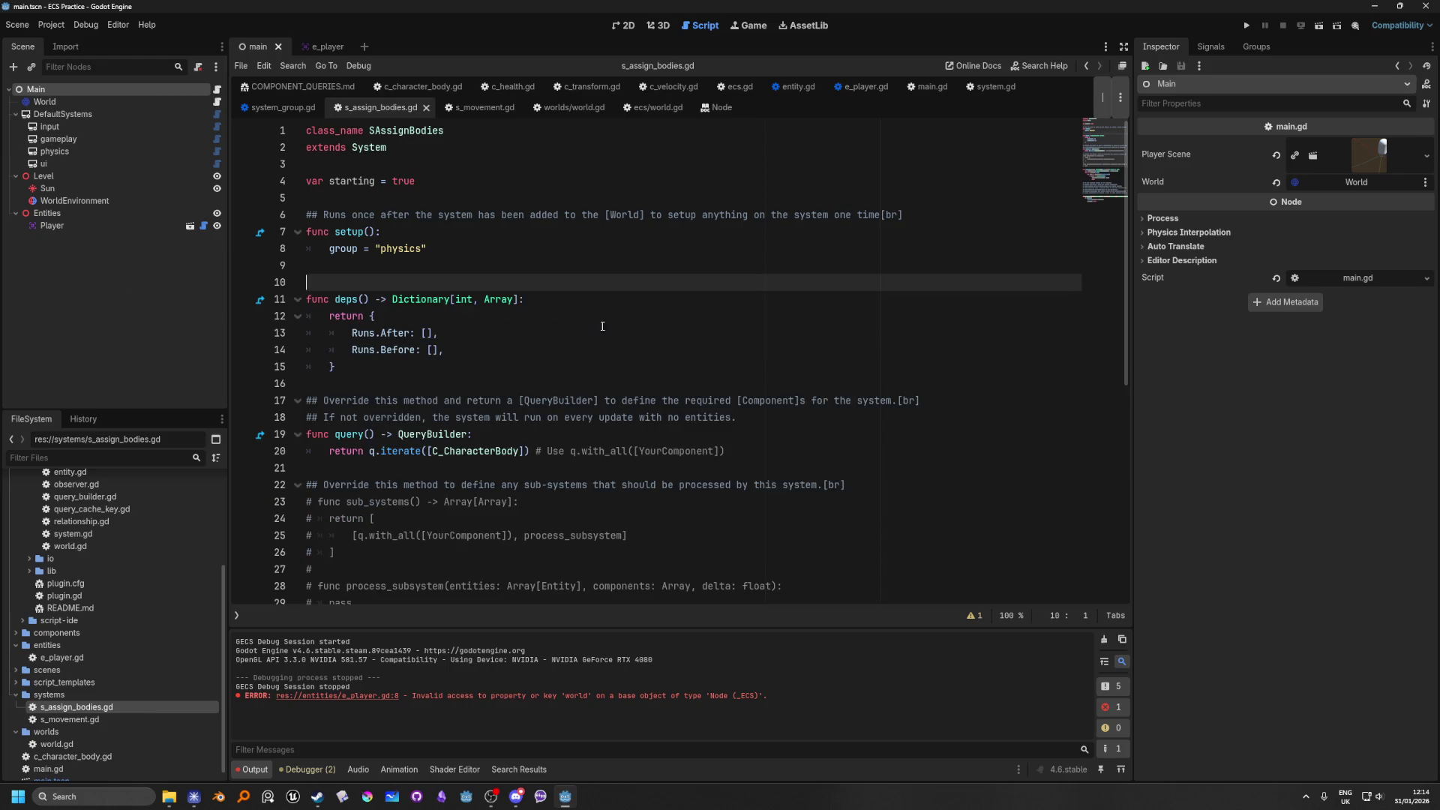
pyautogui.moveTo(380, 363); pyautogui.dragTo(300, 300)
pyautogui.press('Delete')
pyautogui.press('BackSpace')
pyautogui.press('BackSpace')
pyautogui.press('BackSpace')
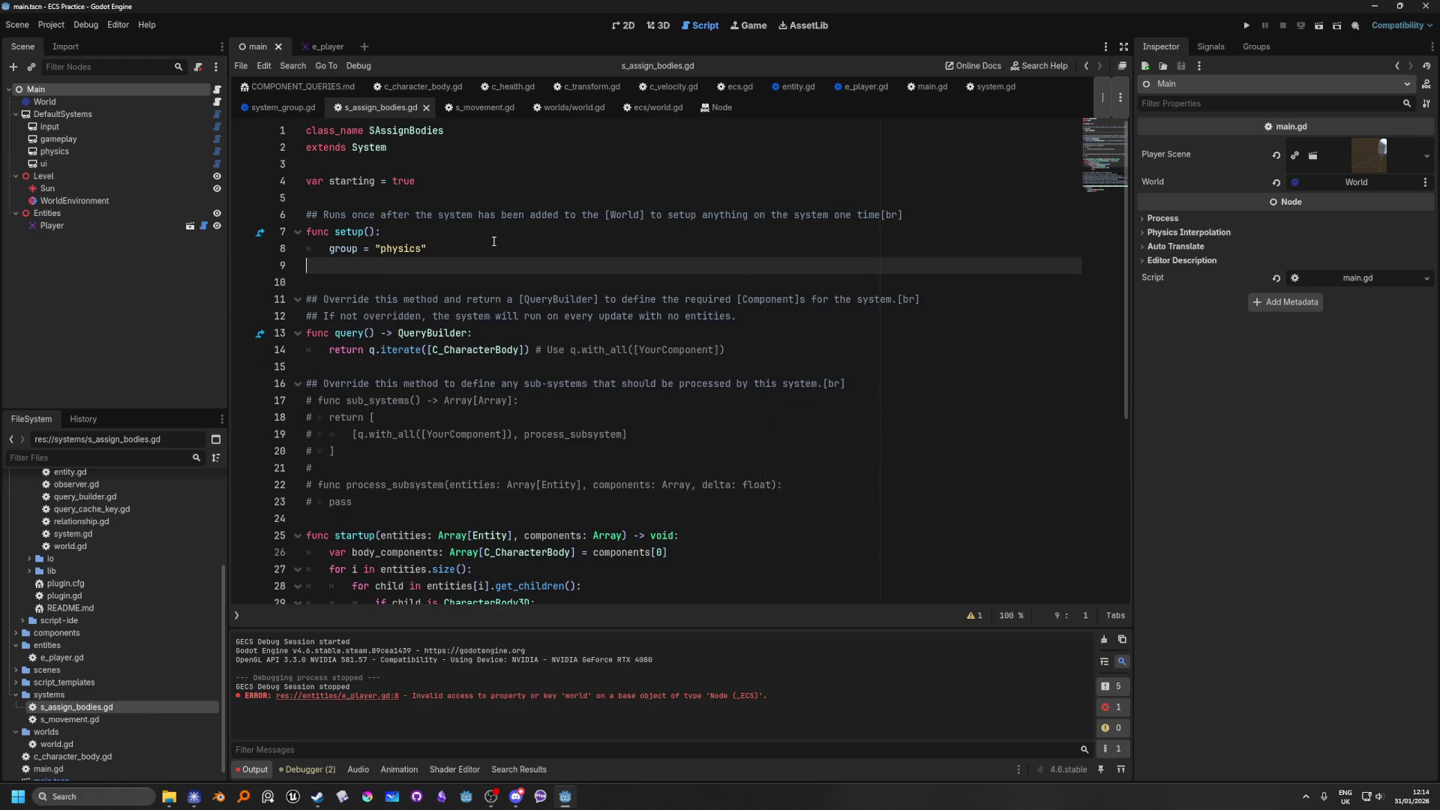
# Step: Delete the setup comment, the query override comments and the commented-out sub_systems block
pyautogui.click(944, 215)
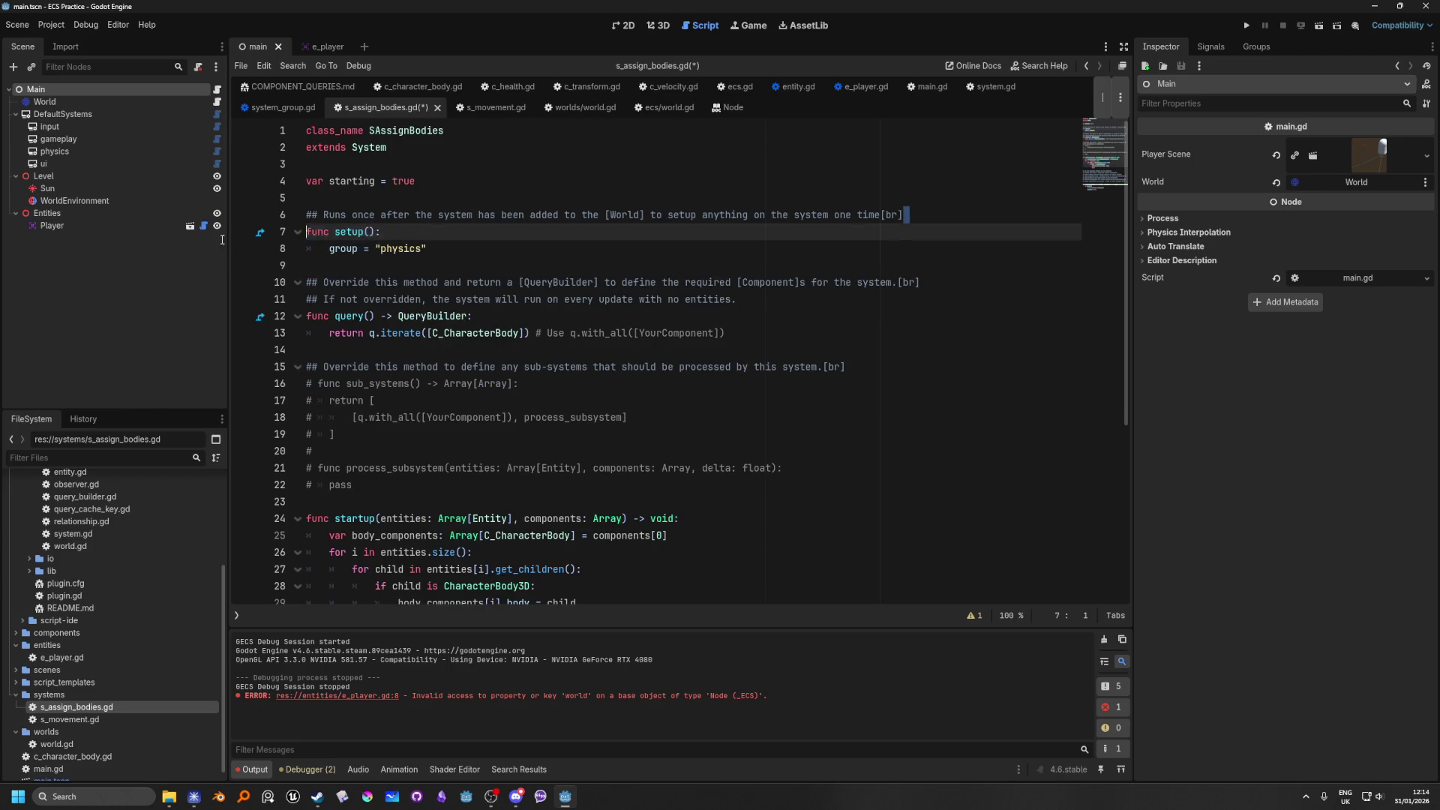
pyautogui.hotkey('shift', 'Up')
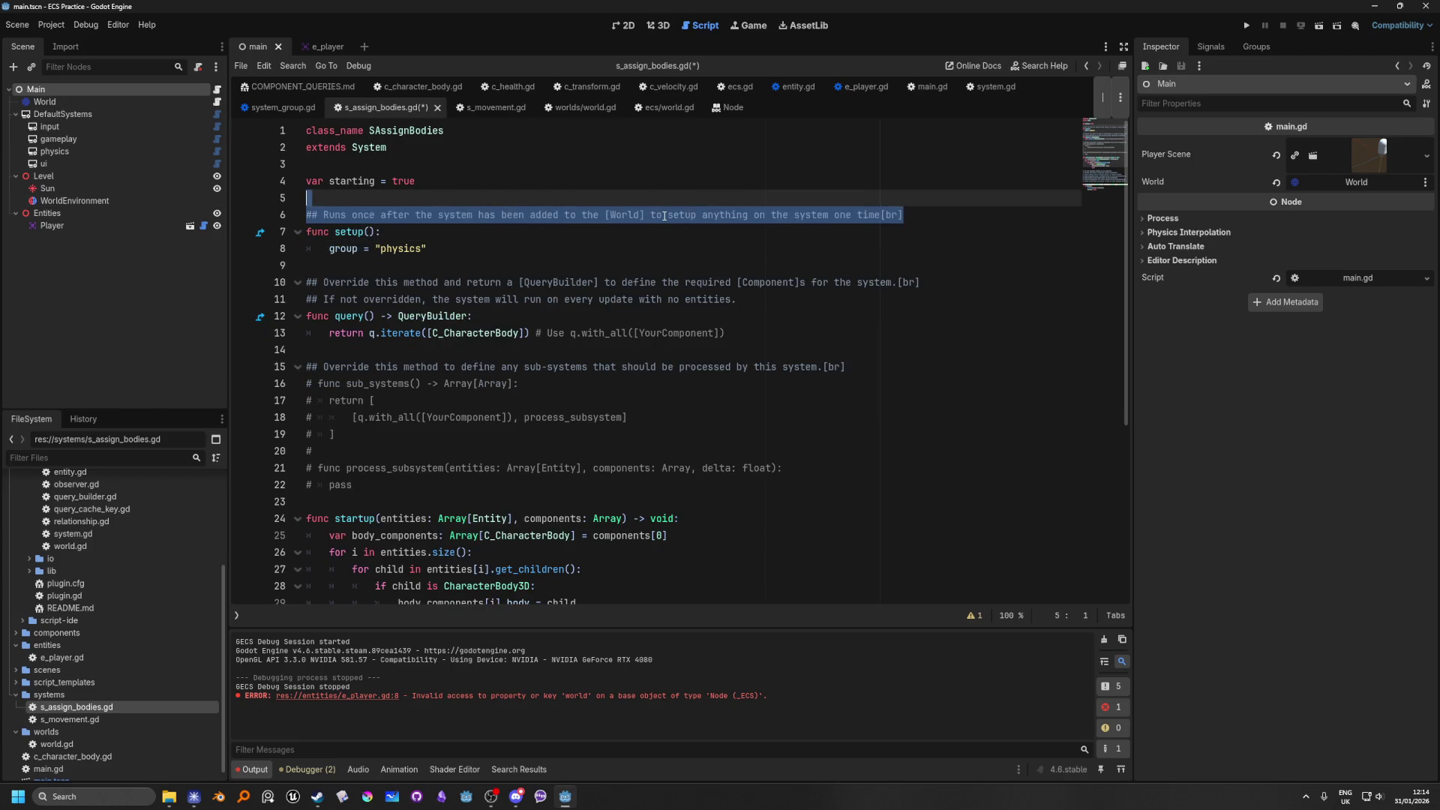
pyautogui.press('Delete')
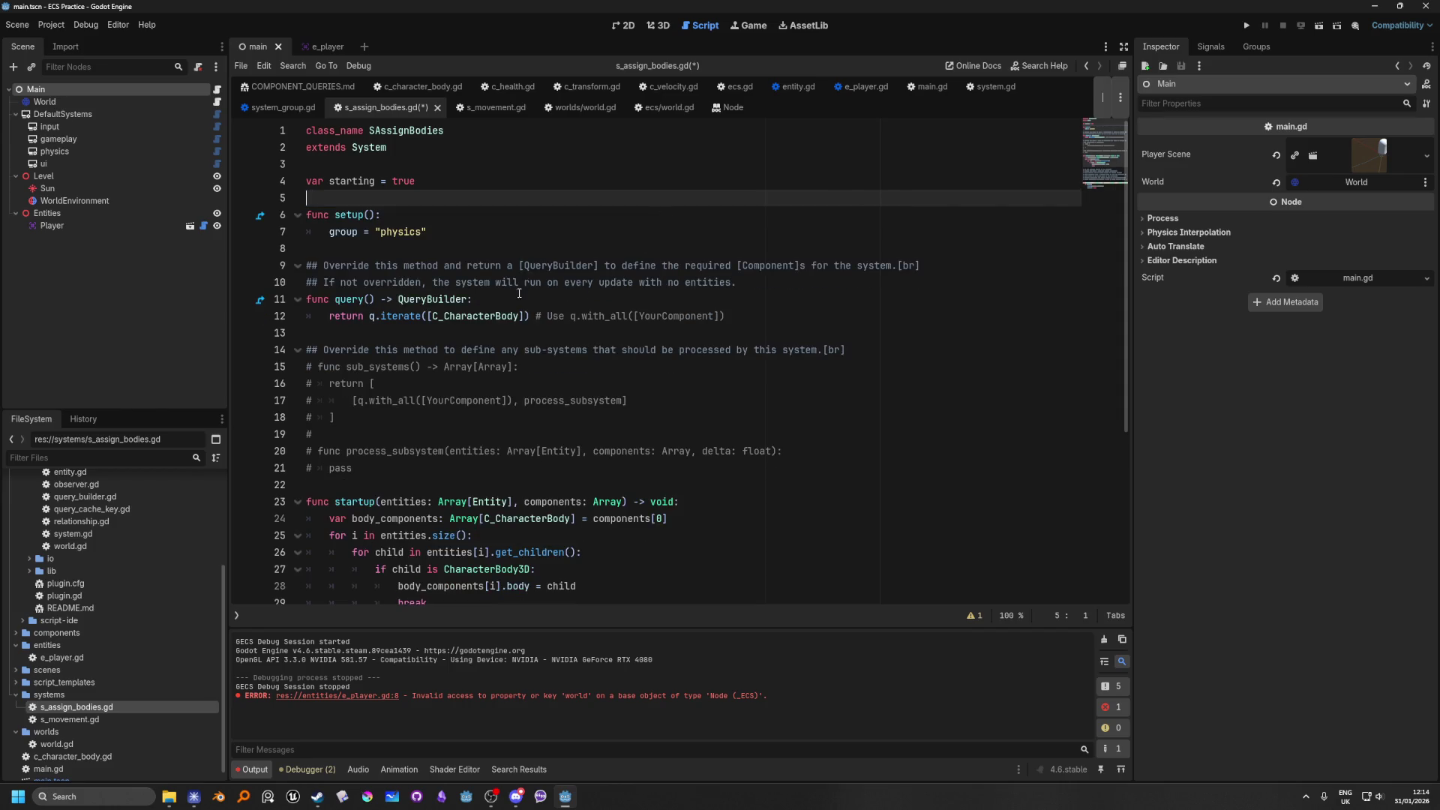
pyautogui.moveTo(808, 285)
pyautogui.mouseDown()
pyautogui.moveTo(214, 287)
pyautogui.moveTo(137, 267)
pyautogui.mouseUp()
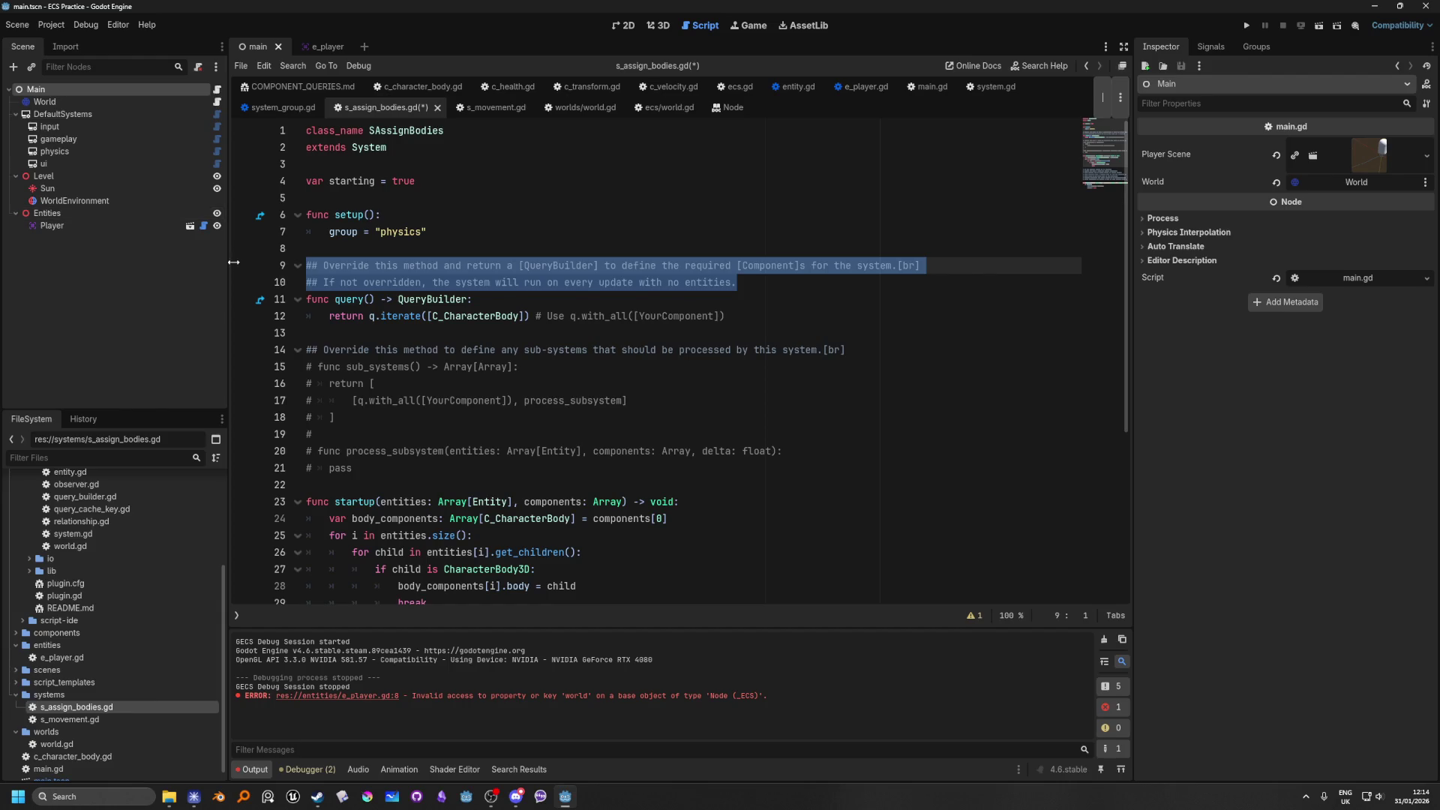
pyautogui.press('Delete')
pyautogui.press('BackSpace')
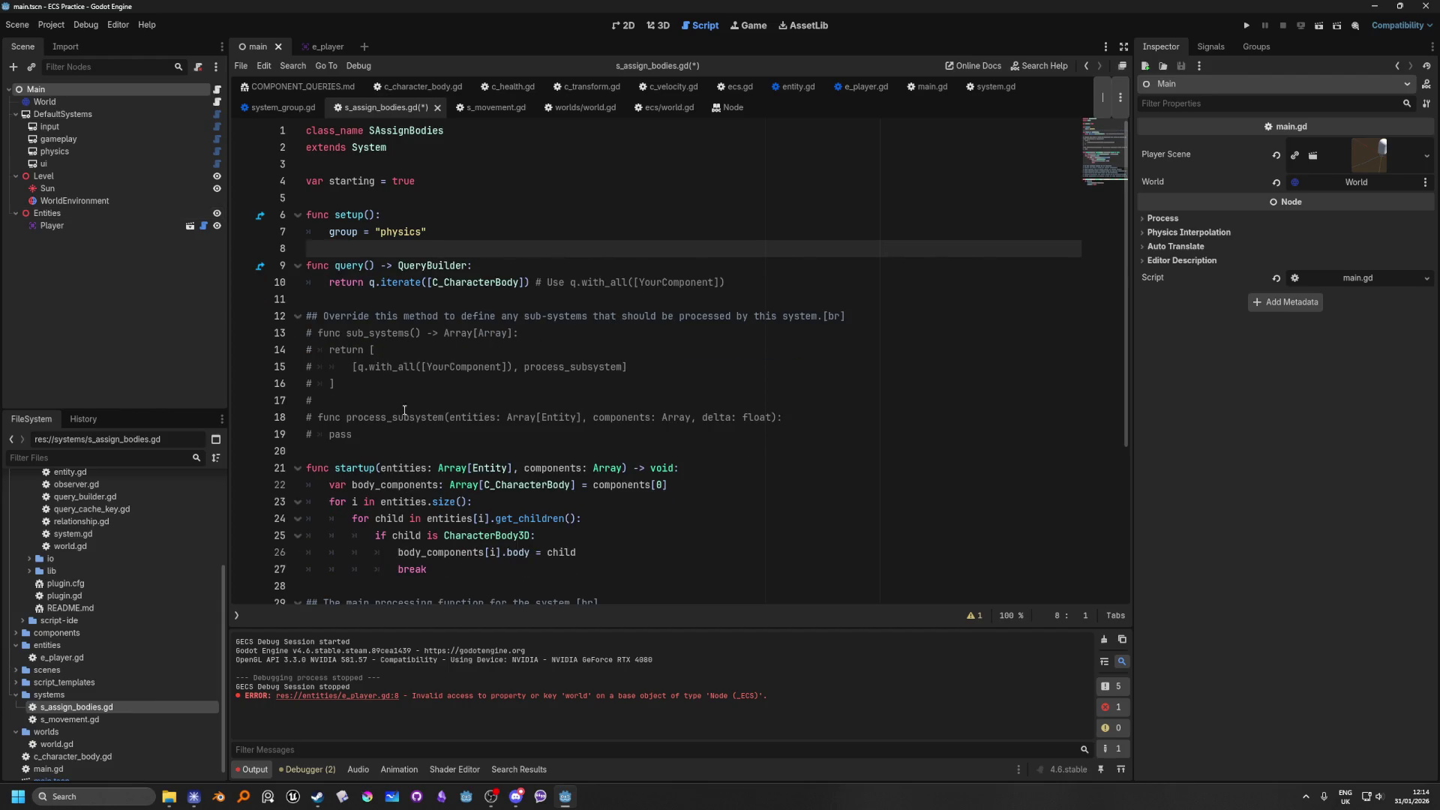
pyautogui.moveTo(437, 441)
pyautogui.mouseDown()
pyautogui.moveTo(338, 436)
pyautogui.moveTo(125, 314)
pyautogui.mouseUp()
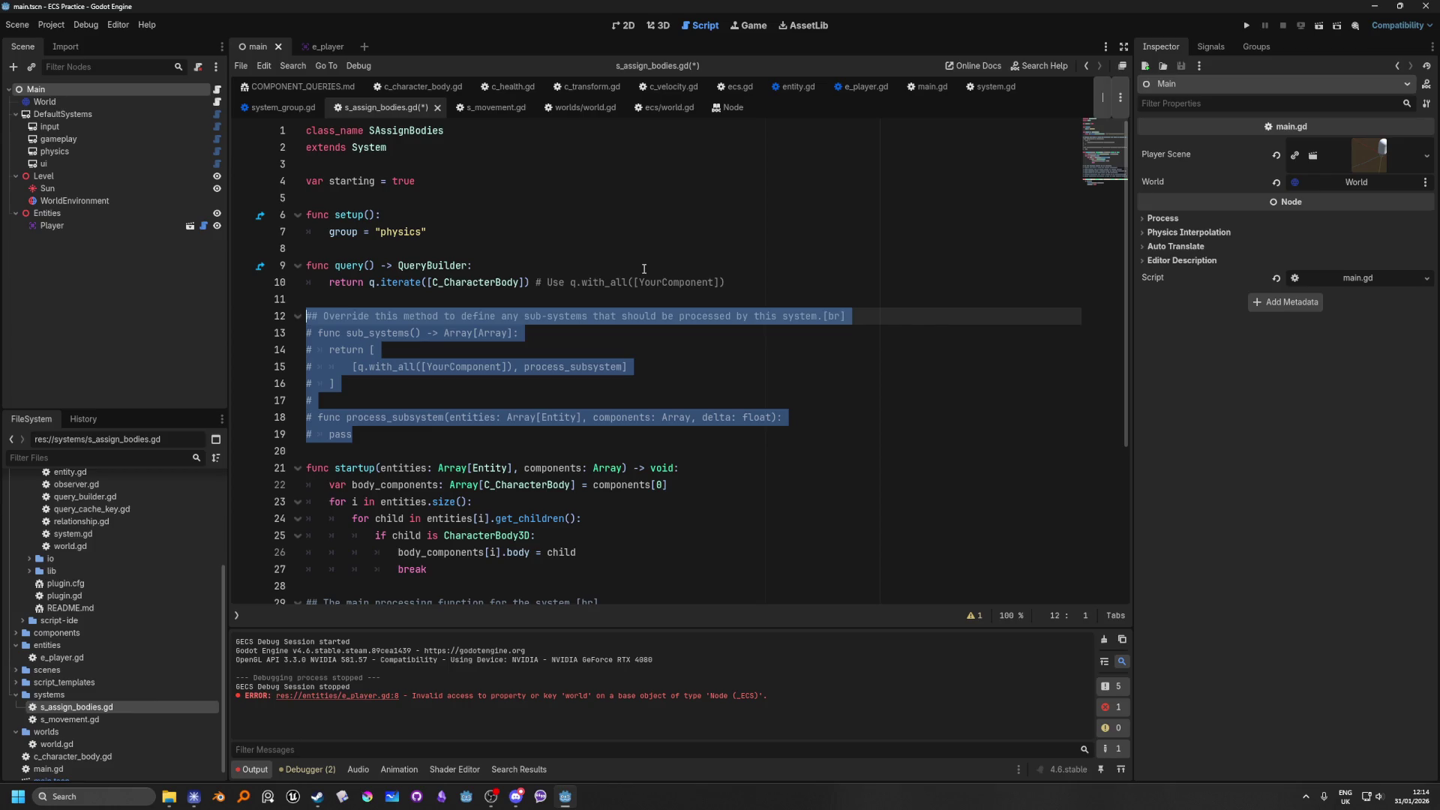
pyautogui.press('BackSpace')
pyautogui.press('BackSpace')
pyautogui.press('BackSpace')
# Step: Remove the doc comment above process(), rename delta to _delta, and save the script
pyautogui.scroll(-2, 778, 484)
pyautogui.moveTo(778, 485)
pyautogui.mouseDown()
pyautogui.moveTo(225, 375)
pyautogui.moveTo(60, 378)
pyautogui.mouseUp()
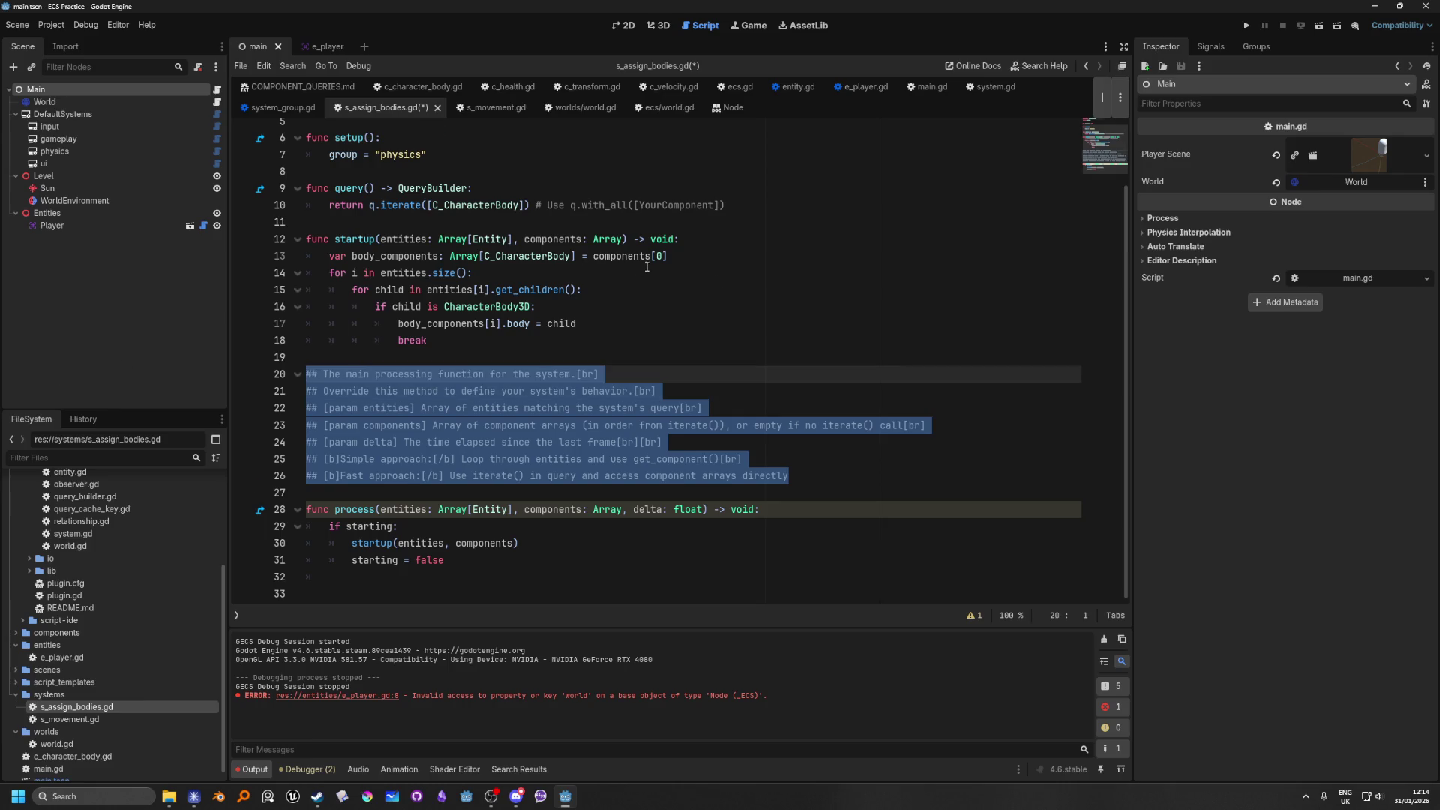
pyautogui.press('BackSpace')
pyautogui.press('BackSpace')
pyautogui.press('BackSpace')
pyautogui.click(605, 237)
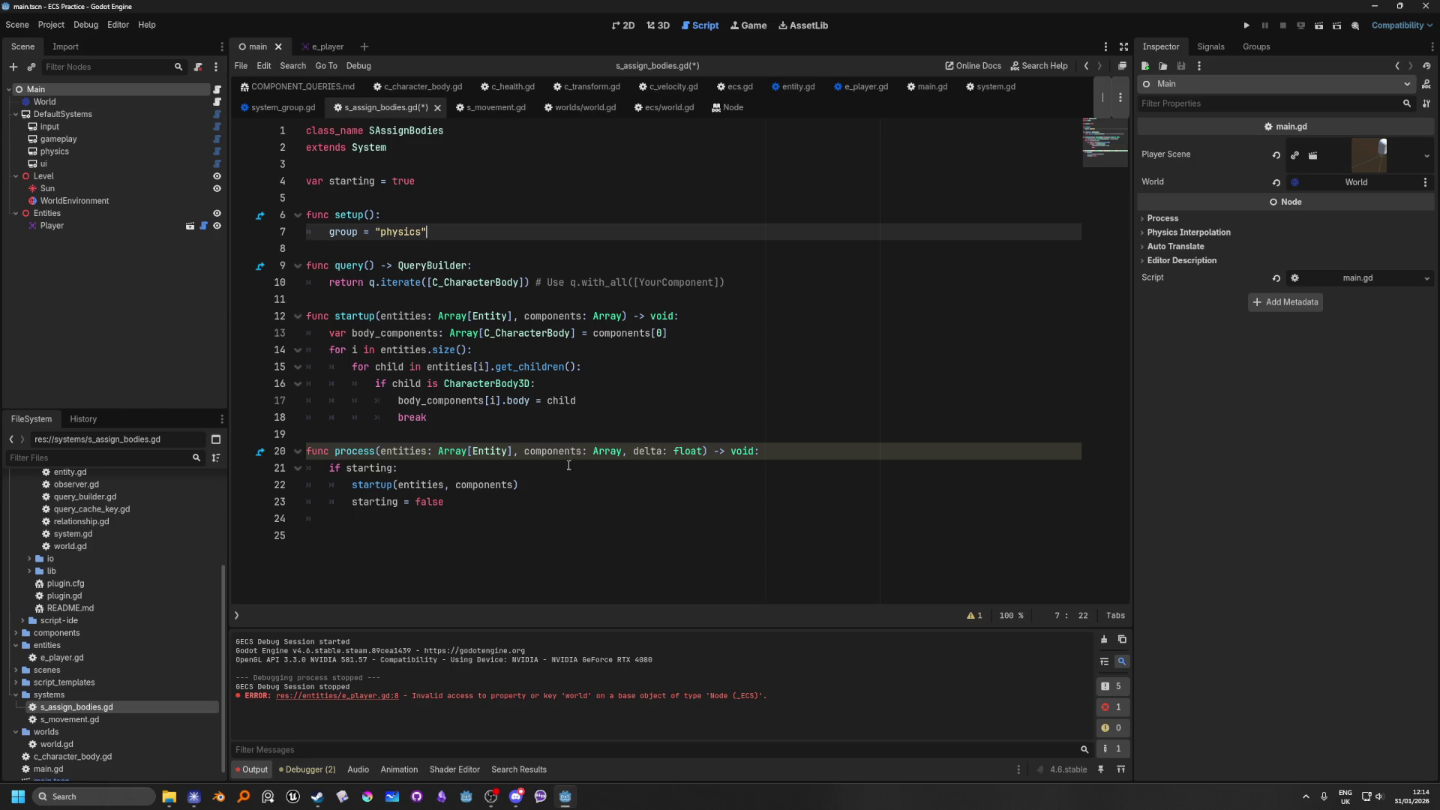
pyautogui.click(632, 453)
pyautogui.write('_')
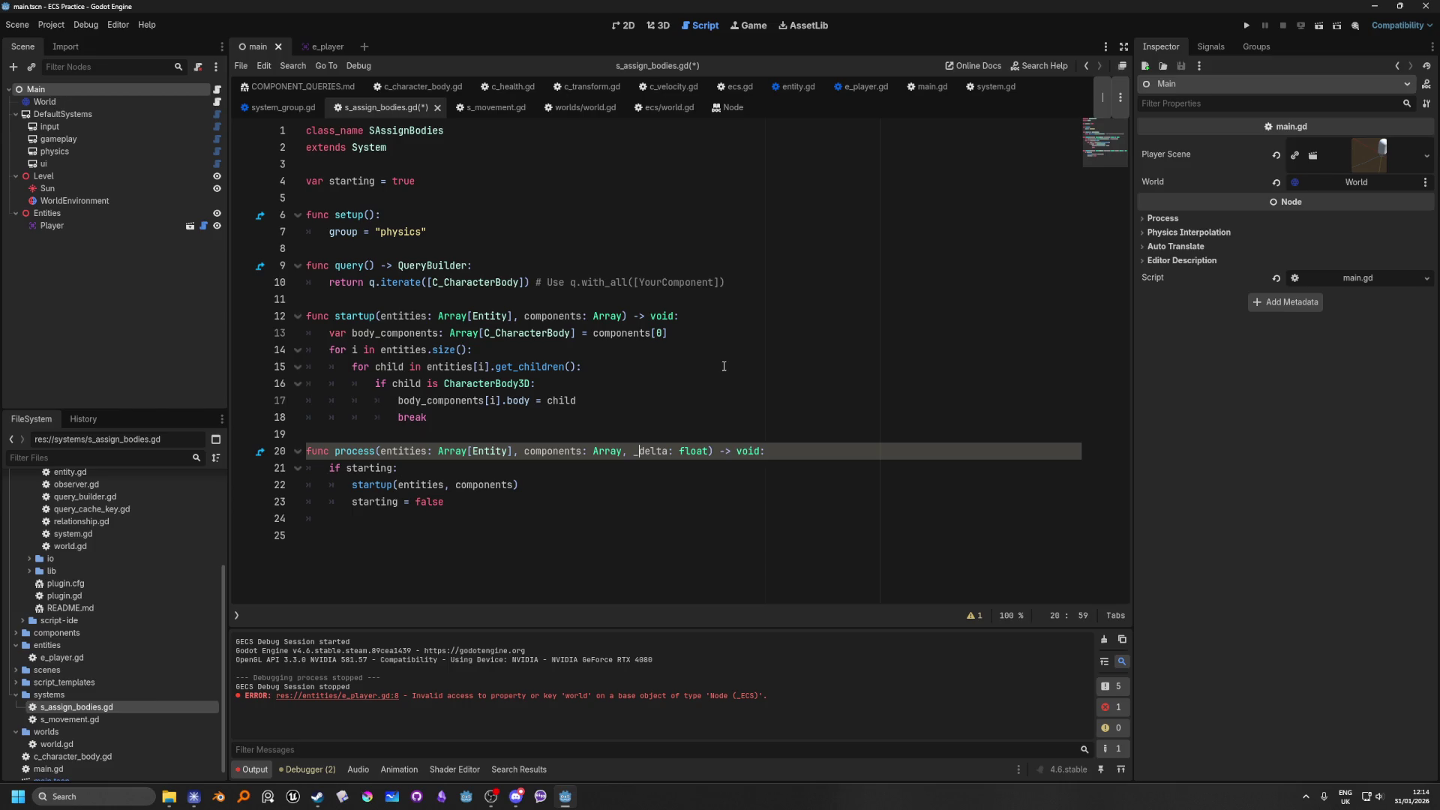
pyautogui.click(720, 283)
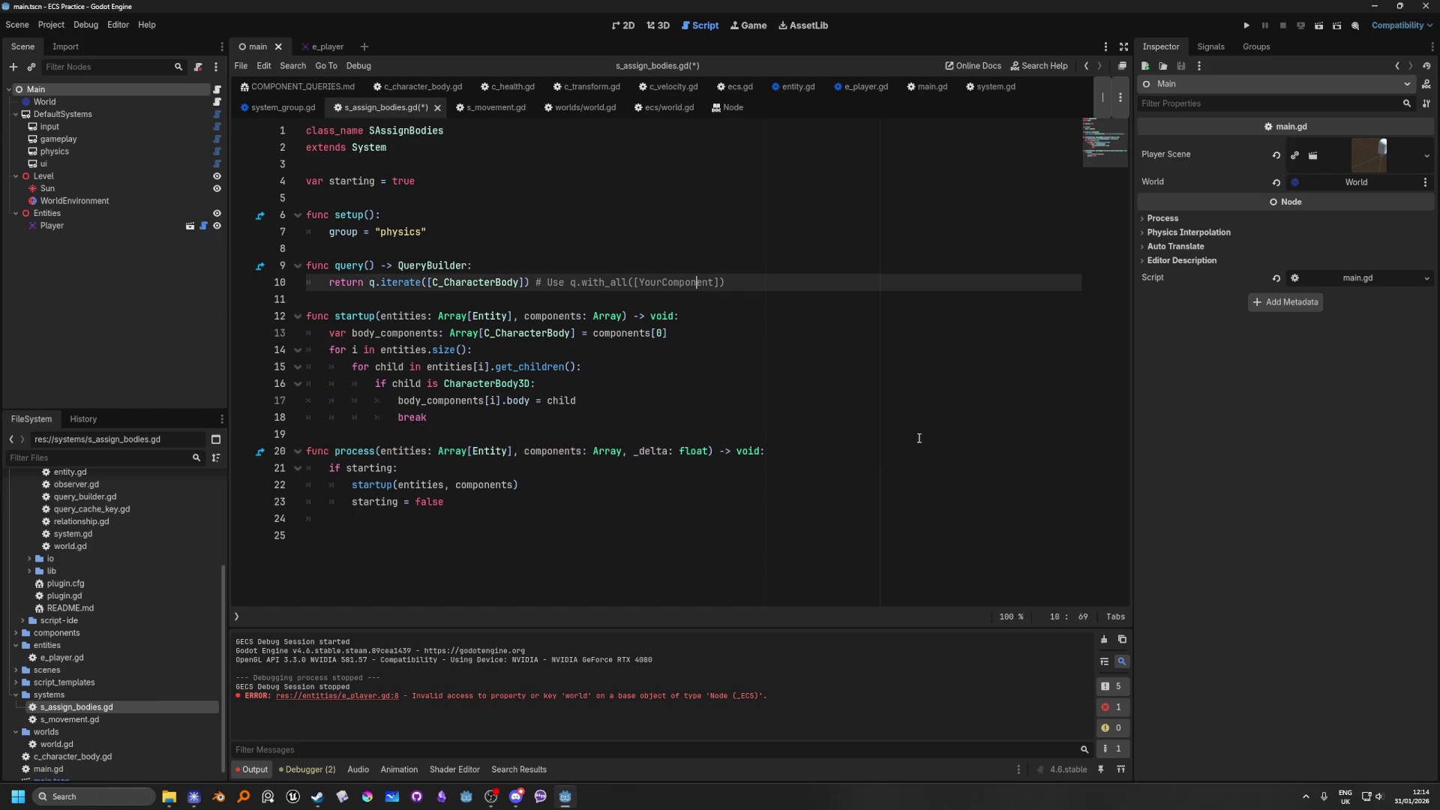
pyautogui.hotkey('ctrl', 's')
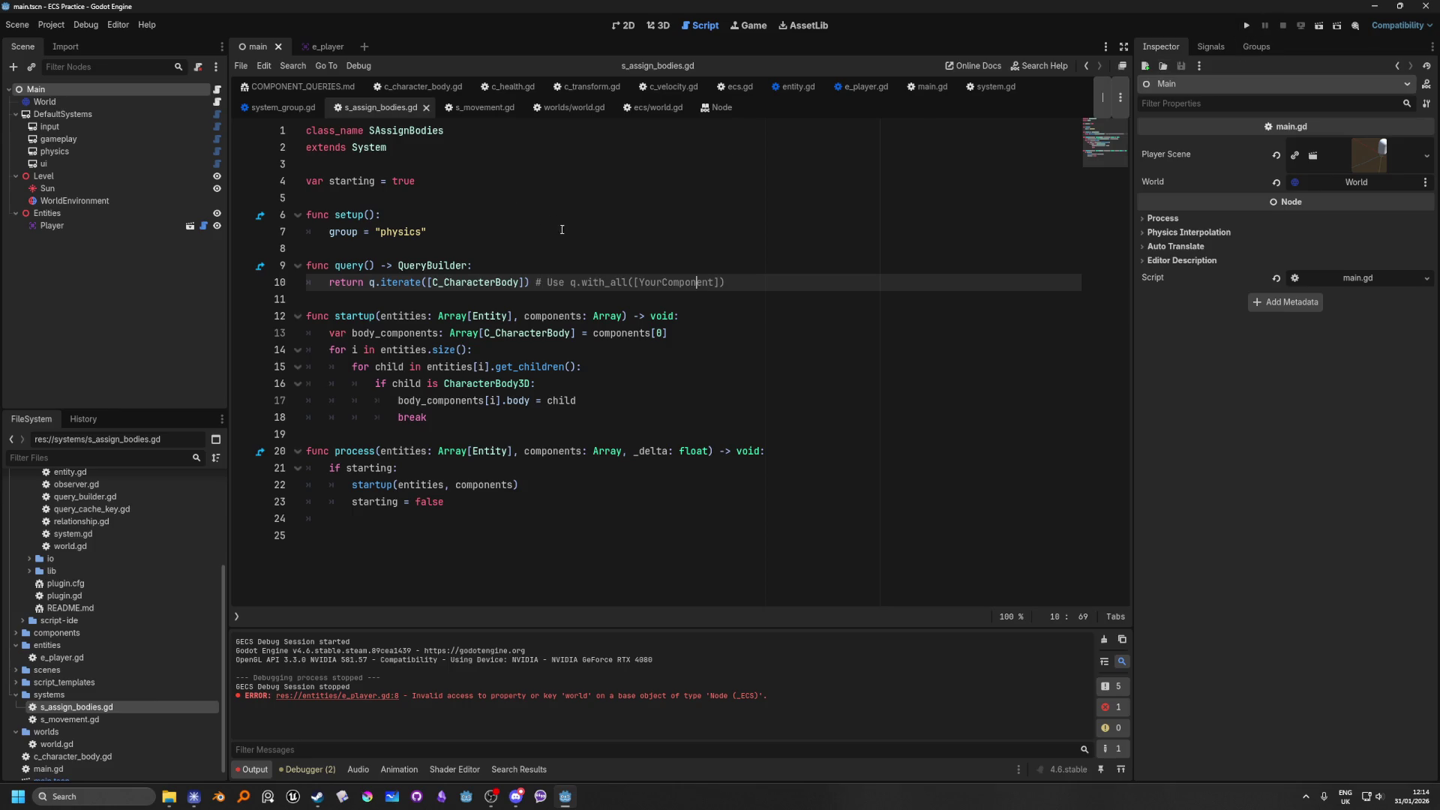
# Step: Add print("this") as the first line of startup()
pyautogui.click(756, 261)
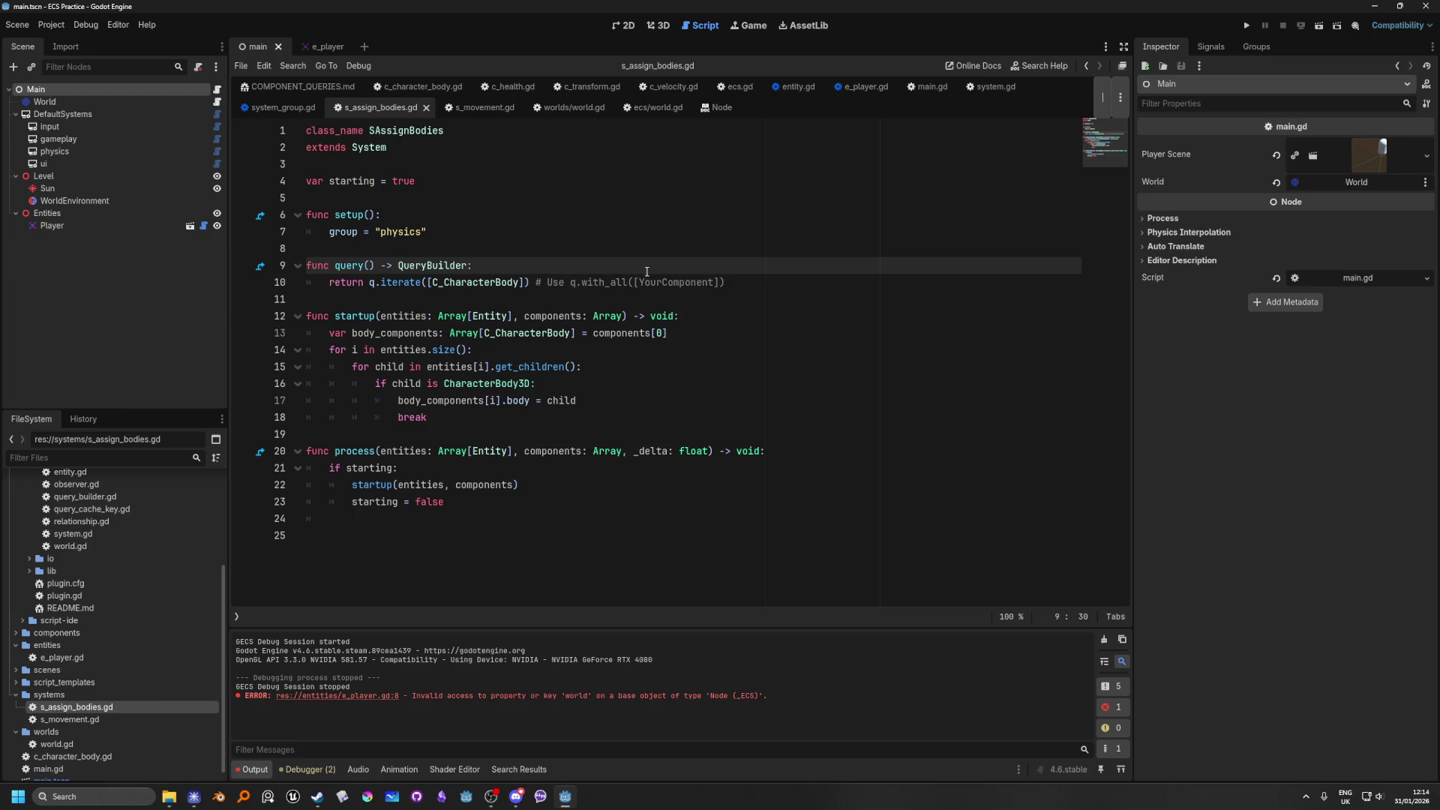
pyautogui.click(704, 310)
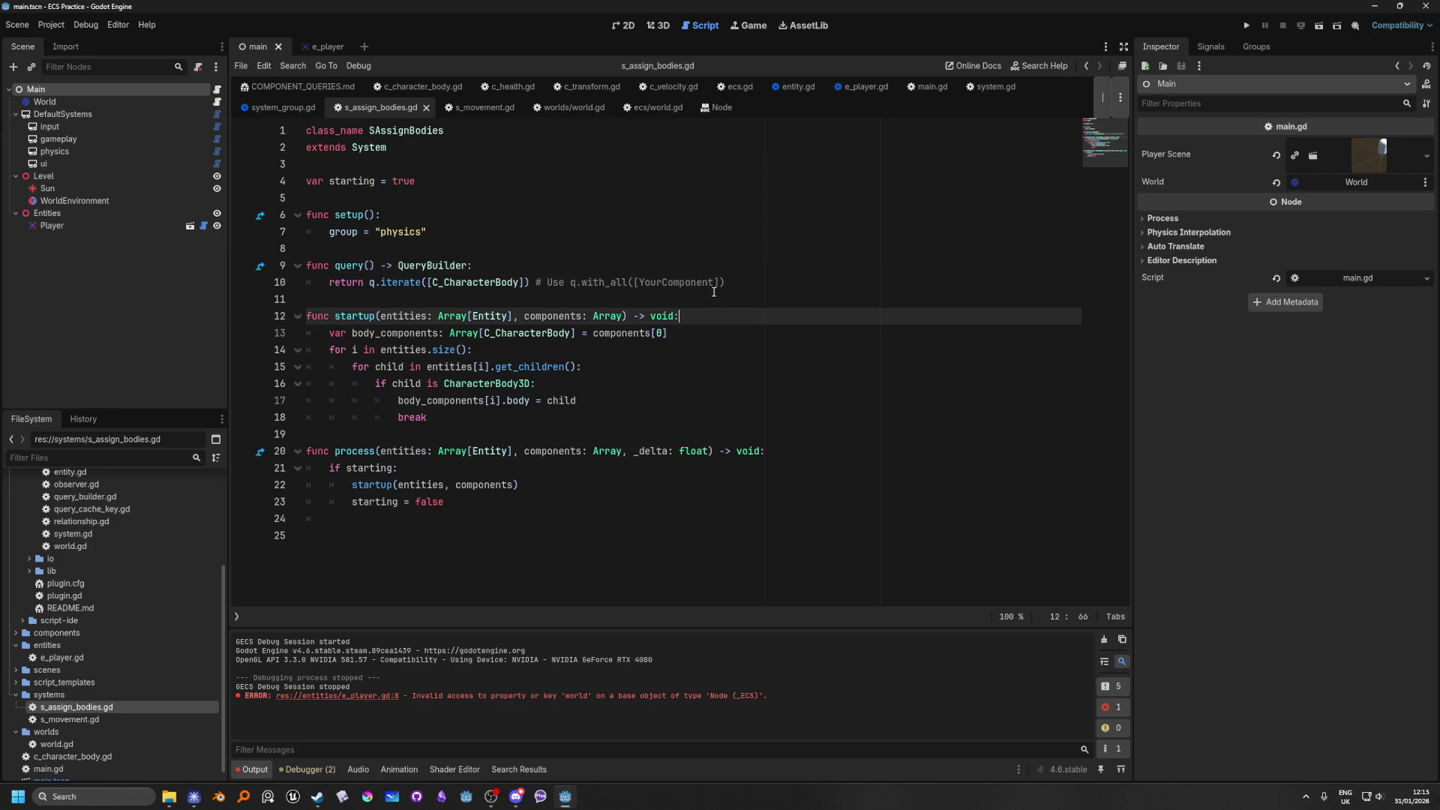
pyautogui.press('Return')
pyautogui.write('print("')
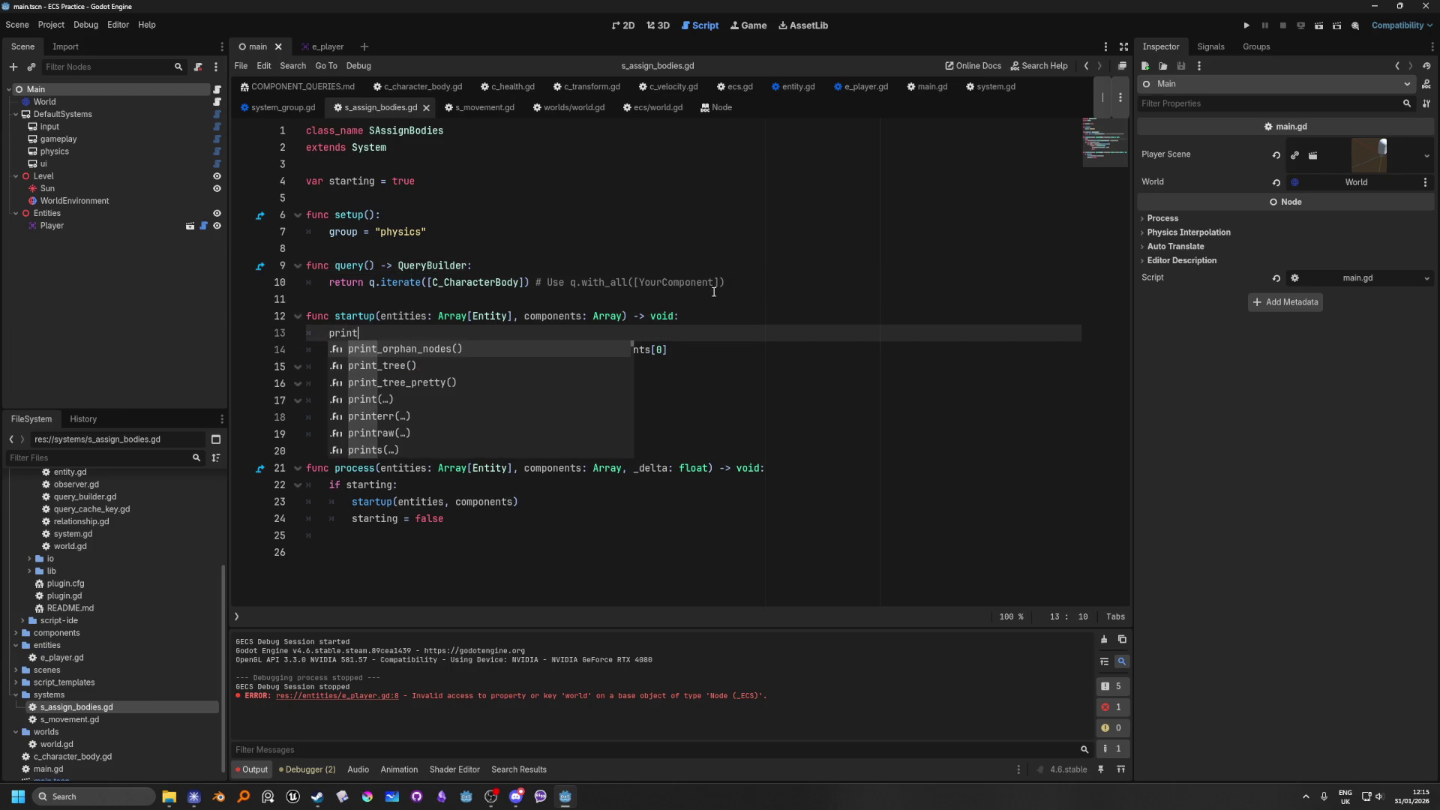
pyautogui.write('this')
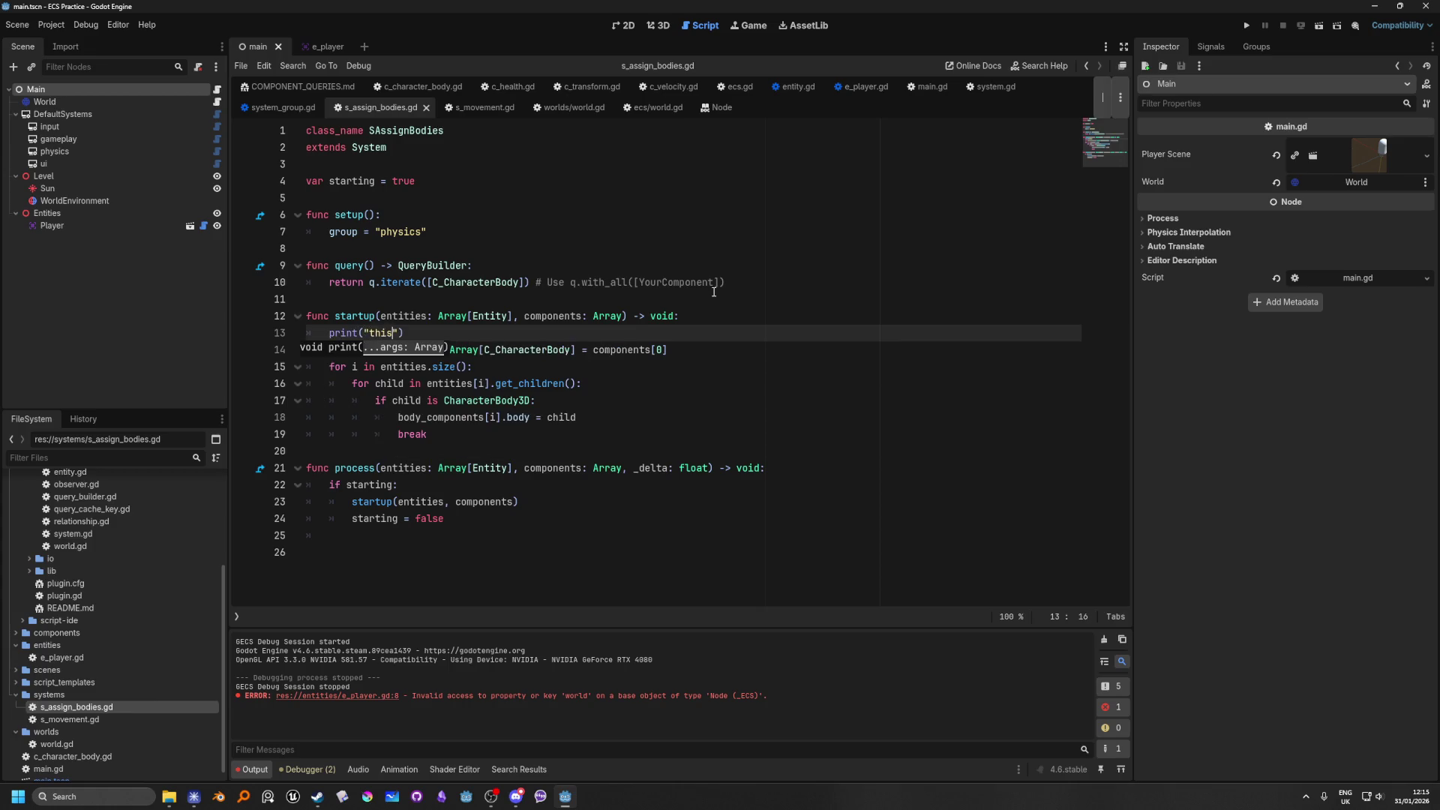
# Step: Run the project briefly with F5, stop it, and open main.gd from the Main node
pyautogui.press('F5')
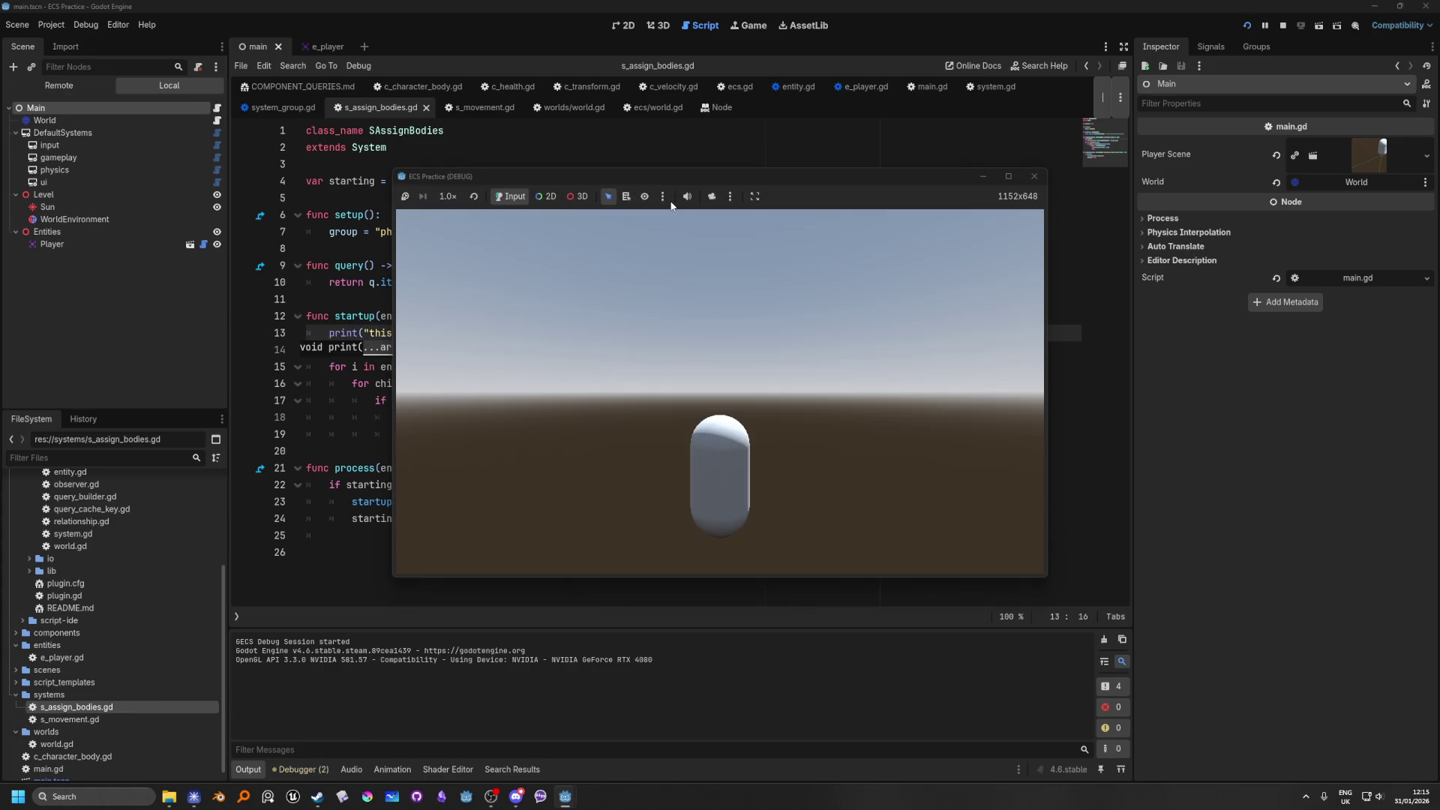
pyautogui.click(1034, 176)
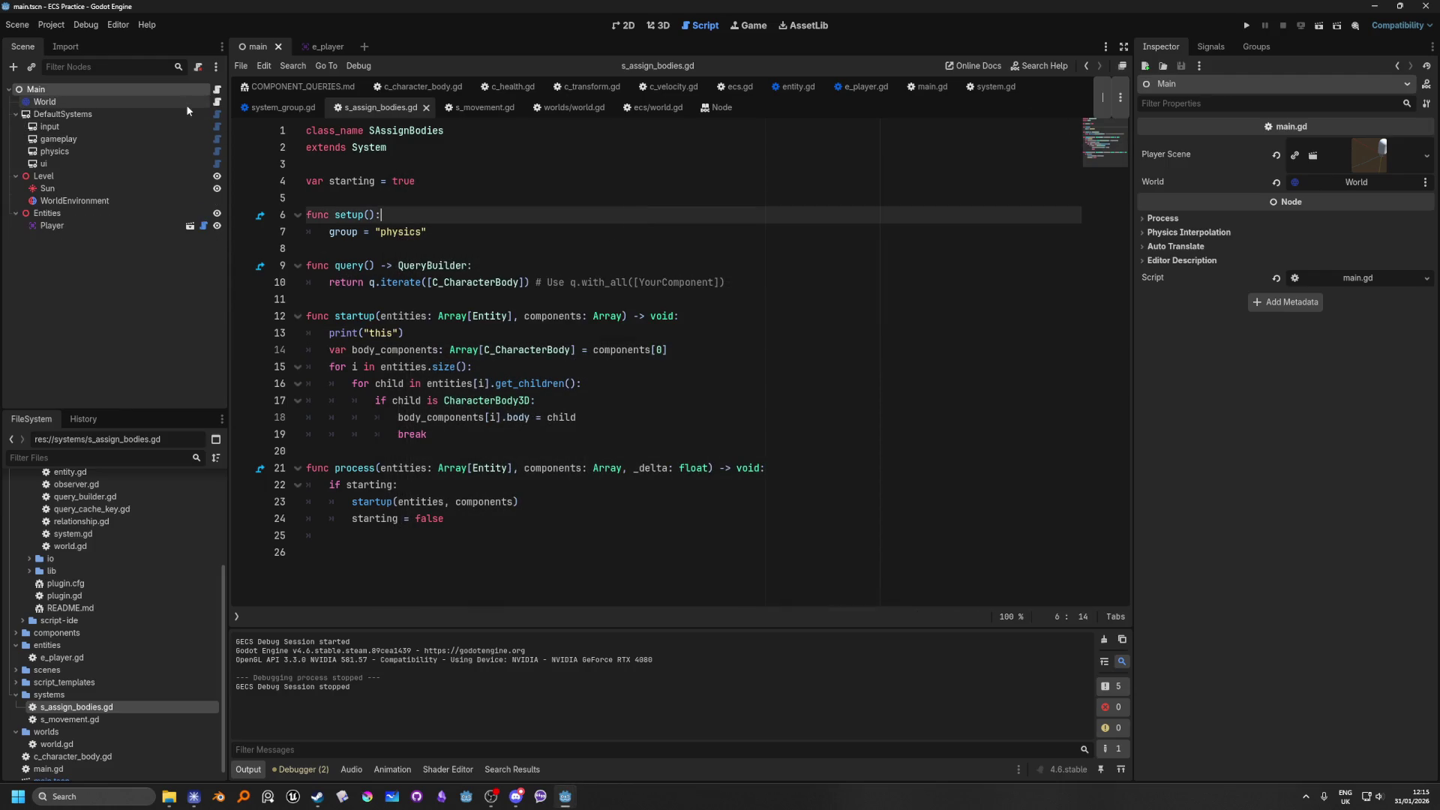
pyautogui.click(217, 95)
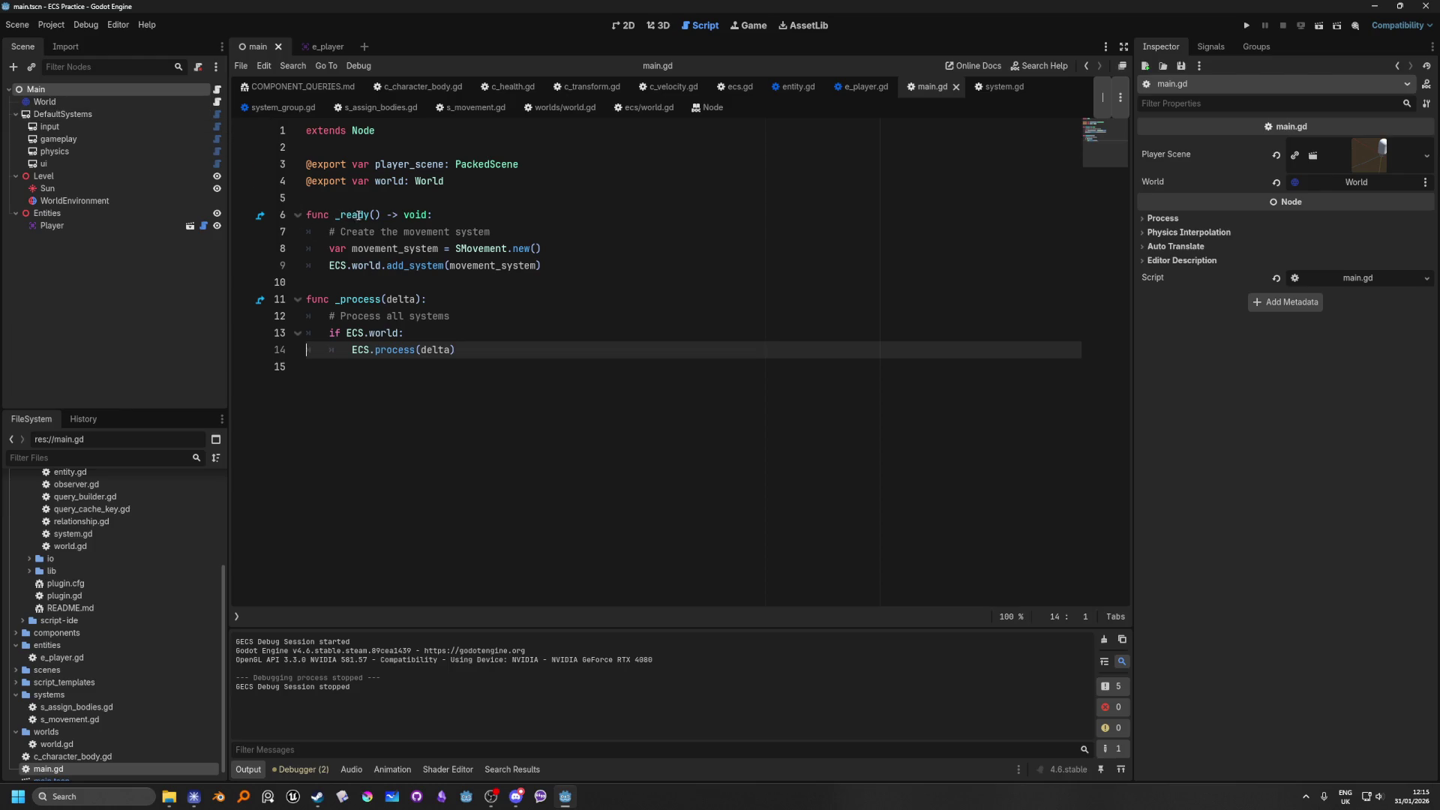
# Step: Follow world in main.gd to ecs.gd, then to the World class in world.gd
pyautogui.keyDown('ctrl'); pyautogui.click(367, 265); pyautogui.keyUp('ctrl')
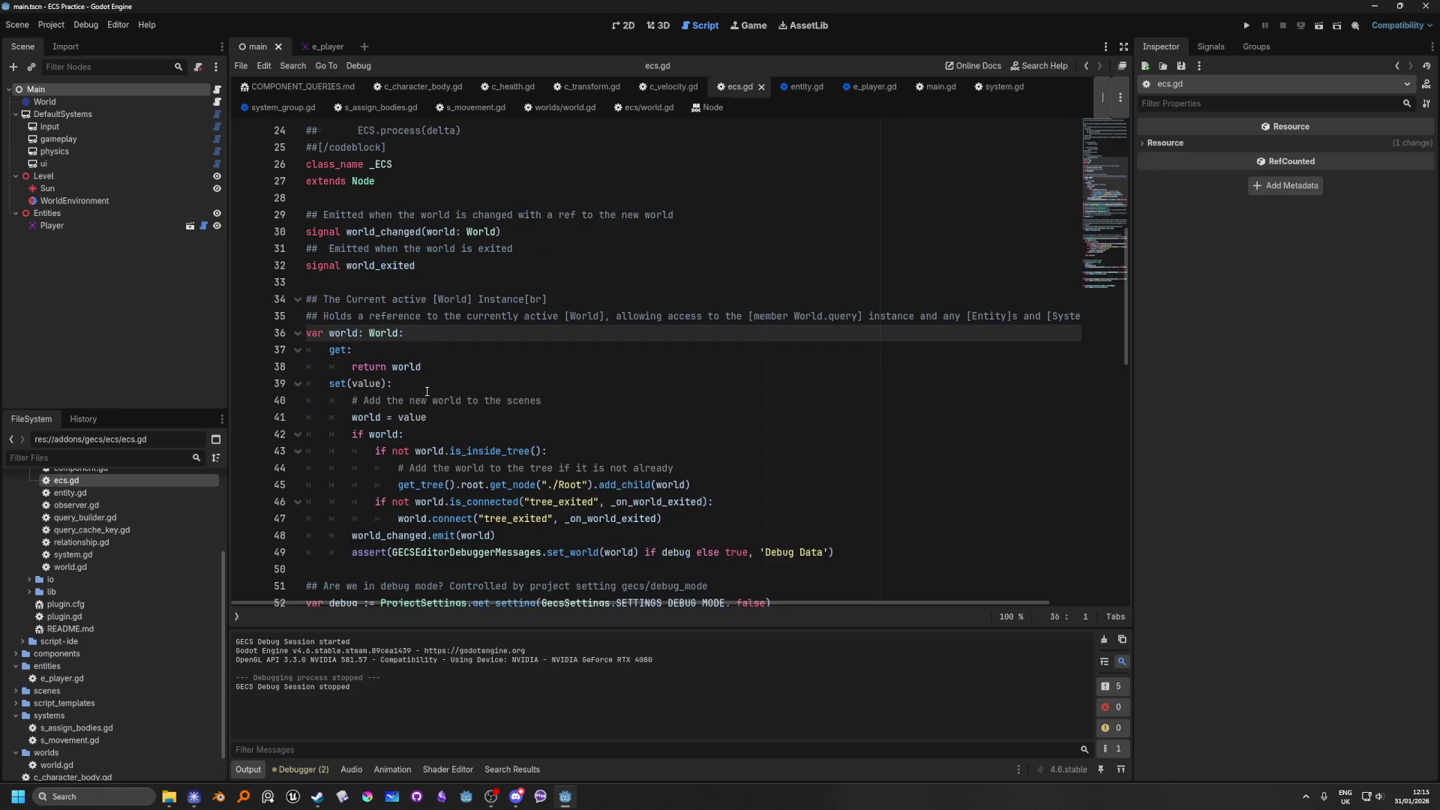
pyautogui.scroll(-1, 345, 369)
pyautogui.keyDown('ctrl'); pyautogui.click(383, 283); pyautogui.keyUp('ctrl')
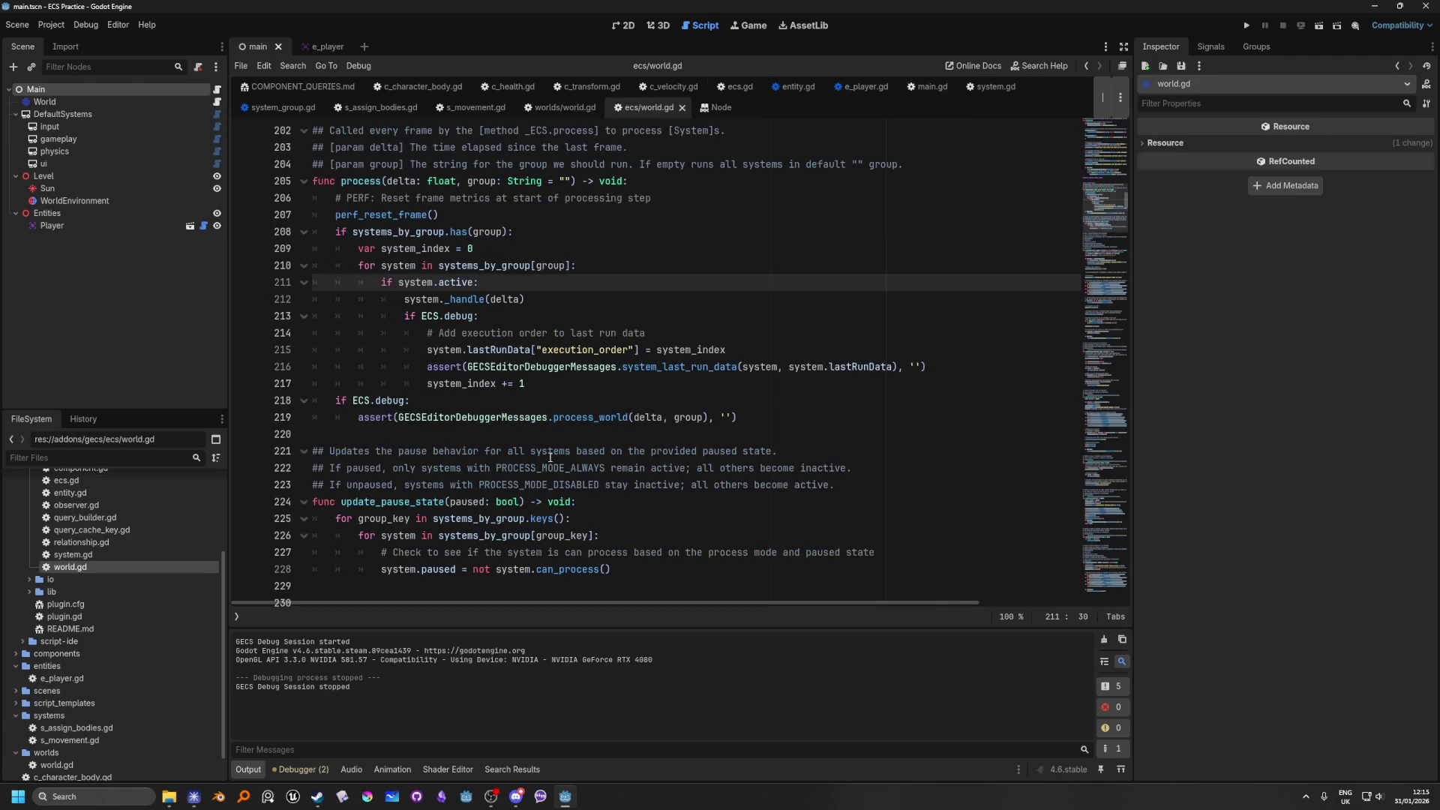
pyautogui.scroll(6, 550, 456)
pyautogui.scroll(7, 545, 422)
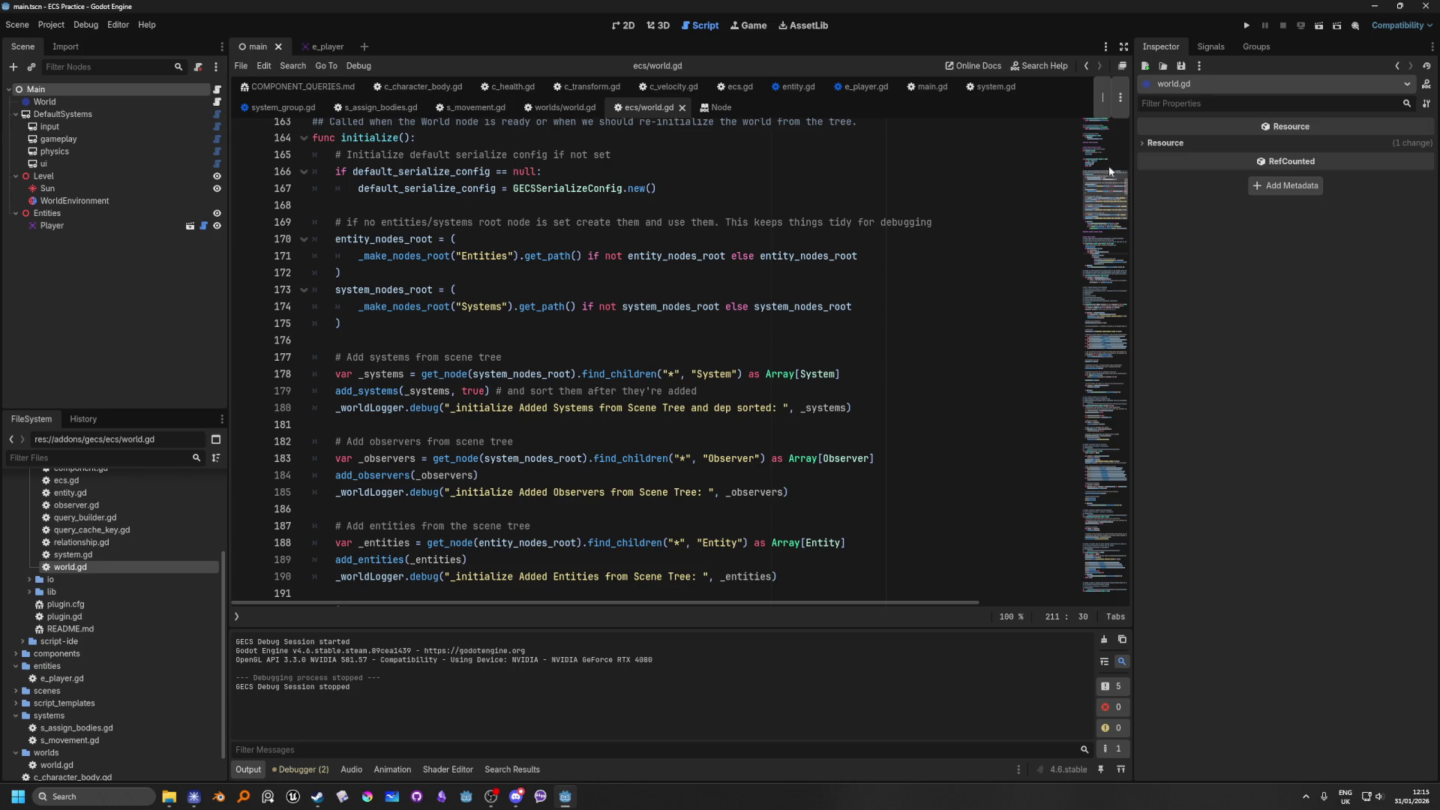
pyautogui.scroll(8, 1102, 184)
pyautogui.scroll(-6, 1096, 192)
# Step: Search world.gd for system_group from remove_system_group, then inspect the DefaultSystems and input nodes
pyautogui.moveTo(1099, 201)
pyautogui.mouseDown()
pyautogui.moveTo(1082, 143)
pyautogui.moveTo(1080, 321)
pyautogui.mouseUp()
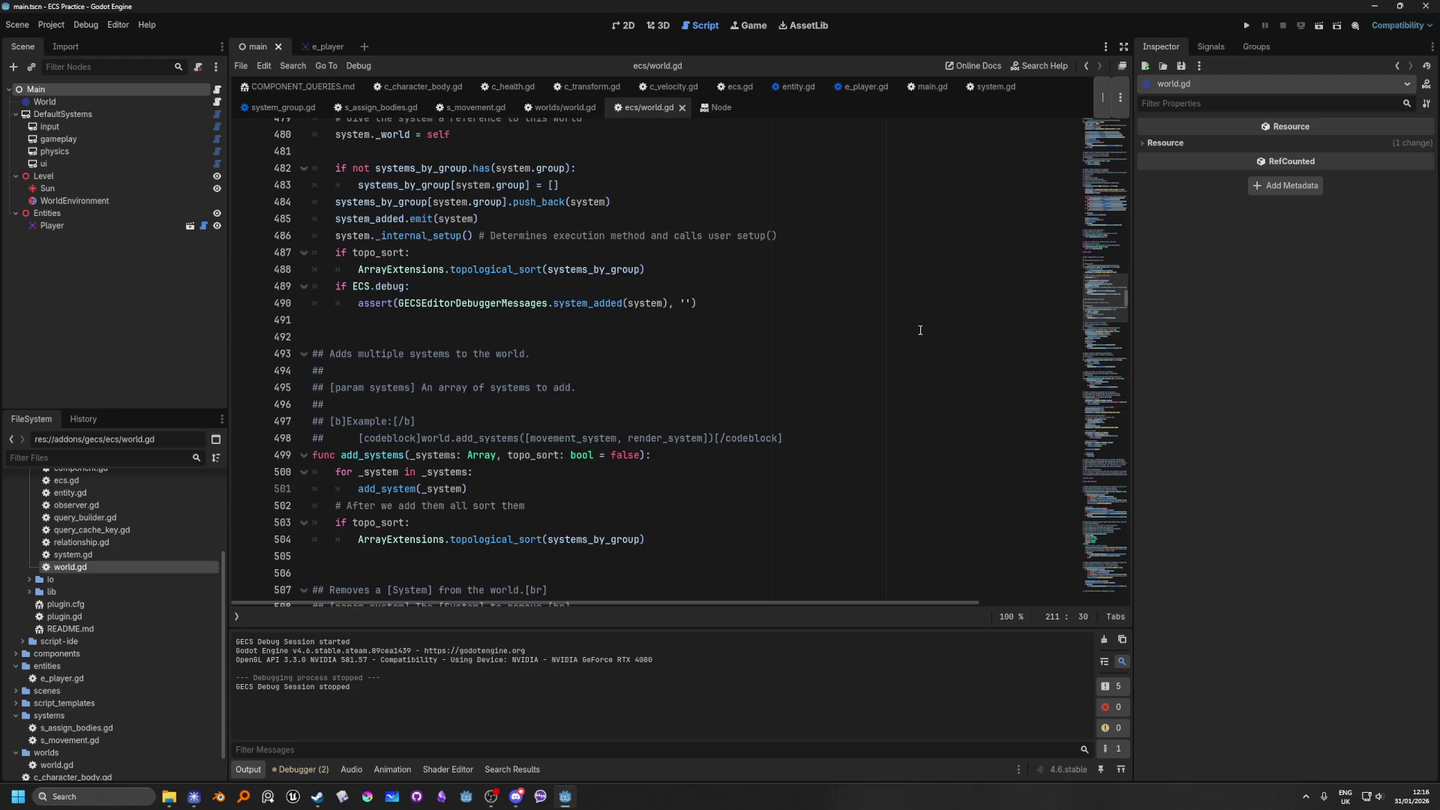
pyautogui.moveTo(1099, 306); pyautogui.dragTo(1095, 321)
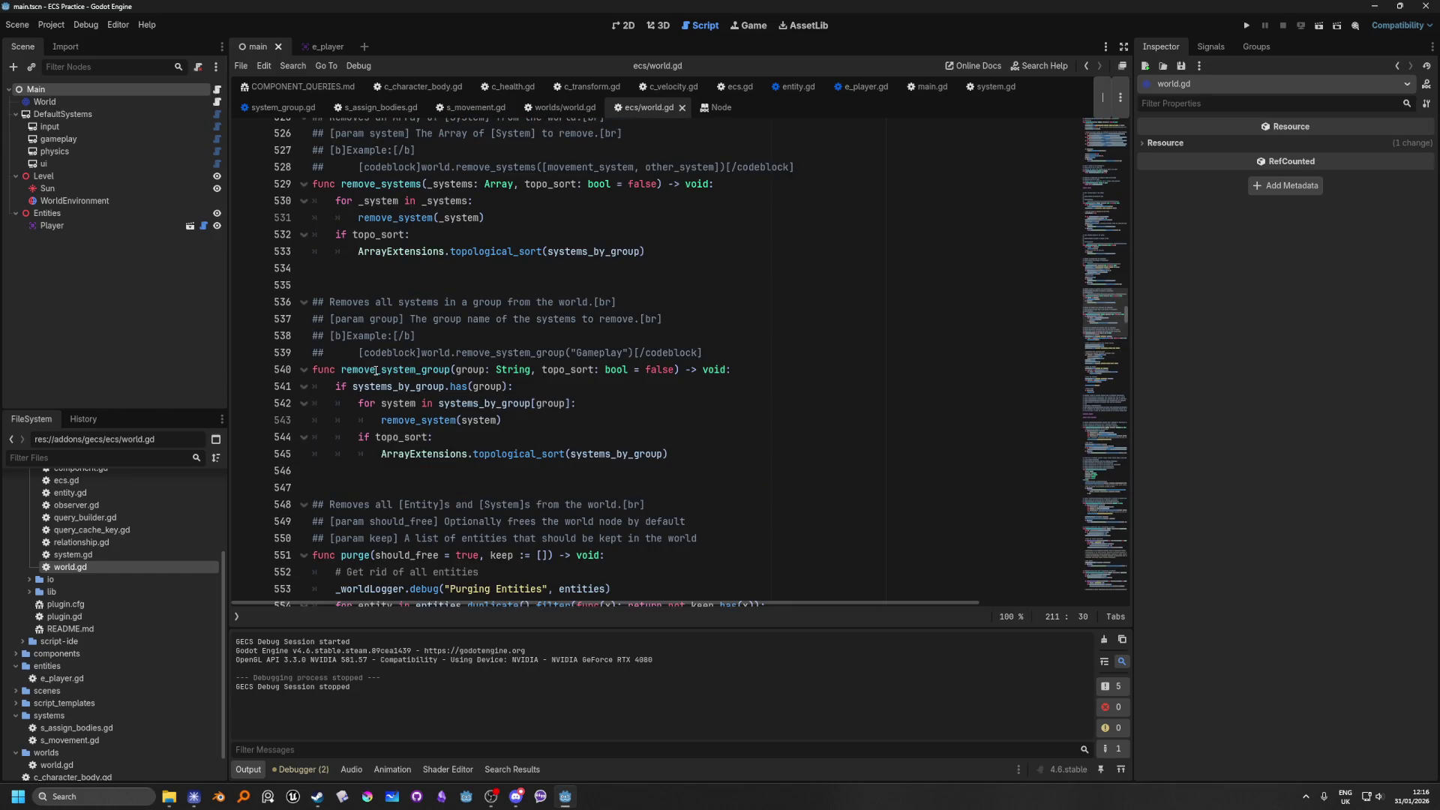
pyautogui.moveTo(382, 370); pyautogui.dragTo(452, 370)
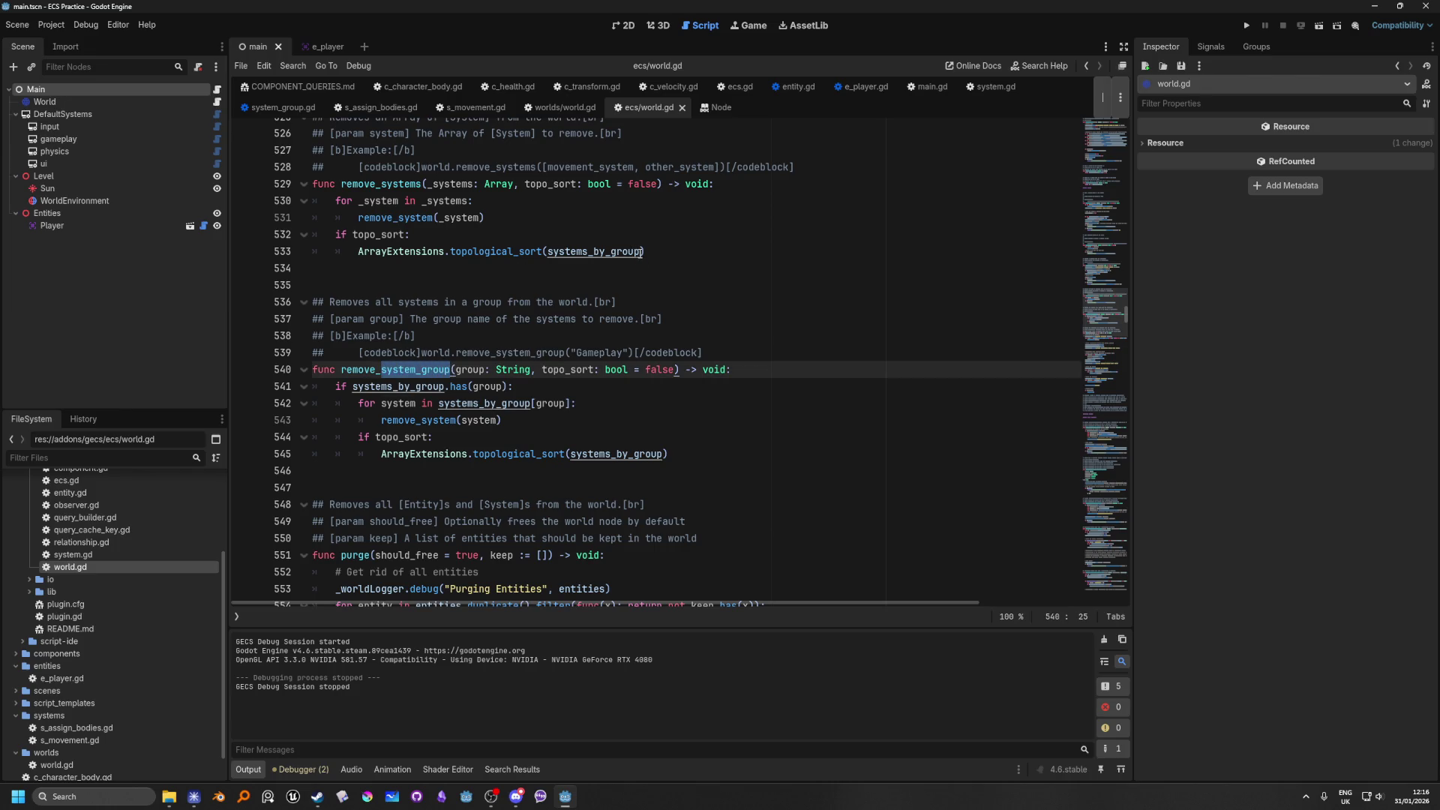
pyautogui.hotkey('ctrl', 'f')
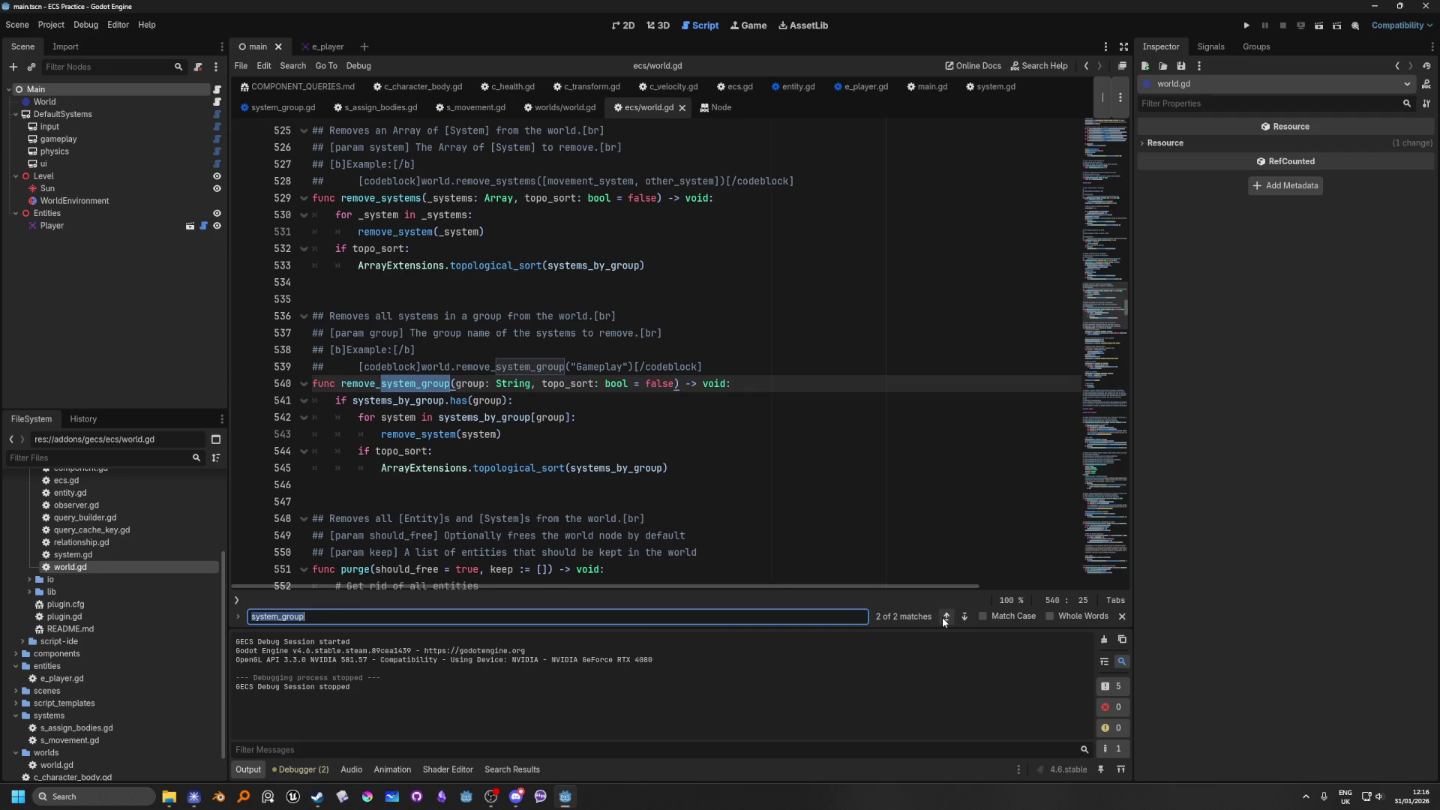
pyautogui.click(945, 617)
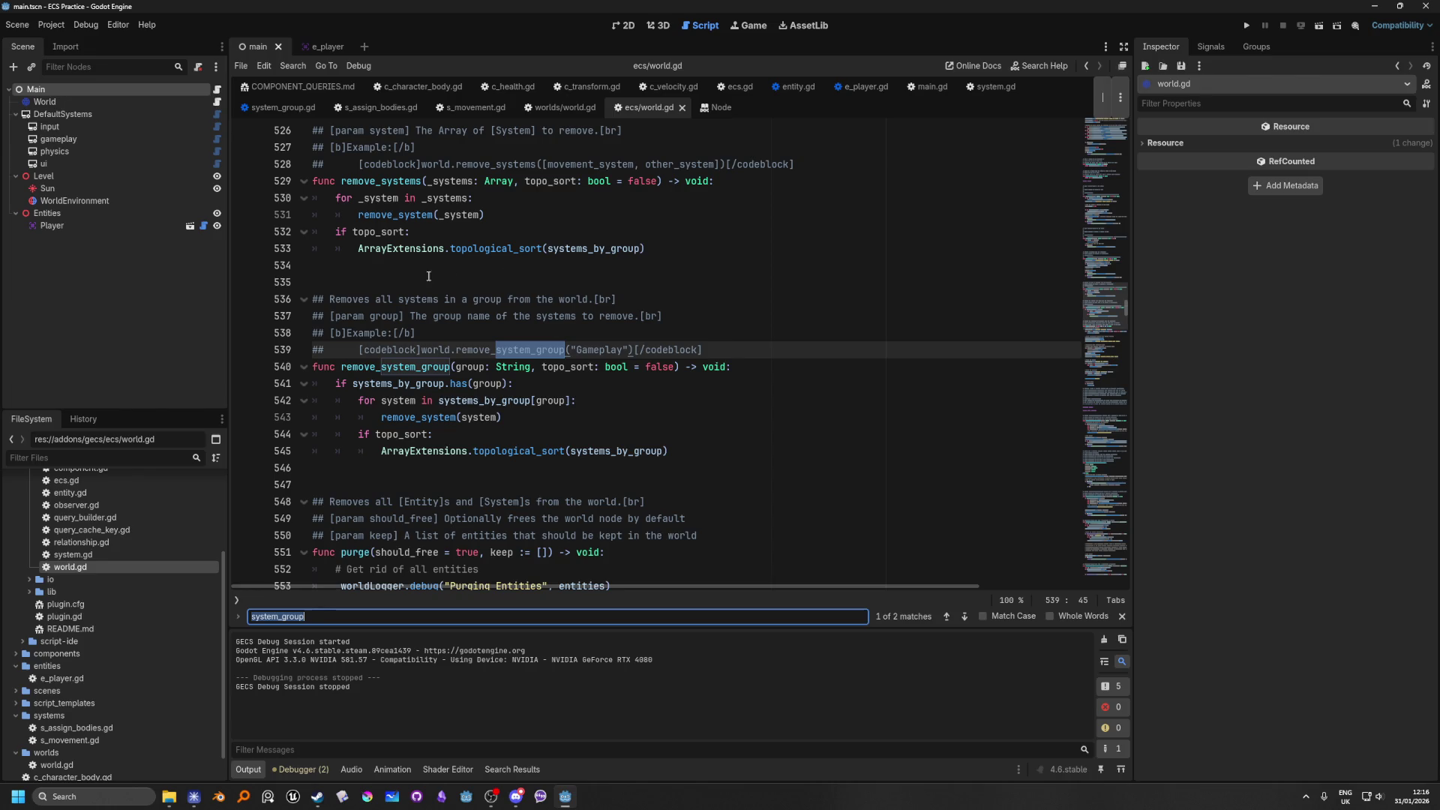
pyautogui.click(105, 115)
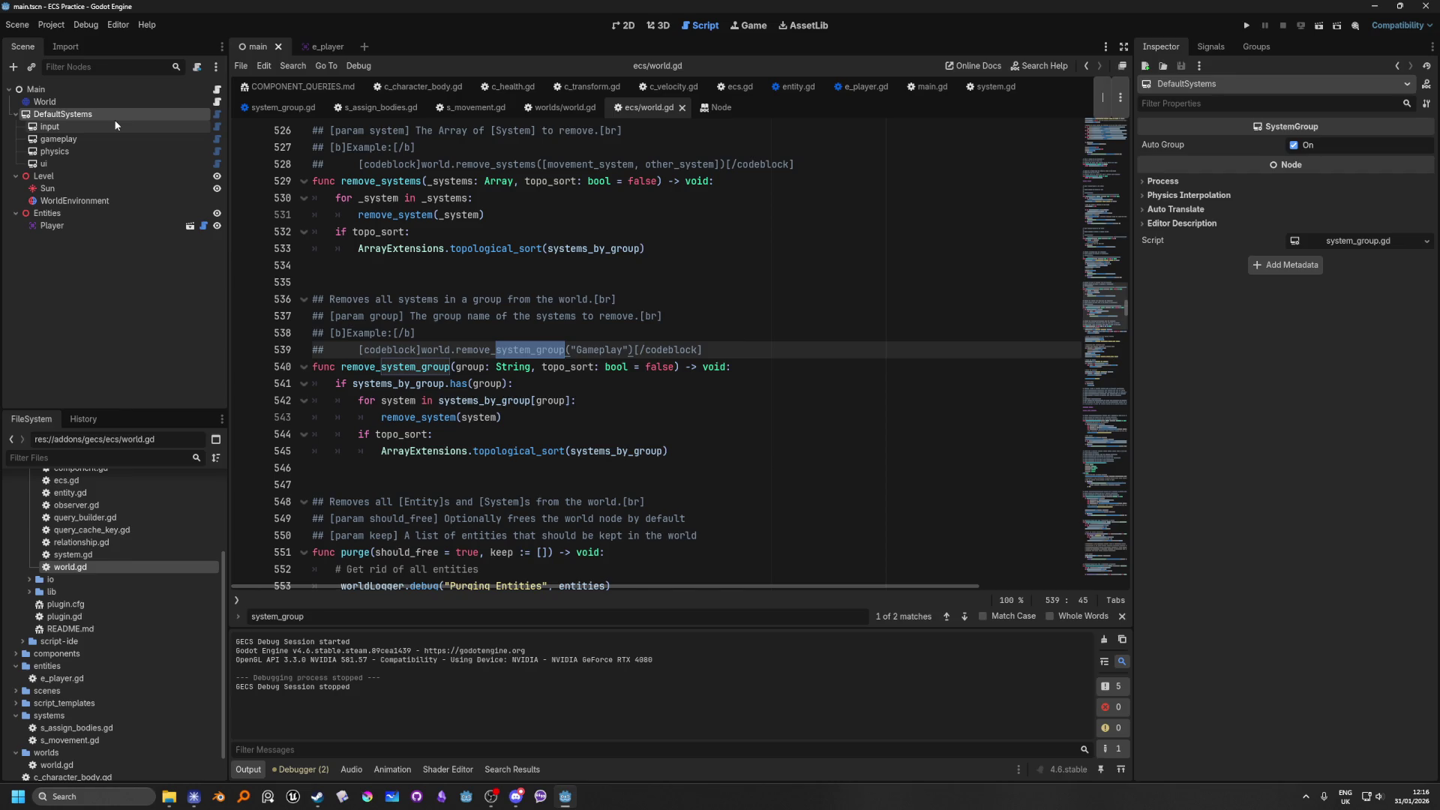
pyautogui.click(116, 126)
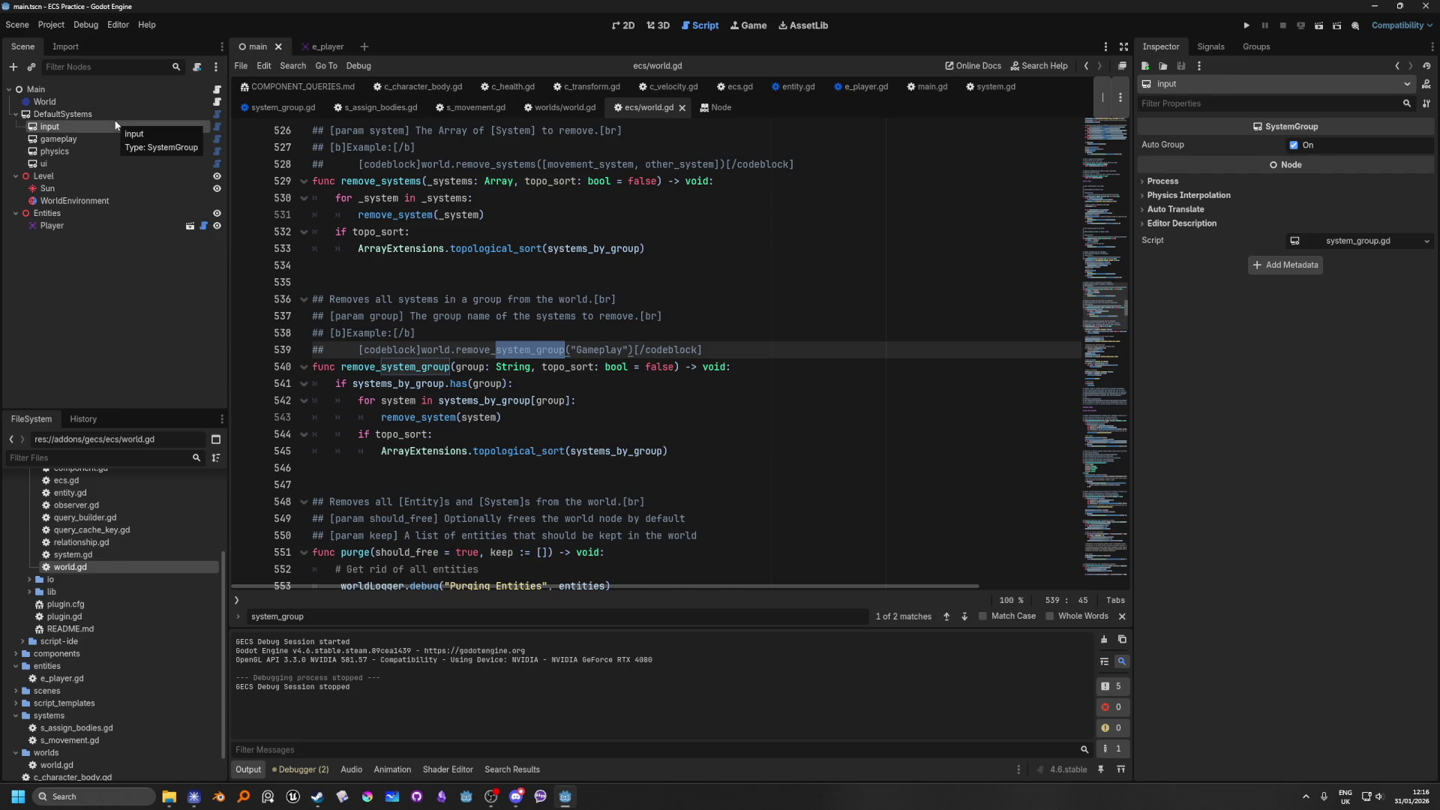
# Step: Inspect the physics, ui and World nodes' properties, then run the project
pyautogui.click(98, 151)
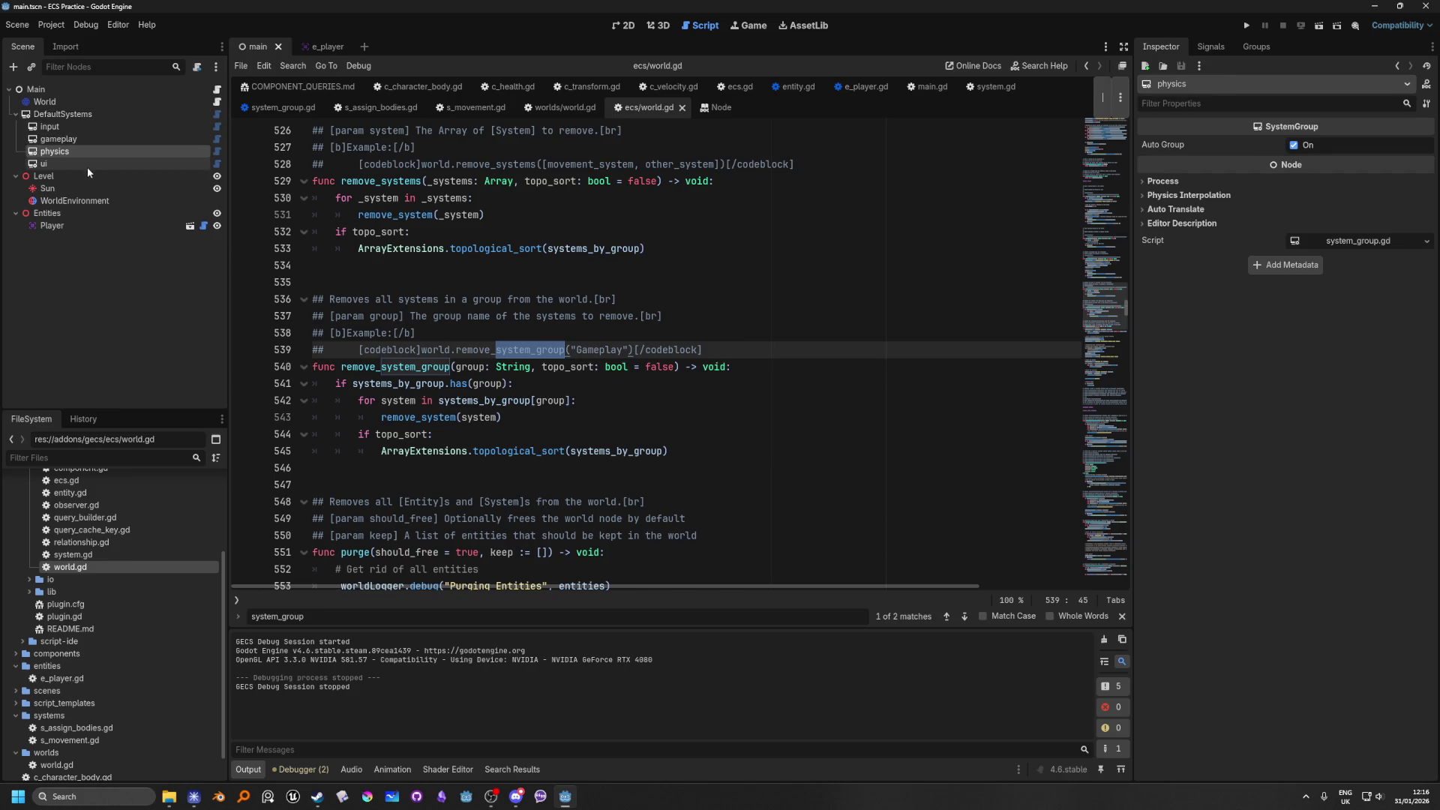
pyautogui.click(87, 165)
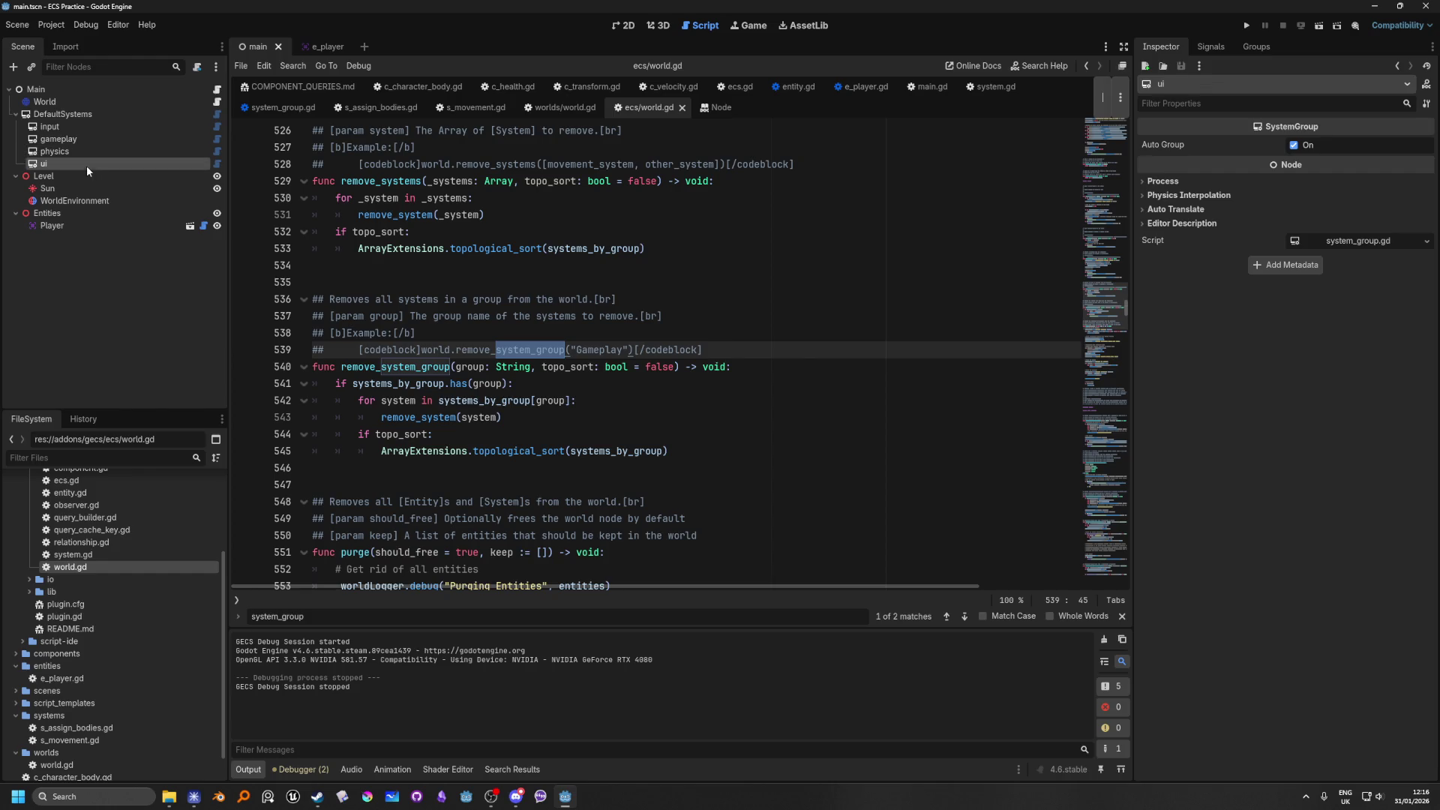
pyautogui.click(62, 105)
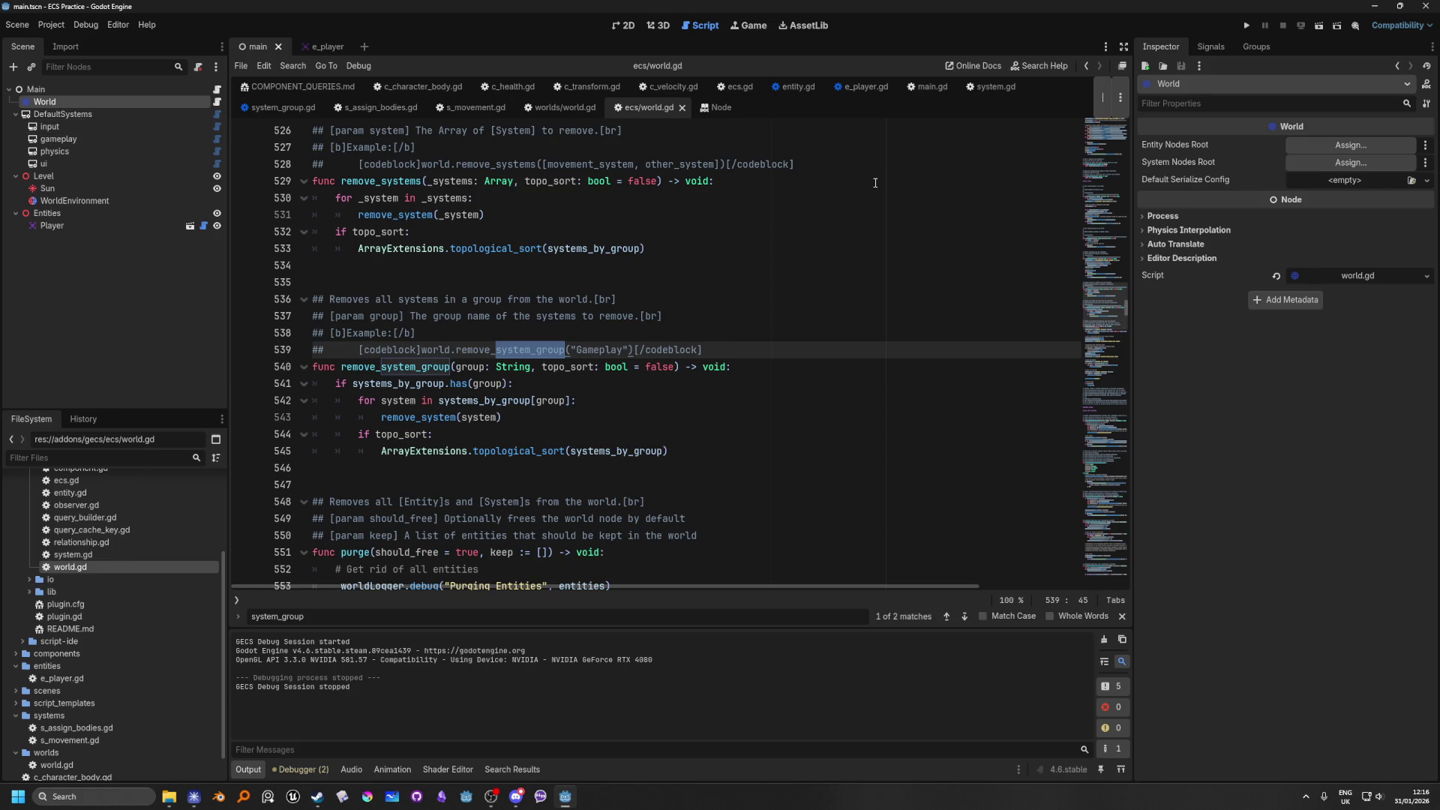
pyautogui.click(1245, 27)
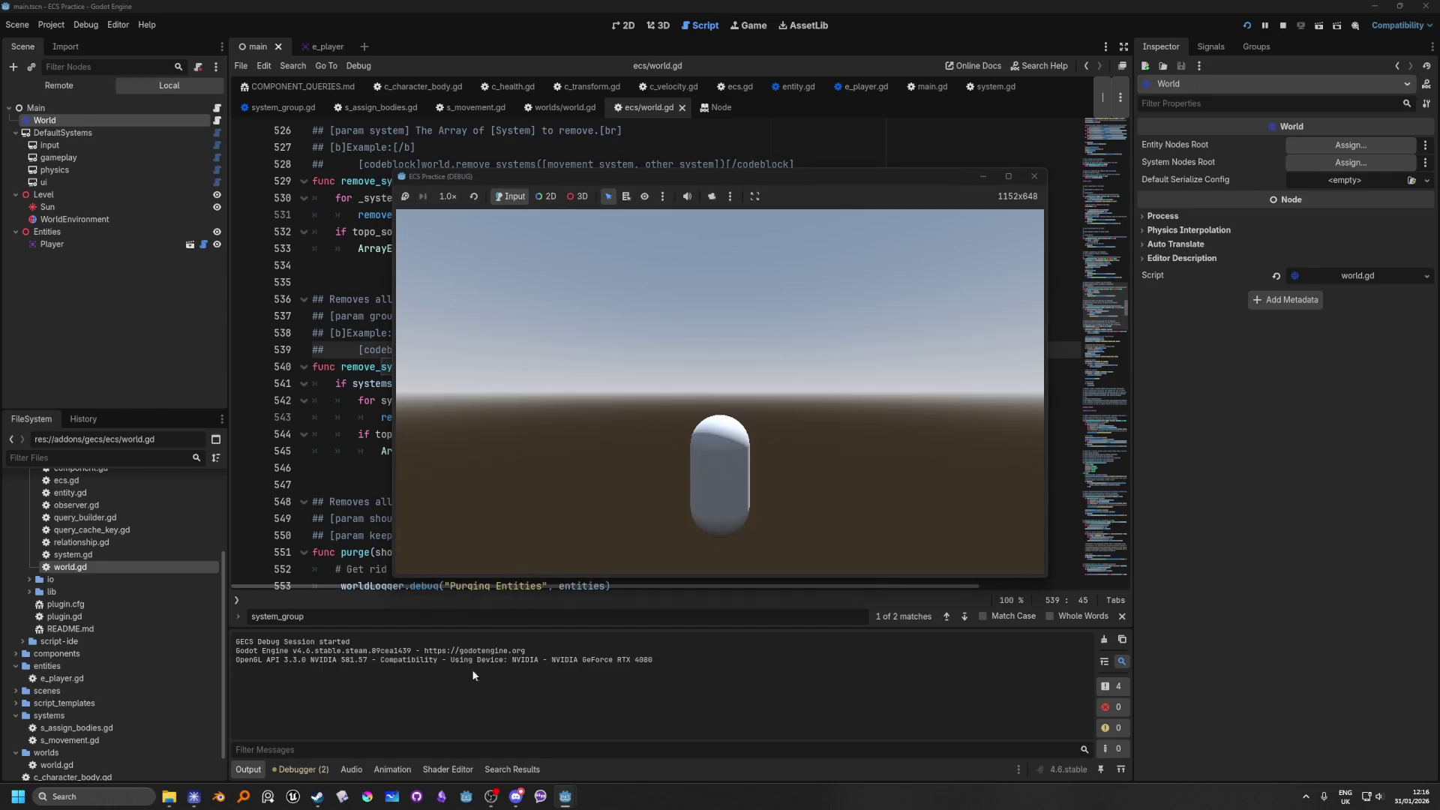
# Step: Open the GECS debugger tab and enlarge the bottom panel, revealing Debug Mode Disabled
pyautogui.click(291, 772)
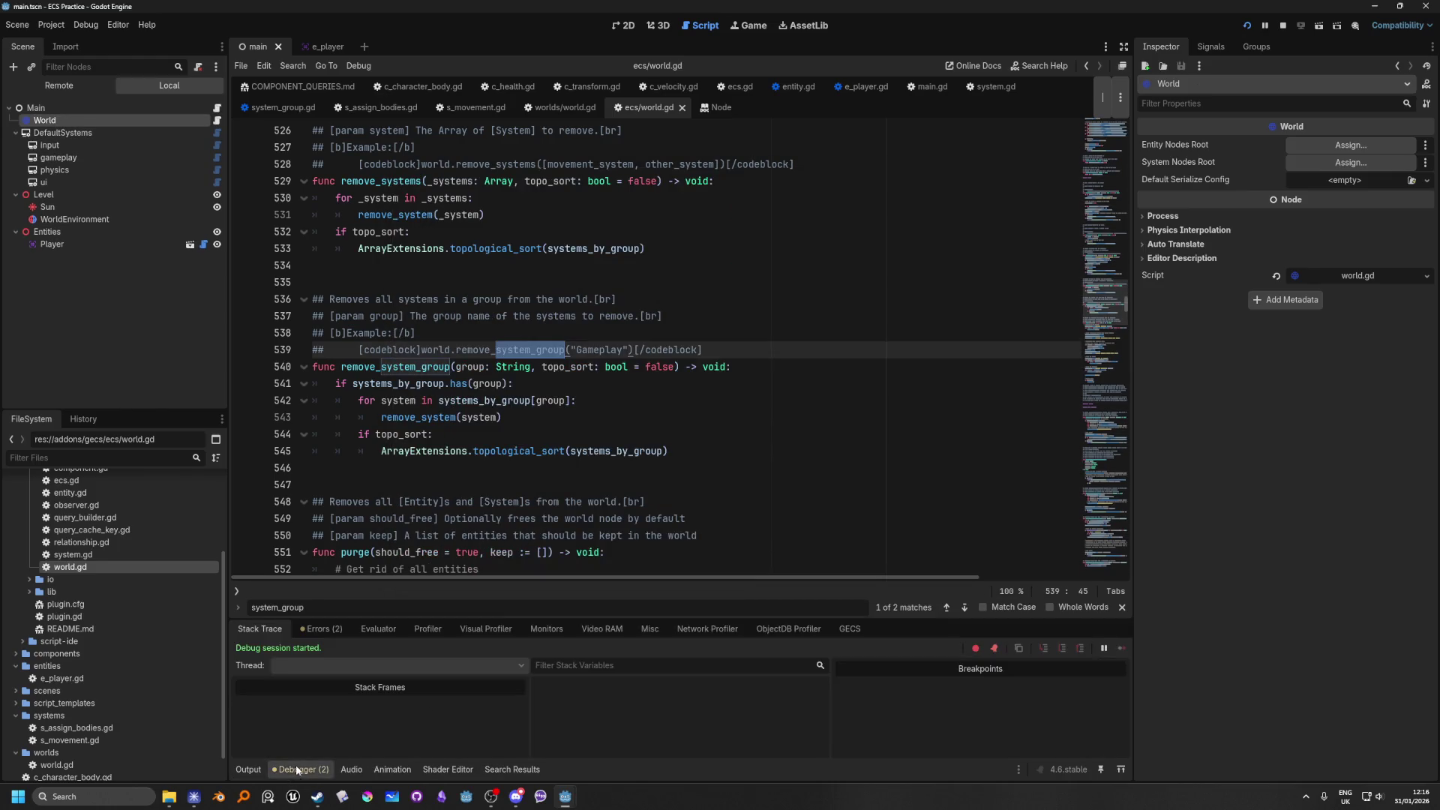
pyautogui.click(851, 628)
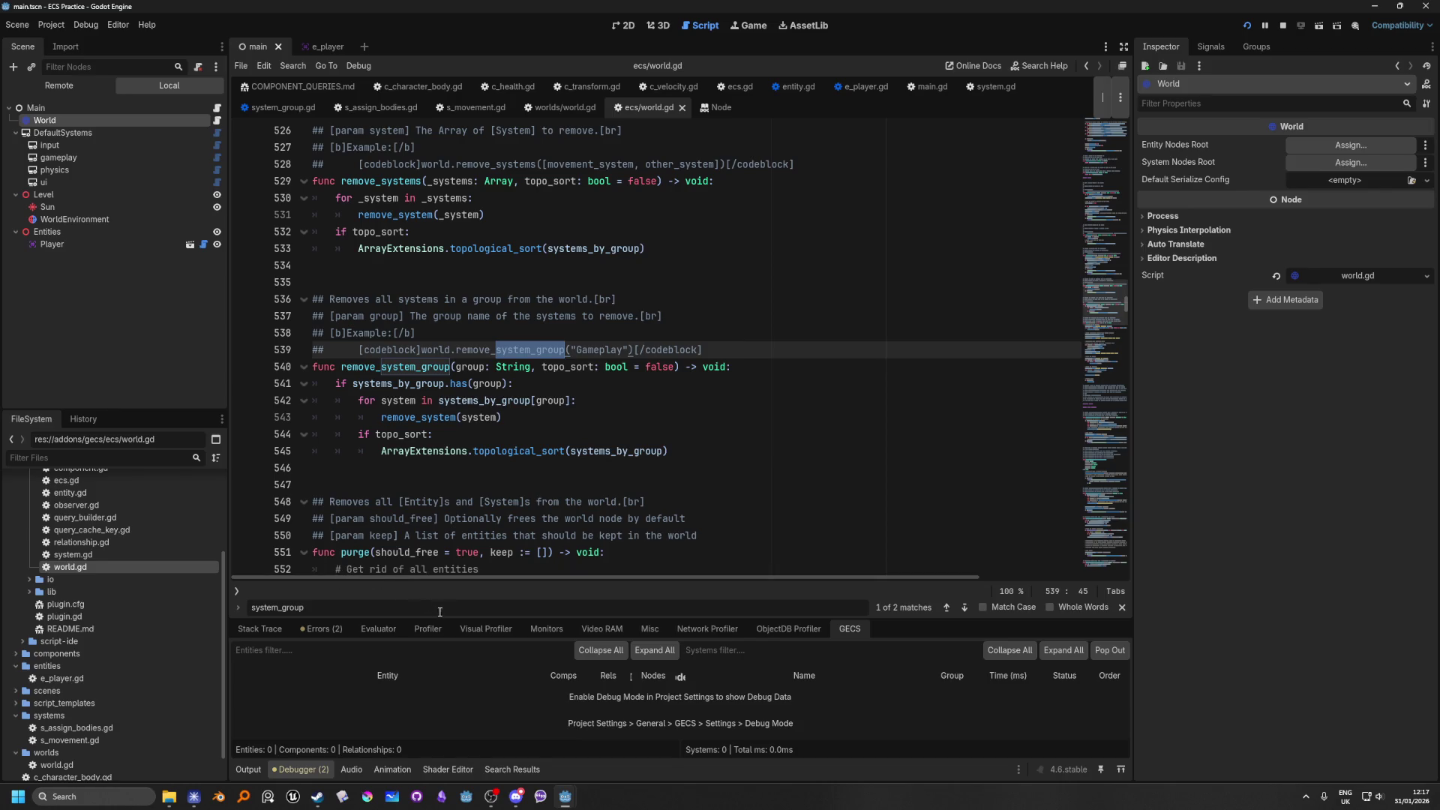
pyautogui.moveTo(495, 617); pyautogui.dragTo(499, 438)
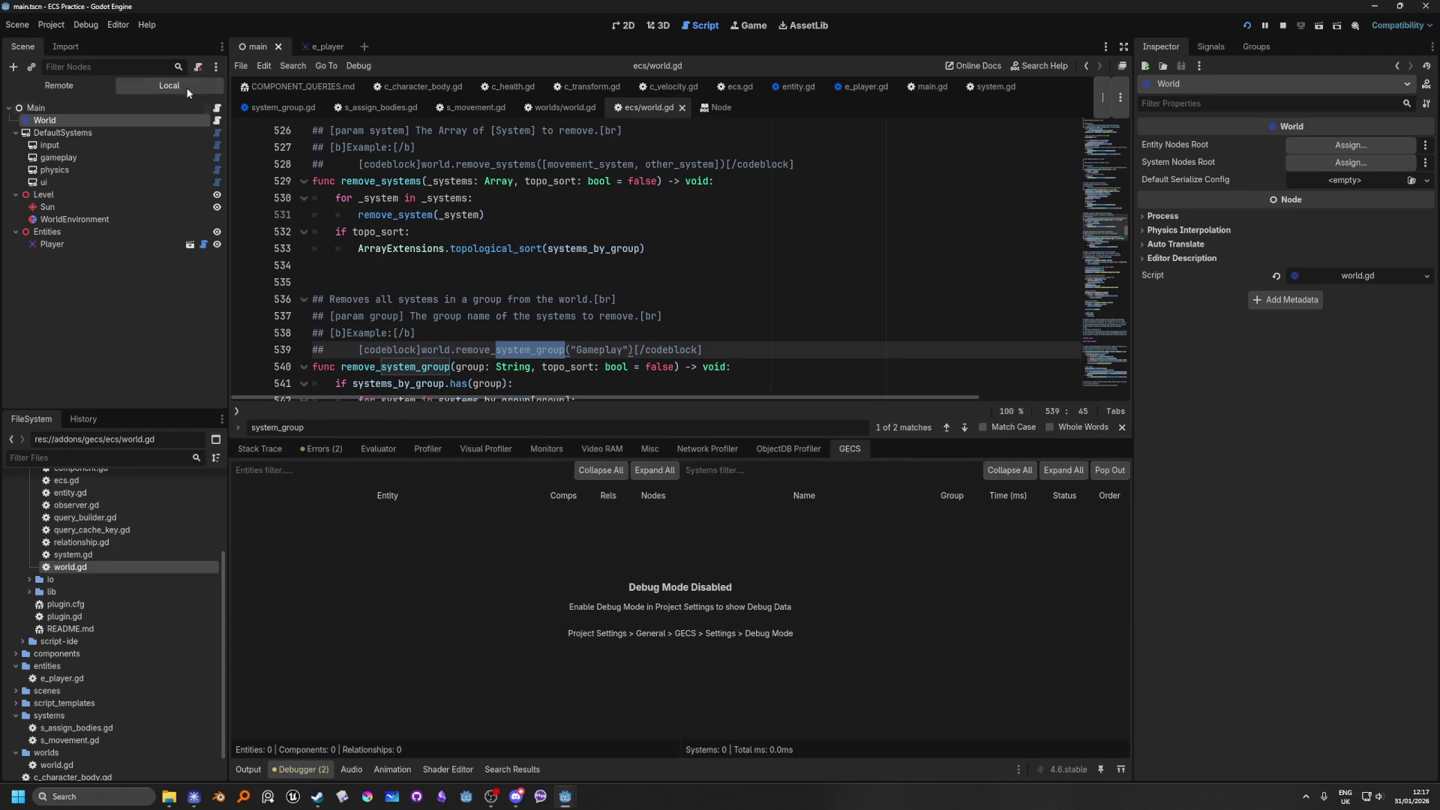
pyautogui.click(57, 27)
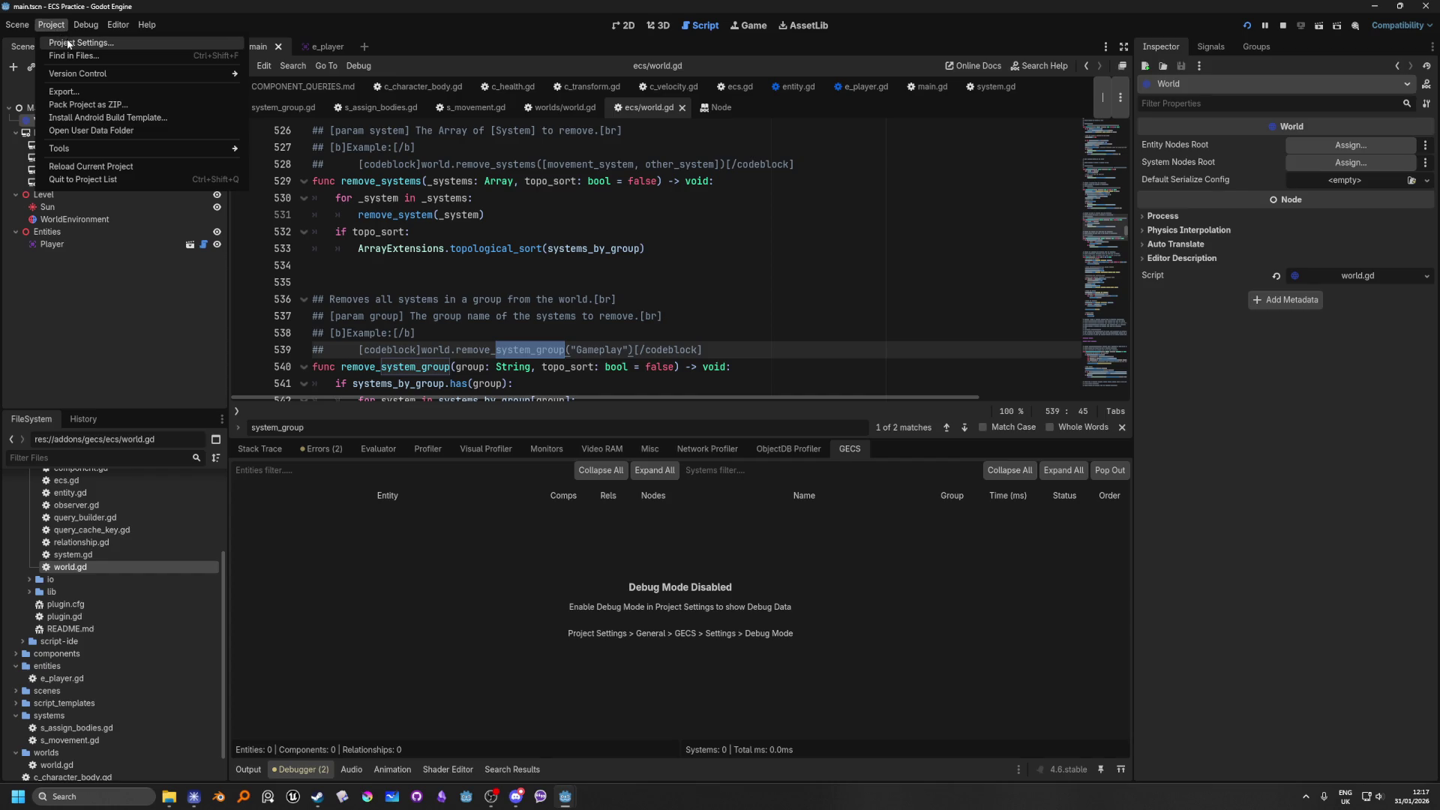
# Step: Tick Debug Mode under Gecs > Settings in Project Settings, close it, and relaunch the game
pyautogui.click(66, 43)
pyautogui.moveTo(575, 201)
pyautogui.mouseDown()
pyautogui.moveTo(839, 161)
pyautogui.moveTo(921, 131)
pyautogui.mouseUp()
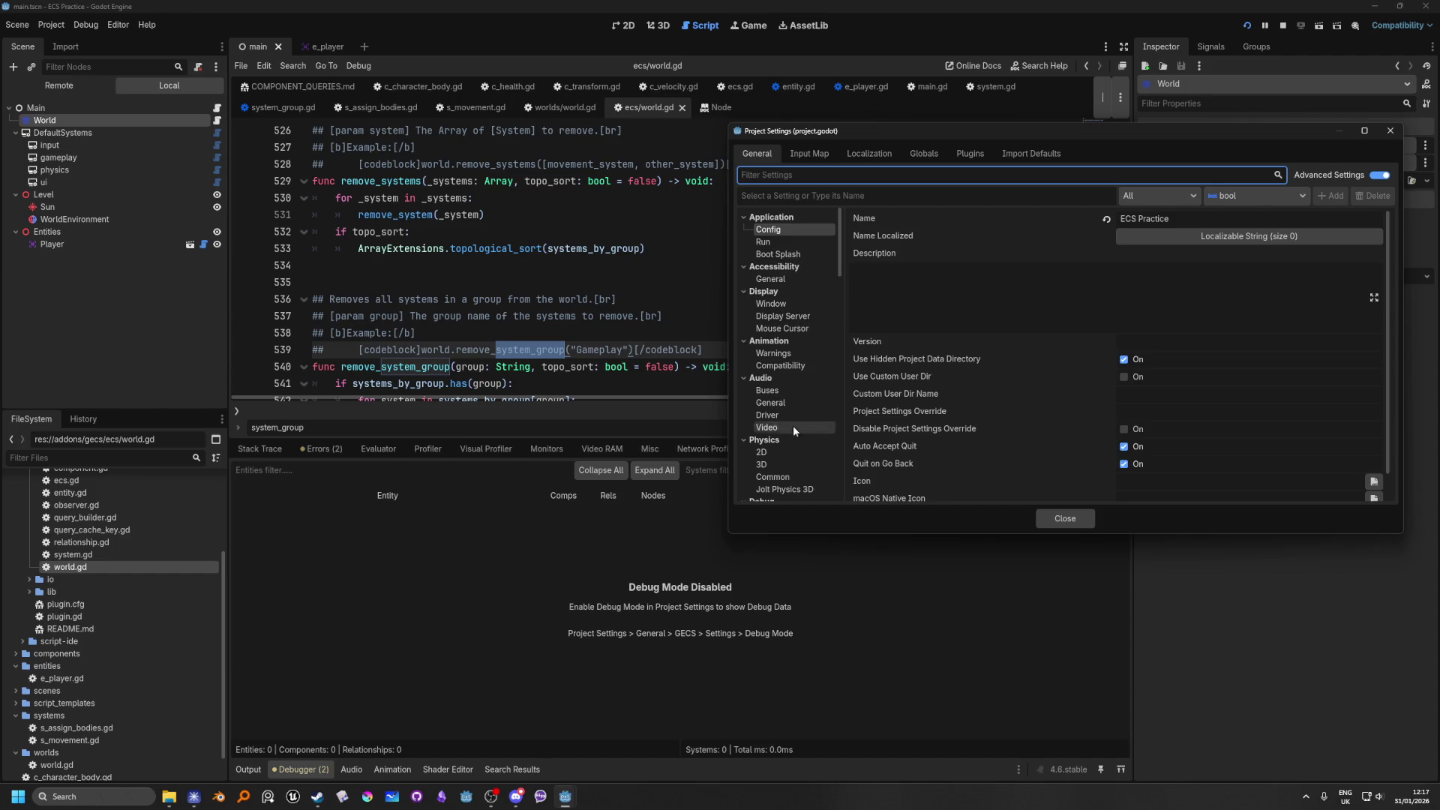
pyautogui.scroll(-4, 794, 425)
pyautogui.scroll(4, 804, 452)
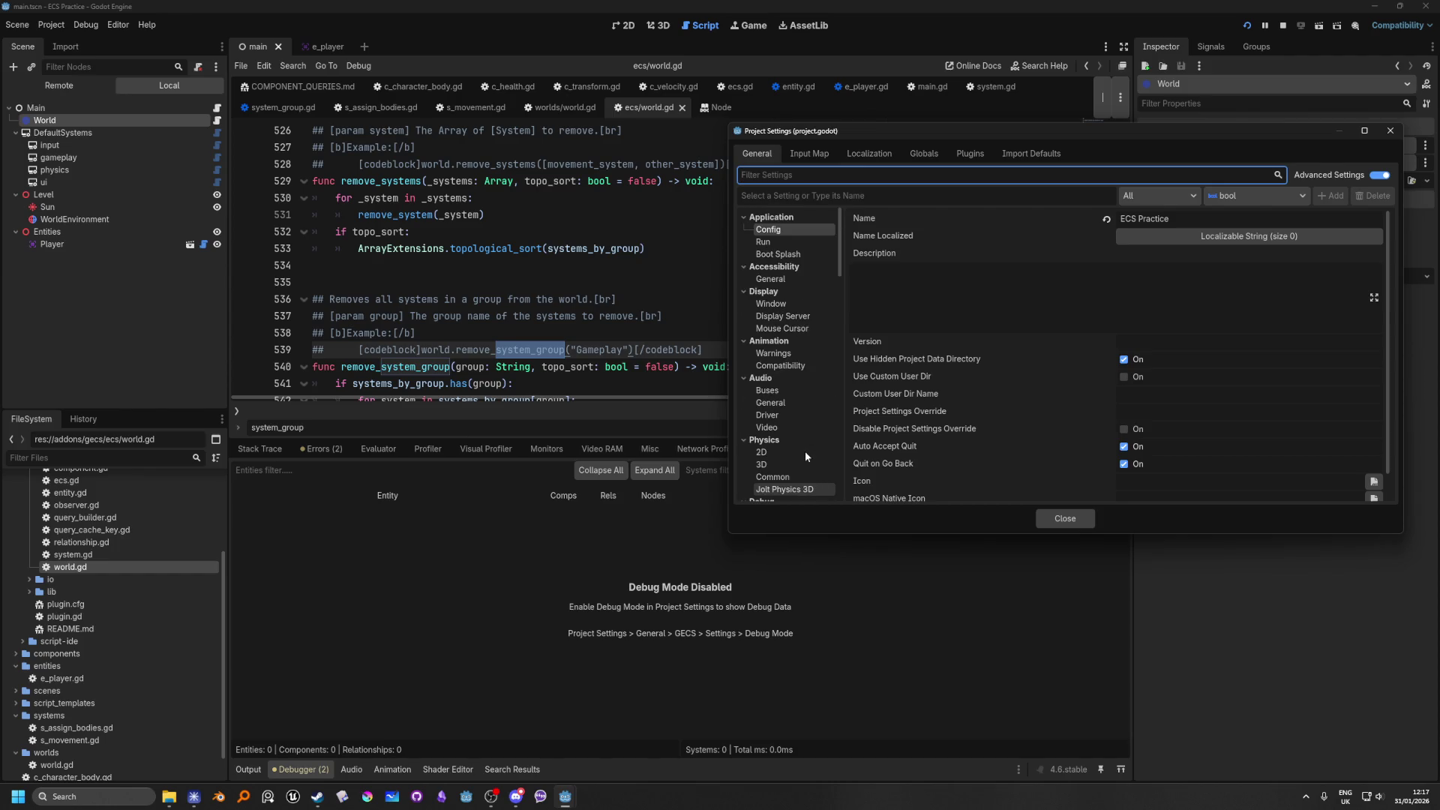
pyautogui.scroll(-4, 794, 433)
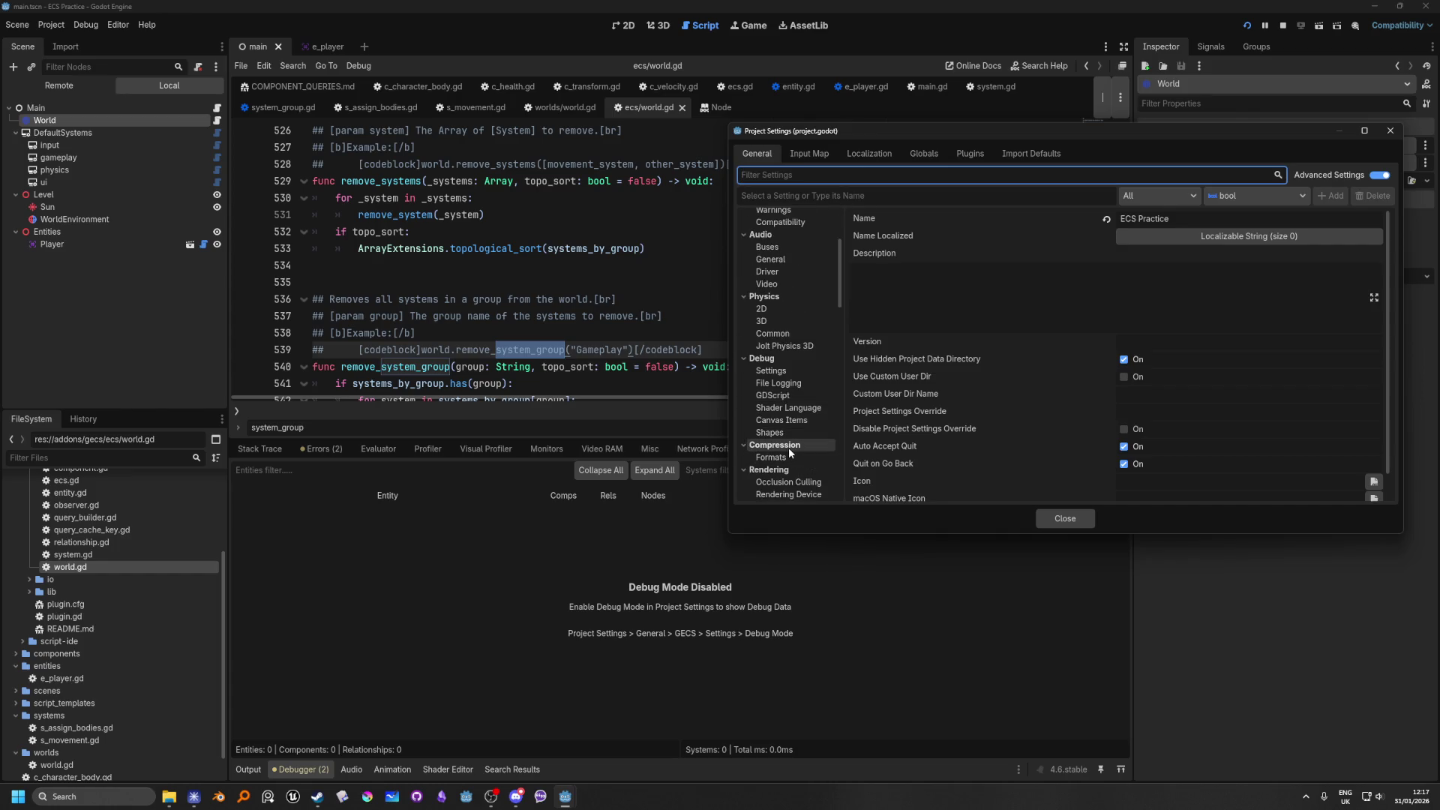
pyautogui.scroll(-4, 789, 449)
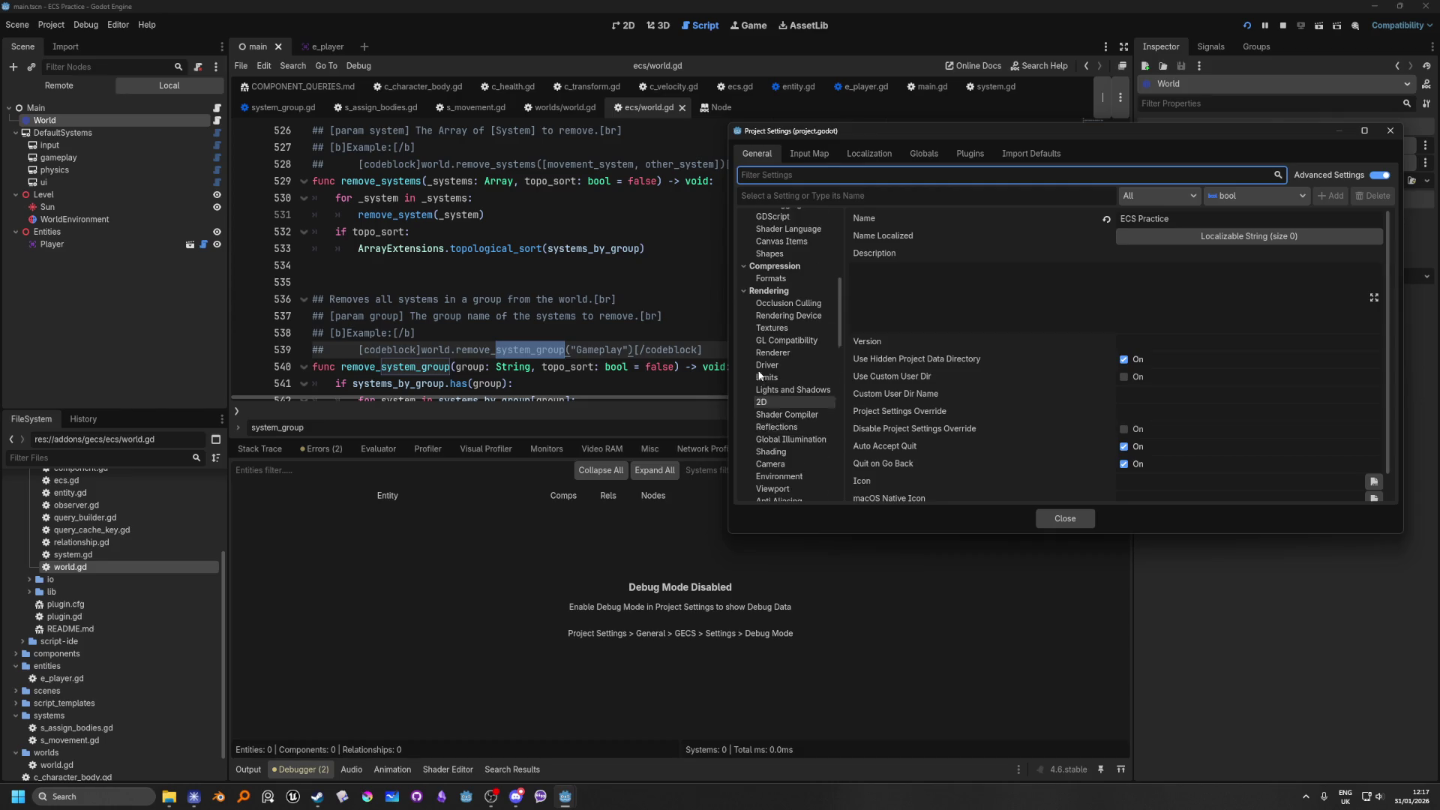
pyautogui.scroll(-4, 788, 368)
pyautogui.moveTo(840, 345); pyautogui.dragTo(836, 490)
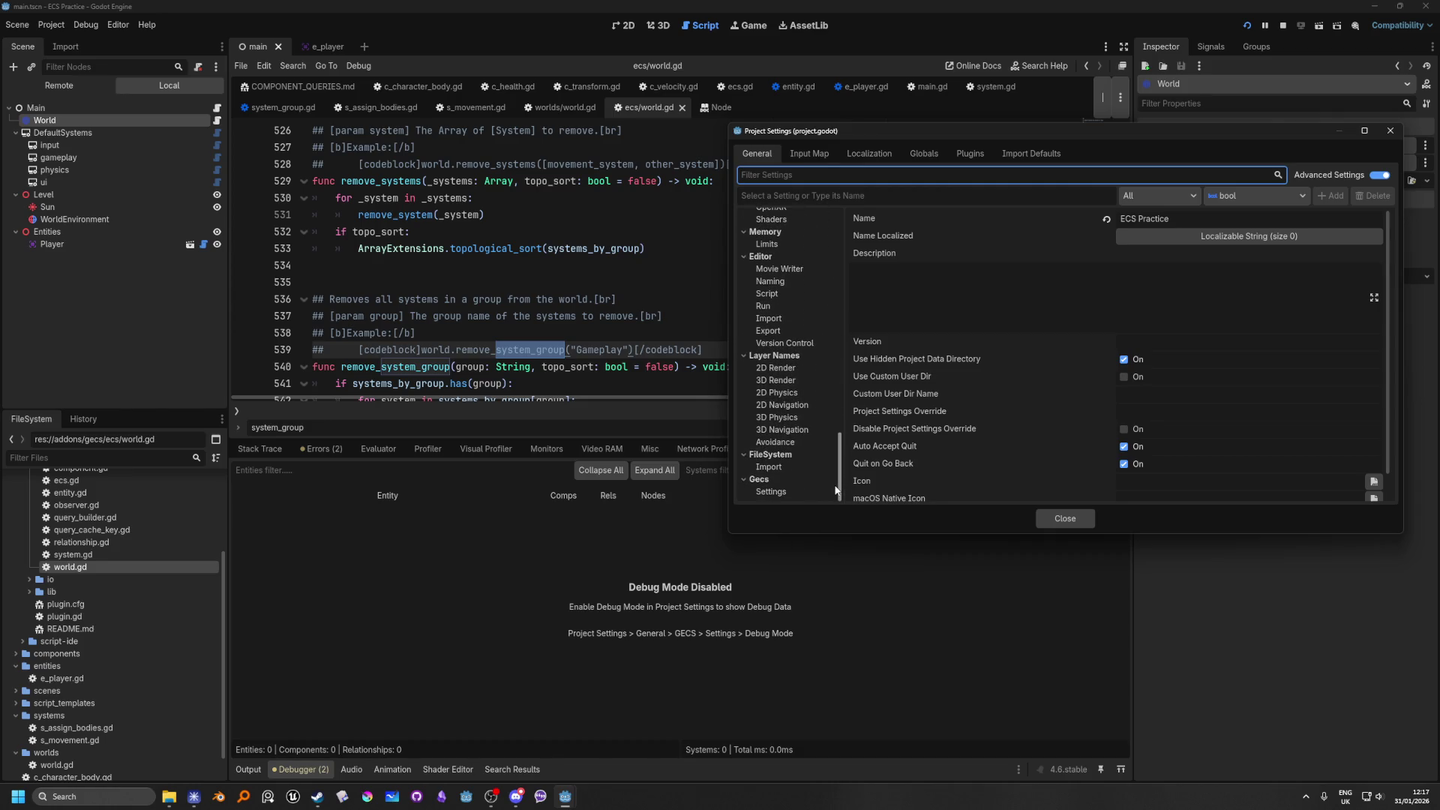
pyautogui.click(803, 492)
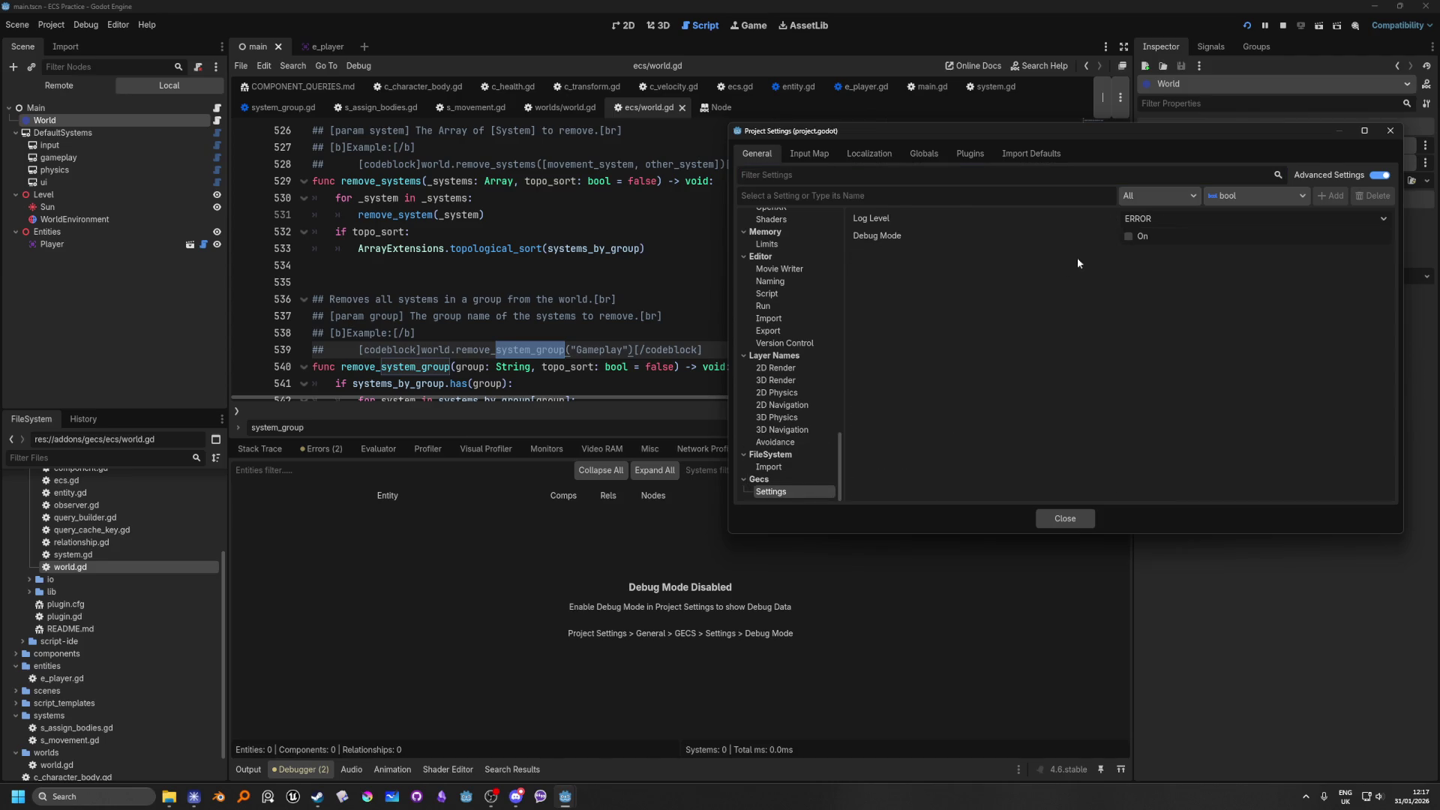
pyautogui.click(1129, 237)
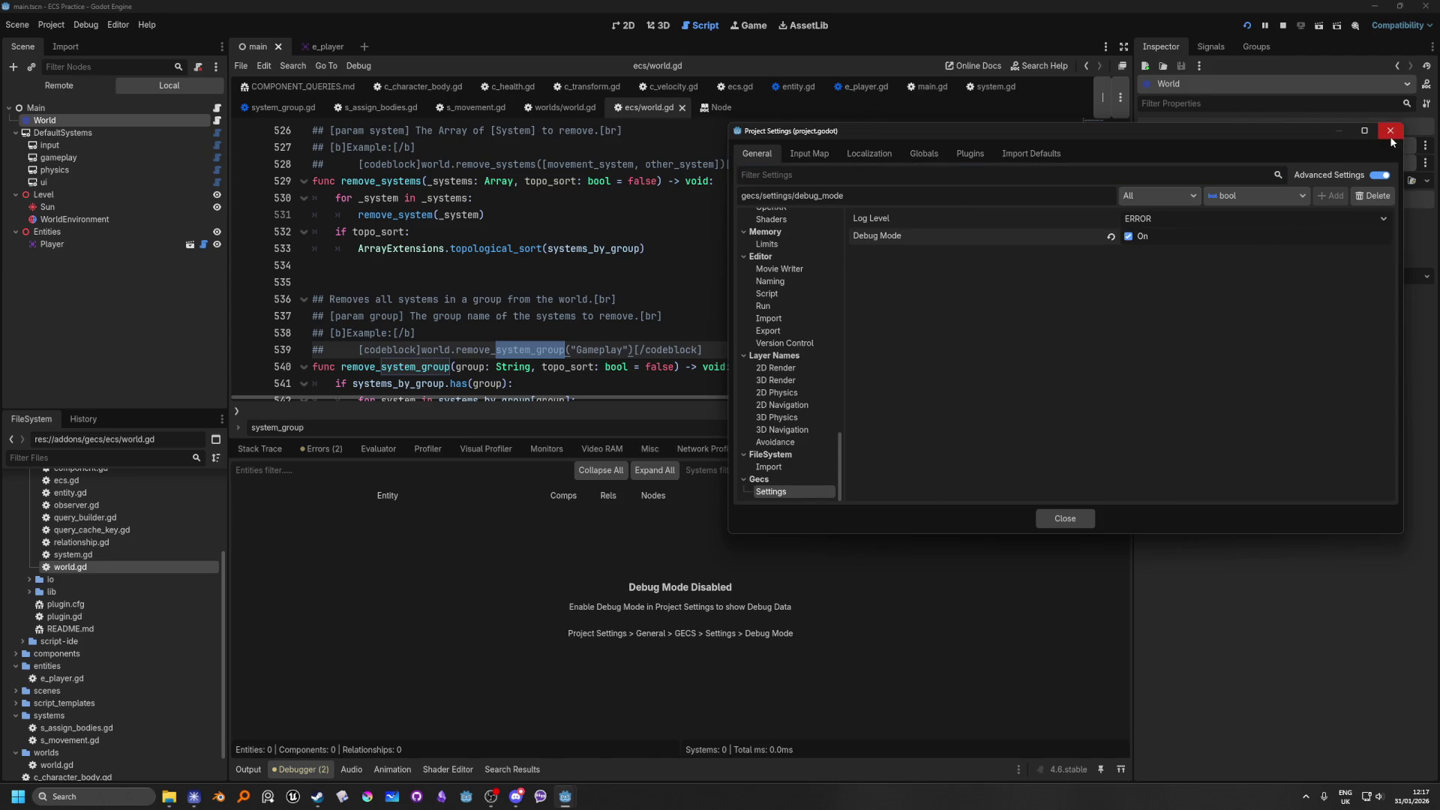
pyautogui.click(1063, 517)
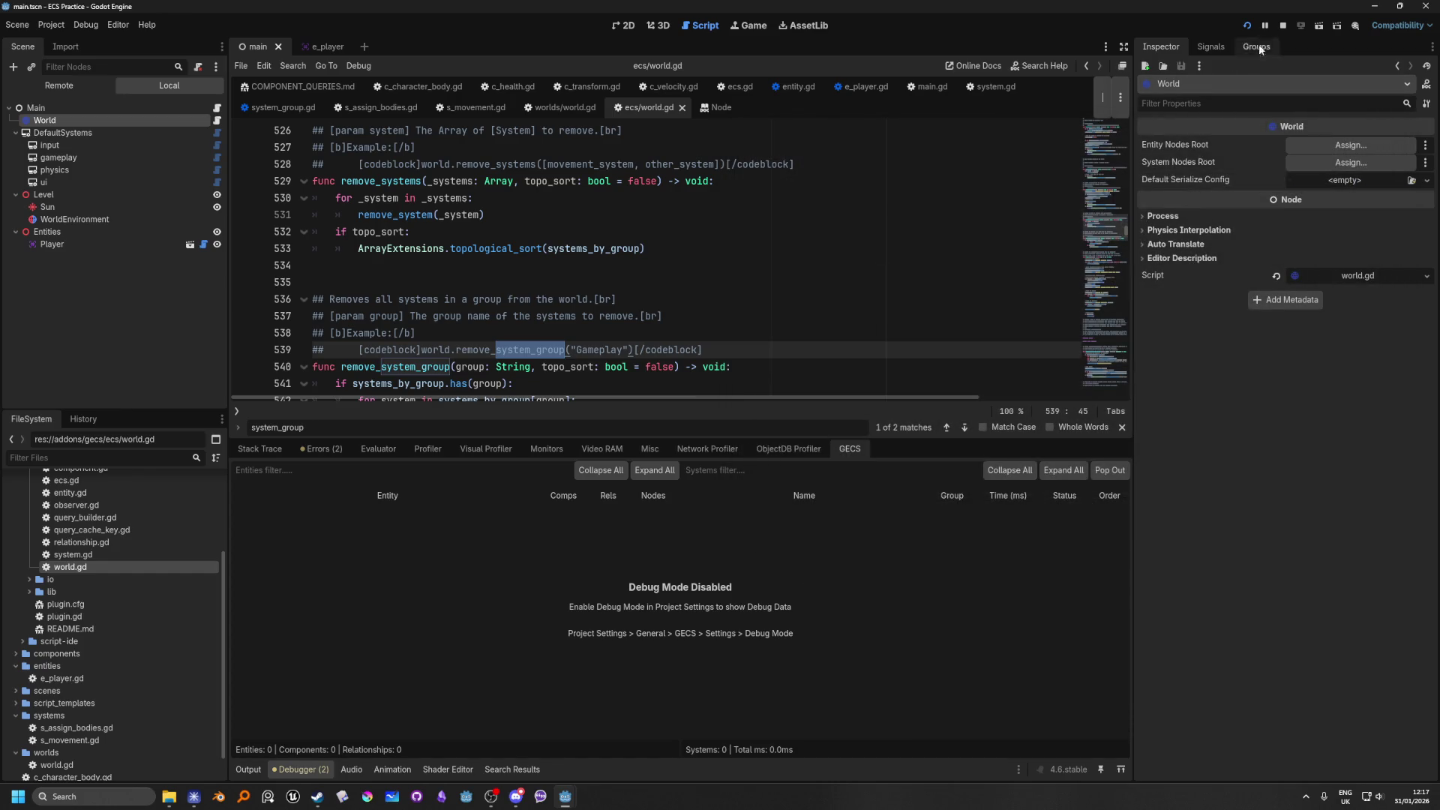
pyautogui.click(1249, 26)
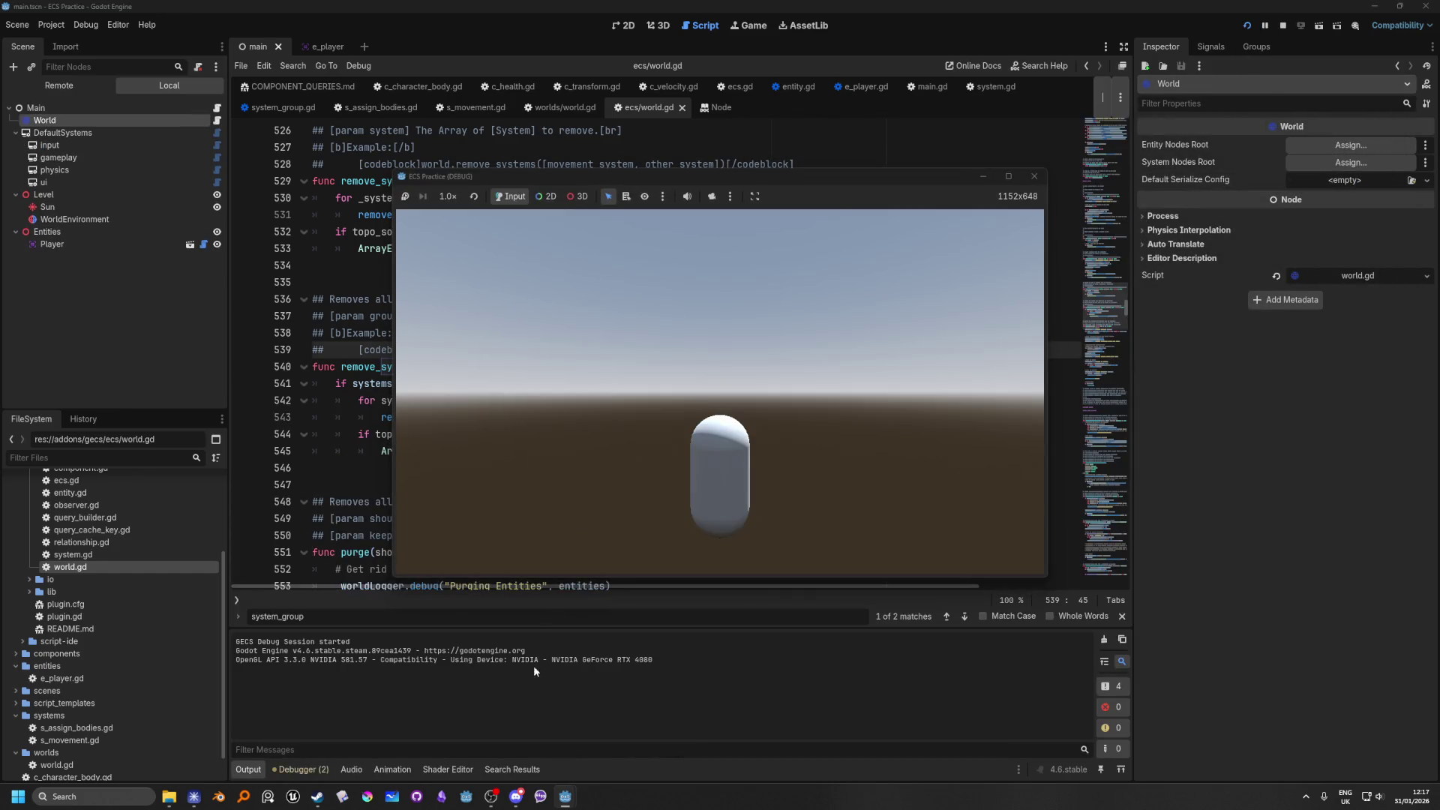
# Step: Expand Player in the GECS debugger to show c_health and c_velocity, then stop the game
pyautogui.click(304, 770)
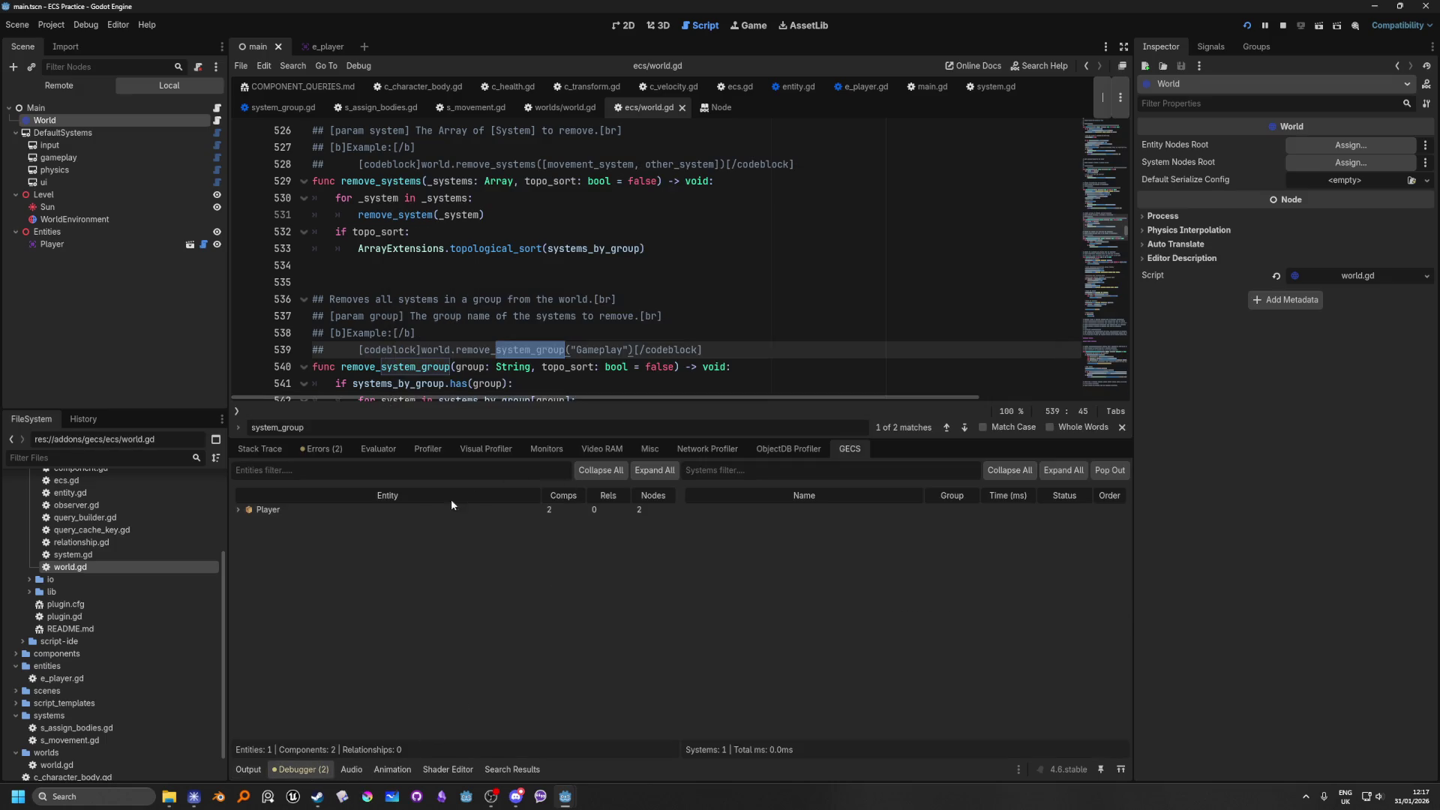
pyautogui.click(238, 509)
pyautogui.click(1282, 24)
# Step: Switch to Chrome and view the ArtStation artwork tab
pyautogui.hotkey('alt', 'Tab')
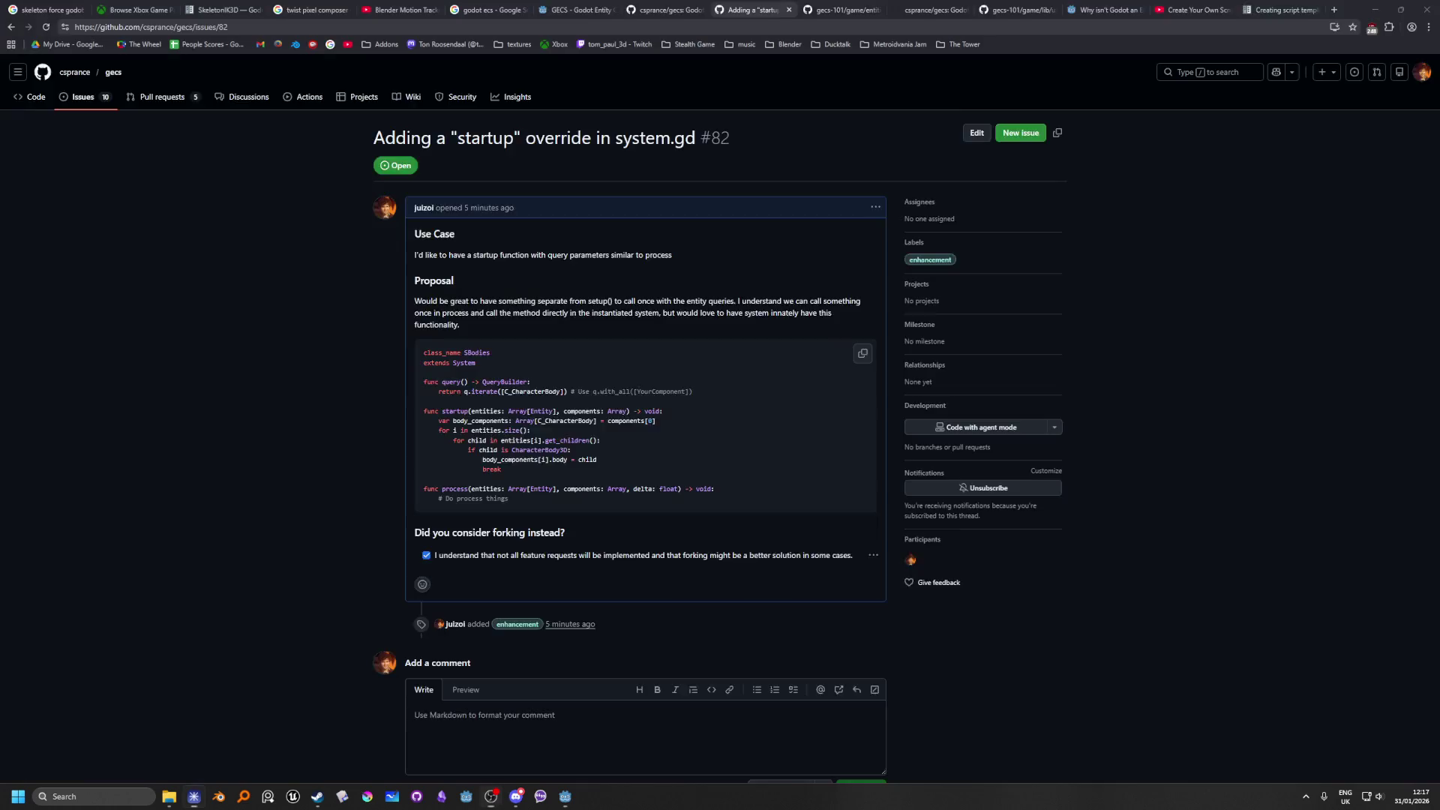
pyautogui.click(1283, 9)
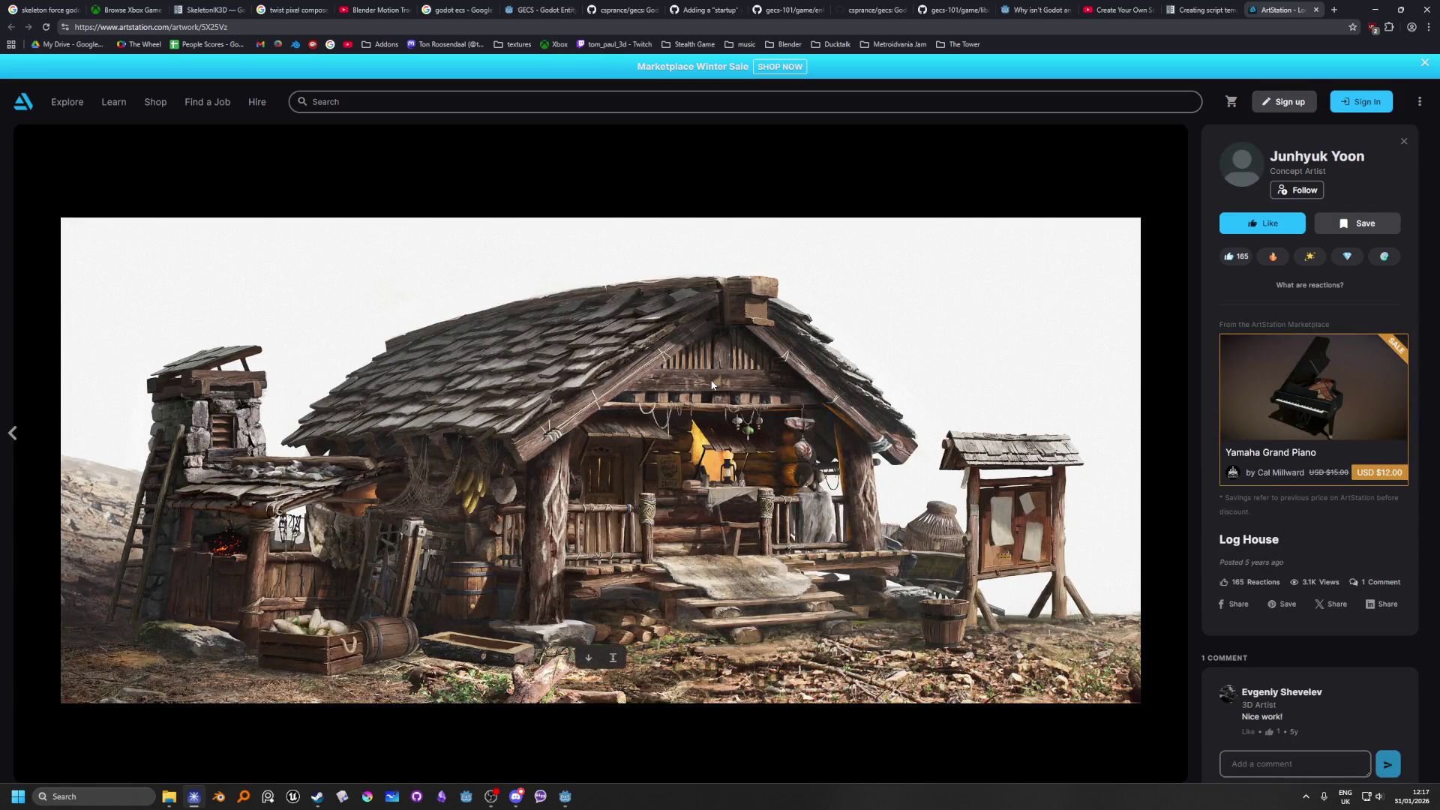
pyautogui.scroll(-7, 1284, 617)
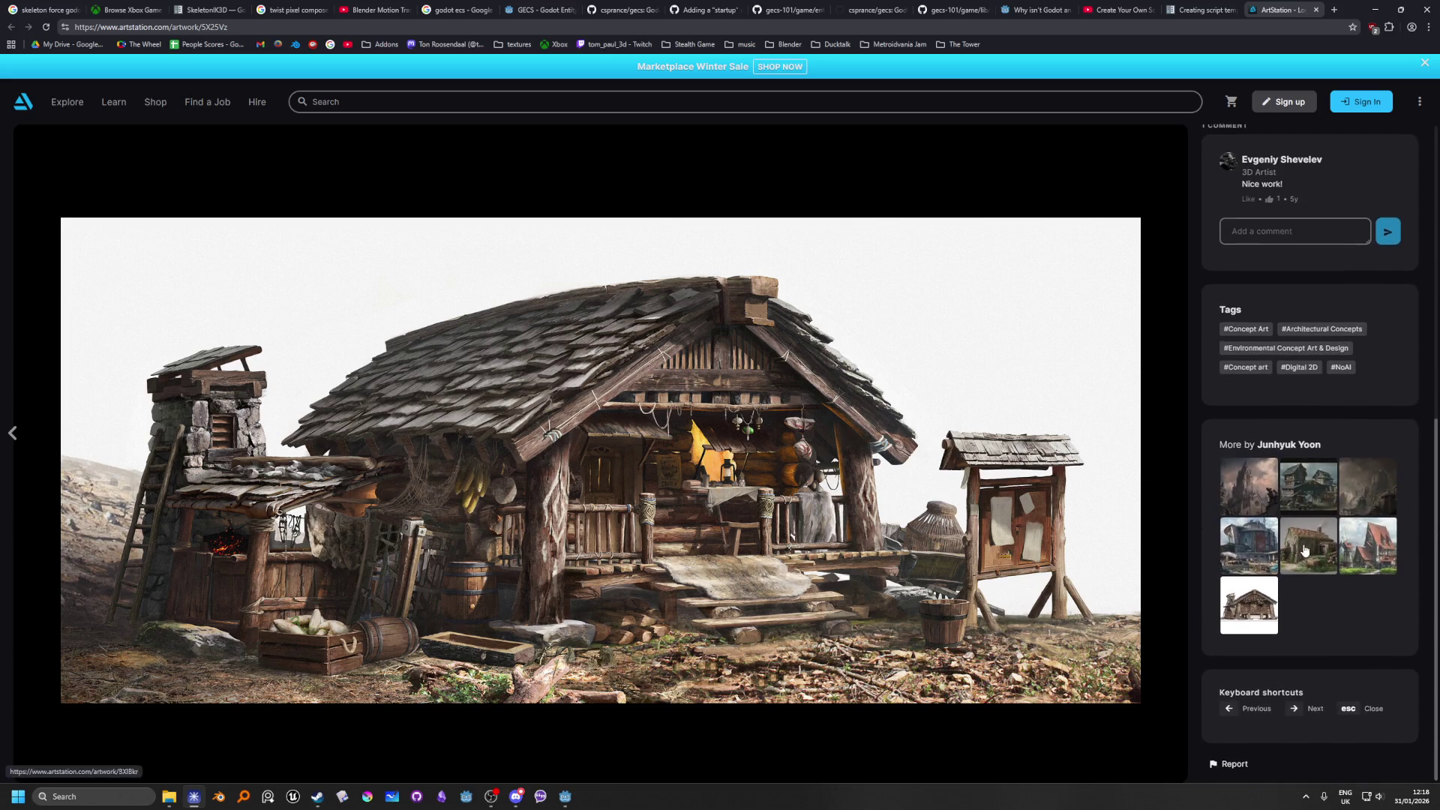
pyautogui.scroll(7, 1337, 589)
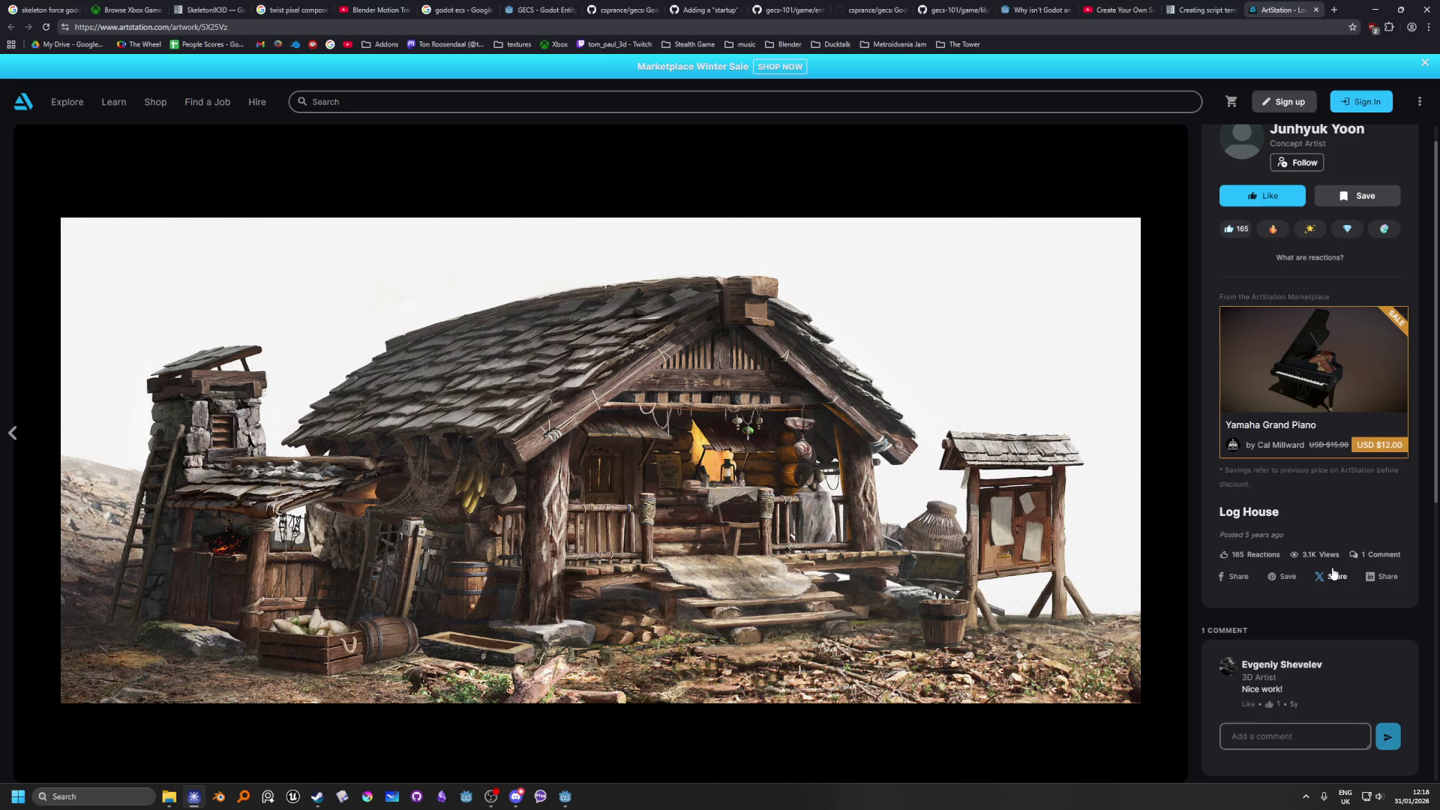
pyautogui.scroll(1, 1334, 576)
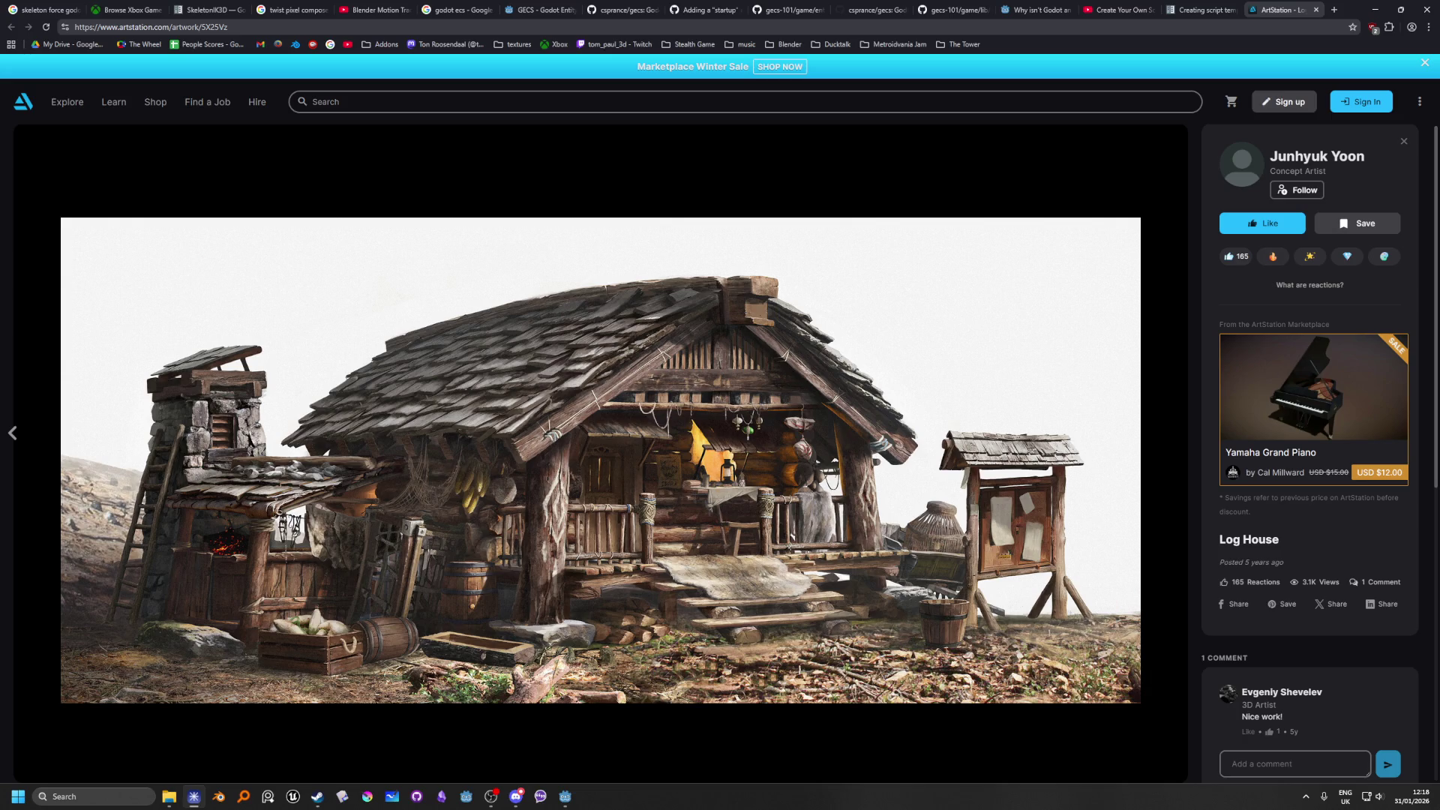
pyautogui.click(491, 796)
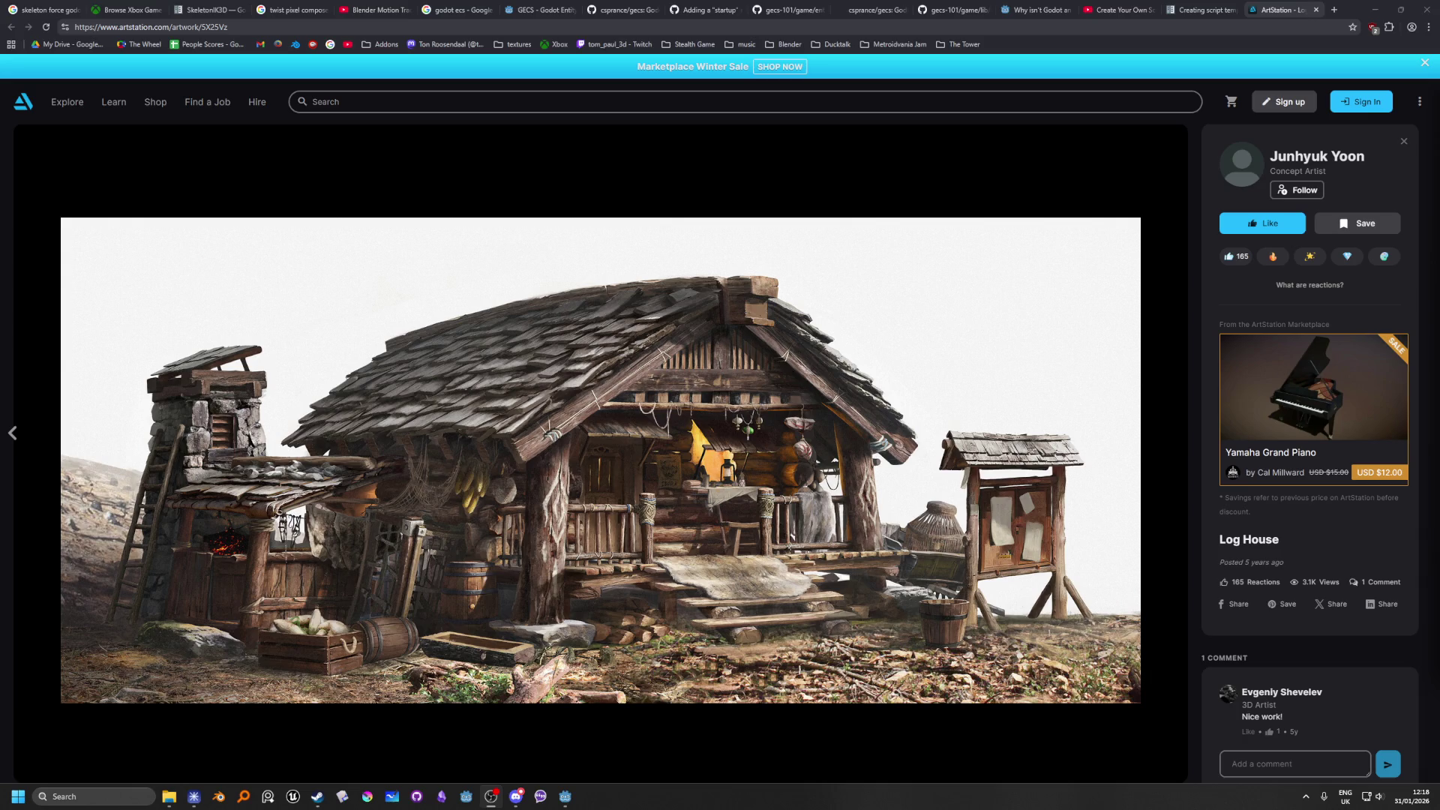
# Step: Open the artist's portfolio and the Log House artwork, then close the ArtStation tab
pyautogui.click(1304, 156)
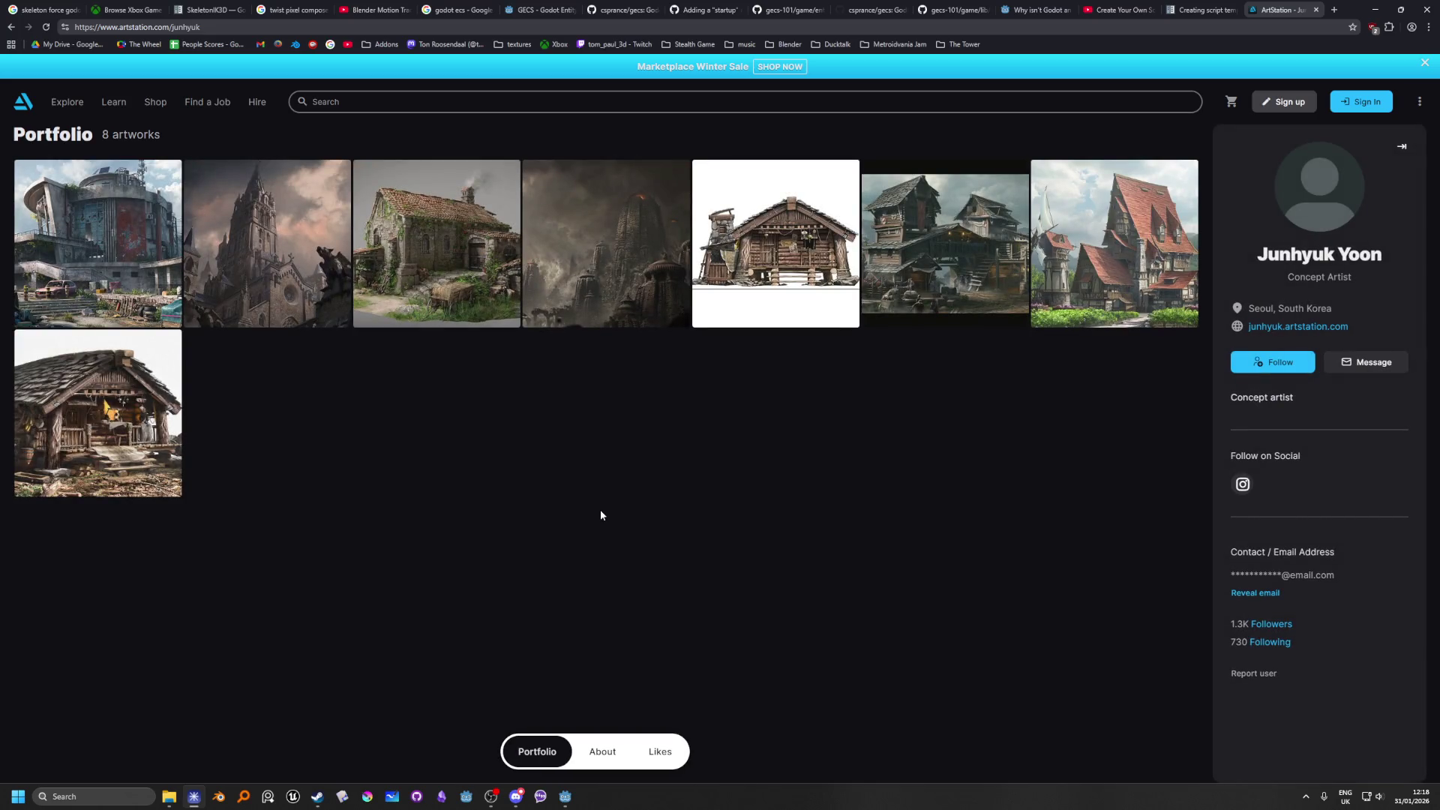
pyautogui.click(117, 369)
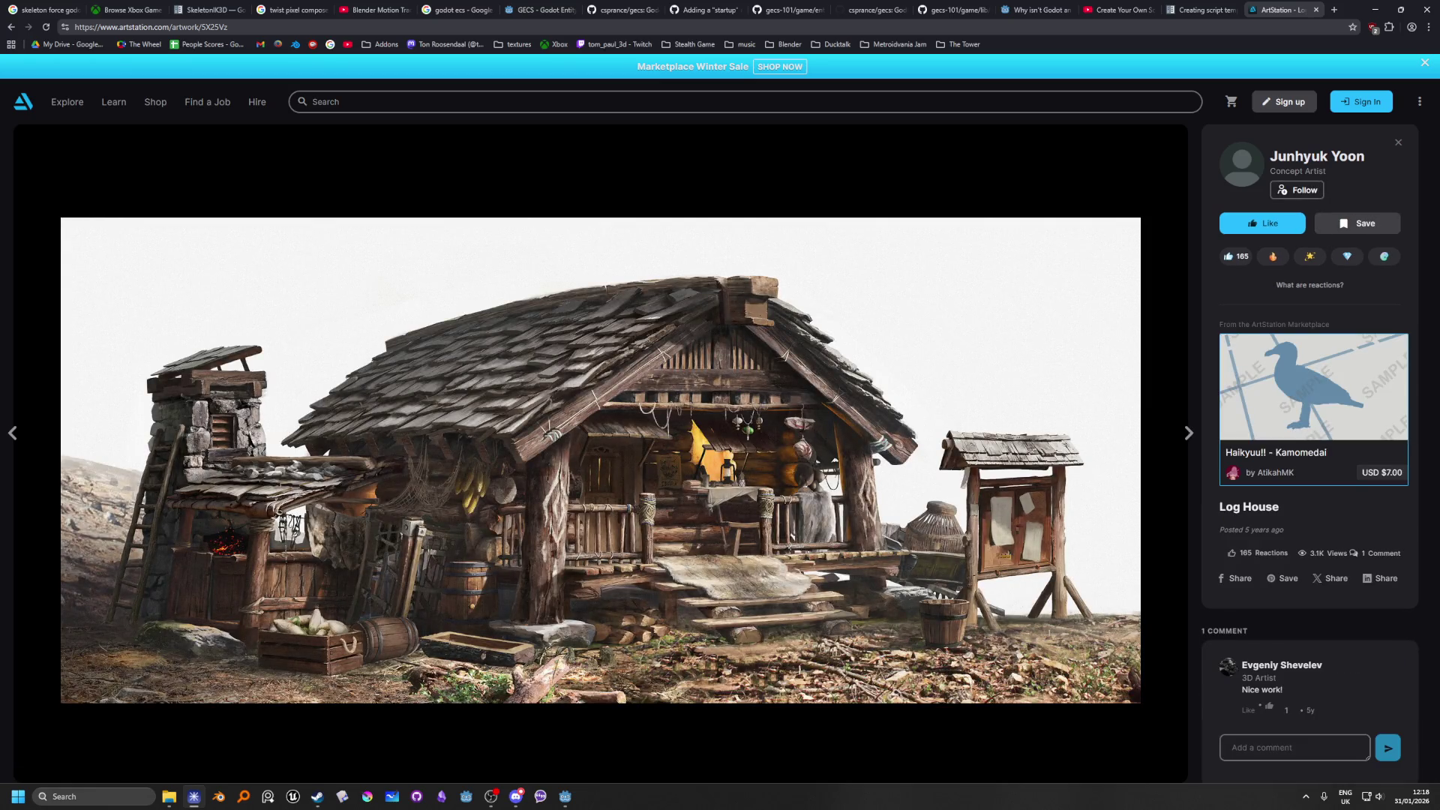
pyautogui.moveTo(987, 329)
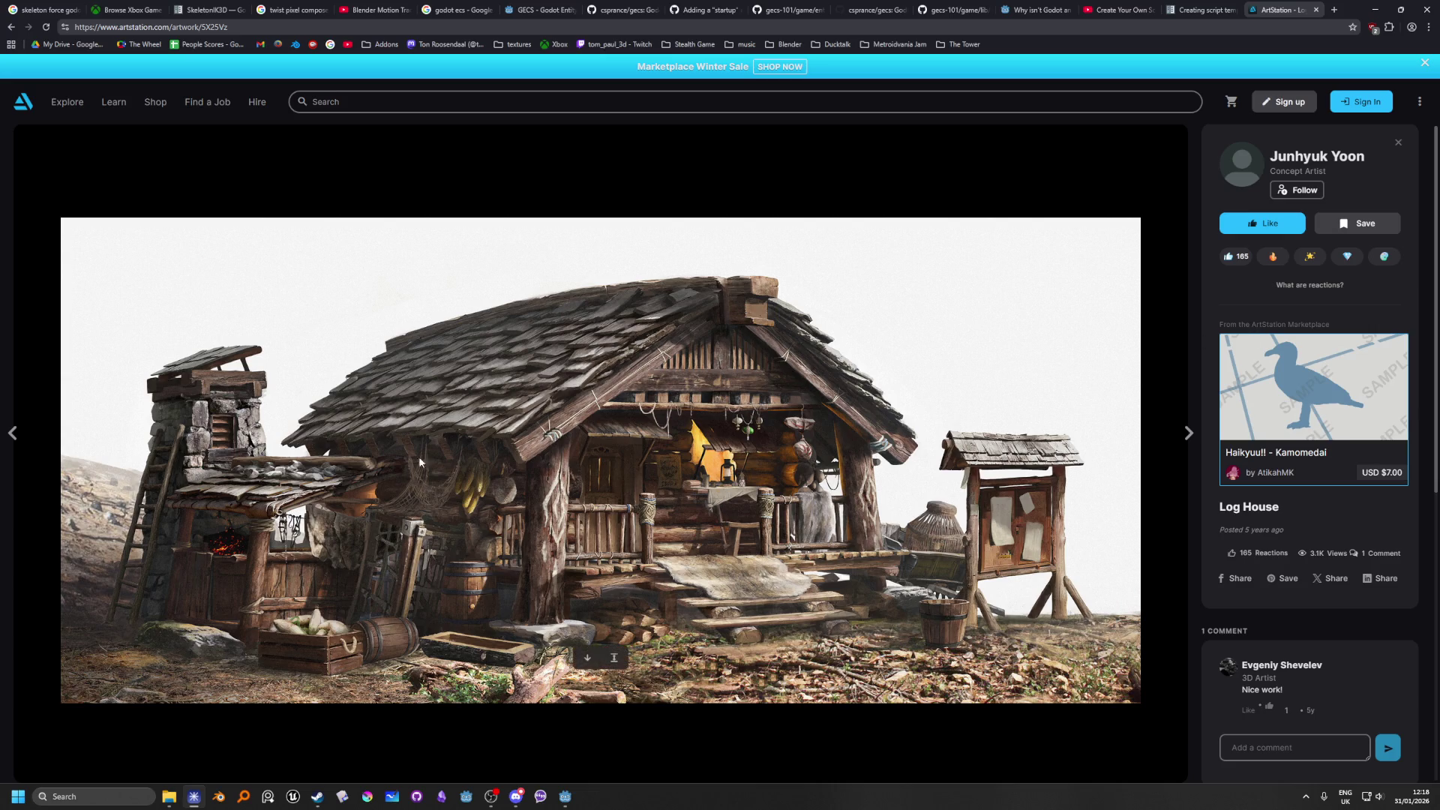
pyautogui.click(1316, 10)
# Step: Return to Godot, bring line 536 of world.gd into view, and open the DefaultSystems script
pyautogui.click(1375, 9)
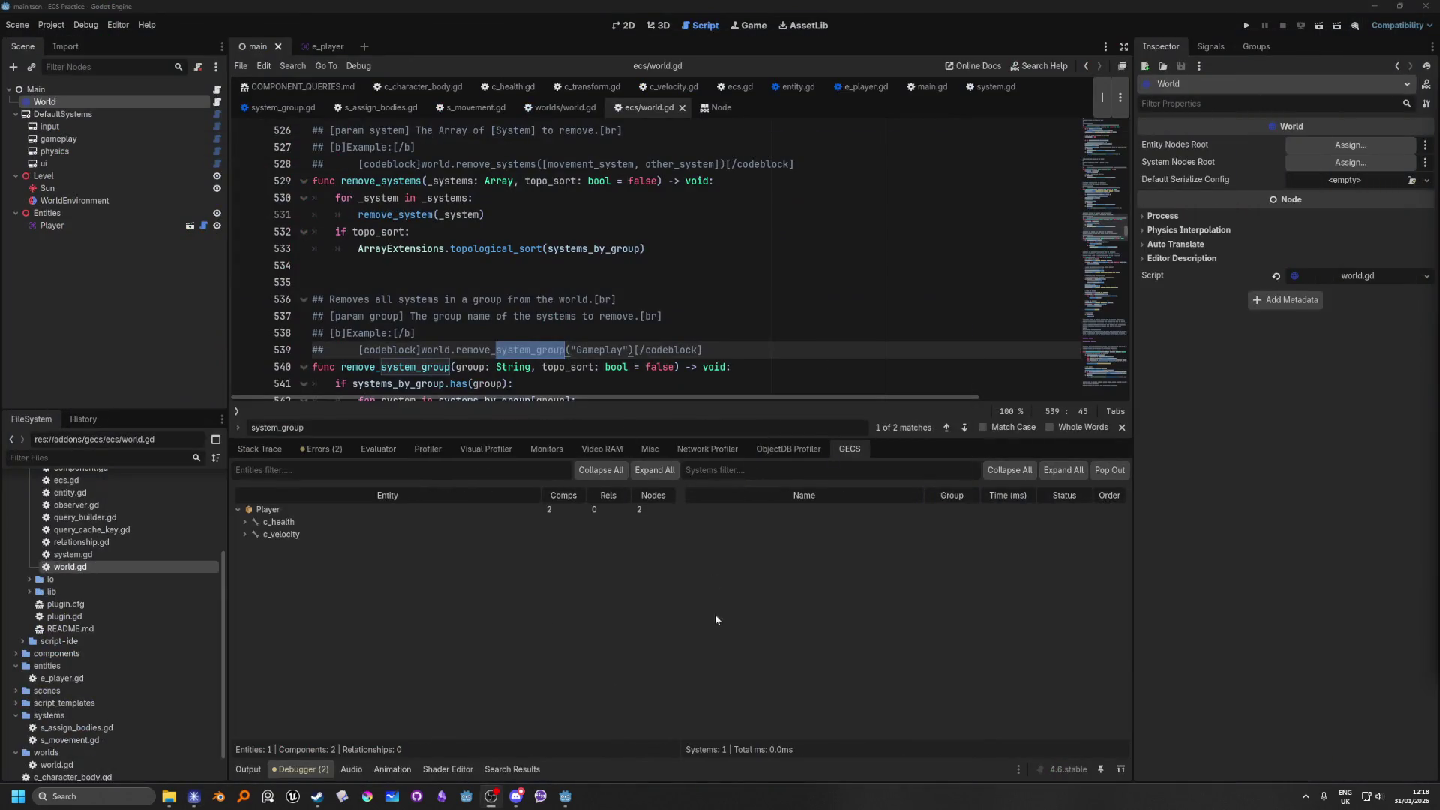
pyautogui.click(645, 299)
pyautogui.scroll(-3, 393, 327)
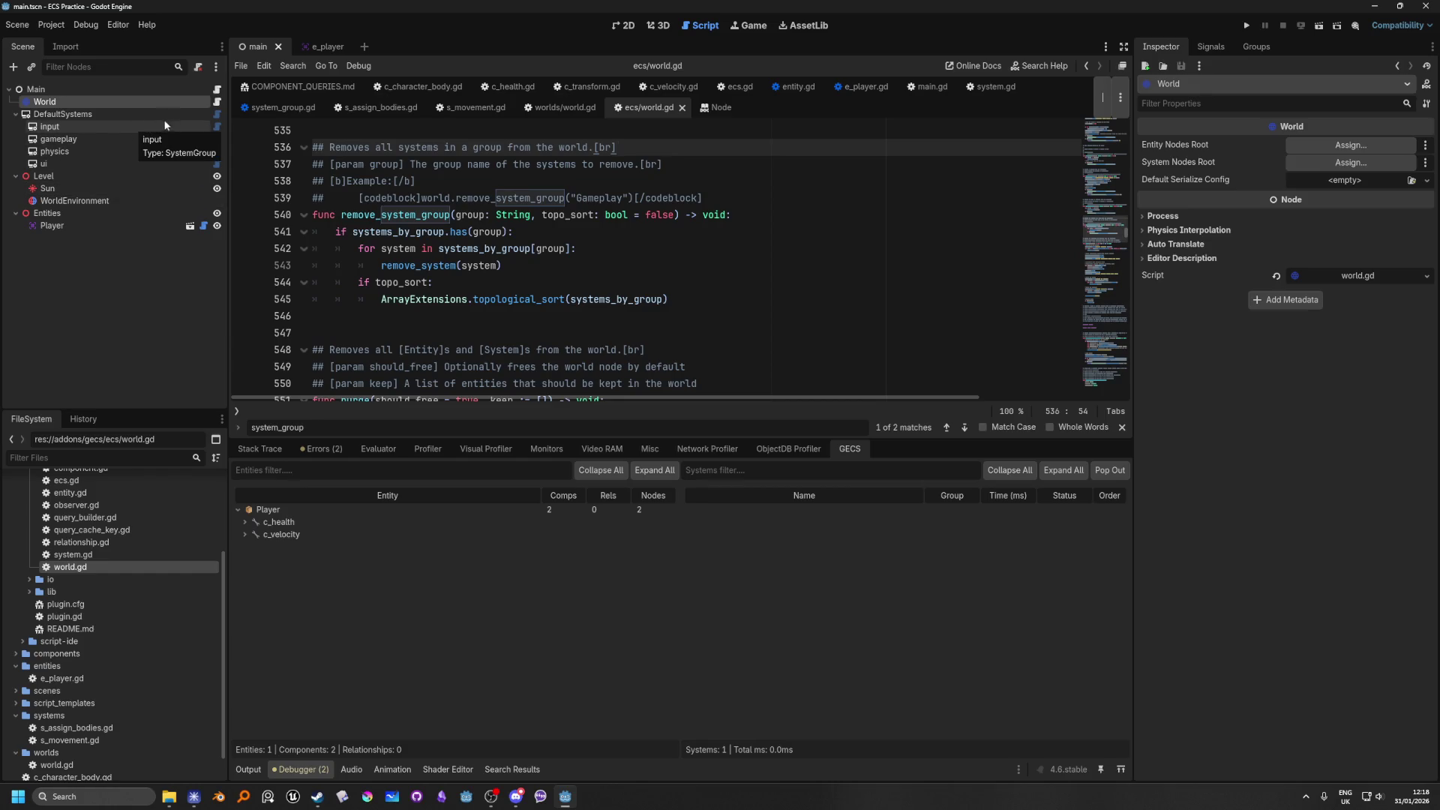
pyautogui.click(218, 114)
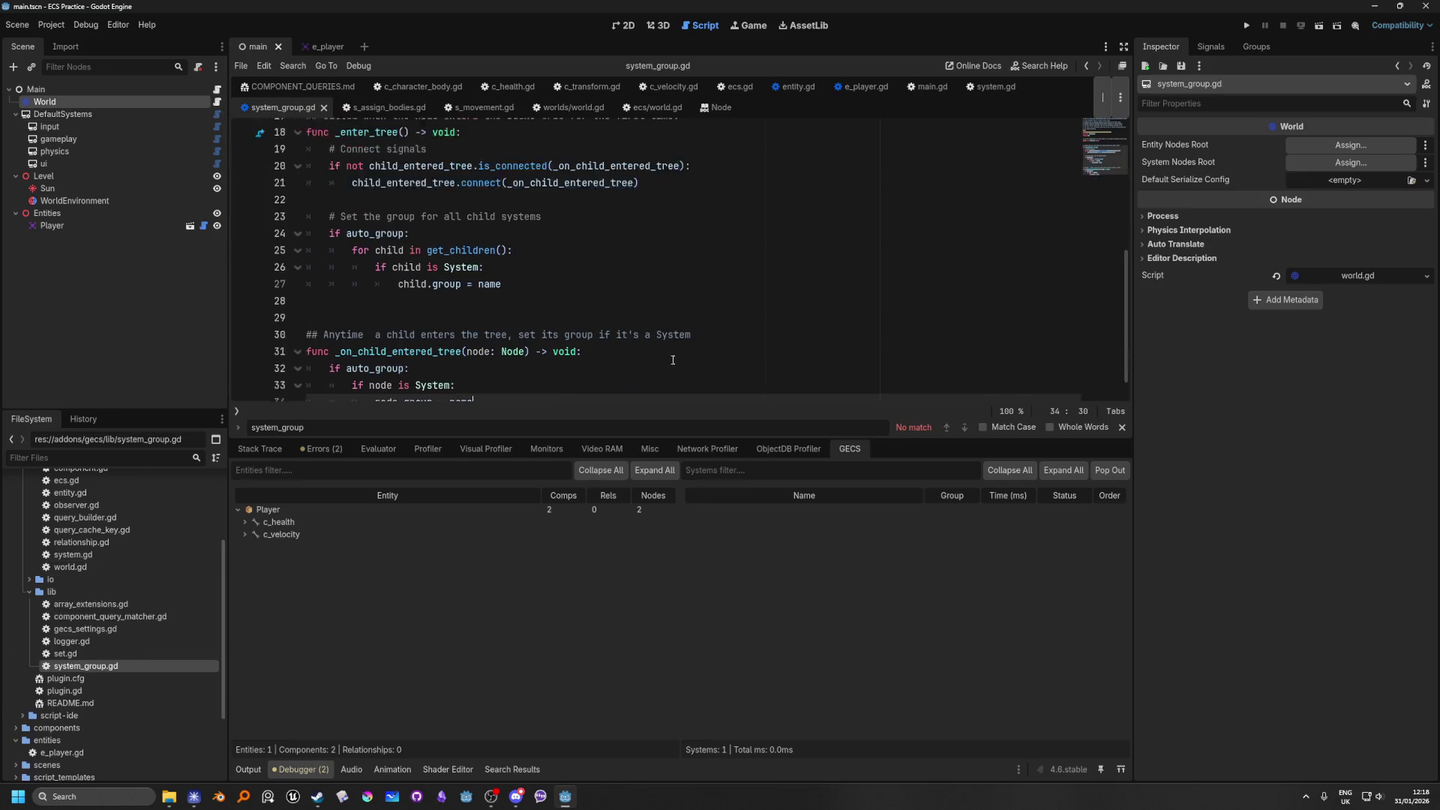
# Step: Scroll through system_group.gd from the top, reading the SystemGroup class and its auto_group flag
pyautogui.scroll(5, 673, 360)
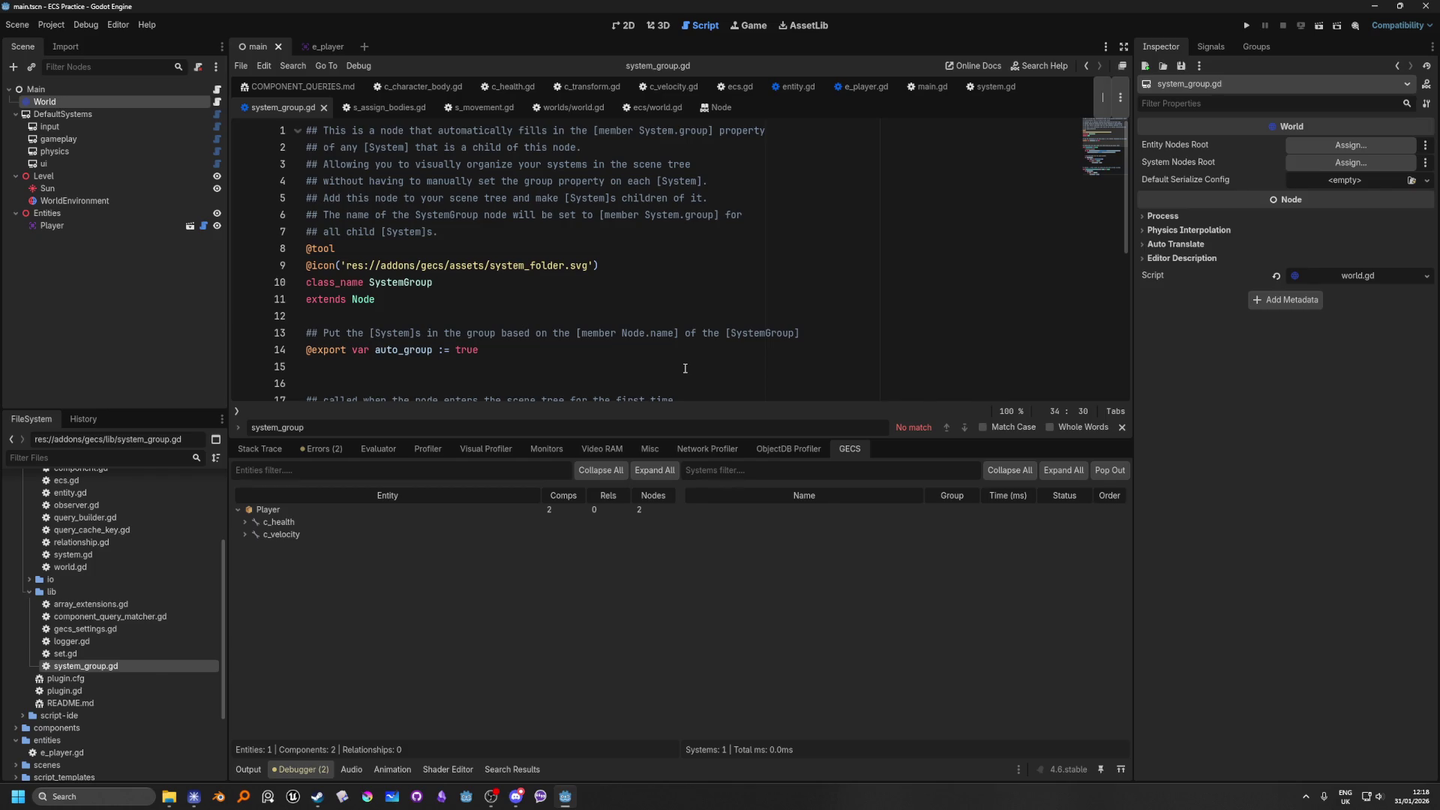
pyautogui.scroll(-1, 684, 368)
pyautogui.scroll(-1, 469, 204)
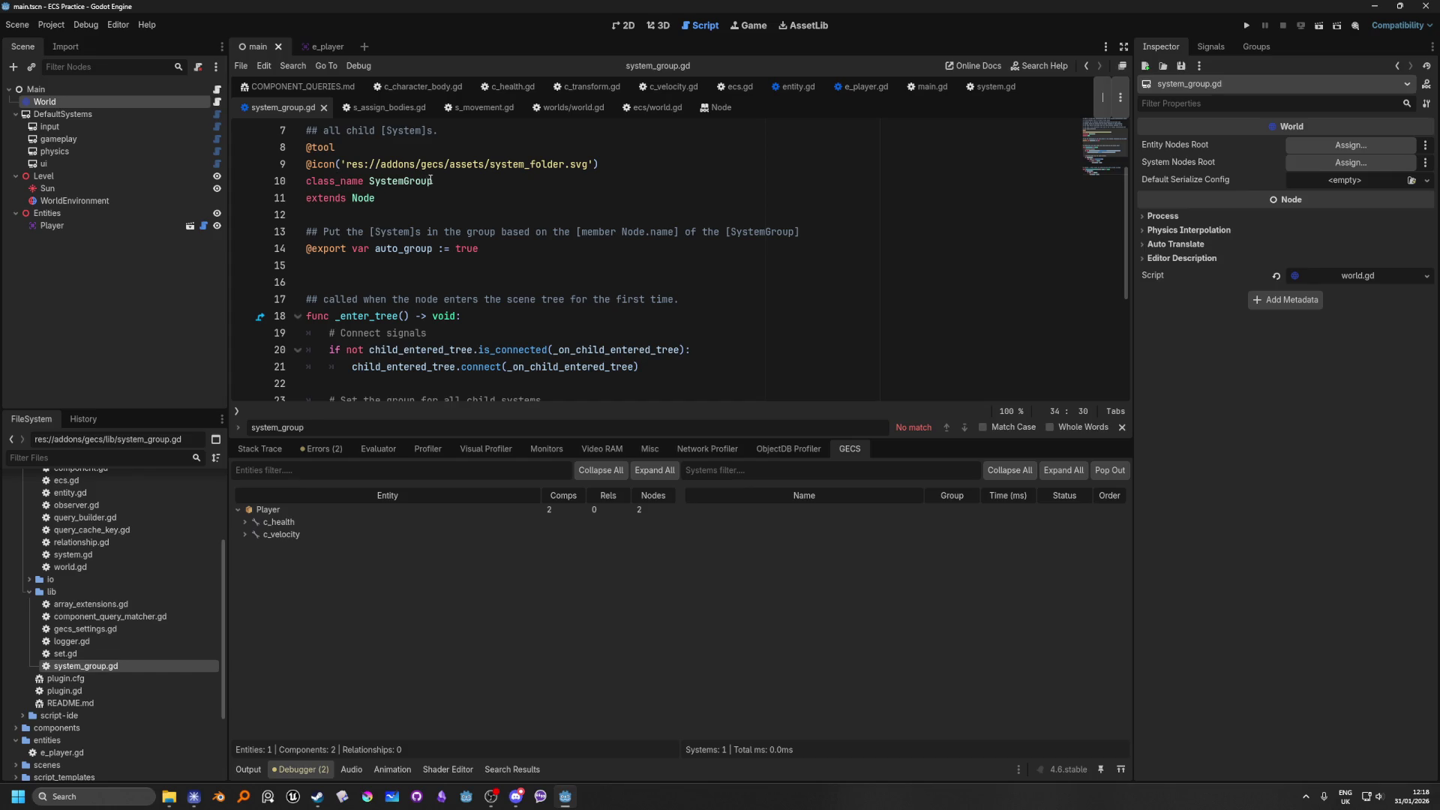
pyautogui.scroll(-1, 422, 215)
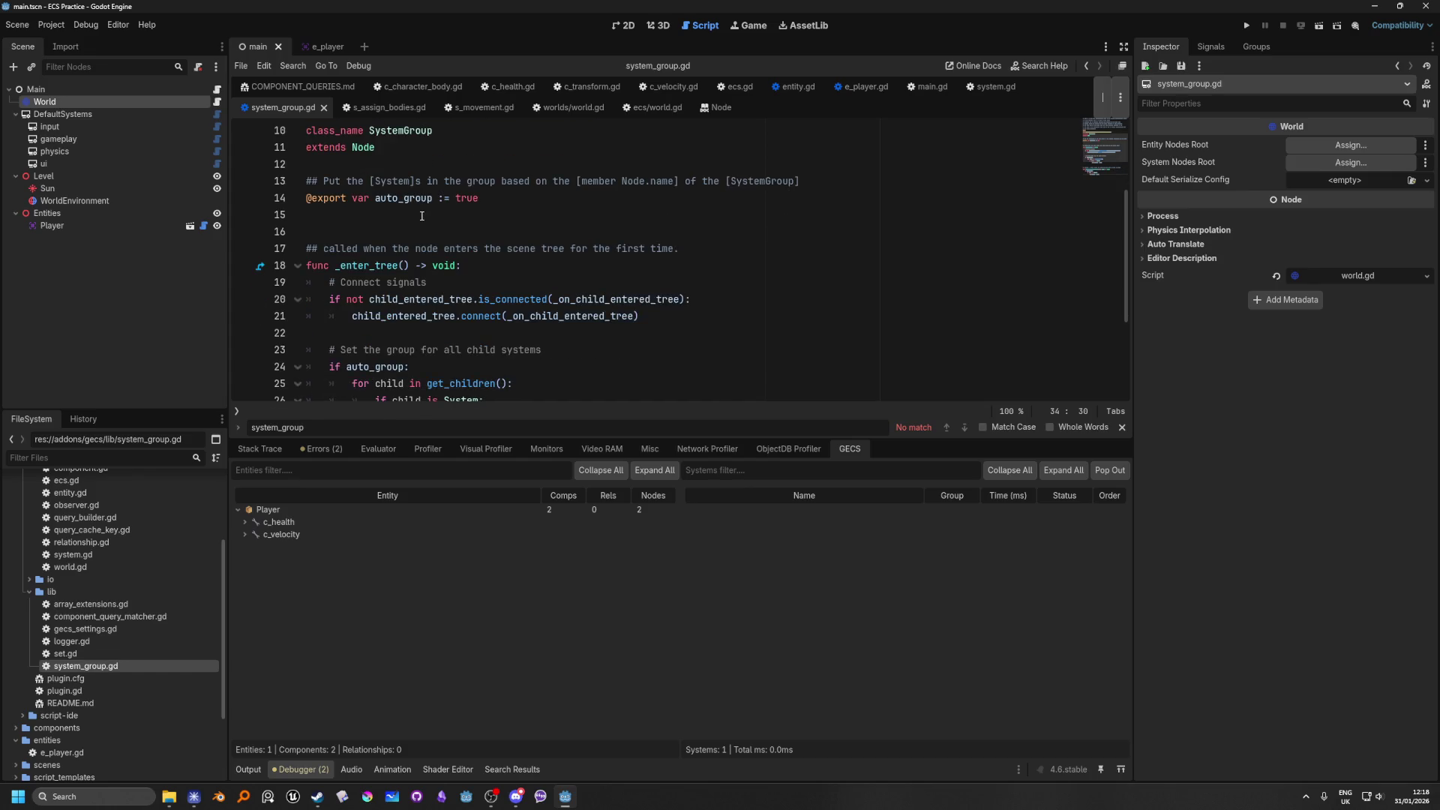
pyautogui.scroll(-2, 422, 216)
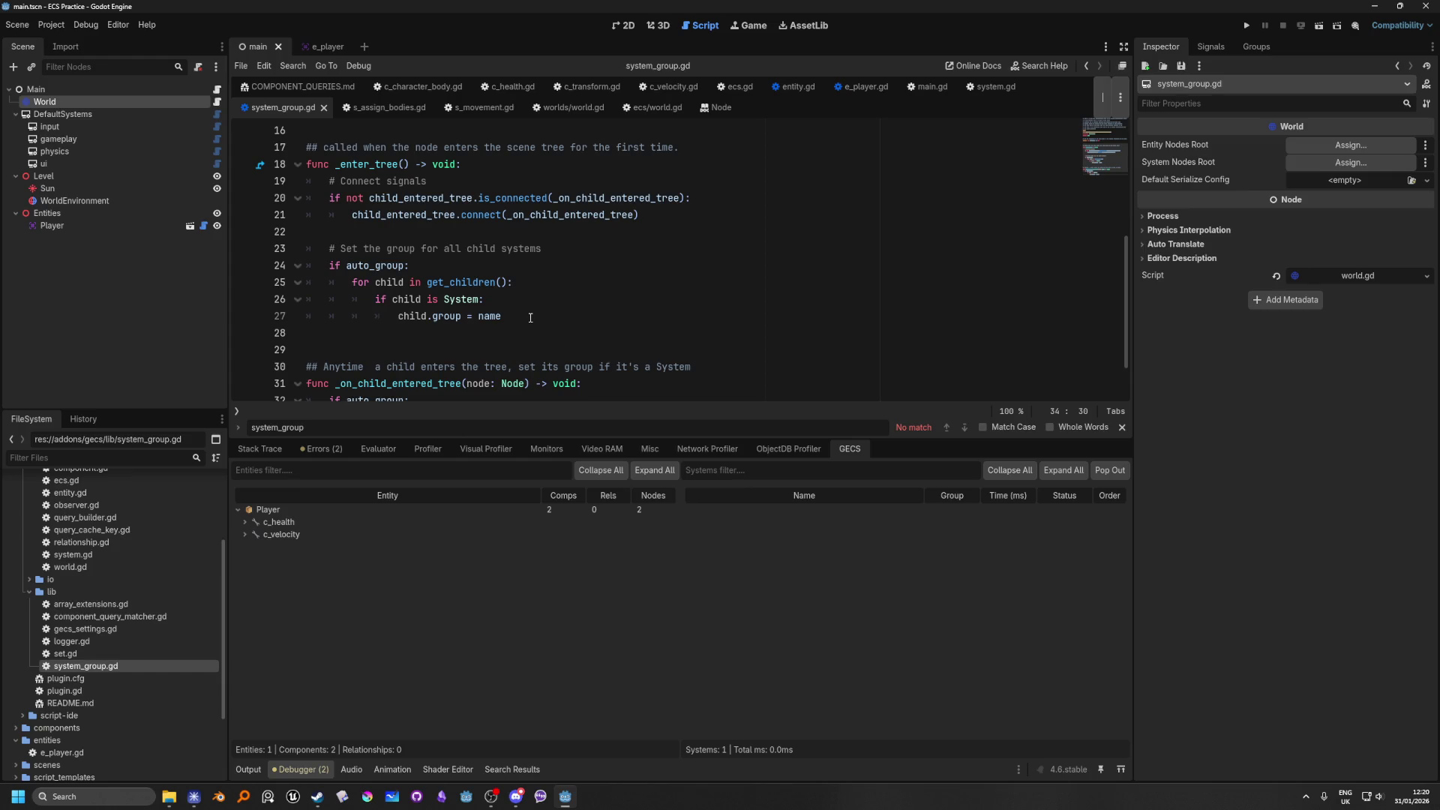
# Step: Open the World node's world.gd script, then add and remove a blank line after ECS.world = self
pyautogui.click(218, 105)
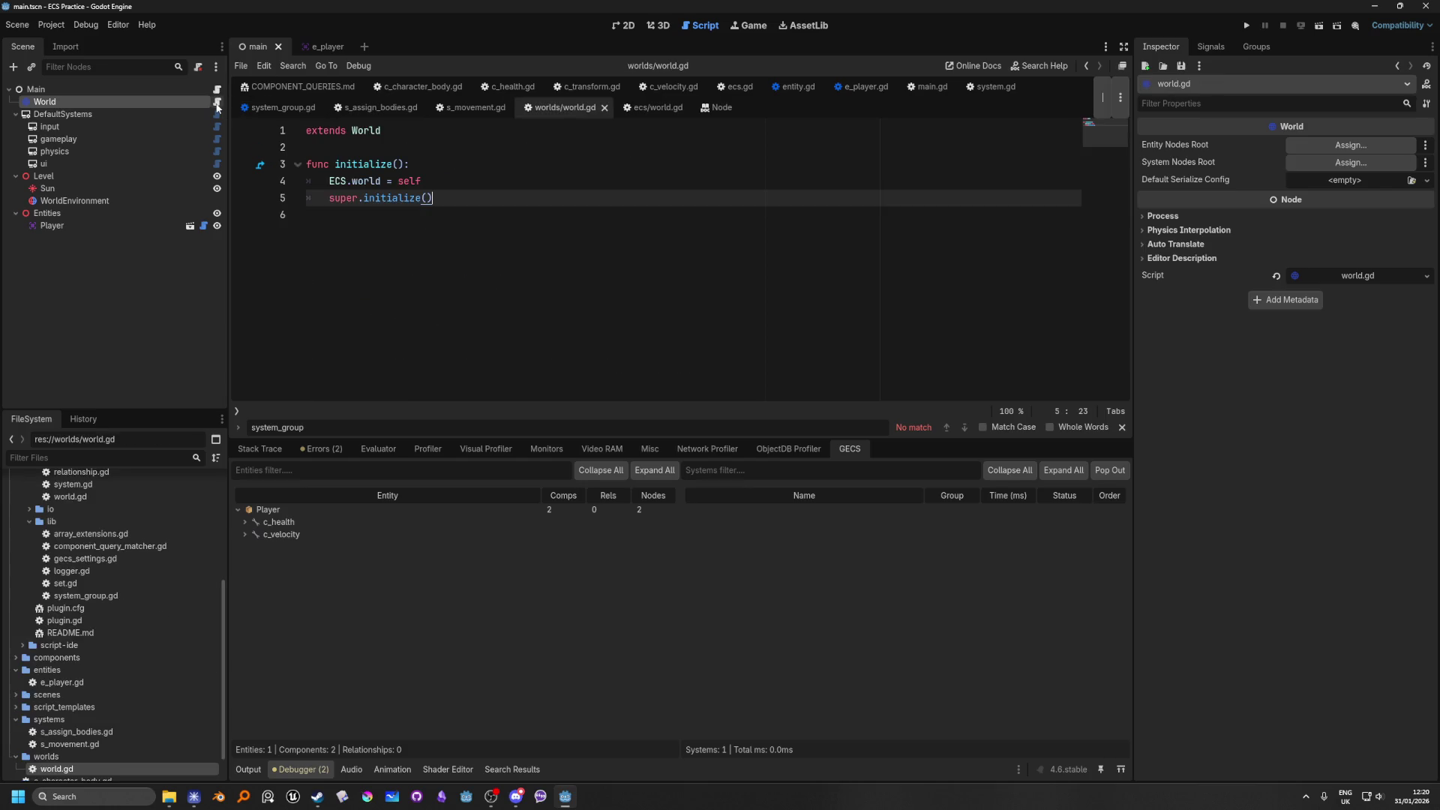
pyautogui.click(460, 182)
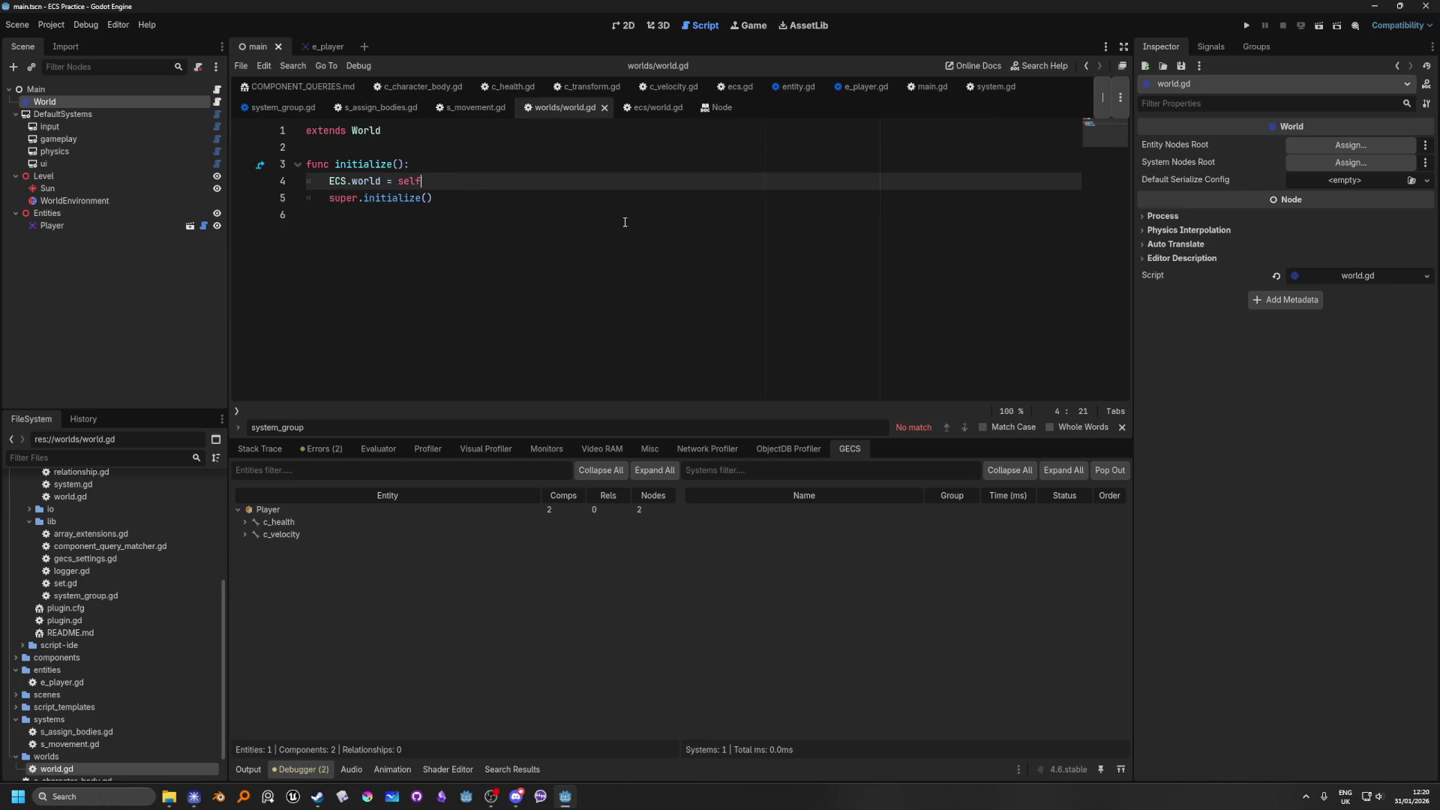
pyautogui.press('Return')
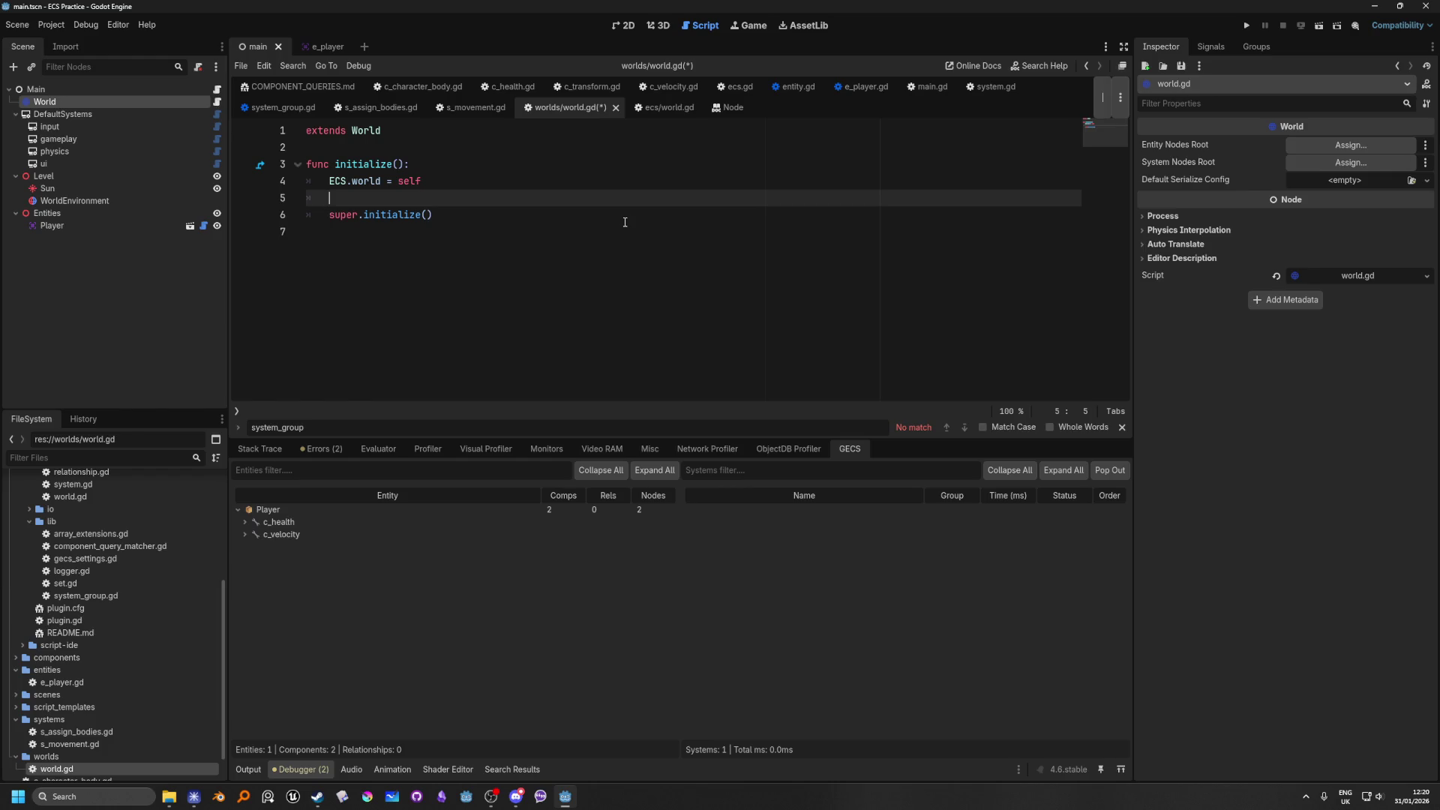
pyautogui.press('BackSpace')
pyautogui.press('BackSpace')
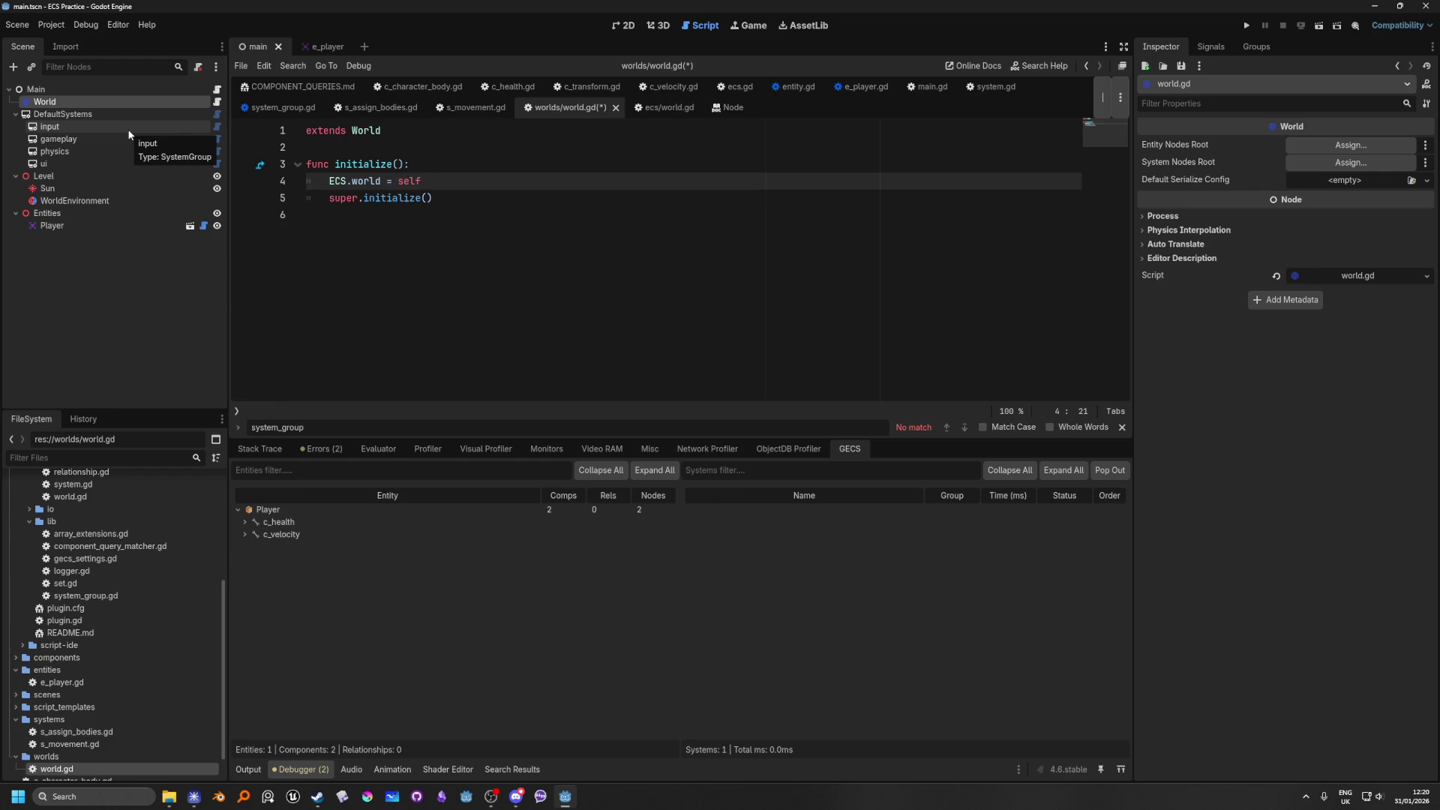
# Step: Delete the physics-group setup() function from s_assign_bodies.gd
pyautogui.click(122, 149)
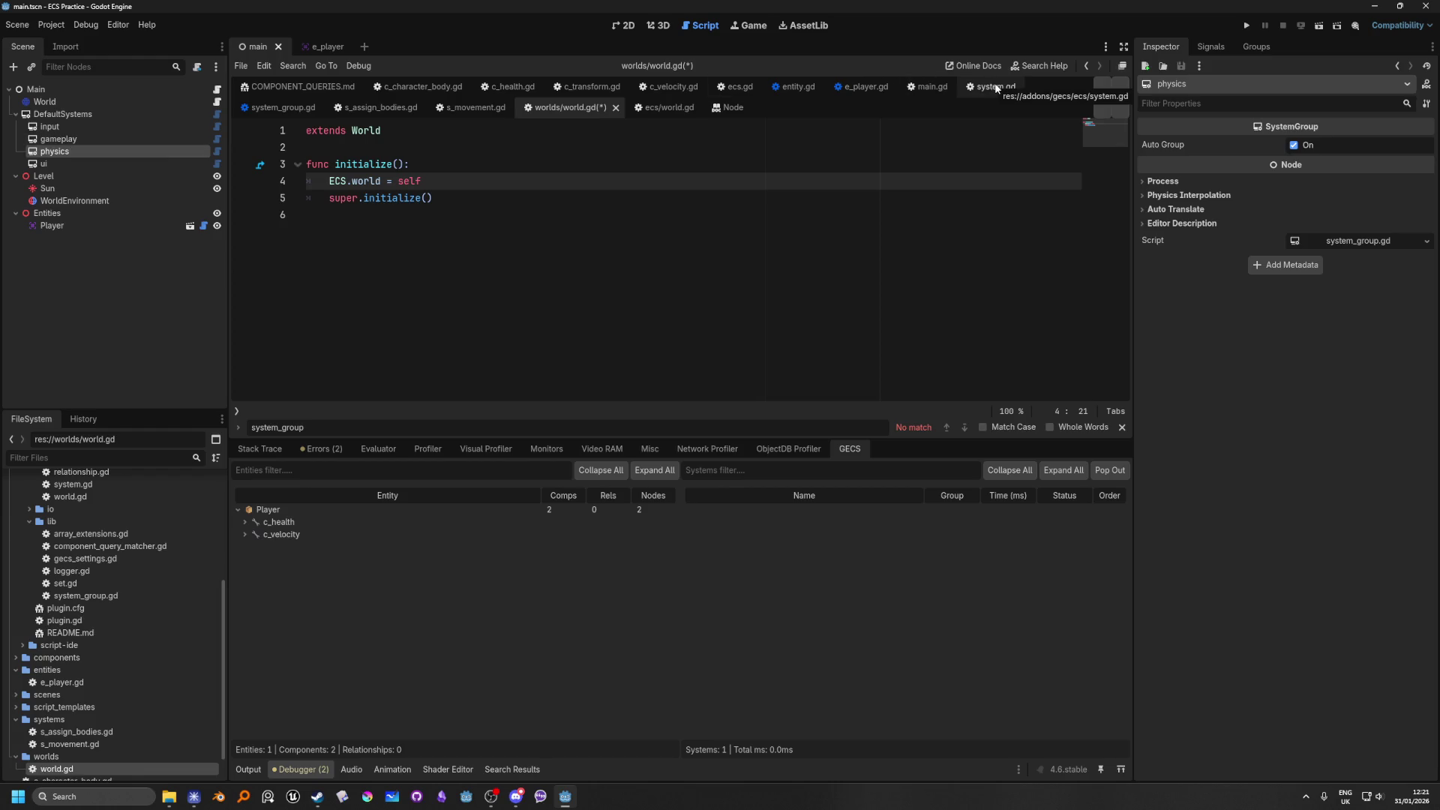
pyautogui.click(380, 108)
pyautogui.moveTo(491, 236); pyautogui.dragTo(194, 216)
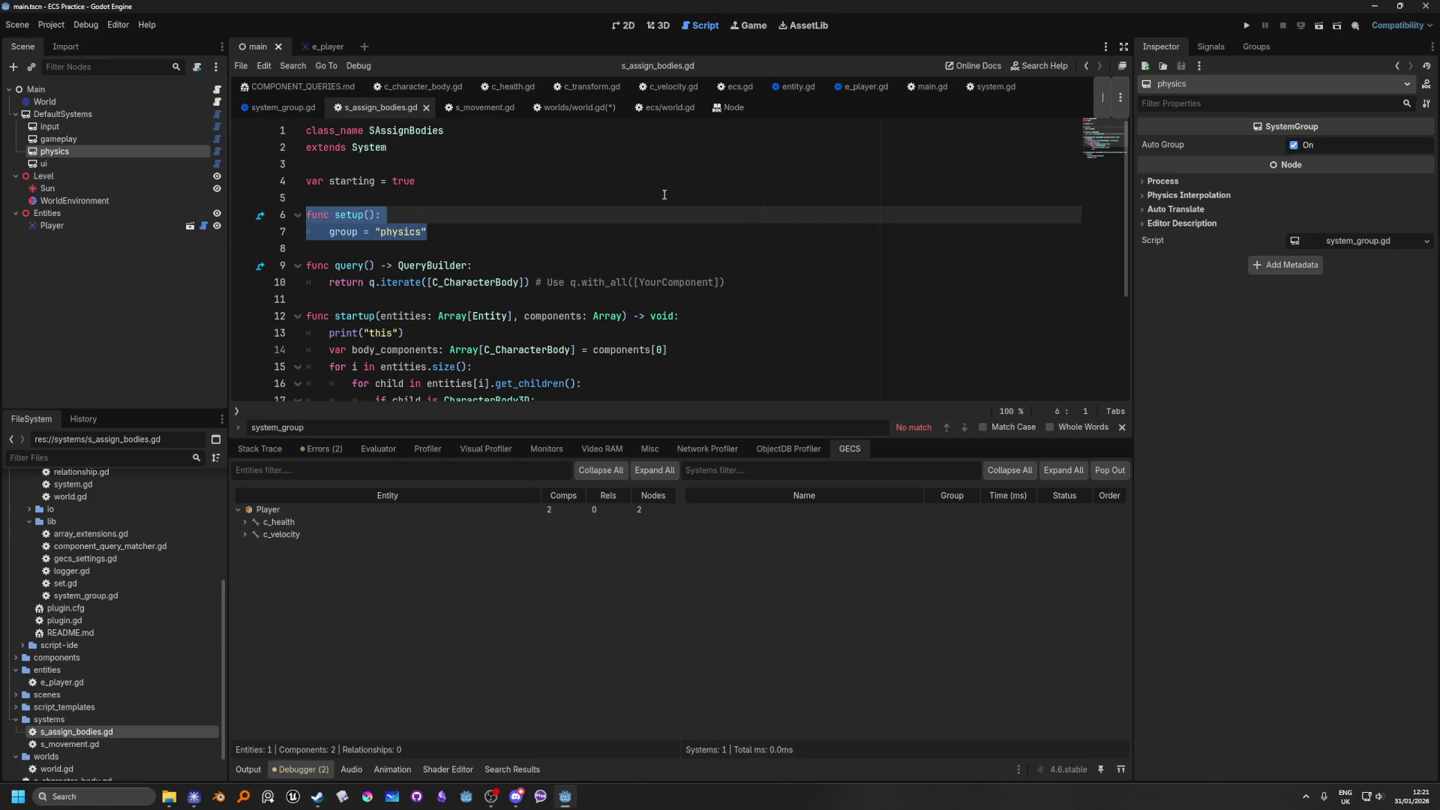
pyautogui.press('BackSpace')
pyautogui.press('BackSpace')
pyautogui.press('BackSpace')
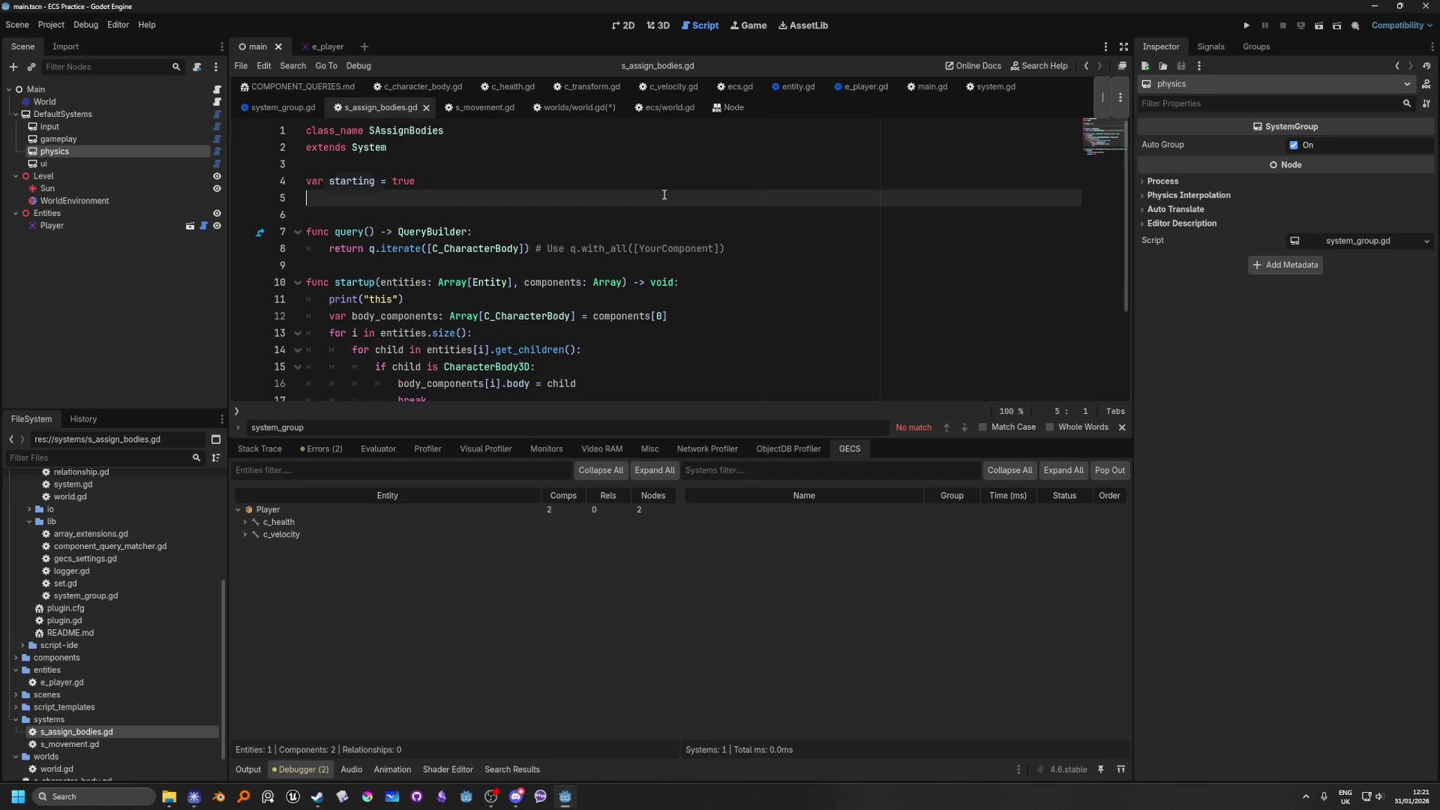
pyautogui.scroll(-2, 420, 256)
pyautogui.scroll(2, 554, 349)
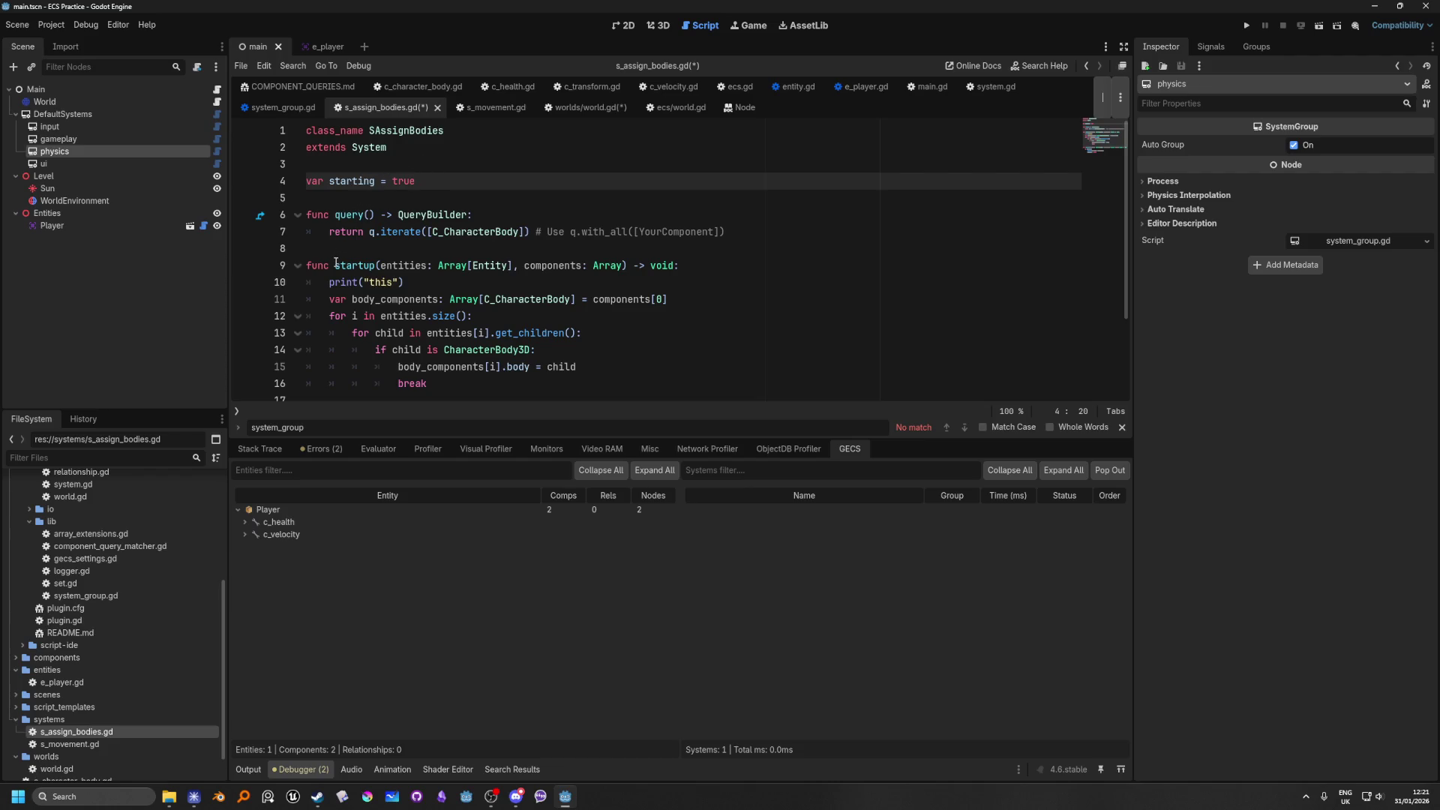
# Step: Delete the gameplay-group _init() function from s_movement.gd
pyautogui.click(494, 108)
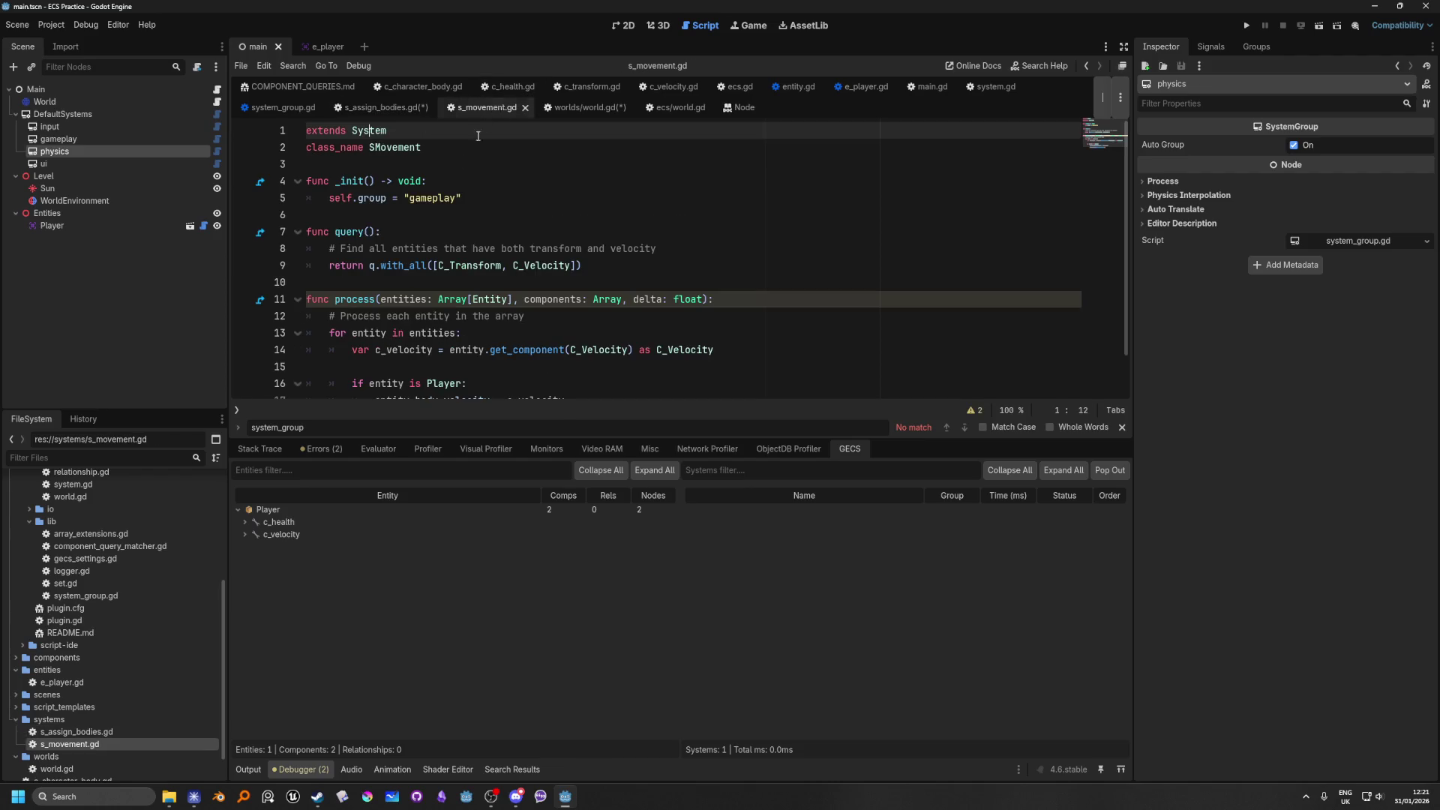
pyautogui.moveTo(465, 198); pyautogui.dragTo(260, 183)
pyautogui.press('BackSpace')
pyautogui.press('BackSpace')
pyautogui.press('BackSpace')
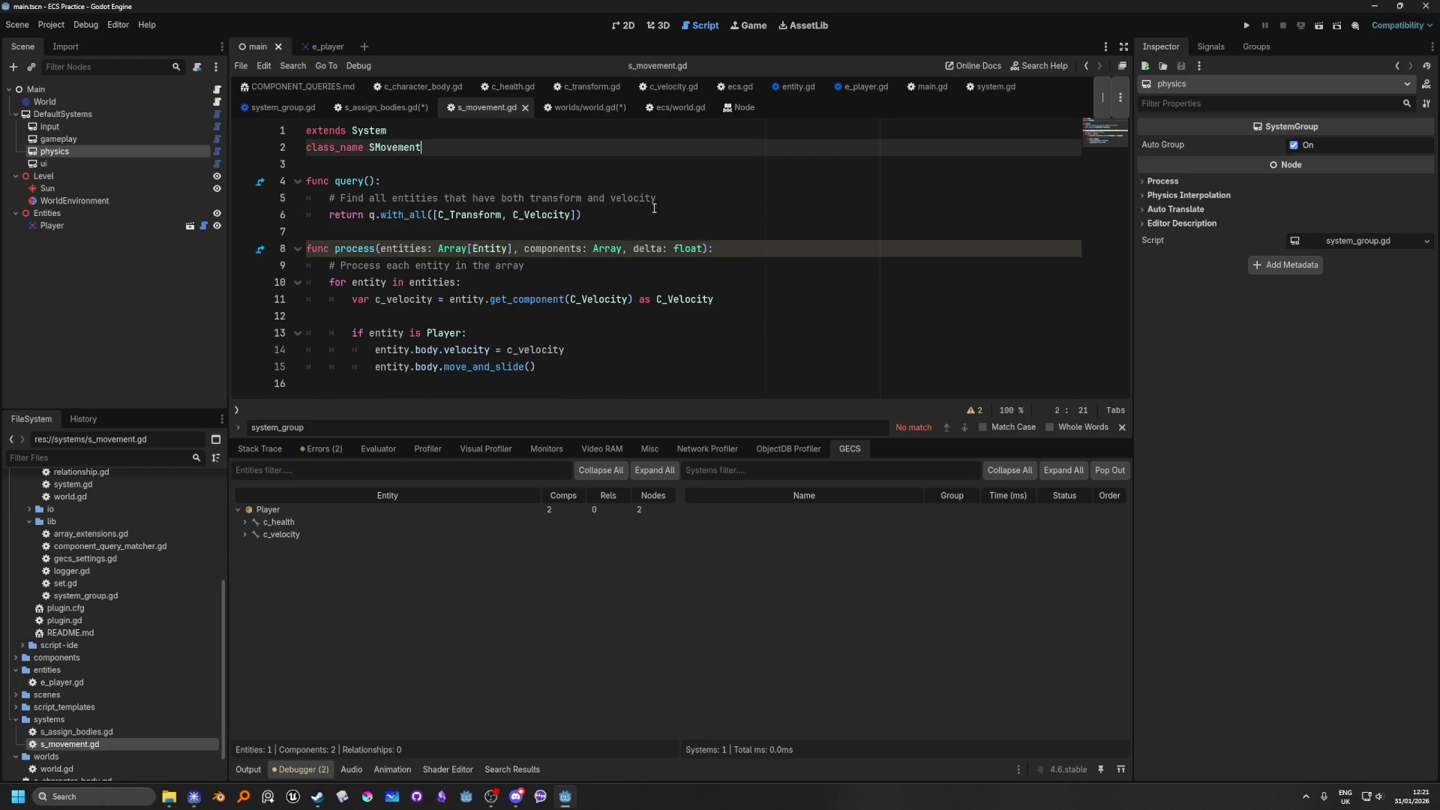
pyautogui.click(473, 215)
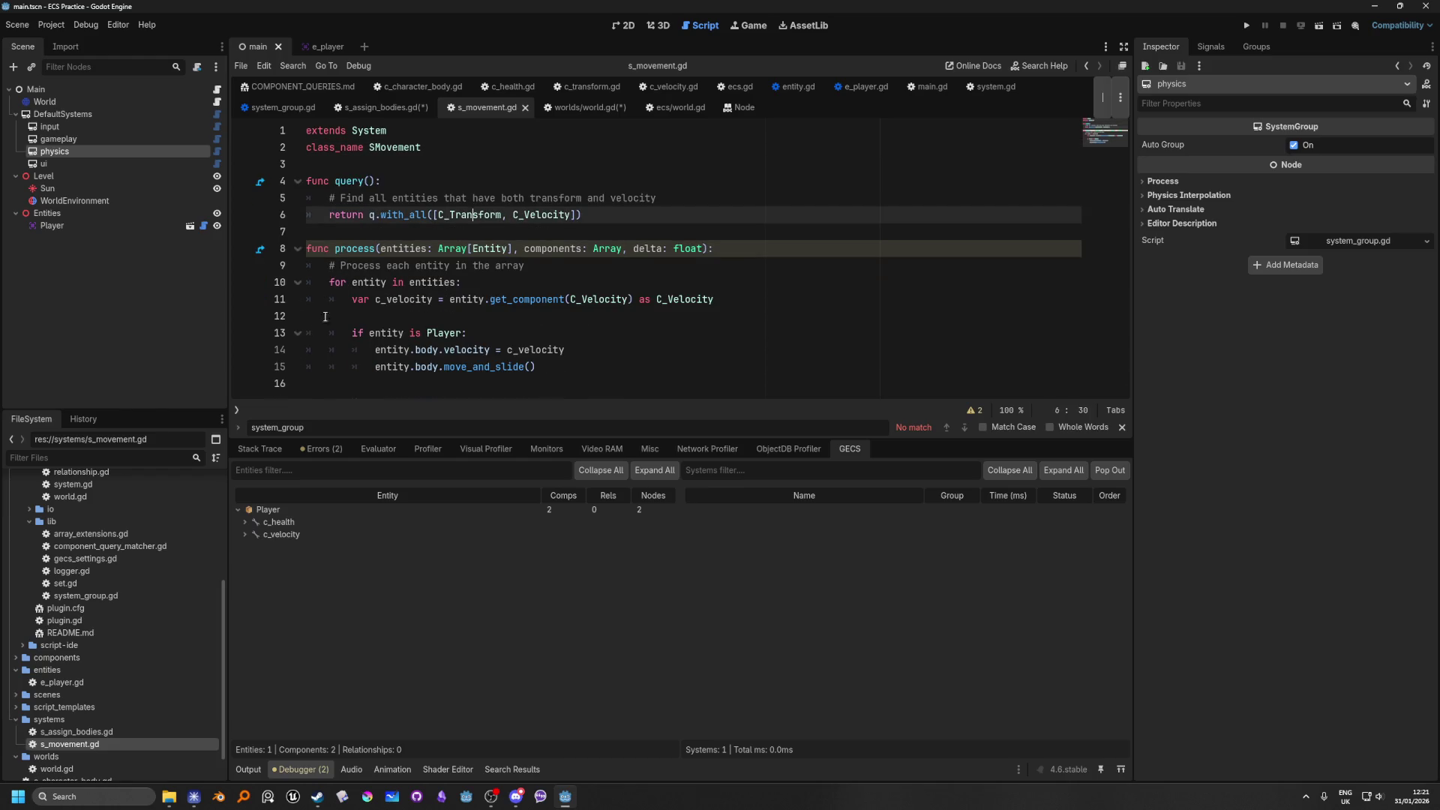
# Step: Save the physics branch as physics.tscn in a new scenes/SystemGroups folder and open it
pyautogui.rightClick(69, 151)
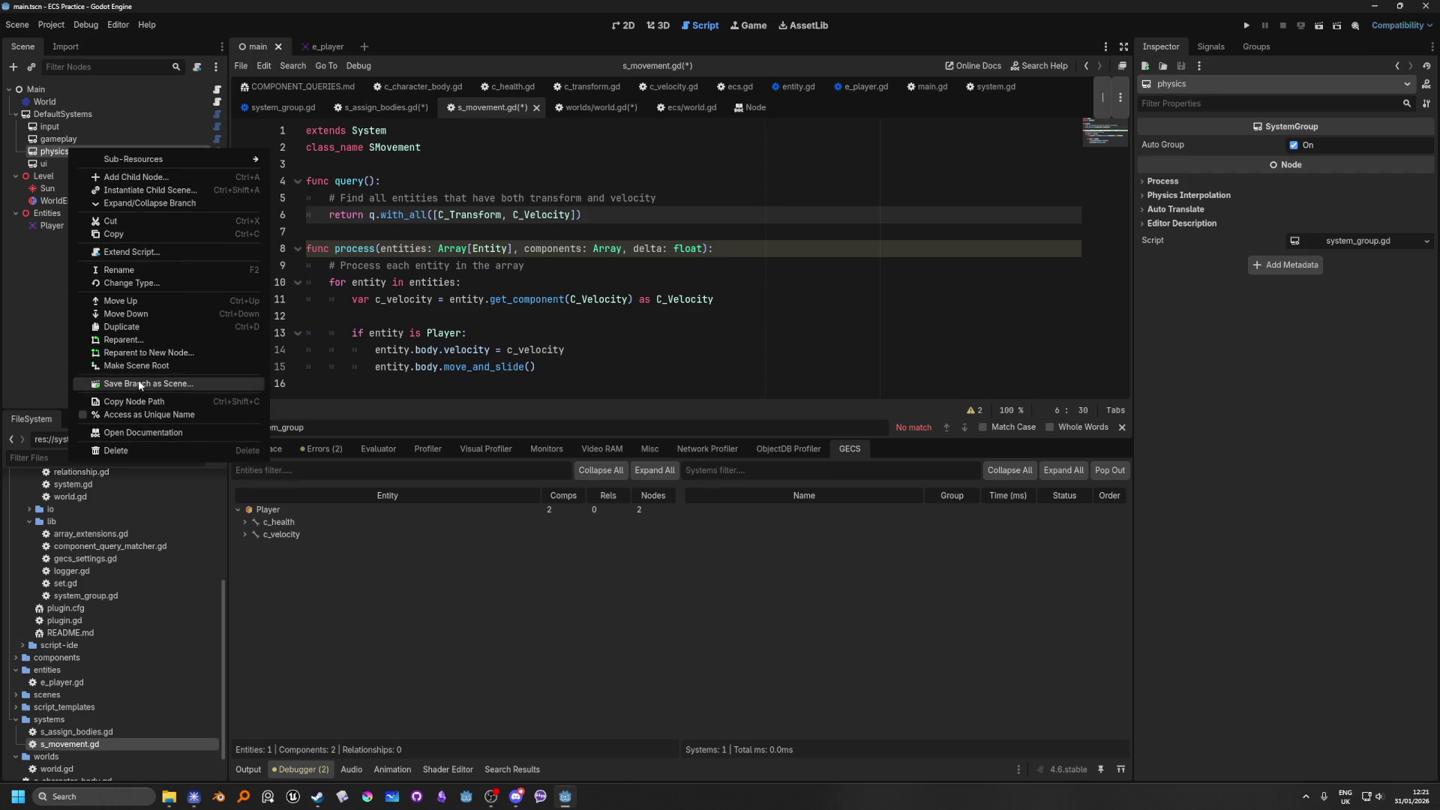
pyautogui.click(140, 384)
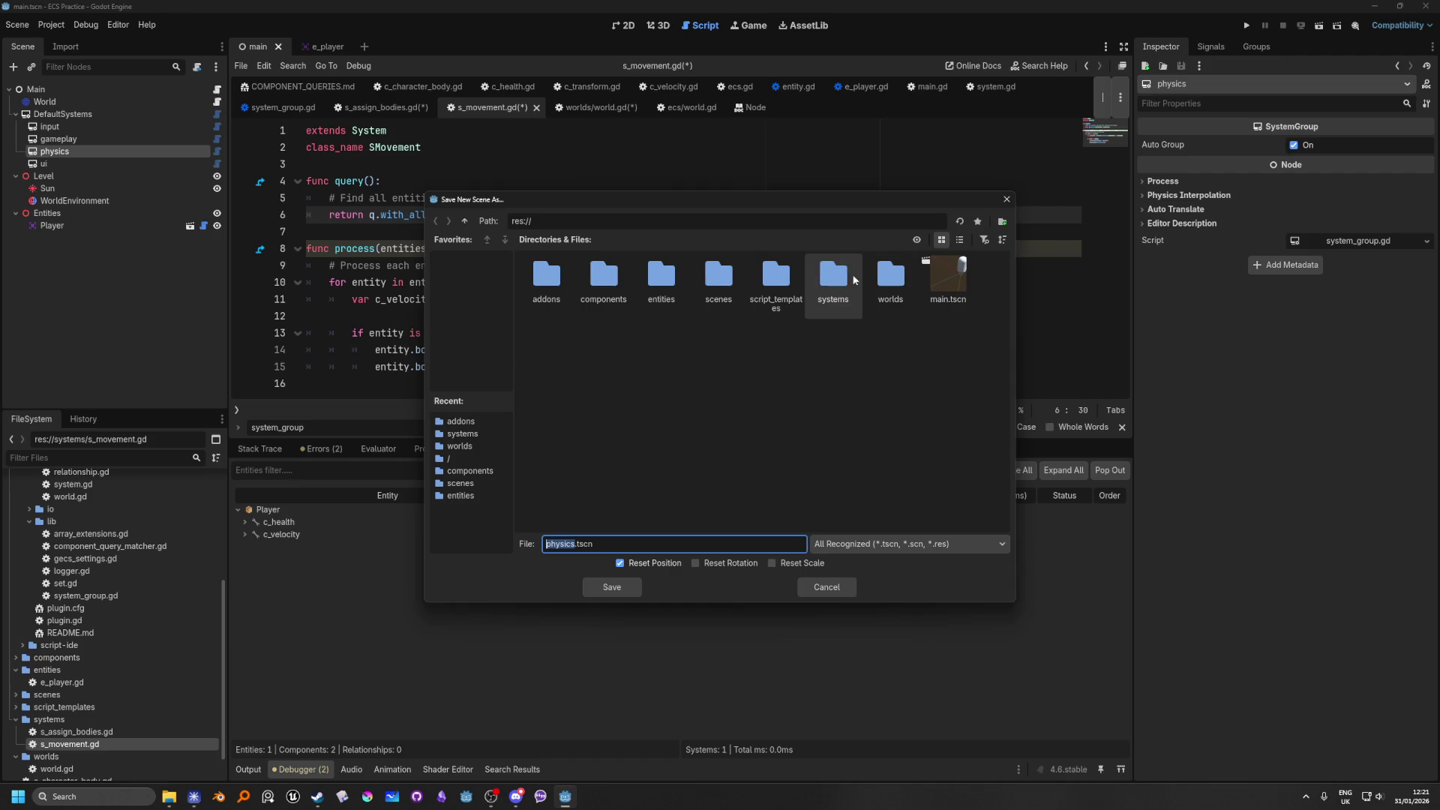
pyautogui.doubleClick(718, 281)
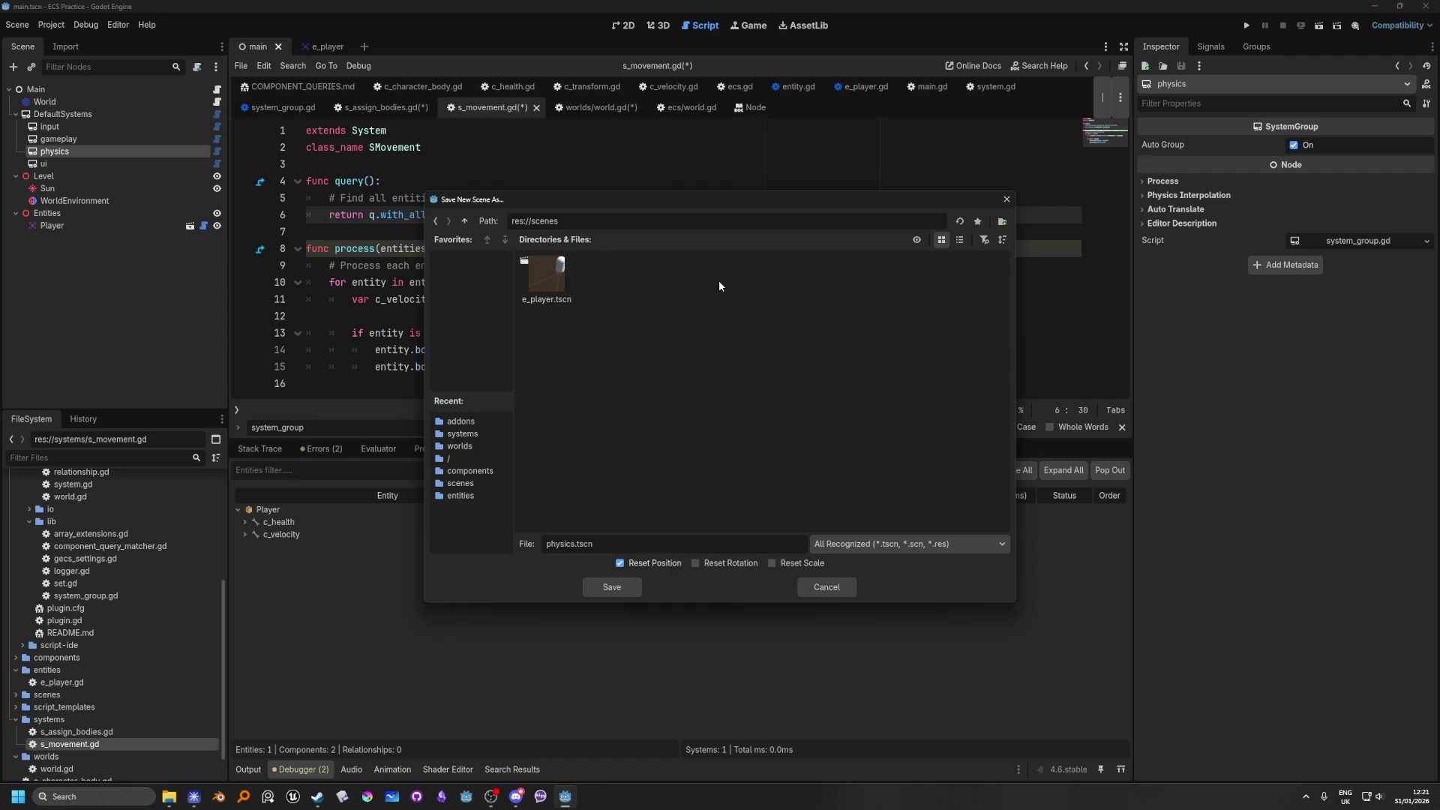
pyautogui.rightClick(673, 328)
pyautogui.click(705, 335)
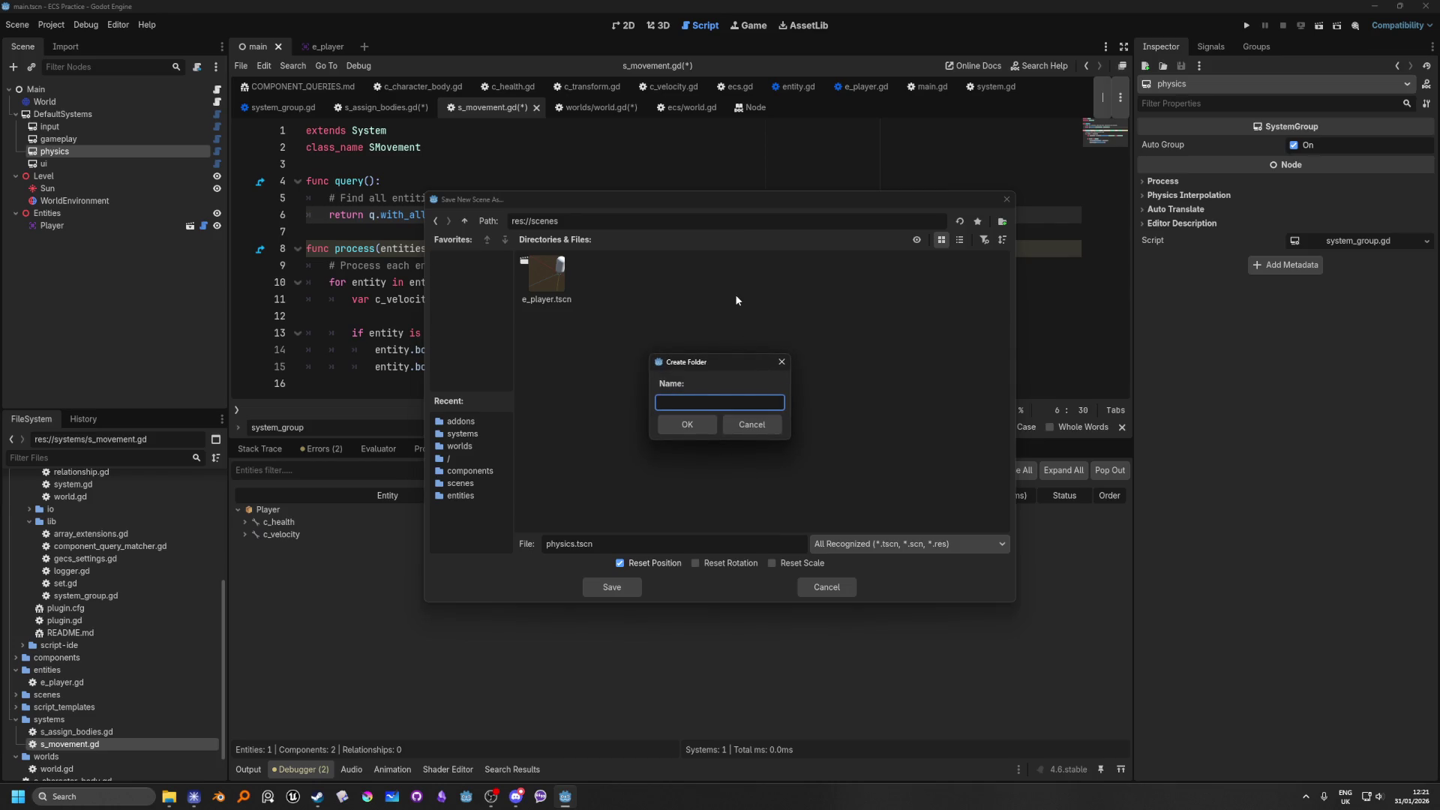
pyautogui.write('SystemGroupds')
pyautogui.click(695, 425)
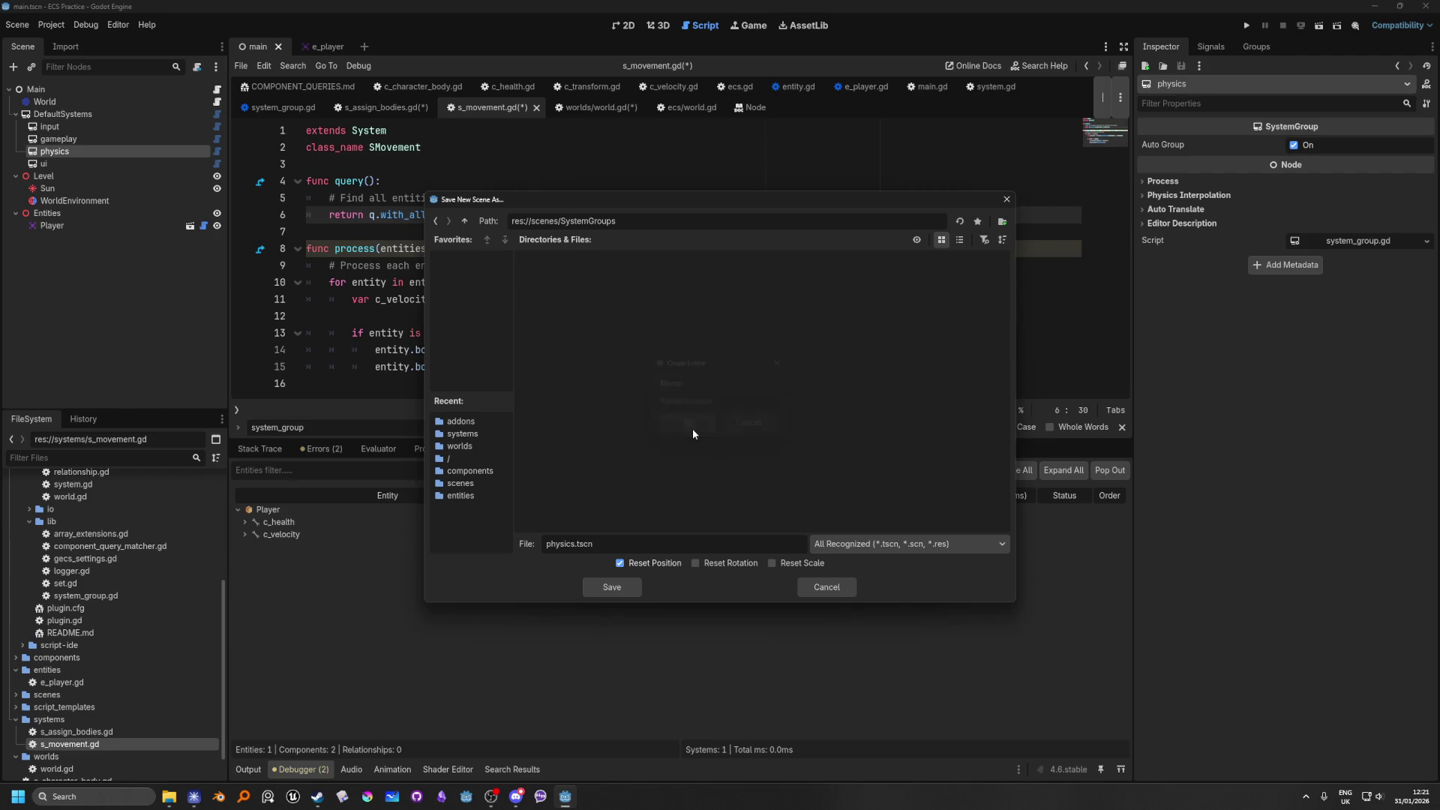
pyautogui.click(600, 591)
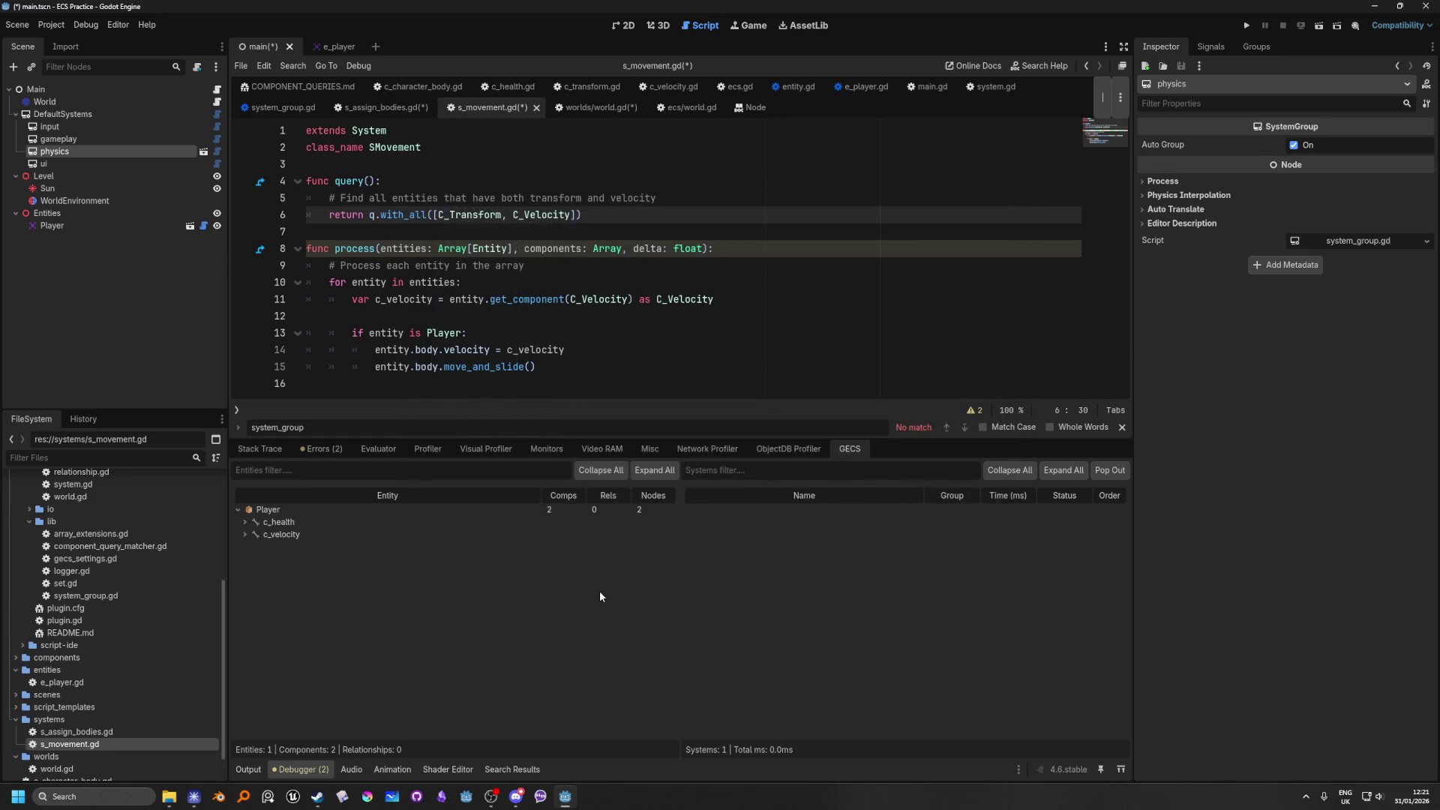
pyautogui.click(203, 152)
# Step: Paste an SAssignBodies system under physics and inspect its Parallel Processing settings
pyautogui.hotkey('ctrl', 'v')
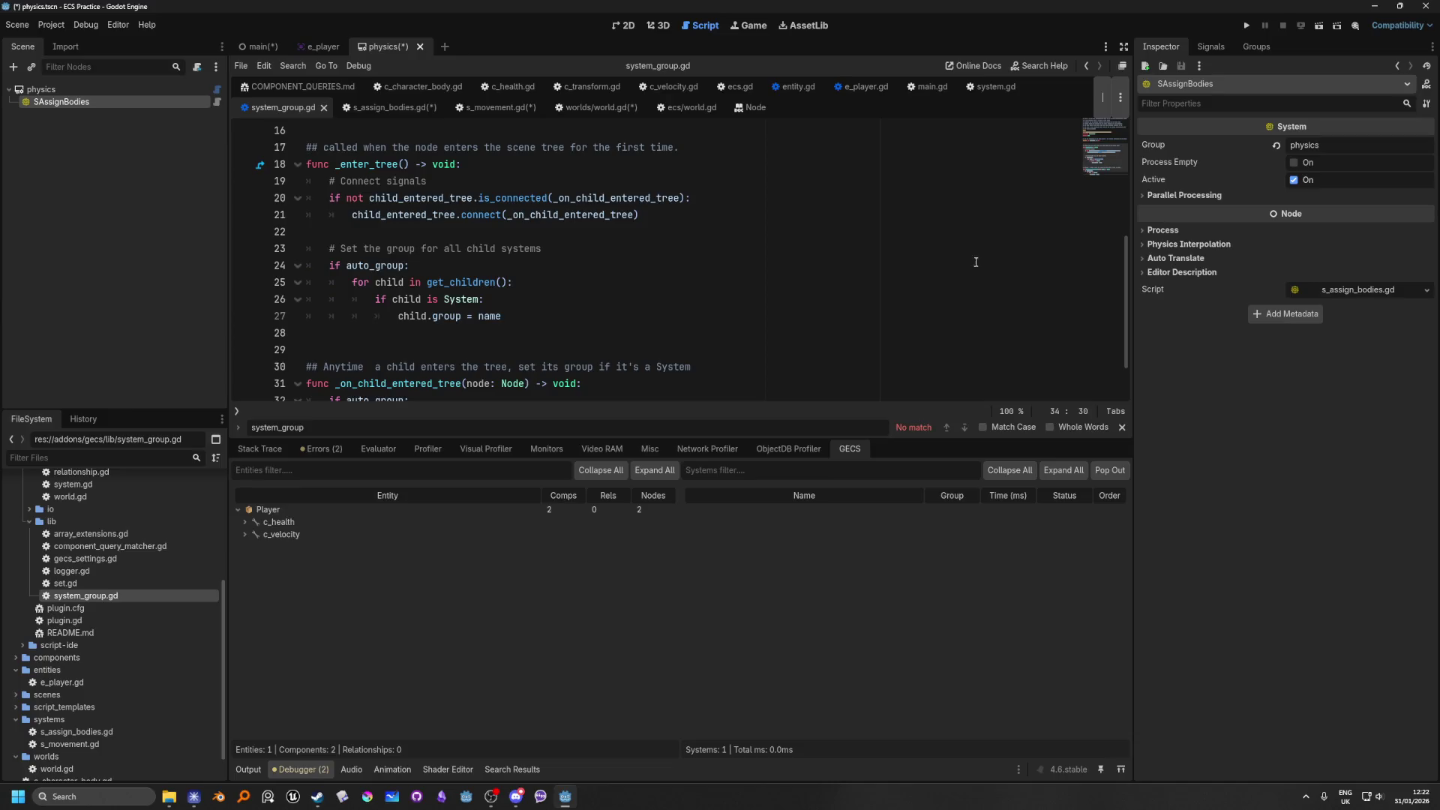
pyautogui.click(1155, 199)
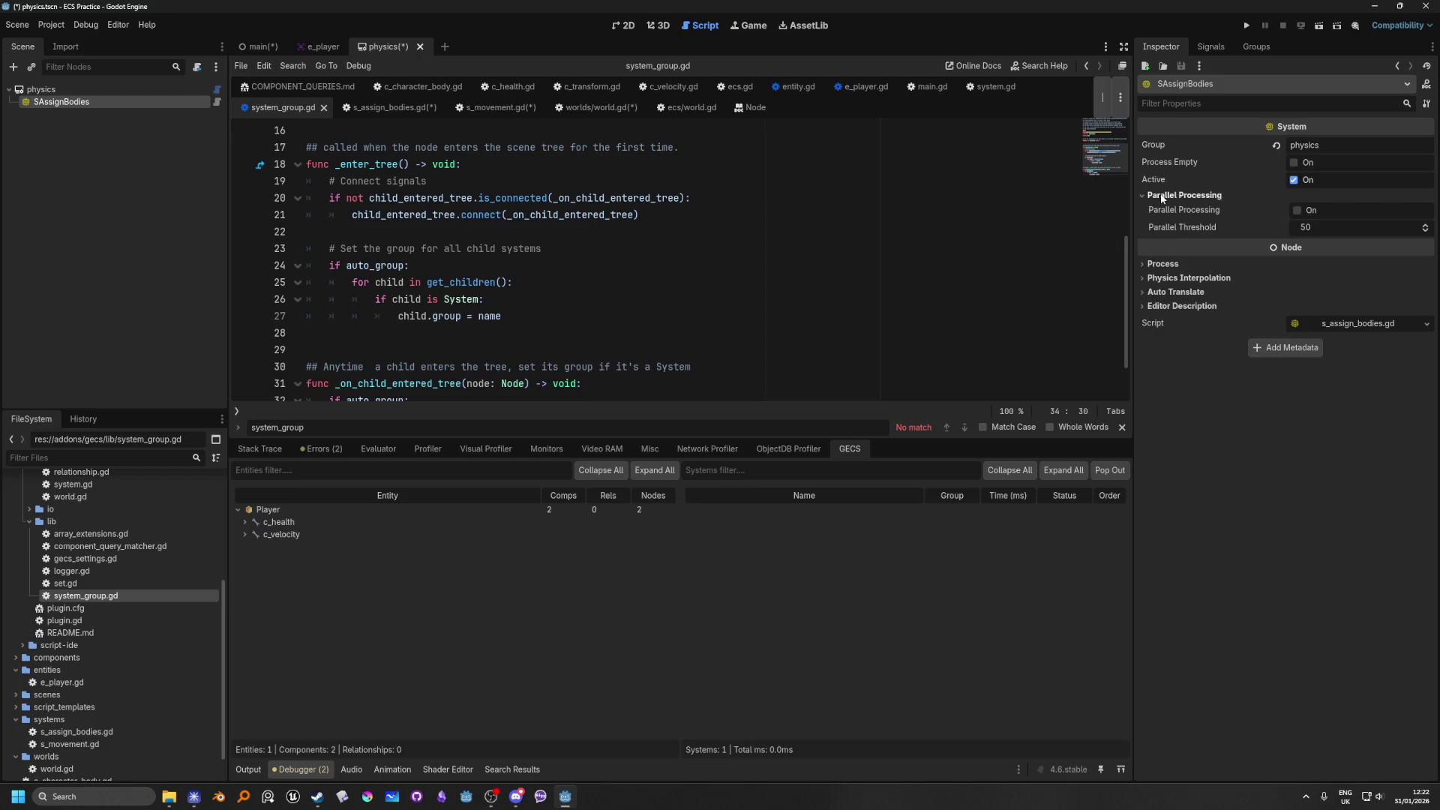
pyautogui.moveTo(1162, 212)
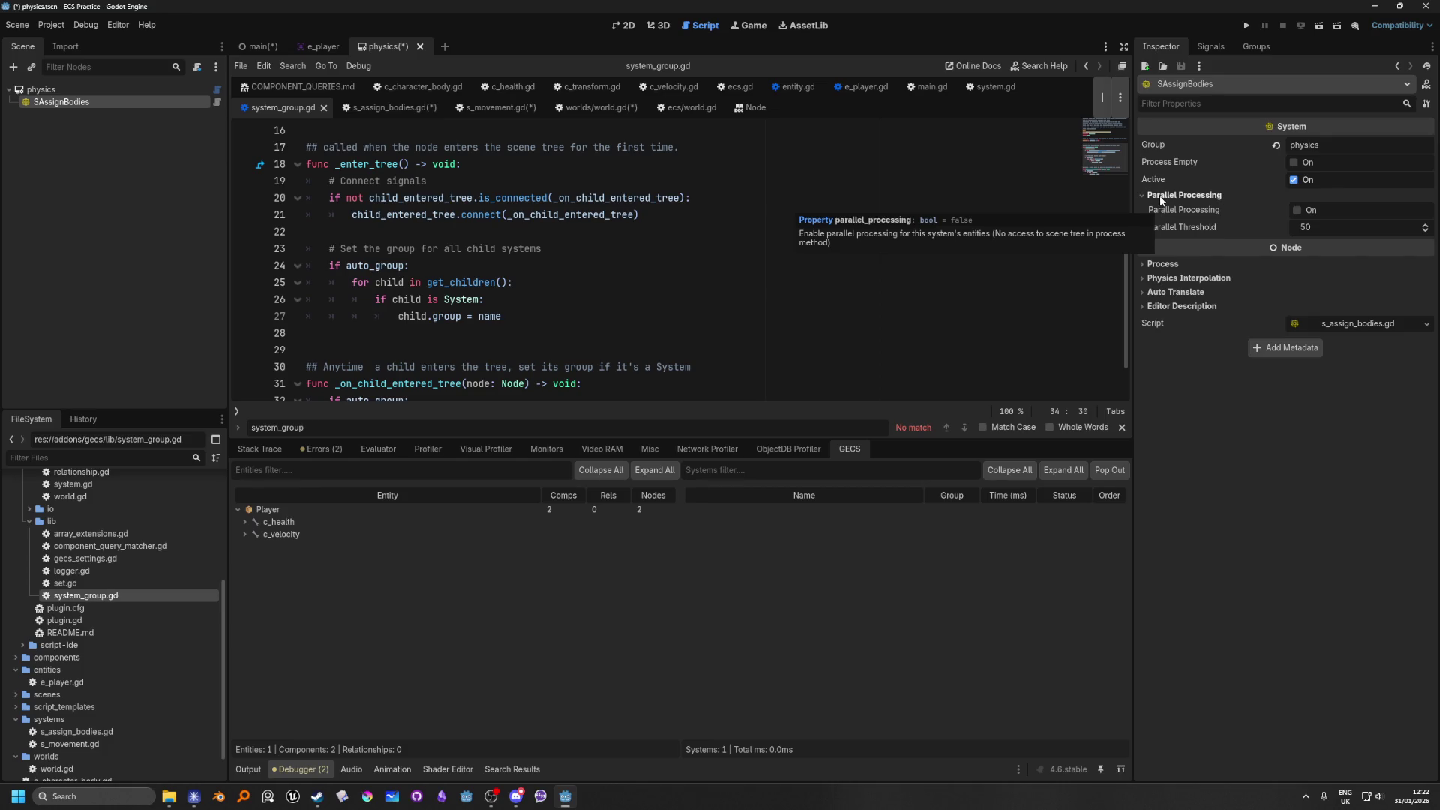
pyautogui.click(1162, 197)
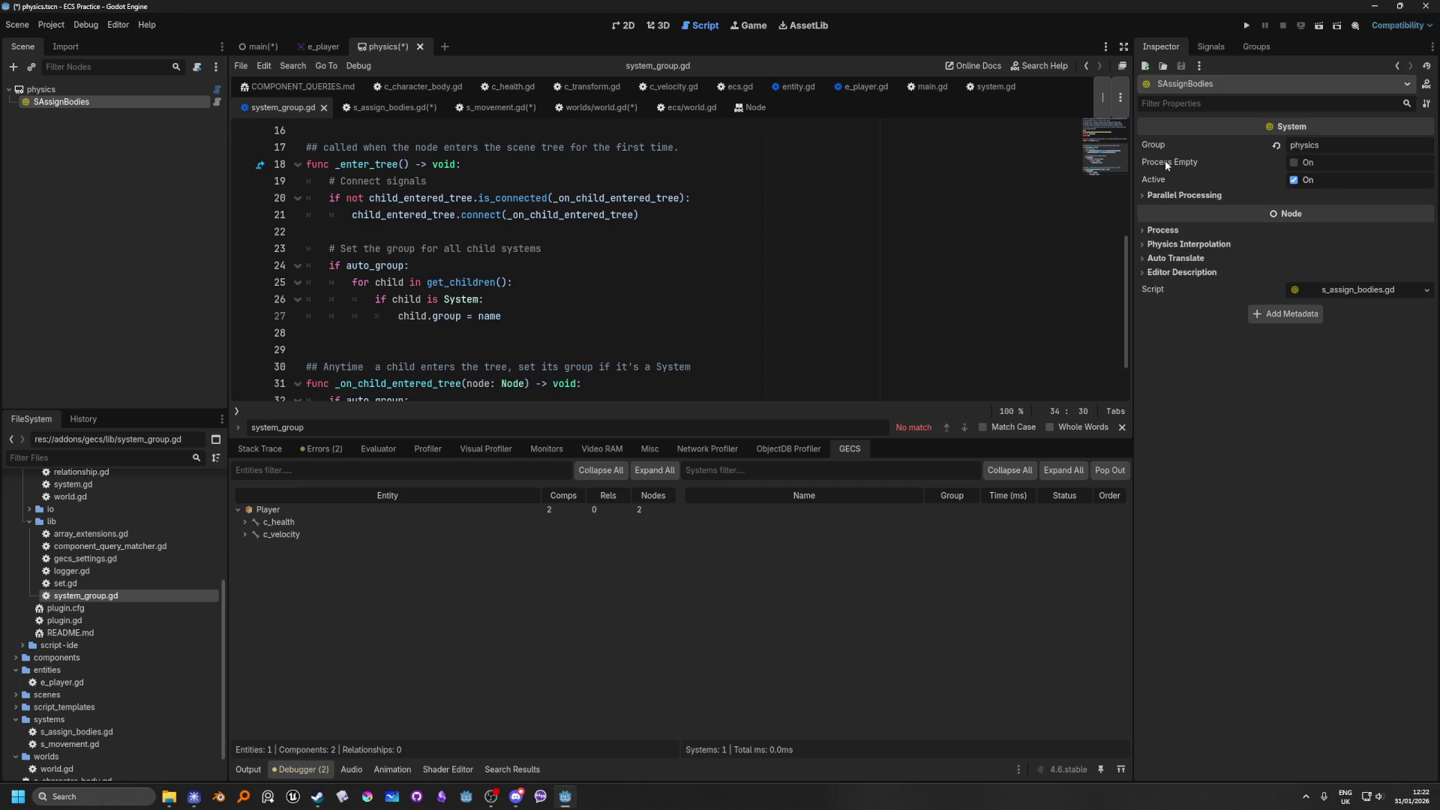
pyautogui.moveTo(1167, 166)
# Step: Look through system_group.gd, then return to the main scene
pyautogui.scroll(2, 508, 308)
pyautogui.scroll(-3, 516, 308)
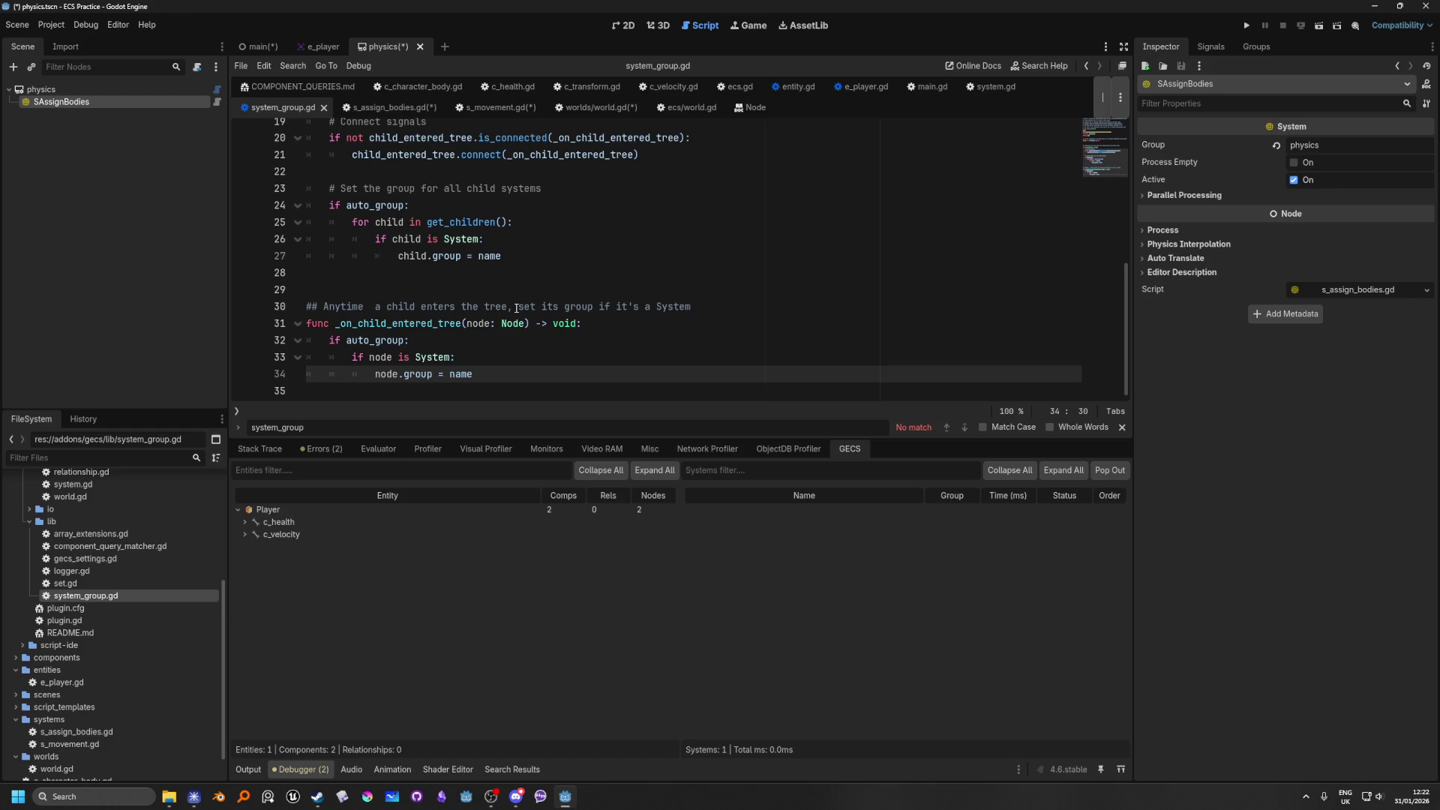
pyautogui.scroll(2, 516, 309)
pyautogui.scroll(-2, 515, 308)
pyautogui.scroll(2, 516, 308)
pyautogui.scroll(3, 471, 341)
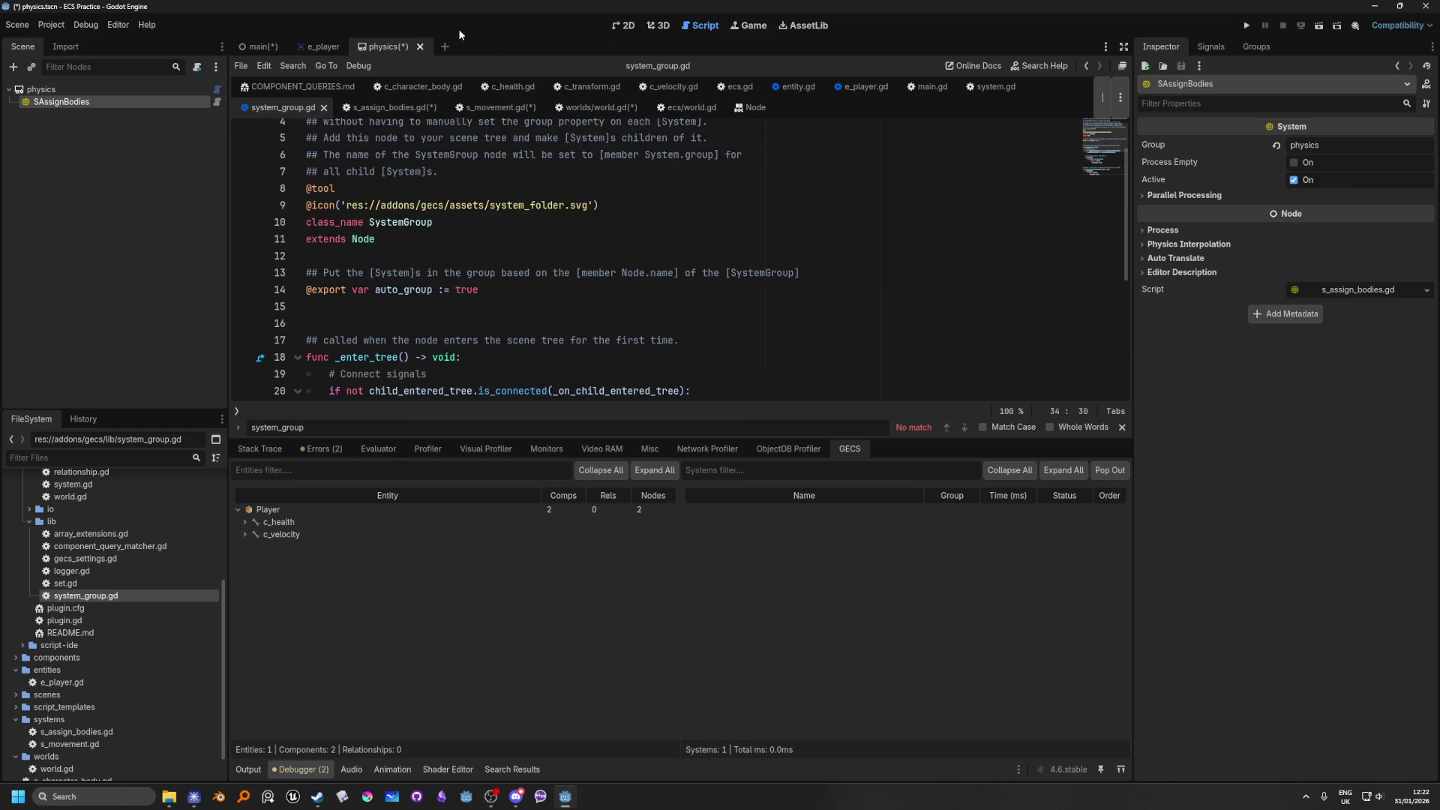
pyautogui.click(259, 47)
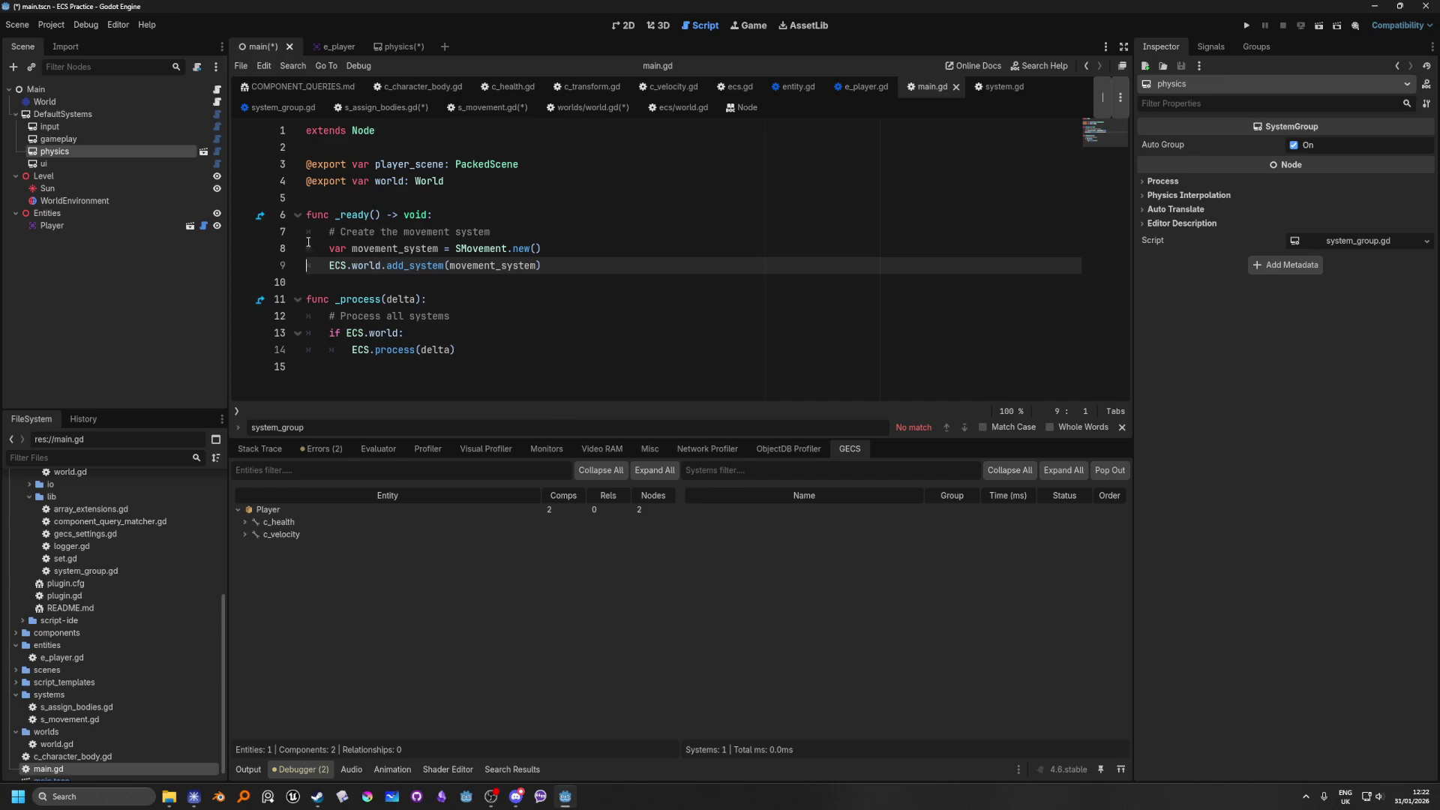
# Step: Save all with Ctrl+S, then save the gameplay branch as gameplay.tscn in scenes/SystemGroups
pyautogui.click(478, 232)
pyautogui.hotkey('ctrl', 's')
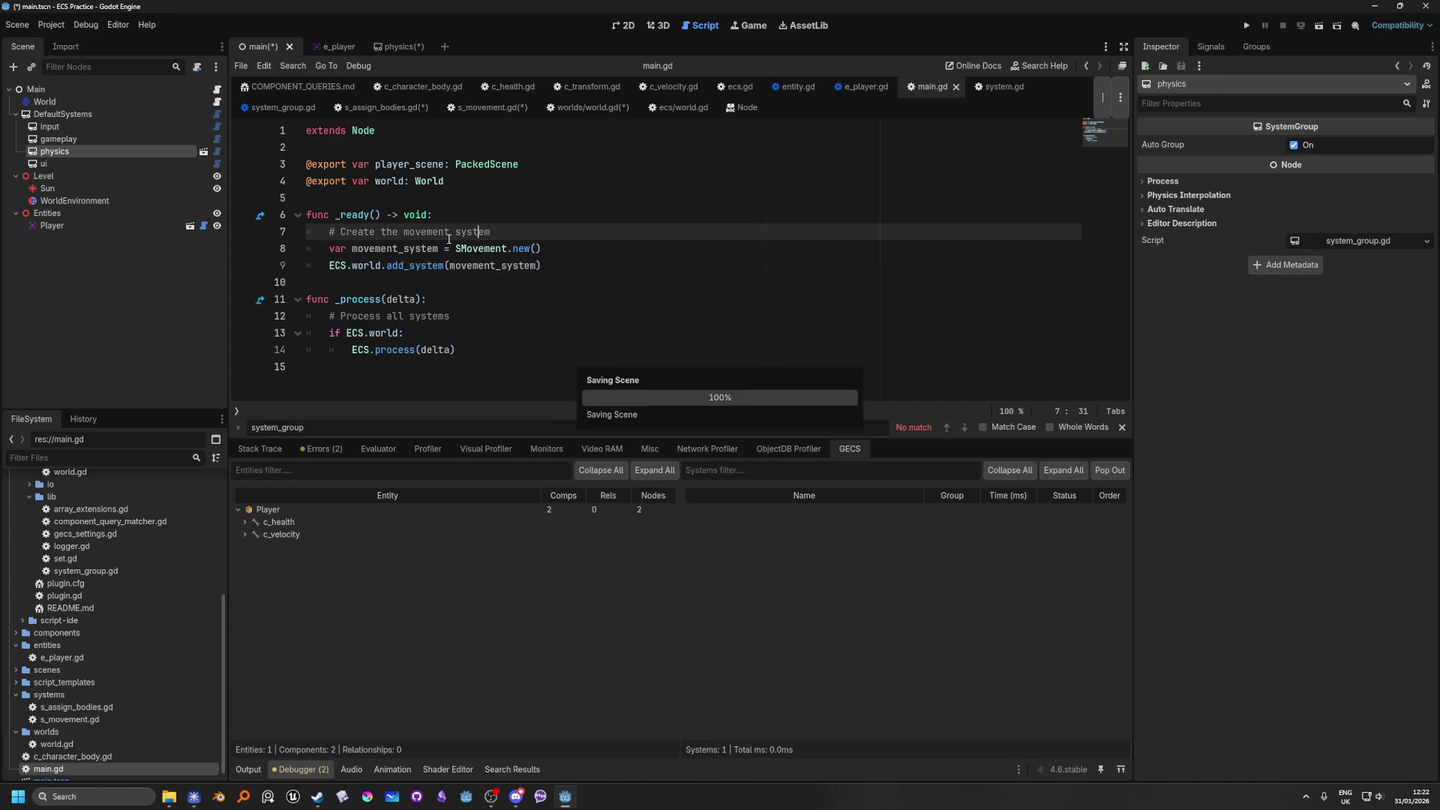
pyautogui.rightClick(105, 138)
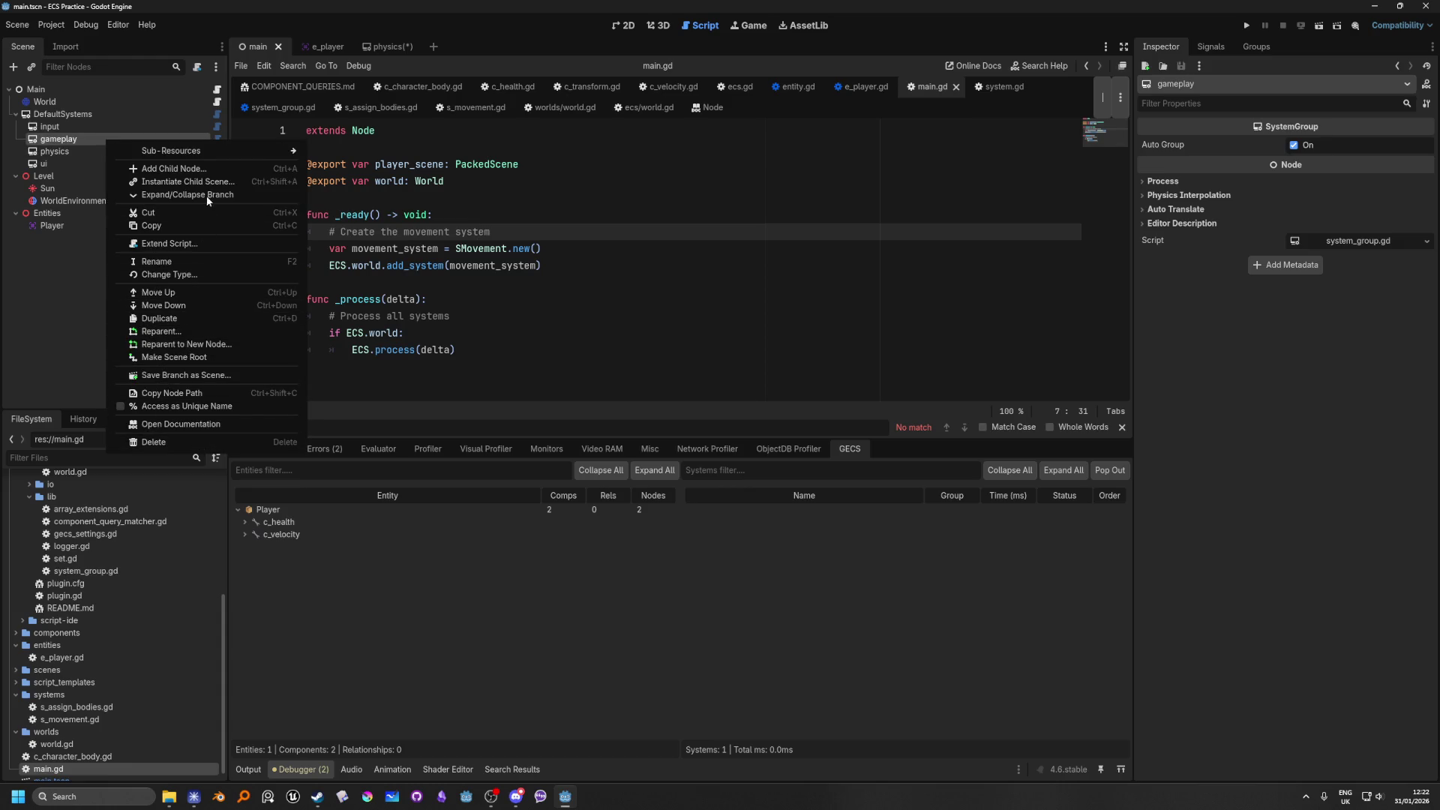
pyautogui.click(185, 378)
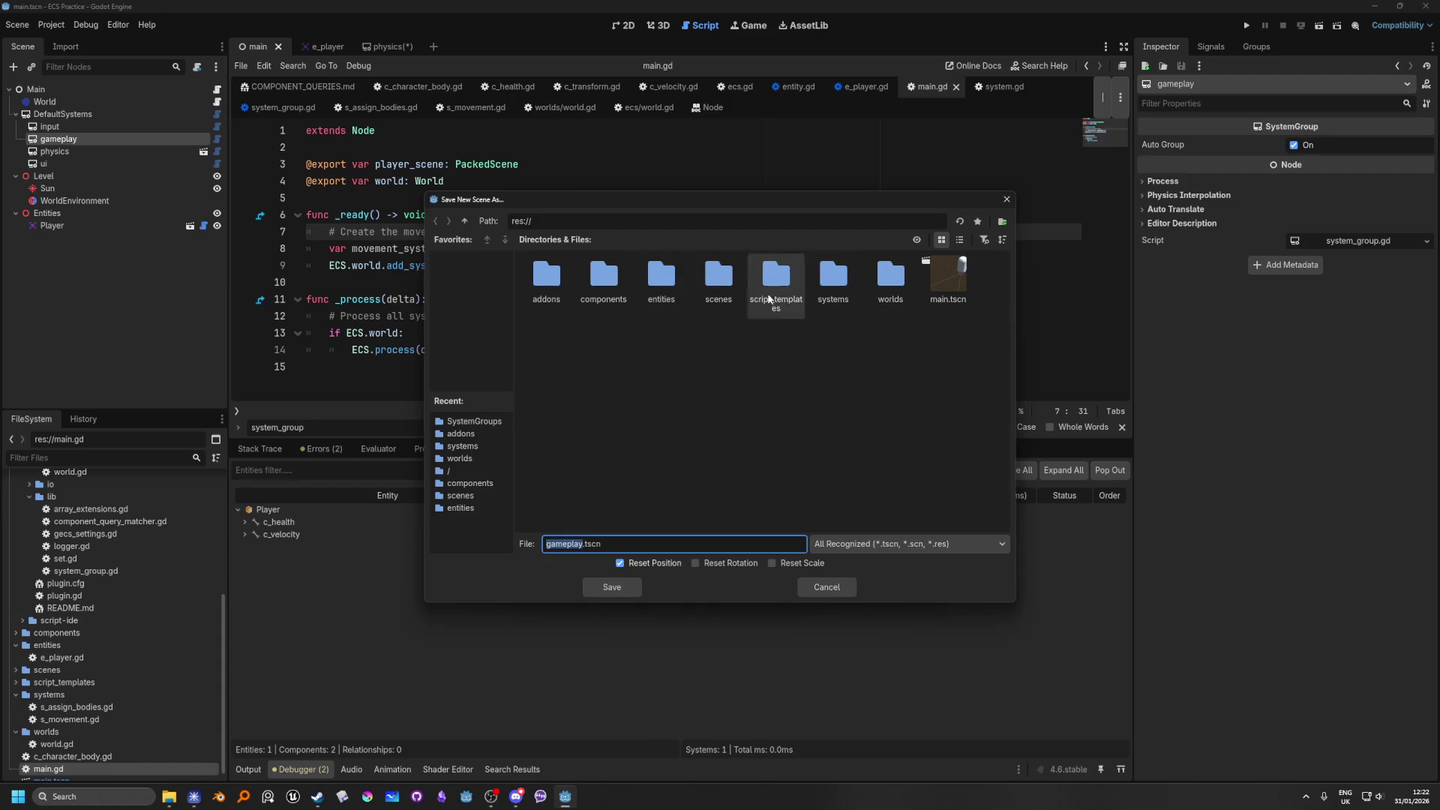
pyautogui.doubleClick(708, 286)
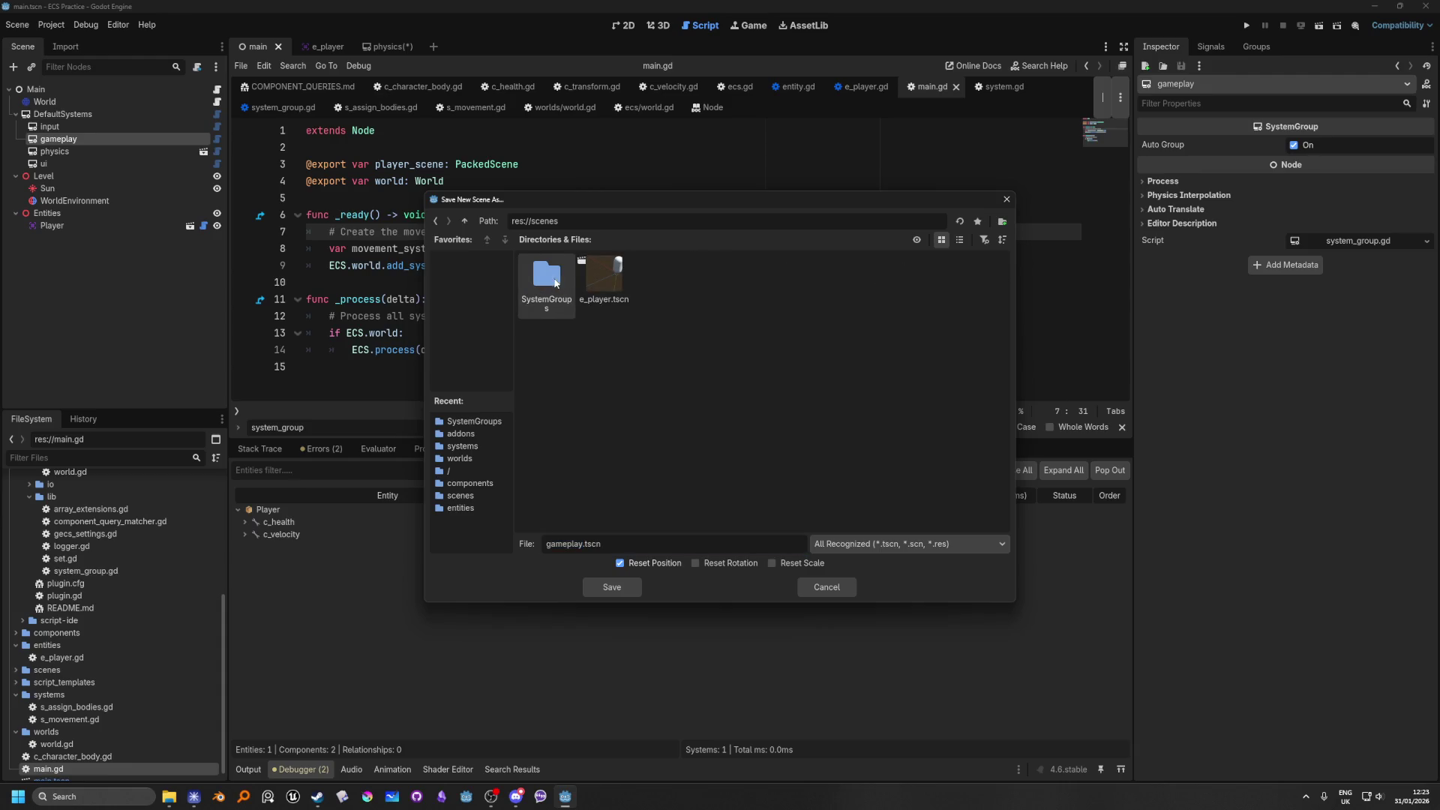
pyautogui.doubleClick(551, 284)
pyautogui.click(612, 588)
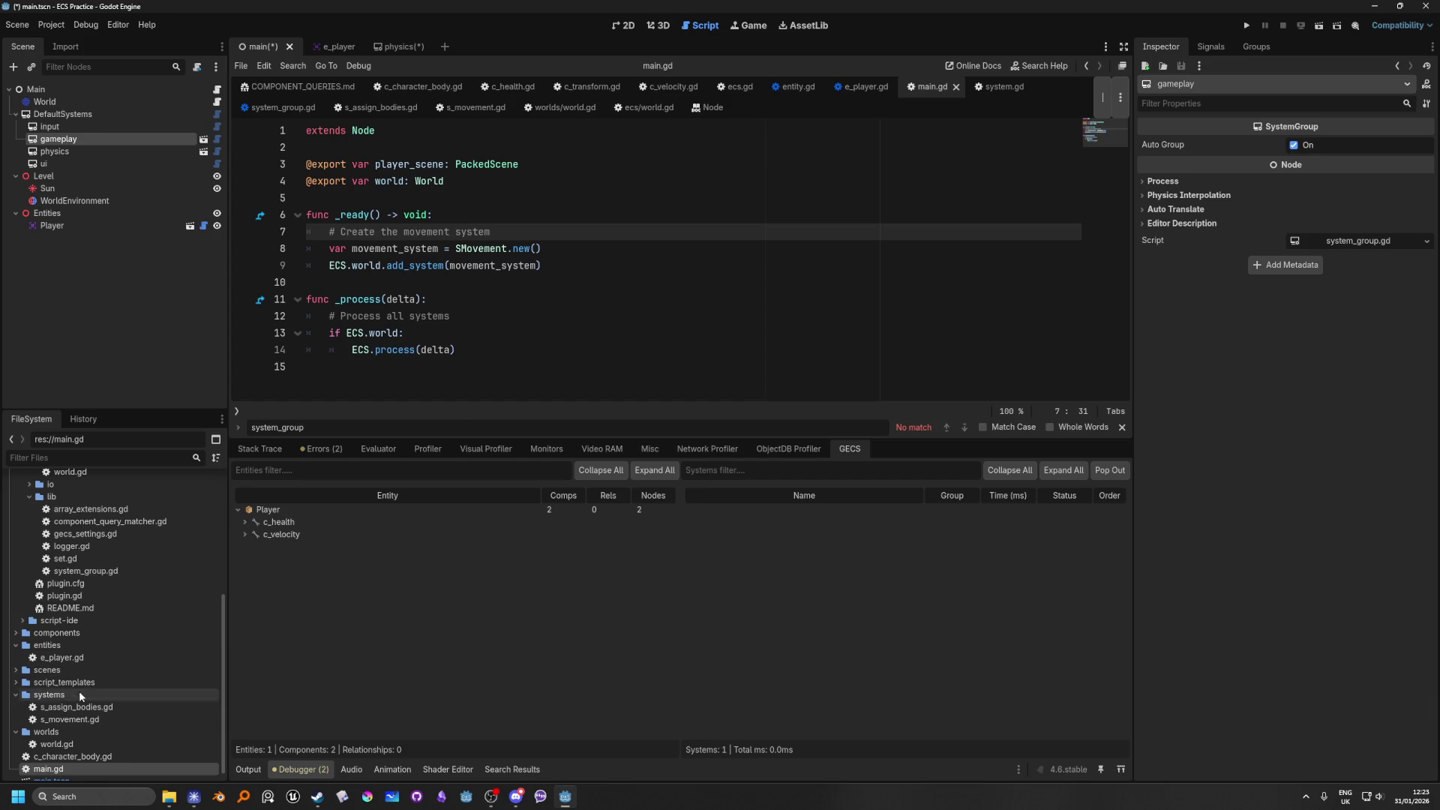
# Step: Collapse the other FileSystem folders and move SystemGroups from scenes to res://
pyautogui.scroll(5, 126, 727)
pyautogui.click(28, 536)
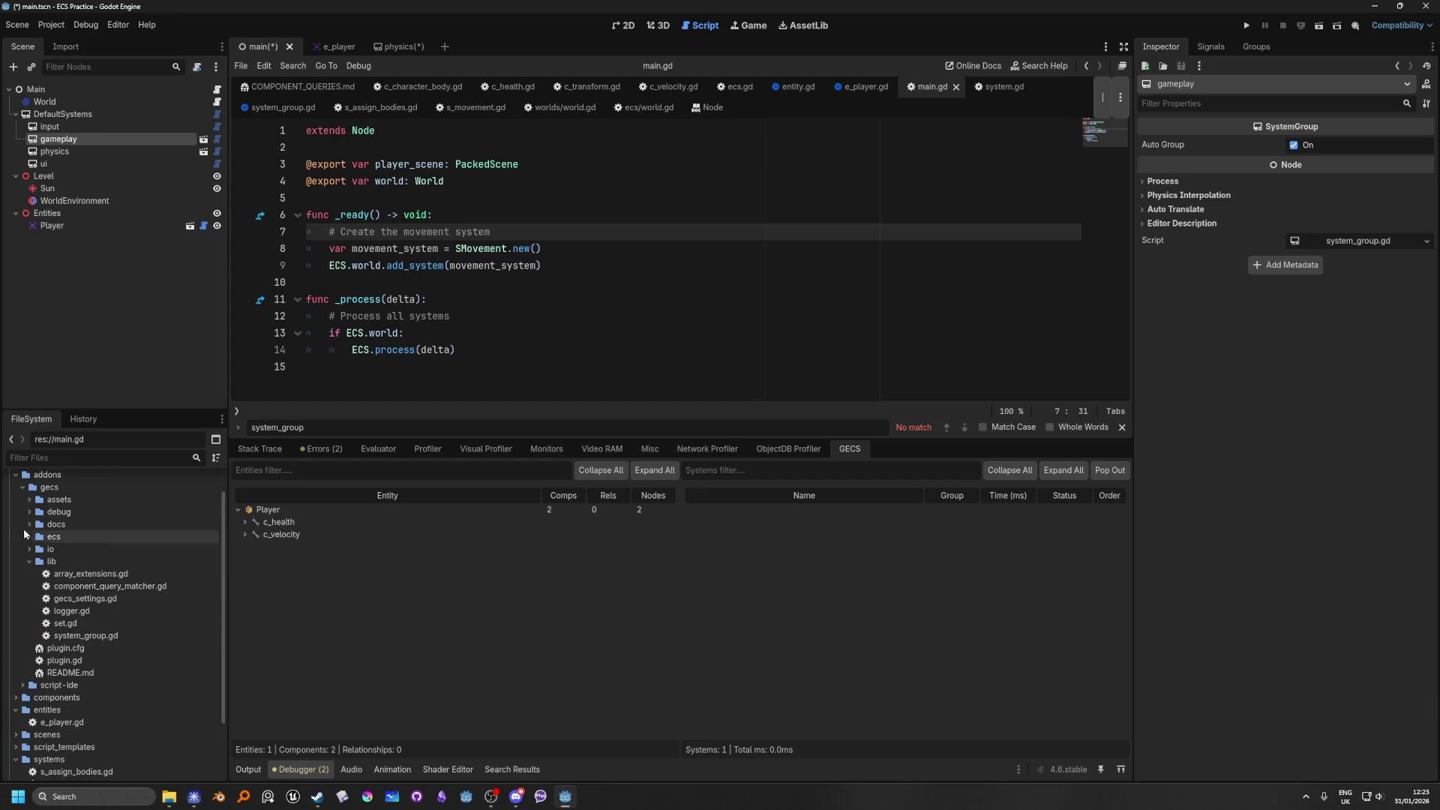
pyautogui.click(23, 486)
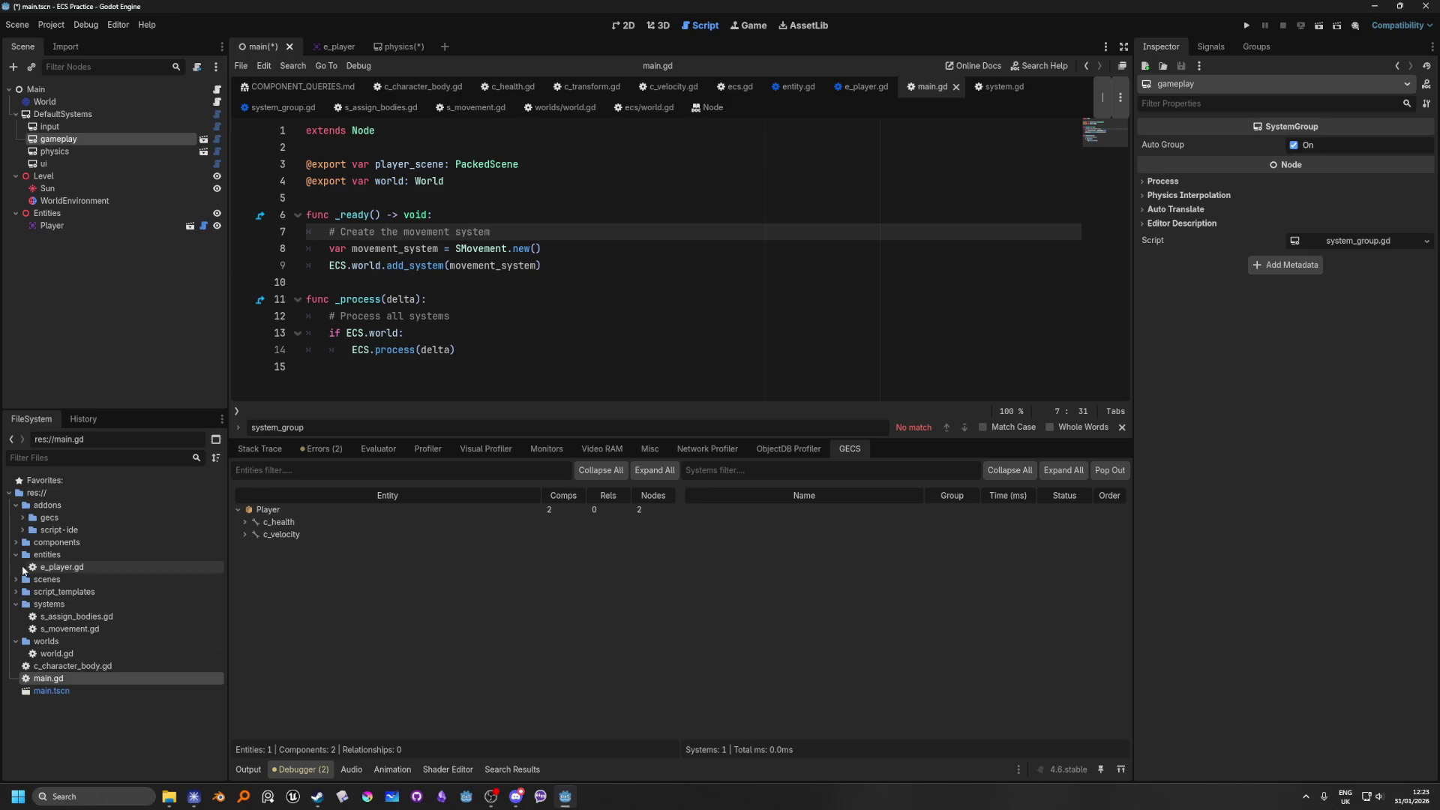
pyautogui.click(16, 555)
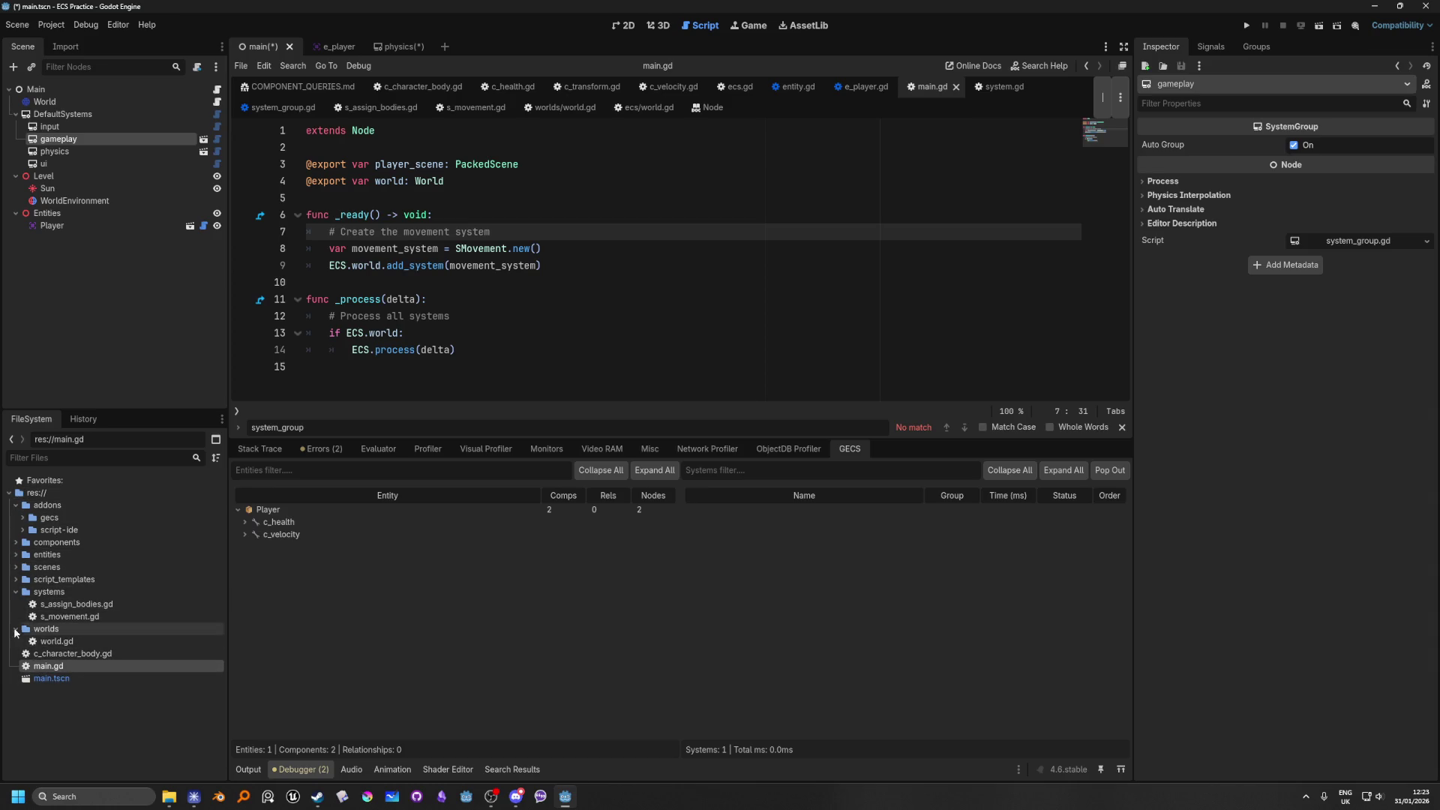
pyautogui.click(16, 591)
pyautogui.click(16, 567)
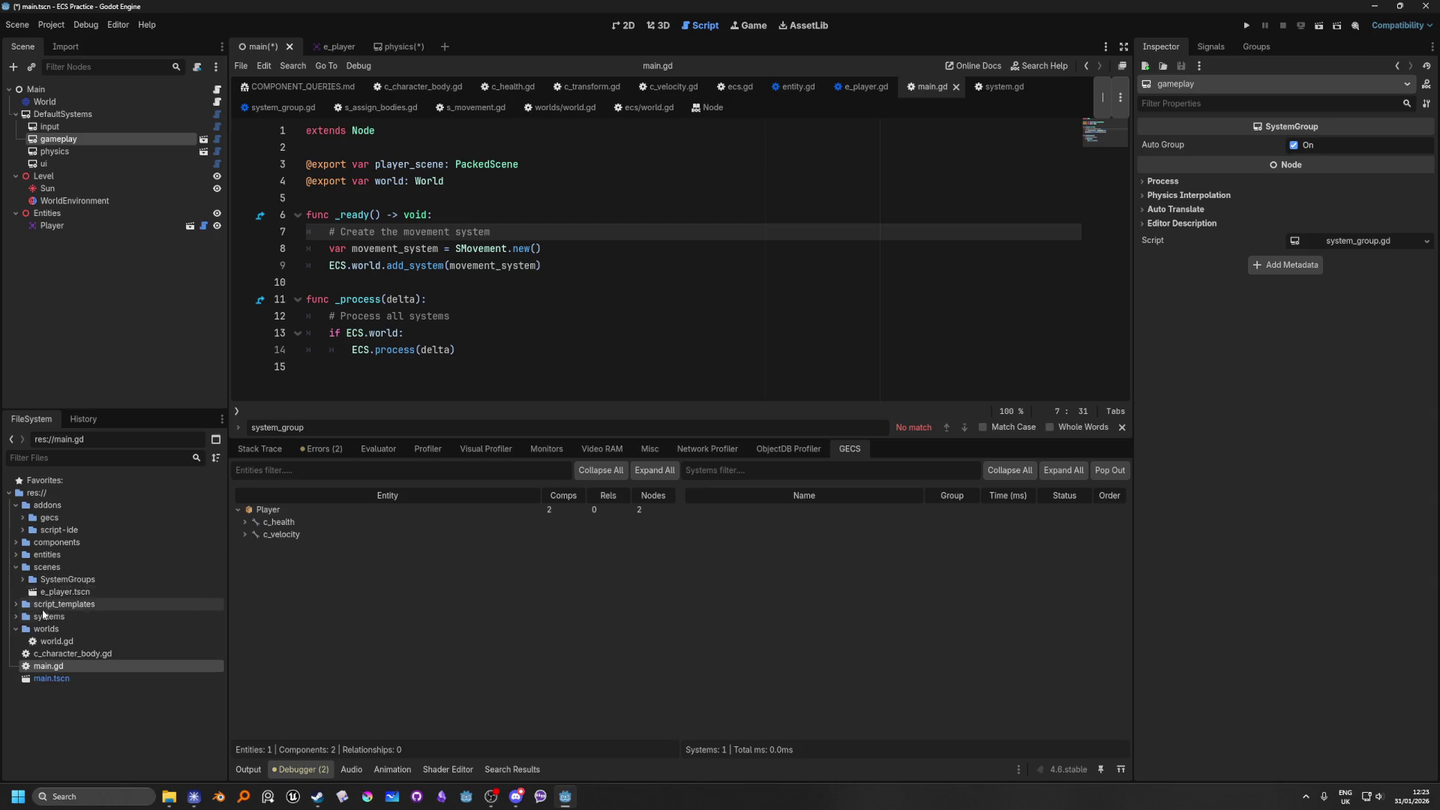
pyautogui.moveTo(45, 583); pyautogui.dragTo(45, 560)
pyautogui.click(666, 417)
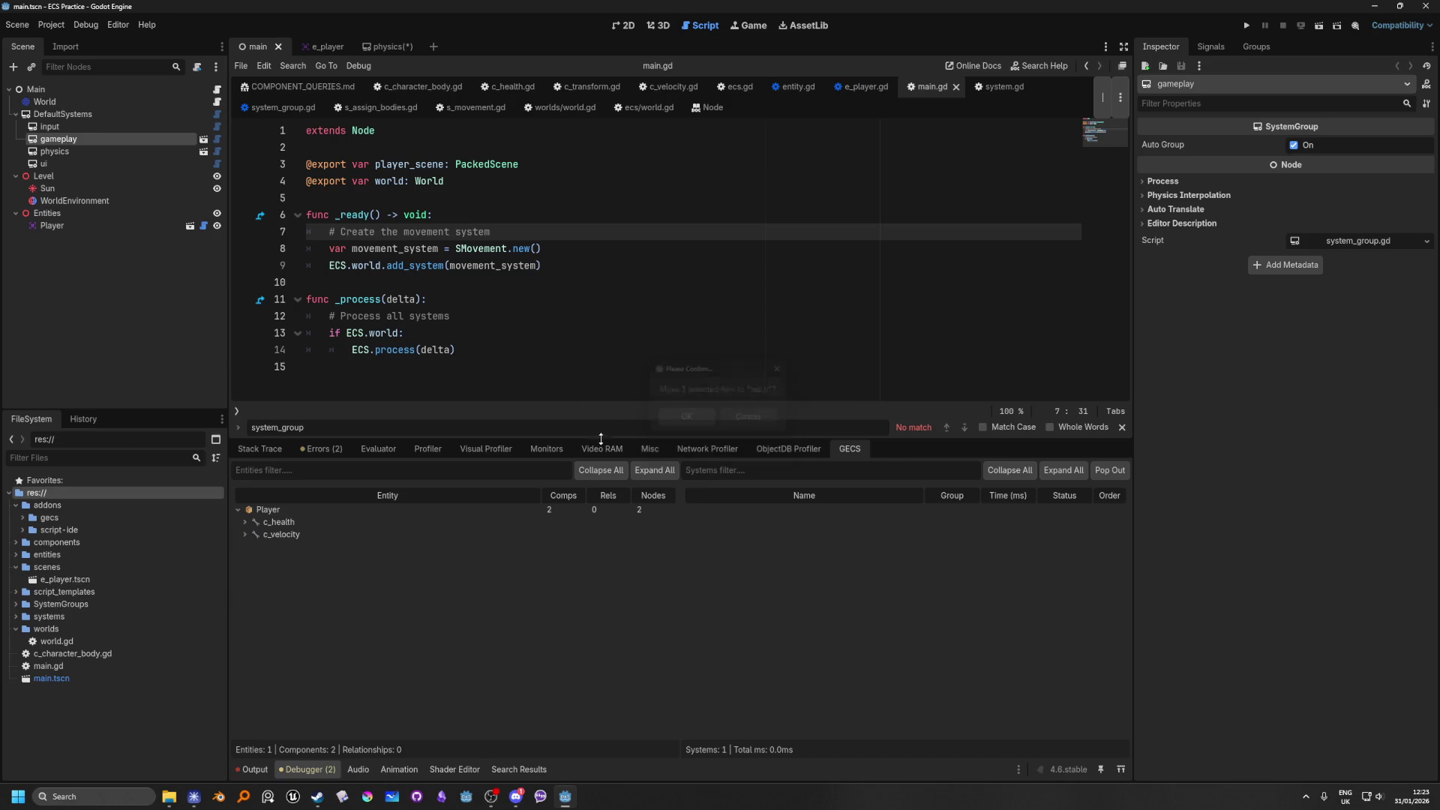
# Step: Rename the SystemGroups folder to system_groups and open the gameplay scene
pyautogui.doubleClick(66, 604)
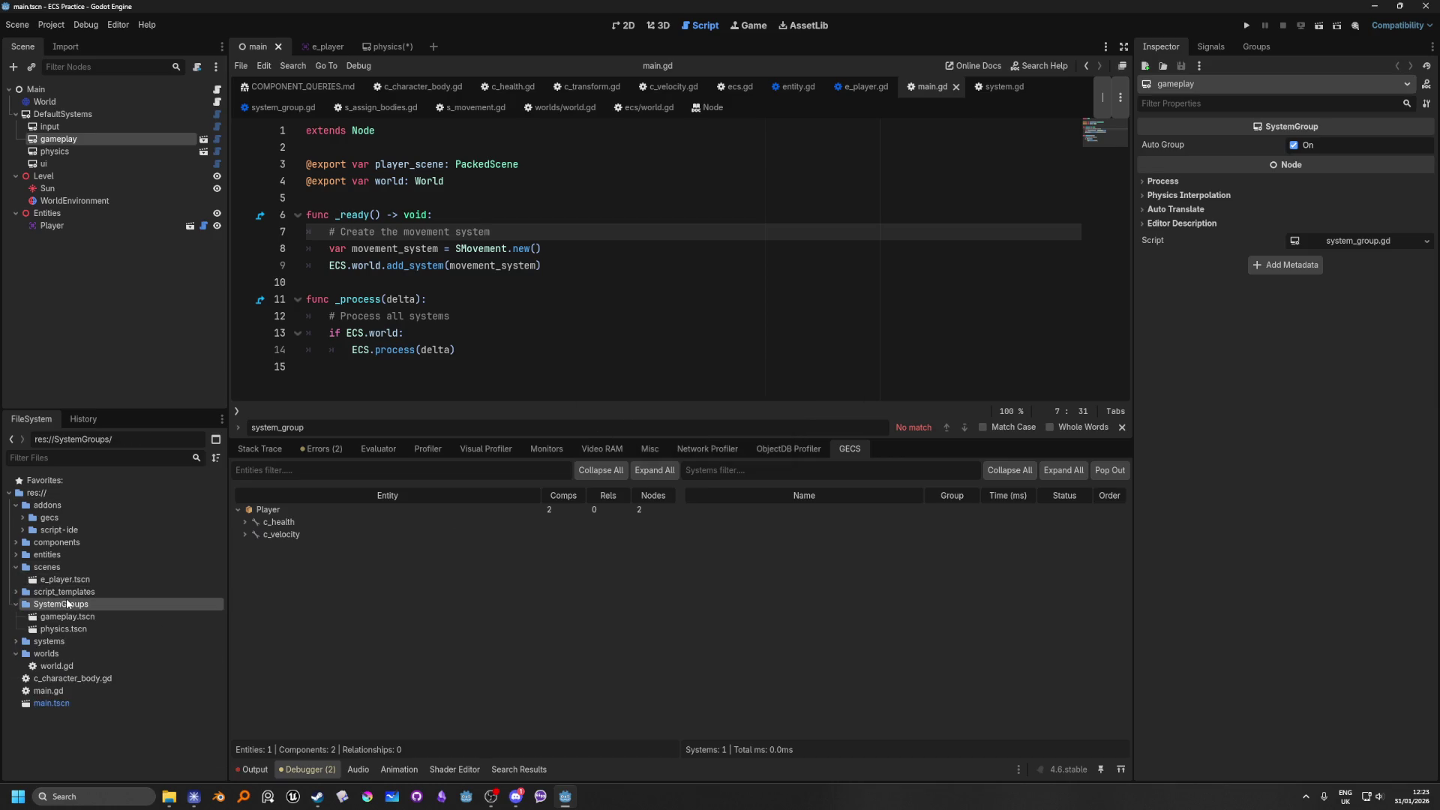
pyautogui.click(80, 606)
pyautogui.write('system_groups')
pyautogui.press('Return')
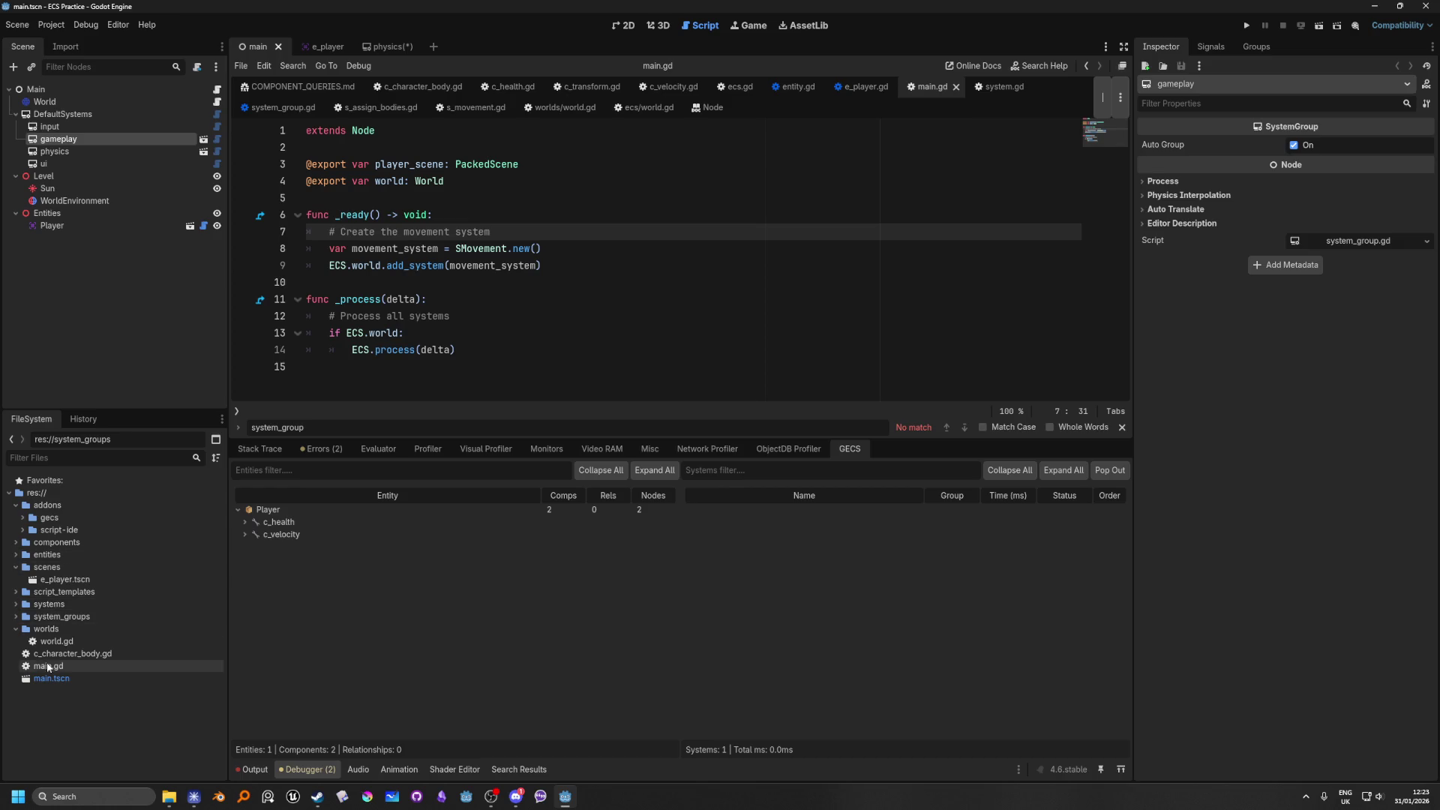
pyautogui.click(16, 567)
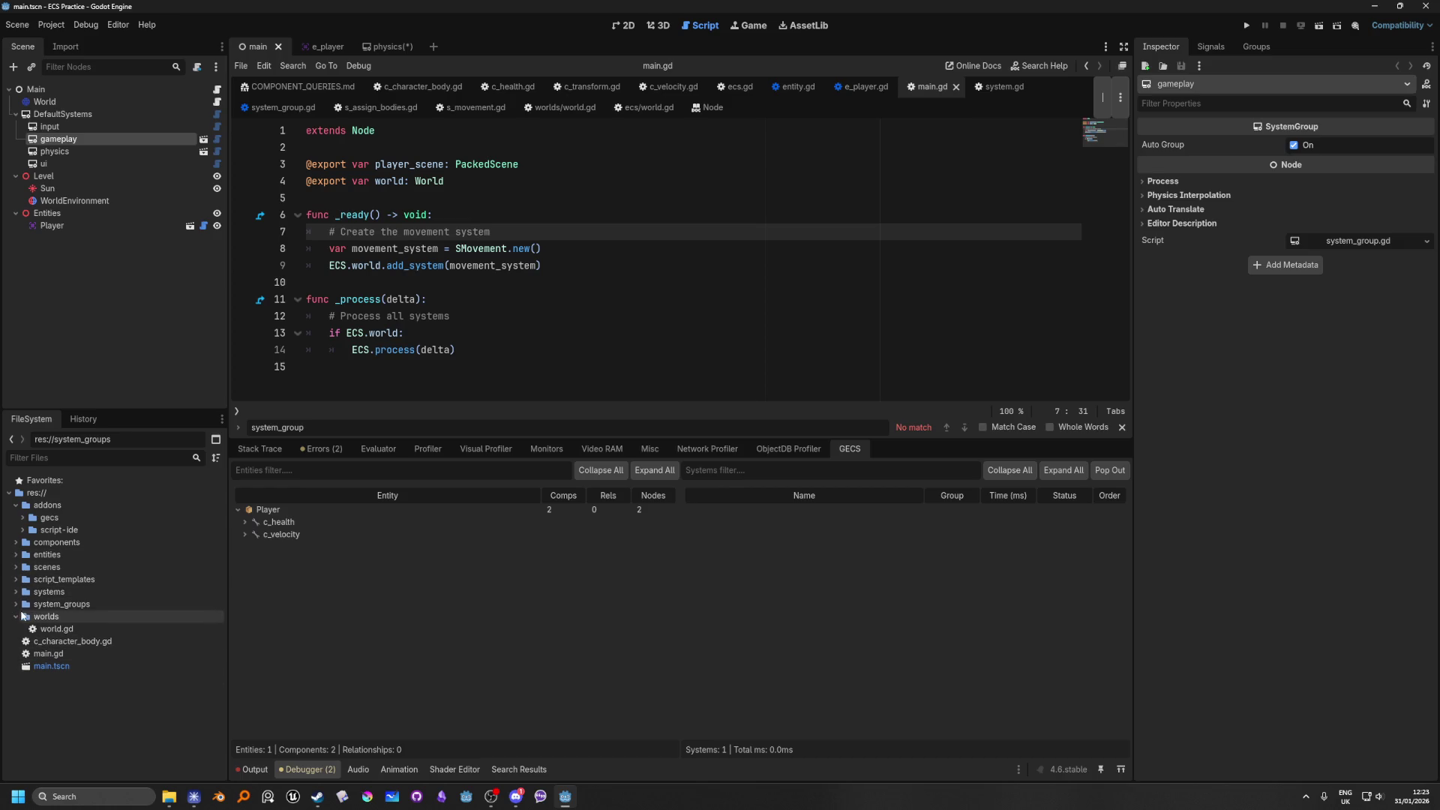
pyautogui.click(202, 140)
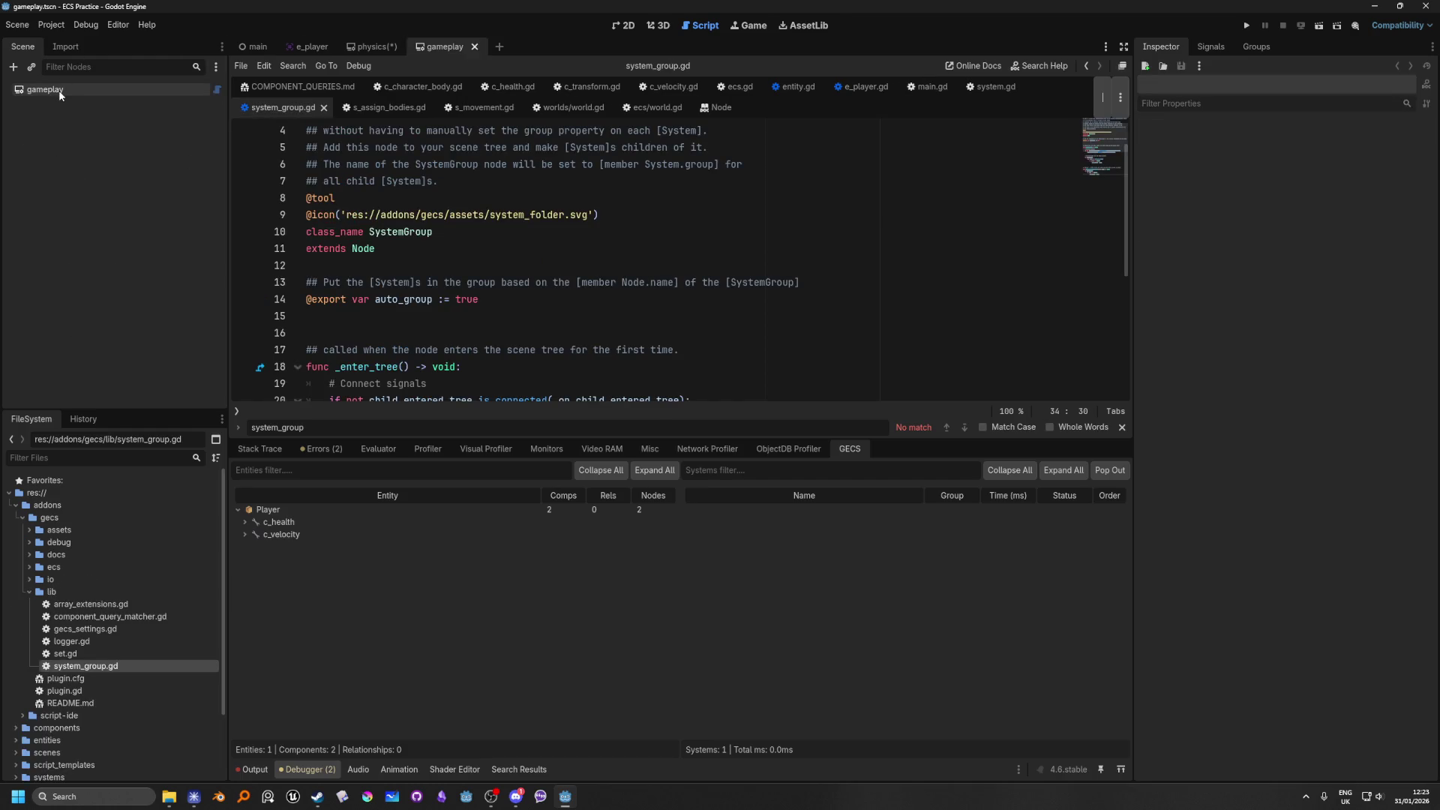
# Step: Add an SMovement child node under gameplay and save the scene
pyautogui.click(60, 90)
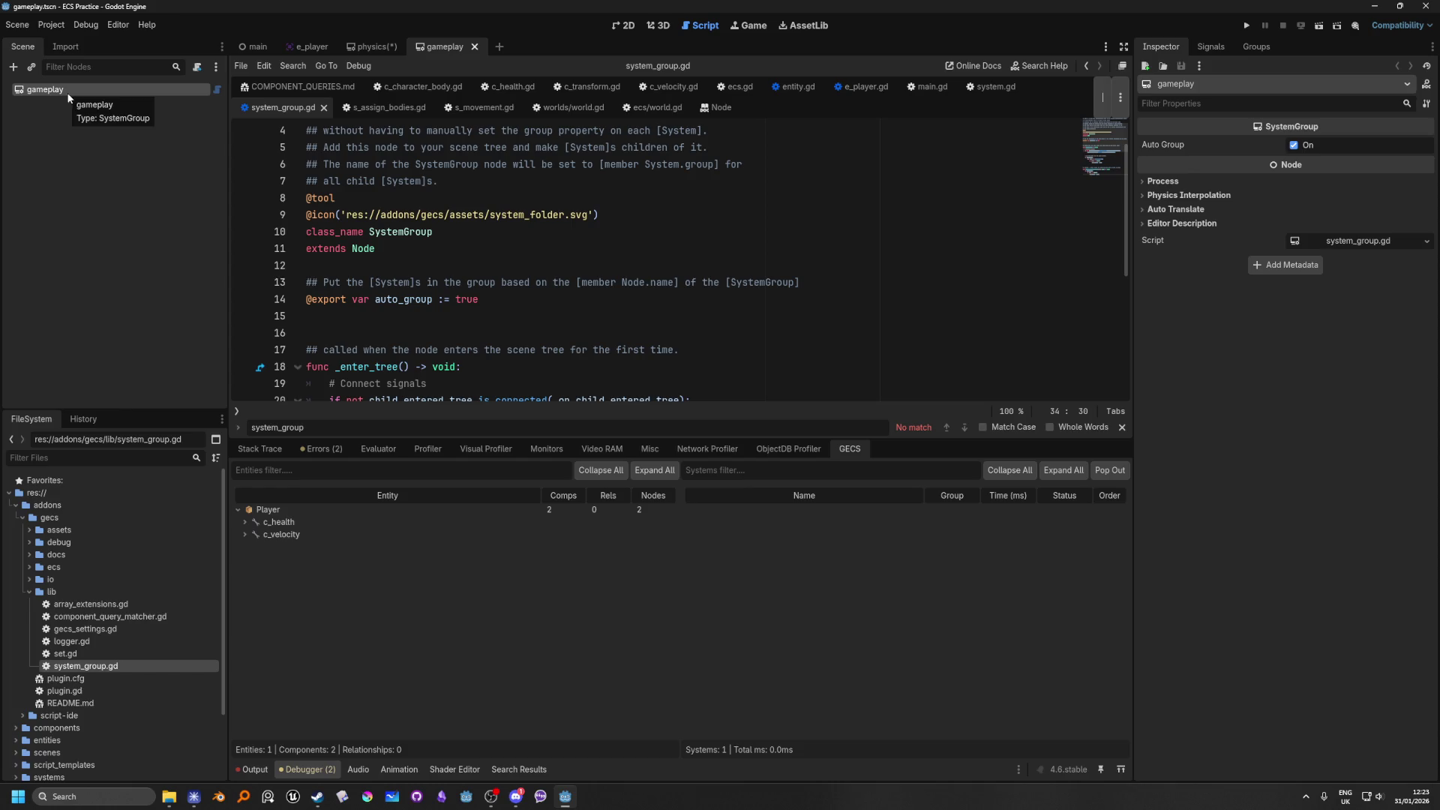
pyautogui.hotkey('ctrl', 'a')
pyautogui.write('S')
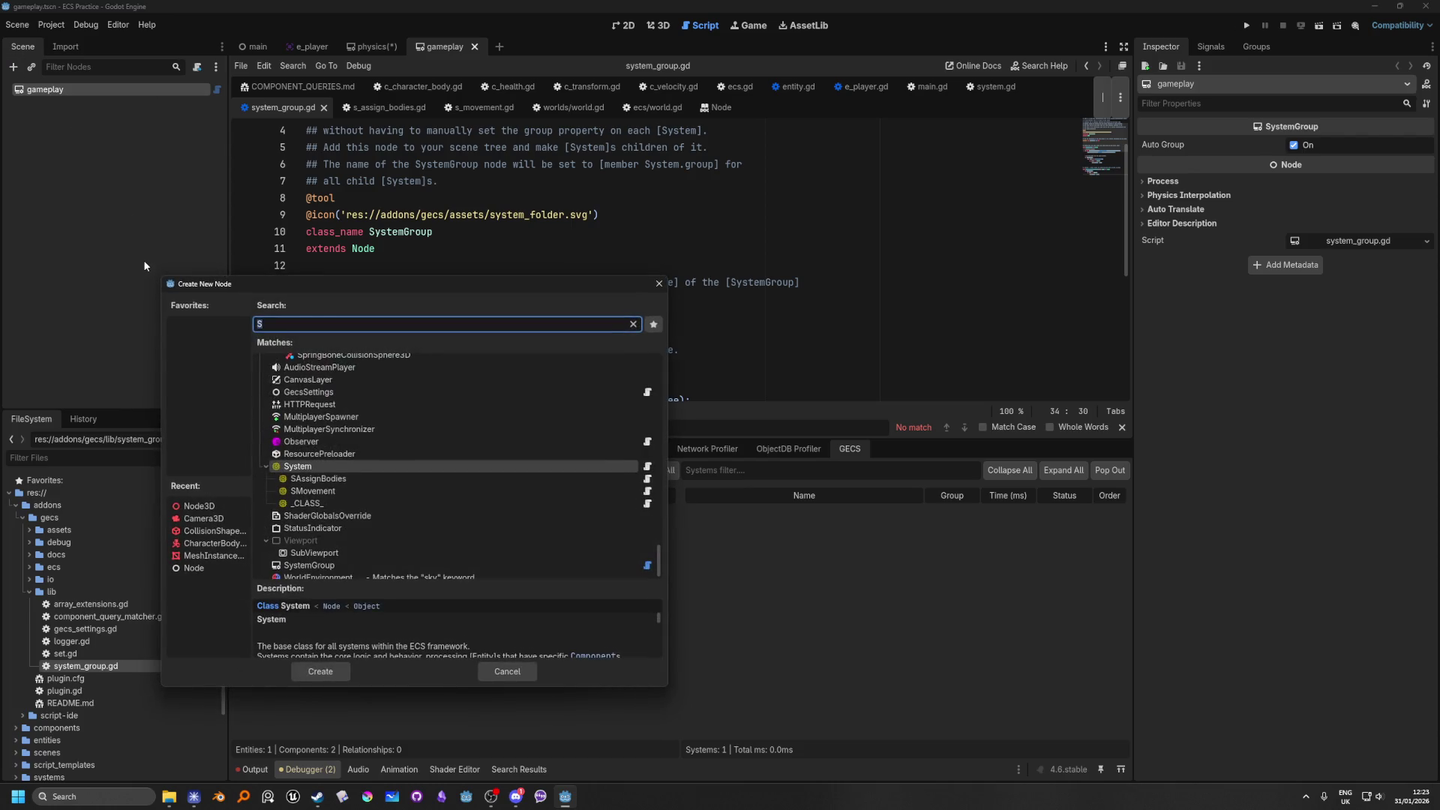
pyautogui.click(321, 492)
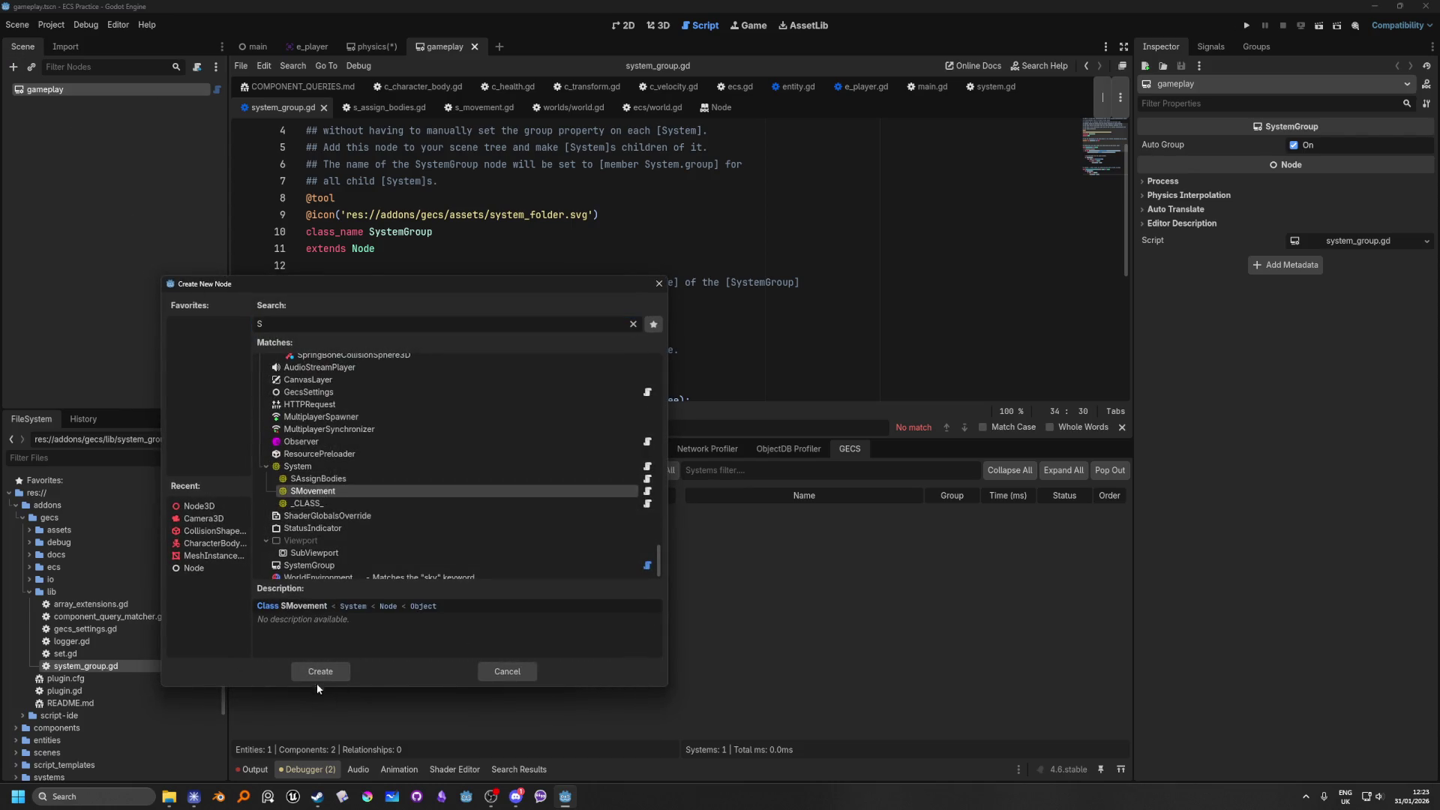
pyautogui.click(319, 678)
pyautogui.click(401, 233)
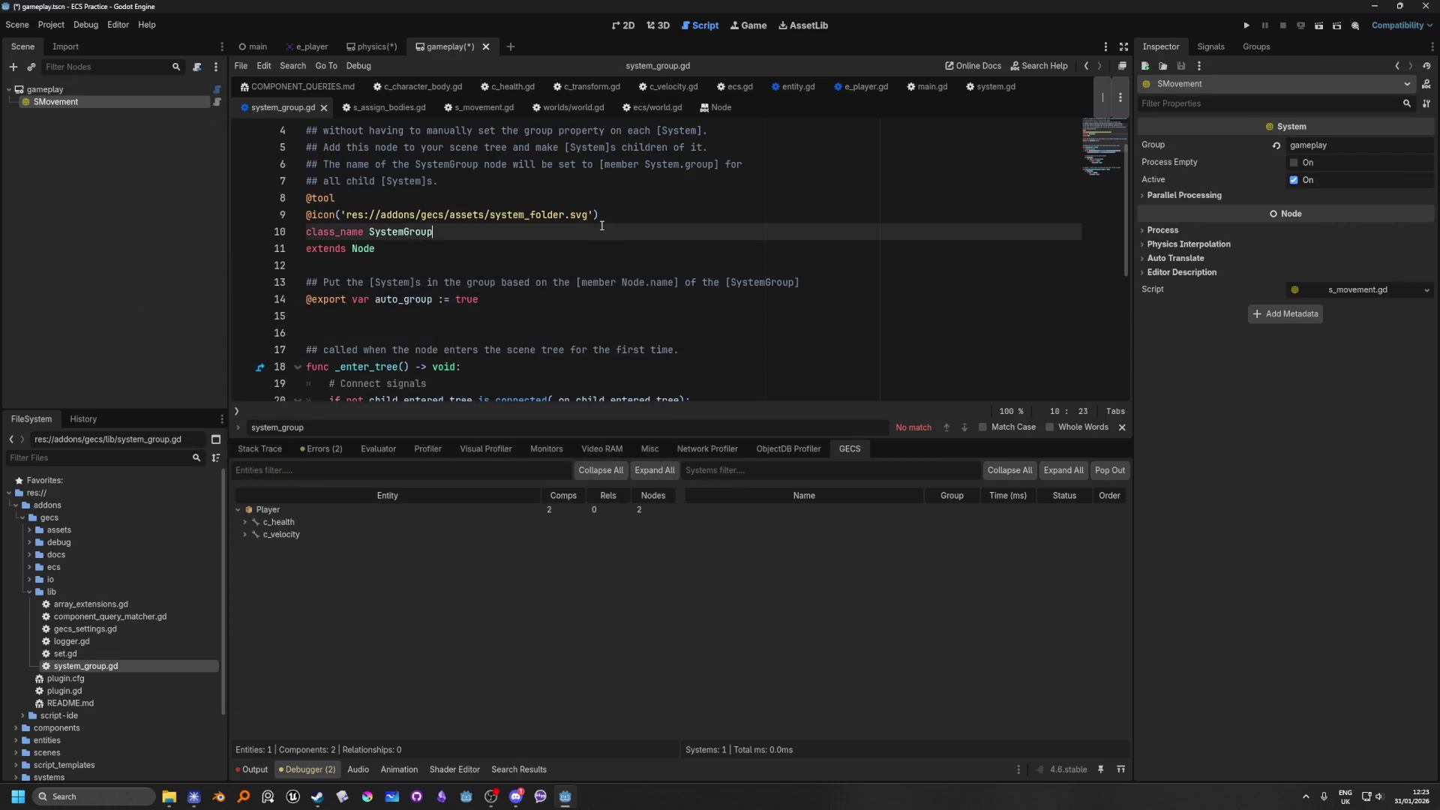
pyautogui.hotkey('ctrl', 's')
# Step: Open s_movement.gd and run the project
pyautogui.click(470, 113)
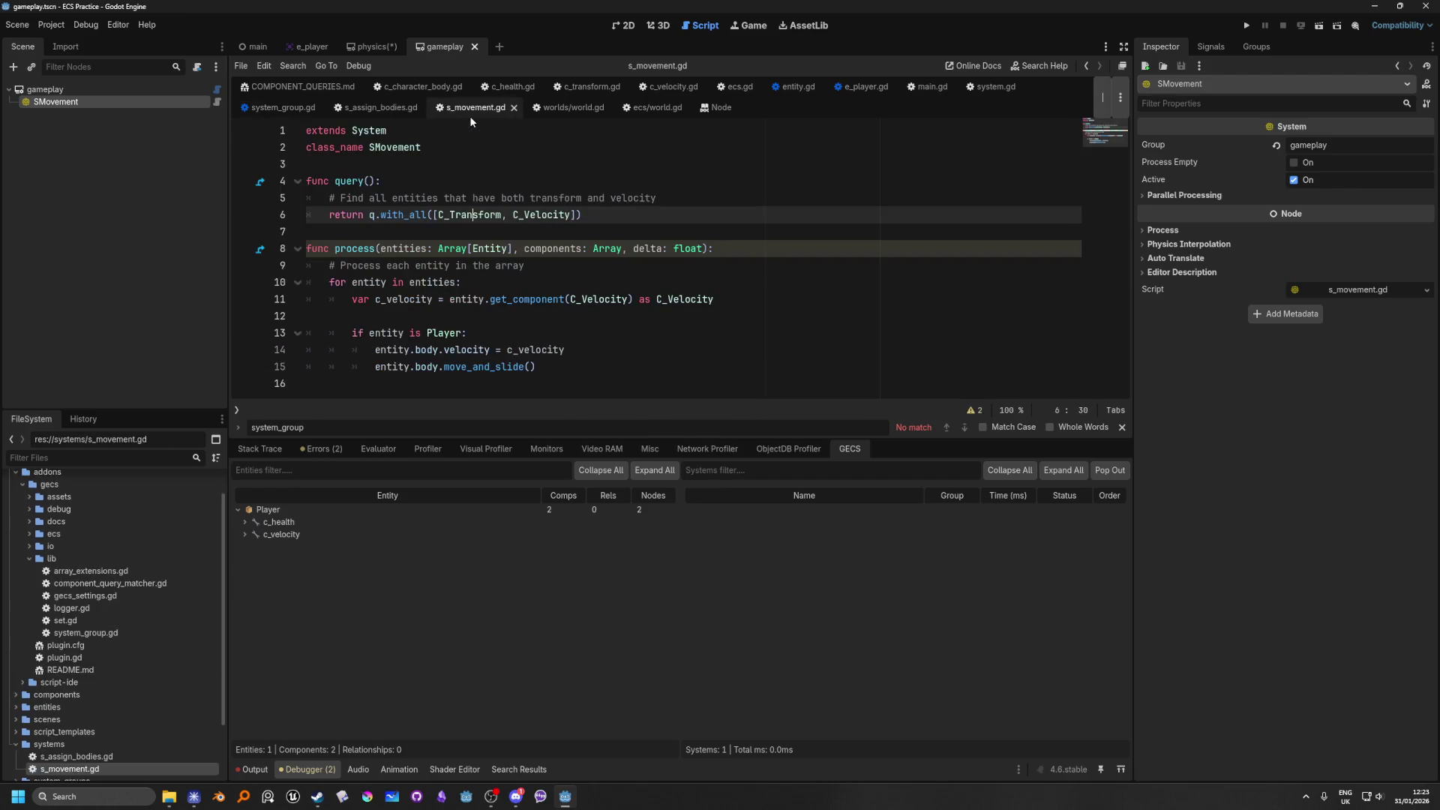
pyautogui.click(583, 347)
pyautogui.click(582, 365)
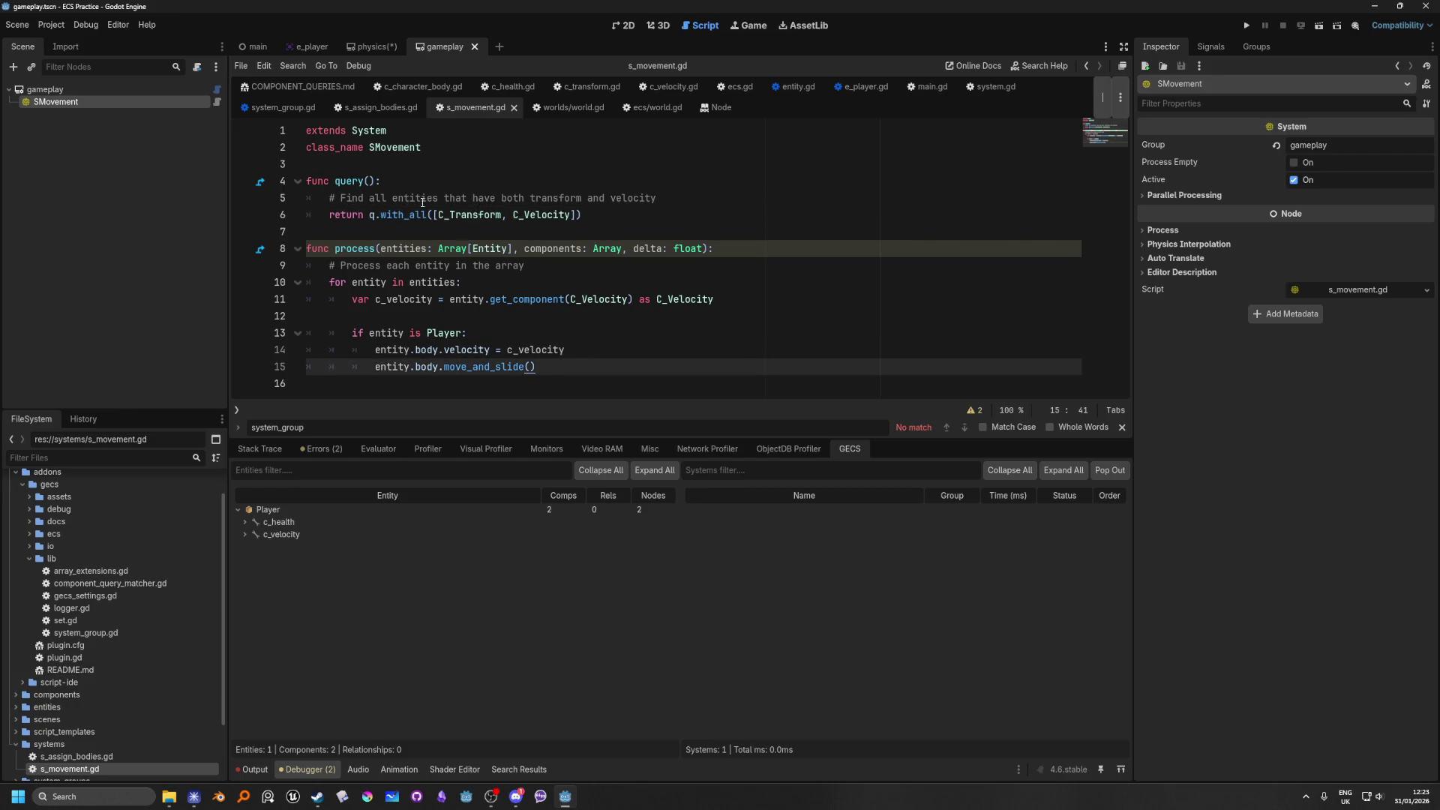
pyautogui.click(1247, 25)
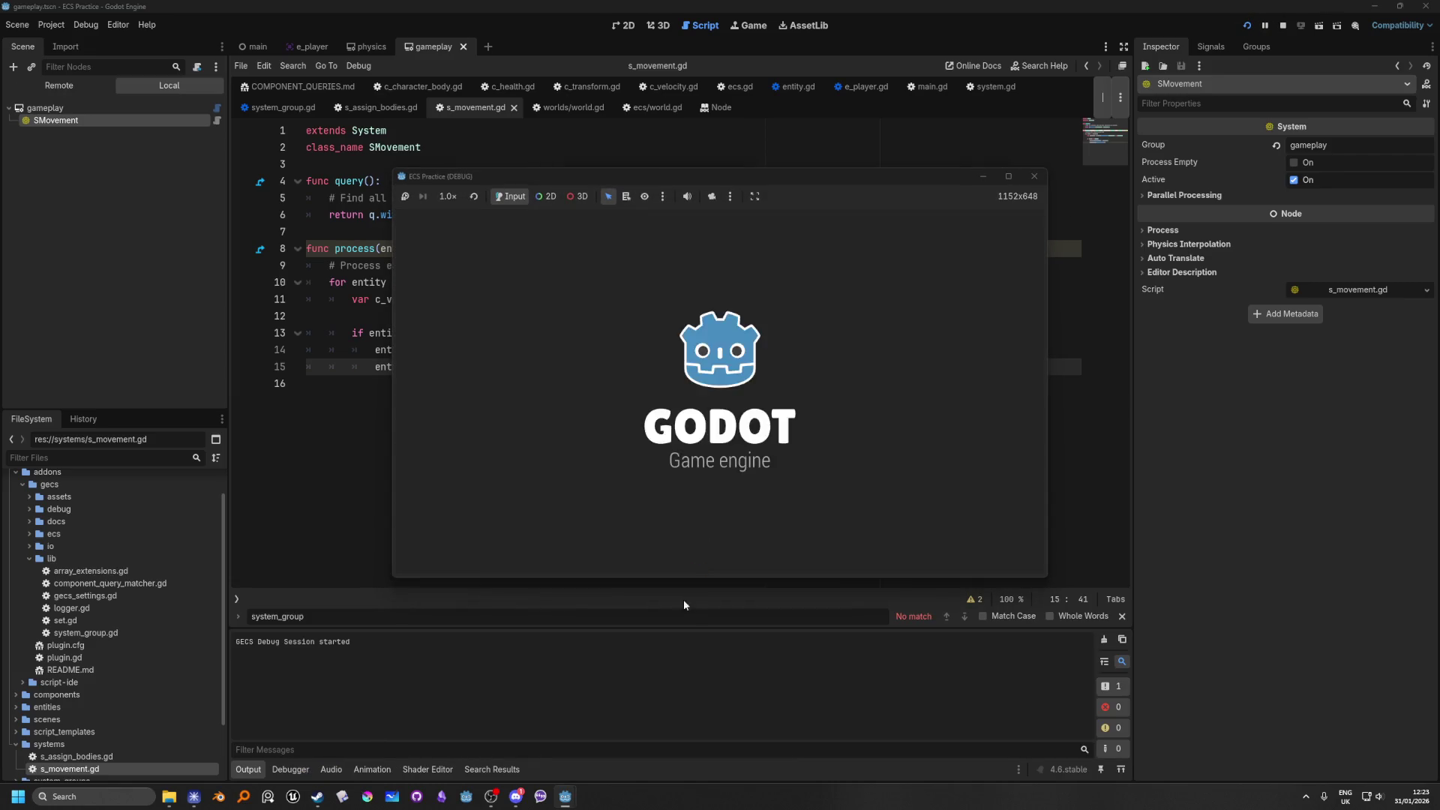
# Step: Expand the system's stats in the GECS debugger, then look over s_assign_bodies.gd
pyautogui.click(288, 771)
pyautogui.click(689, 510)
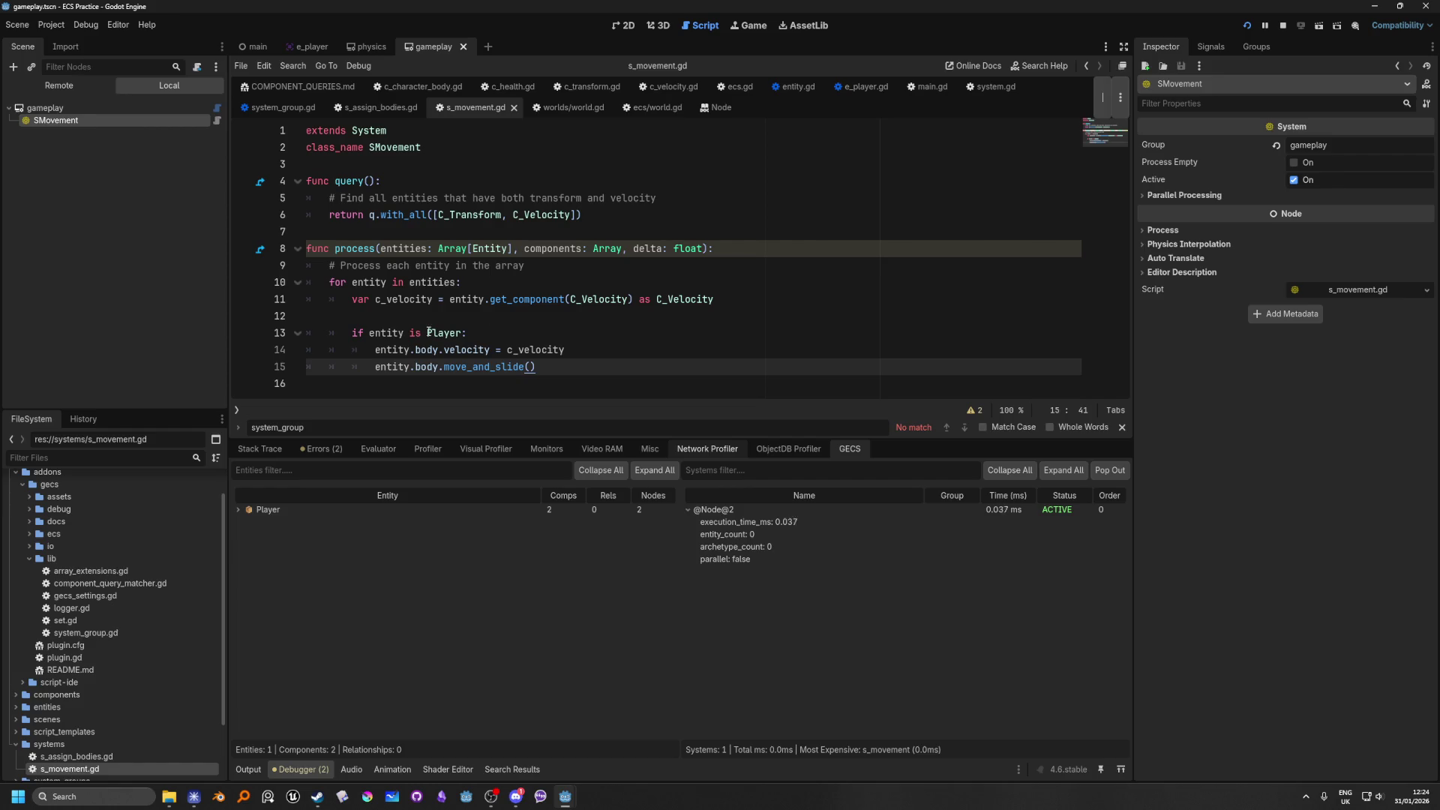
pyautogui.click(365, 117)
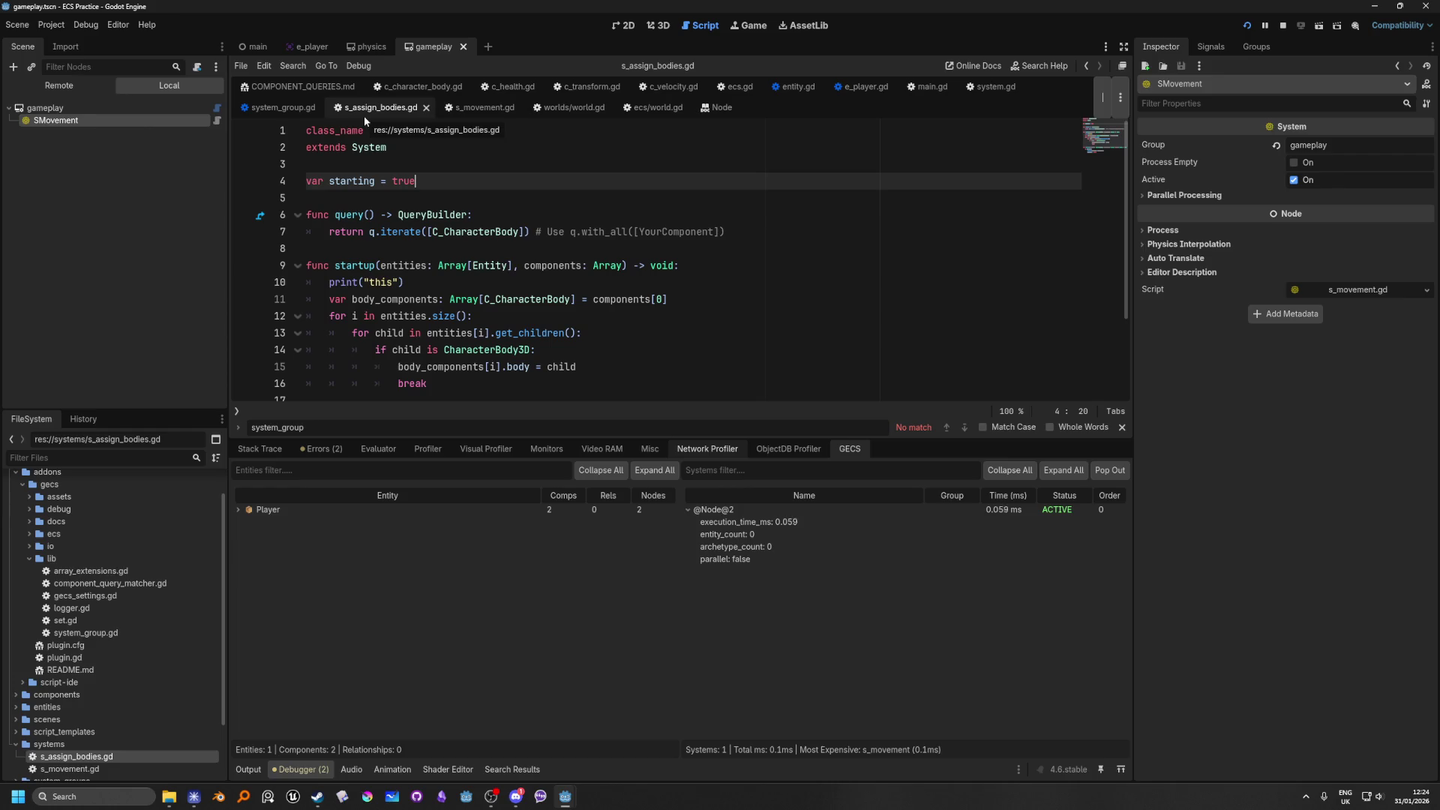
pyautogui.scroll(-2, 608, 340)
pyautogui.scroll(2, 629, 339)
pyautogui.scroll(-2, 623, 345)
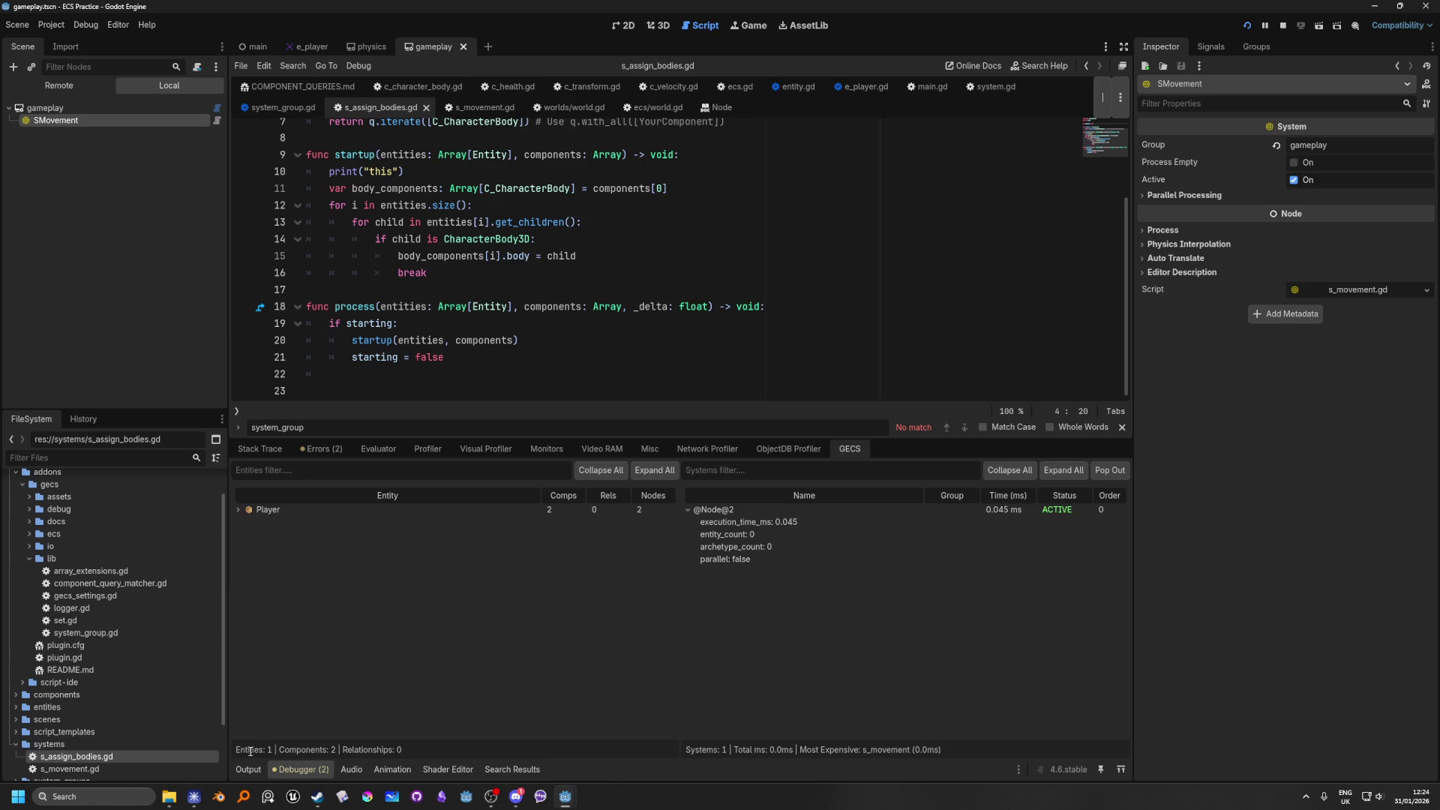
# Step: Switch to the Output log, stop the game with F8, and go to the physics scene
pyautogui.click(249, 769)
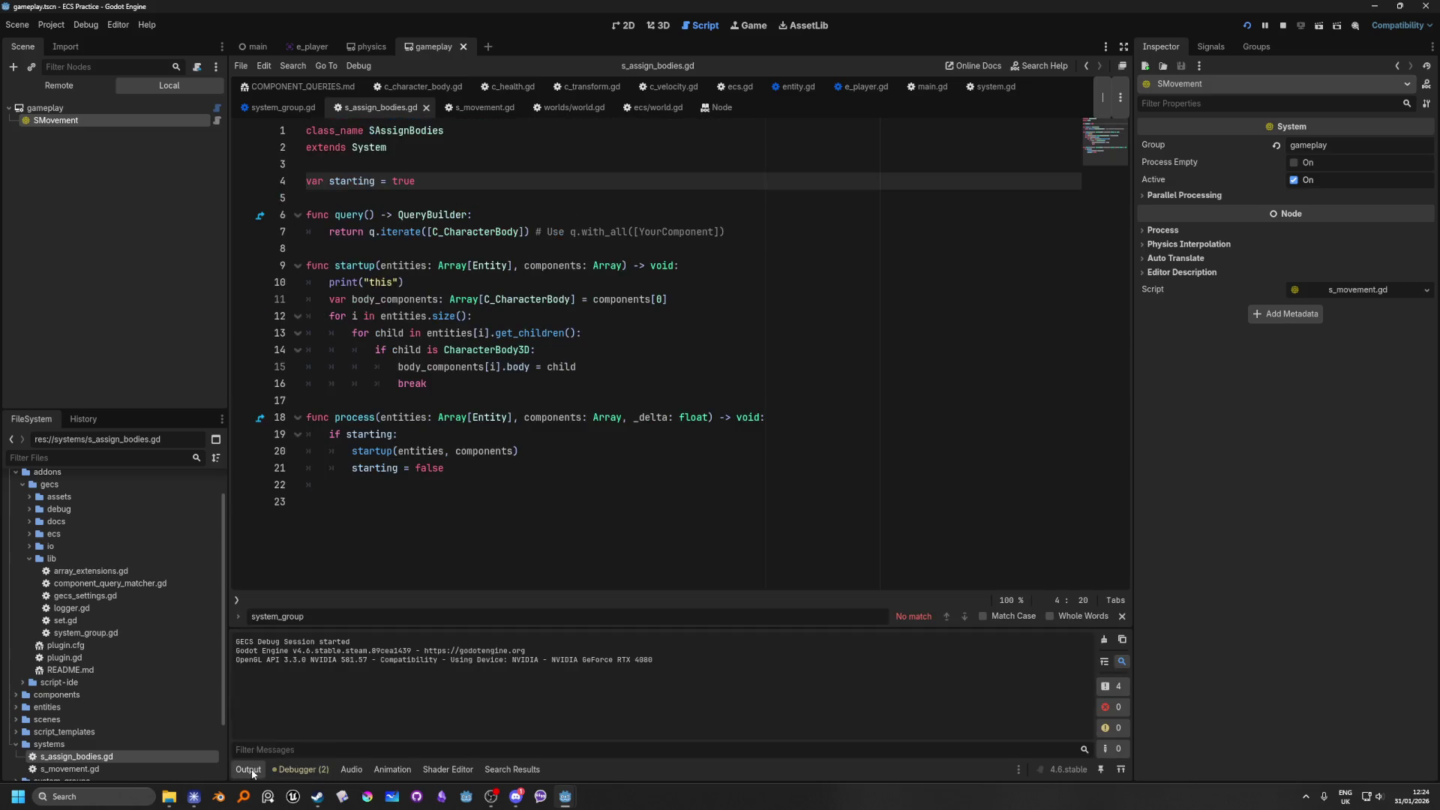
pyautogui.press('F8')
pyautogui.click(851, 316)
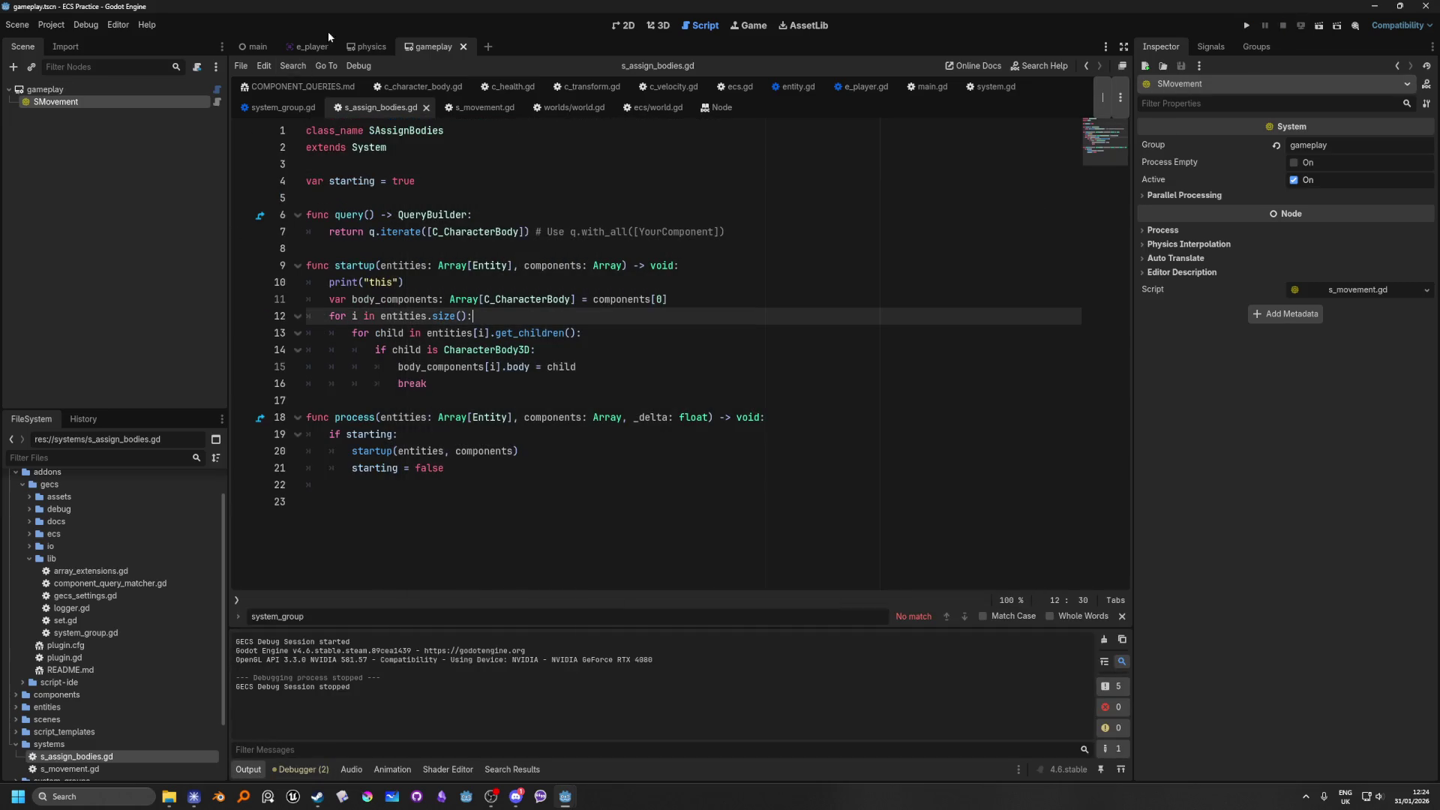
pyautogui.click(369, 46)
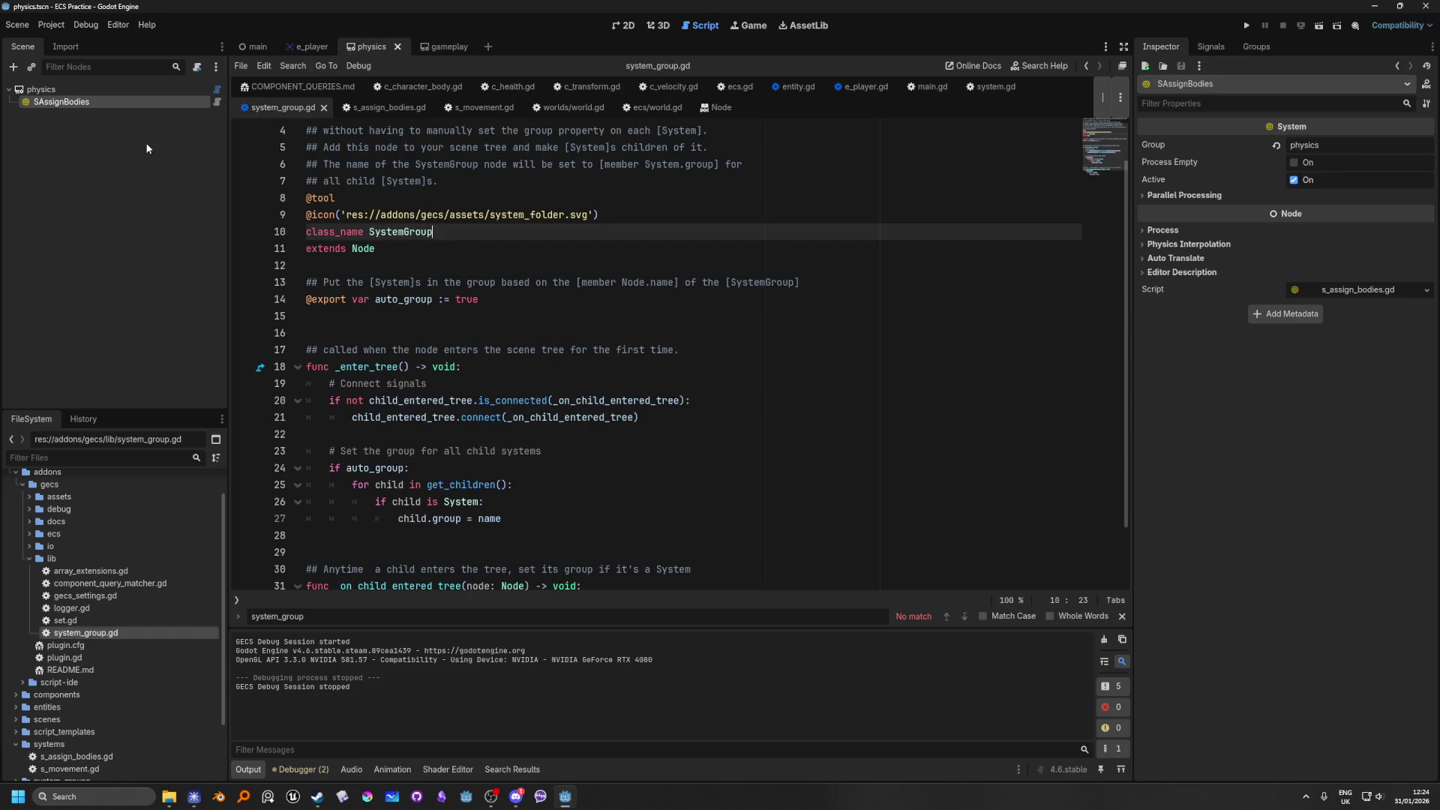
# Step: View the physics scene's s_assign_bodies.gd script, then switch back to the main scene
pyautogui.click(216, 101)
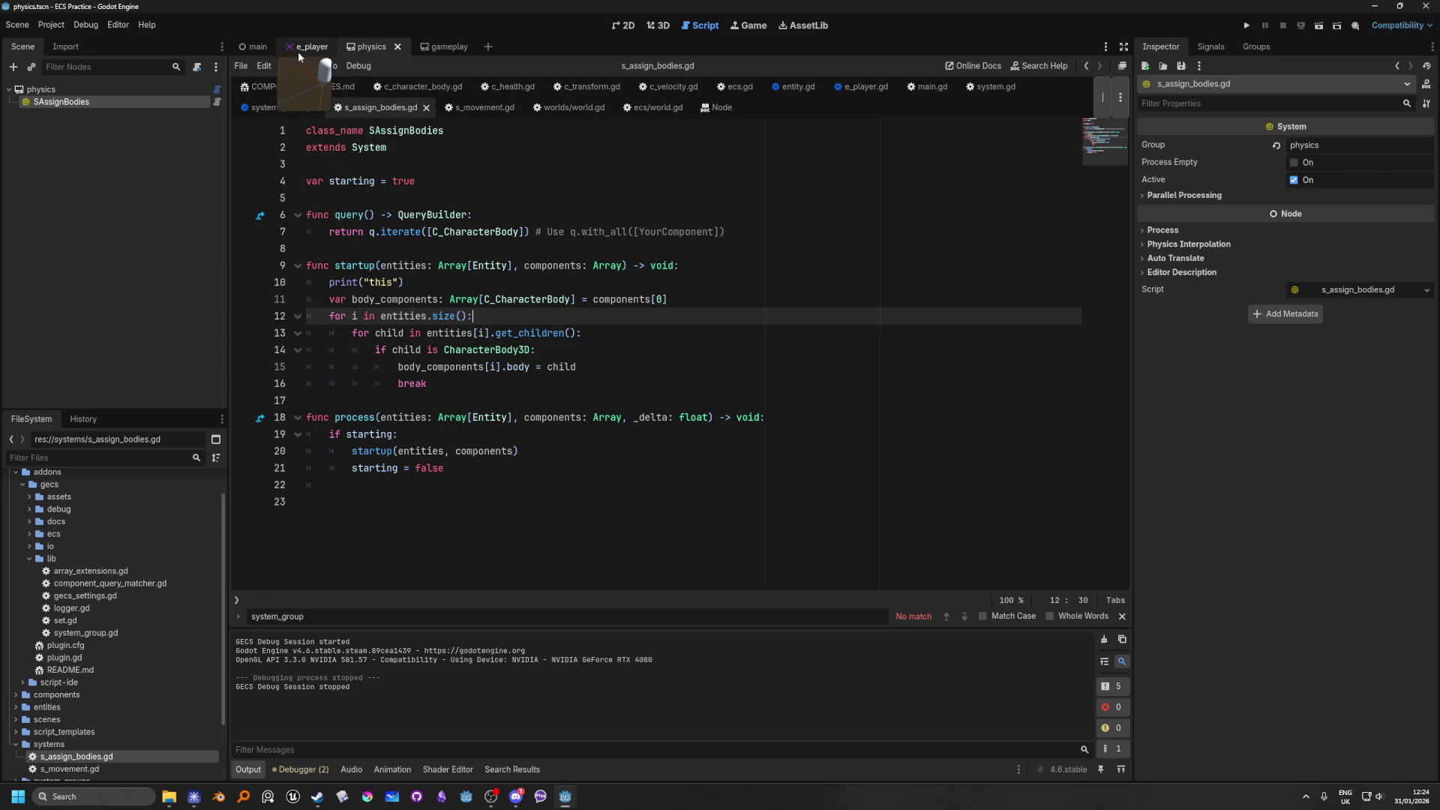
pyautogui.click(253, 46)
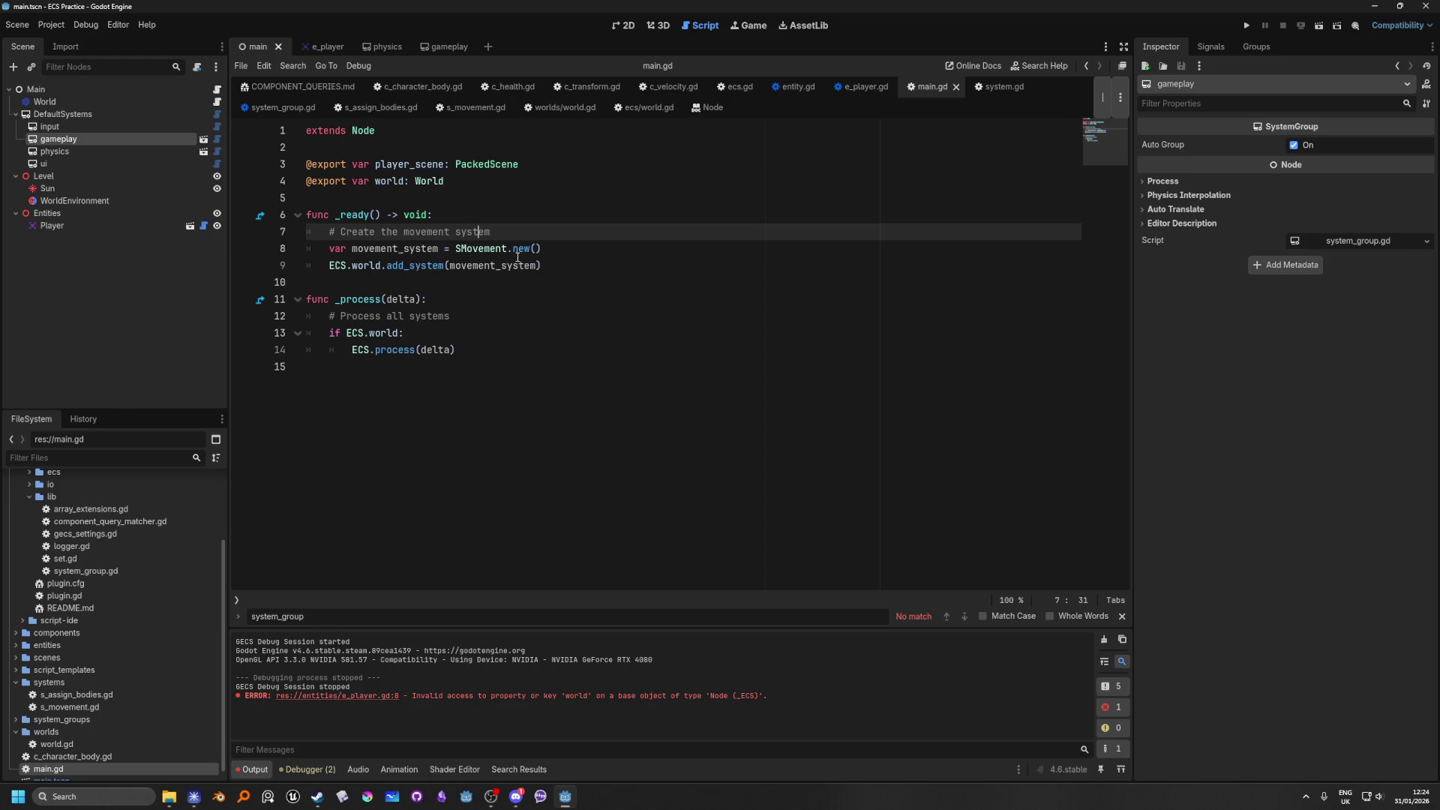
# Step: Jump to the erroring line e_player.gd:8 from the Output log, then rerun the project
pyautogui.click(363, 695)
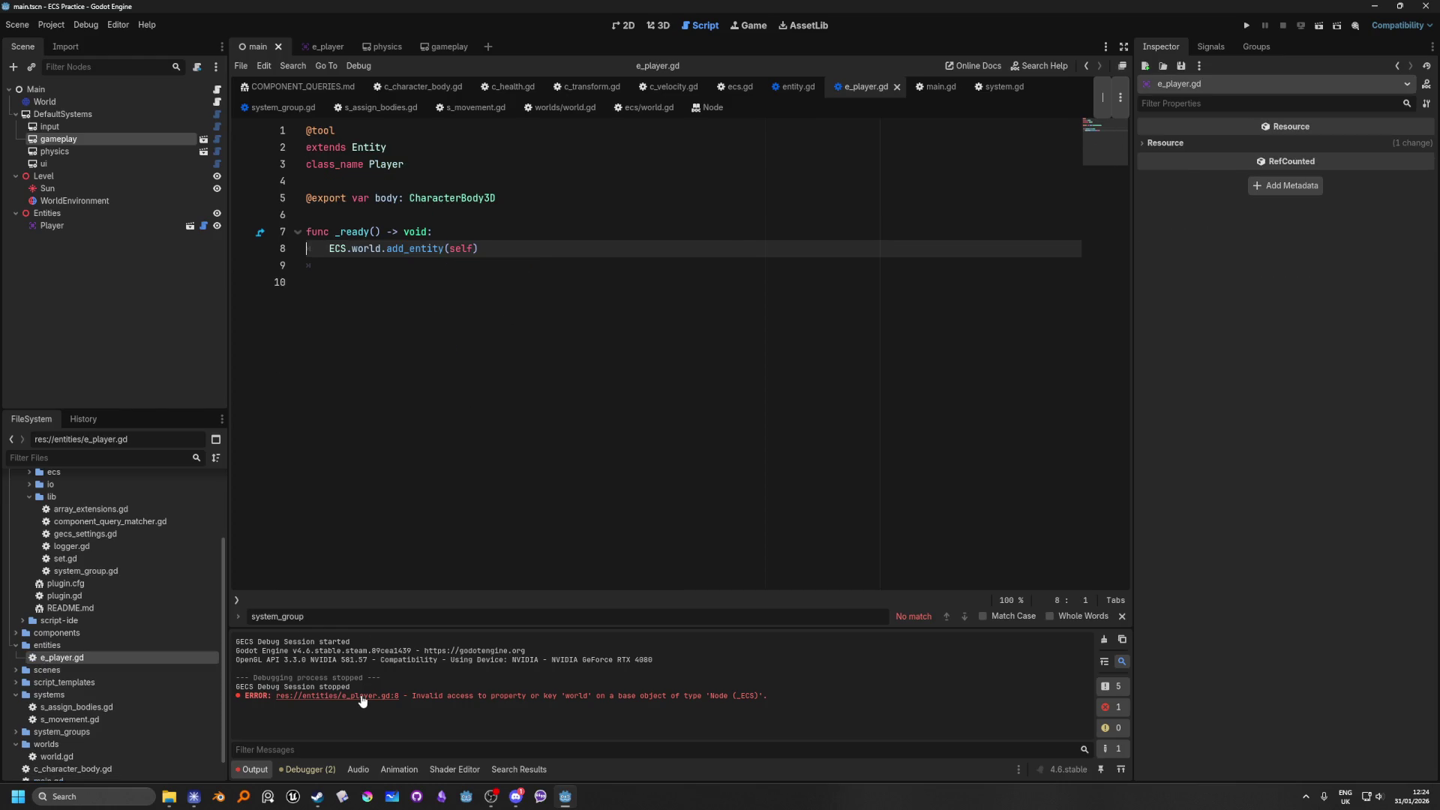
pyautogui.click(490, 239)
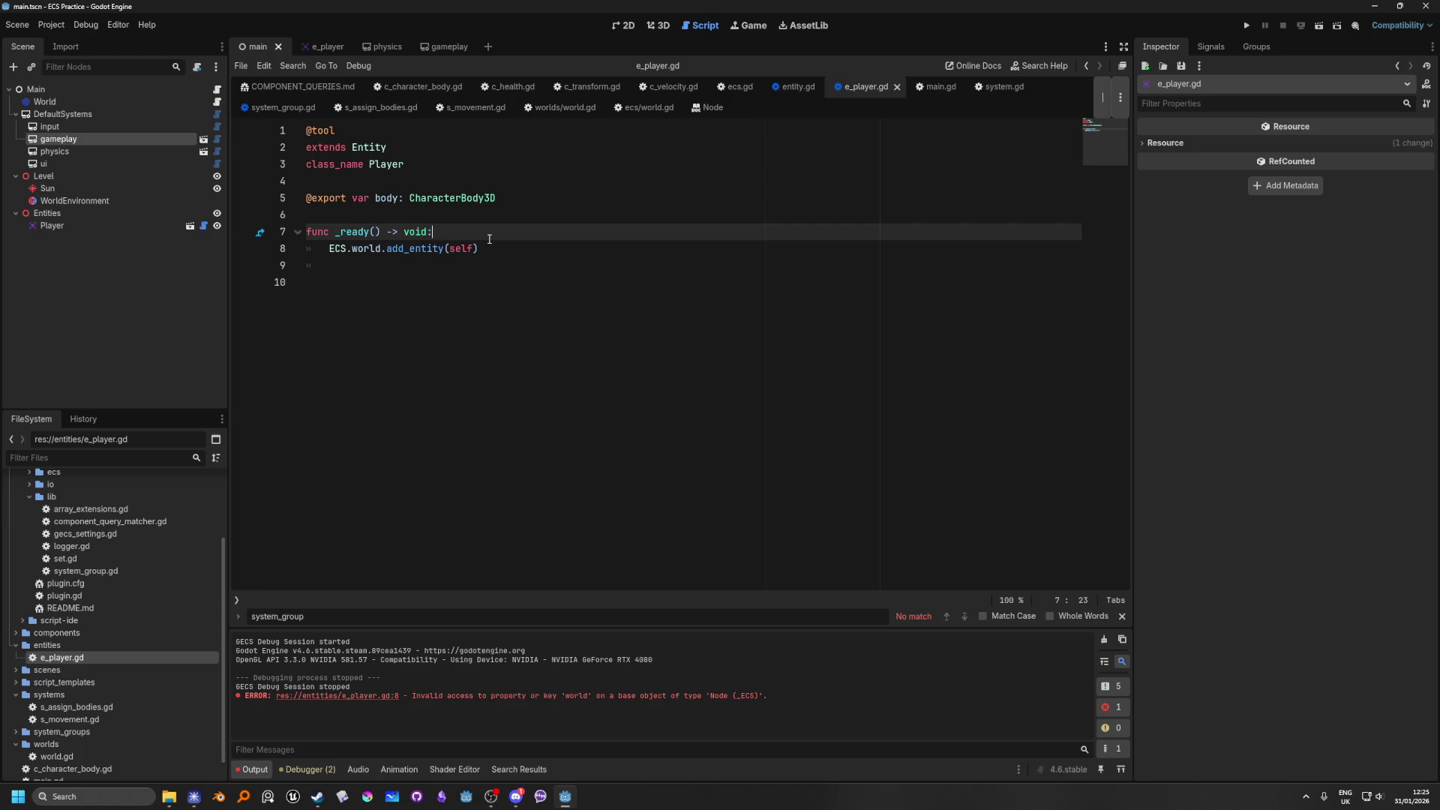
pyautogui.click(1247, 23)
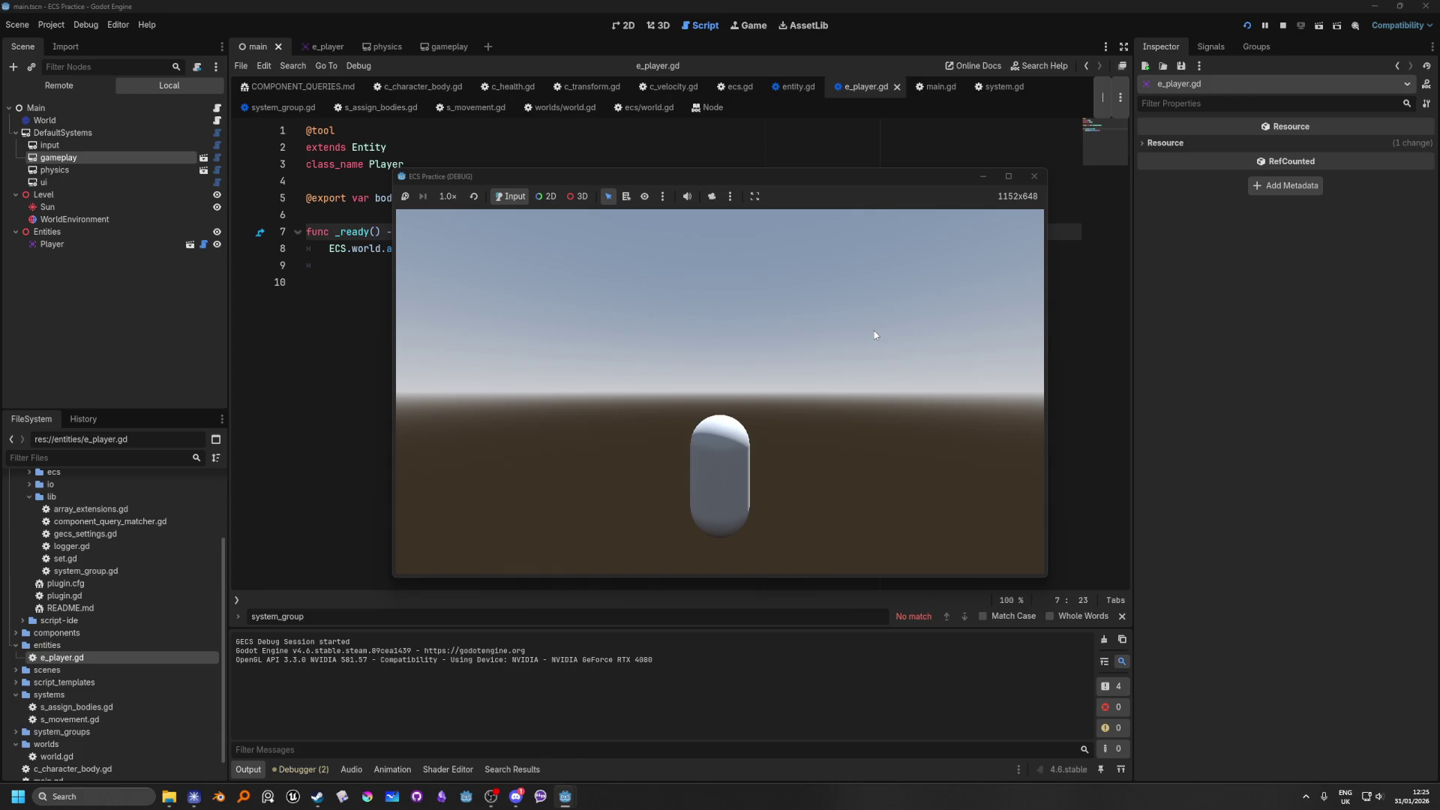
pyautogui.click(303, 770)
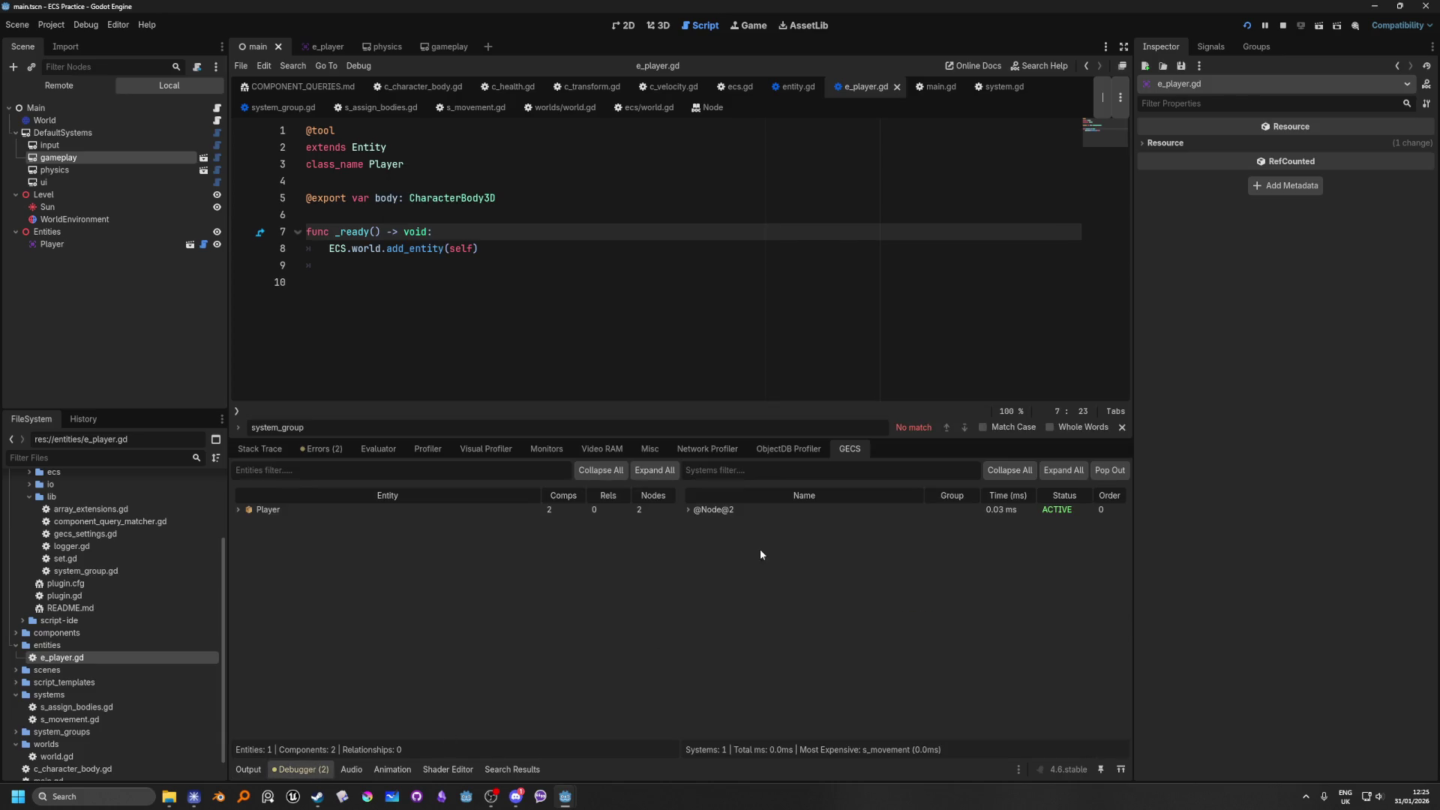
pyautogui.click(687, 510)
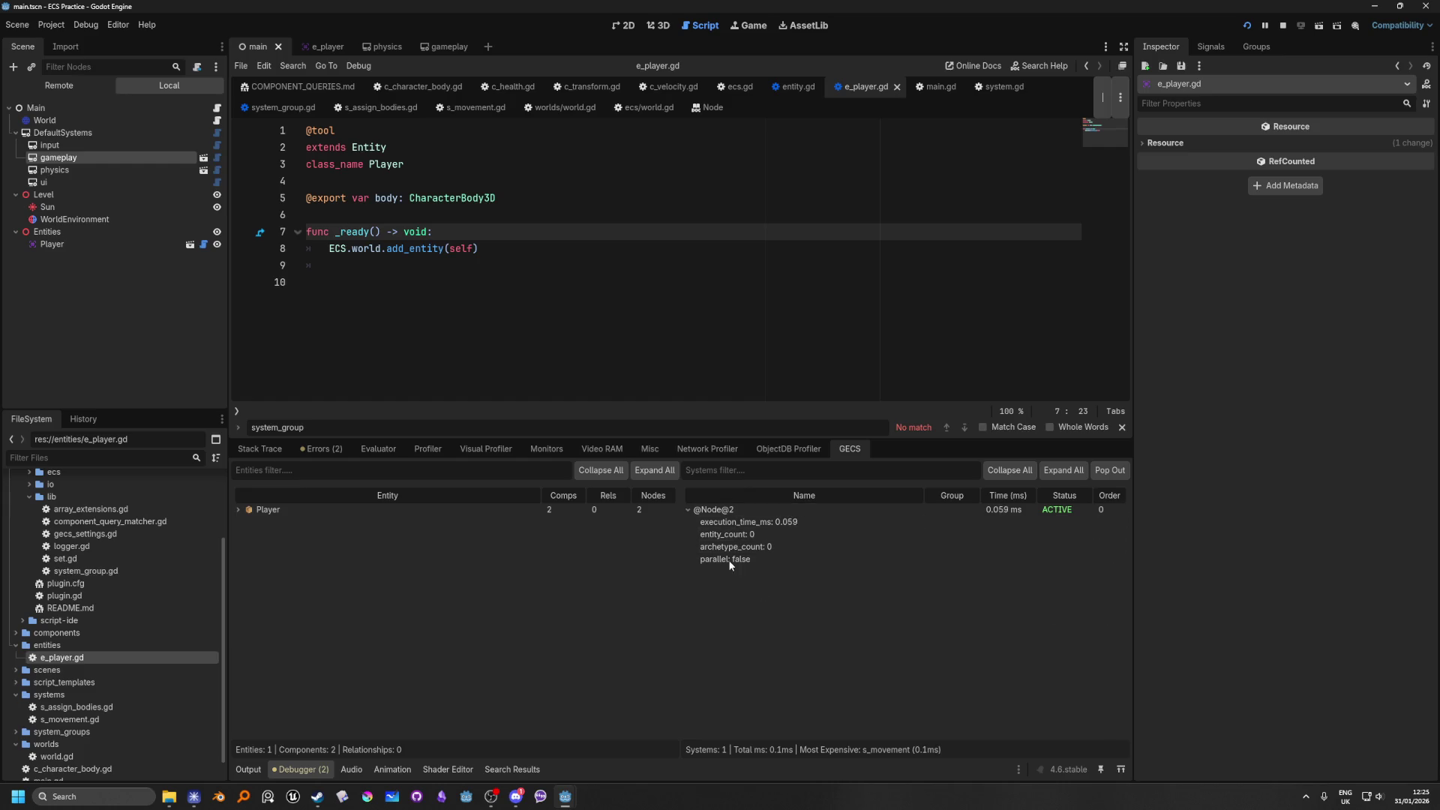
pyautogui.click(686, 508)
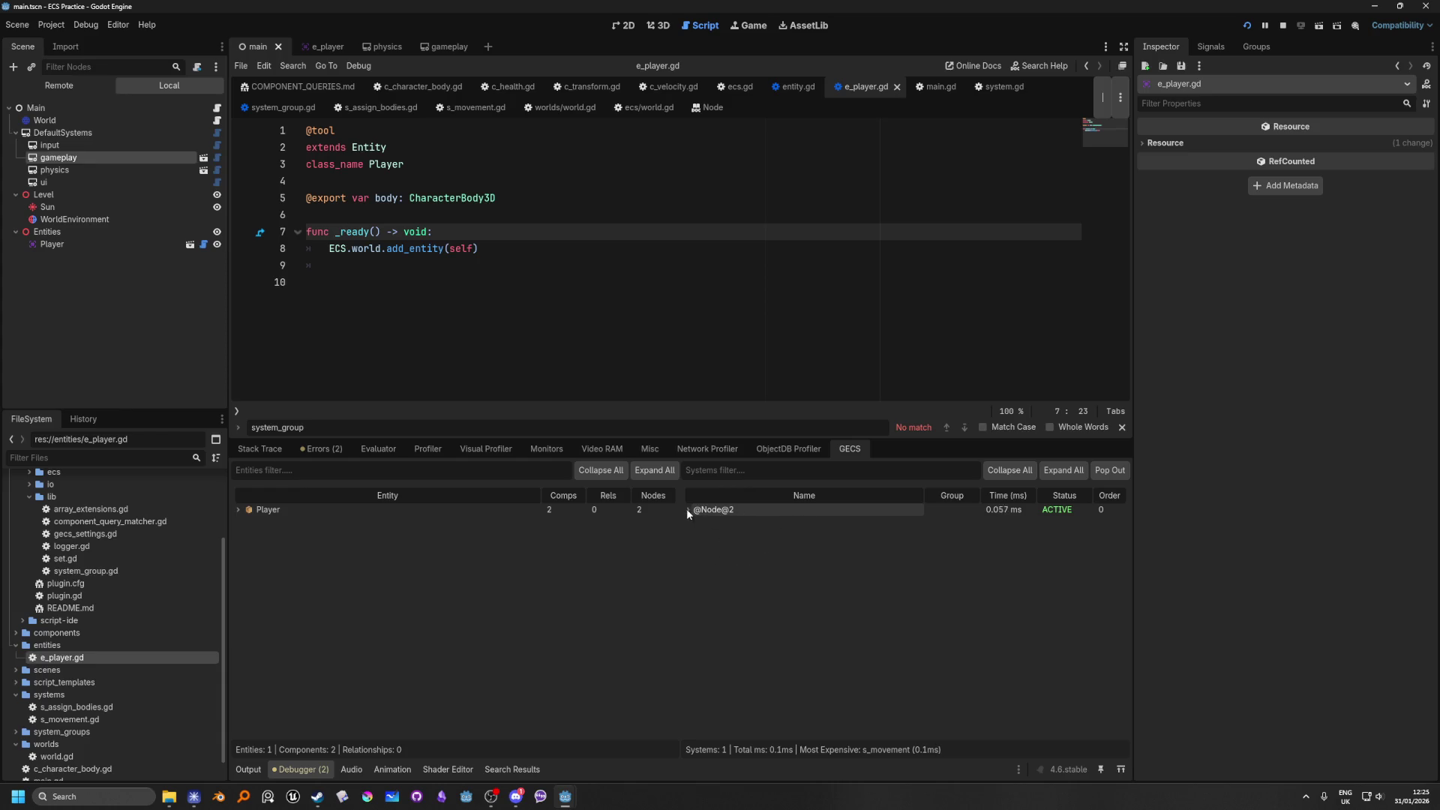
pyautogui.click(1282, 25)
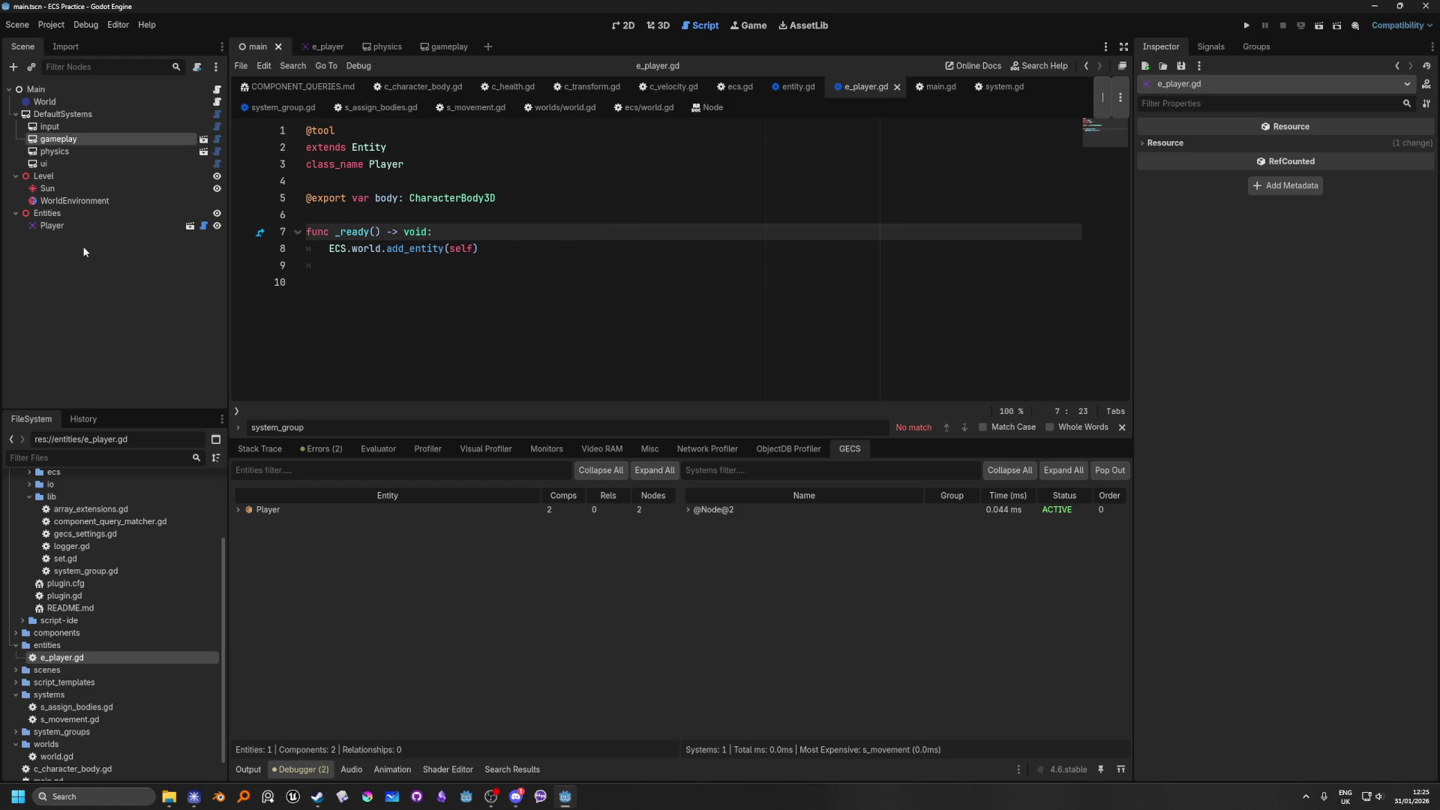
pyautogui.click(120, 143)
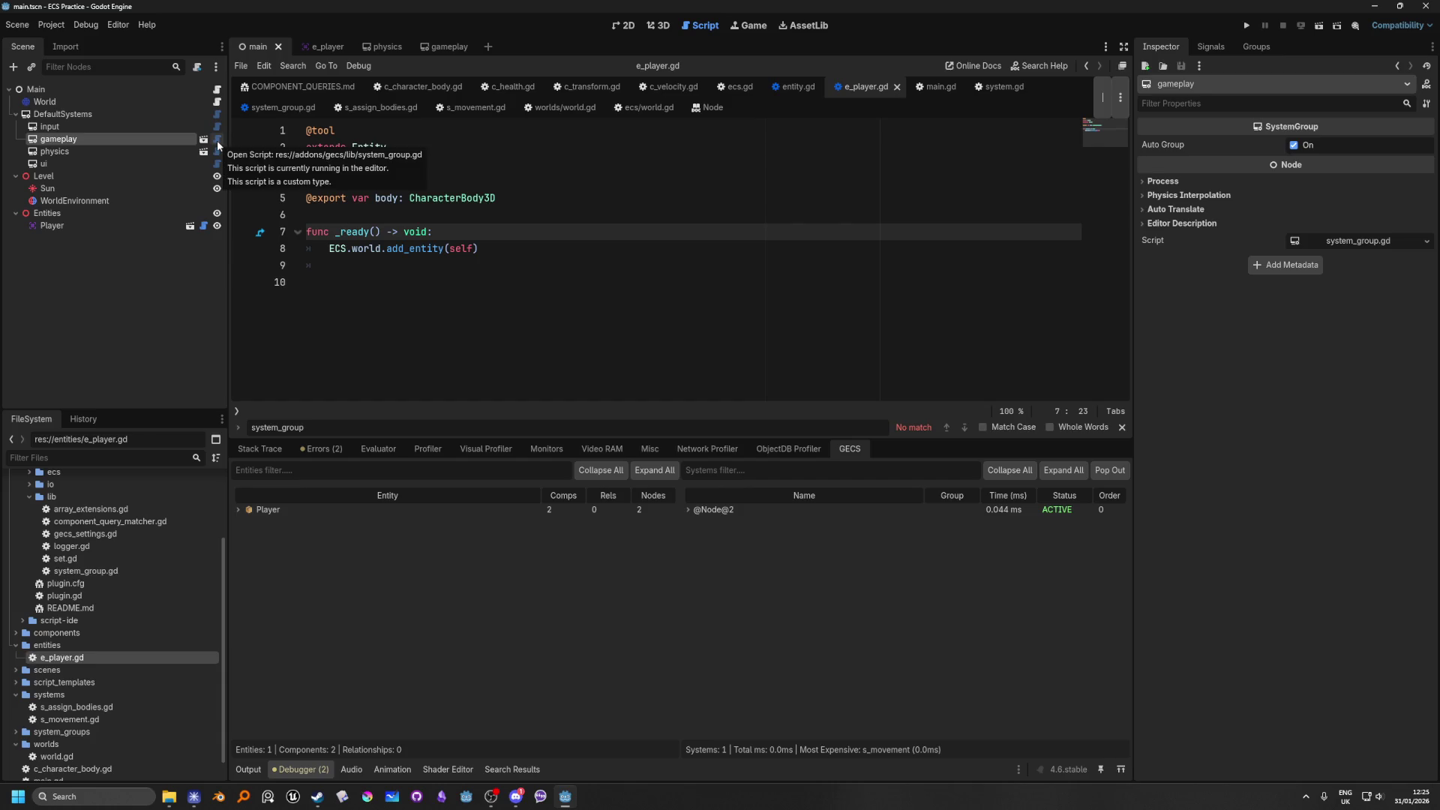
# Step: Glance at world.gd, then select main.gd lines 8–9 that create and add the SMovement system
pyautogui.click(217, 101)
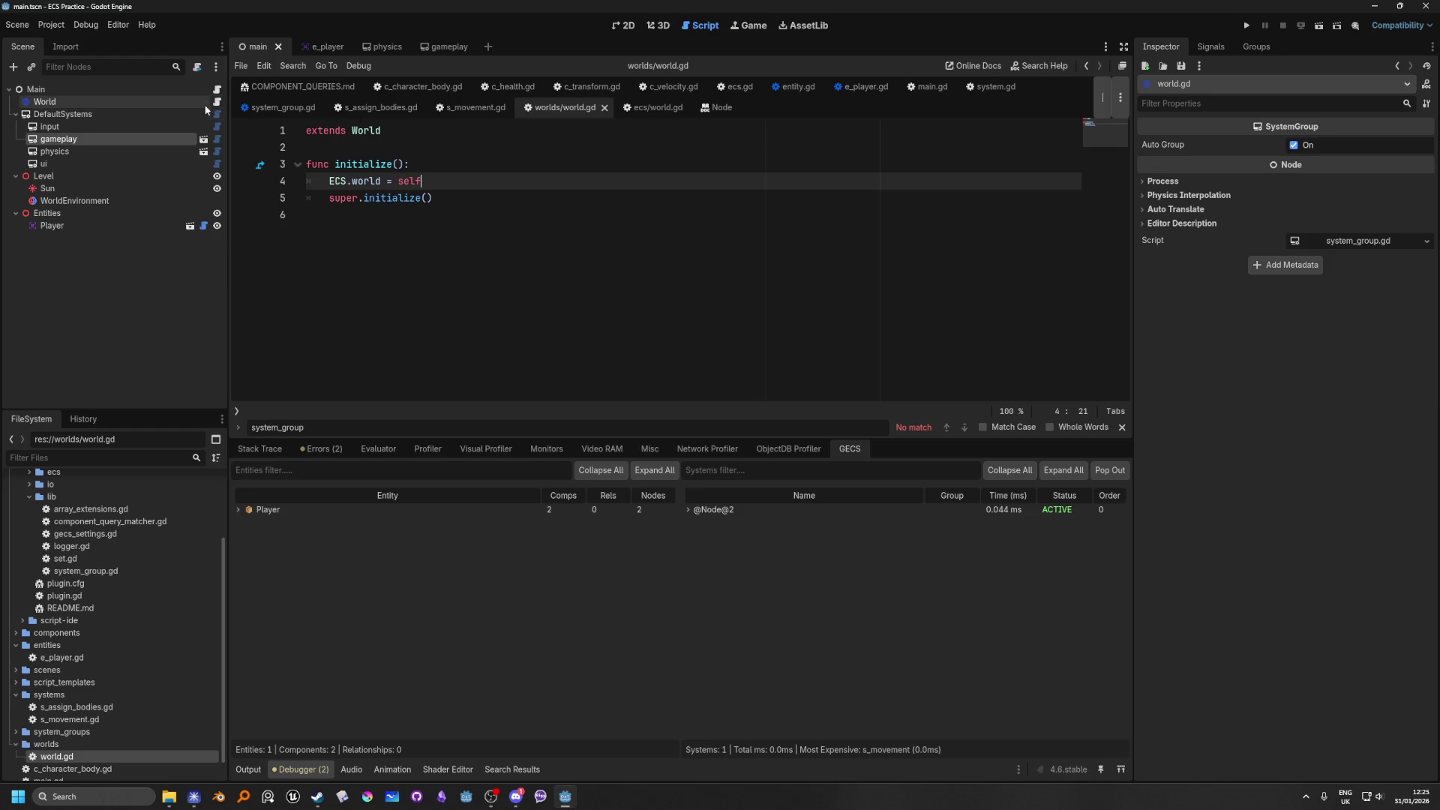
pyautogui.click(217, 90)
pyautogui.moveTo(578, 273)
pyautogui.mouseDown()
pyautogui.moveTo(308, 266)
pyautogui.moveTo(307, 248)
pyautogui.mouseUp()
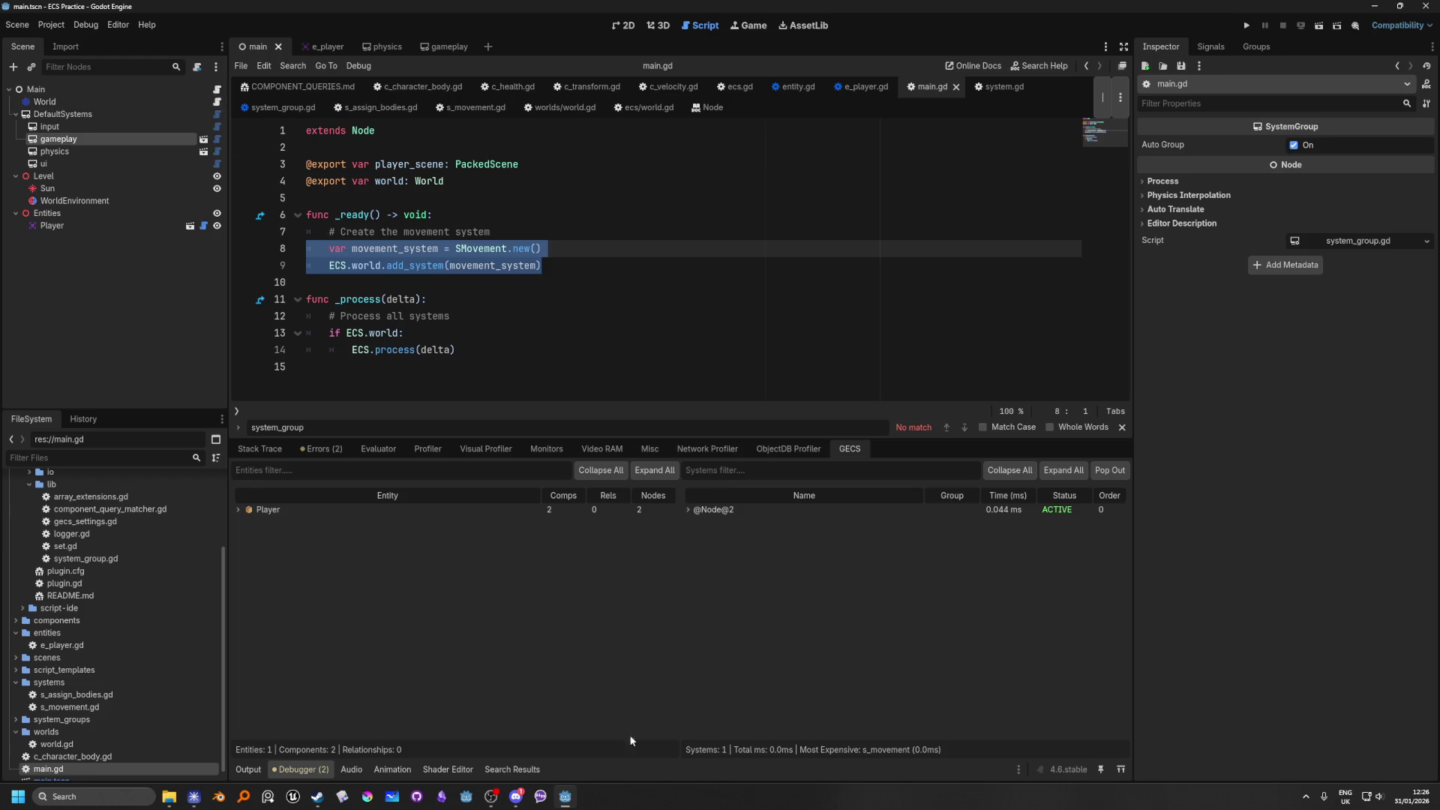
pyautogui.click(528, 800)
pyautogui.click(678, 170)
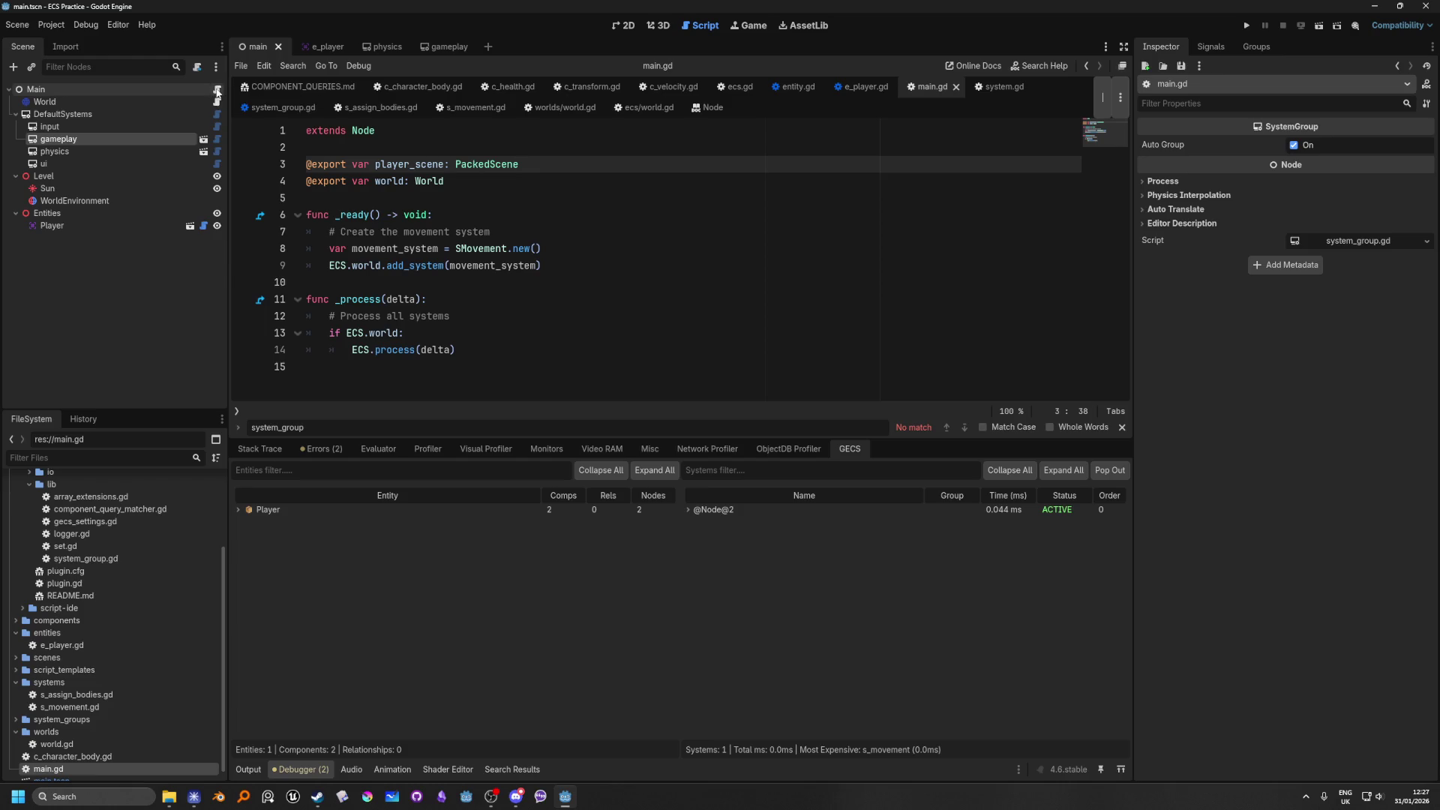
pyautogui.click(540, 250)
pyautogui.click(584, 278)
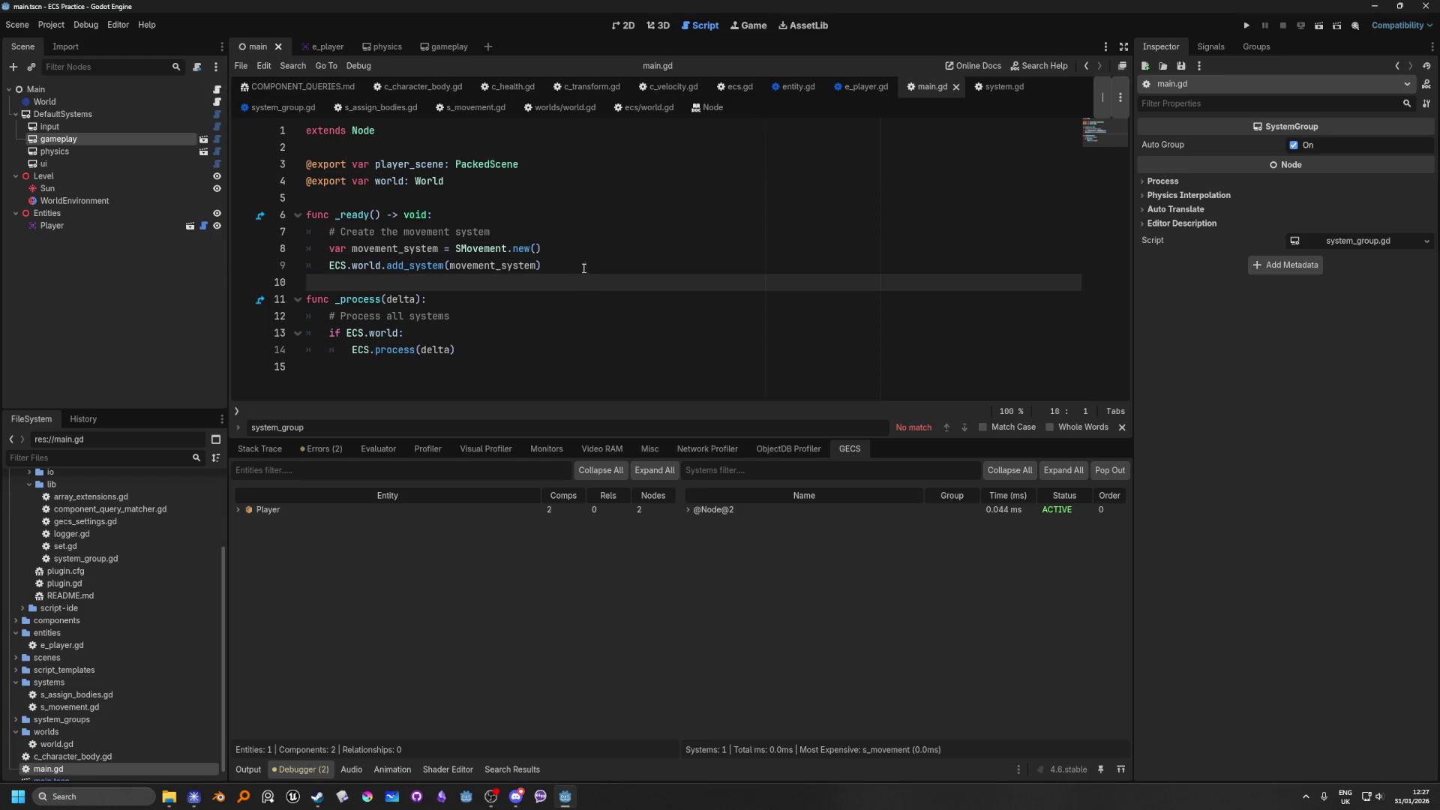
pyautogui.click(589, 264)
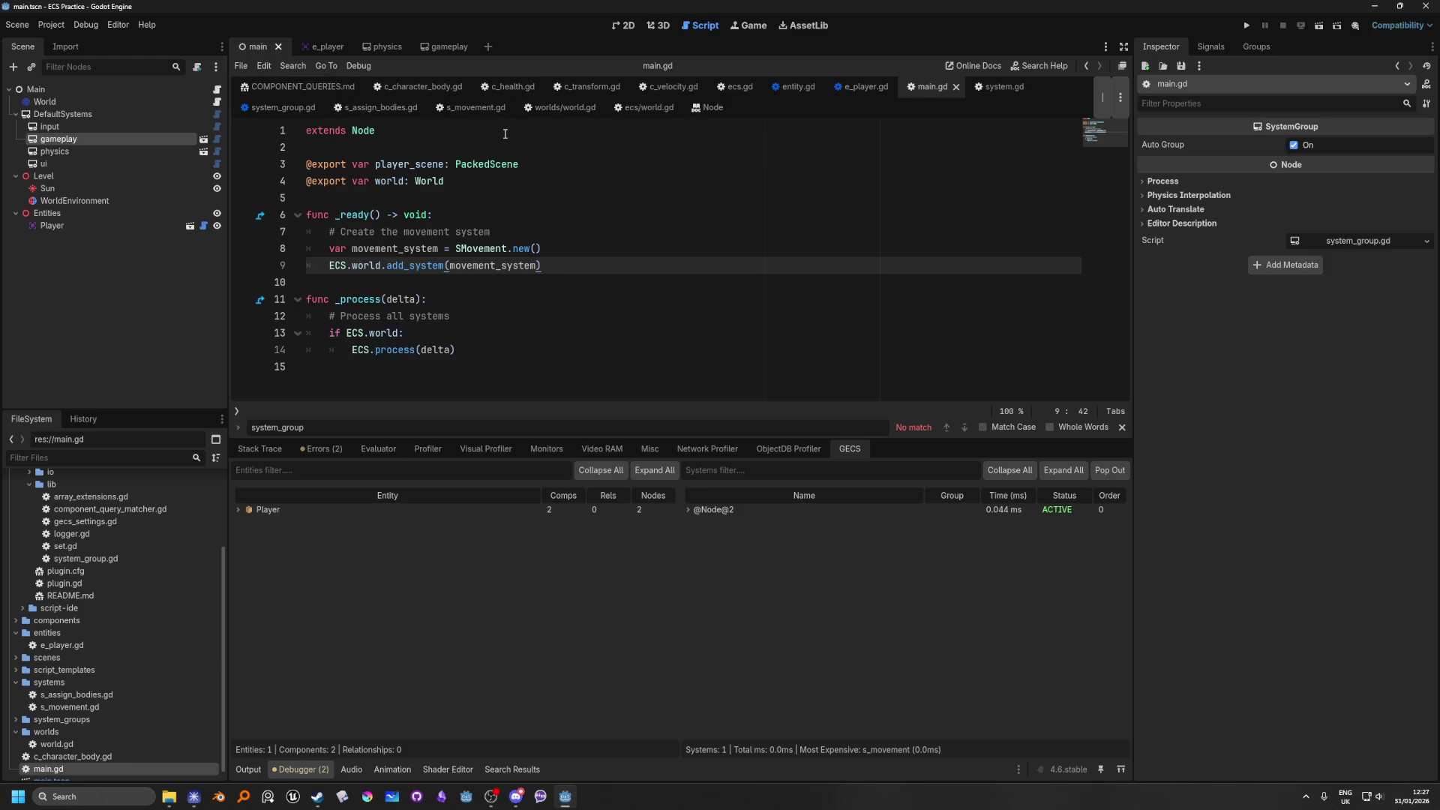
pyautogui.click(386, 111)
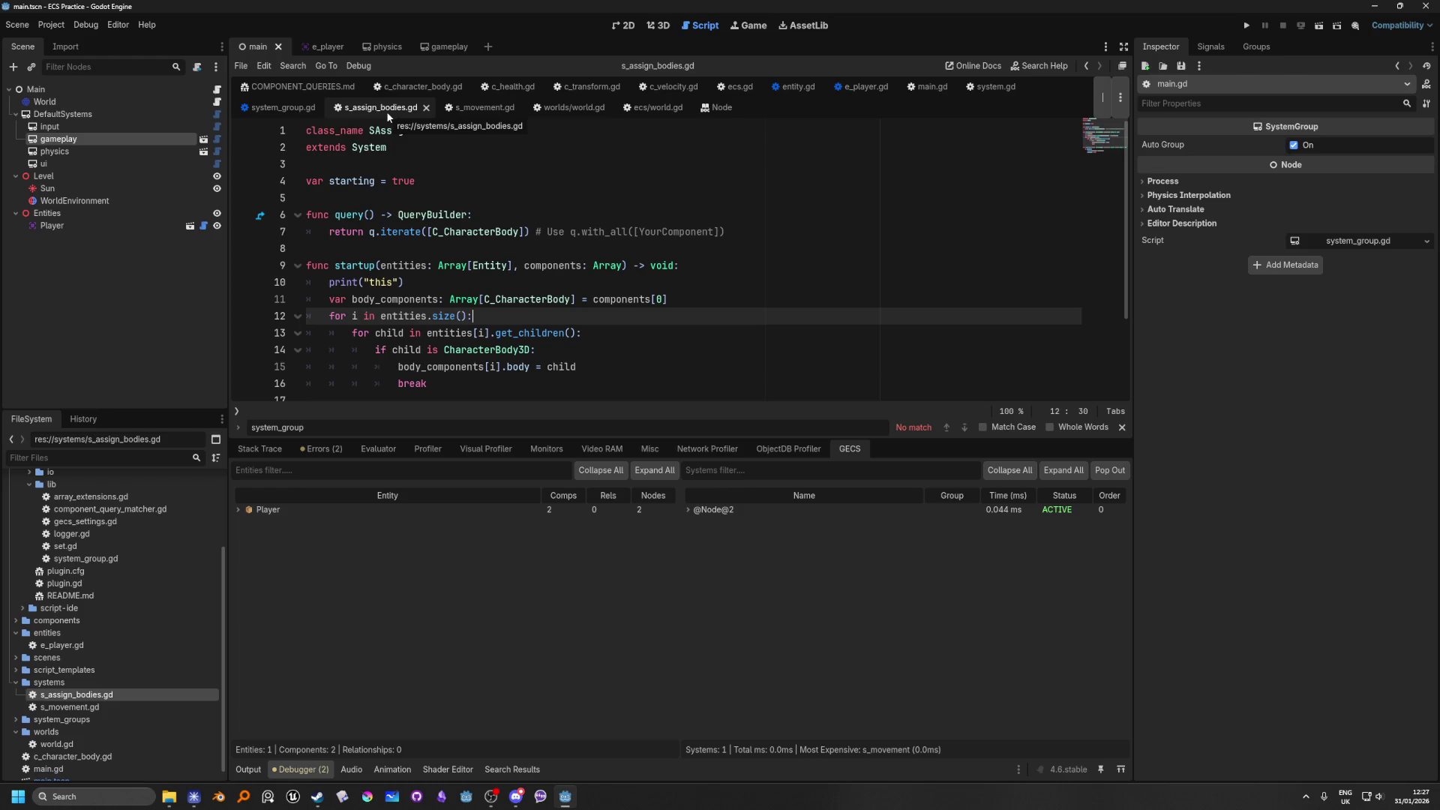
pyautogui.scroll(-2, 621, 341)
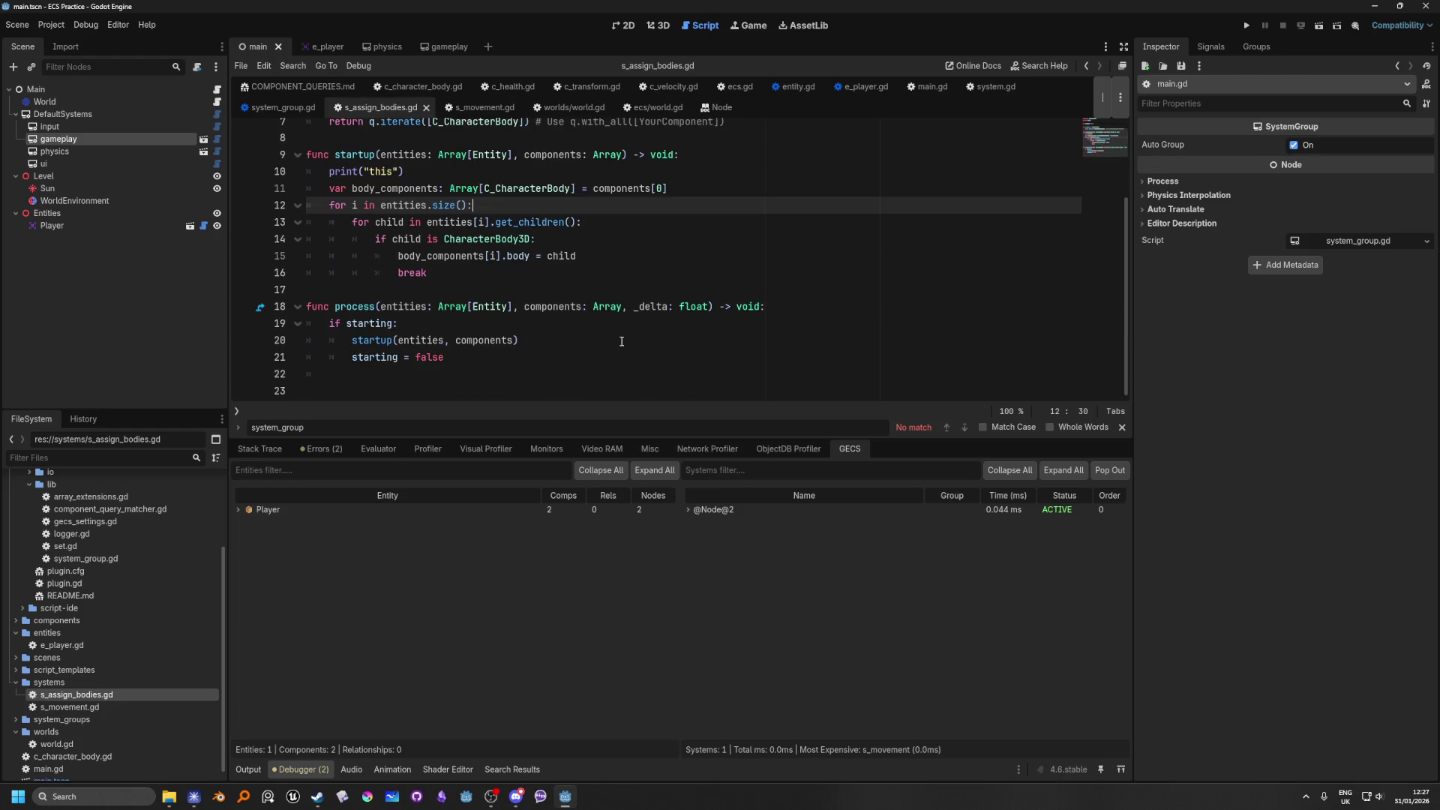
pyautogui.click(216, 90)
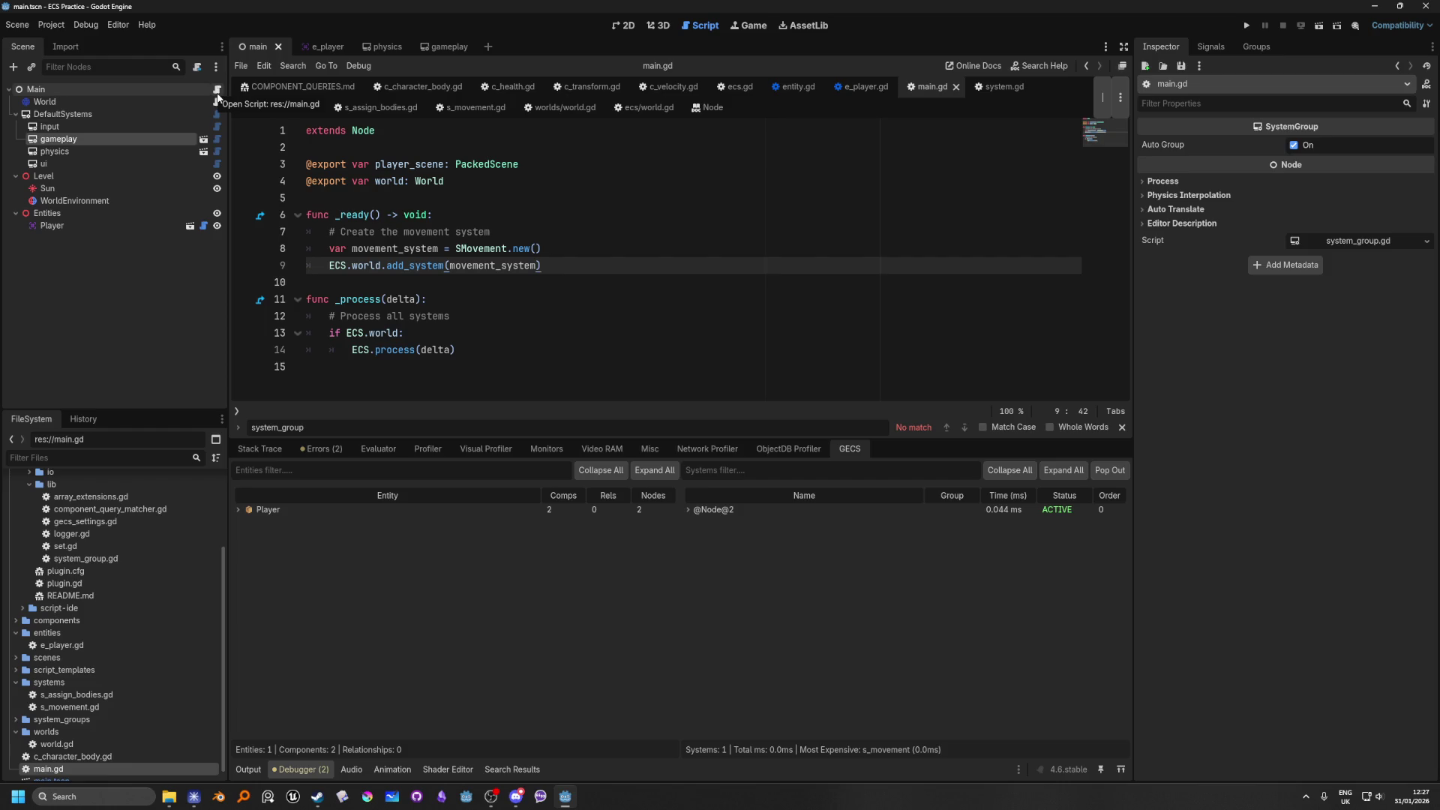
# Step: Read through the DefaultSystems node's system_group.gd script to see how it assigns groups
pyautogui.click(216, 114)
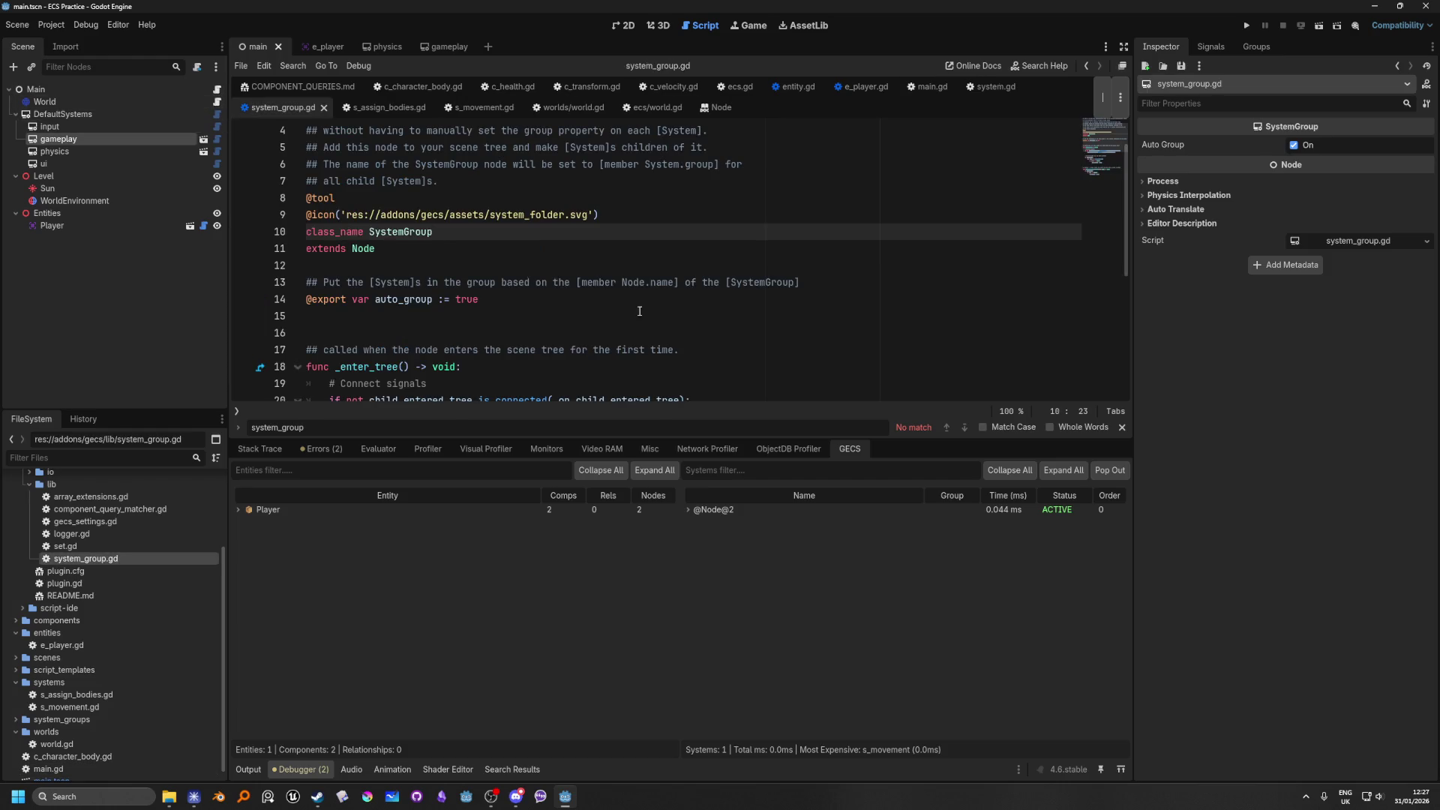
pyautogui.scroll(-5, 640, 311)
pyautogui.scroll(2, 590, 279)
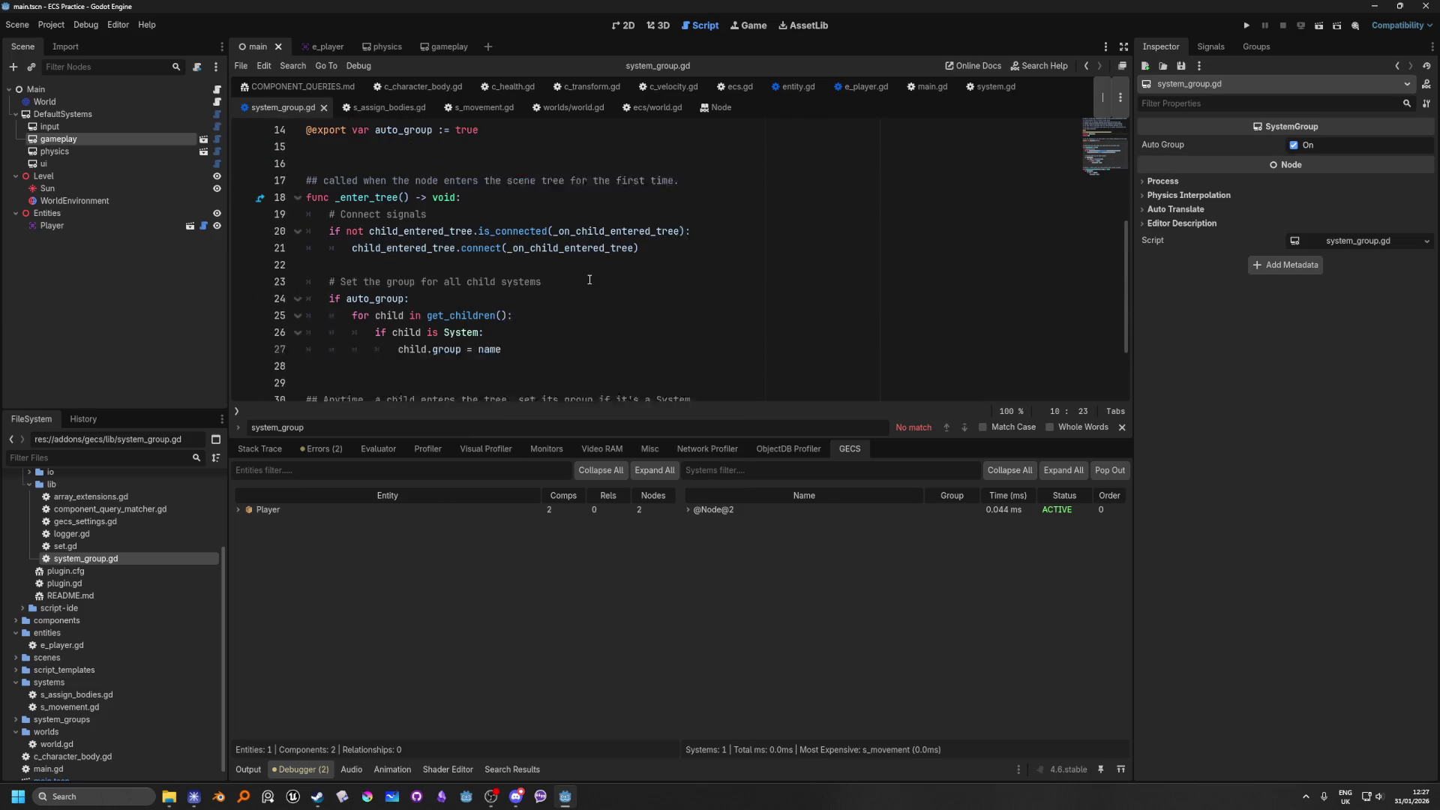
pyautogui.scroll(-2, 590, 280)
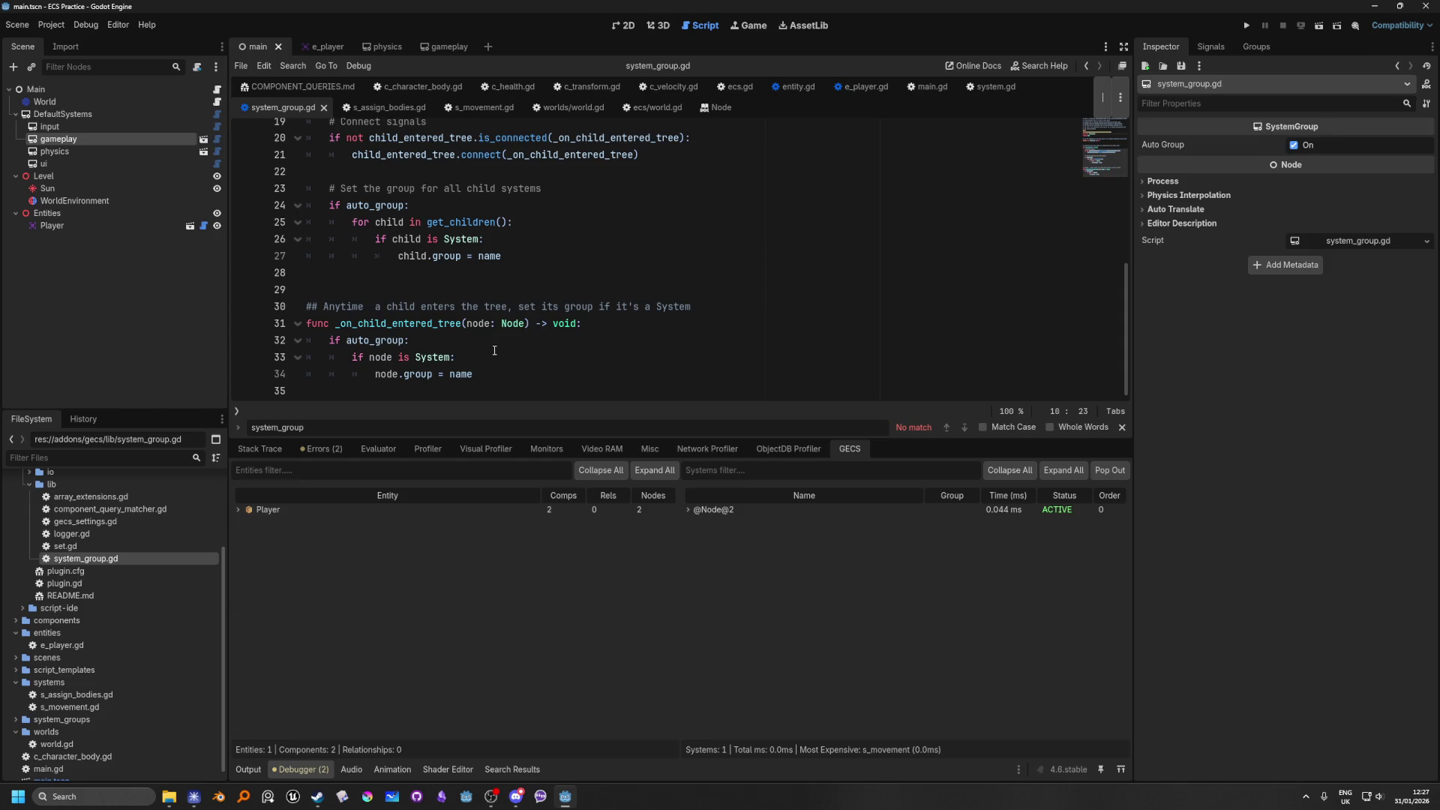
pyautogui.scroll(1, 494, 350)
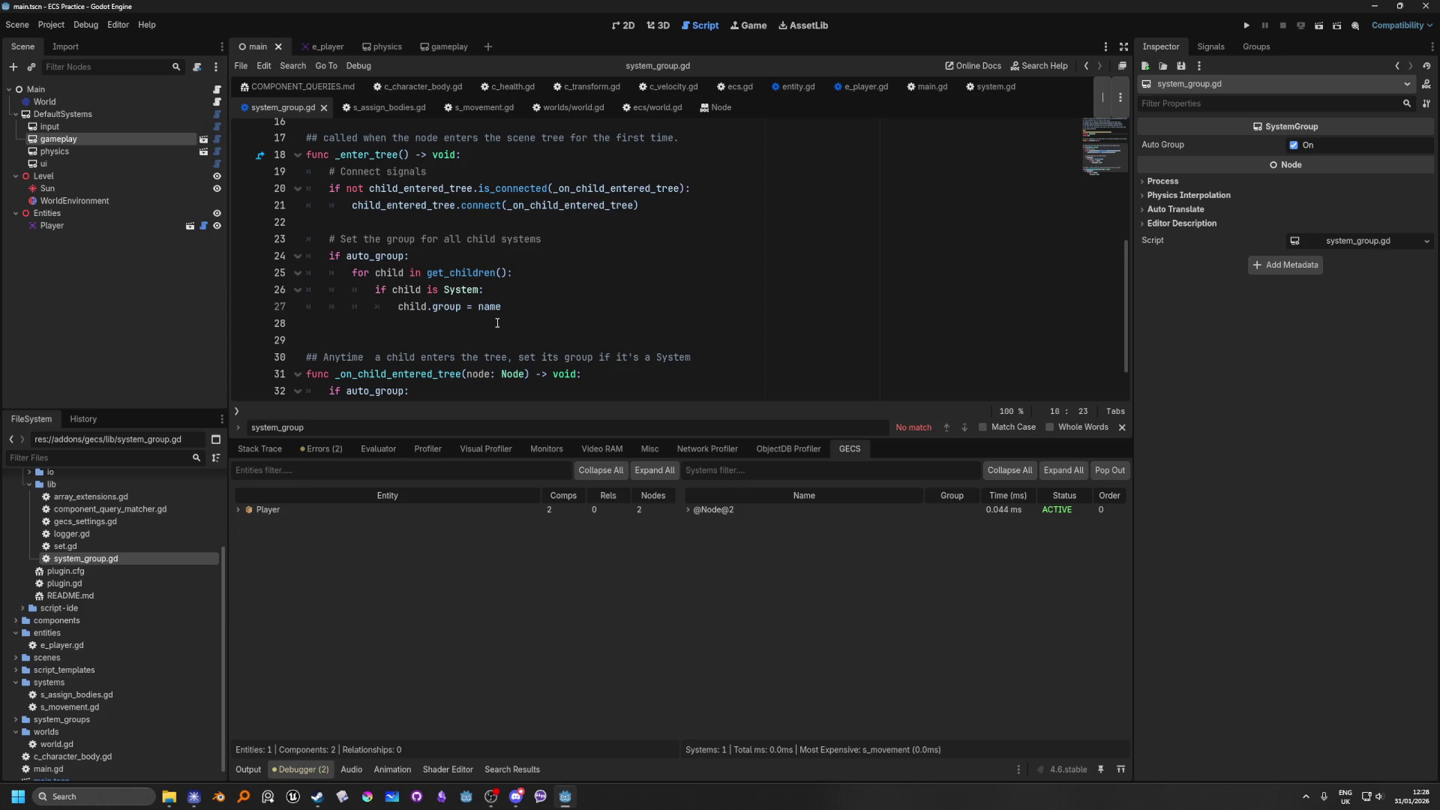
pyautogui.scroll(1, 498, 323)
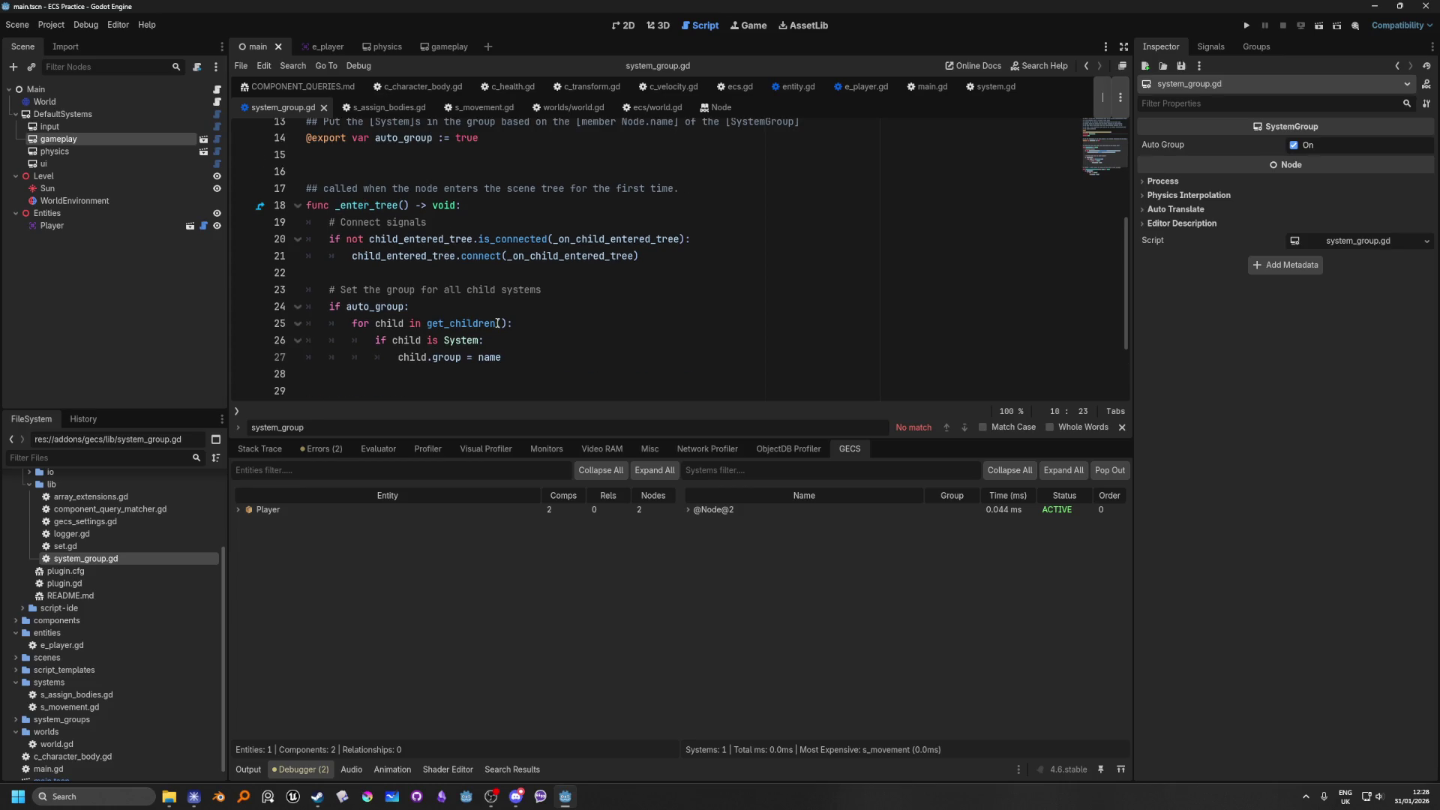
pyautogui.scroll(1, 497, 323)
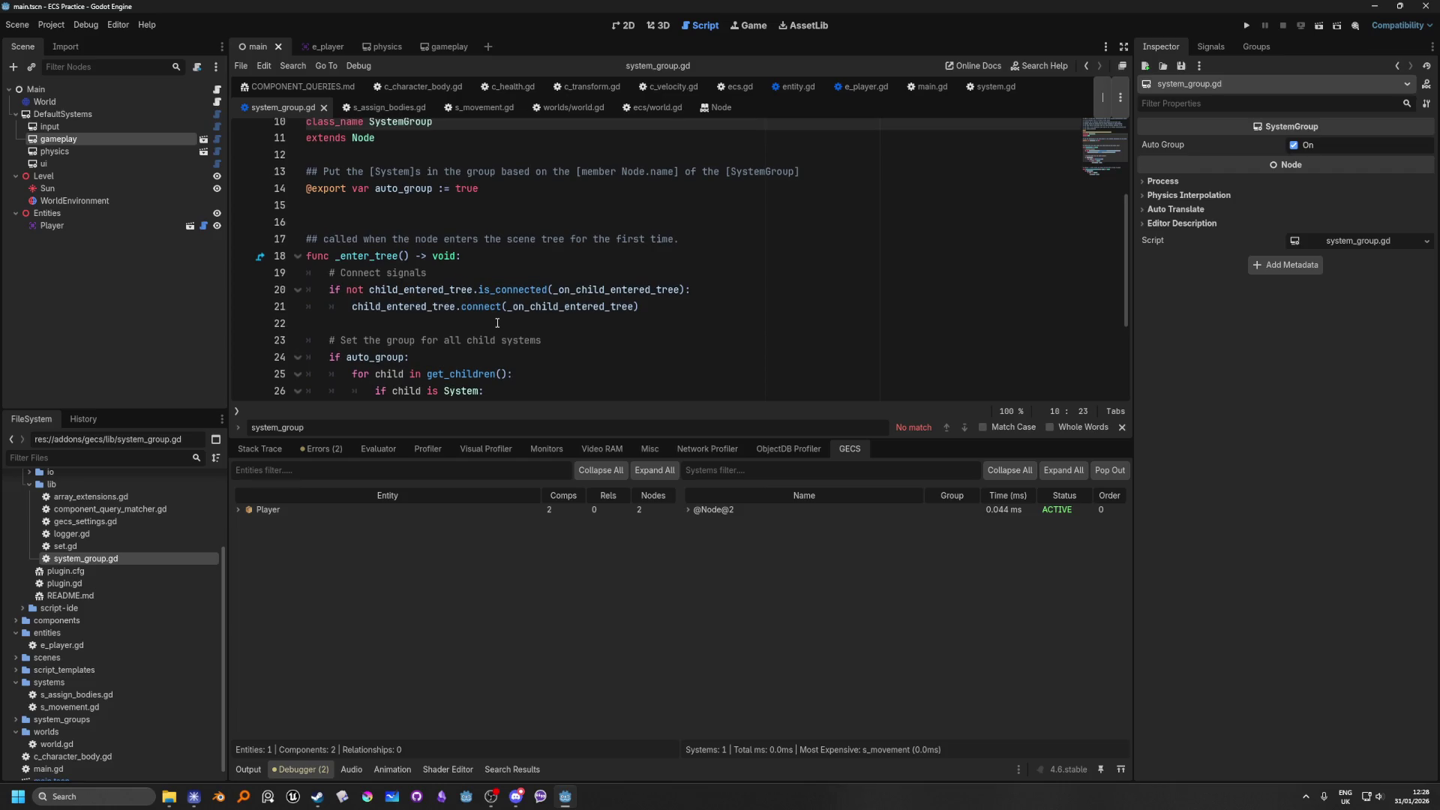
pyautogui.scroll(1, 497, 323)
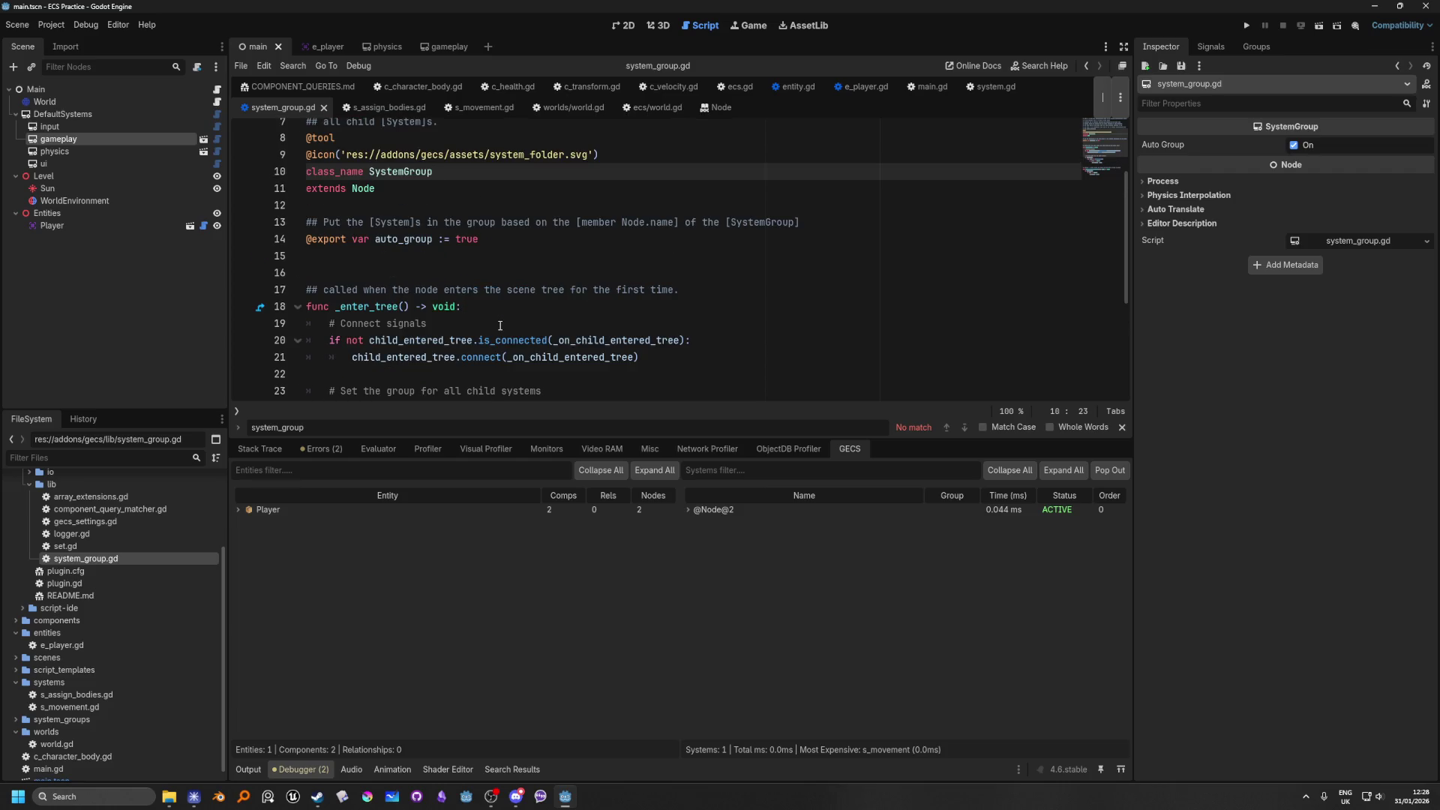
pyautogui.scroll(2, 500, 326)
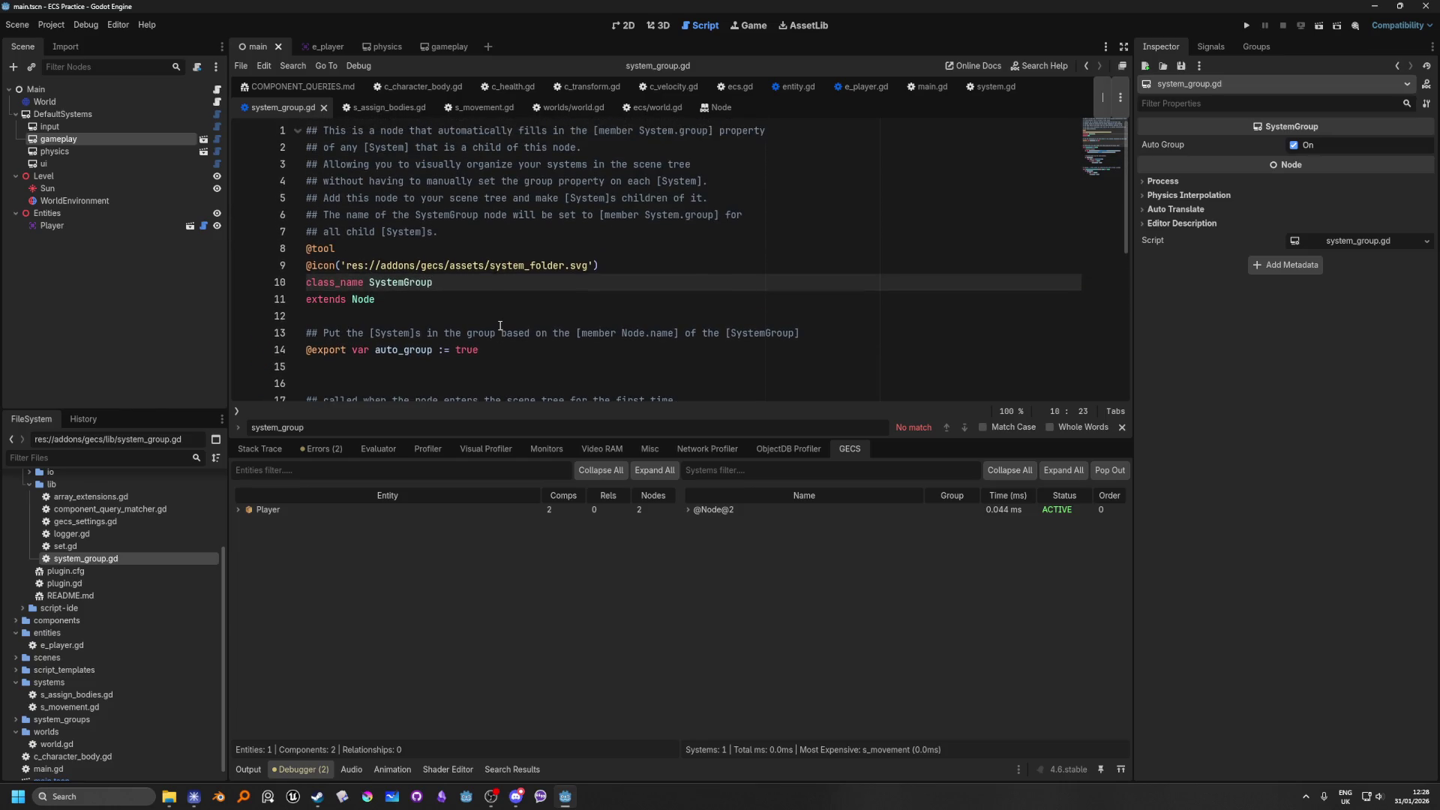
pyautogui.scroll(-4, 501, 326)
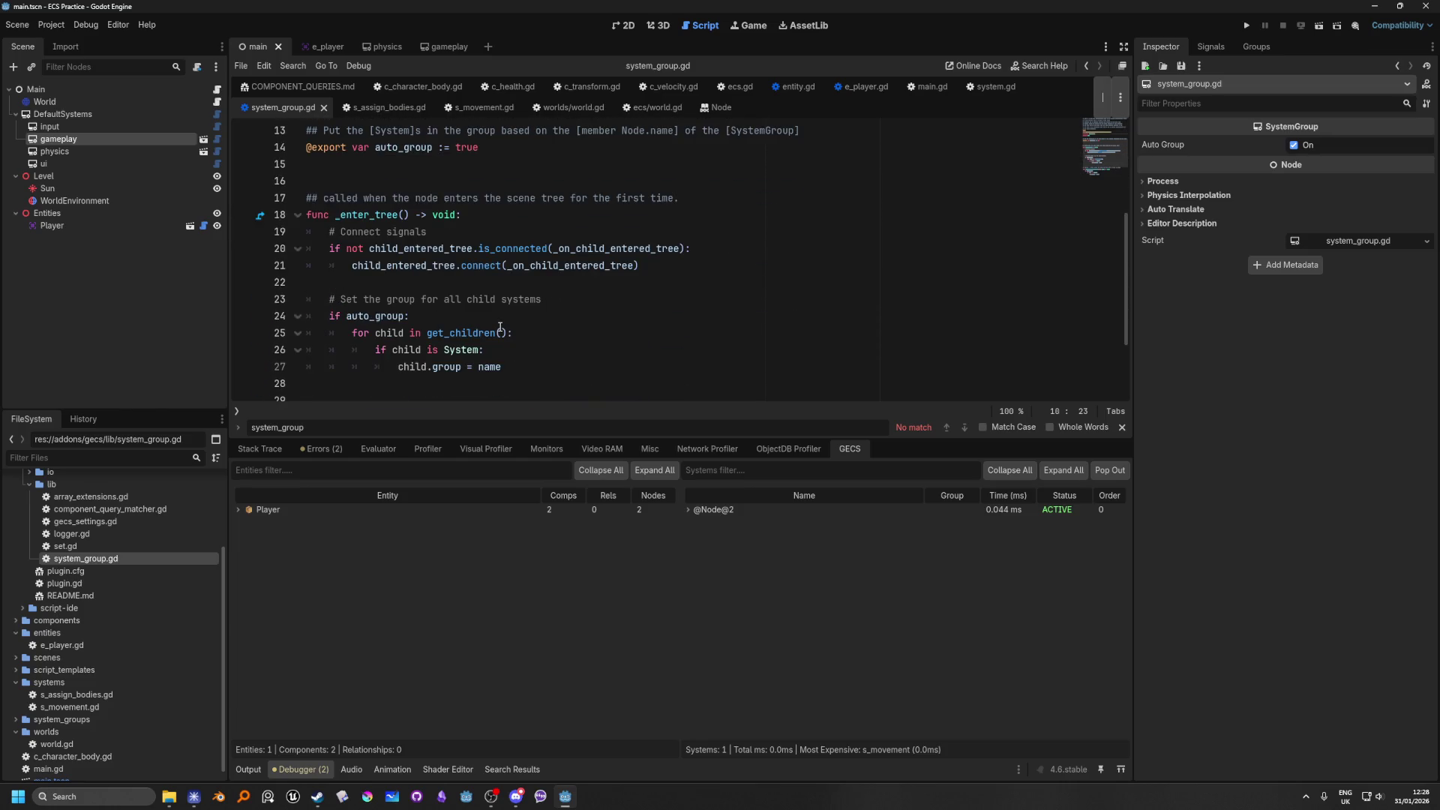
pyautogui.scroll(3, 500, 328)
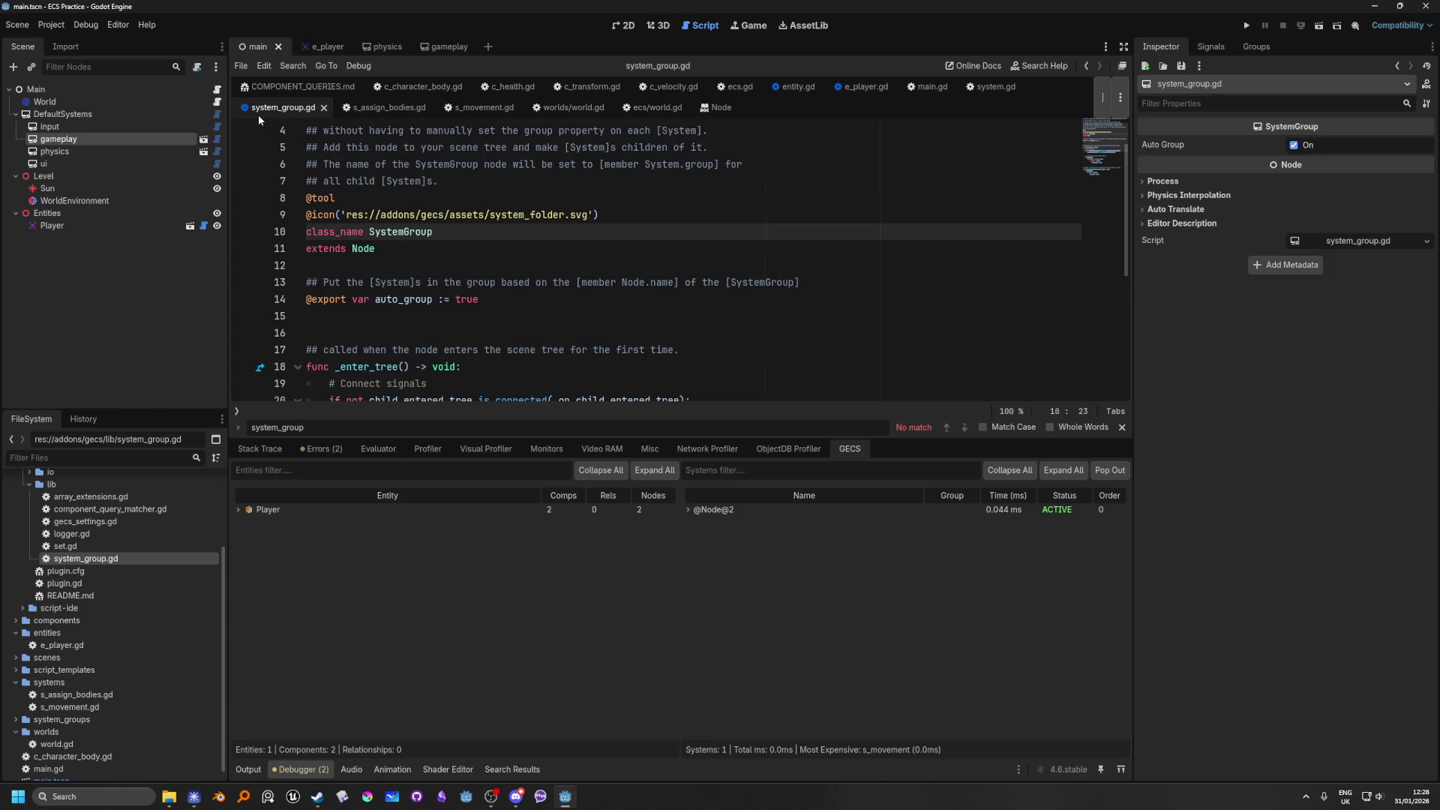
pyautogui.click(217, 90)
# Step: Compare the custom worlds/world.gd with the addon's ecs/world.gd, highlighting the remove_system call on line 543
pyautogui.click(218, 101)
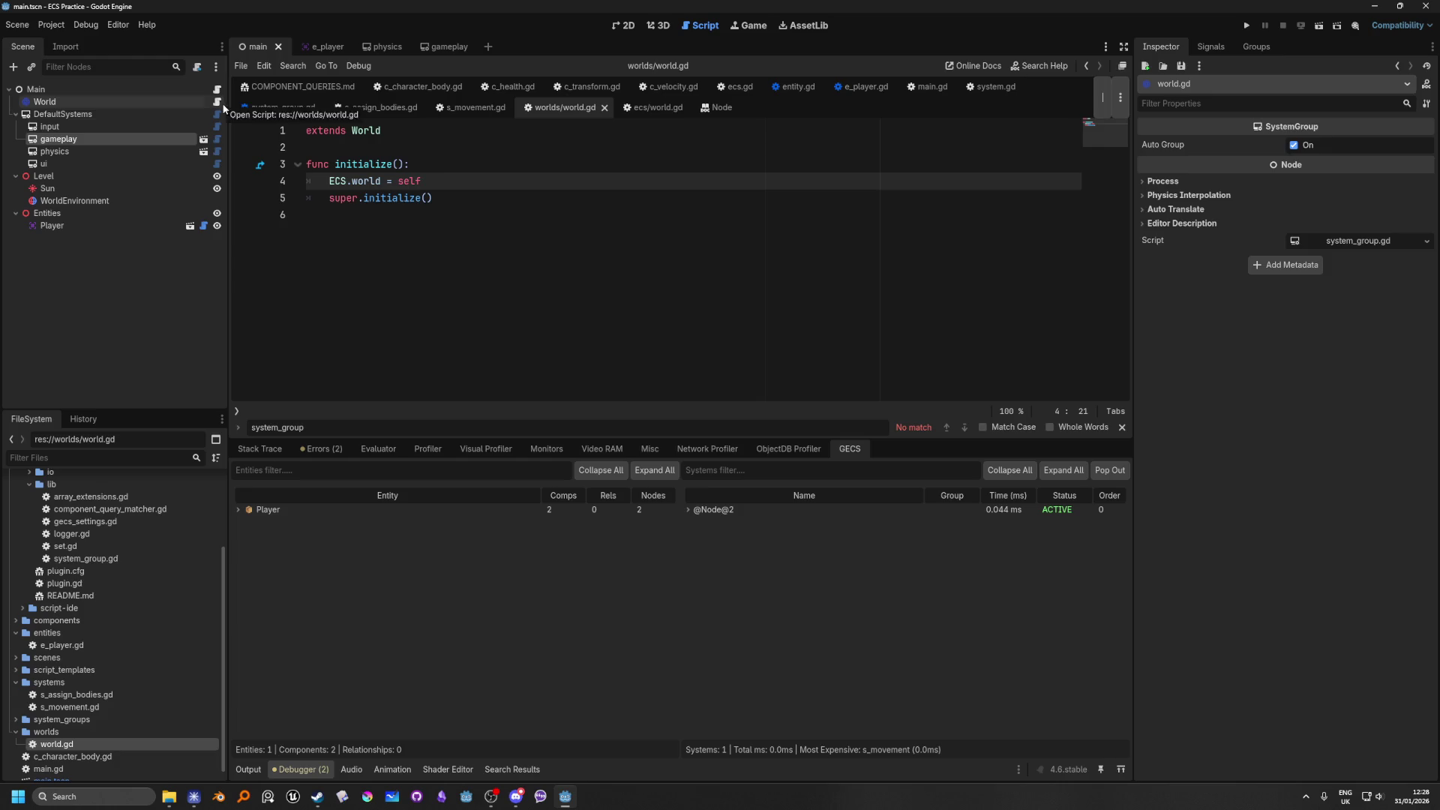
pyautogui.click(461, 150)
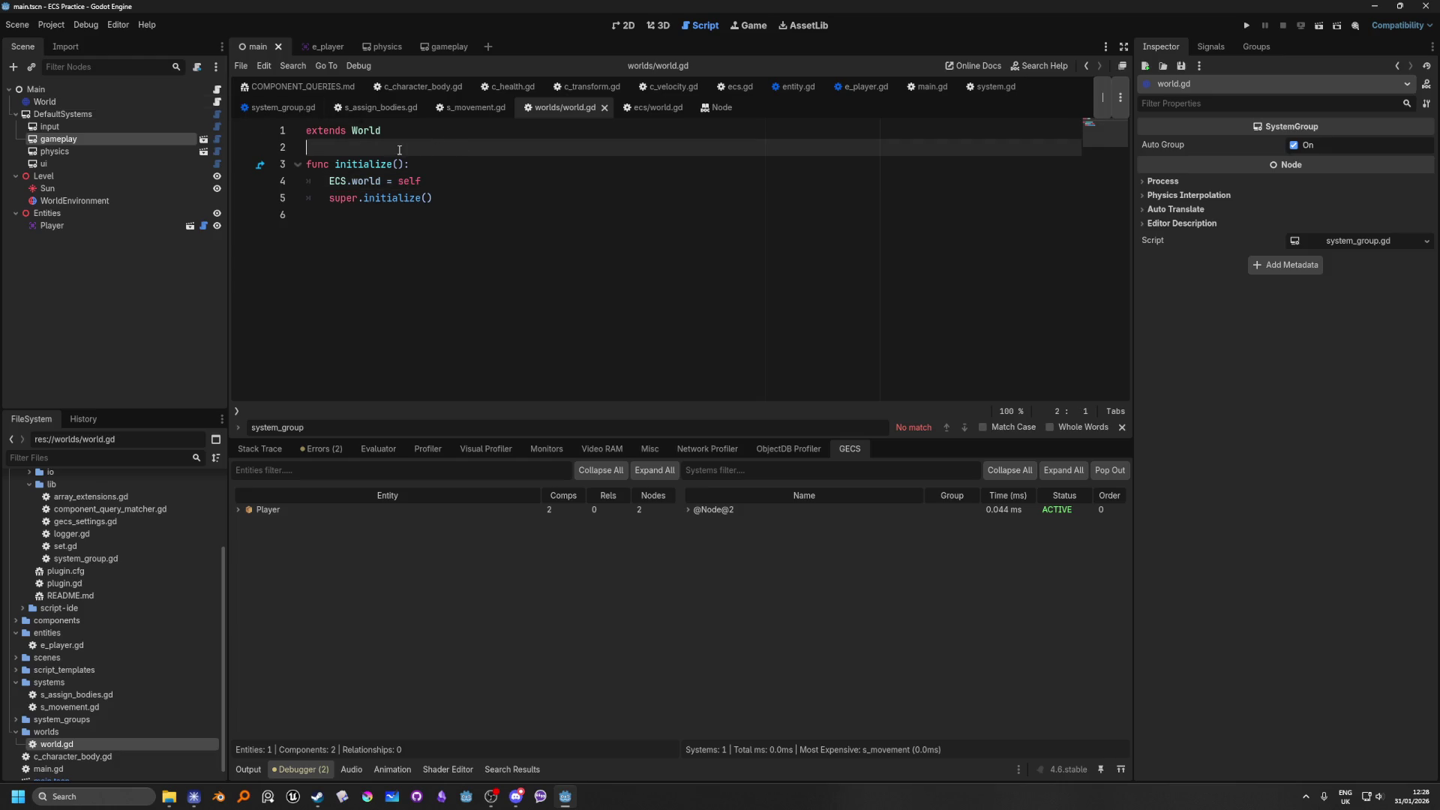
pyautogui.keyDown('ctrl'); pyautogui.click(371, 139); pyautogui.keyUp('ctrl')
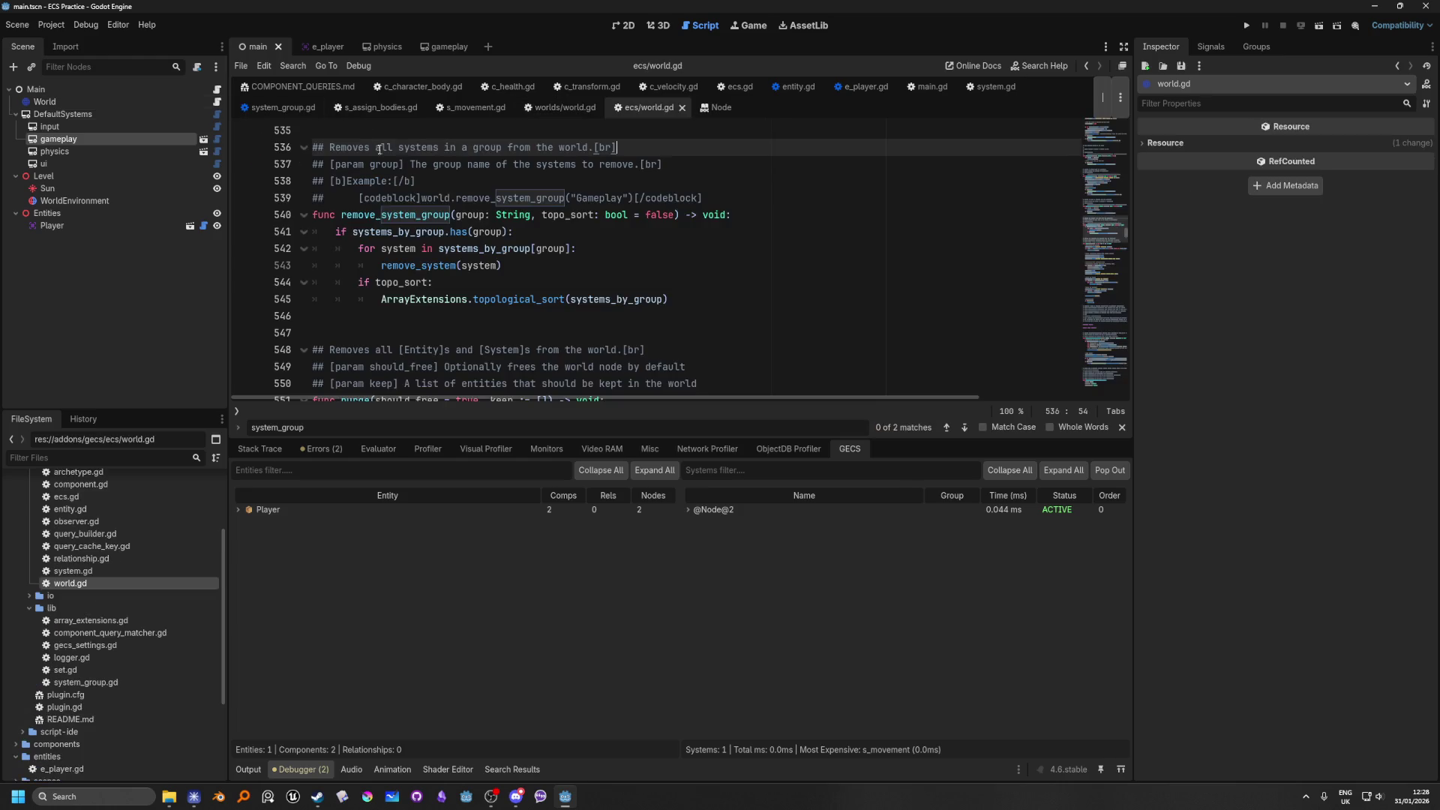
pyautogui.click(689, 238)
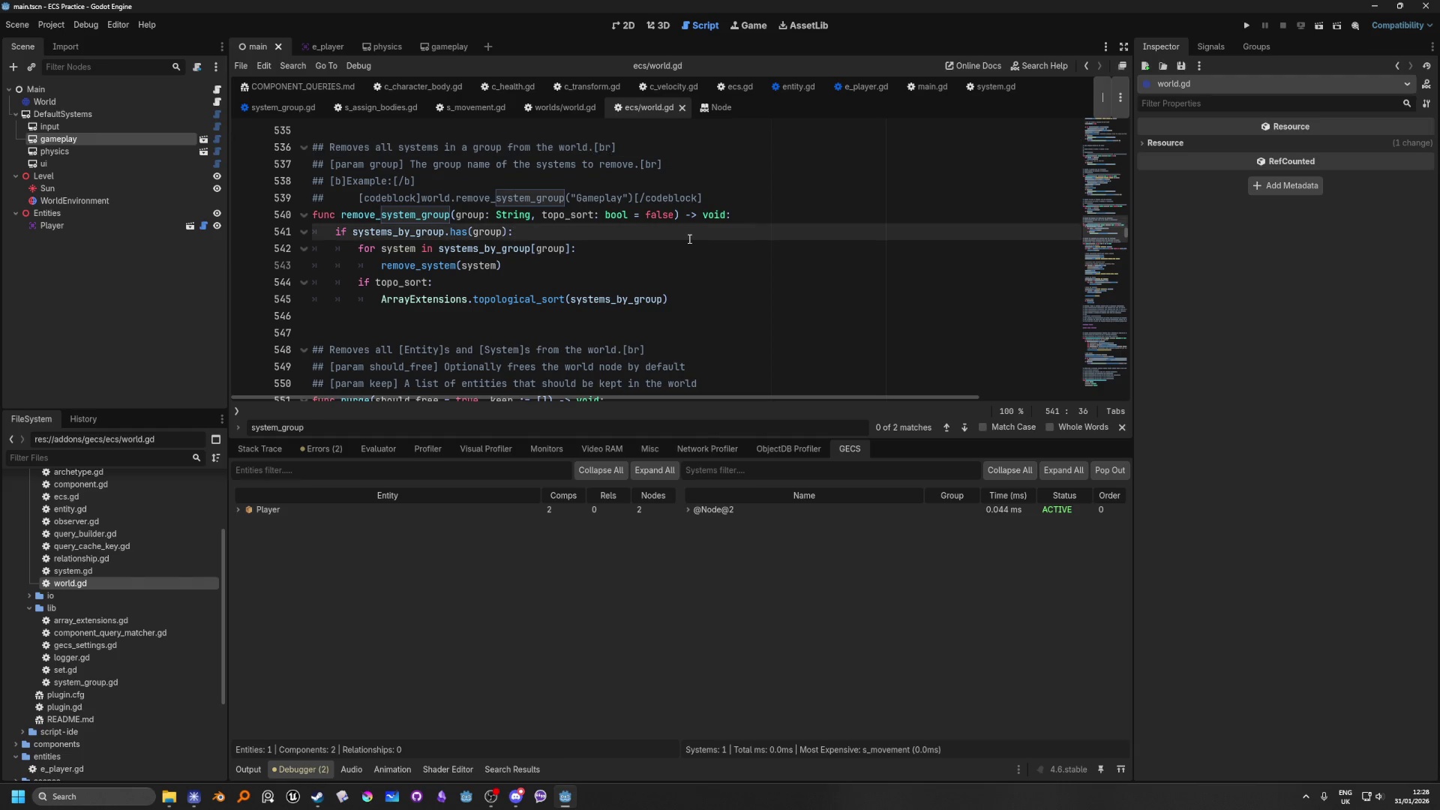
pyautogui.scroll(-2, 689, 238)
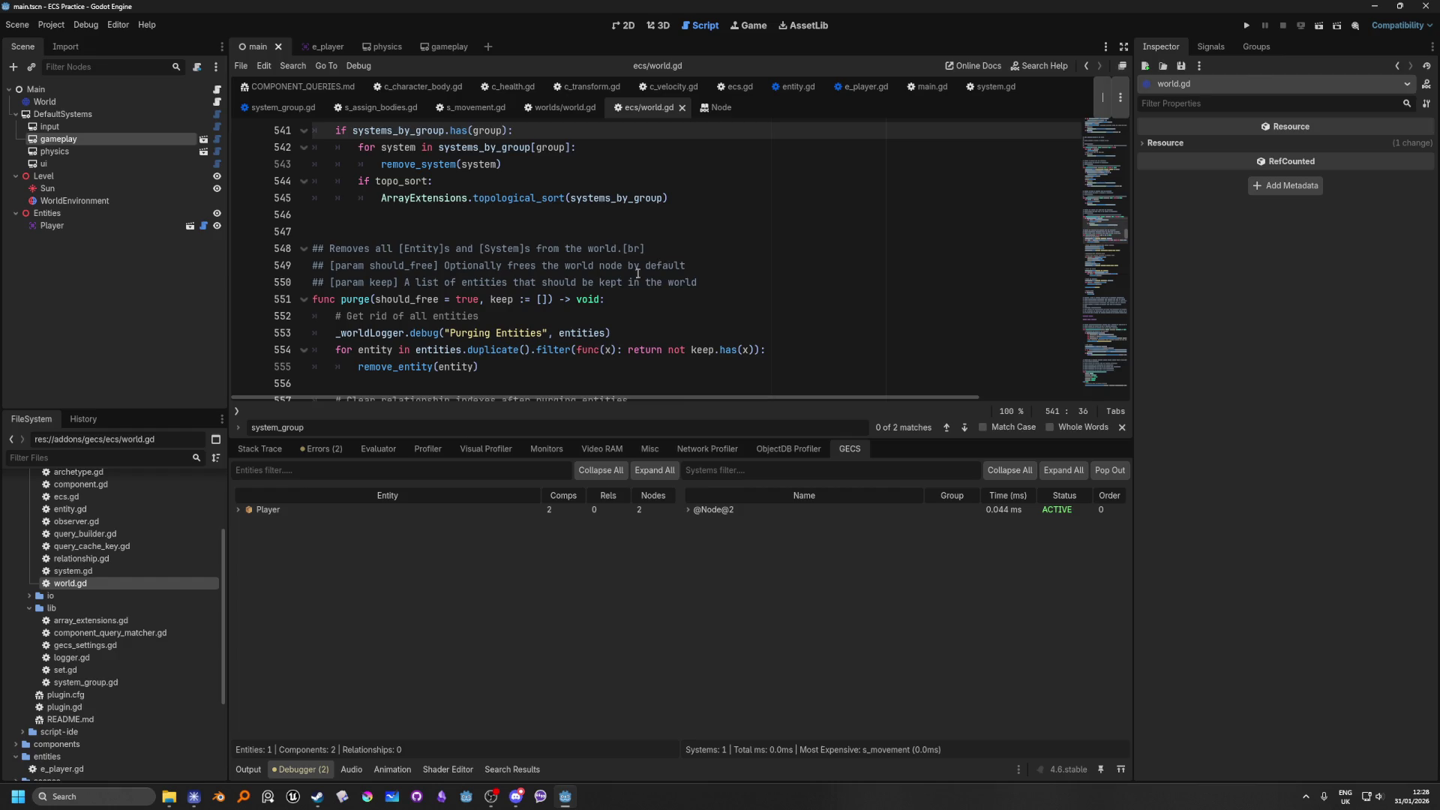
pyautogui.scroll(-8, 639, 273)
pyautogui.scroll(-3, 543, 309)
pyautogui.scroll(15, 510, 322)
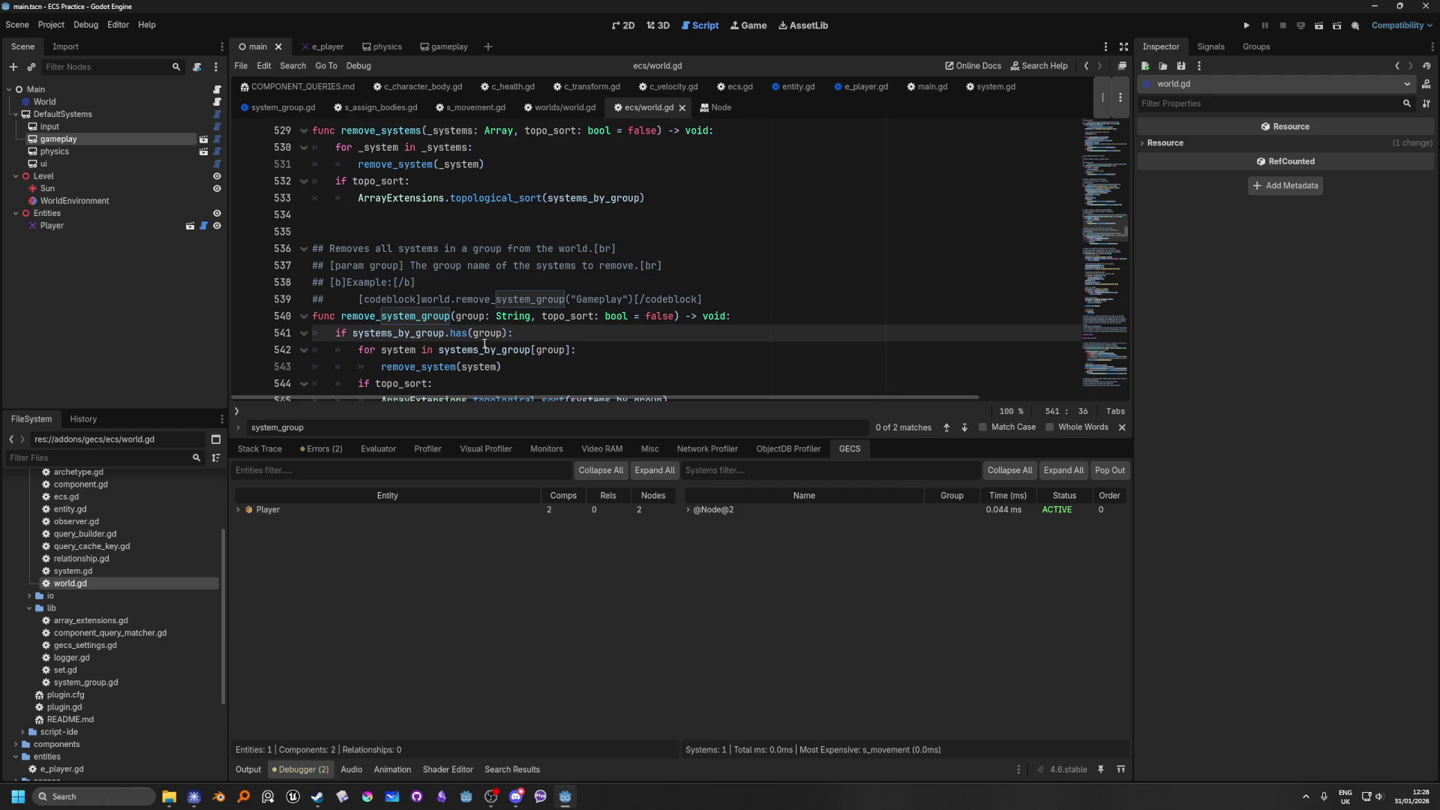
pyautogui.scroll(-2, 484, 344)
pyautogui.scroll(1, 484, 344)
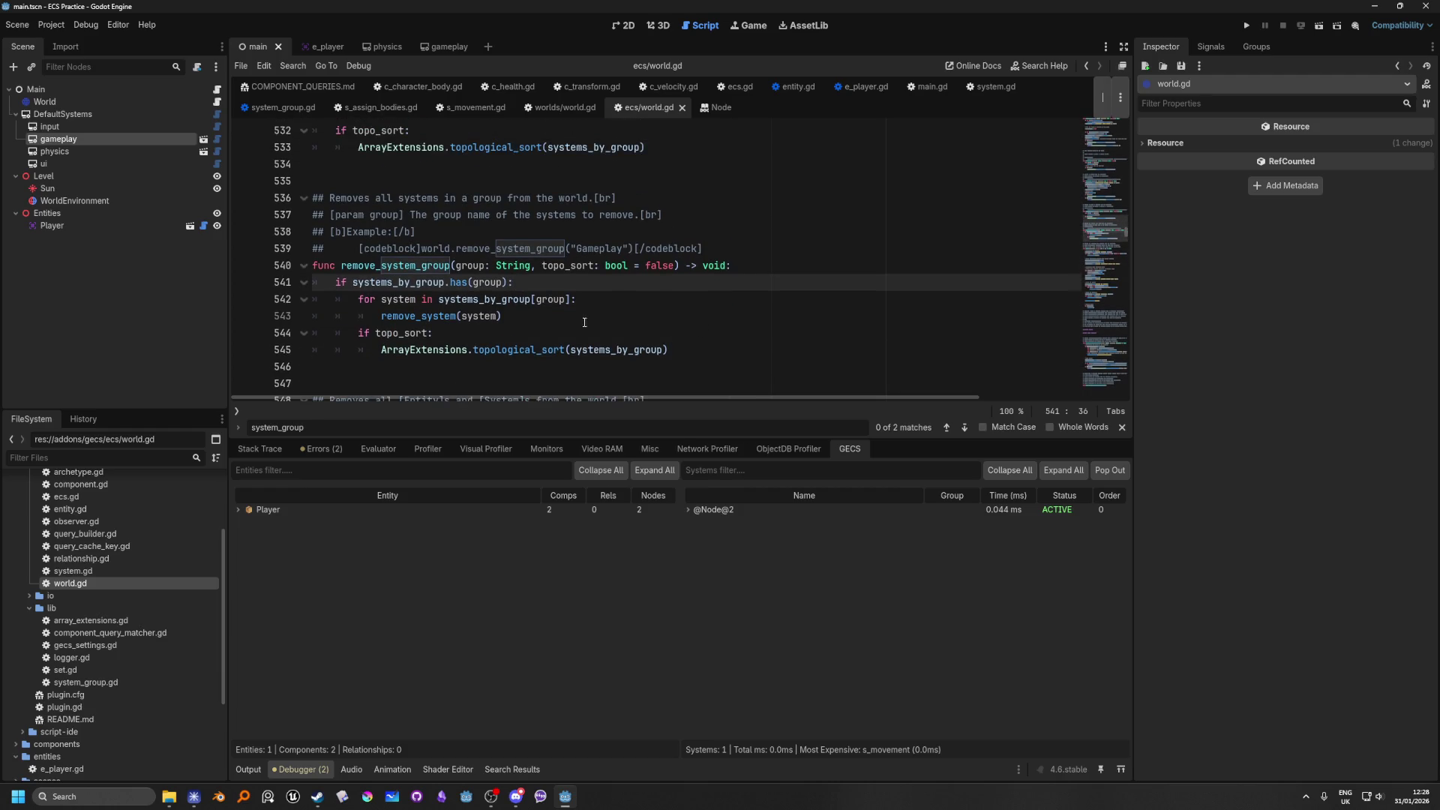
pyautogui.doubleClick(414, 310)
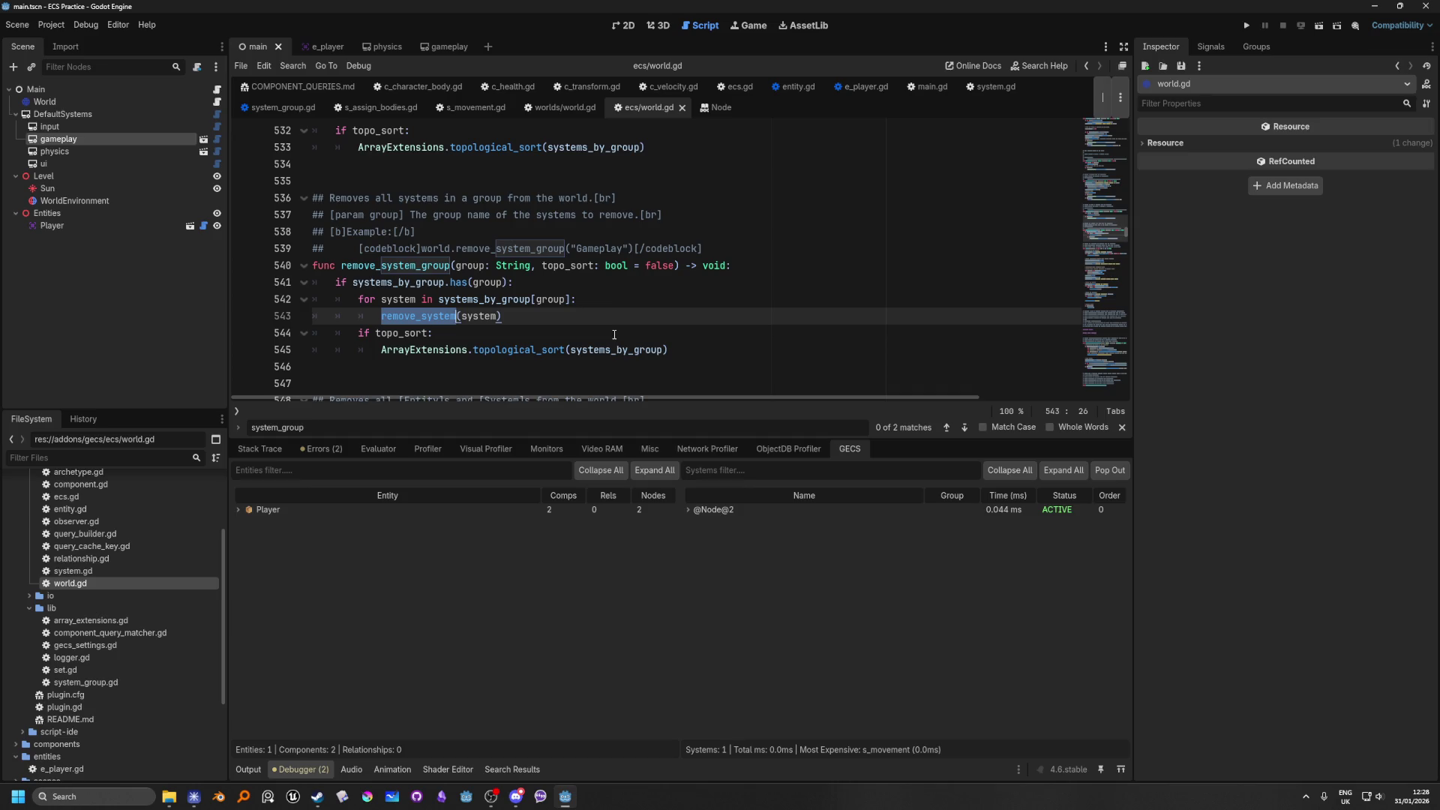
# Step: Enlarge the code editor and study remove_system_group() around line 533 of ecs/world.gd
pyautogui.scroll(3, 455, 337)
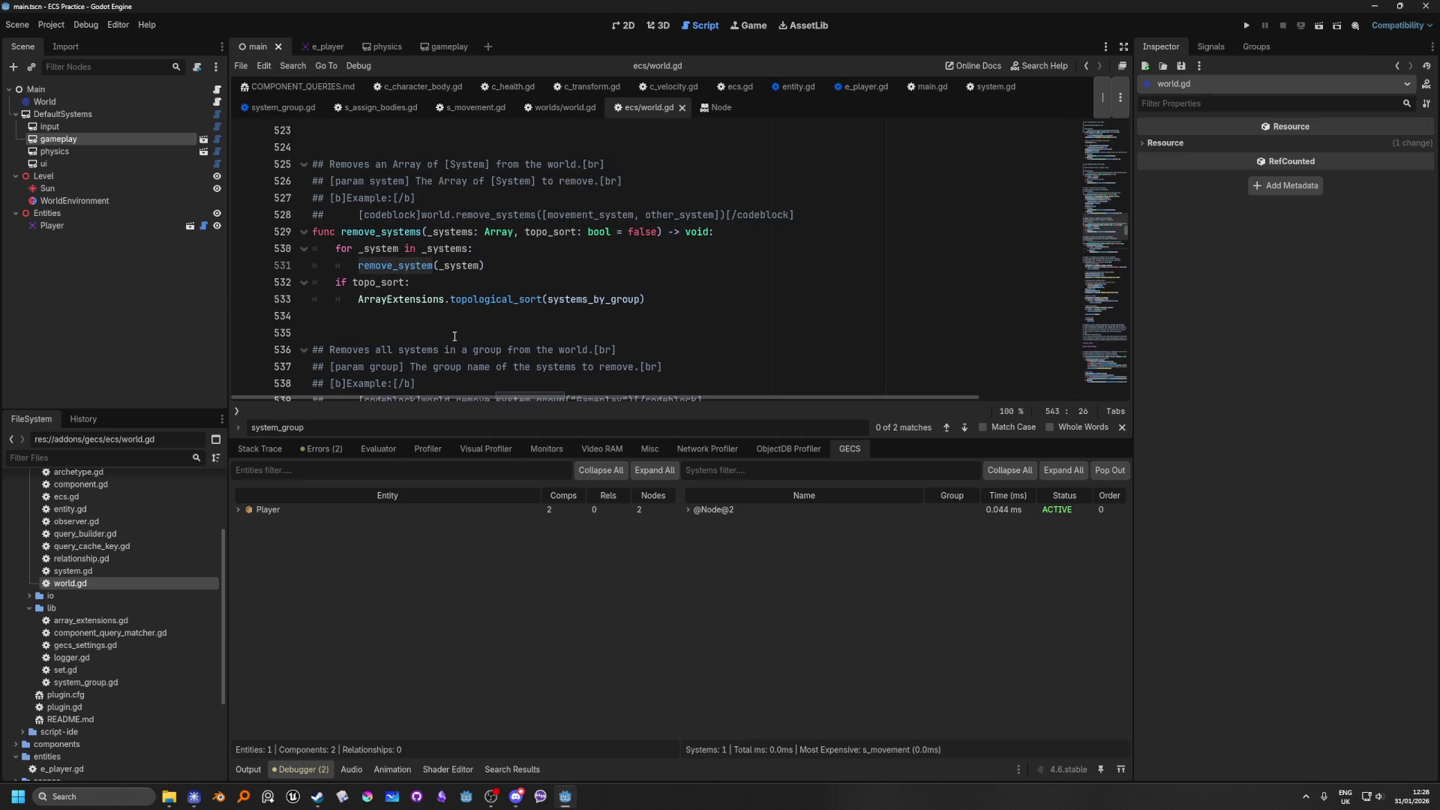
pyautogui.scroll(-3, 454, 337)
pyautogui.scroll(2, 454, 333)
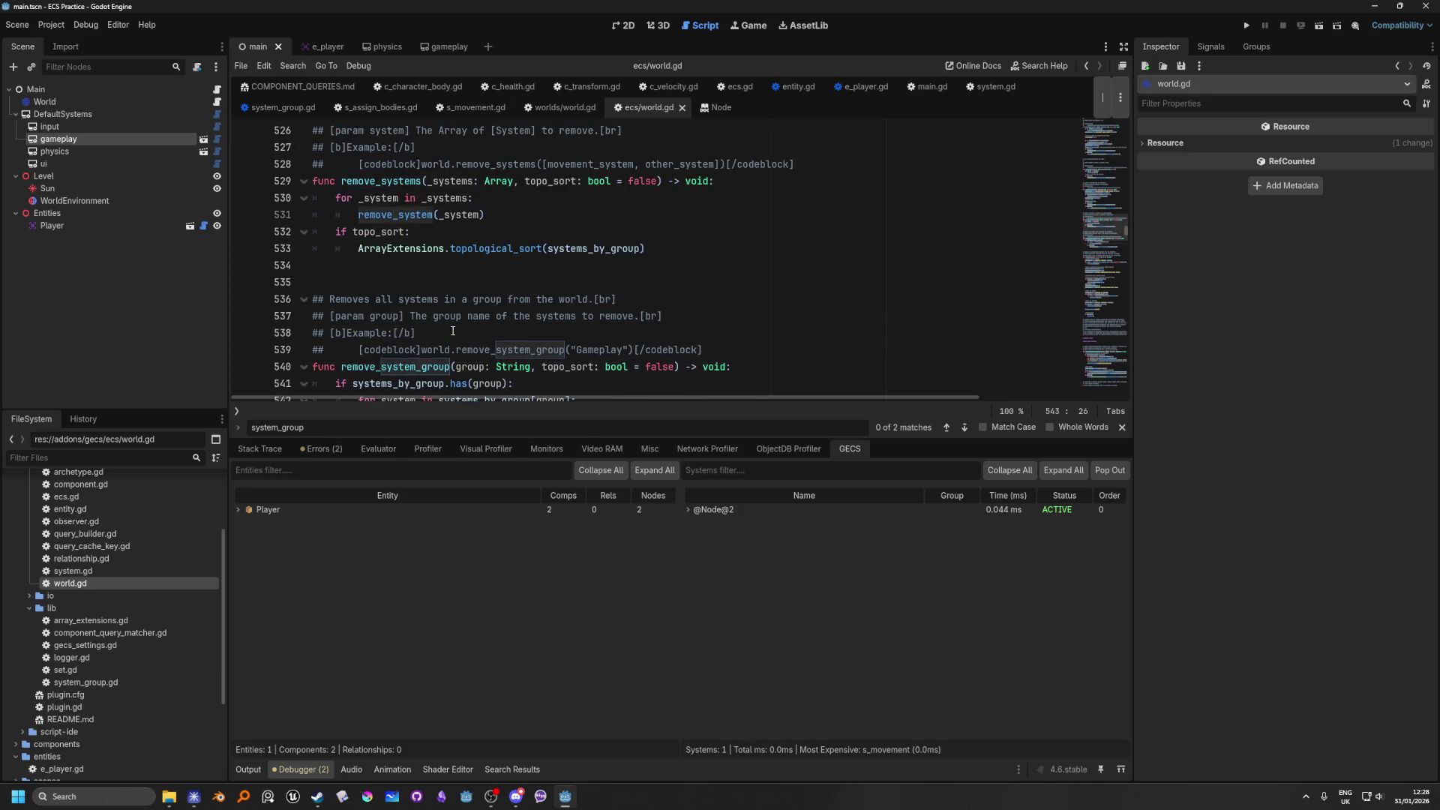
pyautogui.scroll(-1, 453, 330)
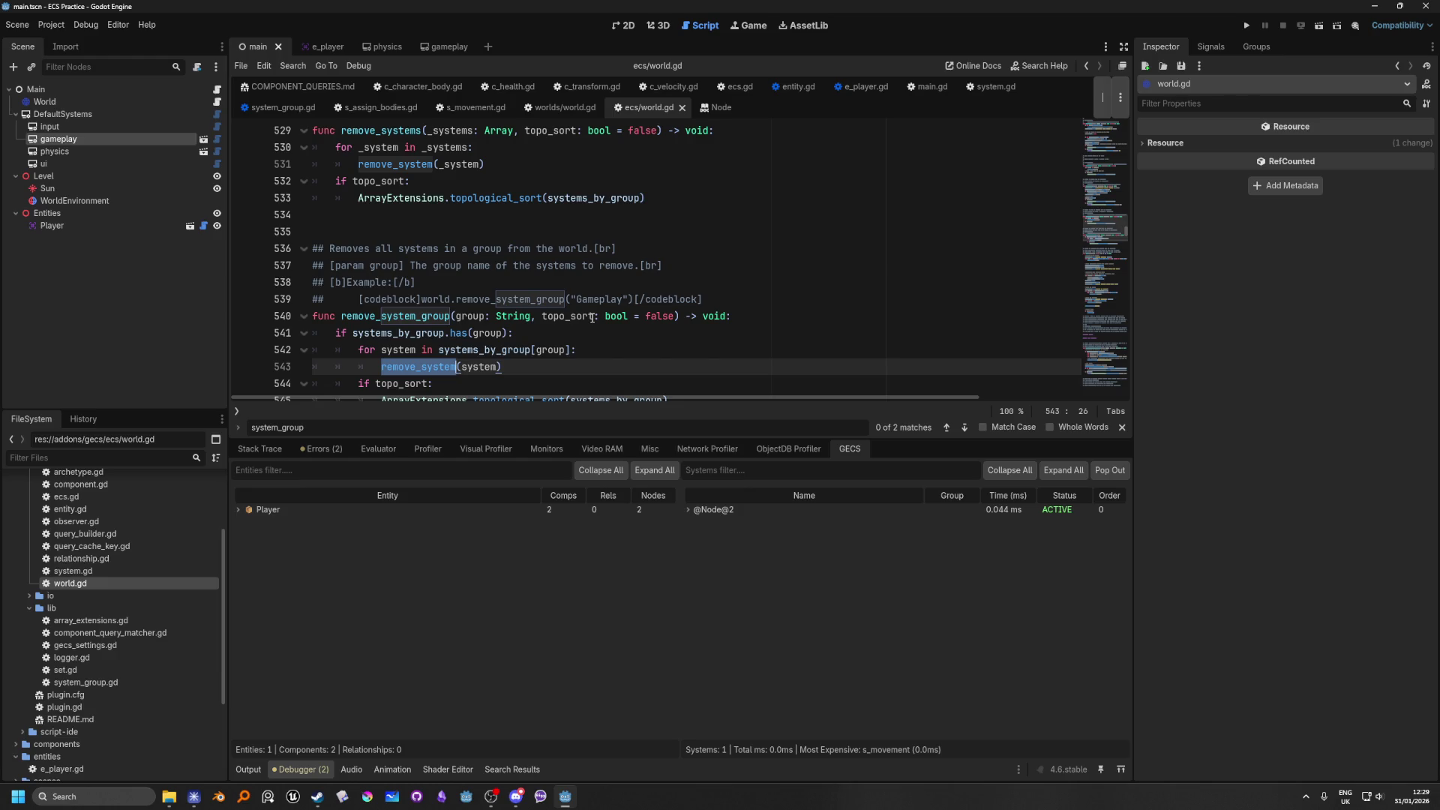
pyautogui.scroll(-1, 592, 318)
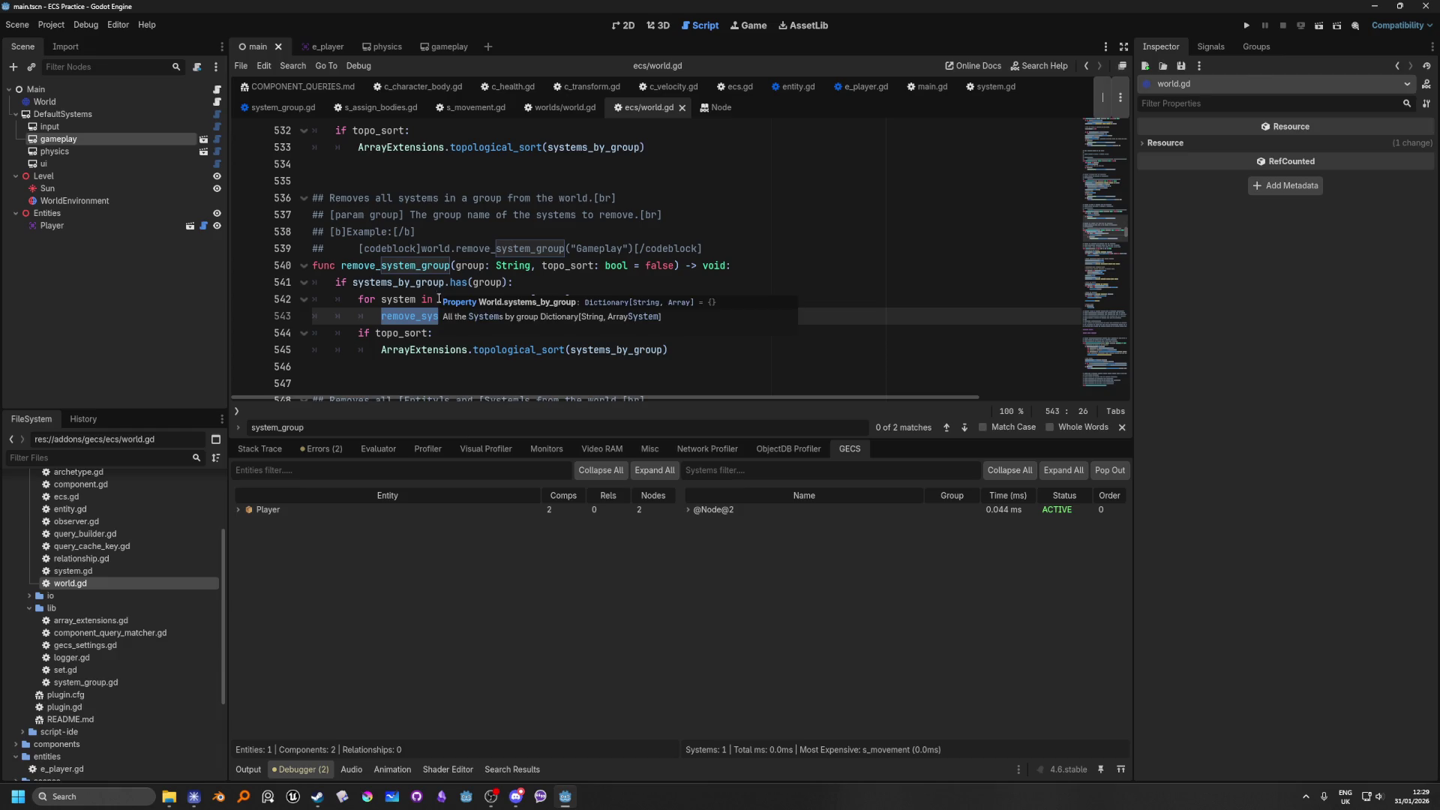
pyautogui.moveTo(615, 274)
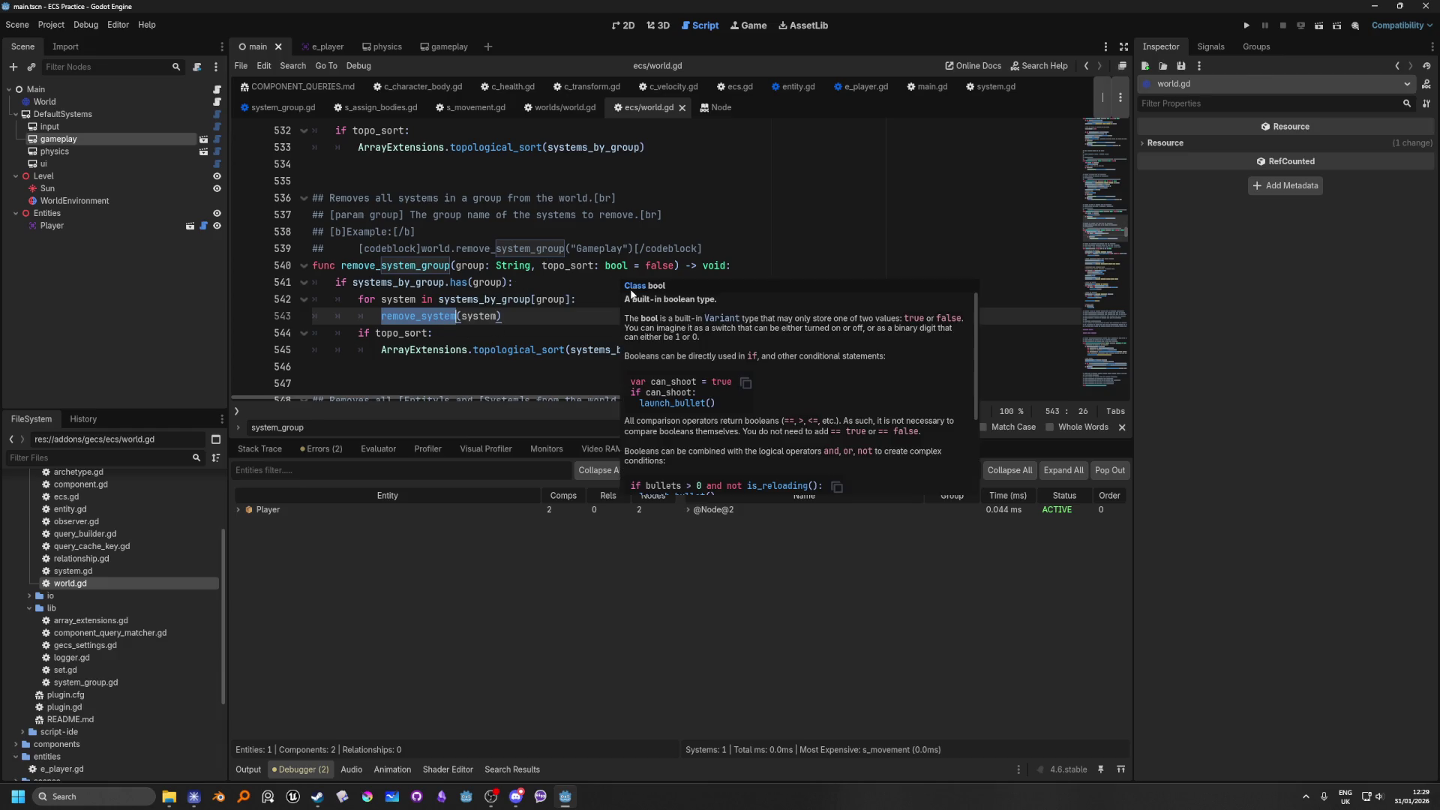
pyautogui.scroll(-2, 608, 315)
pyautogui.scroll(2, 607, 317)
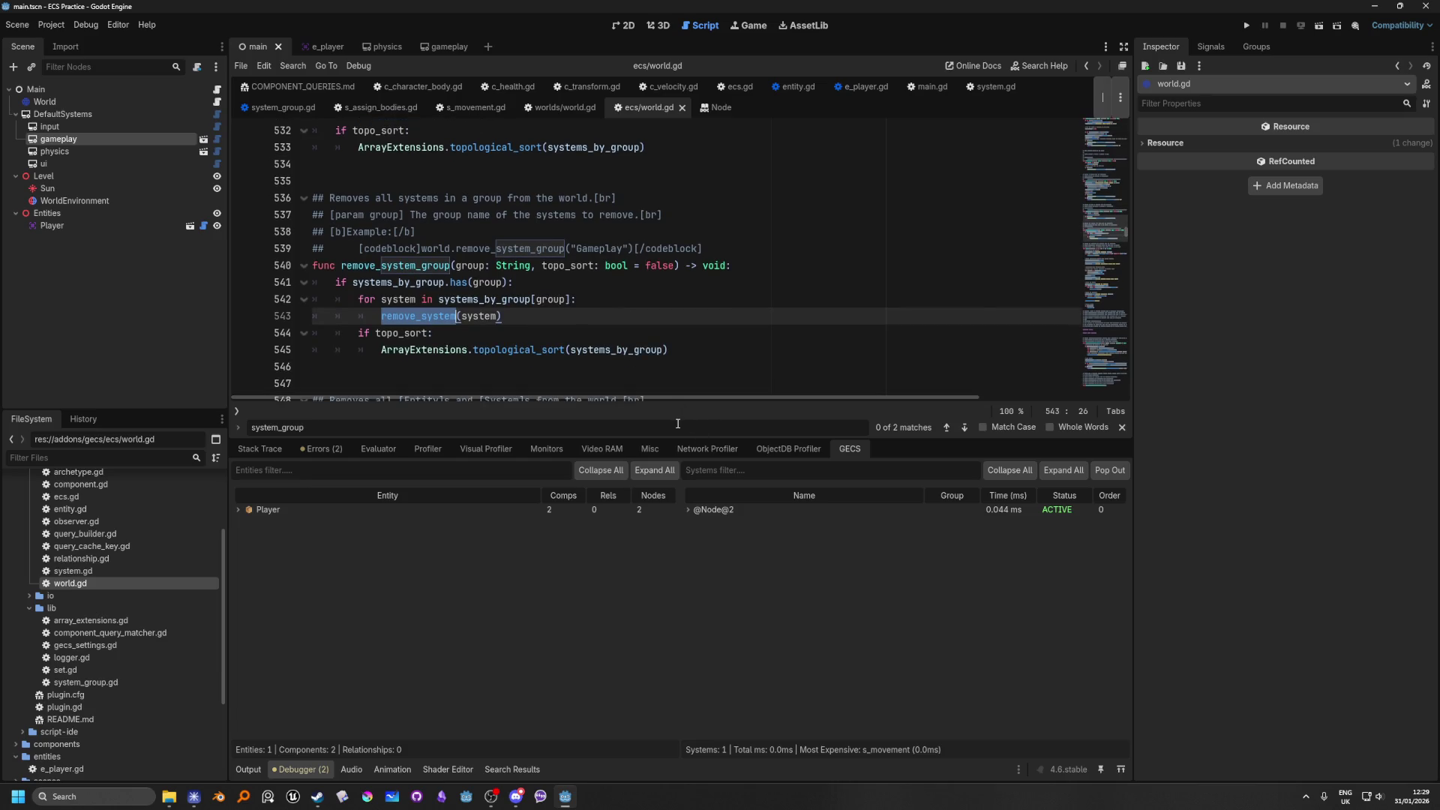
pyautogui.moveTo(680, 439); pyautogui.dragTo(693, 608)
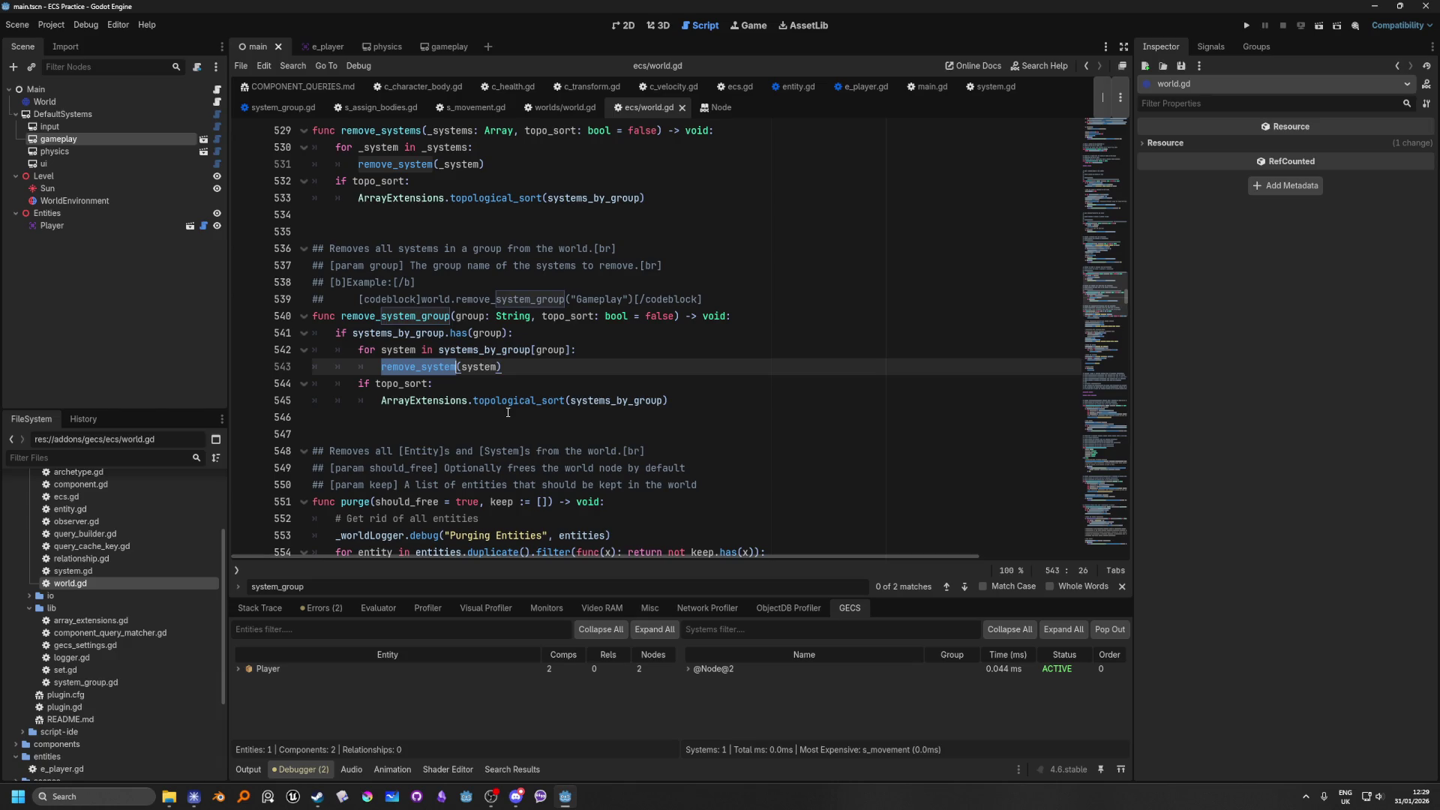
pyautogui.scroll(1, 471, 373)
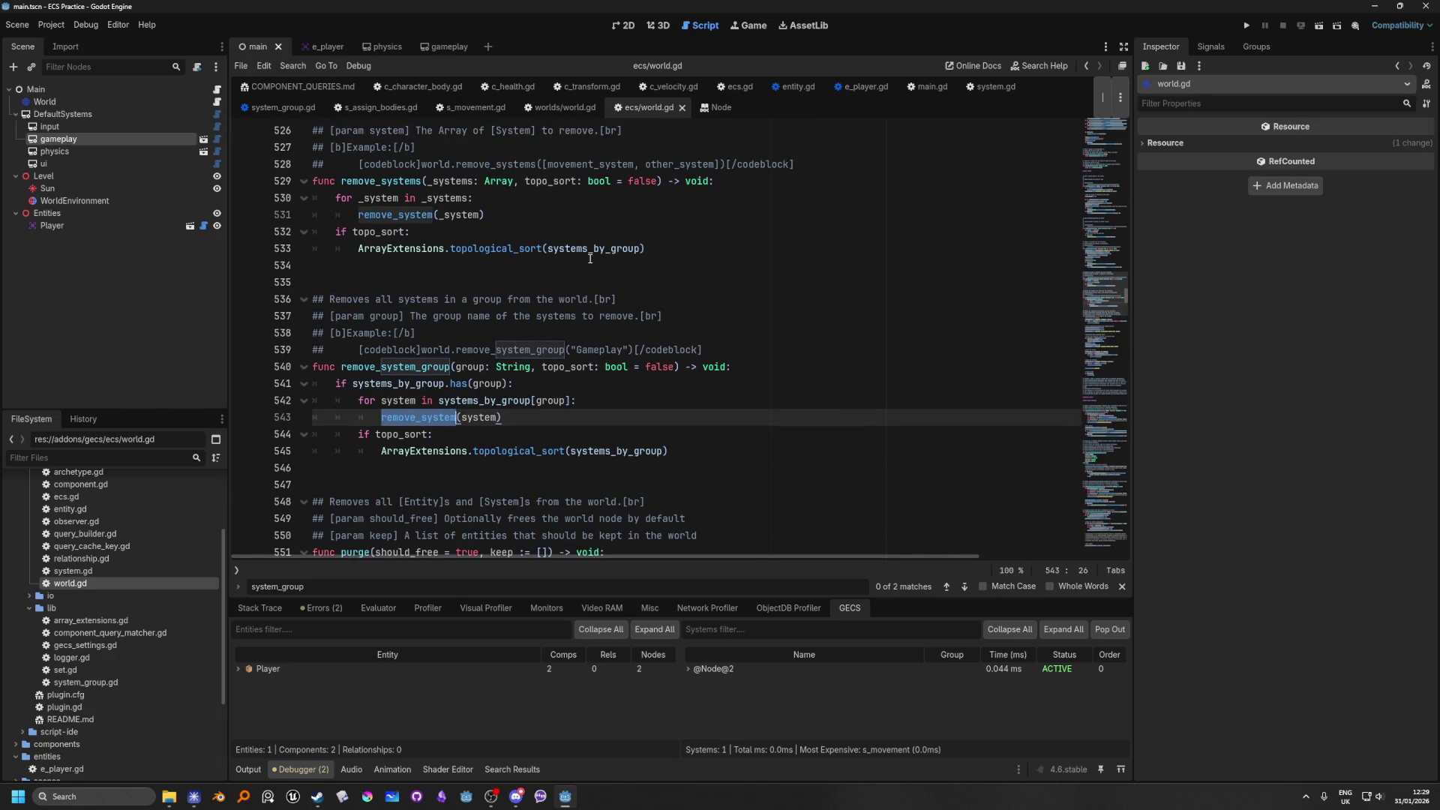
pyautogui.click(740, 248)
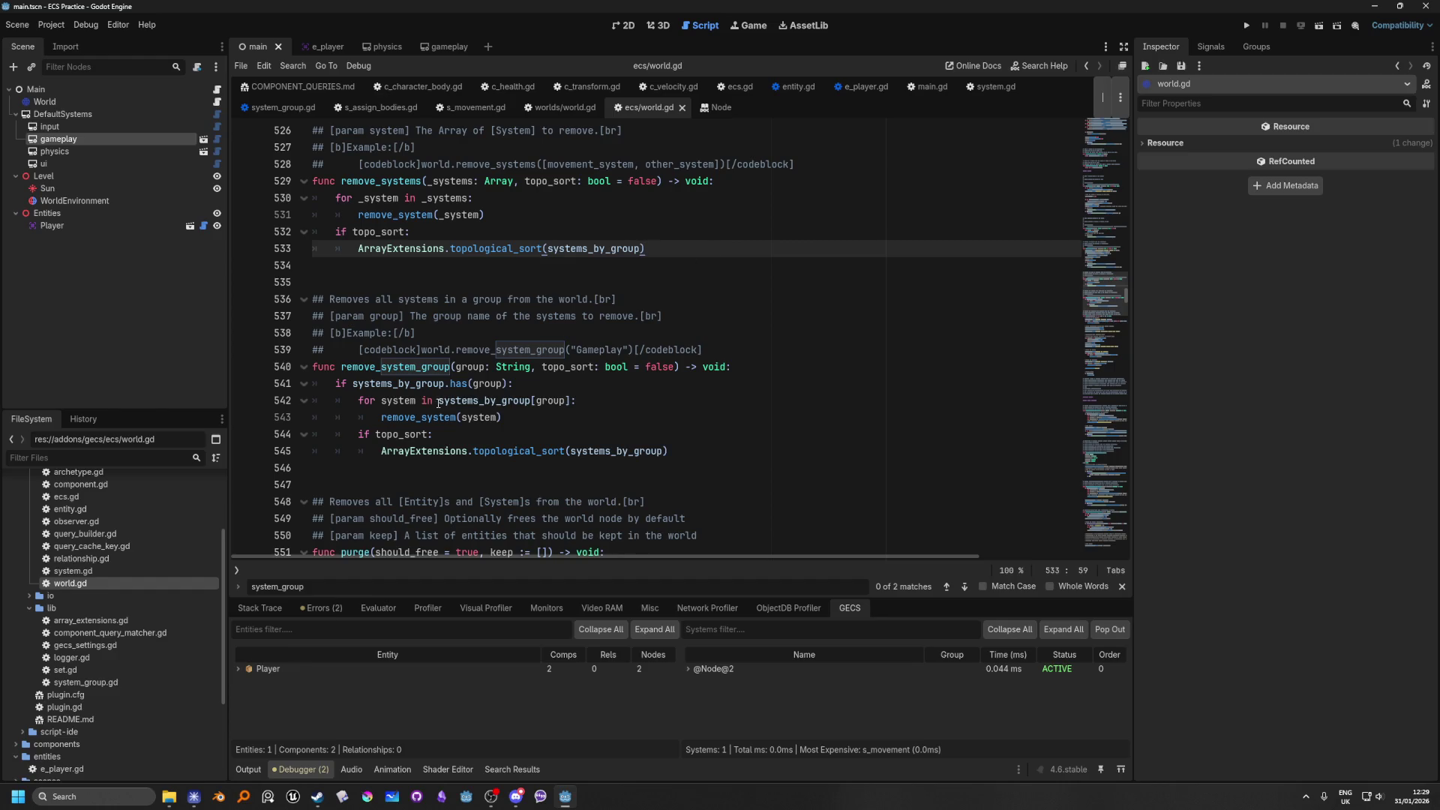
pyautogui.moveTo(412, 388)
pyautogui.moveTo(556, 405)
pyautogui.moveTo(482, 384)
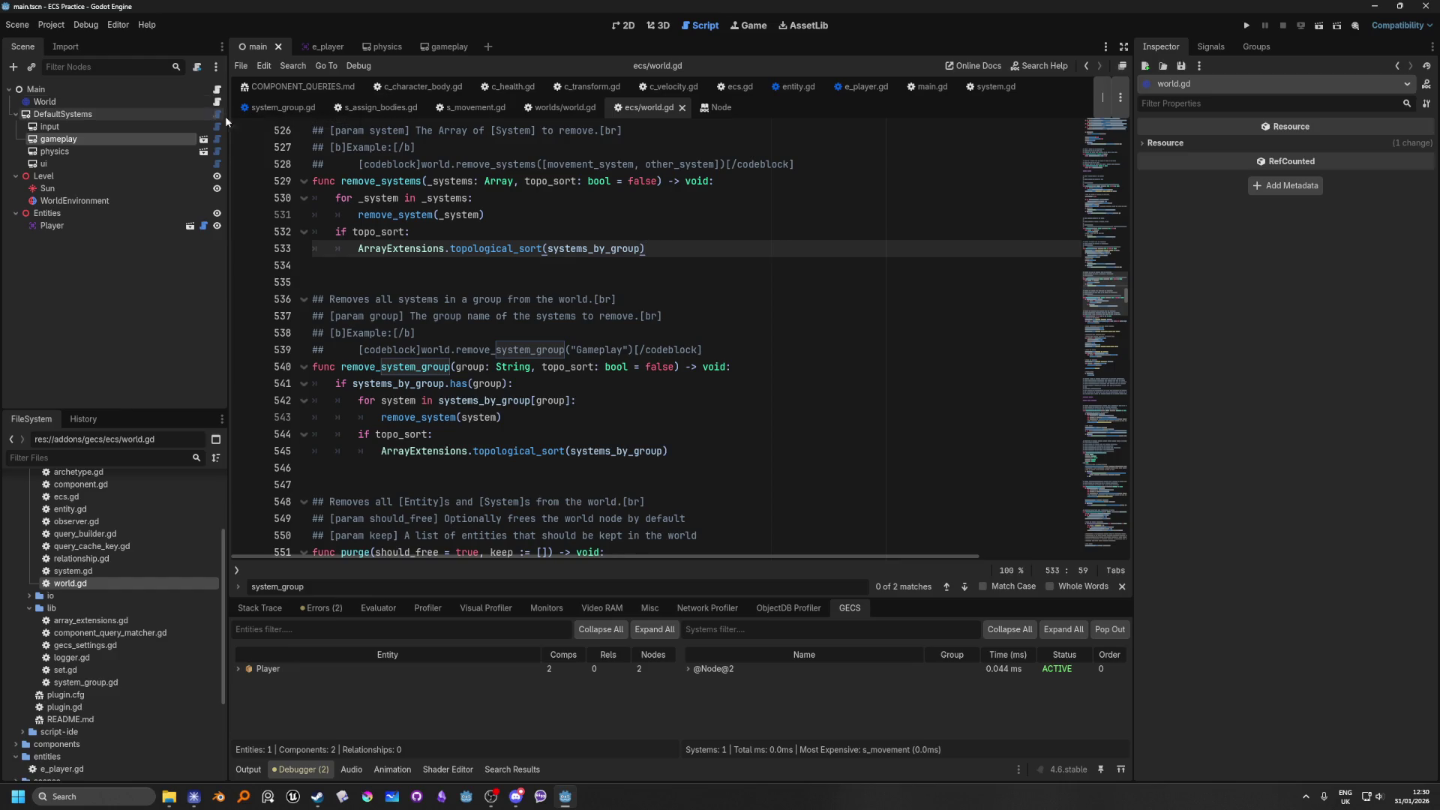
pyautogui.scroll(-3, 224, 129)
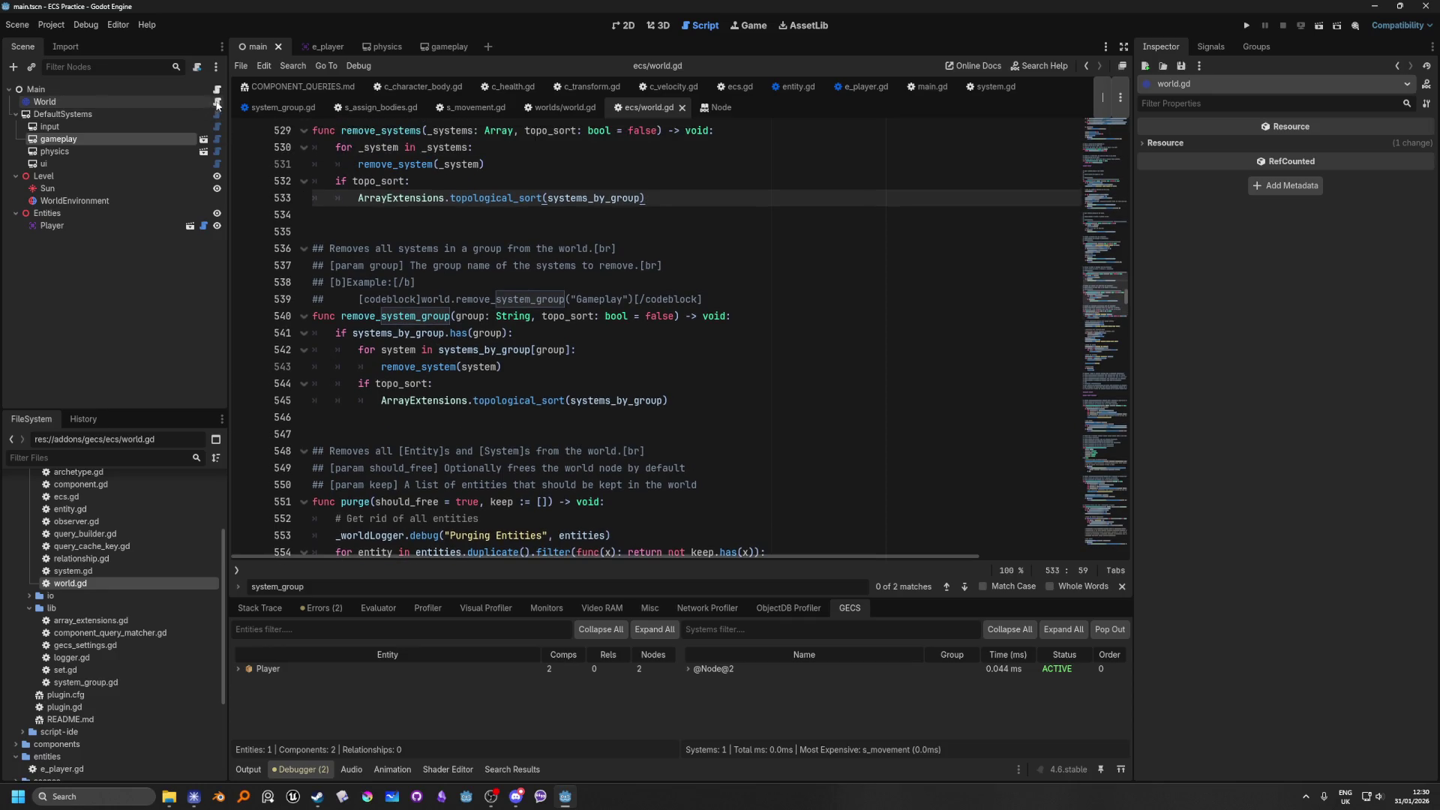
pyautogui.click(217, 102)
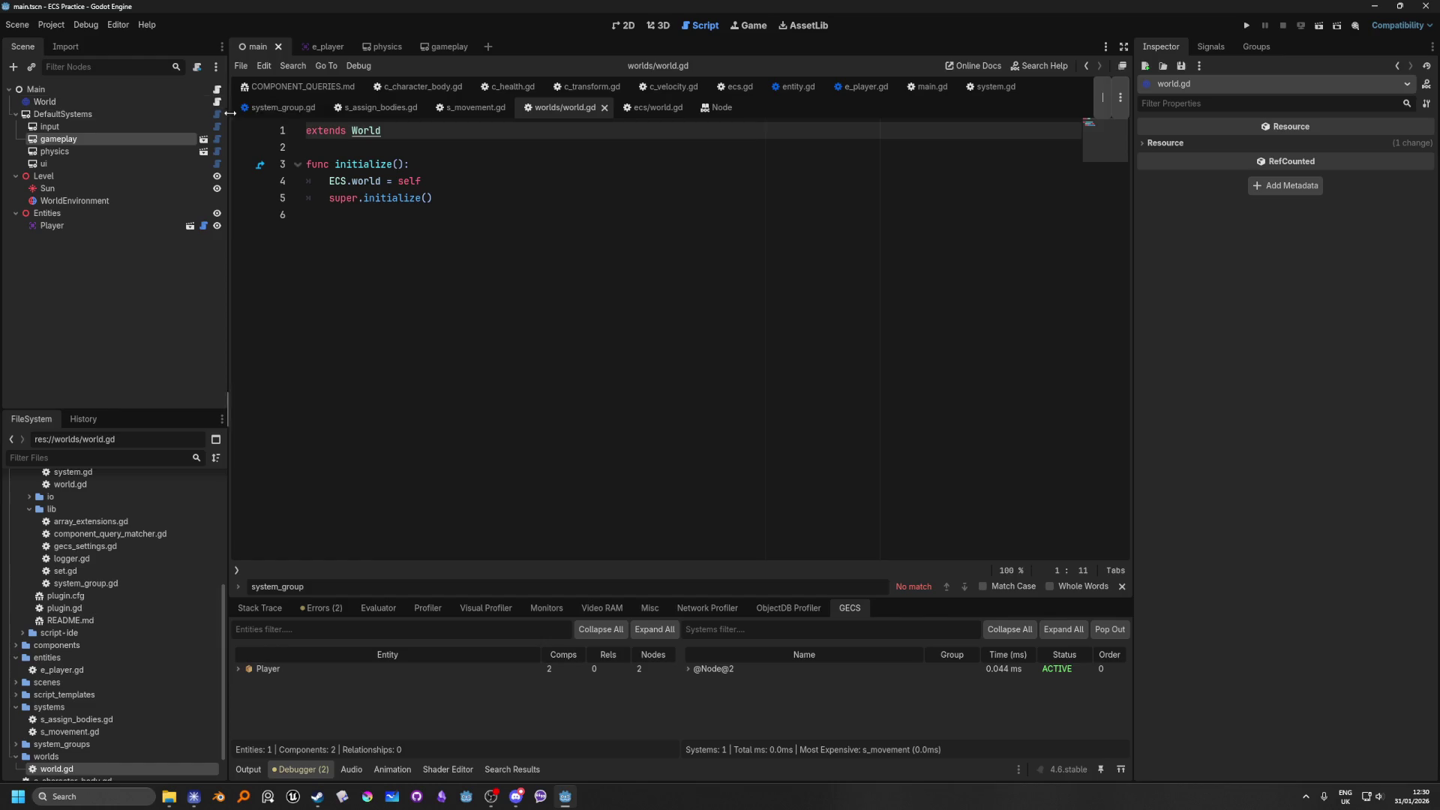
# Step: Below super.initialize(), add the line 'for group in systems_by_group:'
pyautogui.click(449, 186)
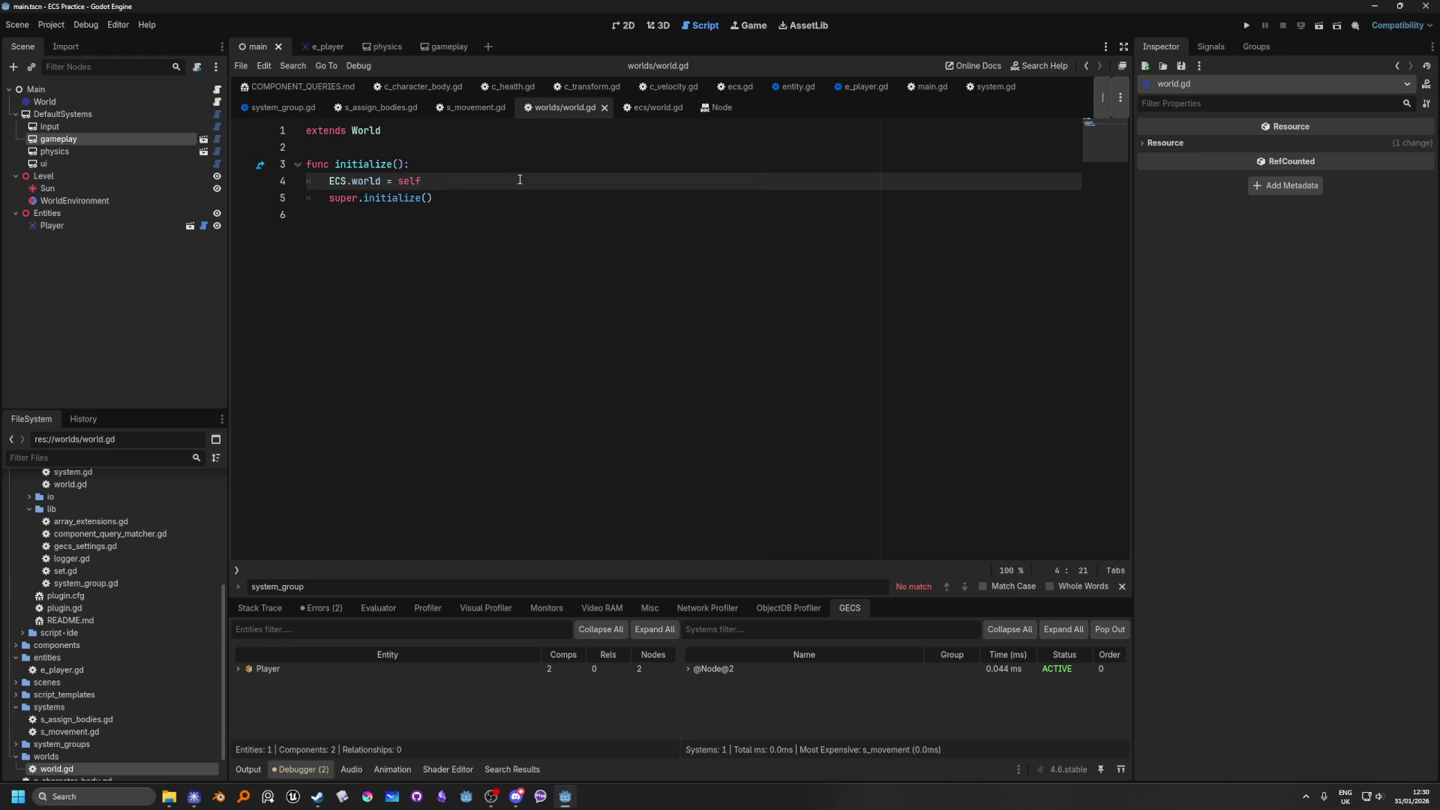
pyautogui.press('Return')
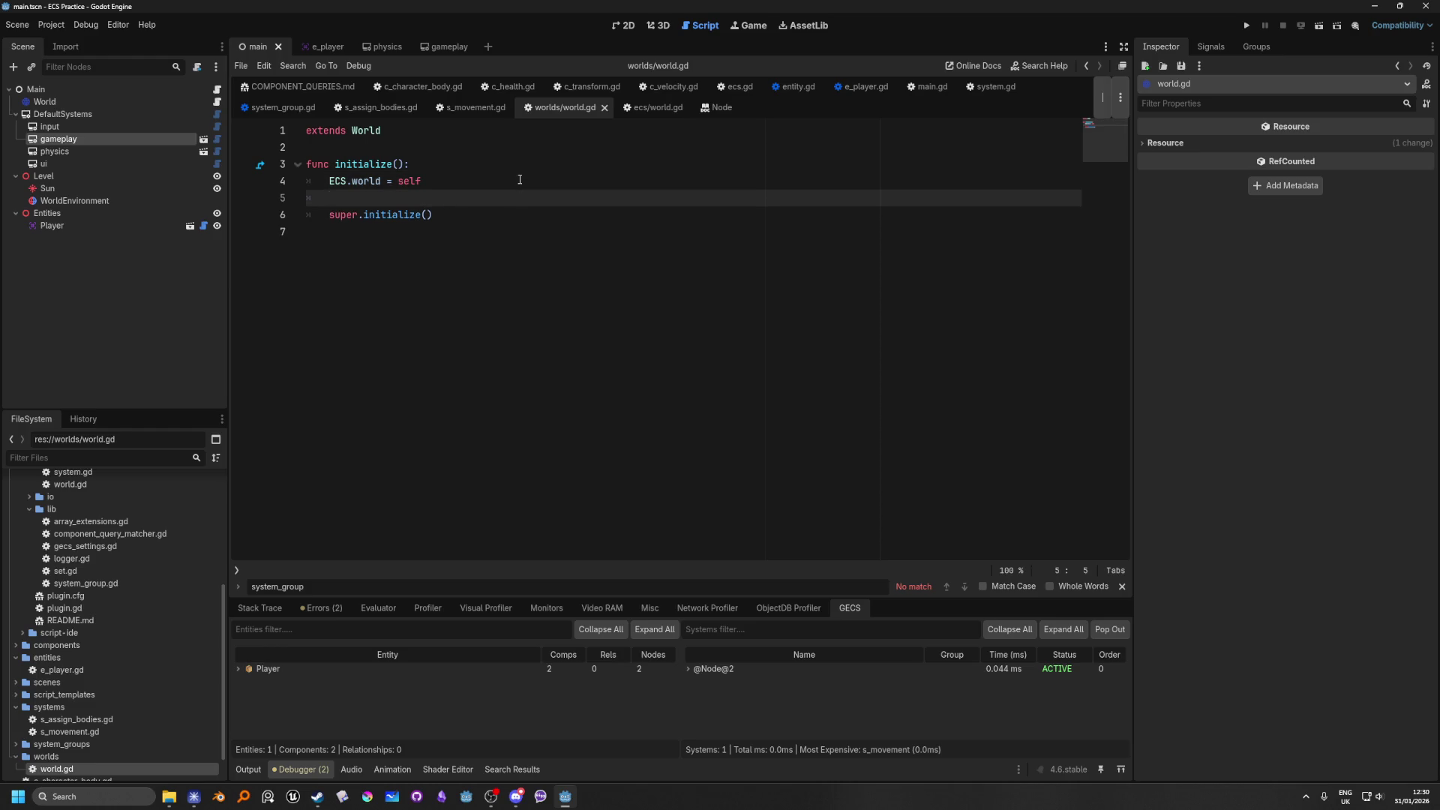
pyautogui.hotkey('ctrl', 'z')
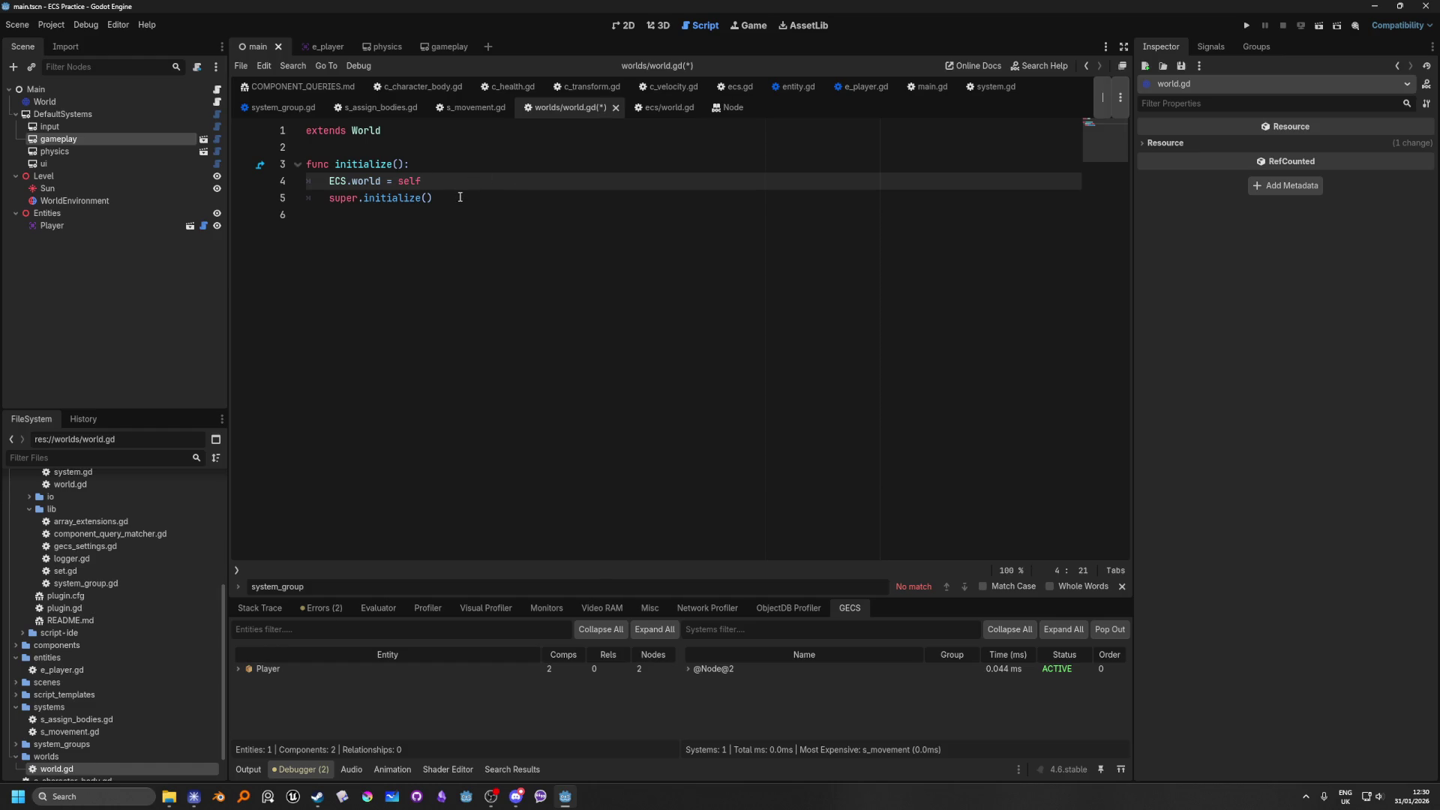
pyautogui.click(530, 193)
pyautogui.press('Return')
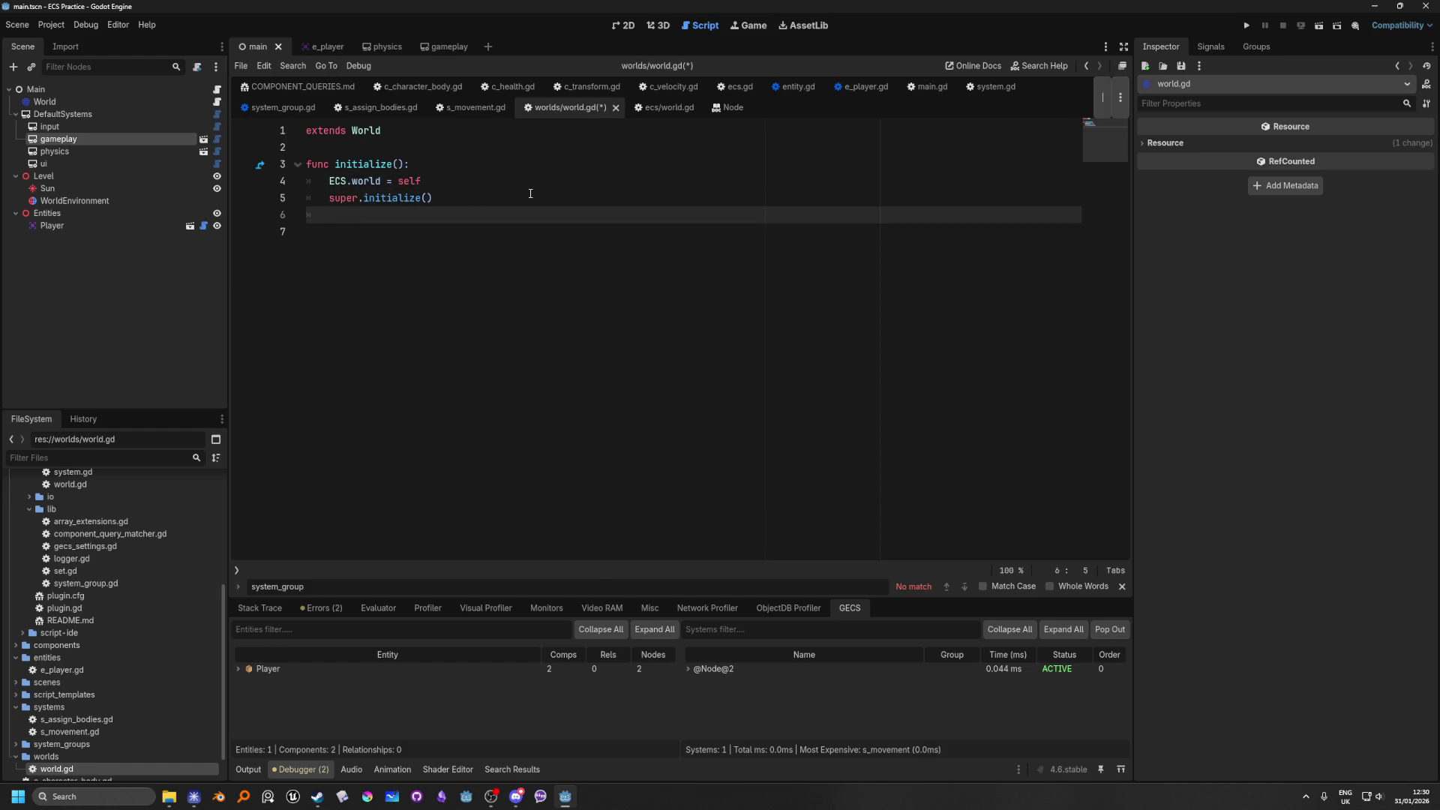
pyautogui.write('for ')
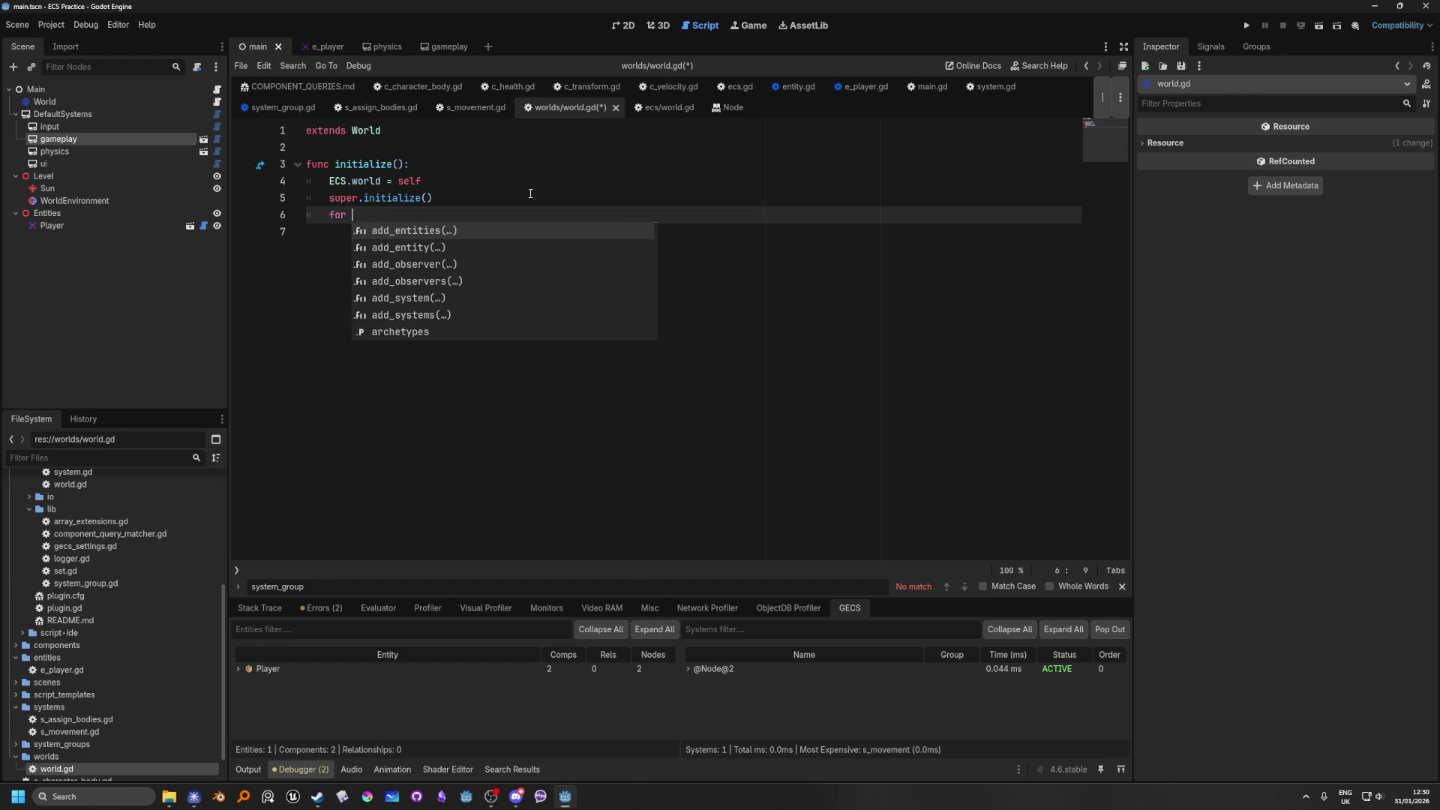
pyautogui.write('system in')
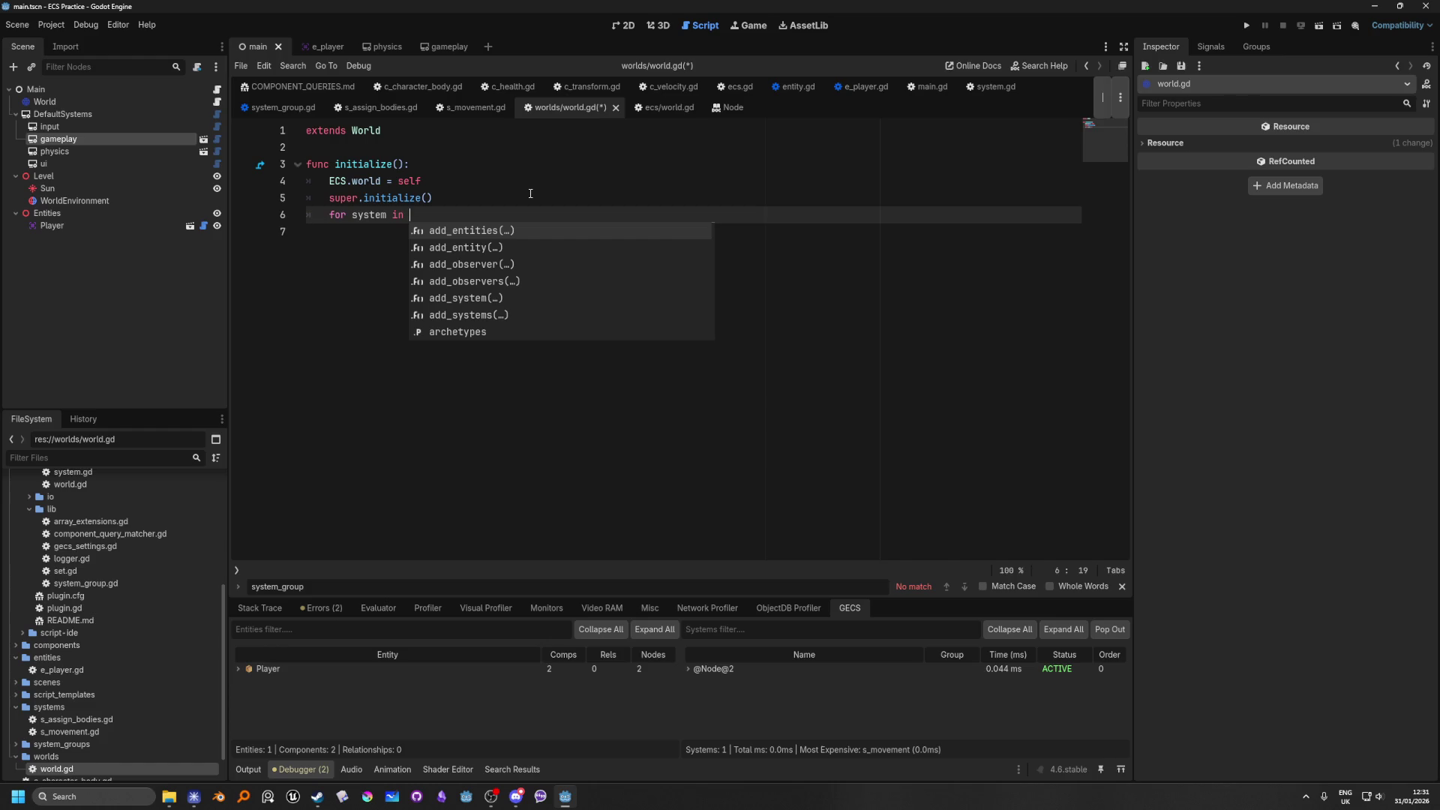
pyautogui.press('BackSpace')
pyautogui.press('BackSpace')
pyautogui.press('BackSpace')
pyautogui.press('BackSpace')
pyautogui.write('goru')
pyautogui.press('BackSpace')
pyautogui.press('BackSpace')
pyautogui.press('BackSpace')
pyautogui.write('rouyp')
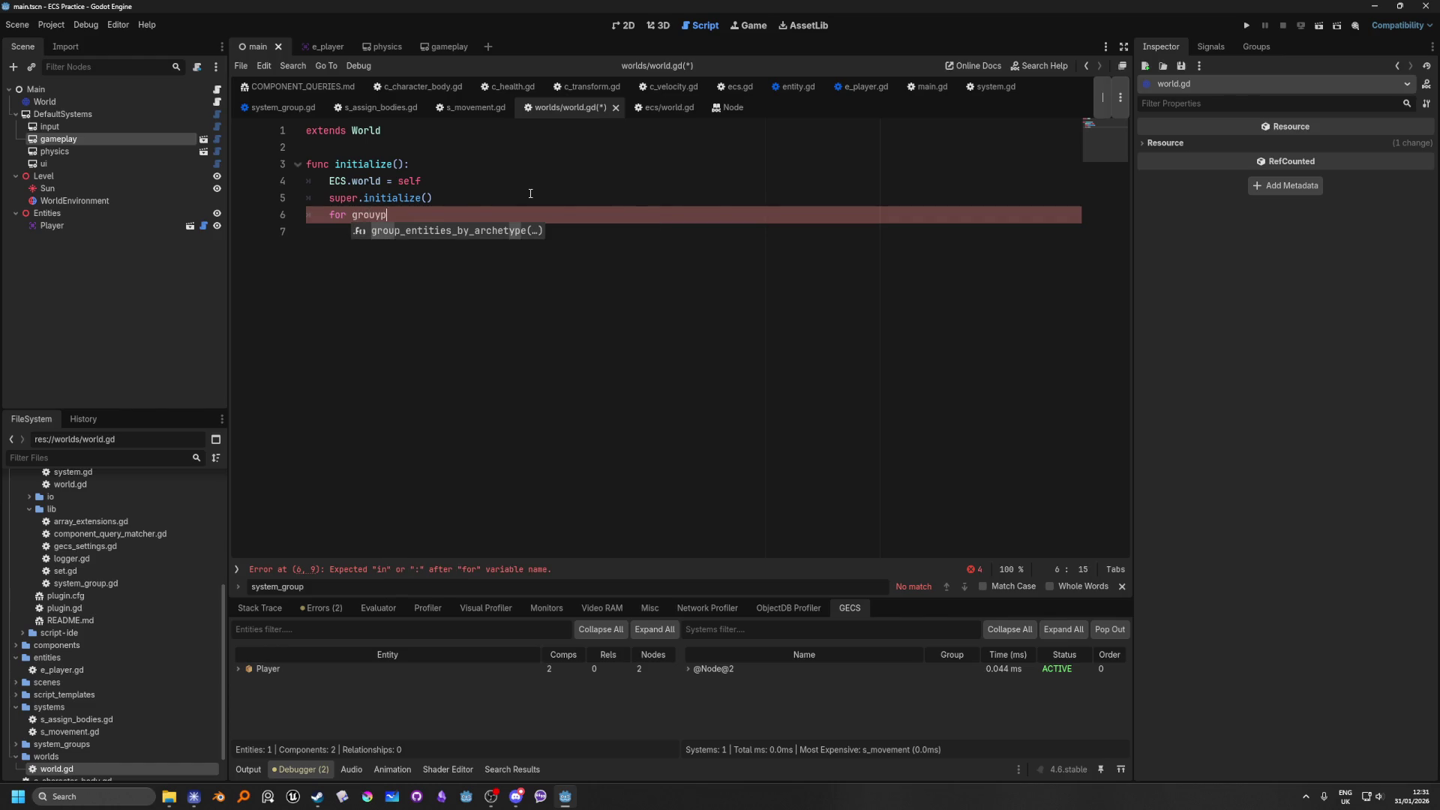
pyautogui.press('BackSpace')
pyautogui.press('BackSpace')
pyautogui.write('p in syst')
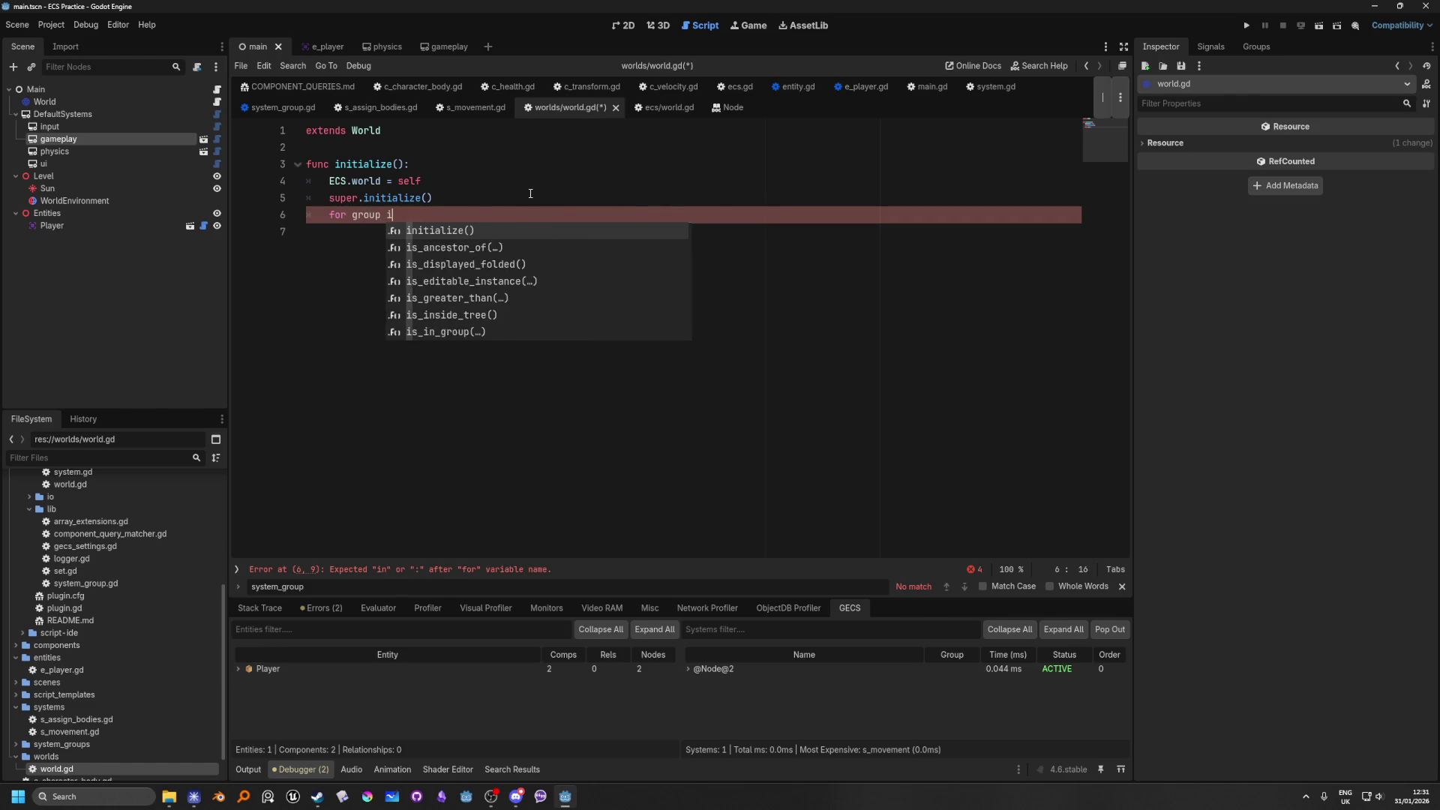
pyautogui.press('Down')
pyautogui.press('Return')
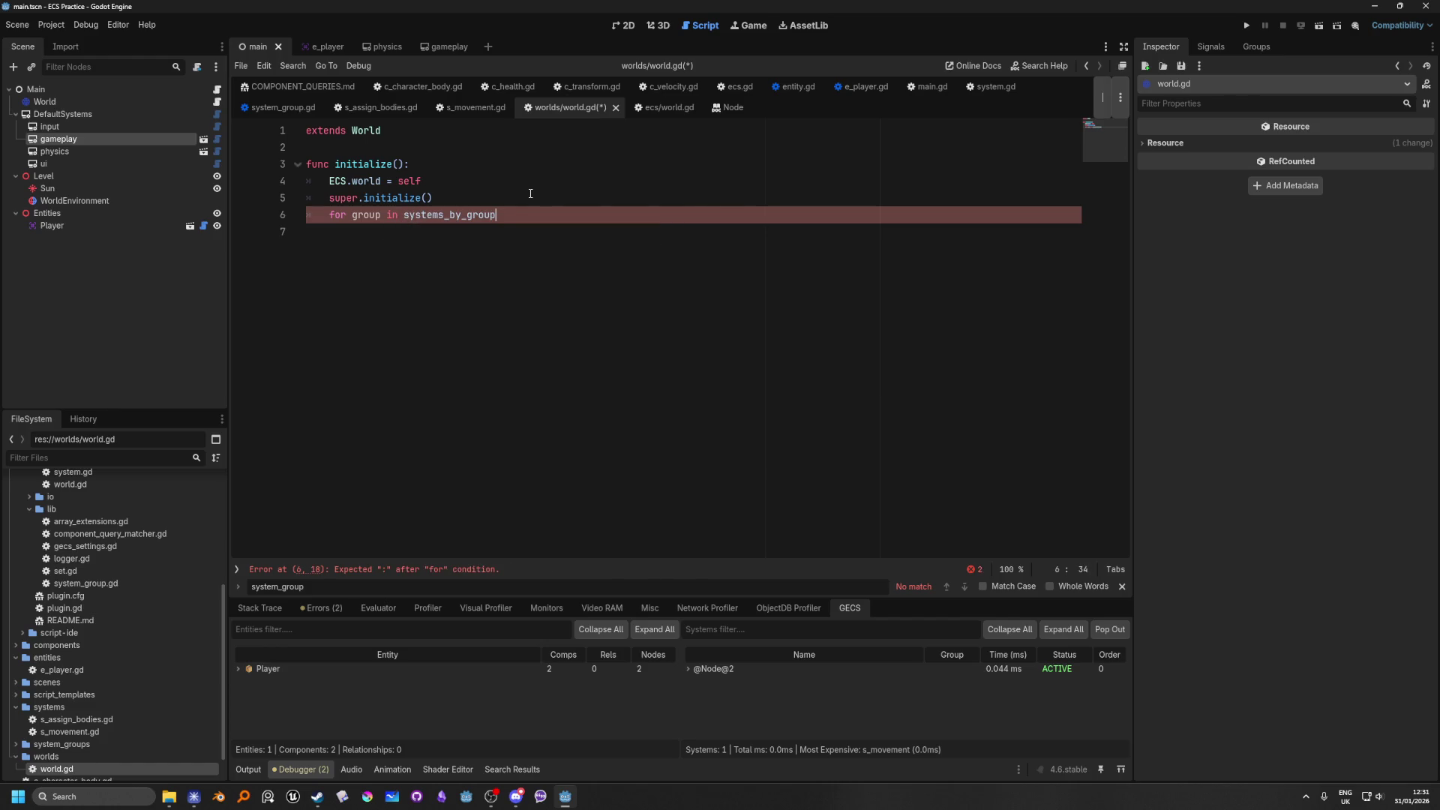
pyautogui.write(':')
pyautogui.press('Return')
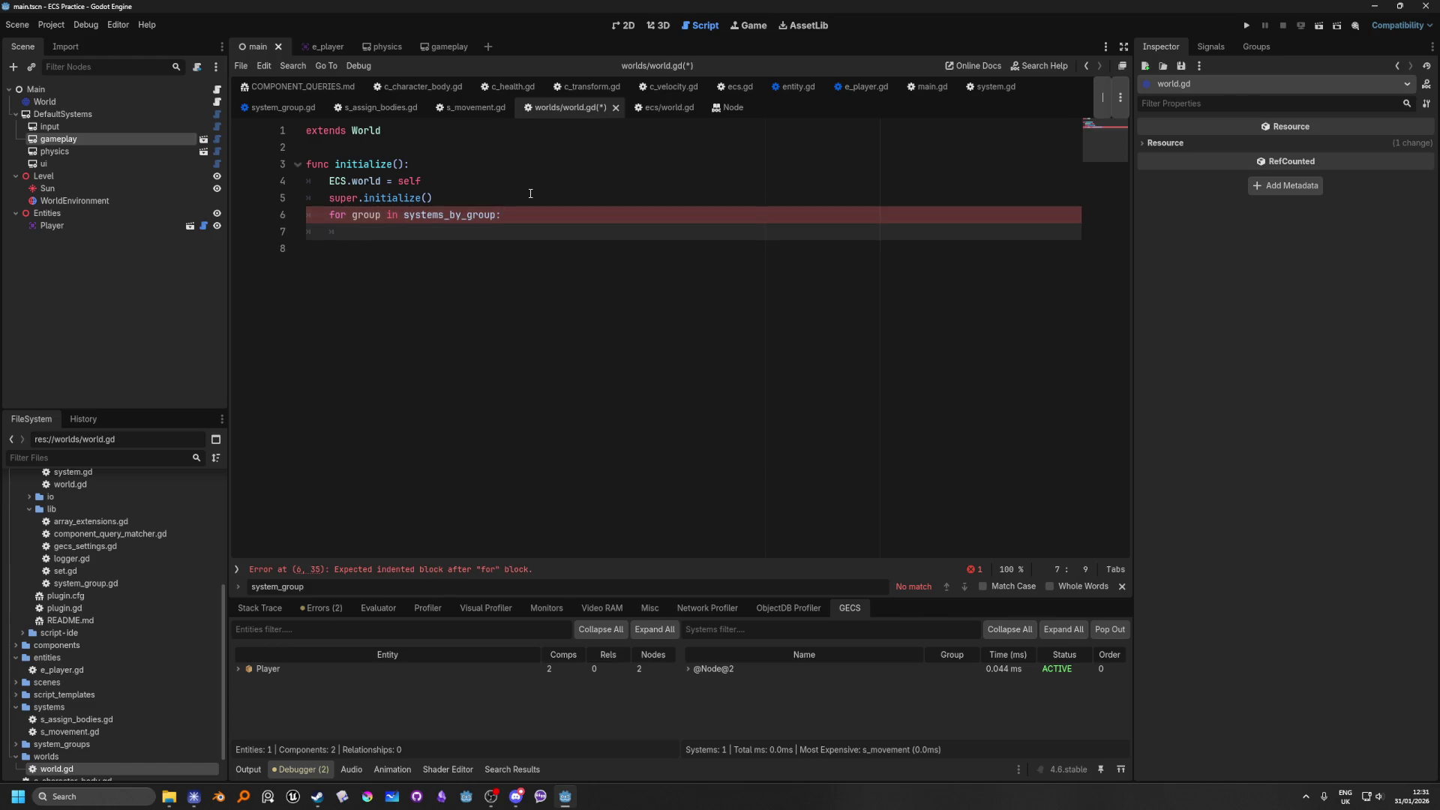
# Step: Begin an inner loop 'for system in systems_by_group[group]:' inside the group loop
pyautogui.write('for ')
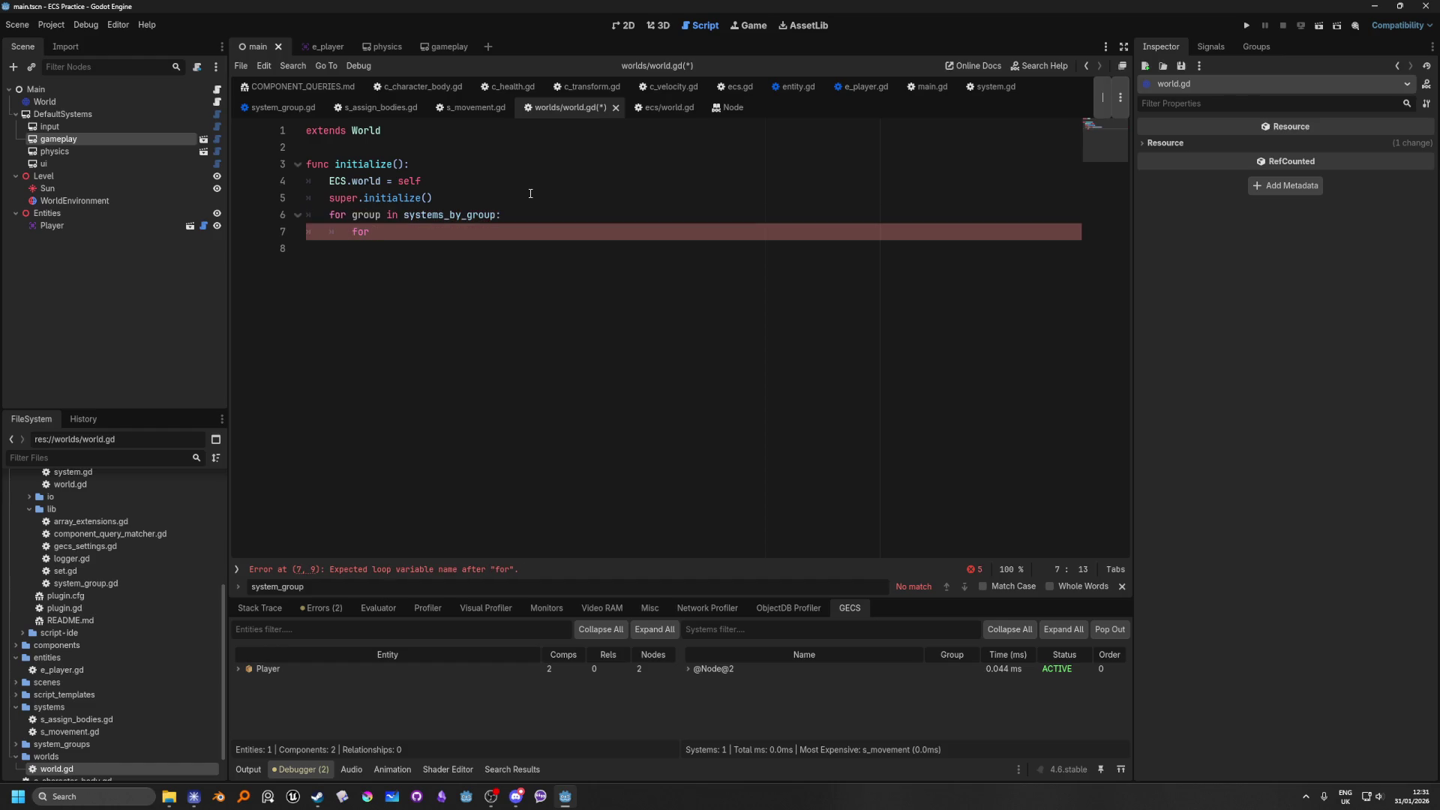
pyautogui.write('syste')
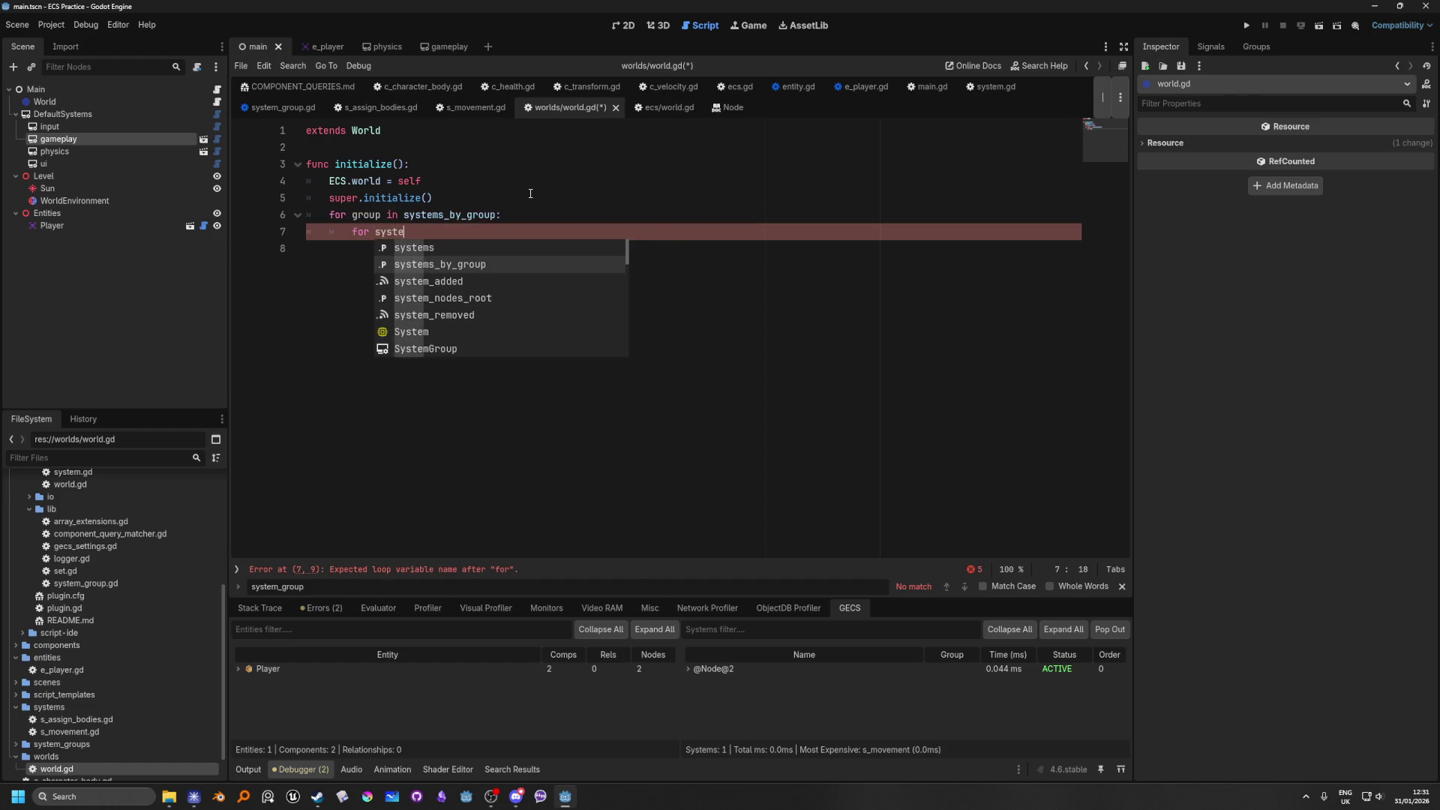
pyautogui.write('m in syste')
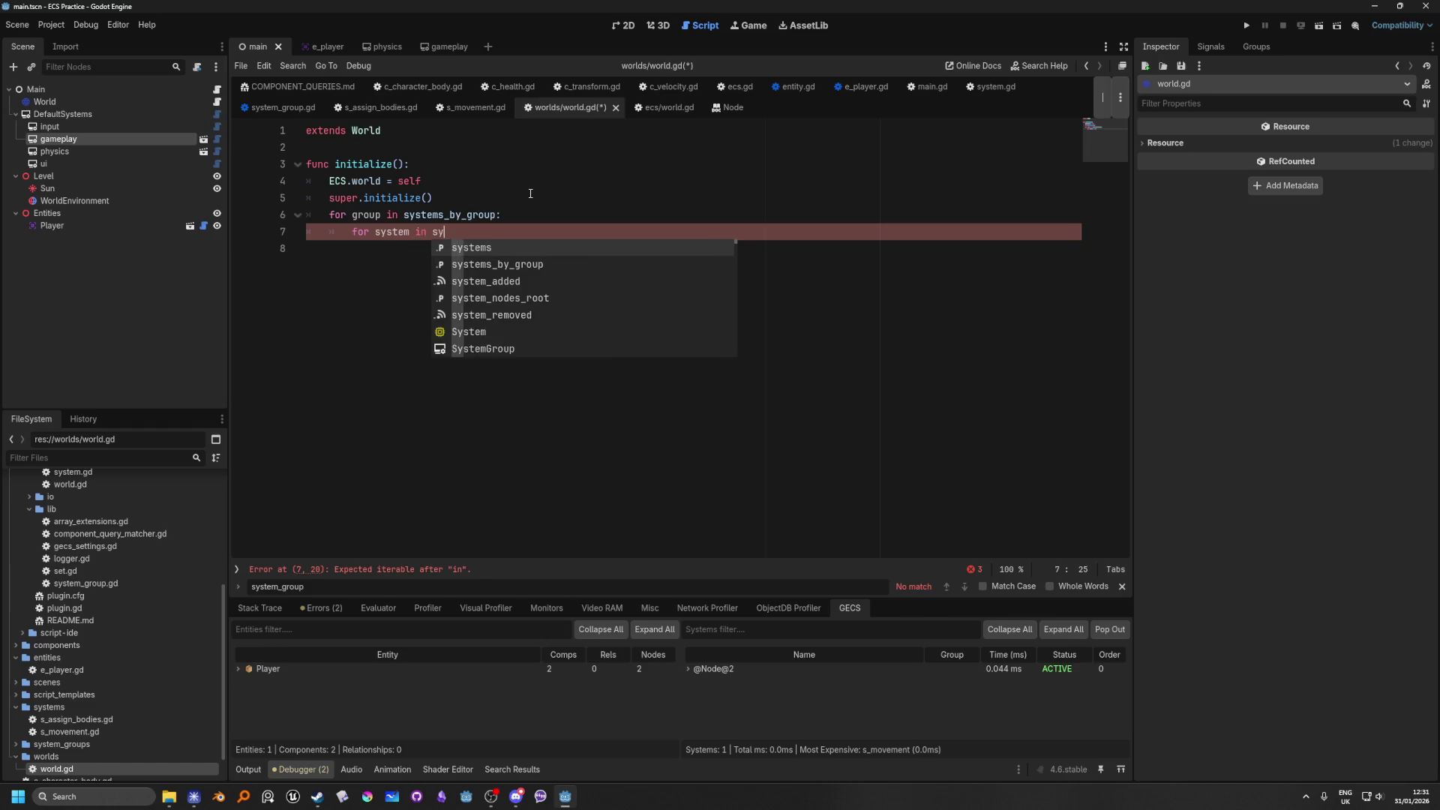
pyautogui.press('Down')
pyautogui.press('Return')
pyautogui.write('[')
pyautogui.write('group')
pyautogui.press('Left')
pyautogui.write('y')
pyautogui.press('BackSpace')
pyautogui.press('End')
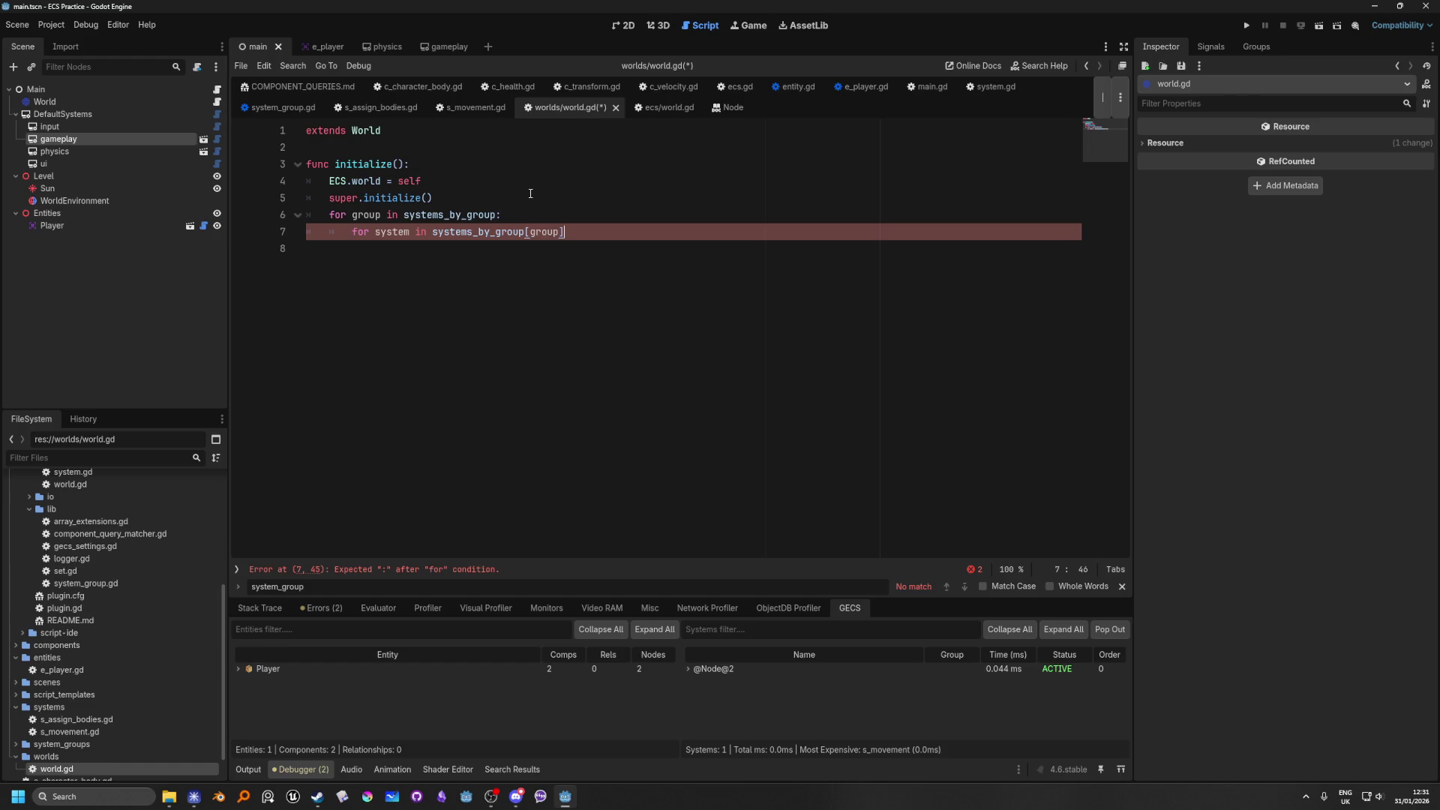
pyautogui.write(':')
pyautogui.press('Return')
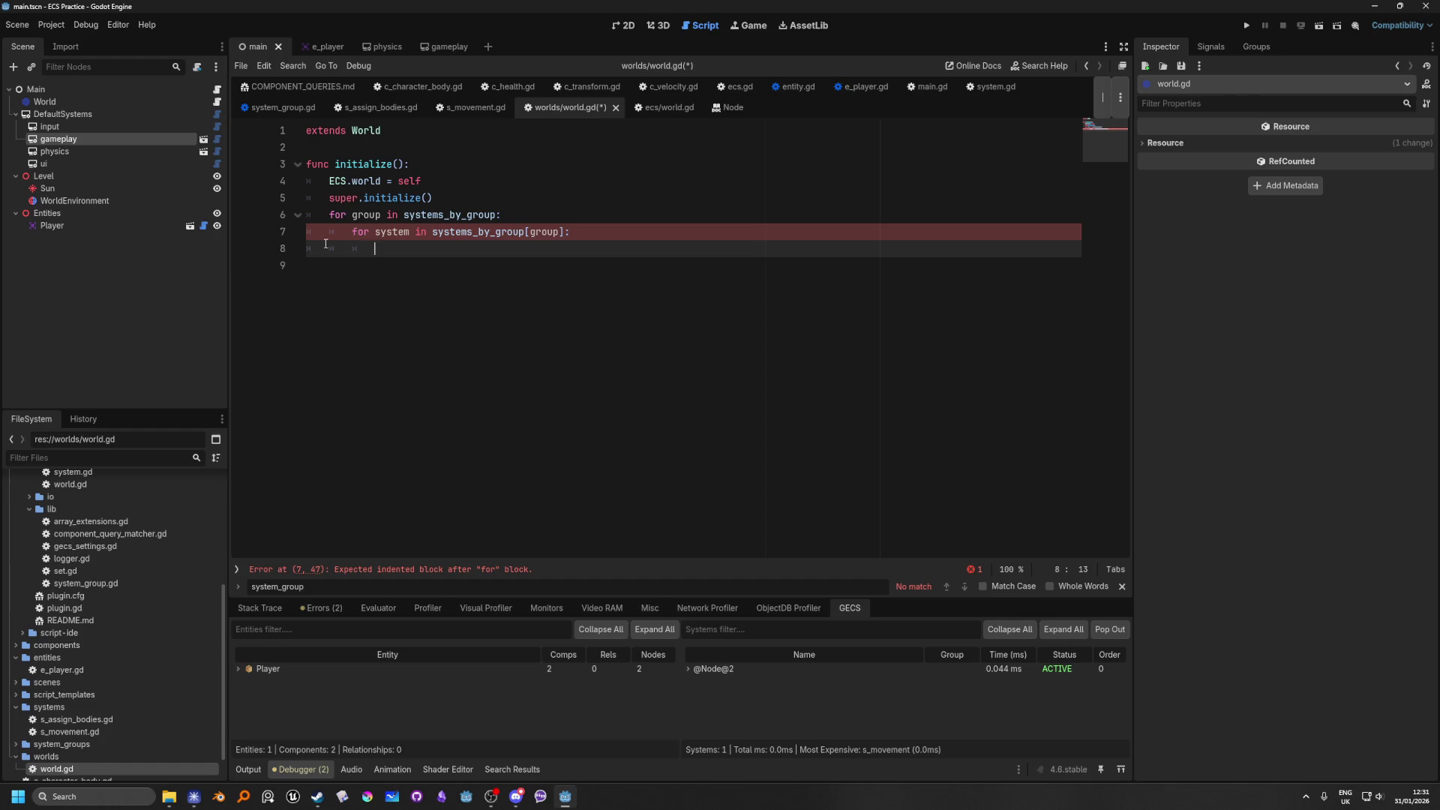
# Step: Replace the inner loop with the call 'add_systems(systems_by_group[group])'
pyautogui.moveTo(390, 249); pyautogui.dragTo(351, 233)
pyautogui.write('add')
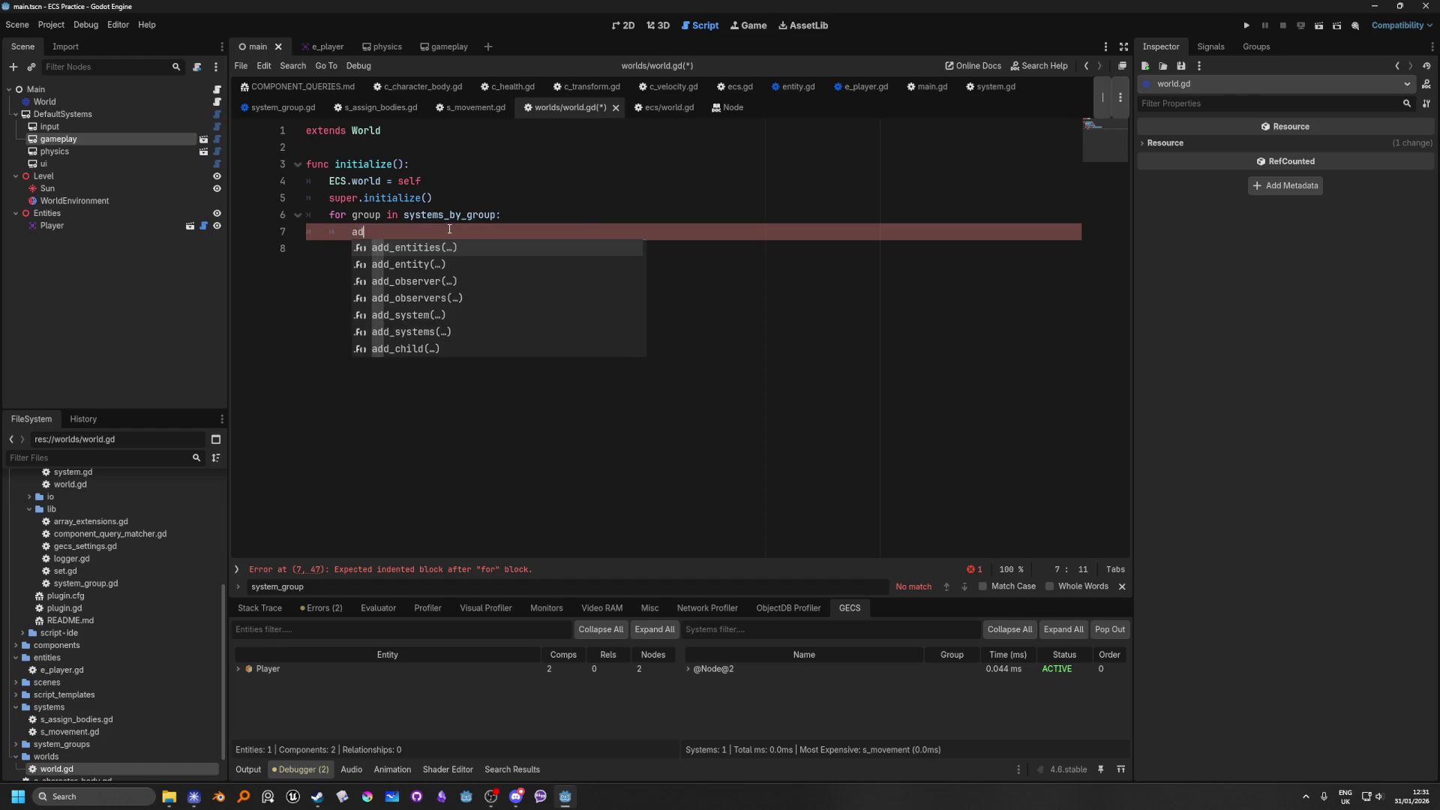
pyautogui.press('Down')
pyautogui.press('Down')
pyautogui.press('Down')
pyautogui.press('Down')
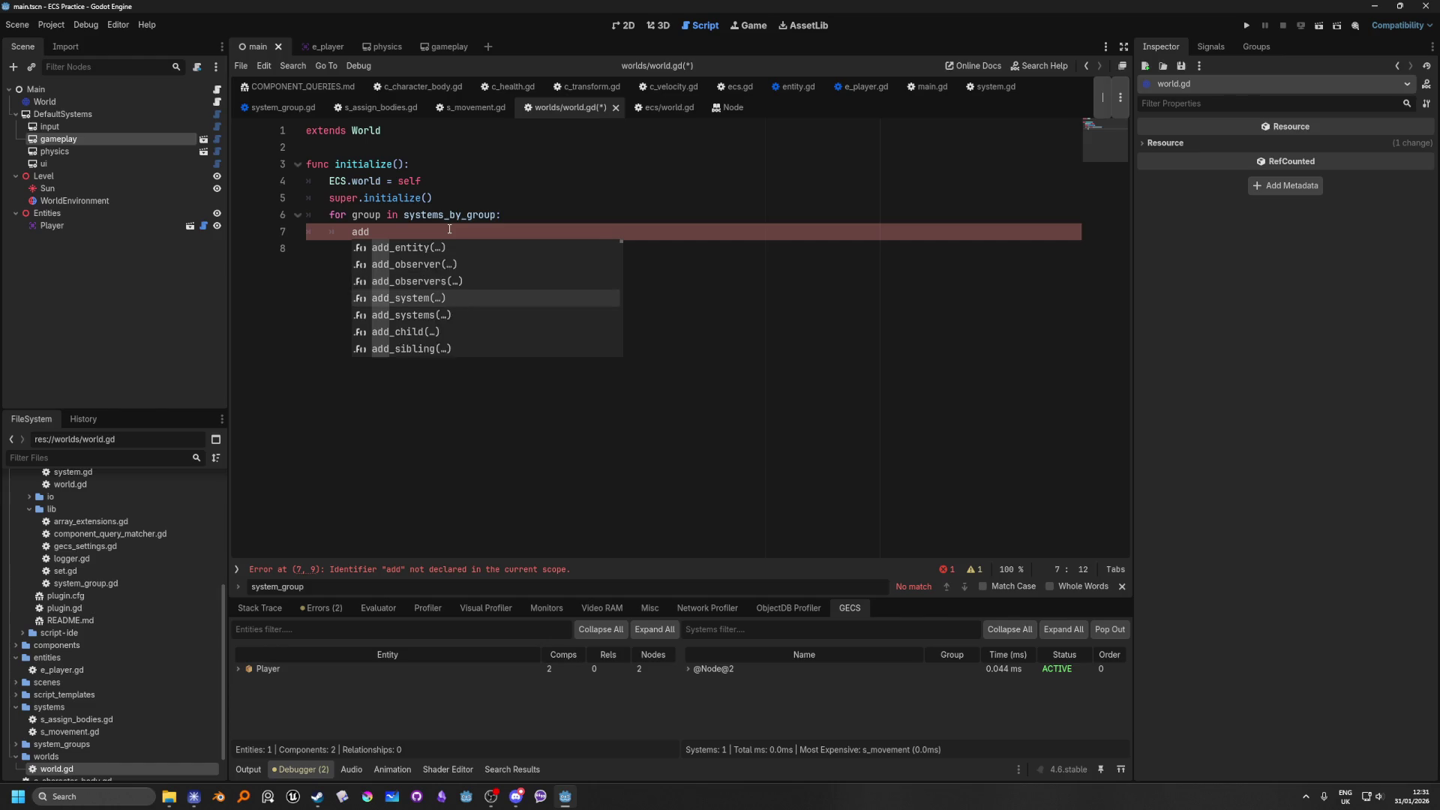
pyautogui.press('Return')
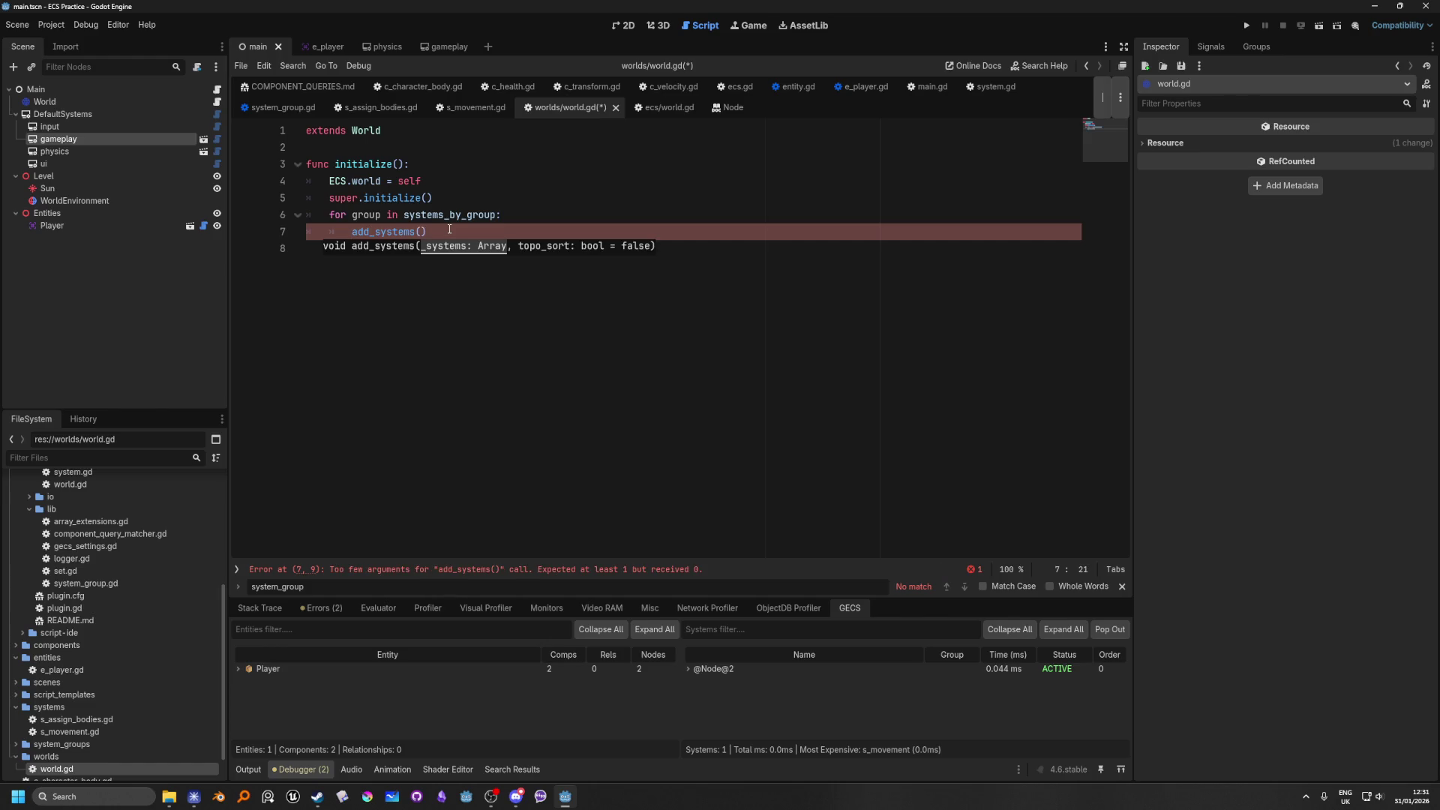
pyautogui.write('sys')
pyautogui.press('Down')
pyautogui.press('Return')
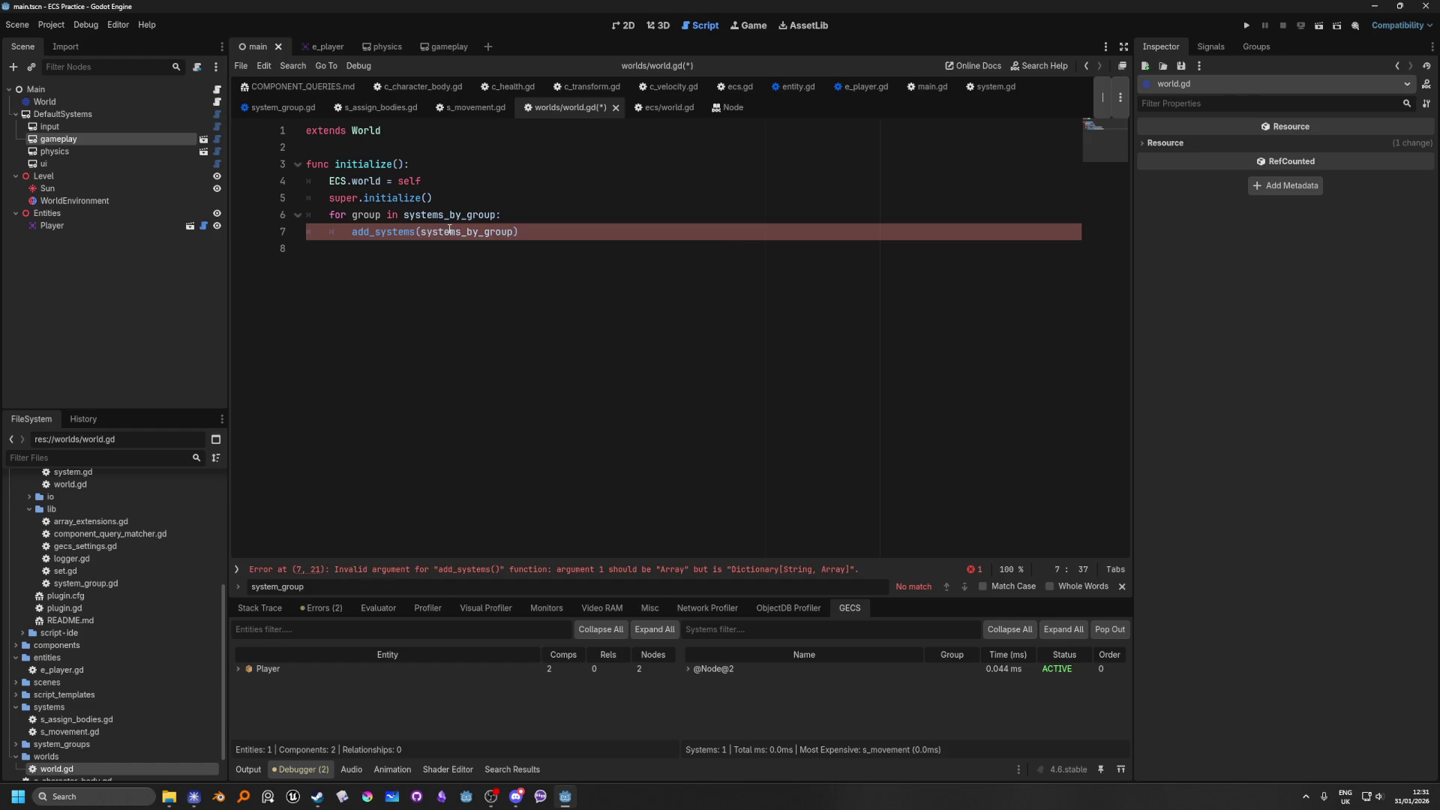
pyautogui.write('[group')
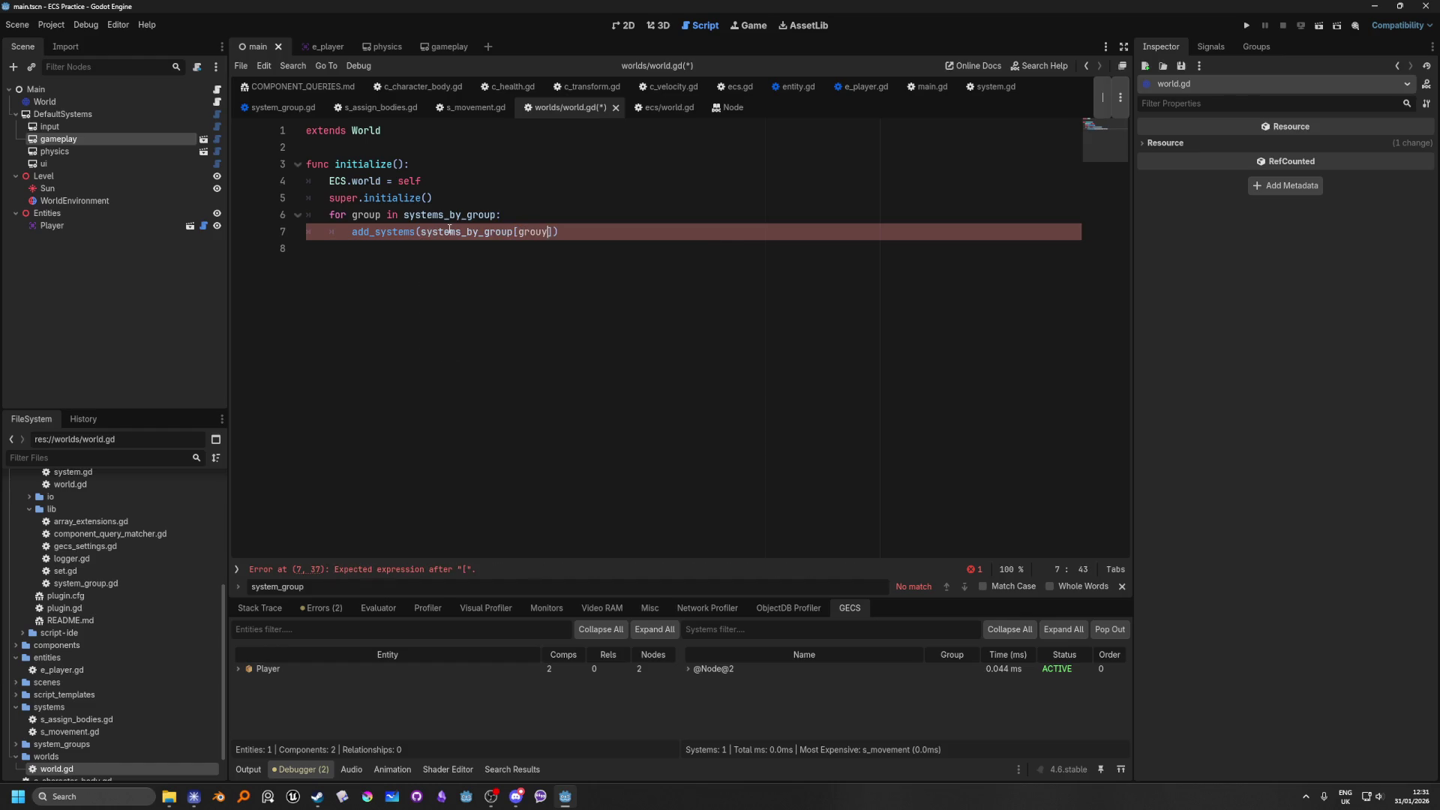
pyautogui.write(']')
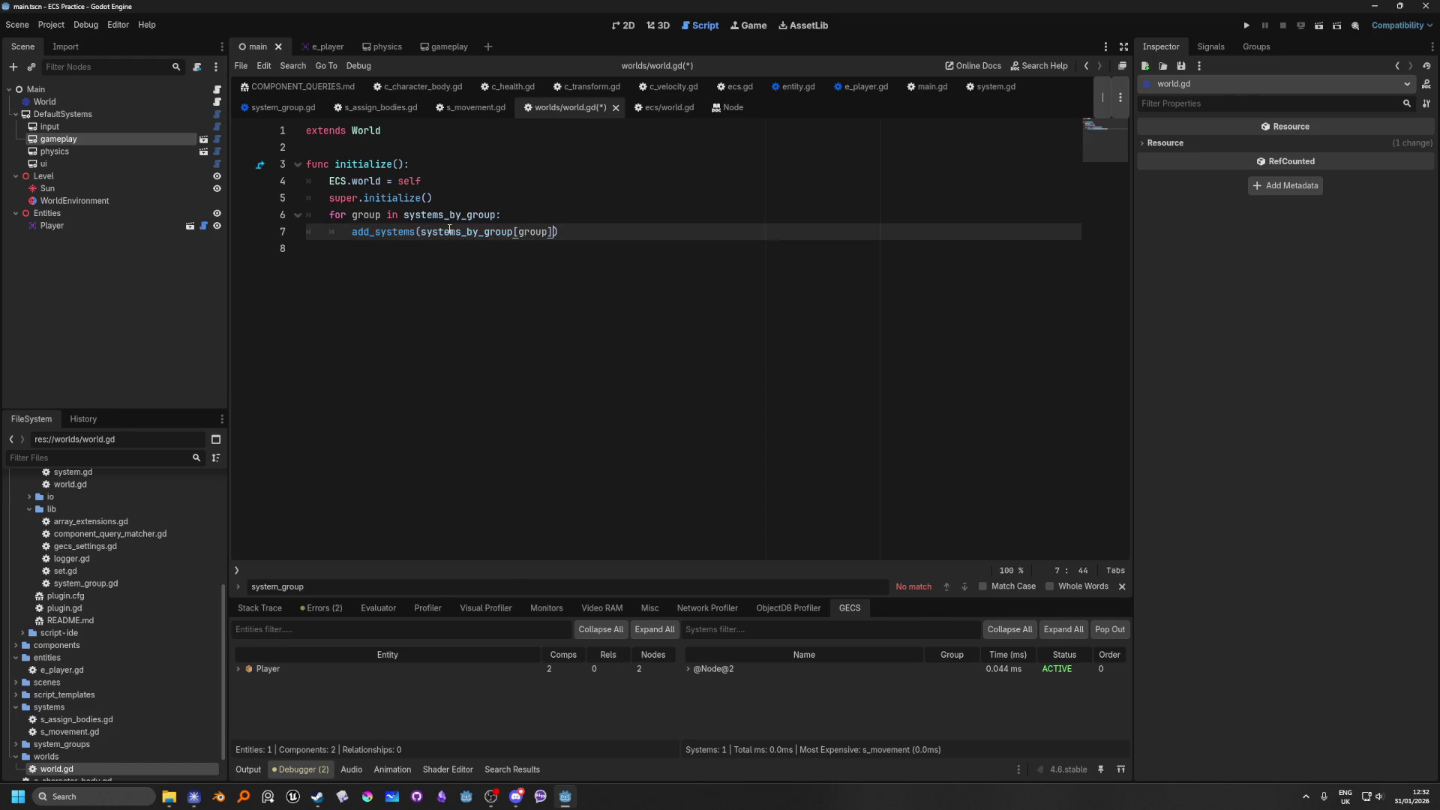
pyautogui.write(',')
pyautogui.press('BackSpace')
pyautogui.click(556, 185)
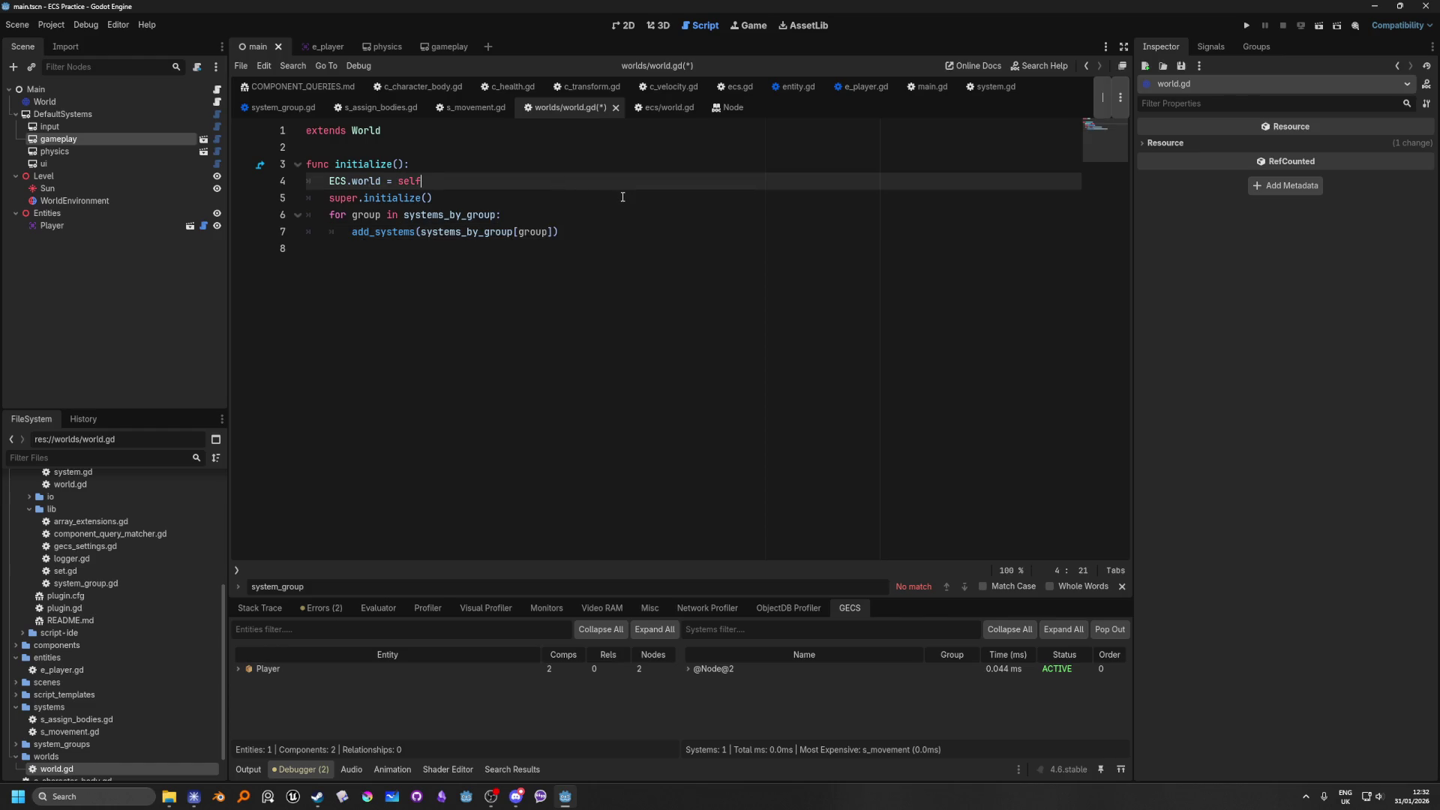
pyautogui.press('Down')
pyautogui.press('Down')
pyautogui.press('End')
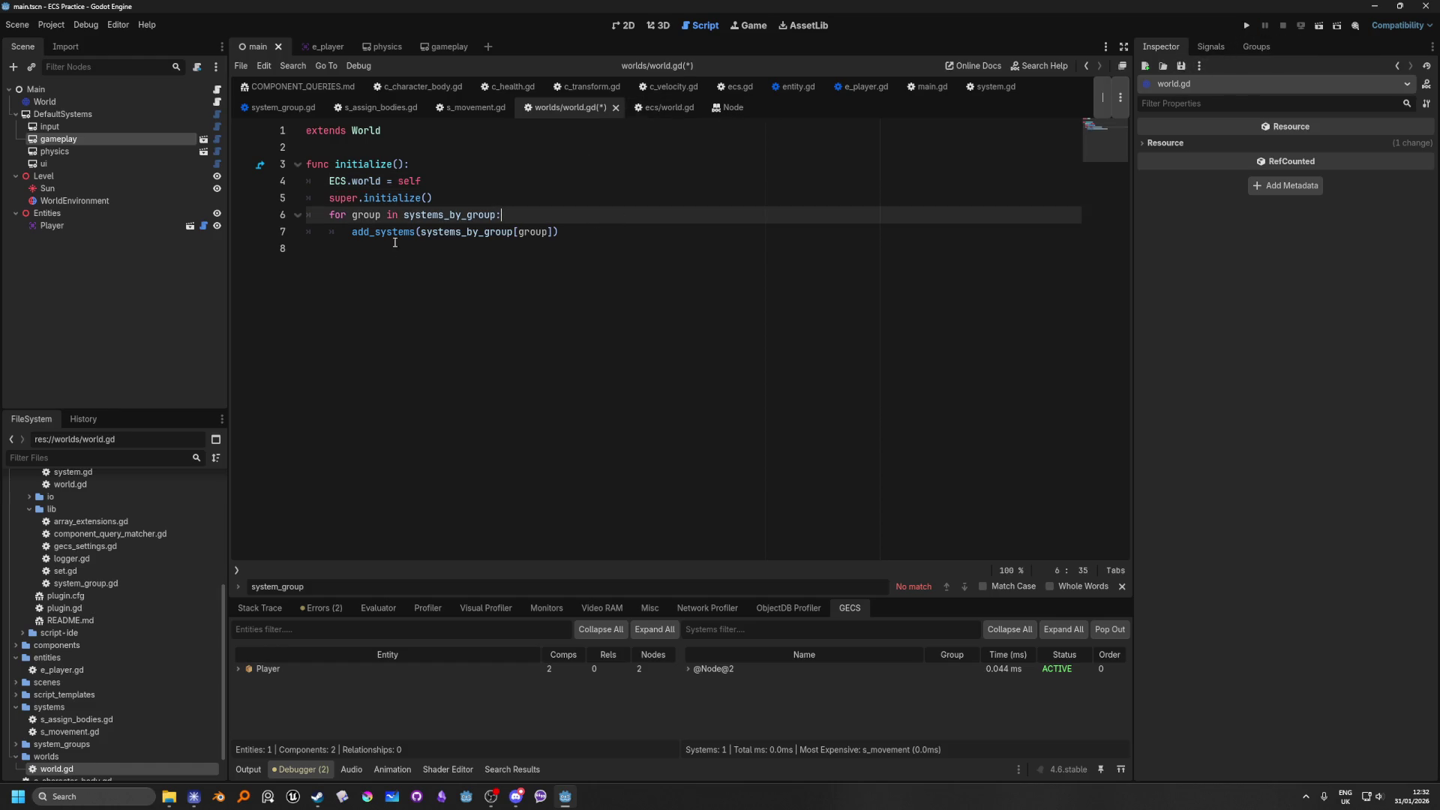
pyautogui.click(217, 90)
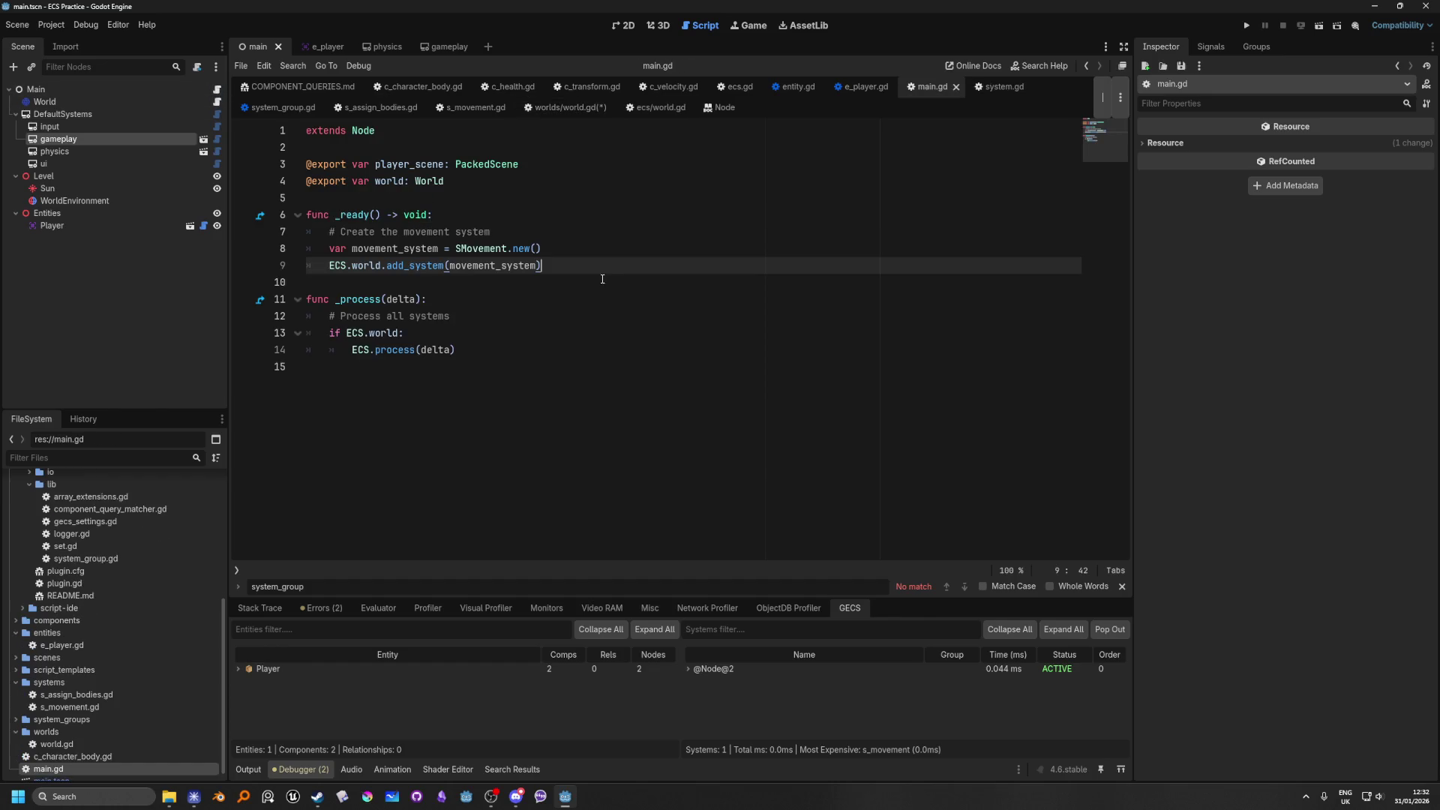
# Step: Delete main.gd's _ready() function that adds the movement system, leaving only _process
pyautogui.hotkey('shift', 'Up')
pyautogui.hotkey('shift', 'Up')
pyautogui.hotkey('shift', 'Up')
pyautogui.press('BackSpace')
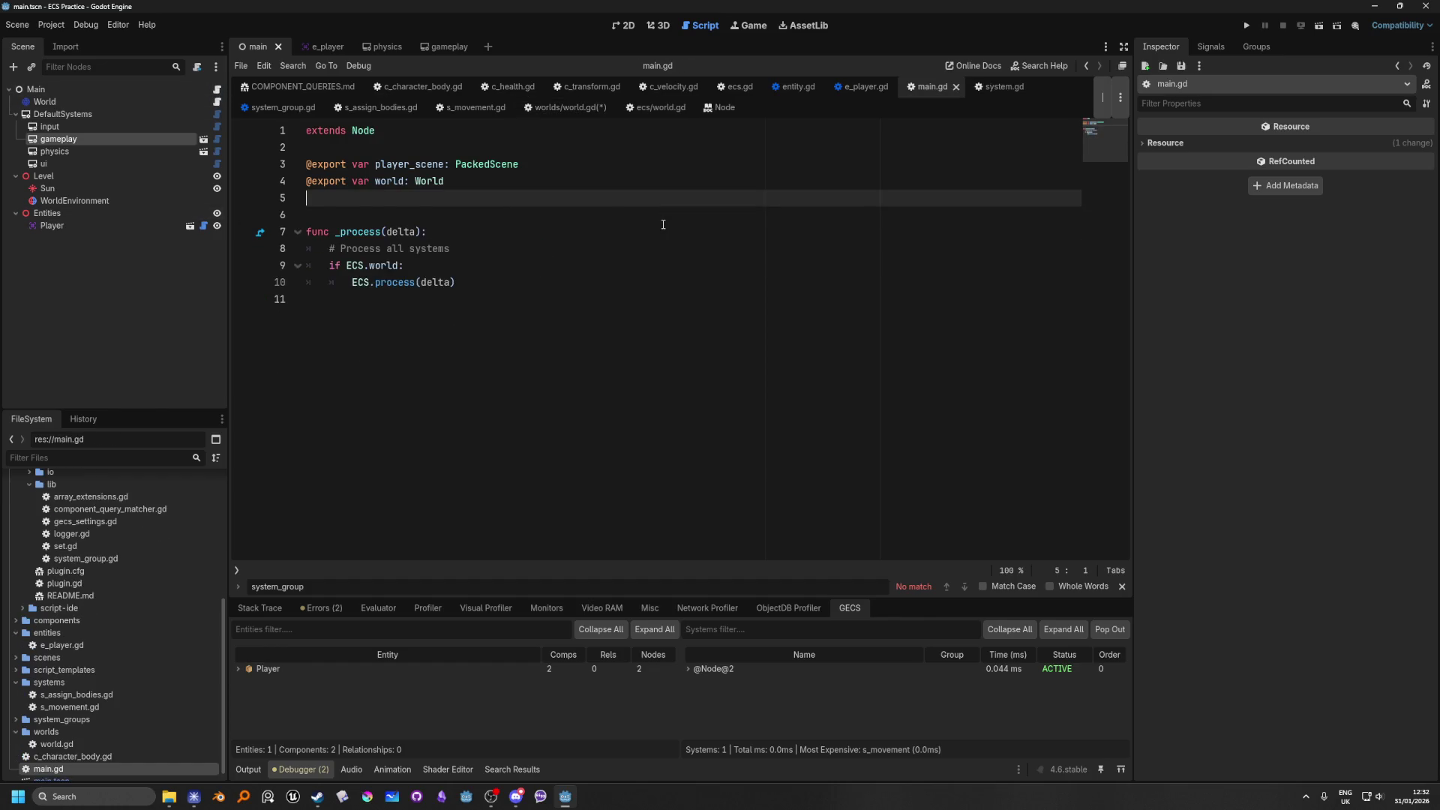
pyautogui.press('BackSpace')
pyautogui.click(555, 272)
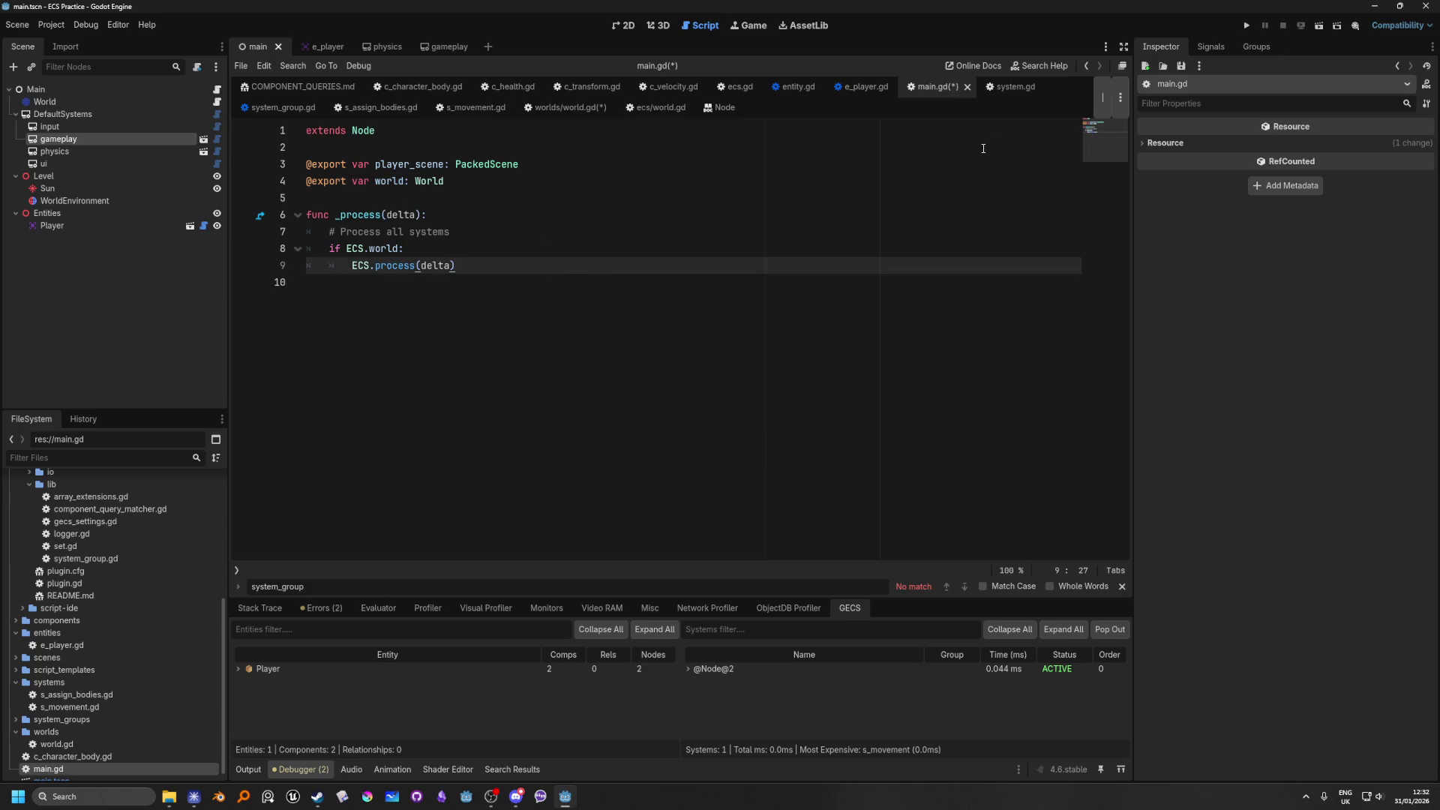
# Step: Run the project, confirm the GECS debugger lists zero systems, and stop the game
pyautogui.click(1246, 27)
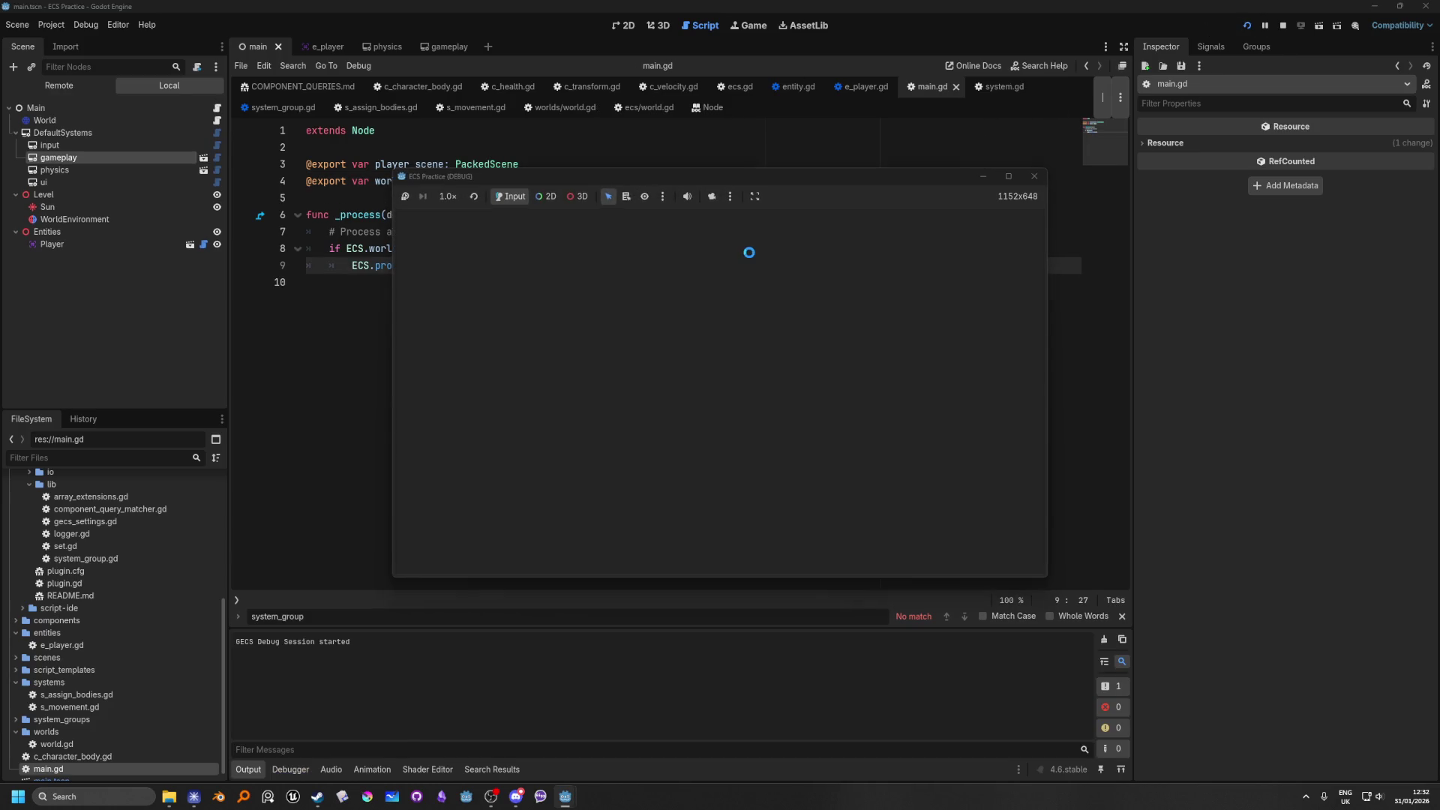
pyautogui.click(315, 771)
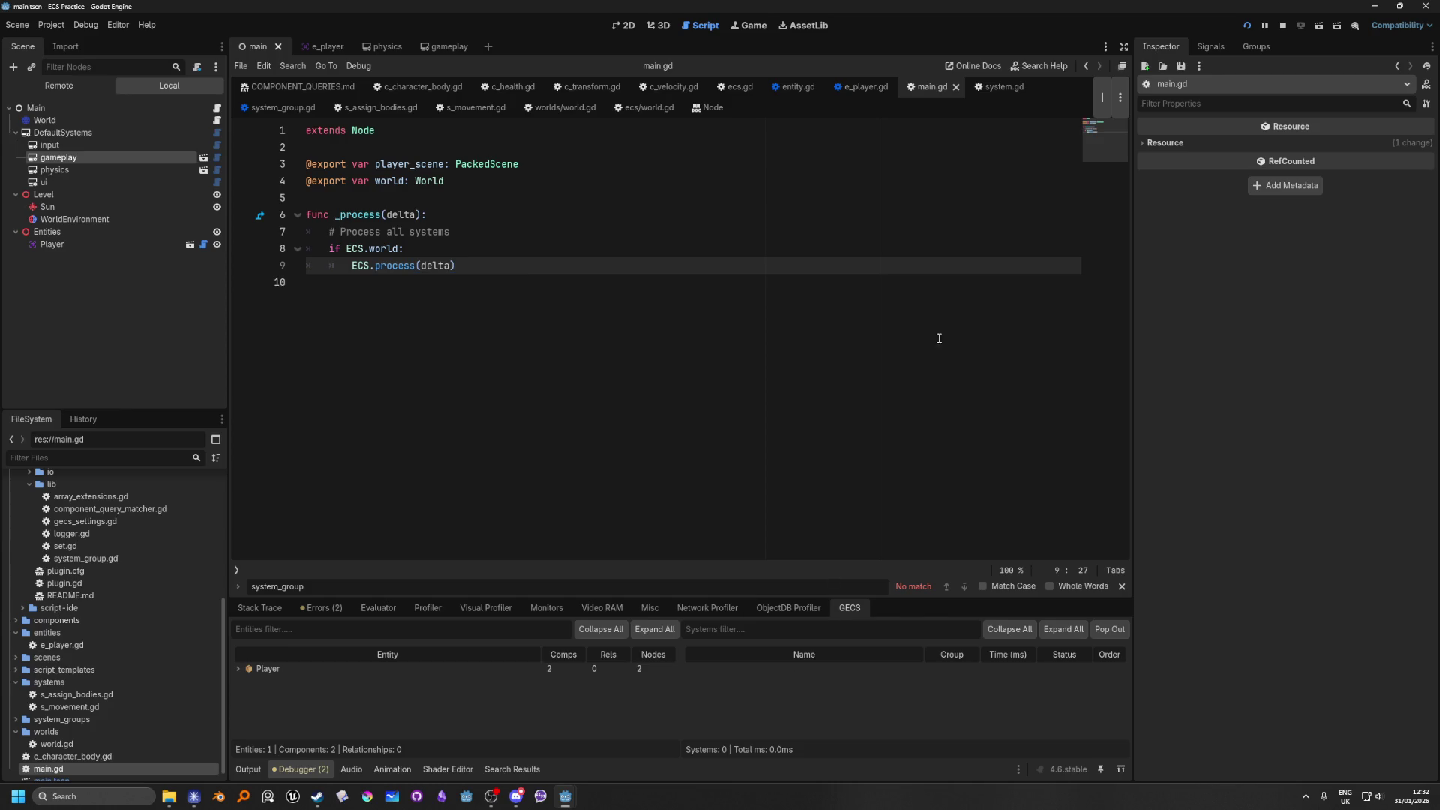
pyautogui.press('F8')
pyautogui.click(533, 355)
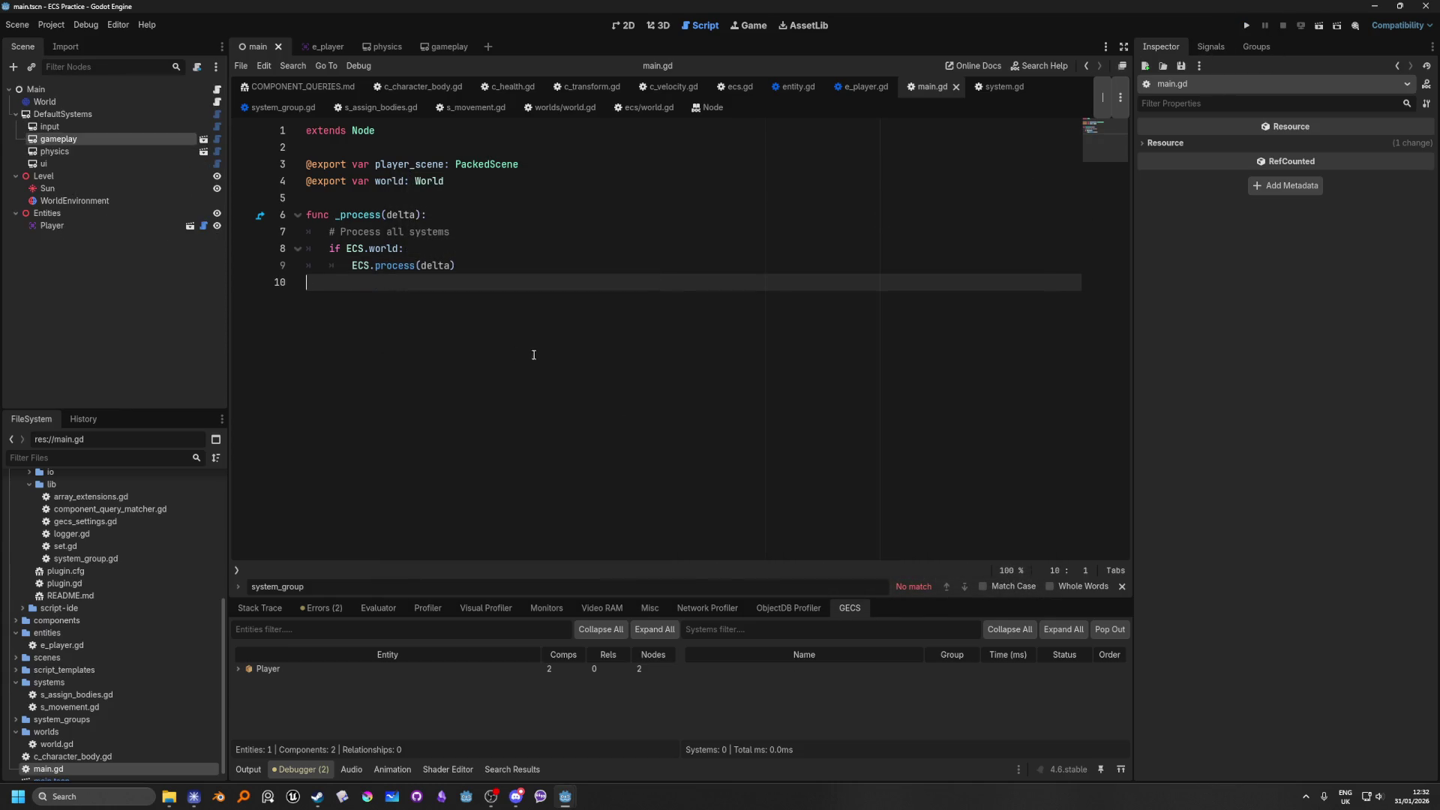
pyautogui.click(218, 103)
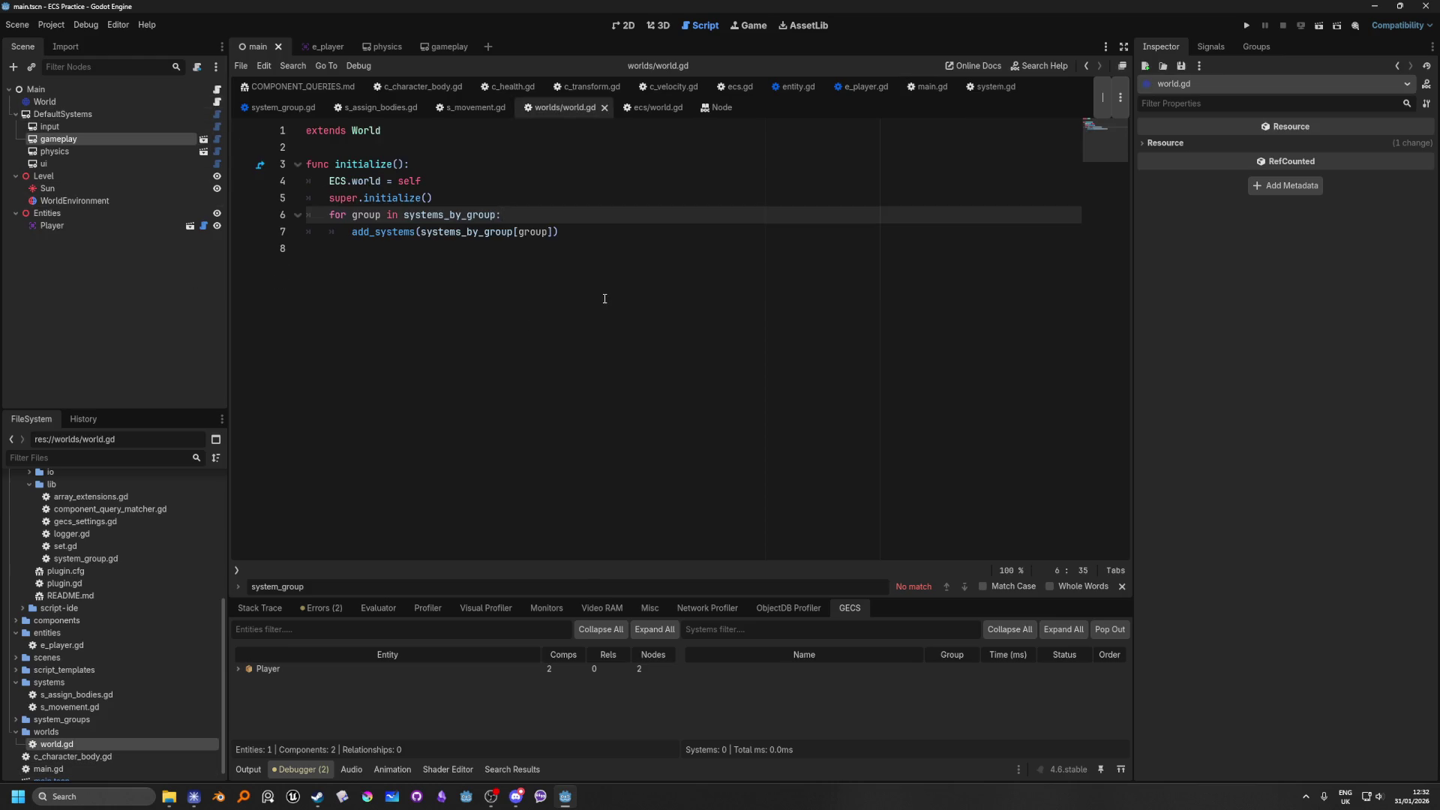
# Step: Move the systems_by_group loop above super.initialize() and test-run the project
pyautogui.moveTo(591, 238)
pyautogui.mouseDown()
pyautogui.moveTo(307, 198)
pyautogui.moveTo(307, 215)
pyautogui.mouseUp()
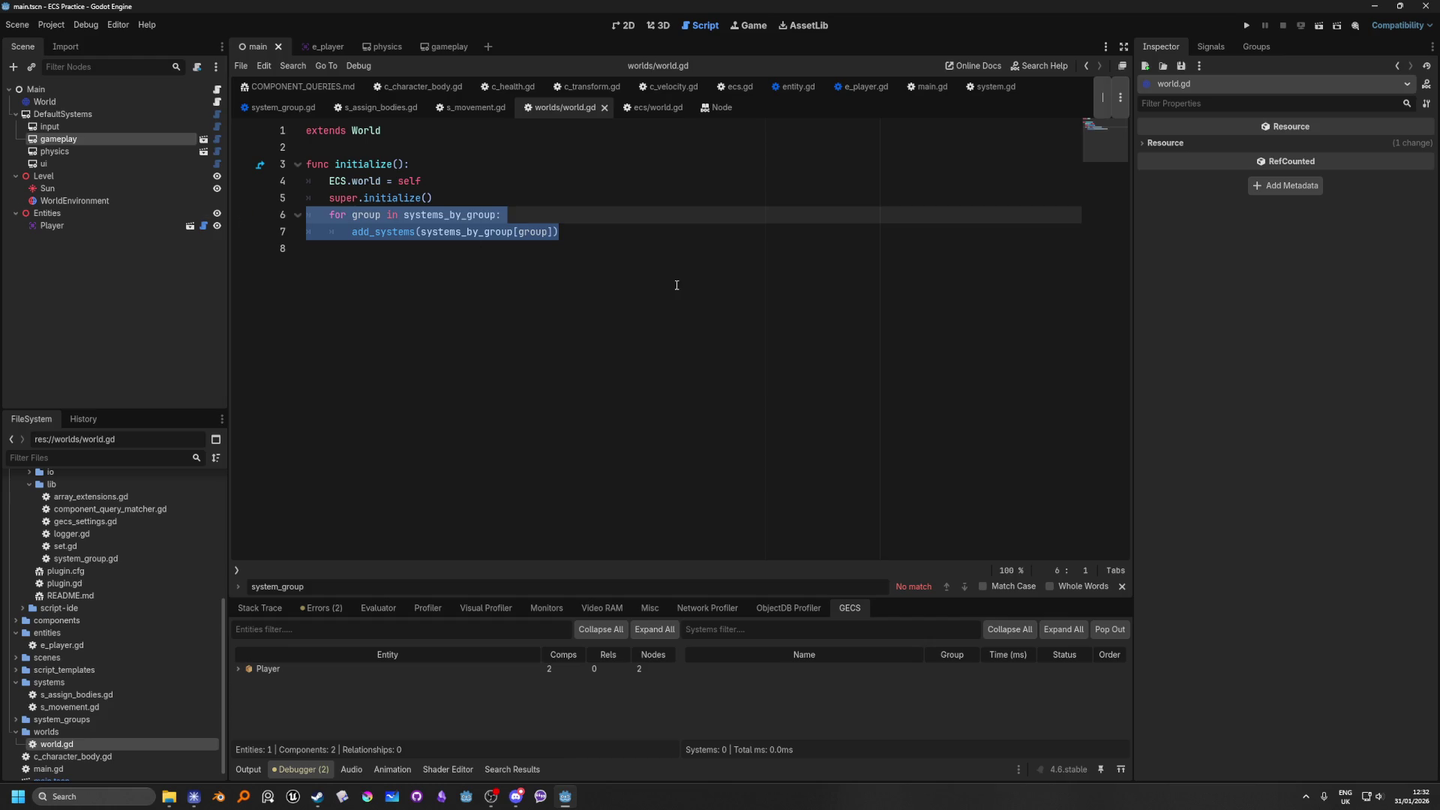
pyautogui.hotkey('alt', 'Up')
pyautogui.click(724, 280)
pyautogui.click(1246, 25)
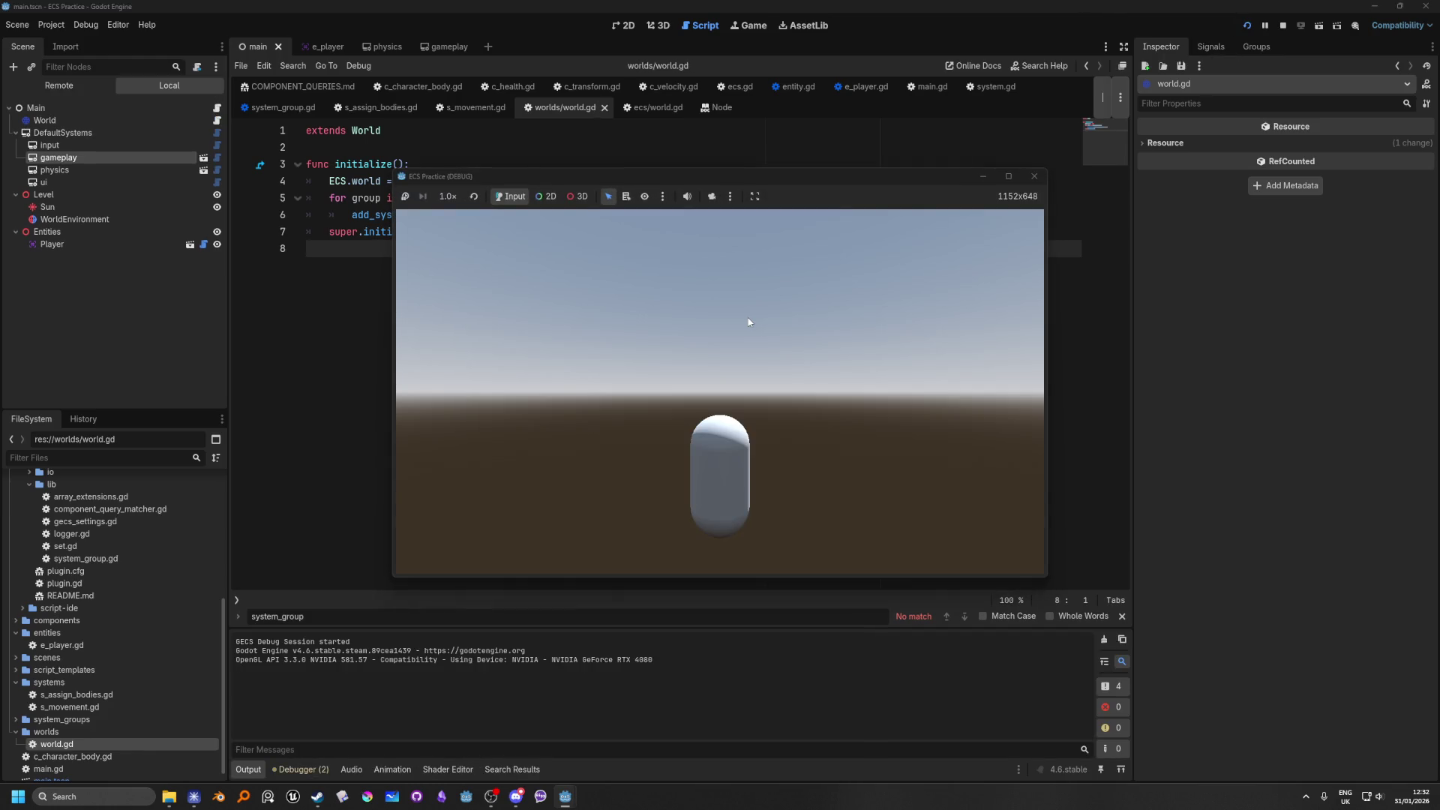
pyautogui.click(310, 771)
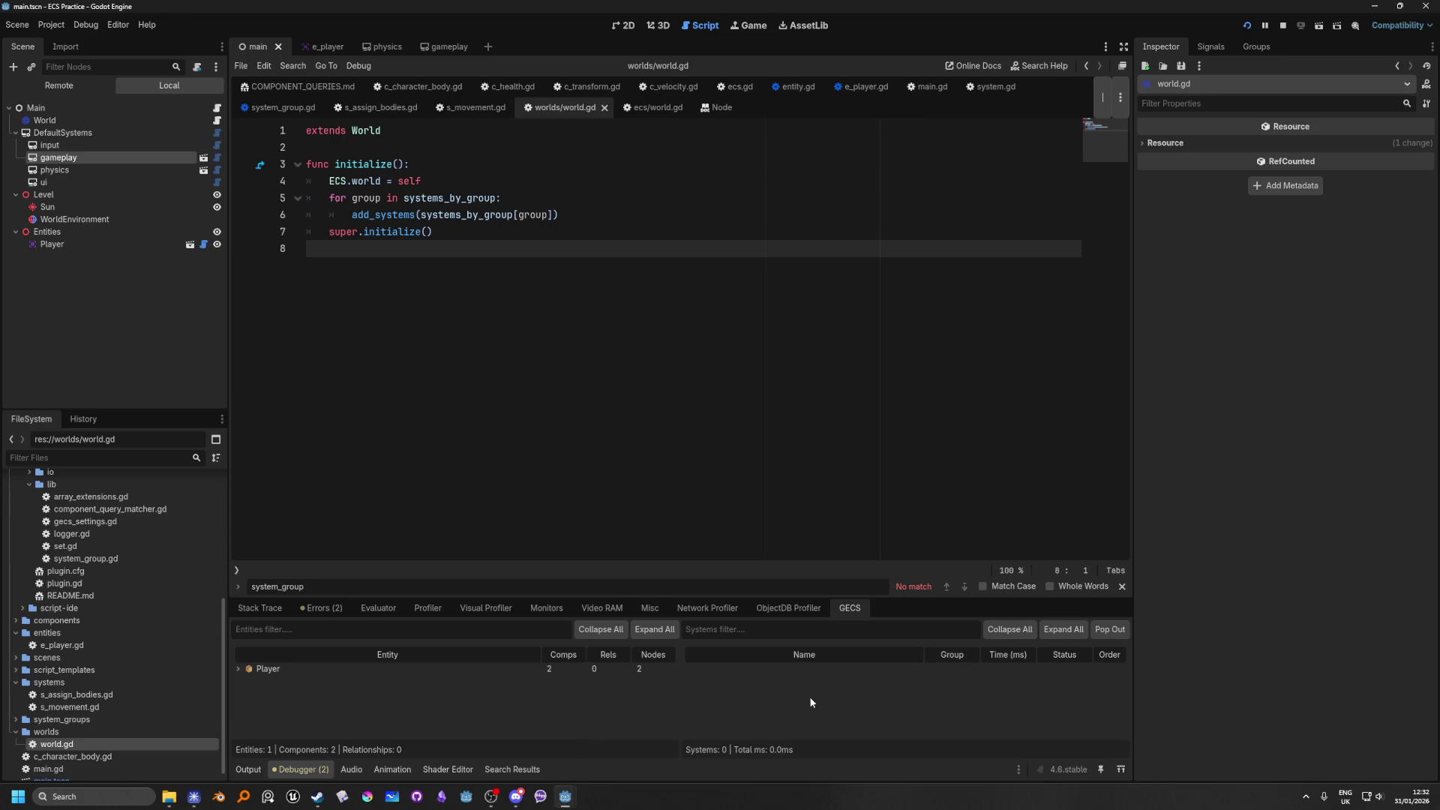
pyautogui.click(1283, 25)
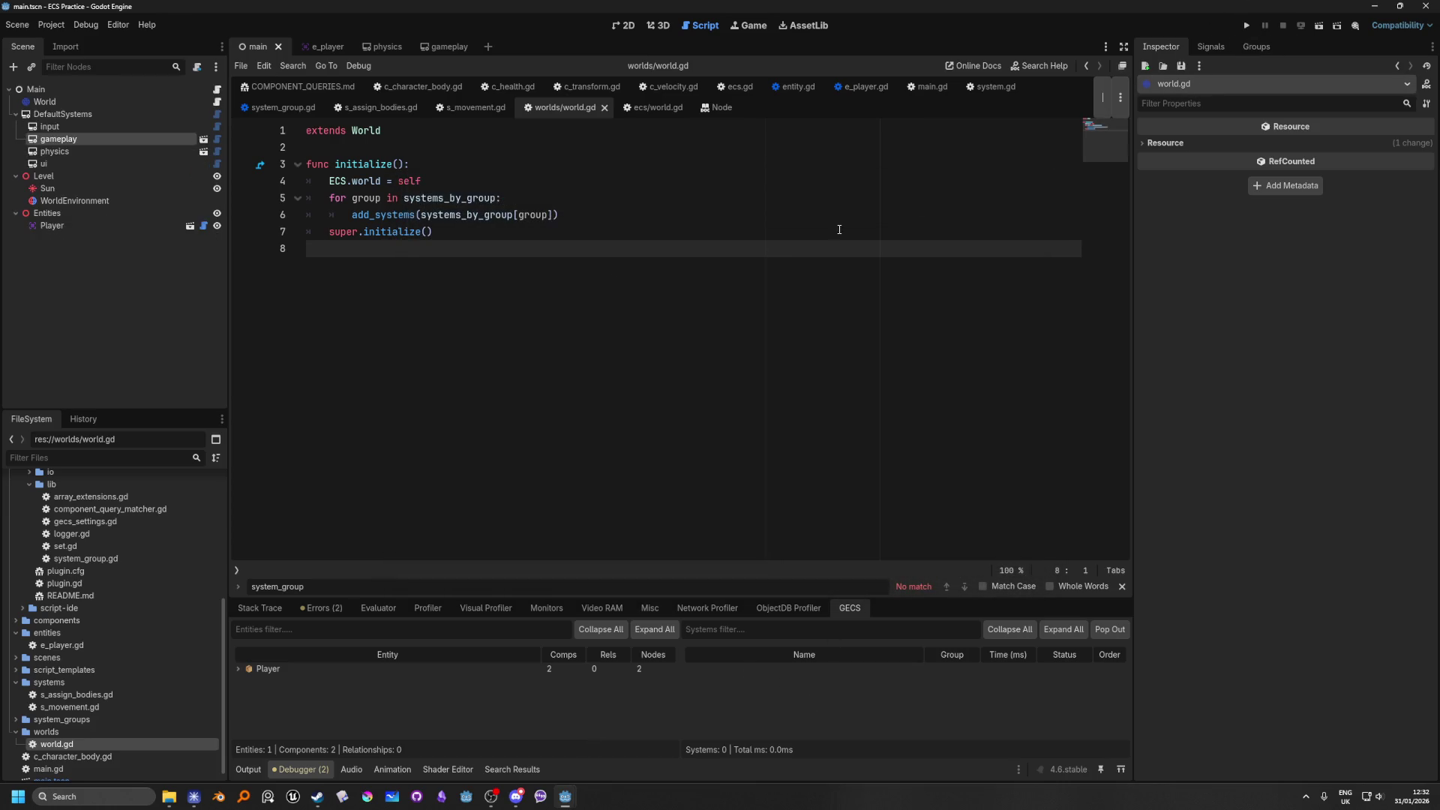
# Step: Set a breakpoint on the line 5 for-loop, discarding a briefly typed print() line
pyautogui.click(513, 238)
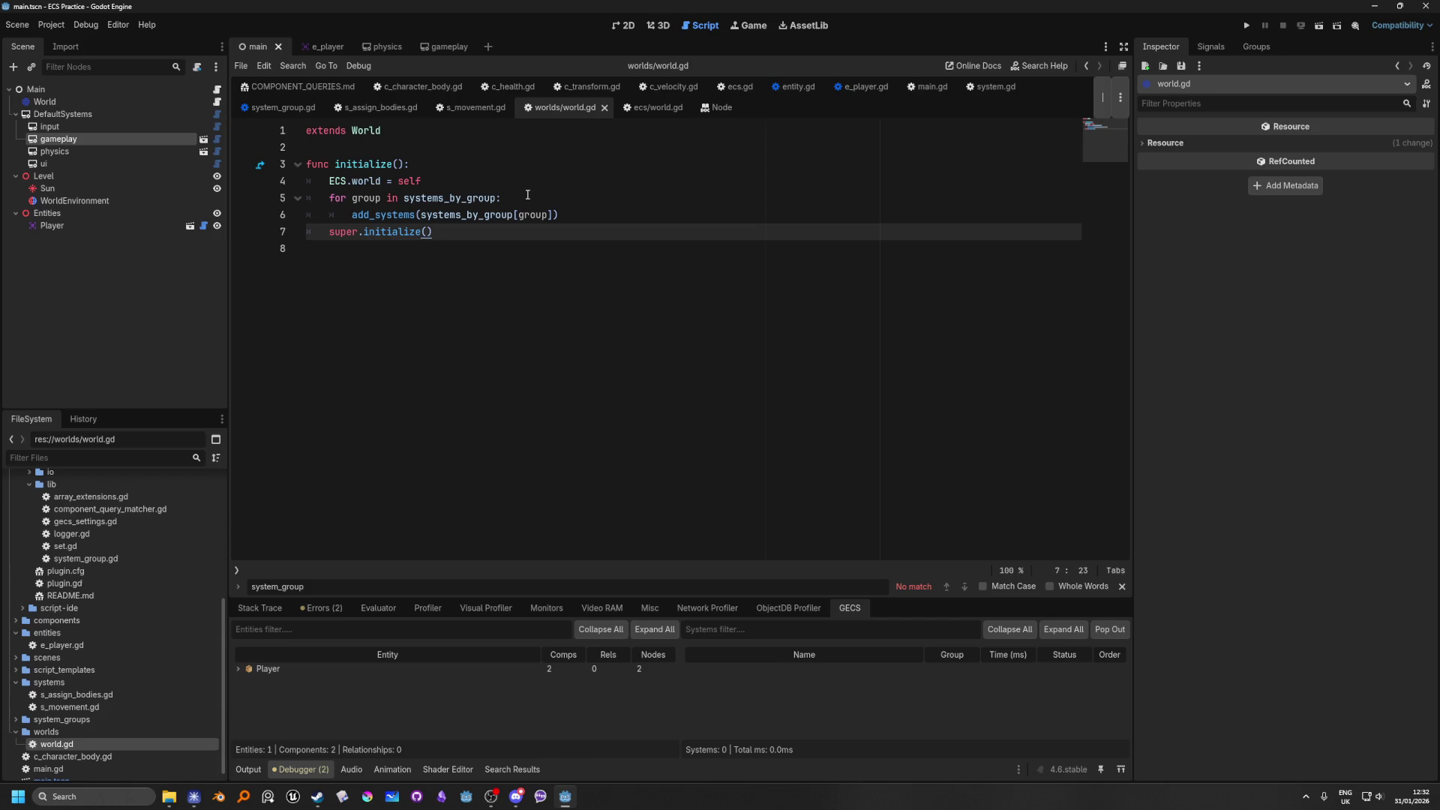
pyautogui.click(435, 181)
pyautogui.press('Return')
pyautogui.write('print')
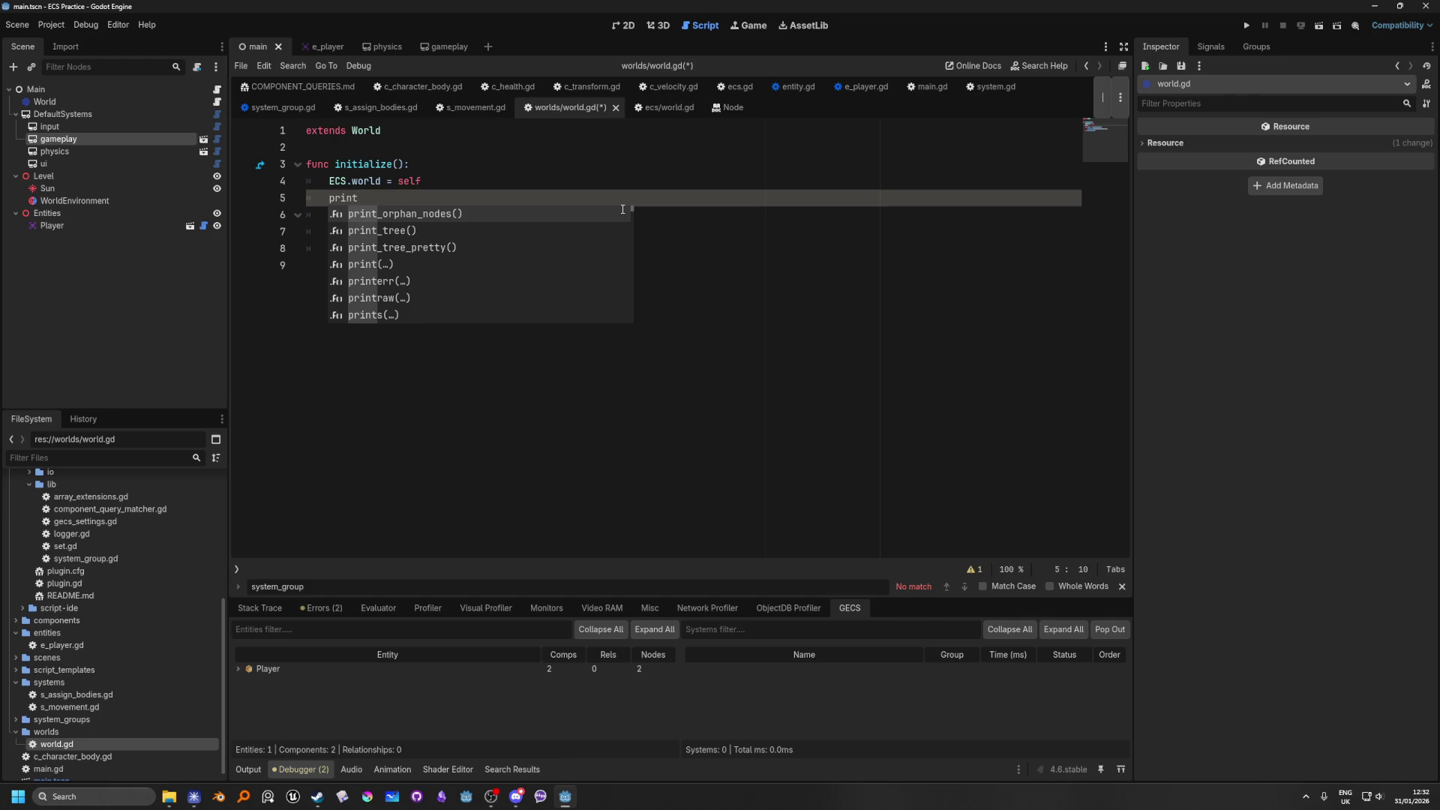
pyautogui.write('_d')
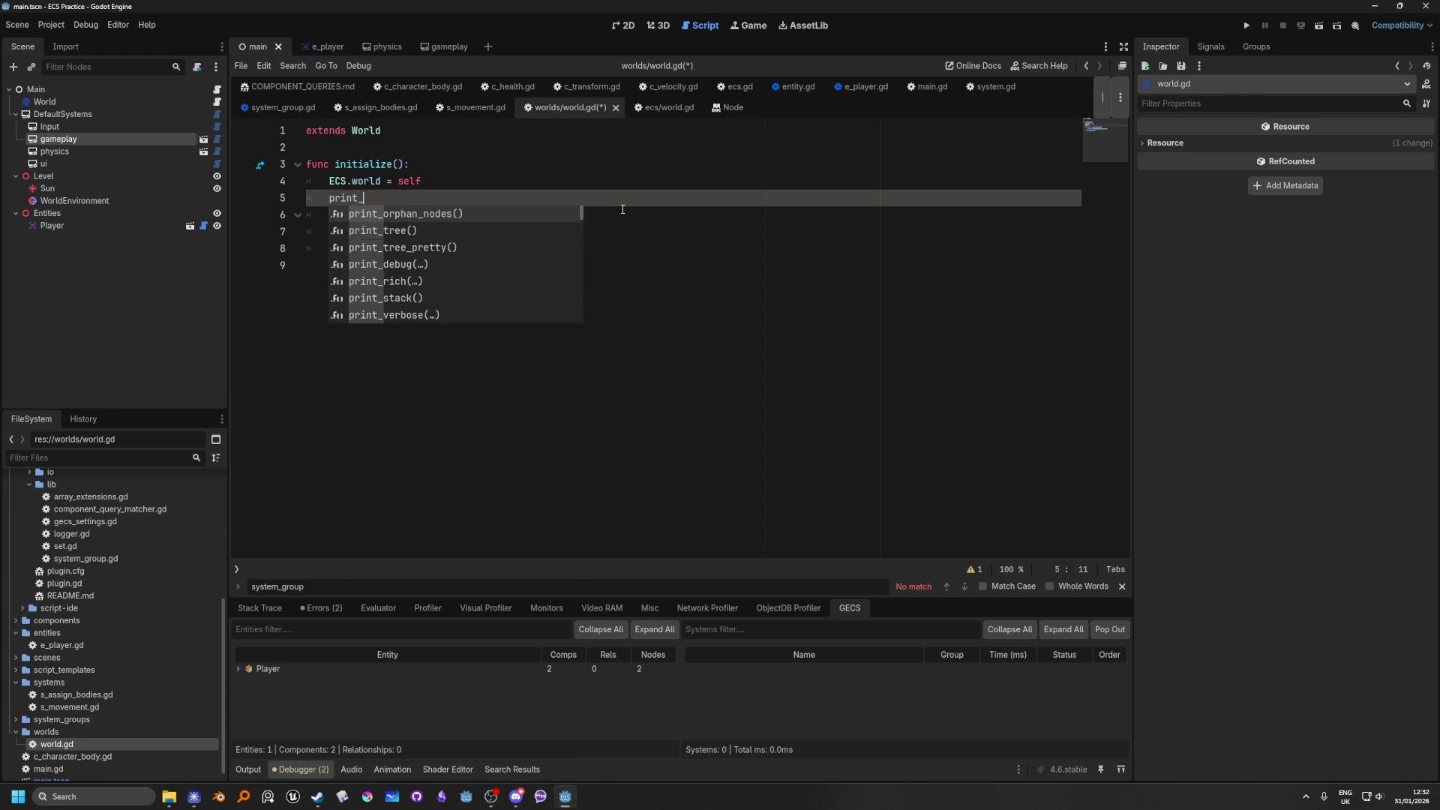
pyautogui.press('BackSpace')
pyautogui.press('BackSpace')
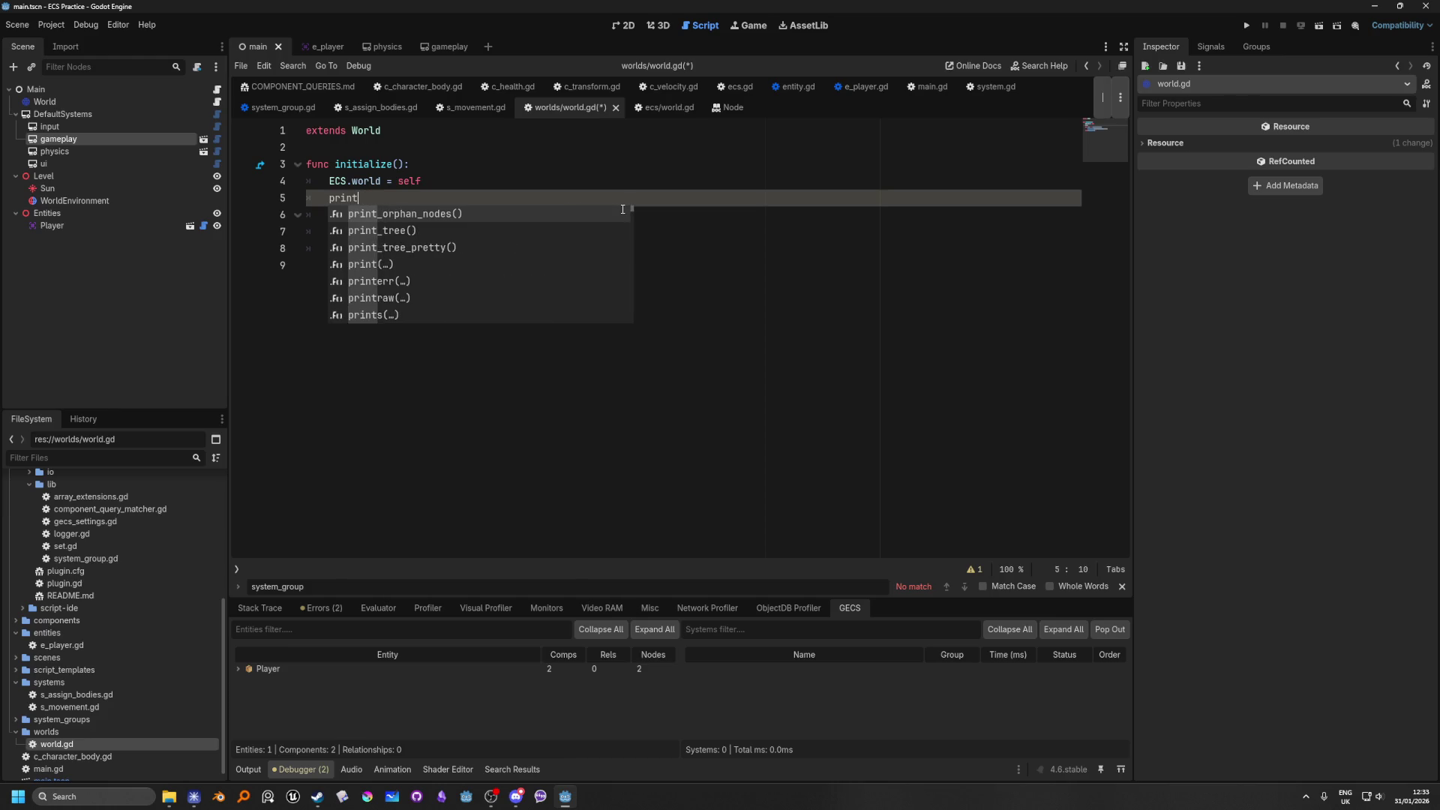
pyautogui.write('d')
pyautogui.press('BackSpace')
pyautogui.write('(')
pyautogui.press('BackSpace')
pyautogui.press('BackSpace')
pyautogui.press('BackSpace')
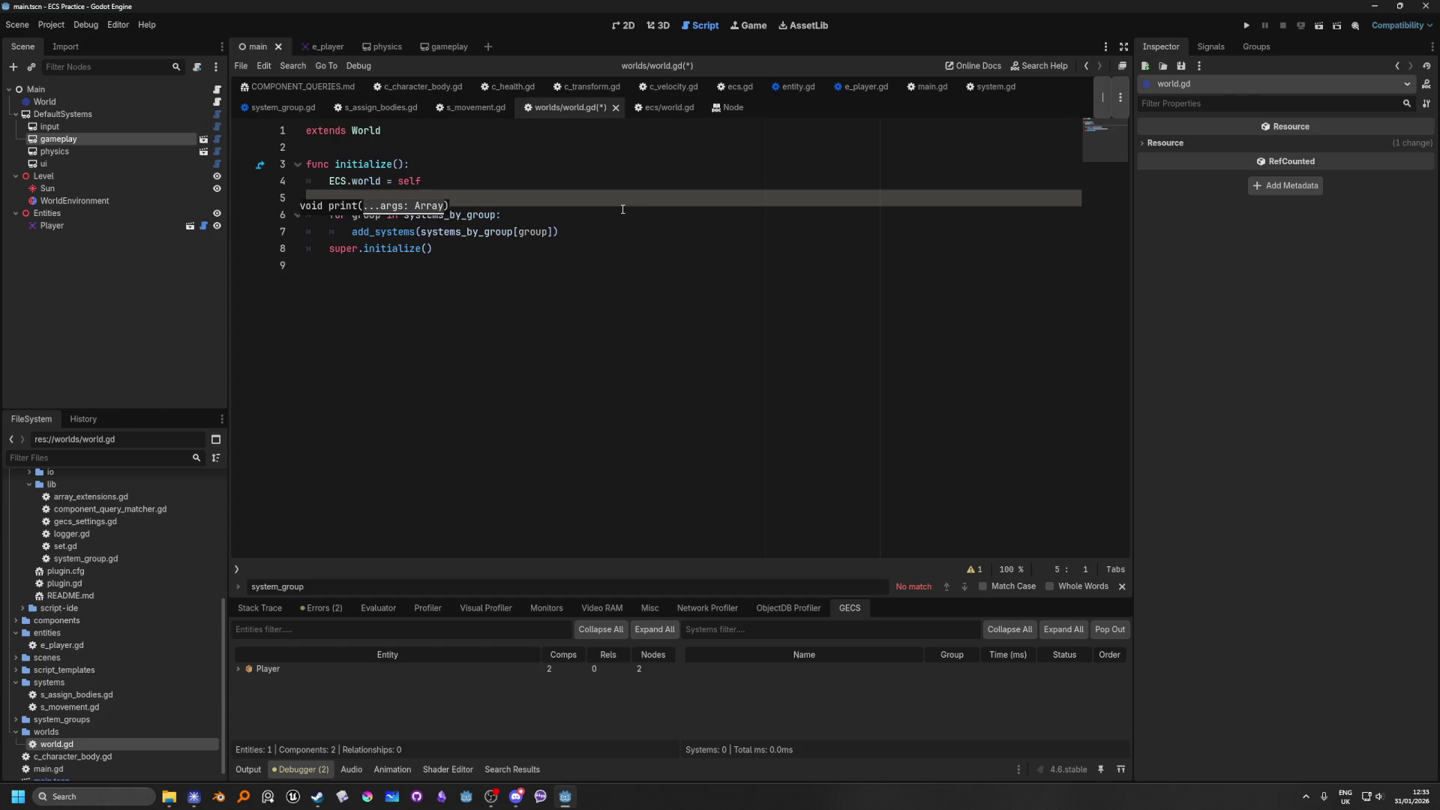
pyautogui.press('BackSpace')
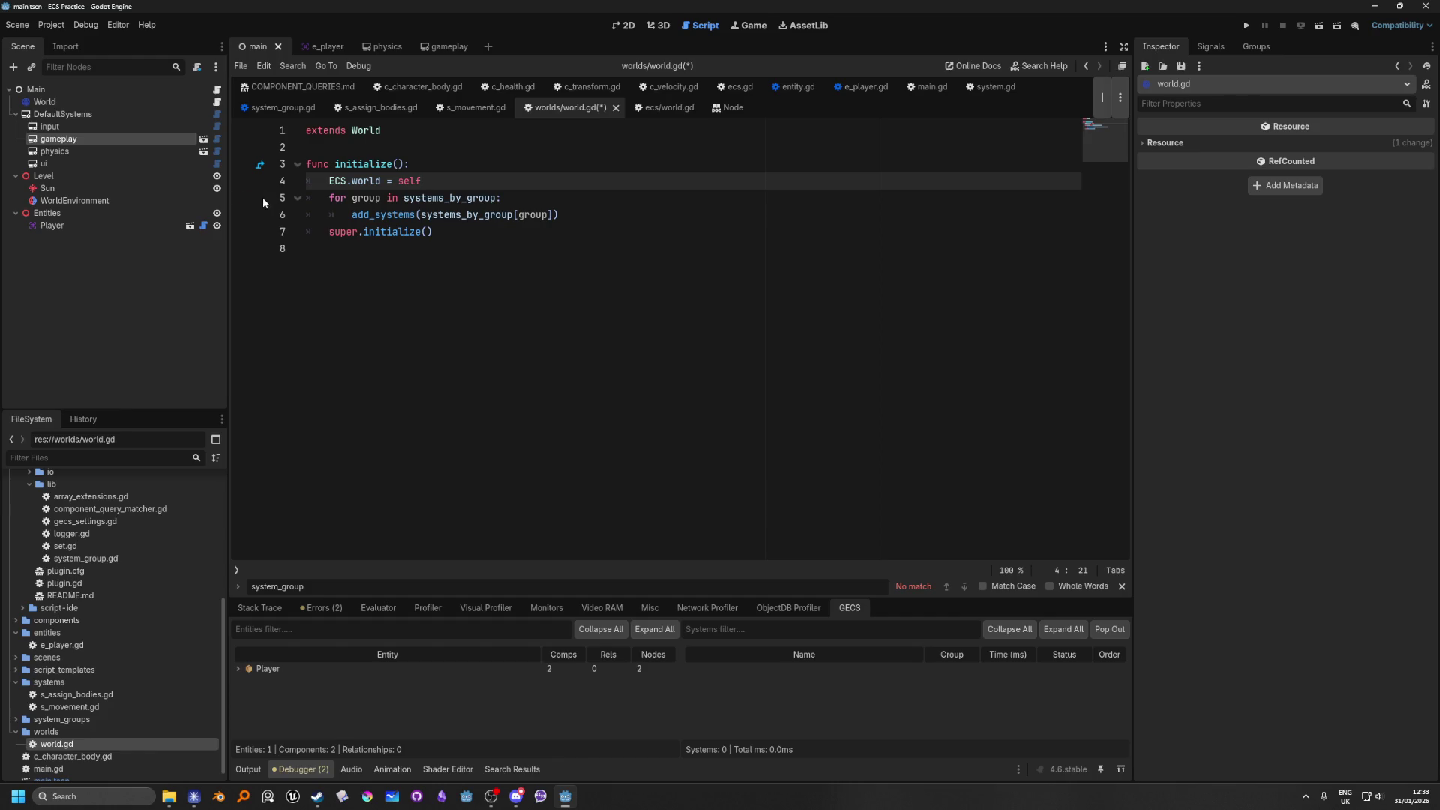
pyautogui.click(243, 197)
pyautogui.click(525, 198)
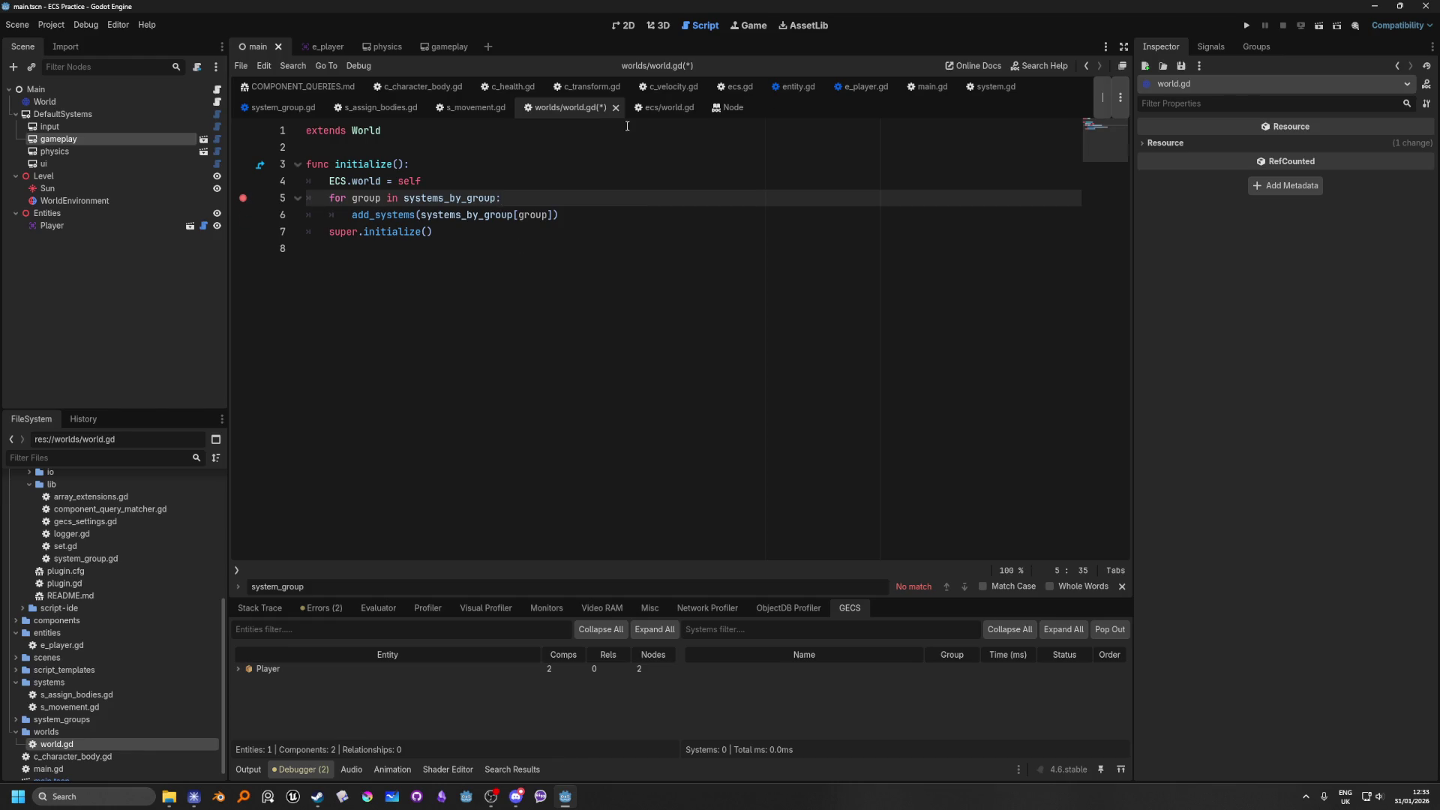
# Step: Run to the line 5 breakpoint, find systems_by_group is an empty Dictionary, and enlarge the debugger
pyautogui.click(1246, 26)
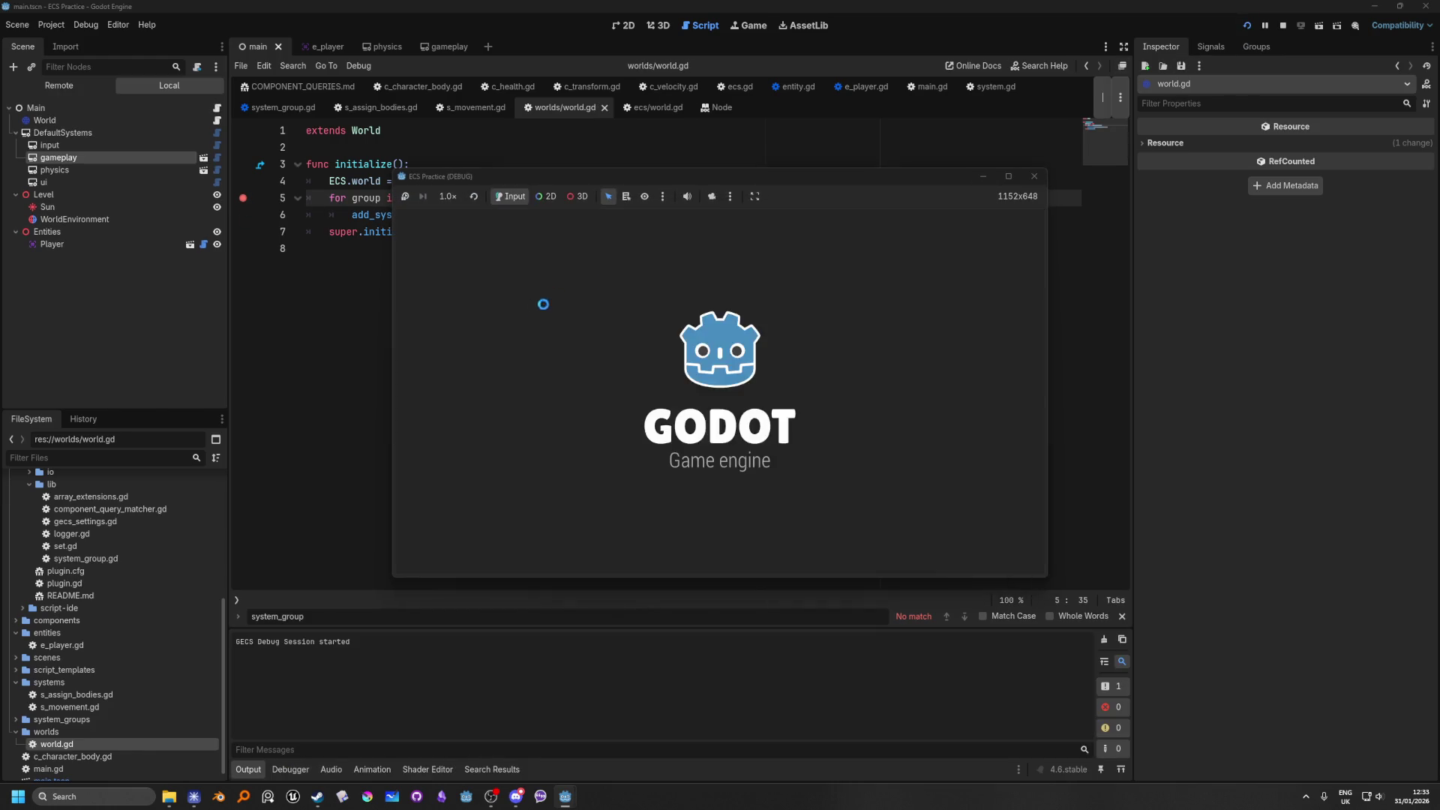
pyautogui.moveTo(455, 198)
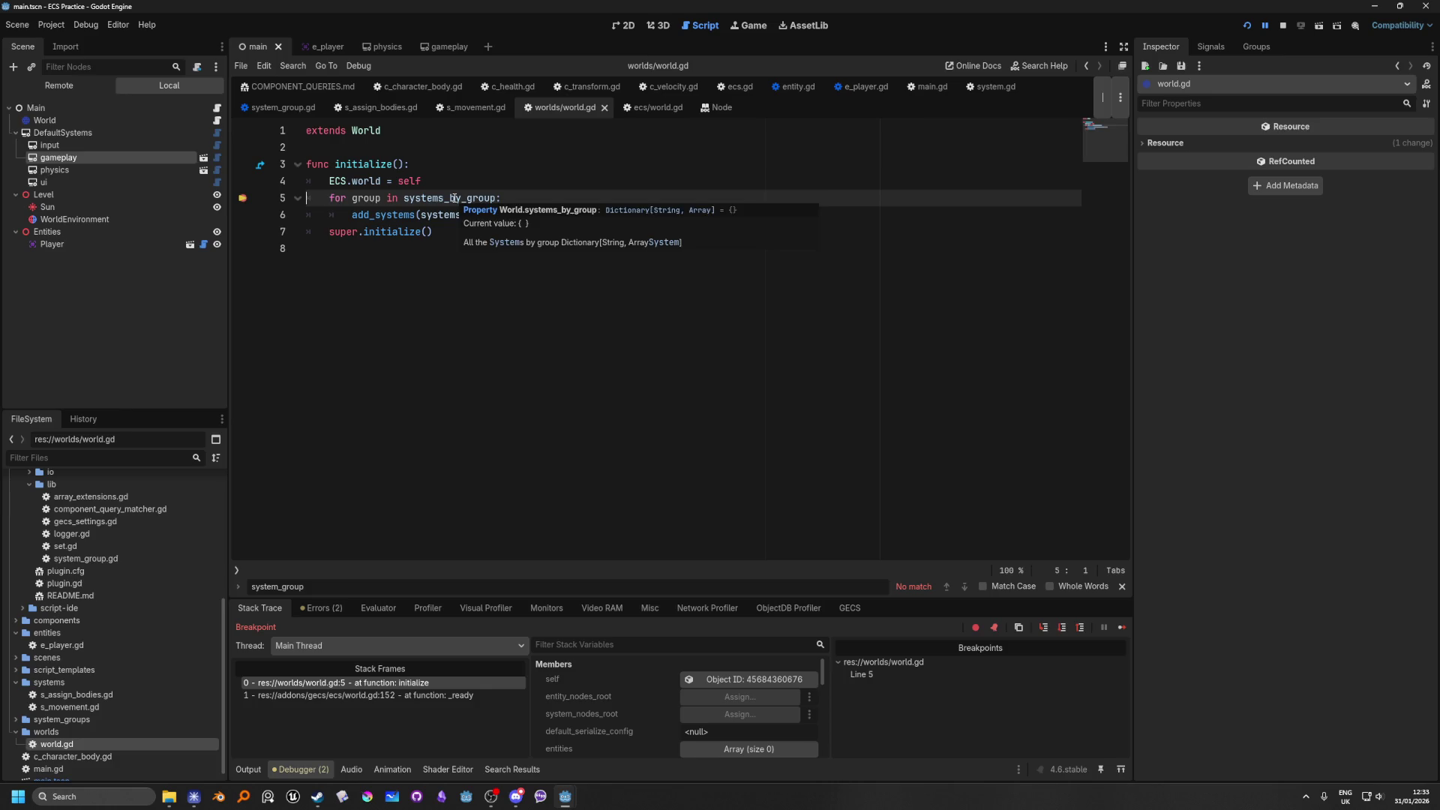
pyautogui.moveTo(576, 595); pyautogui.dragTo(576, 309)
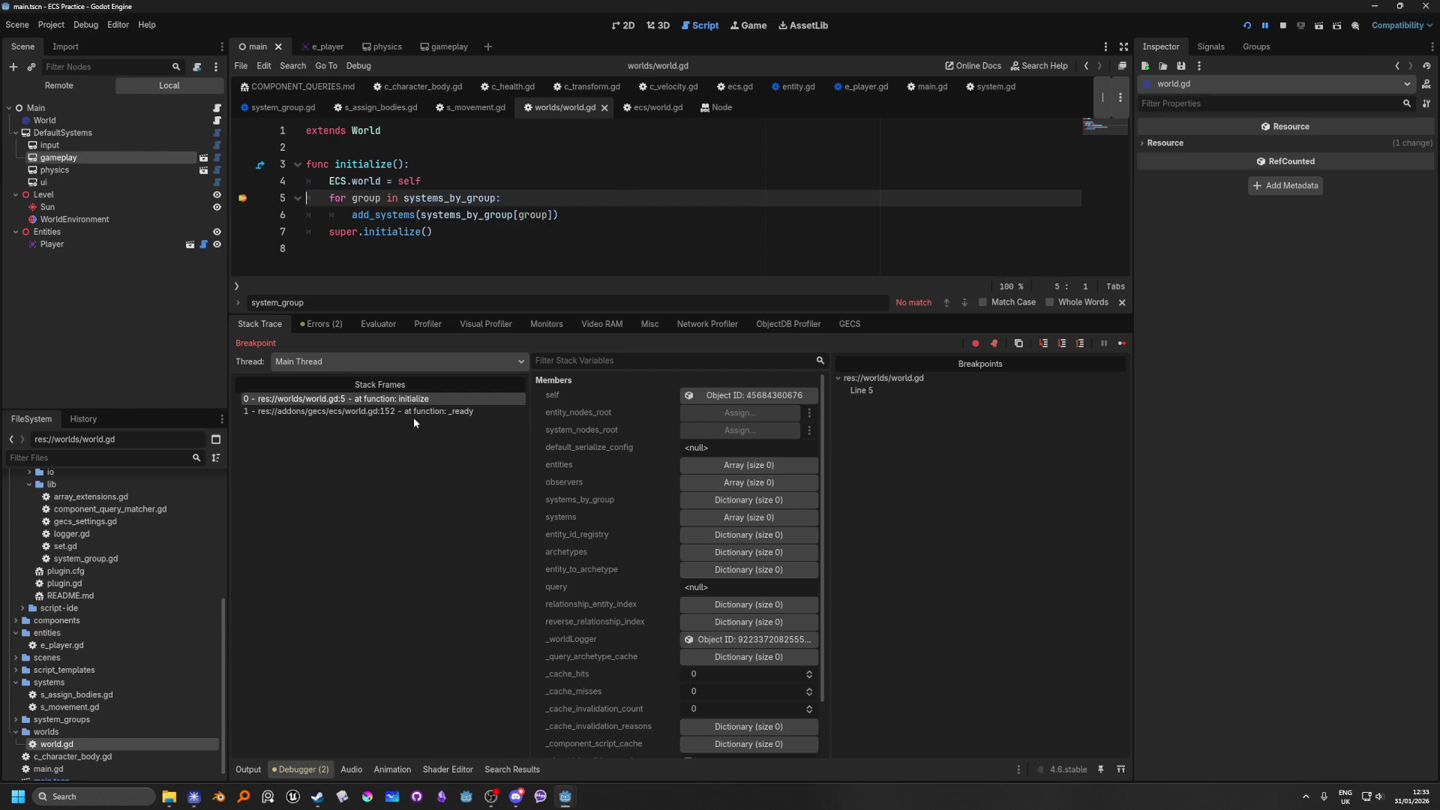
# Step: Stop the game, clear the line 5 breakpoint, and move the loop back below super.initialize()
pyautogui.click(1284, 26)
pyautogui.click(242, 198)
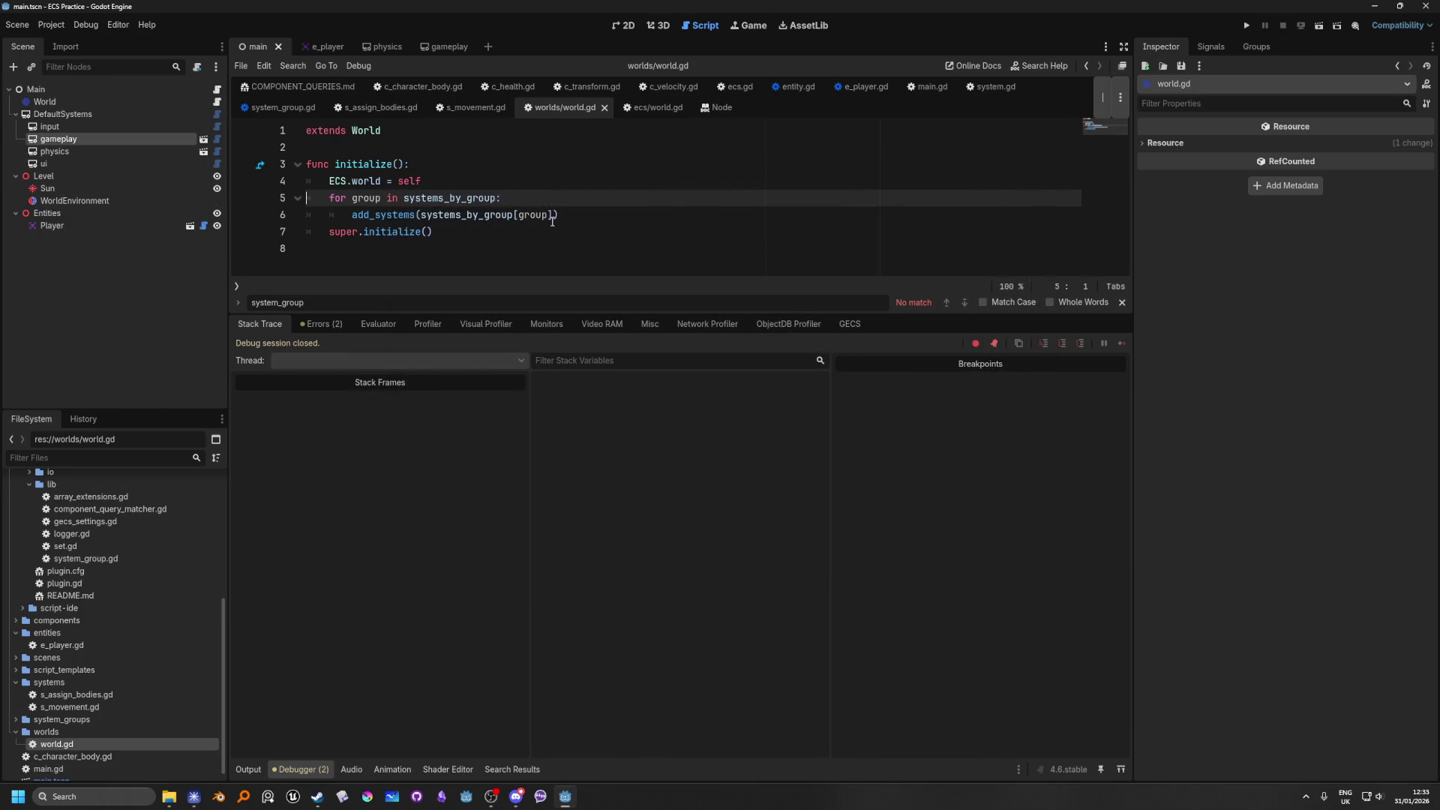
pyautogui.moveTo(577, 218); pyautogui.dragTo(233, 199)
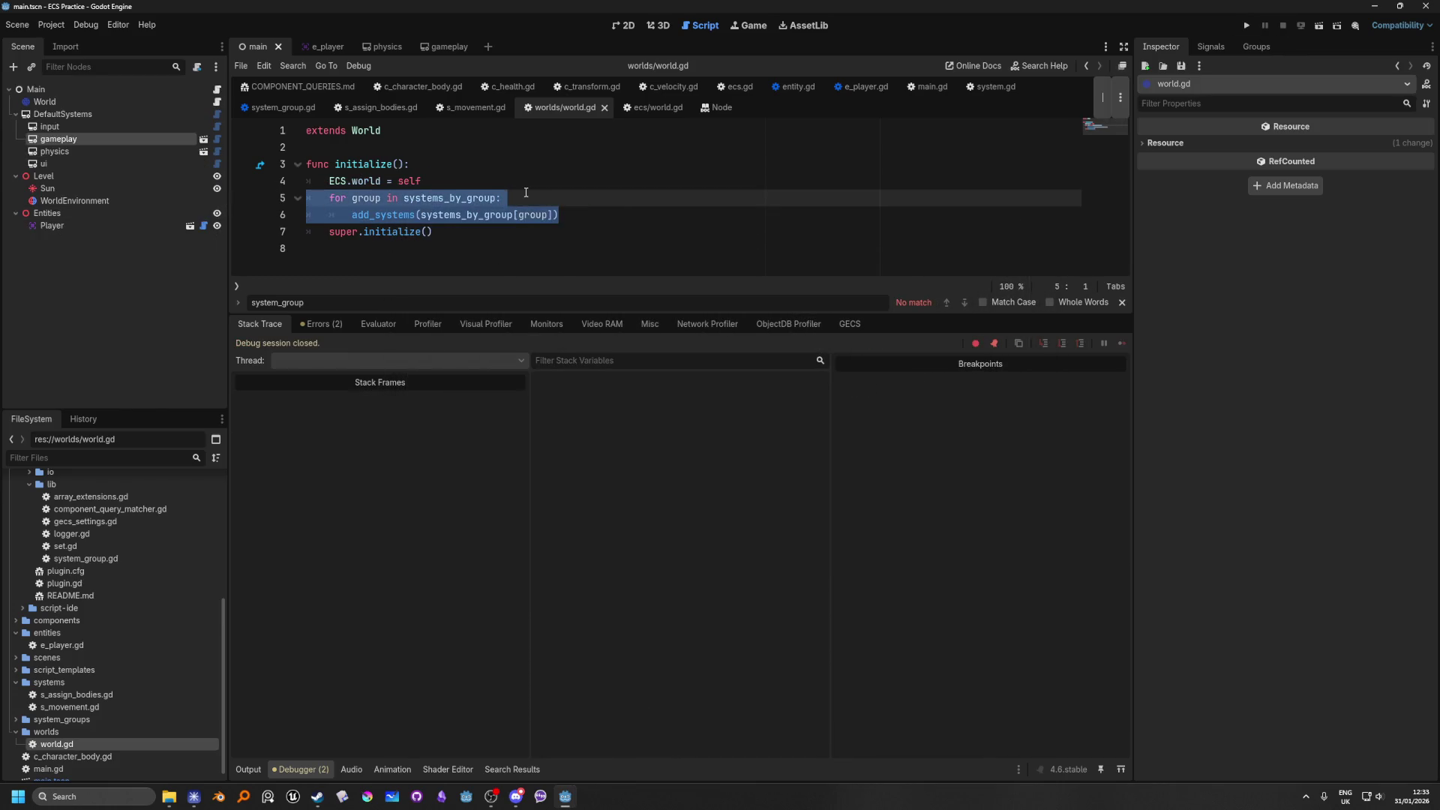
pyautogui.hotkey('alt', 'Down')
# Step: Debug-run with a line 6 breakpoint, see systems_by_group still empty, then clear the breakpoint
pyautogui.click(242, 214)
pyautogui.click(456, 178)
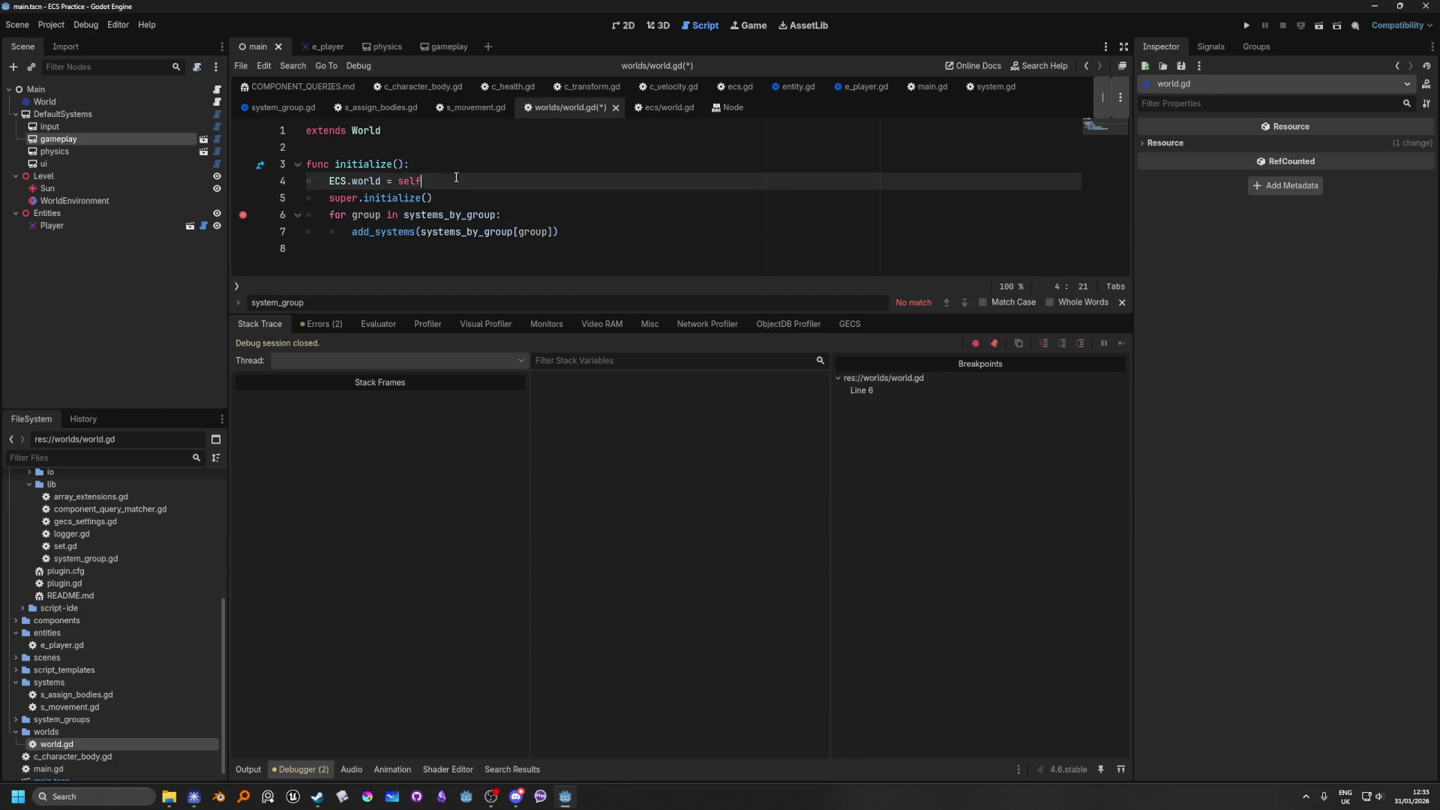
pyautogui.press('F5')
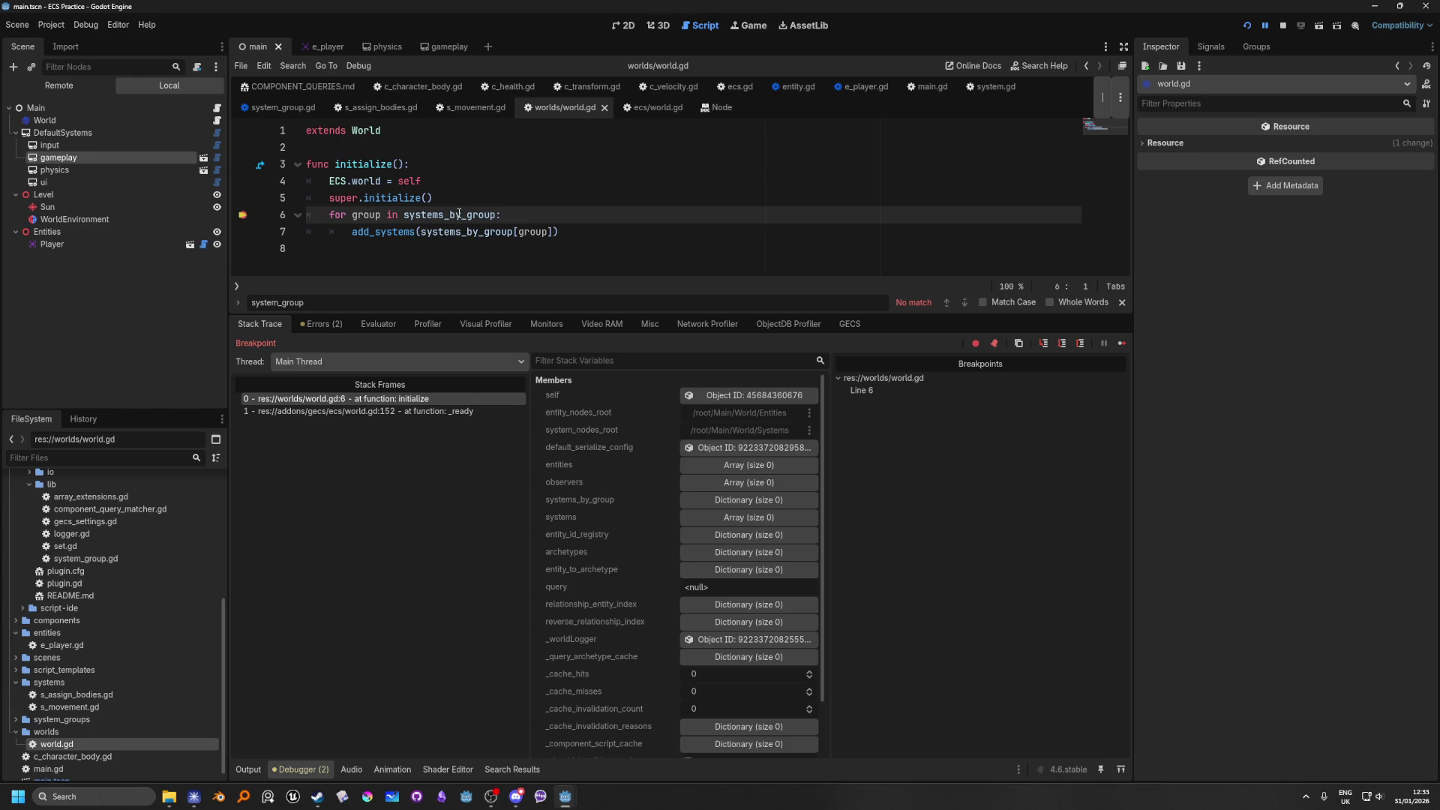
pyautogui.moveTo(459, 214)
pyautogui.click(1282, 25)
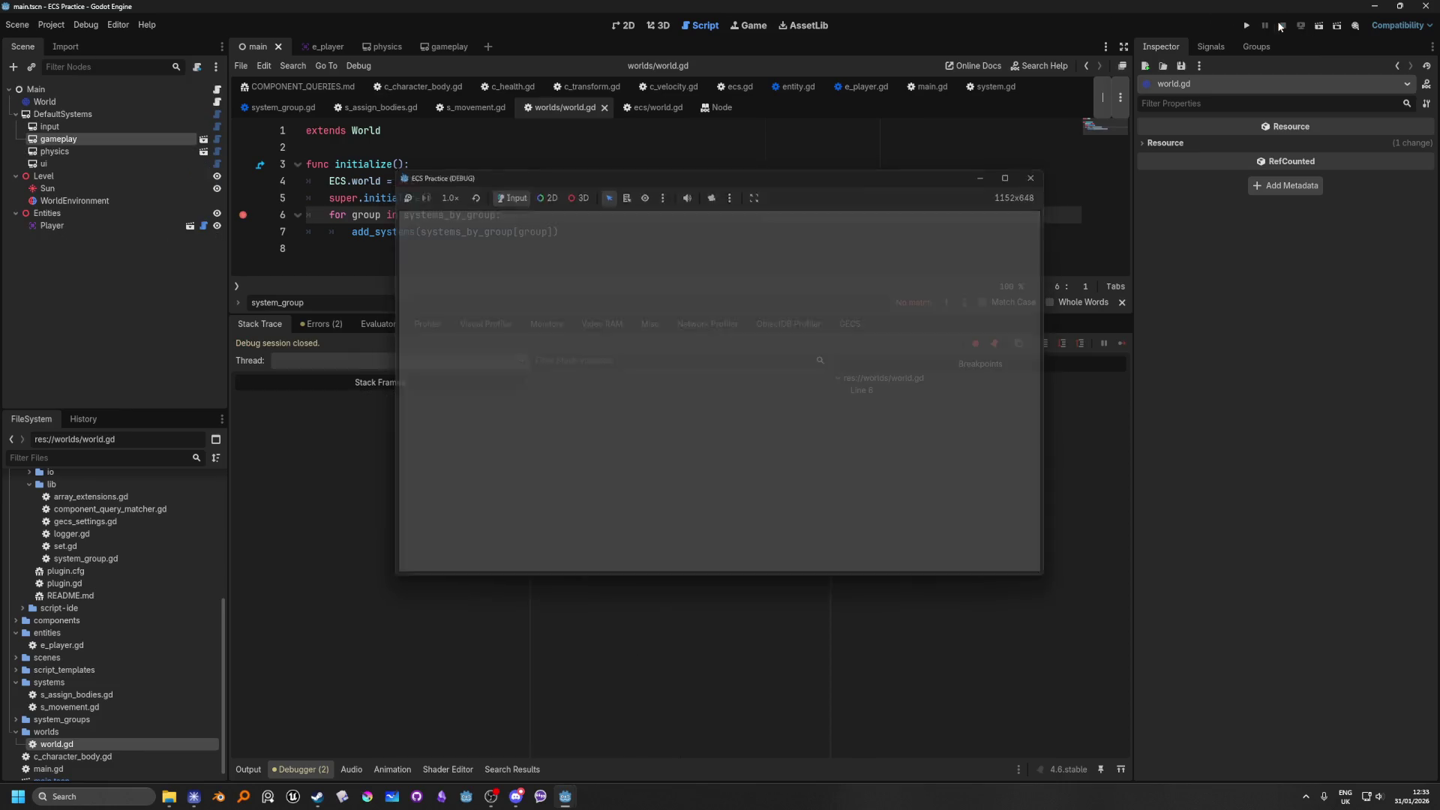
pyautogui.click(463, 231)
pyautogui.click(243, 214)
pyautogui.press('Up')
pyautogui.press('Up')
pyautogui.press('Up')
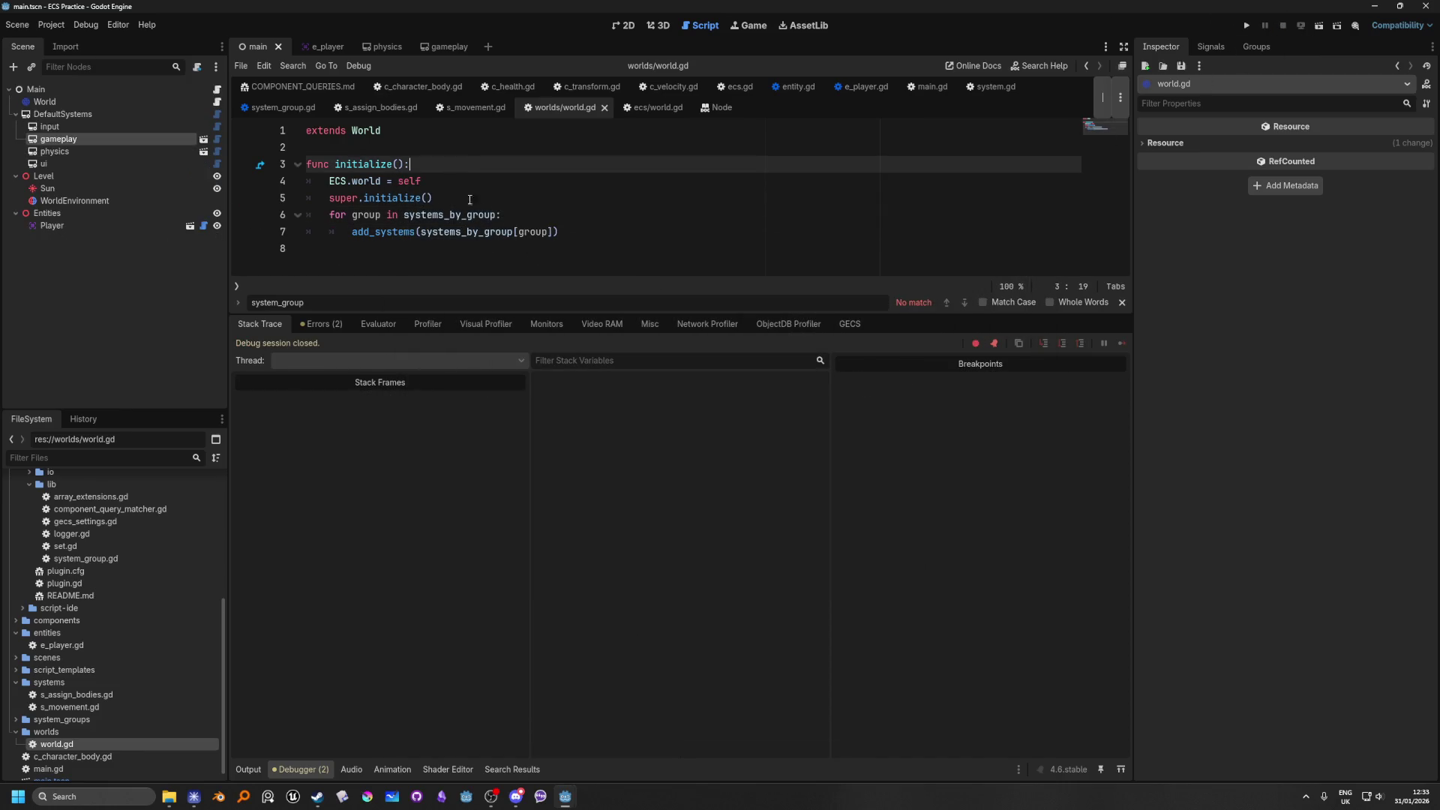
pyautogui.moveTo(559, 232); pyautogui.dragTo(168, 217)
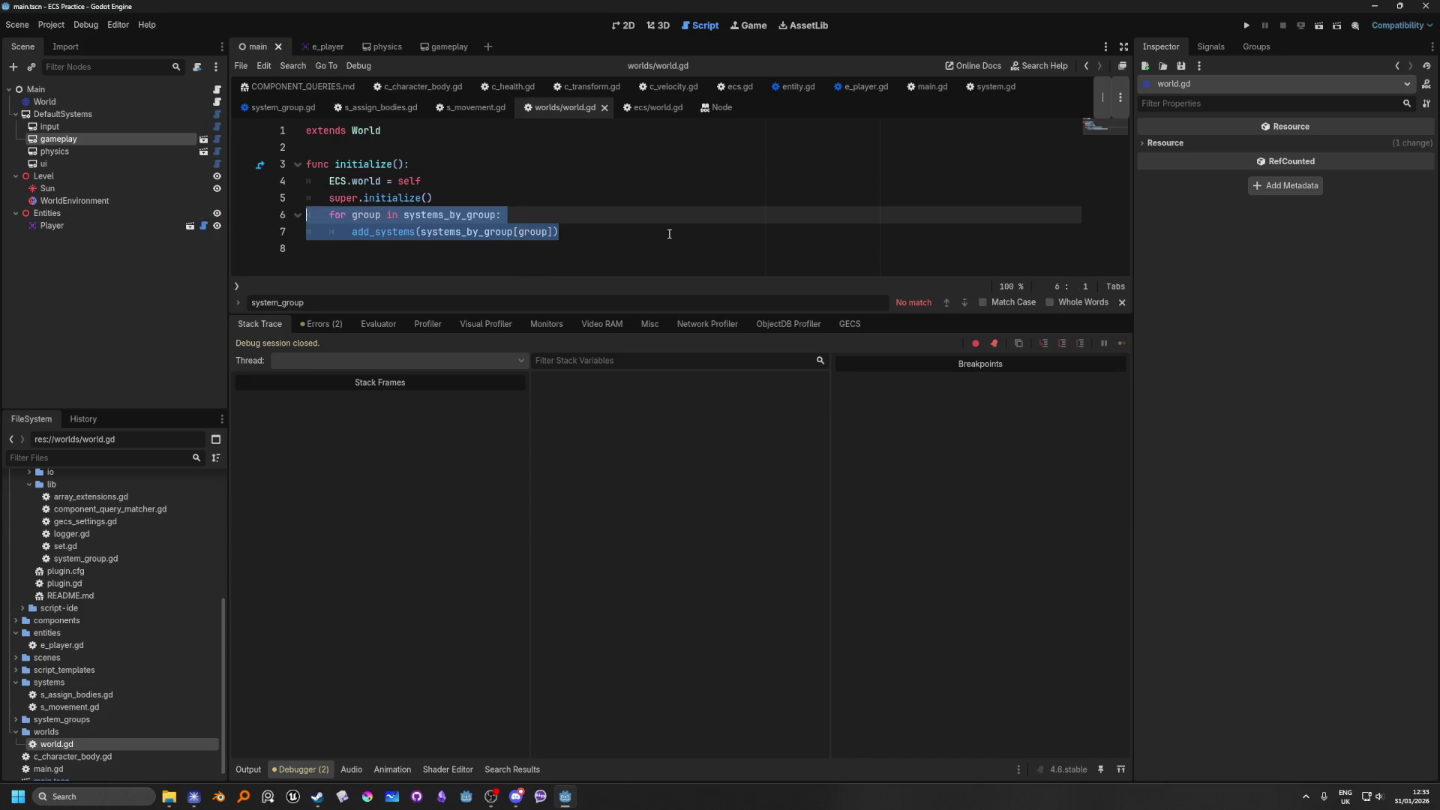
# Step: Delete the selected systems_by_group loop lines and view ecs/world.gd at remove_system_group()
pyautogui.press('BackSpace')
pyautogui.press('BackSpace')
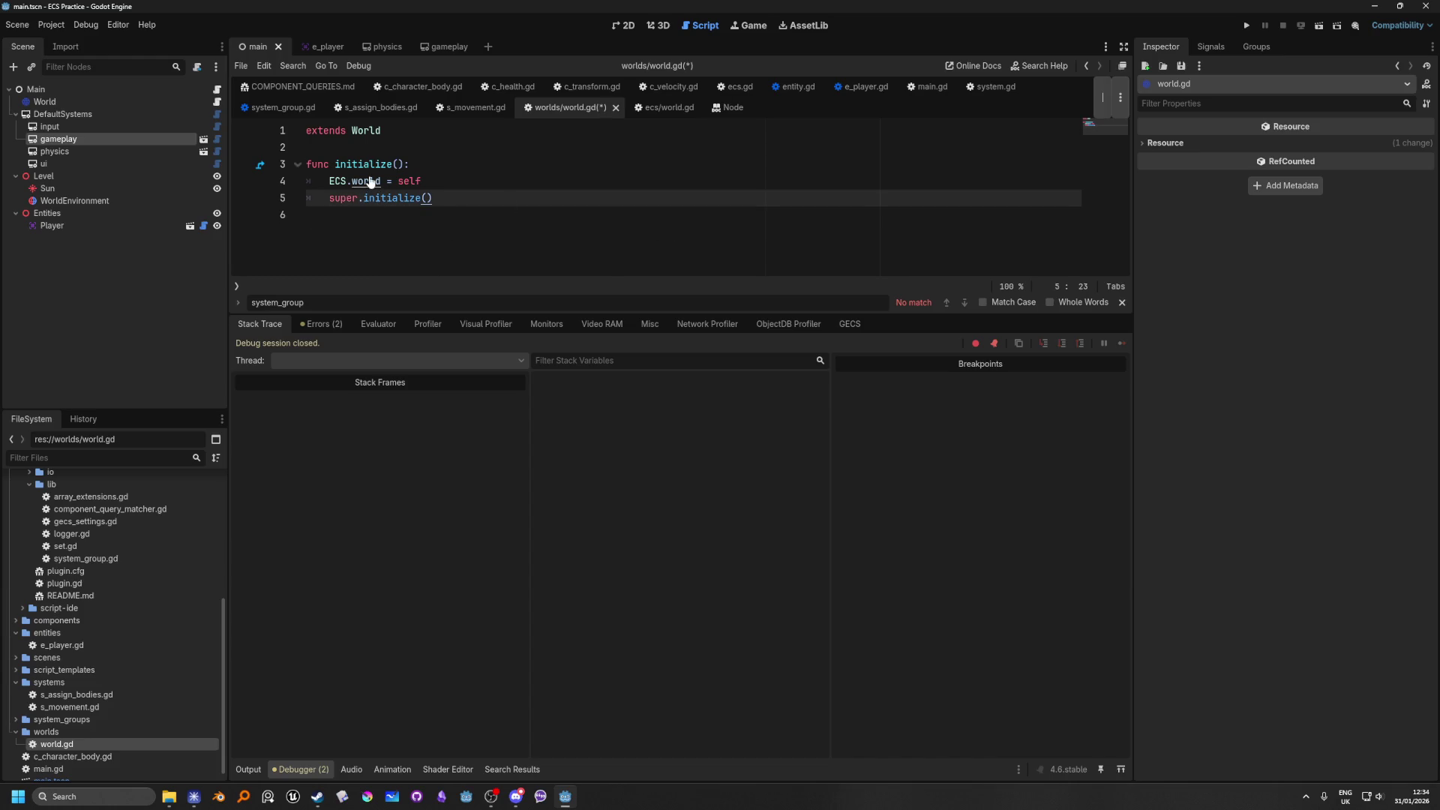
pyautogui.keyDown('ctrl'); pyautogui.click(366, 130); pyautogui.keyUp('ctrl')
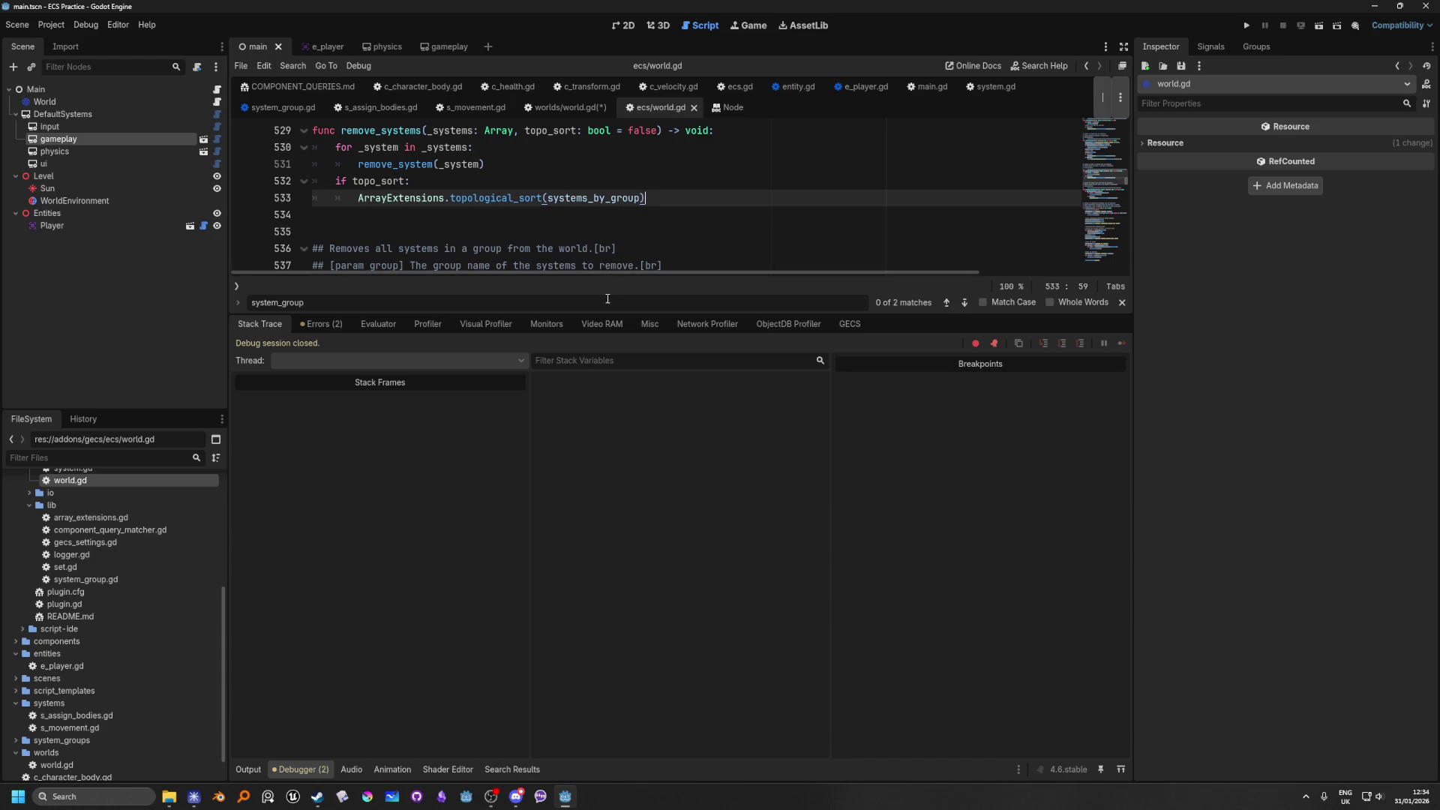
pyautogui.moveTo(606, 314); pyautogui.dragTo(608, 525)
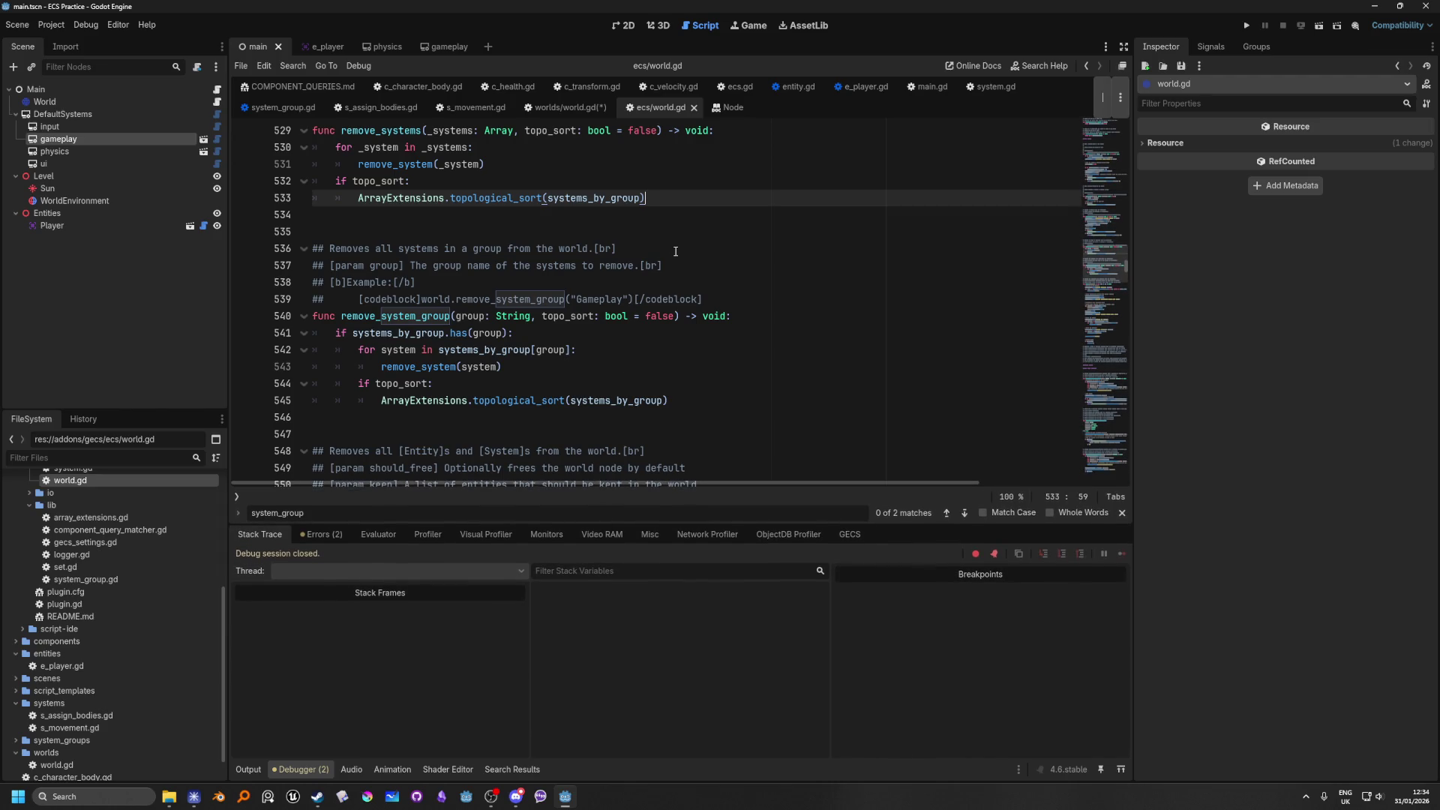
# Step: Search ecs/world.gd for 'group' and step back through the matches to line 520
pyautogui.click(584, 300)
pyautogui.click(382, 518)
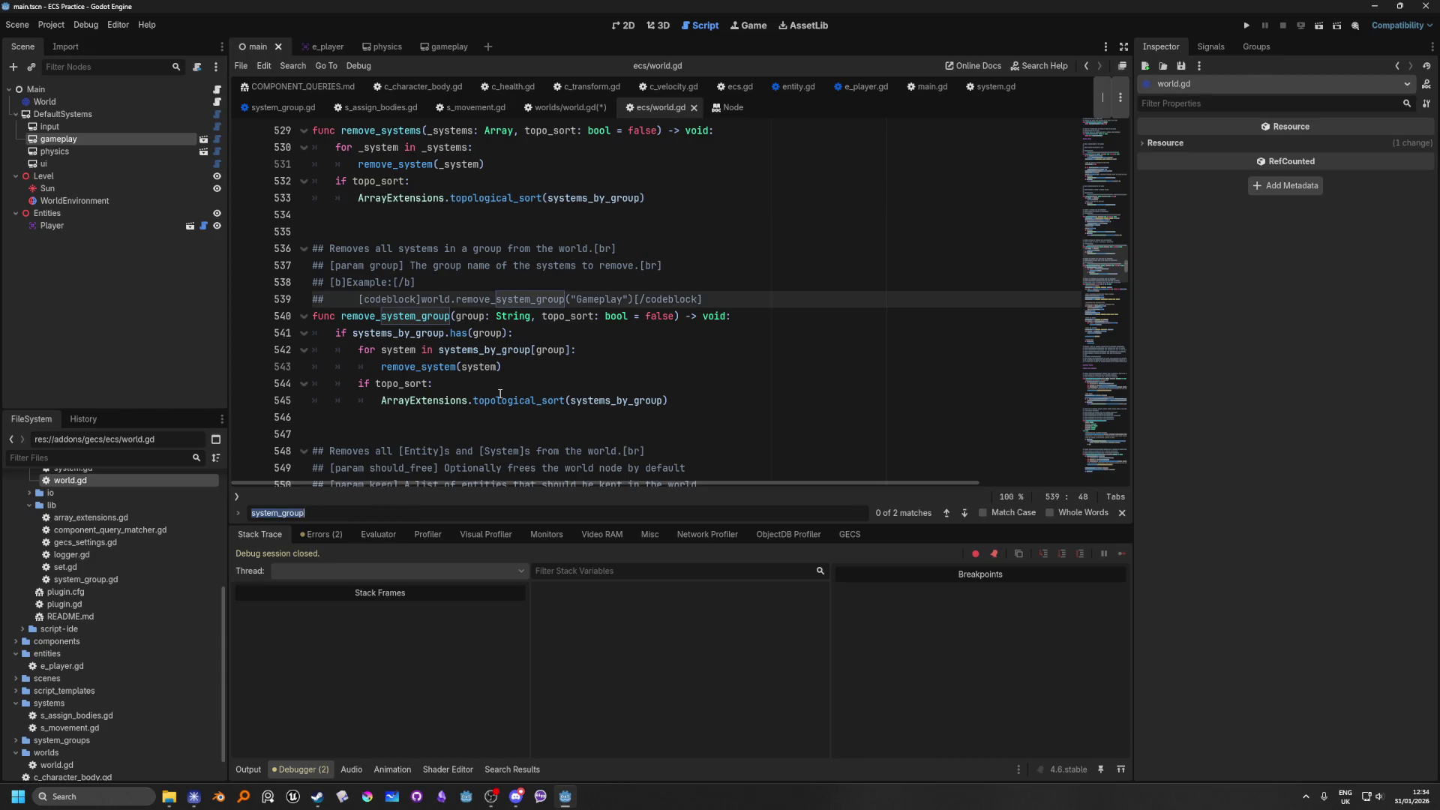
pyautogui.write('group')
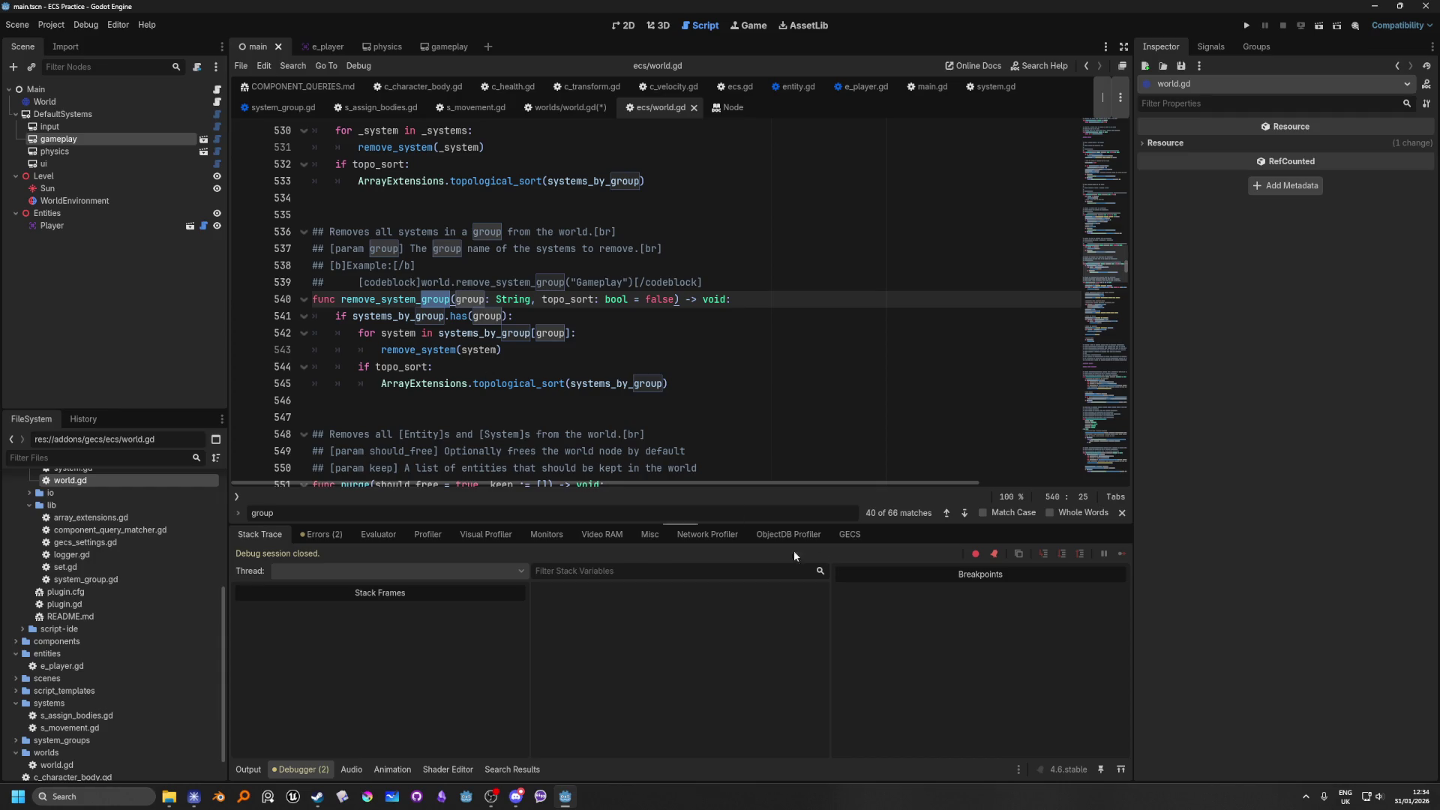
pyautogui.click(946, 513)
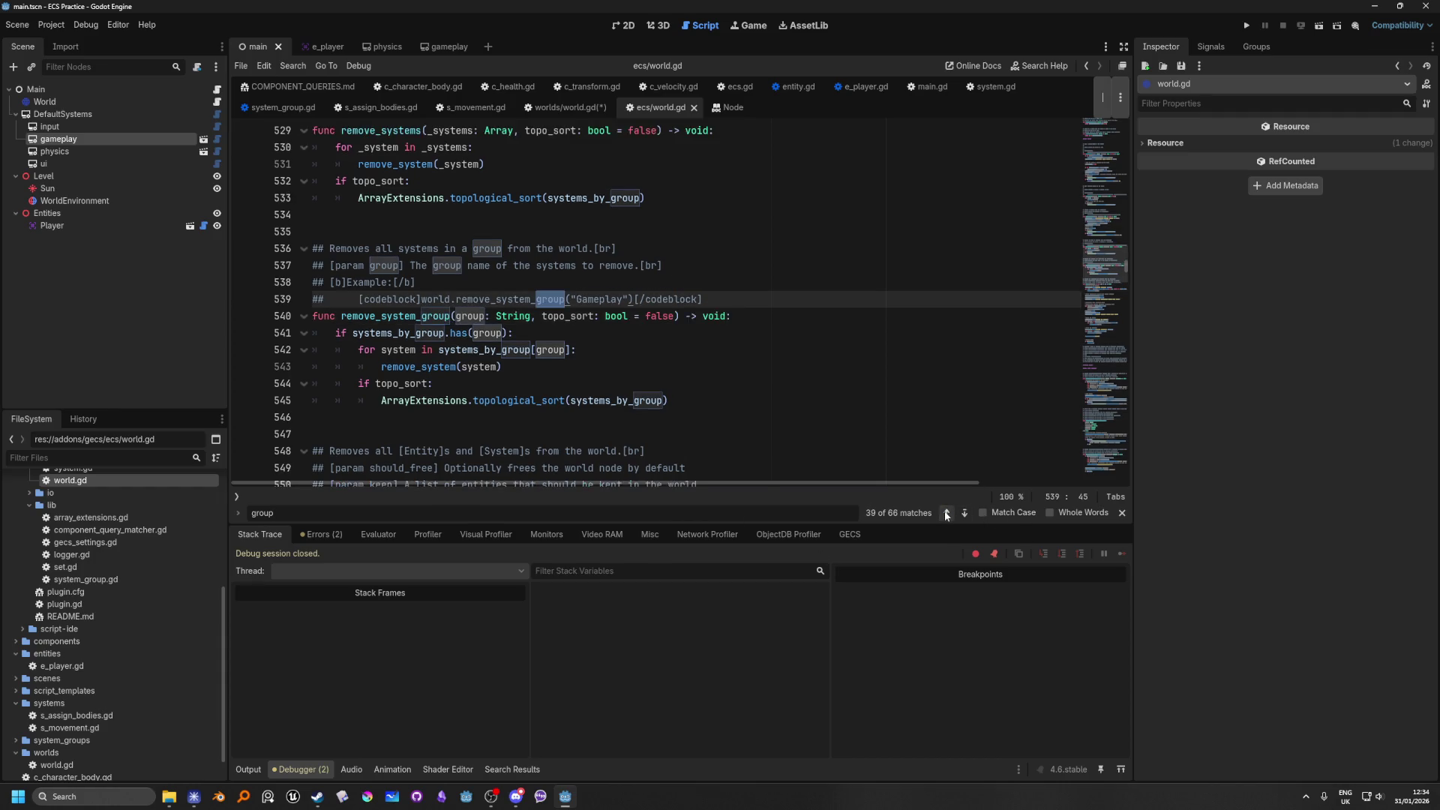
pyautogui.click(946, 513)
pyautogui.click(946, 513)
pyautogui.click(945, 513)
pyautogui.click(946, 512)
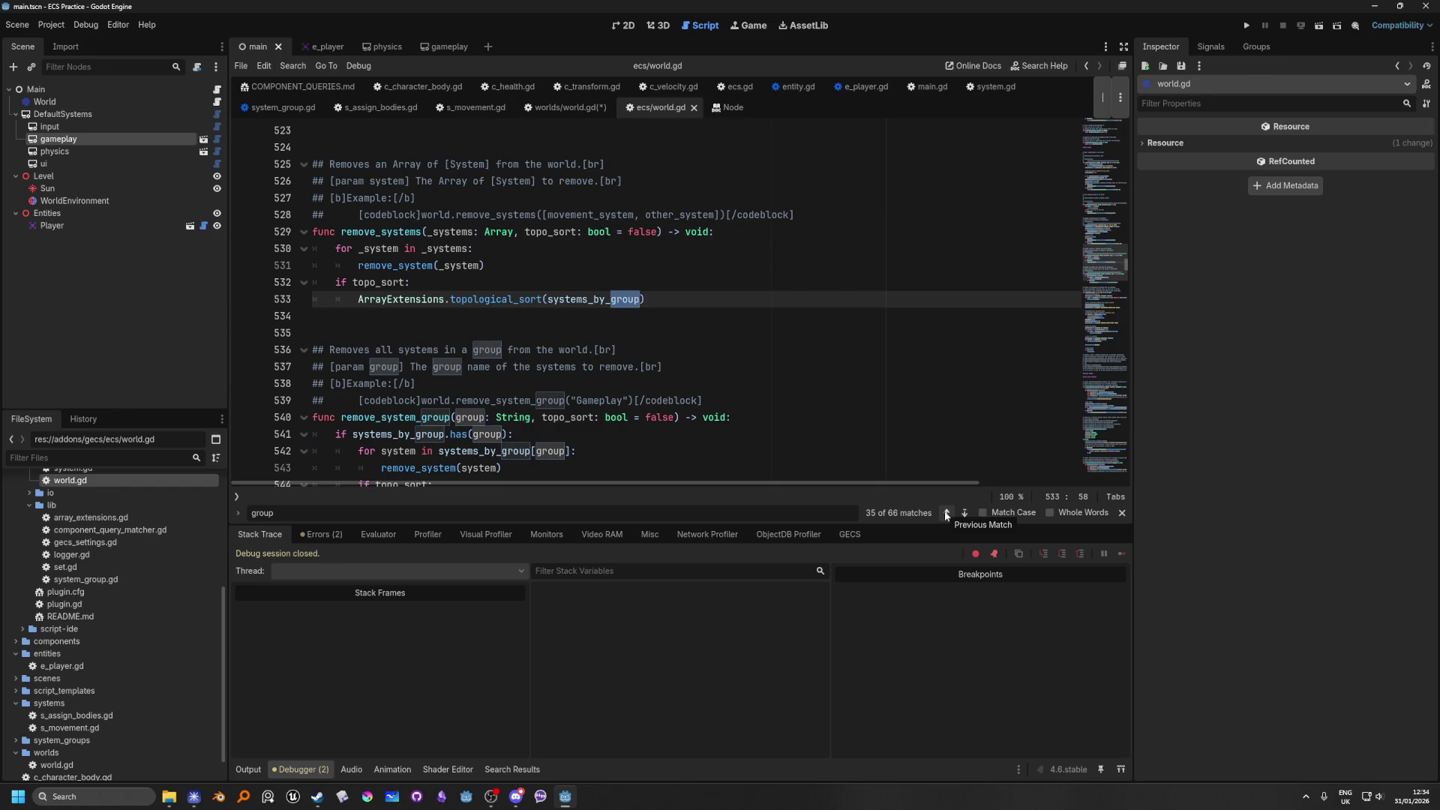
pyautogui.click(945, 513)
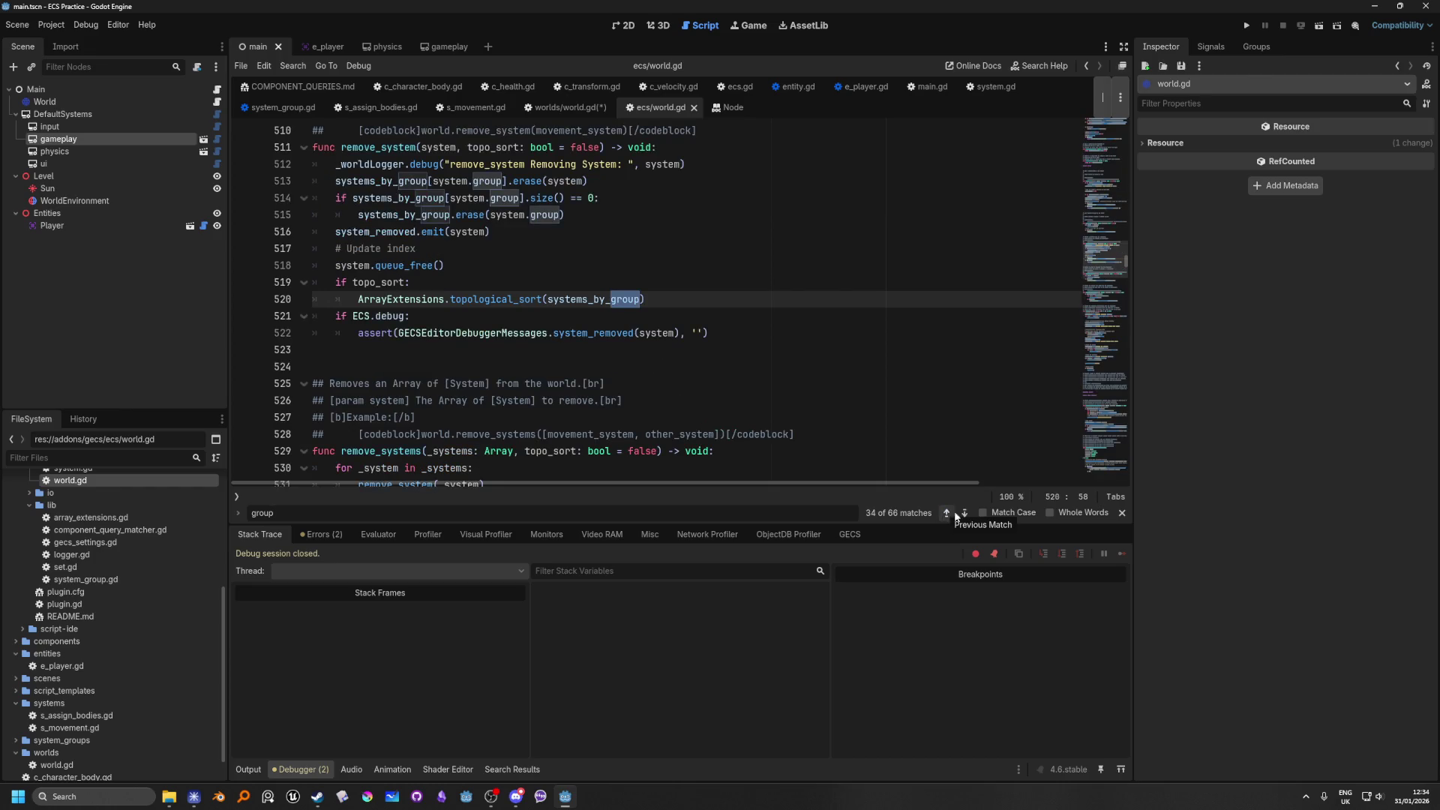
# Step: Keep stepping back through the 'group' matches past line 504 to line 488
pyautogui.click(965, 513)
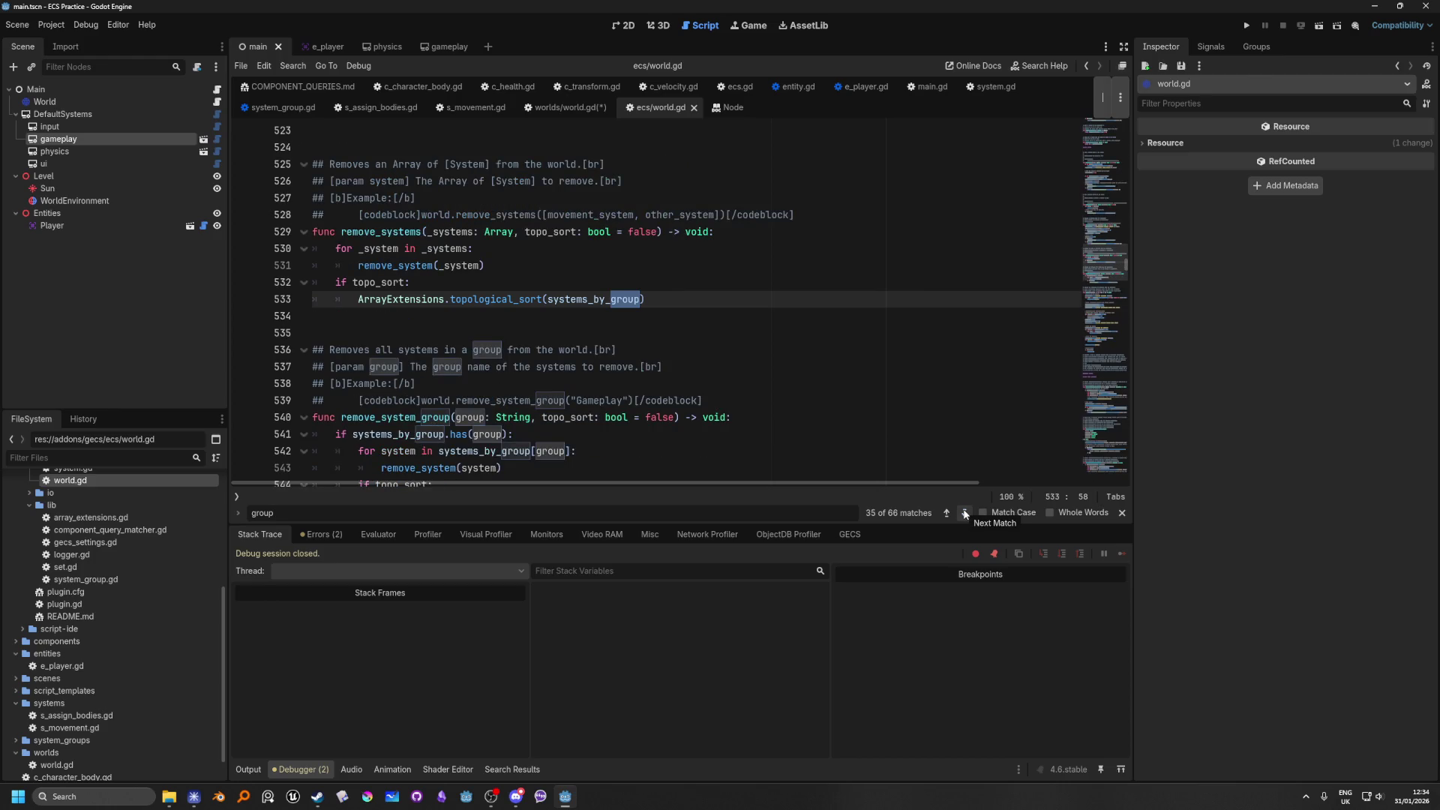
pyautogui.click(946, 512)
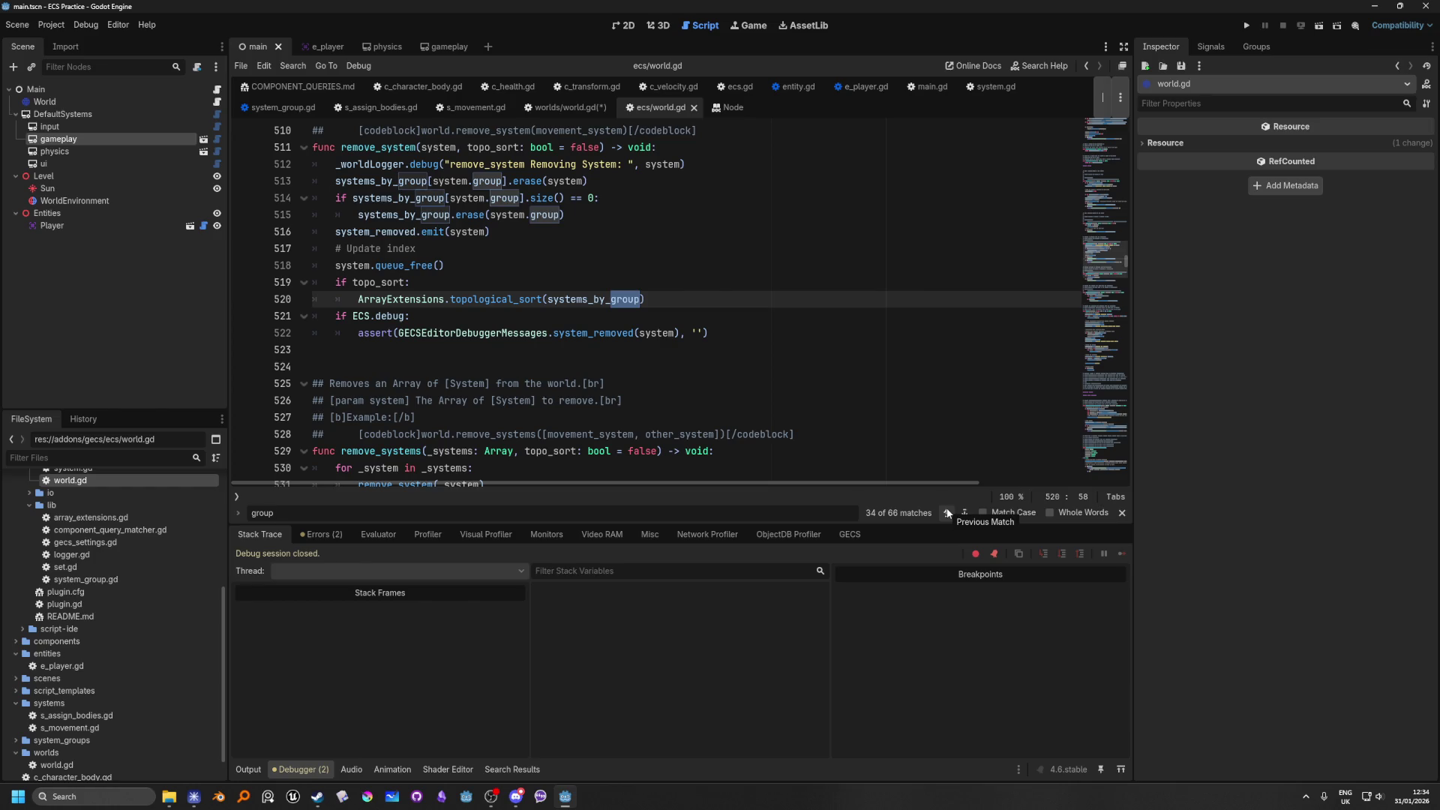
pyautogui.click(946, 513)
pyautogui.click(946, 513)
pyautogui.click(947, 513)
pyautogui.click(946, 513)
pyautogui.click(946, 513)
pyautogui.click(947, 513)
pyautogui.click(947, 513)
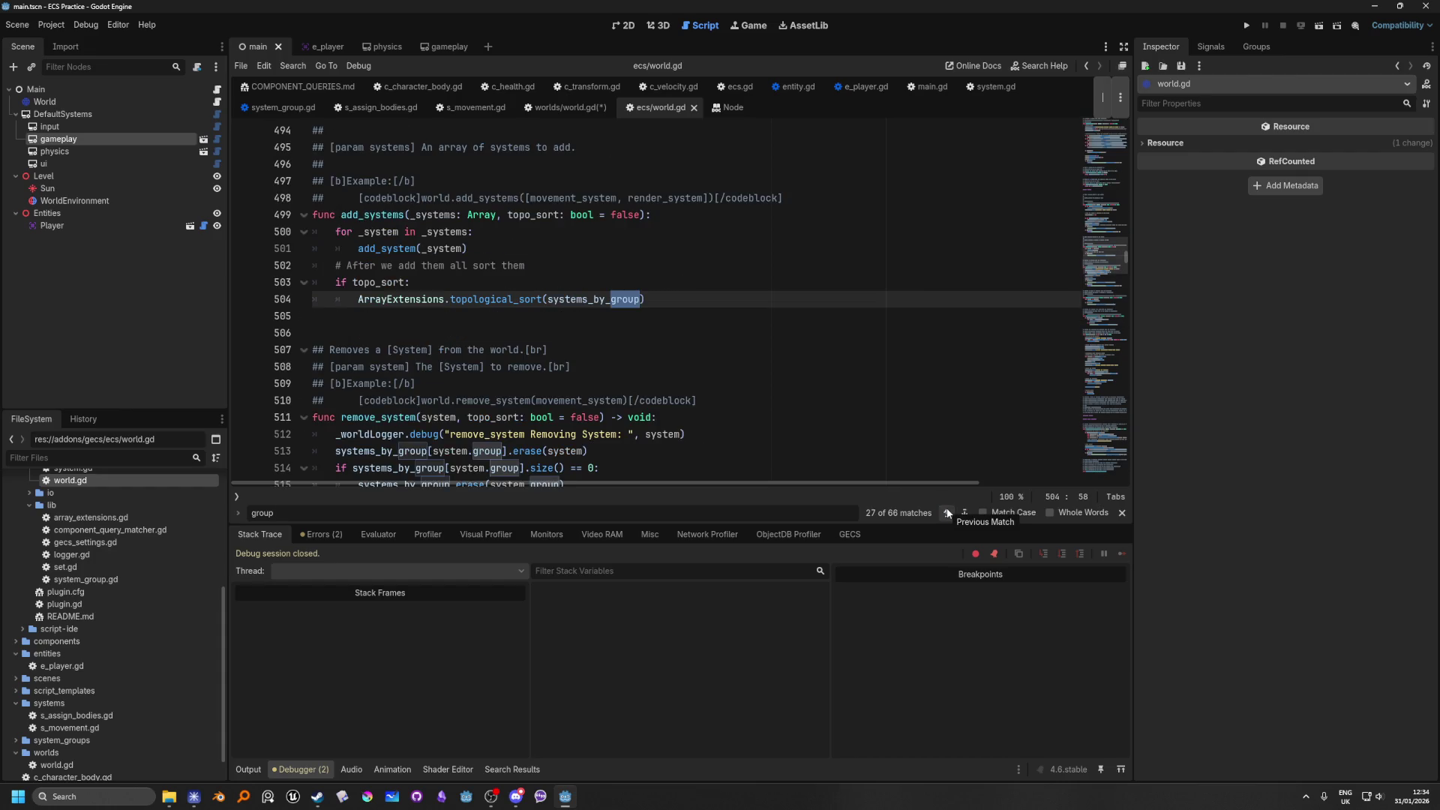
pyautogui.click(947, 513)
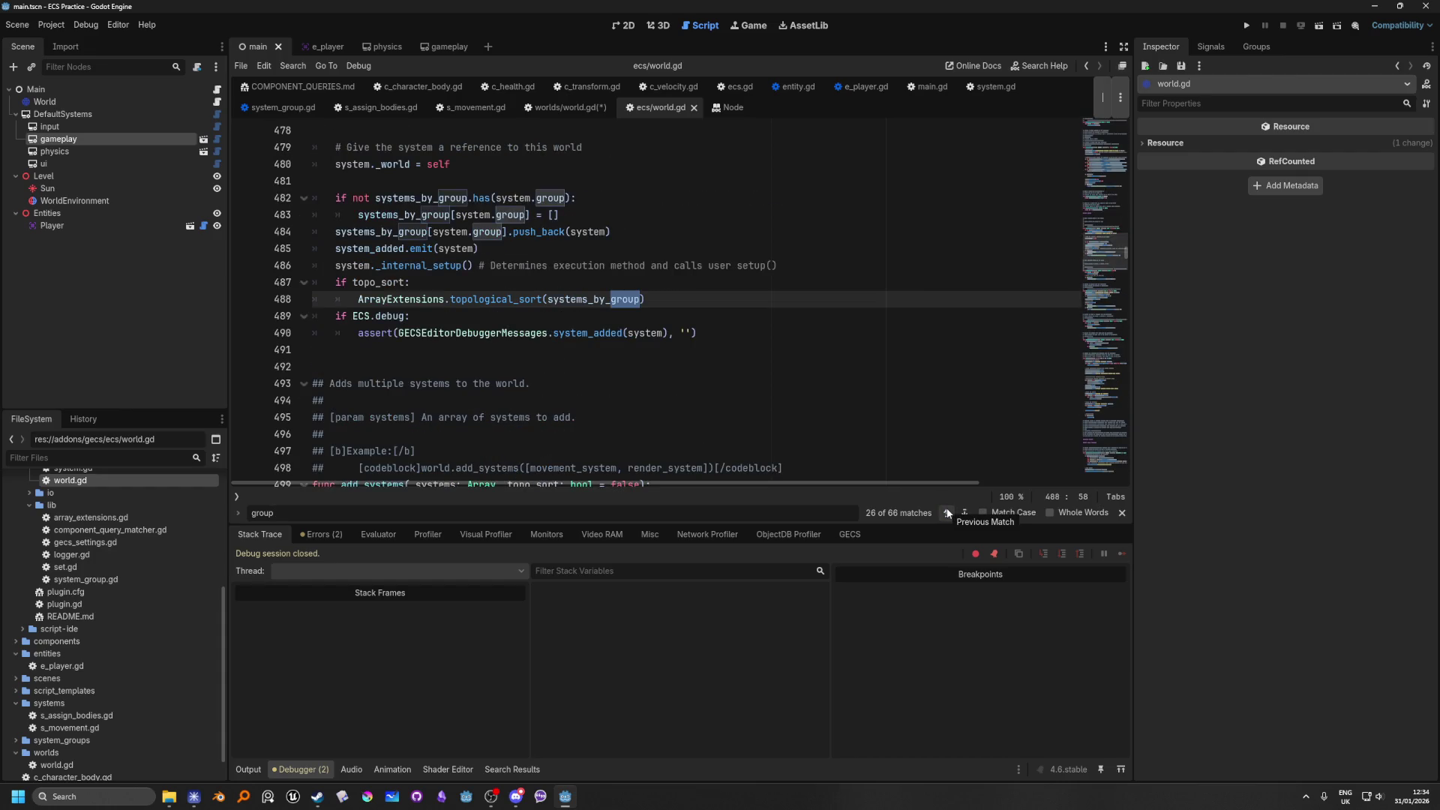
# Step: Search for systems_by_group from line 488 and check the nearby uses around line 482
pyautogui.doubleClick(568, 300)
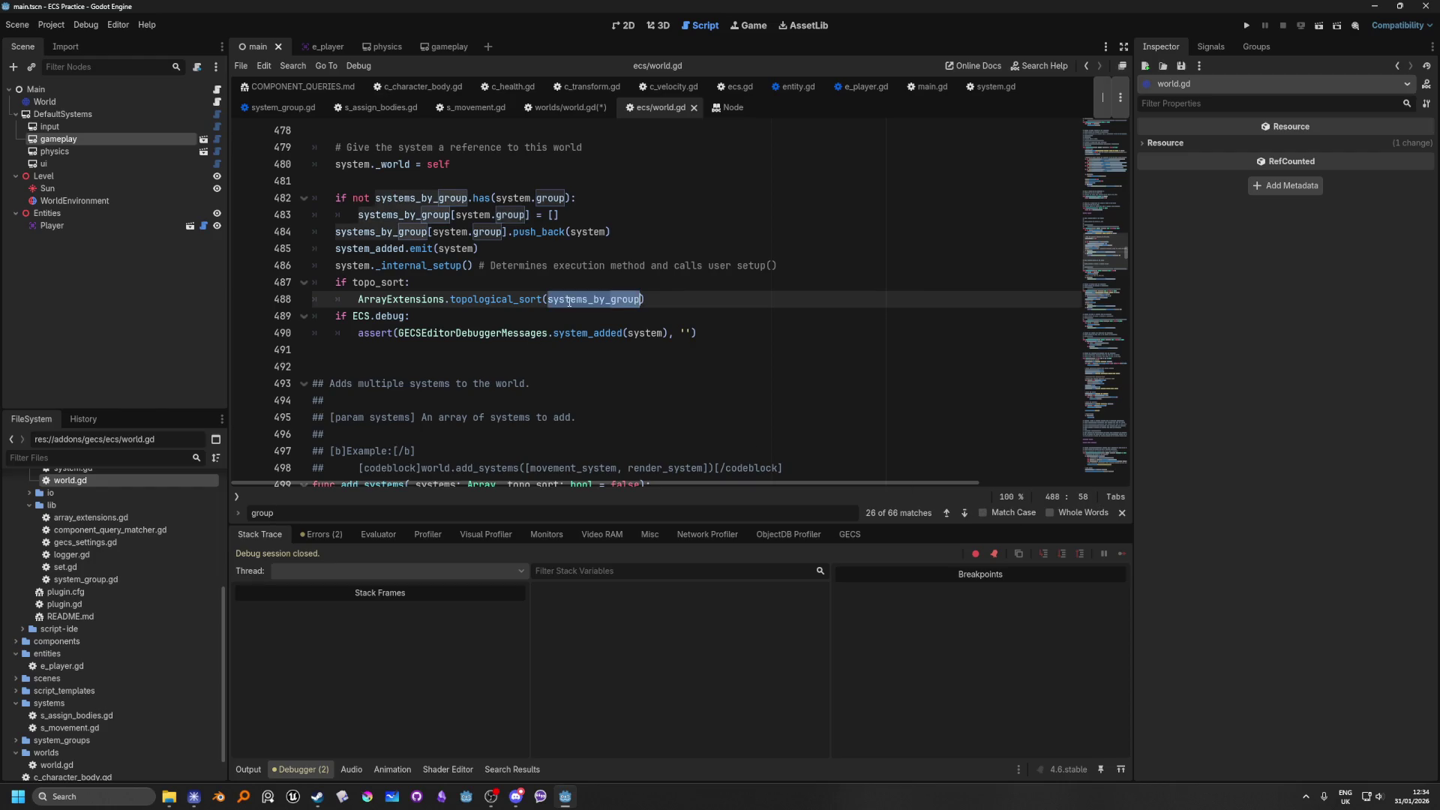
pyautogui.hotkey('ctrl', 'f')
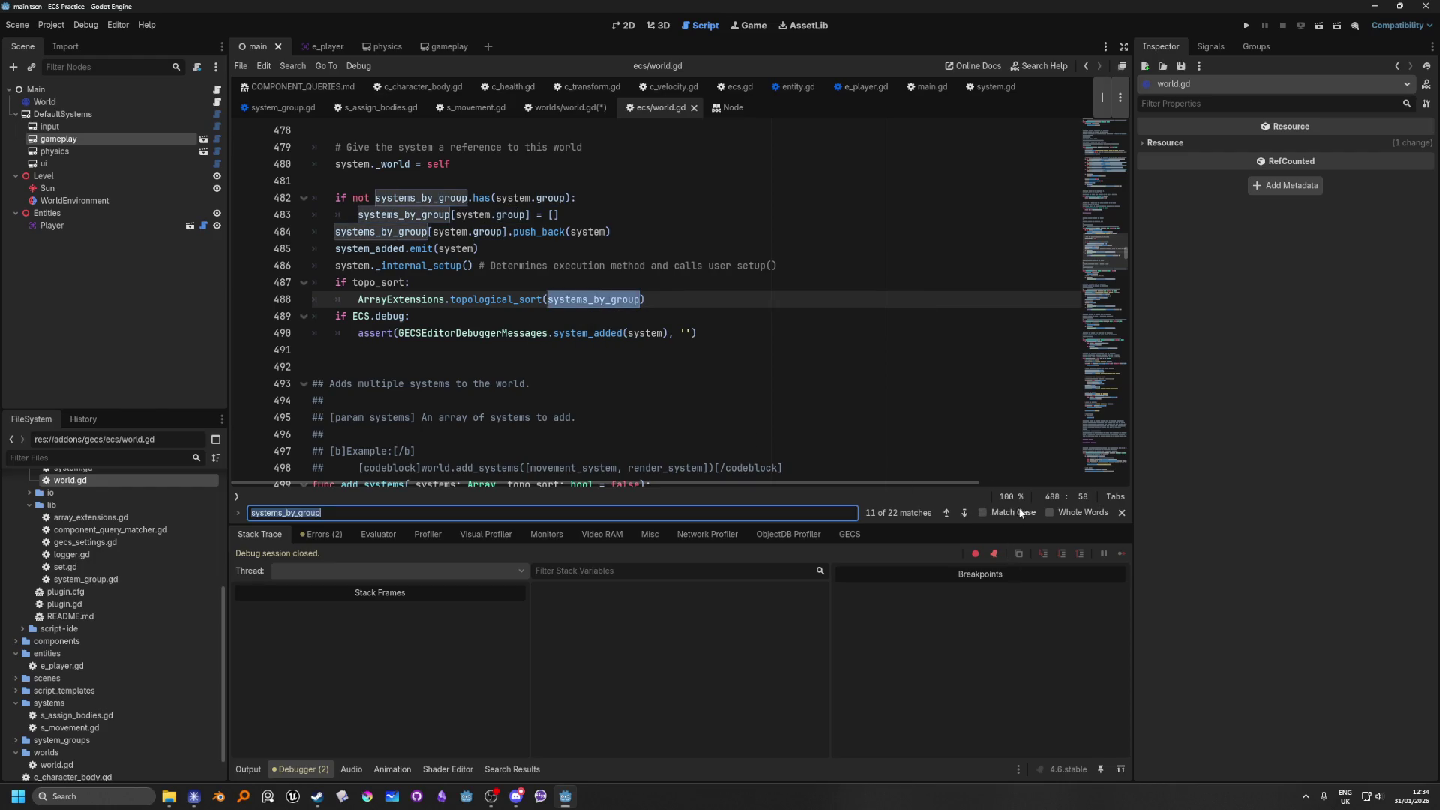
pyautogui.click(945, 514)
pyautogui.click(945, 514)
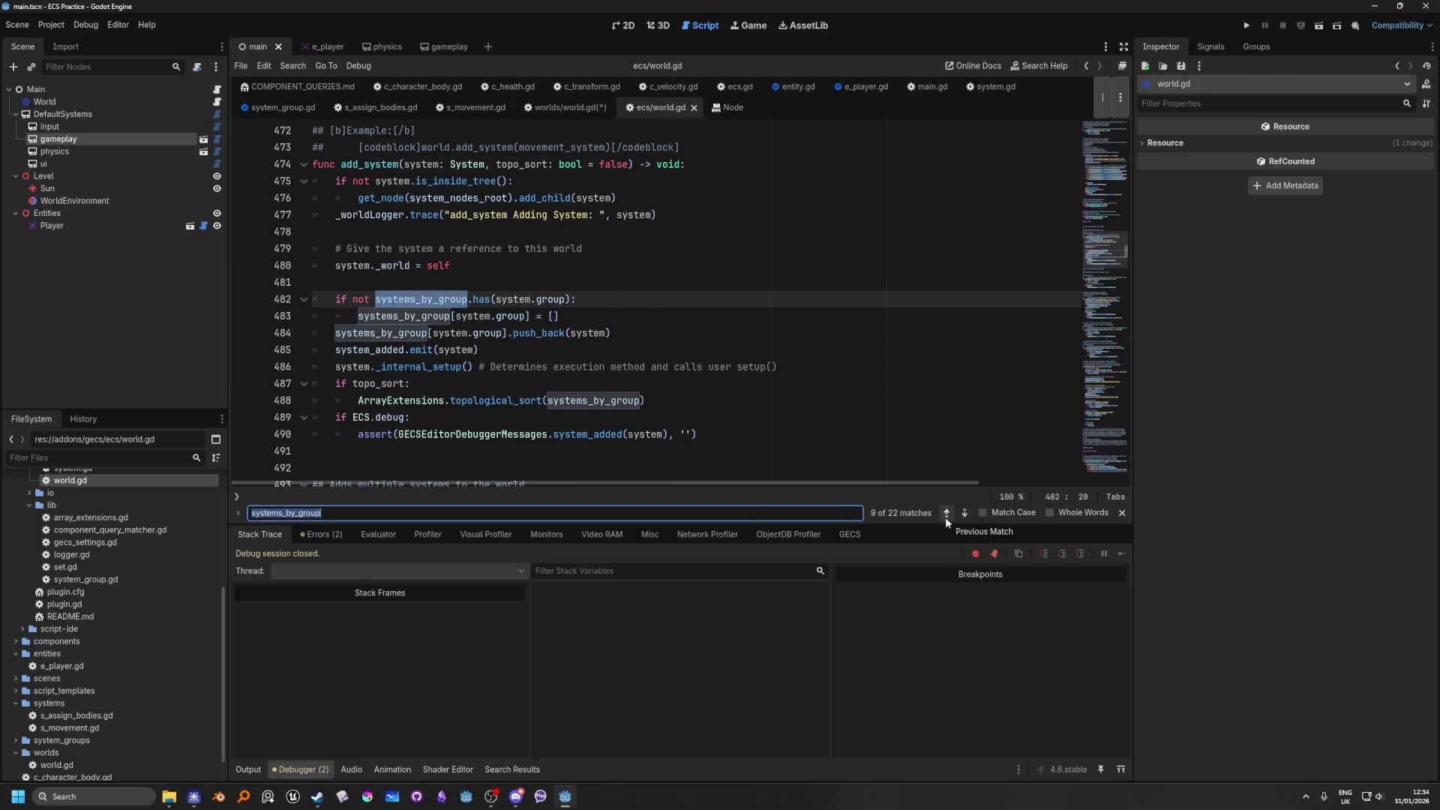
pyautogui.click(945, 516)
pyautogui.click(964, 513)
# Step: Trace systems_by_group back via lines 226, 210 and 61 to its Dictionary declaration on line 55
pyautogui.moveTo(474, 304)
pyautogui.click(949, 514)
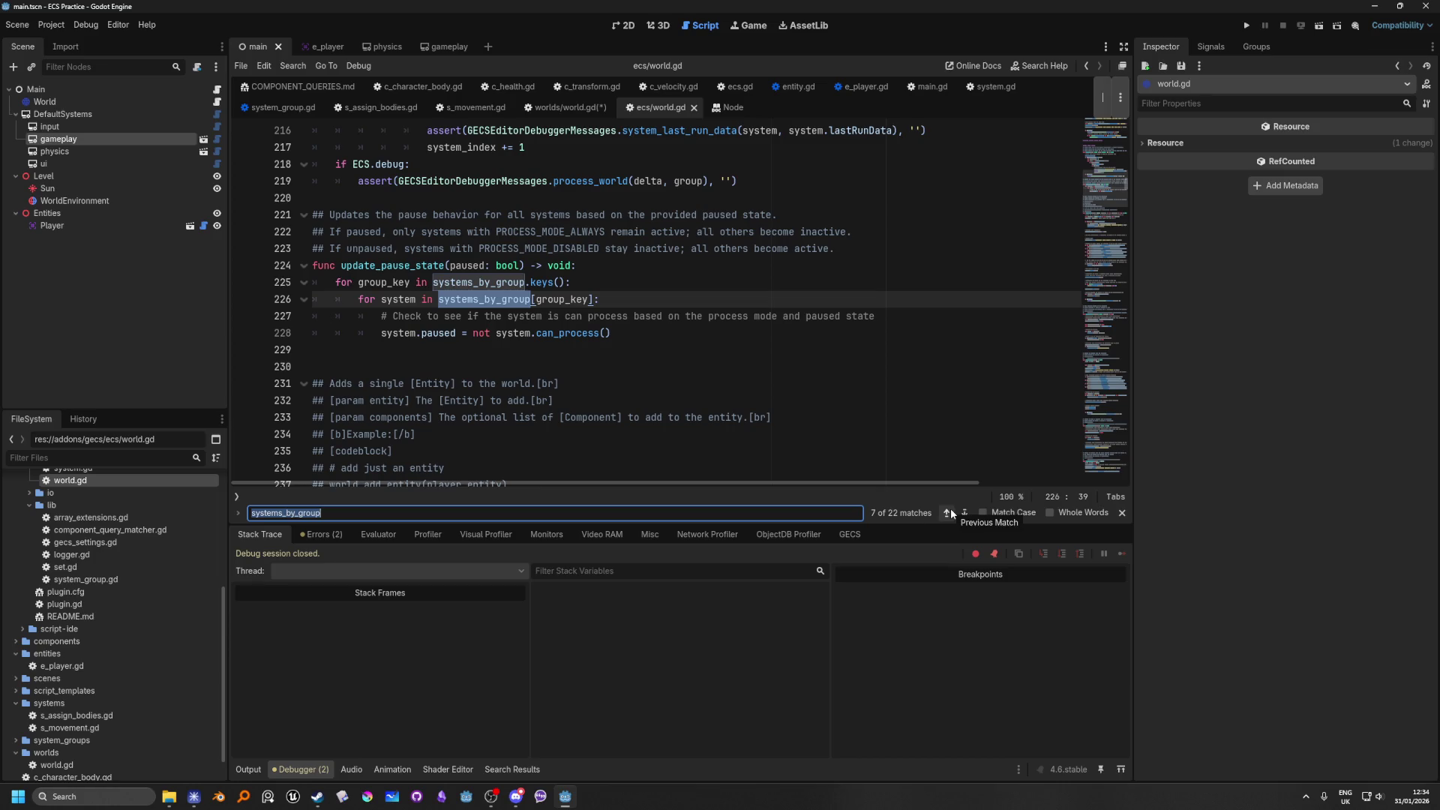
pyautogui.click(949, 513)
pyautogui.click(949, 513)
pyautogui.click(950, 514)
pyautogui.click(949, 513)
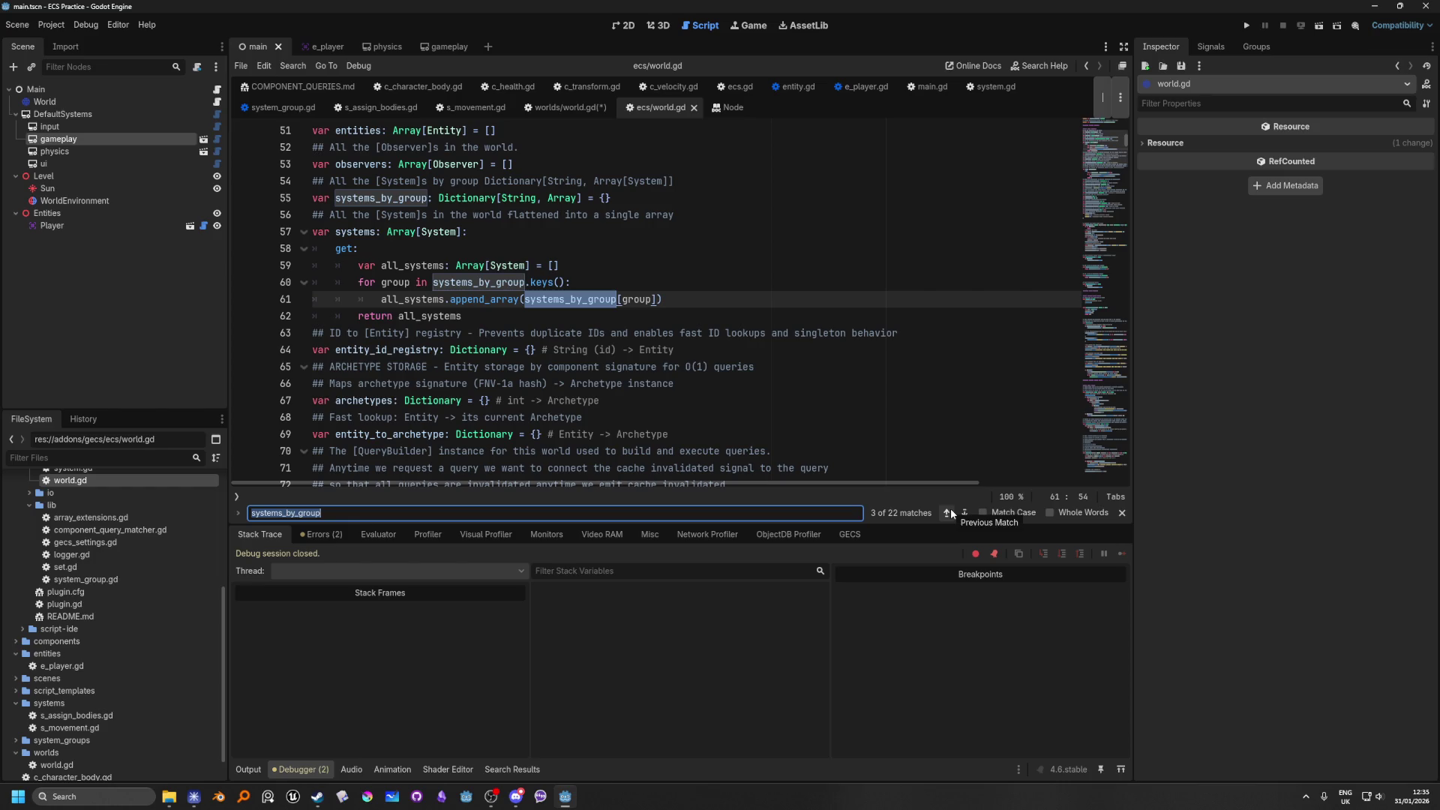
pyautogui.click(949, 514)
pyautogui.click(949, 514)
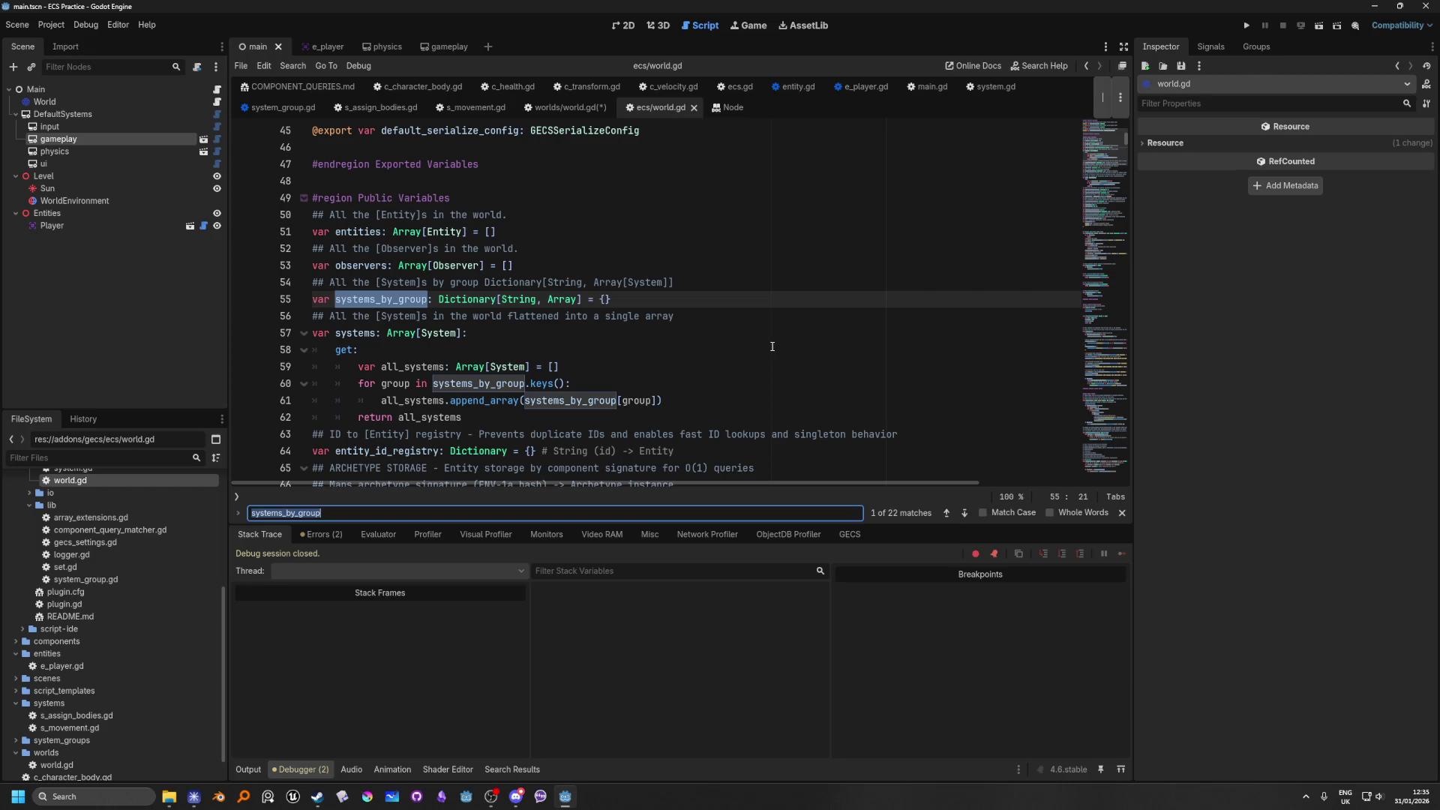
# Step: Open the custom worlds/world.gd script attached to the World node in the Scene dock
pyautogui.scroll(-1, 772, 347)
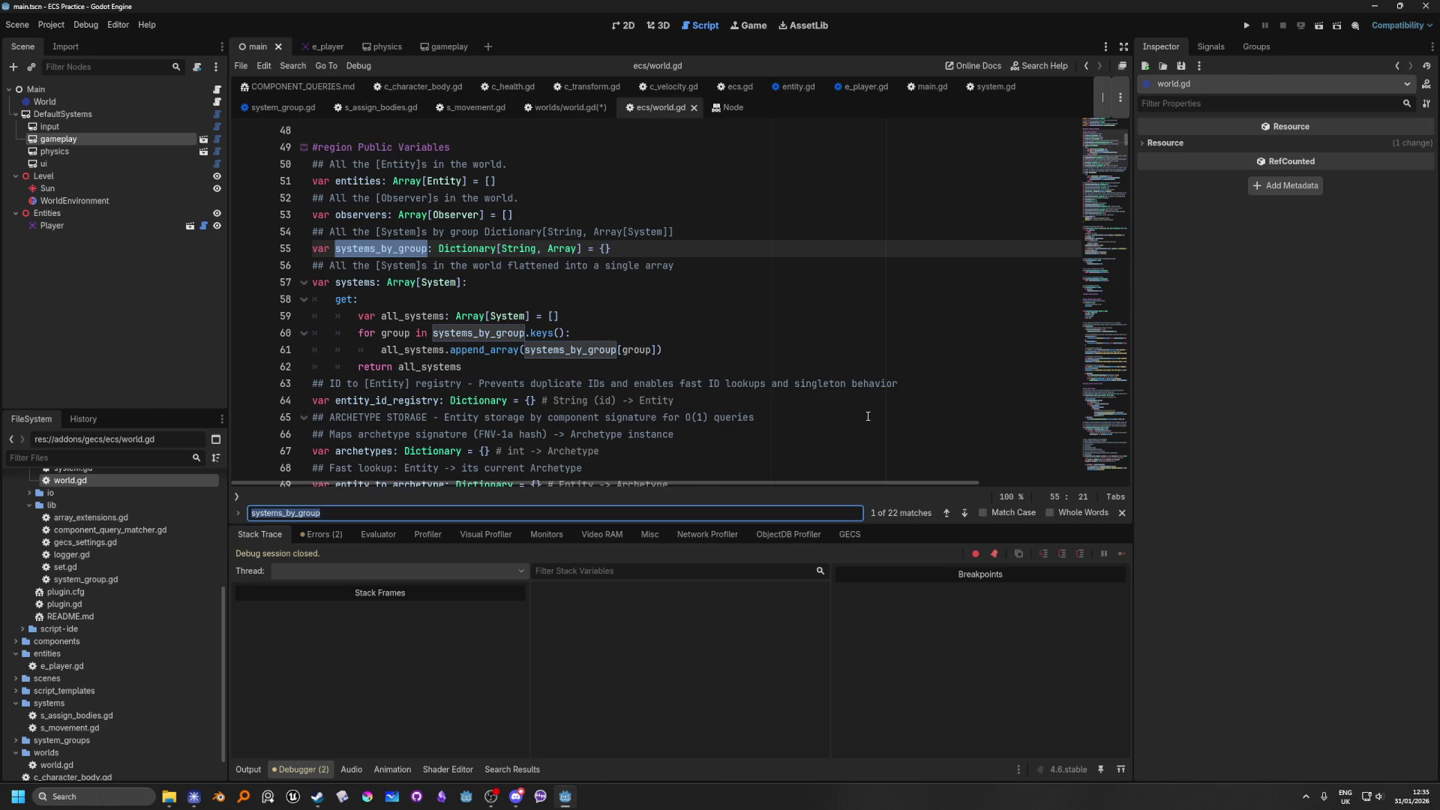
pyautogui.click(218, 102)
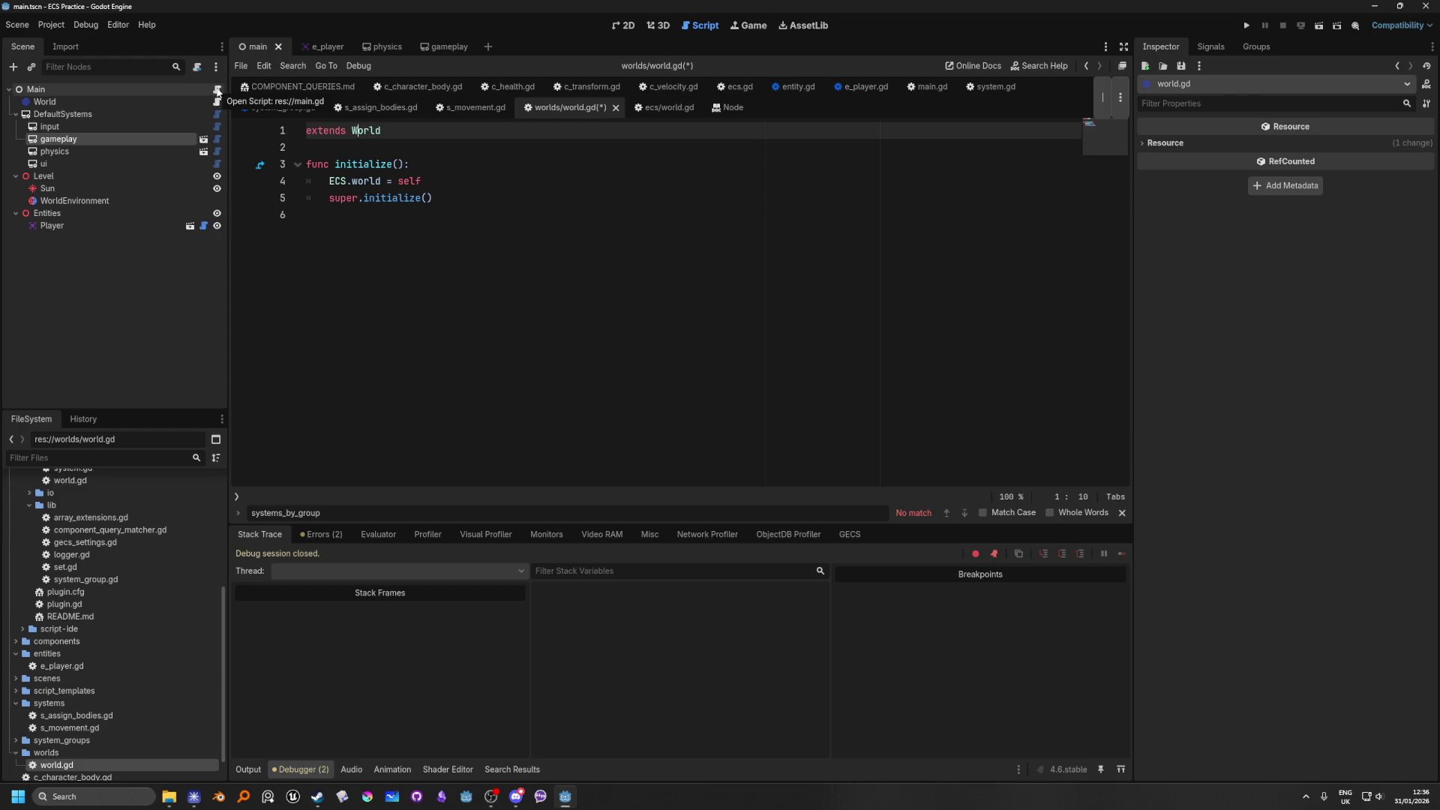
# Step: Jump to the addon's ecs/world.gd and search 'remove_syst' through to remove_system_group
pyautogui.keyDown('ctrl'); pyautogui.click(366, 131); pyautogui.keyUp('ctrl')
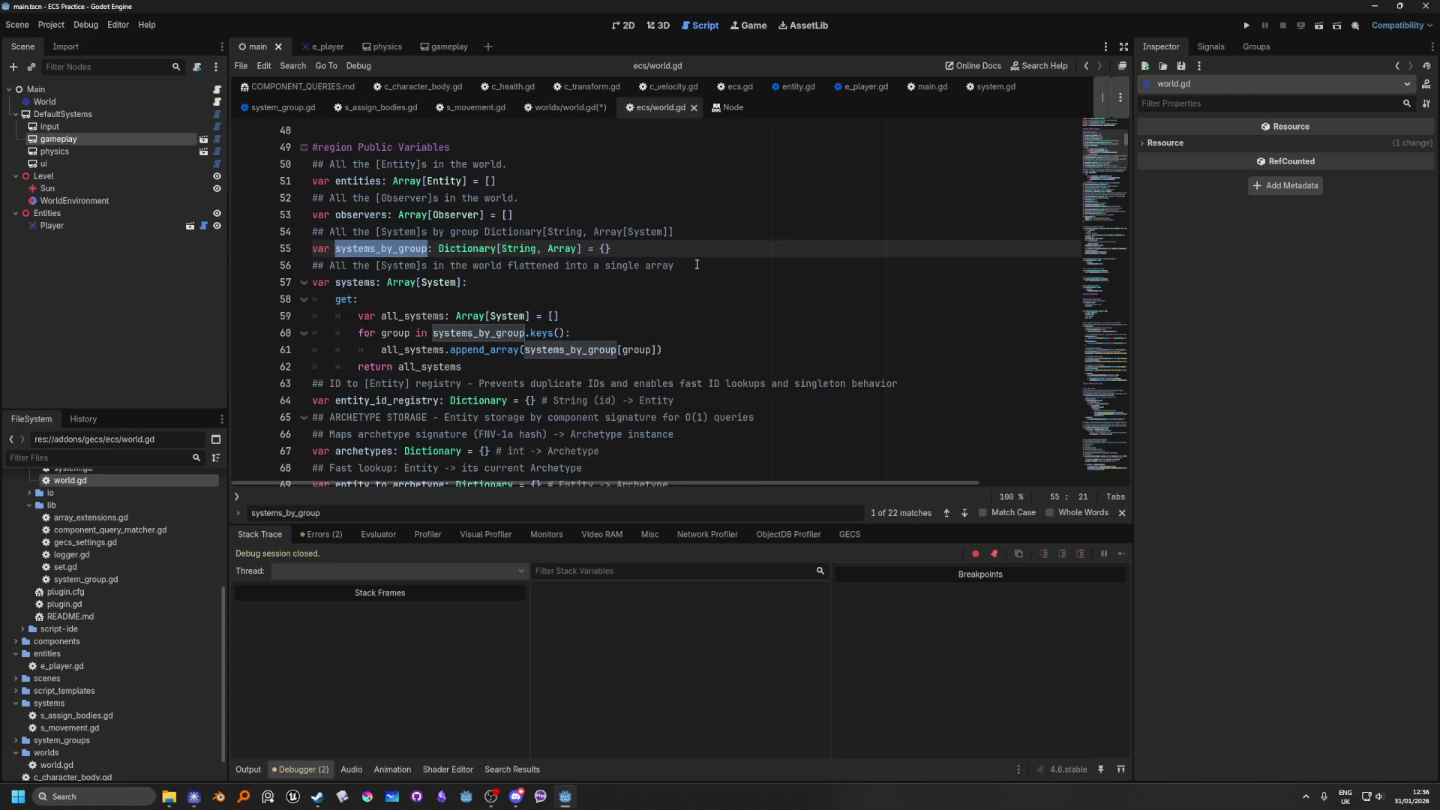
pyautogui.hotkey('ctrl', 'f')
pyautogui.write('r')
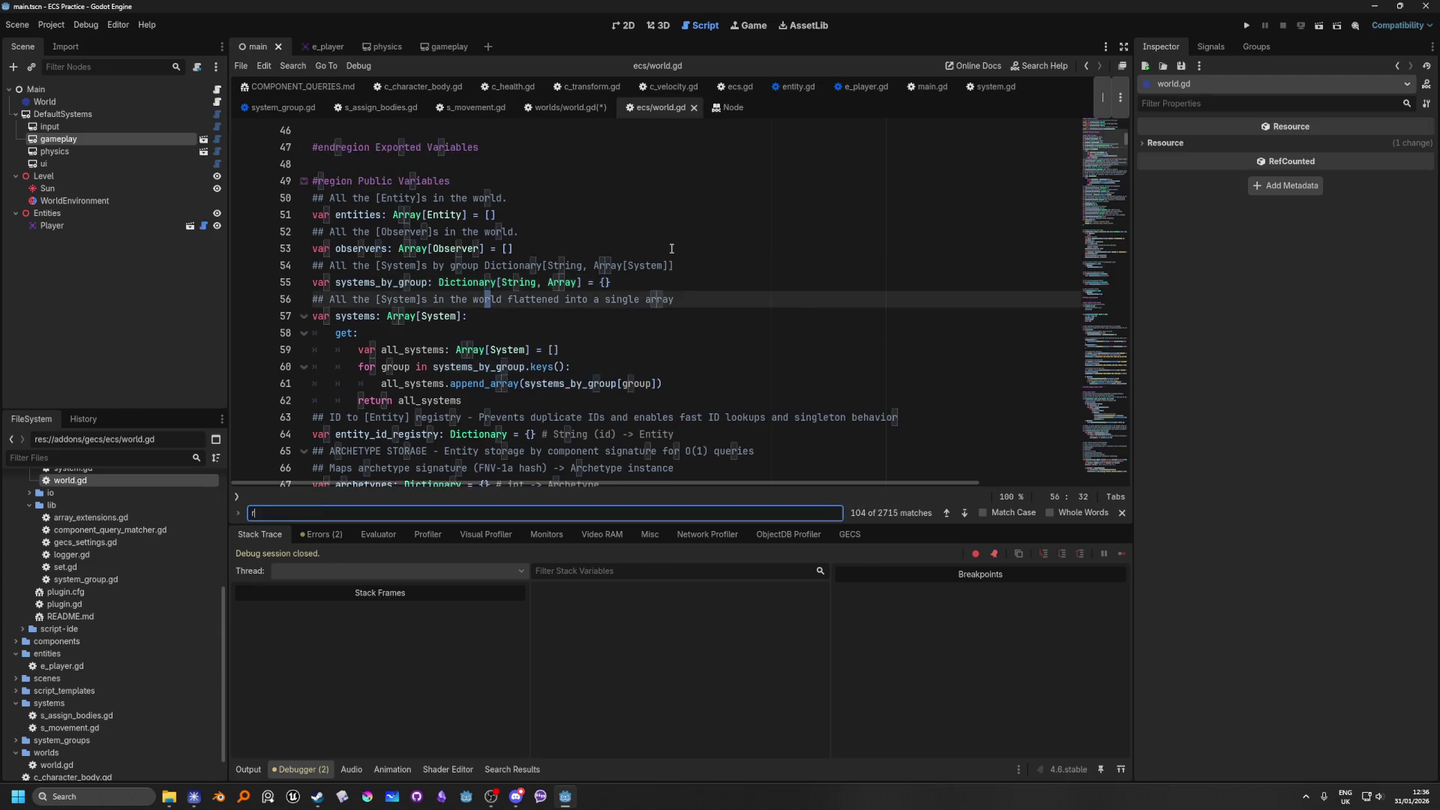
pyautogui.write('emove_syst')
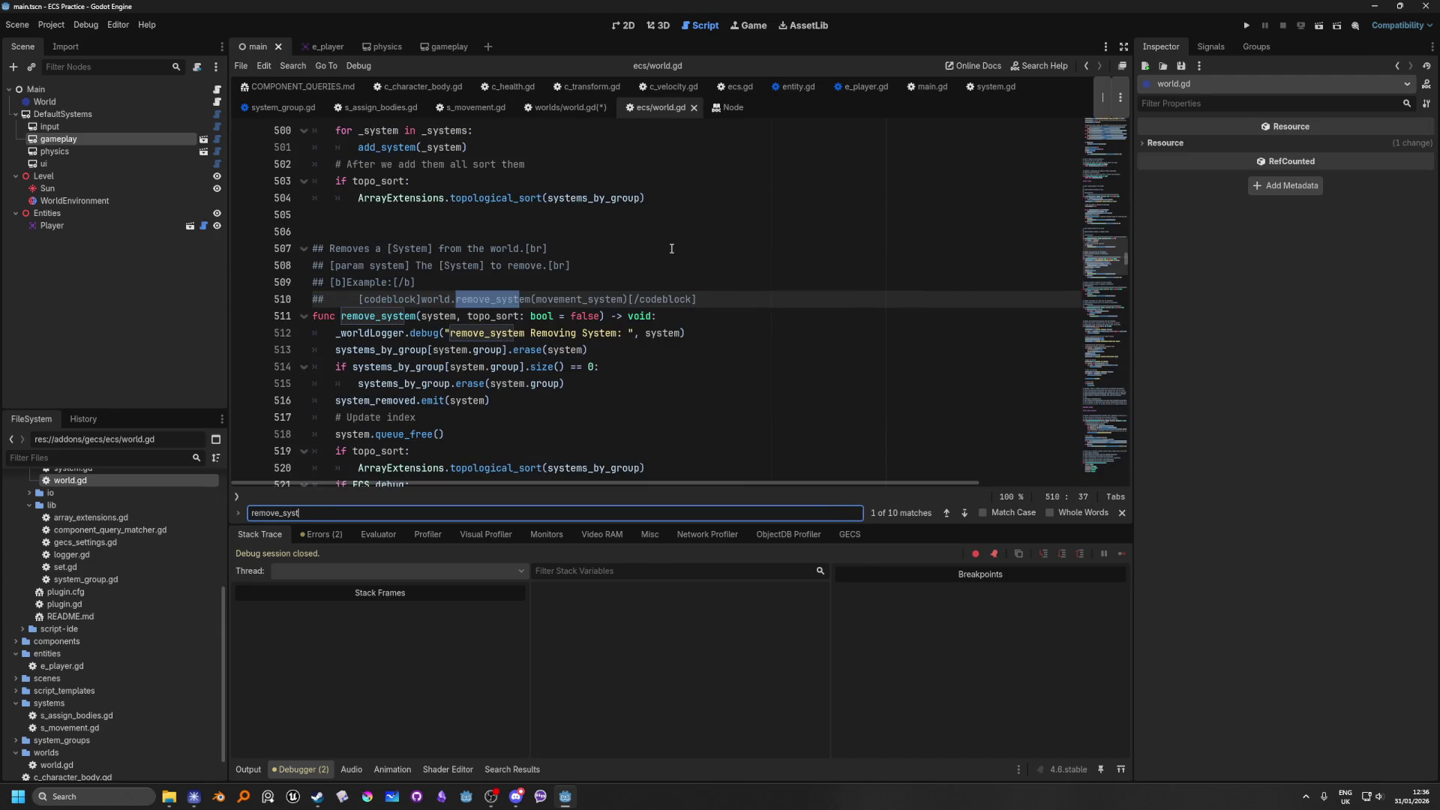
pyautogui.click(964, 513)
pyautogui.click(964, 513)
pyautogui.click(965, 513)
pyautogui.click(964, 513)
pyautogui.click(964, 513)
pyautogui.click(964, 513)
pyautogui.click(965, 513)
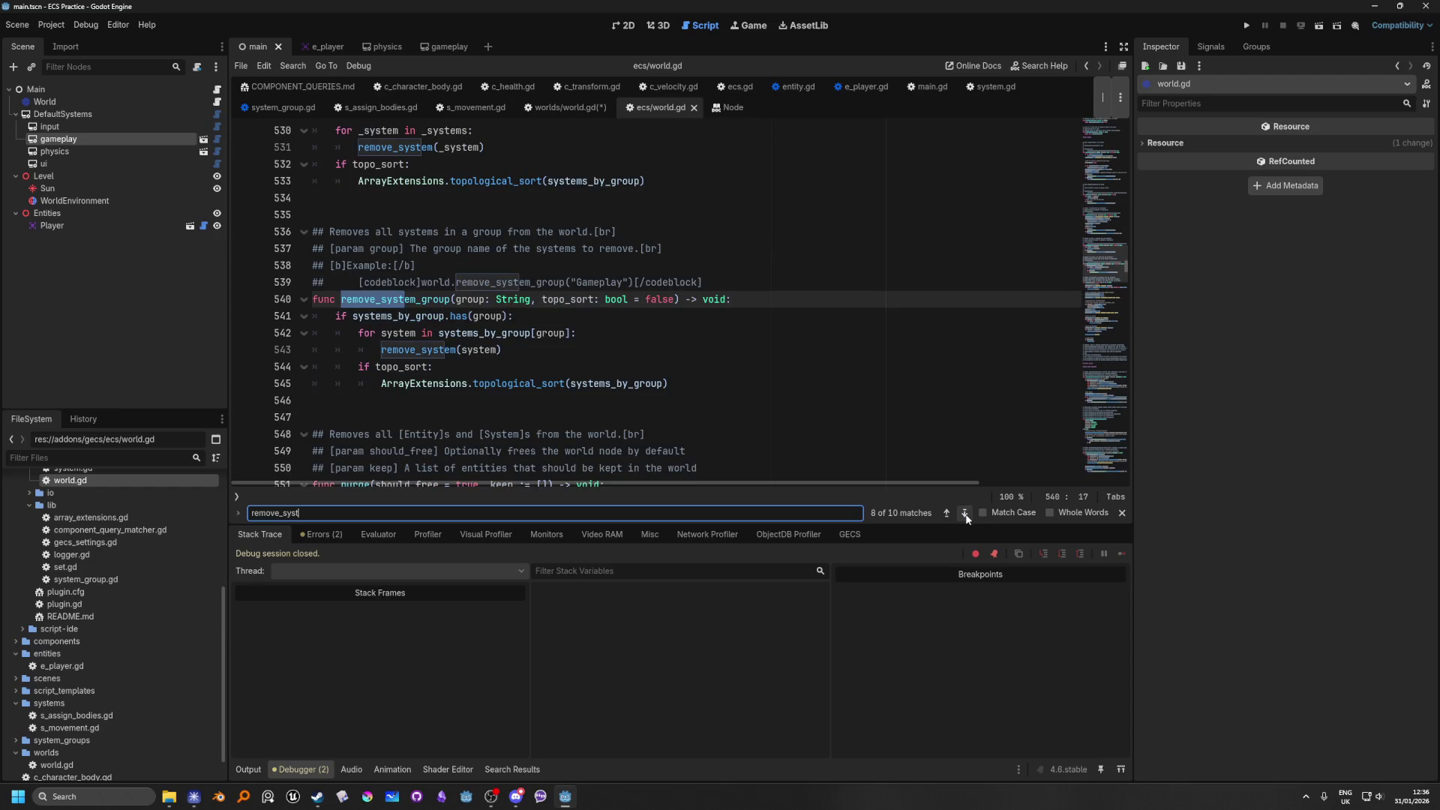
# Step: Scroll up to add_systems and place the caret on the blank line after it
pyautogui.scroll(2, 571, 358)
pyautogui.scroll(-2, 572, 358)
pyautogui.scroll(10, 572, 357)
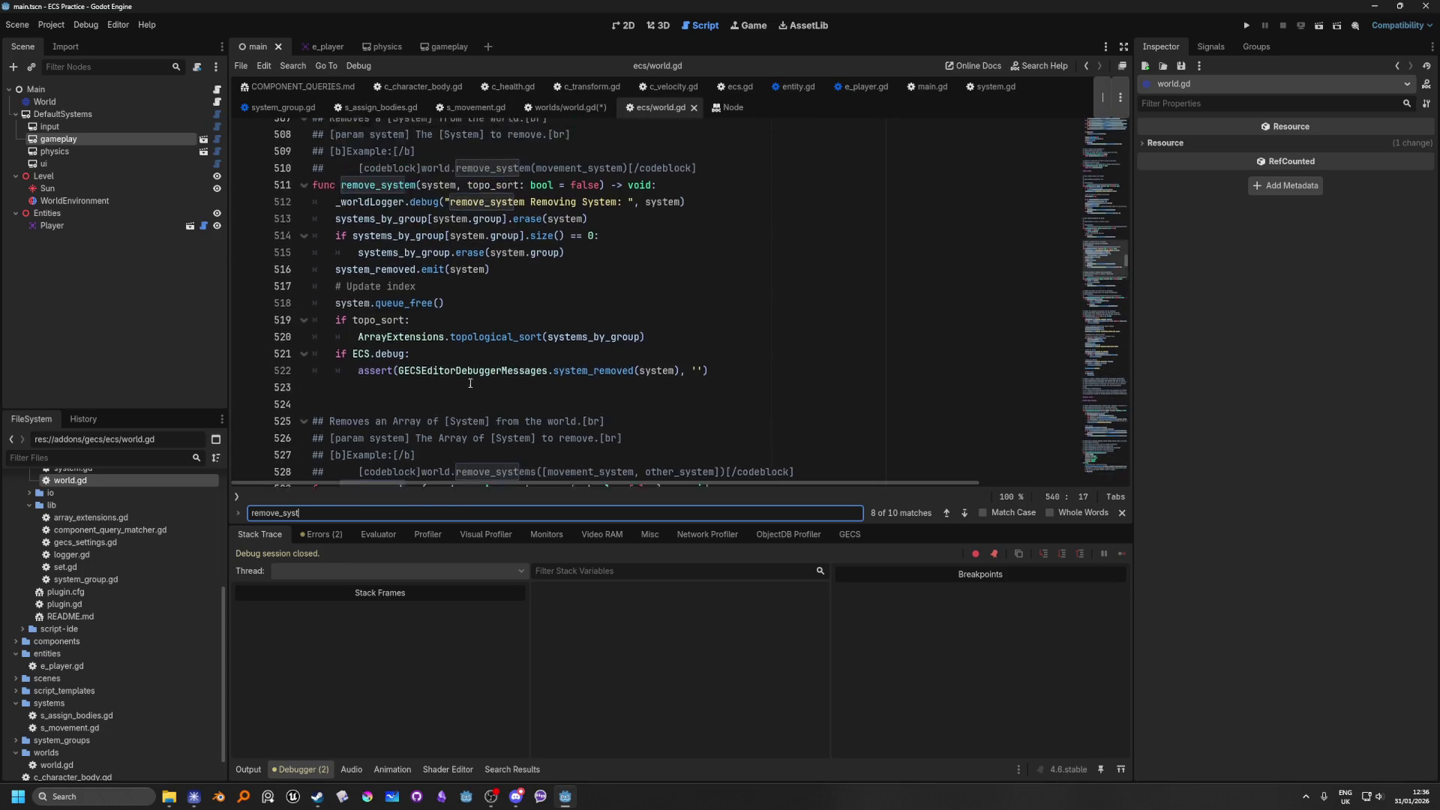
pyautogui.scroll(1, 591, 384)
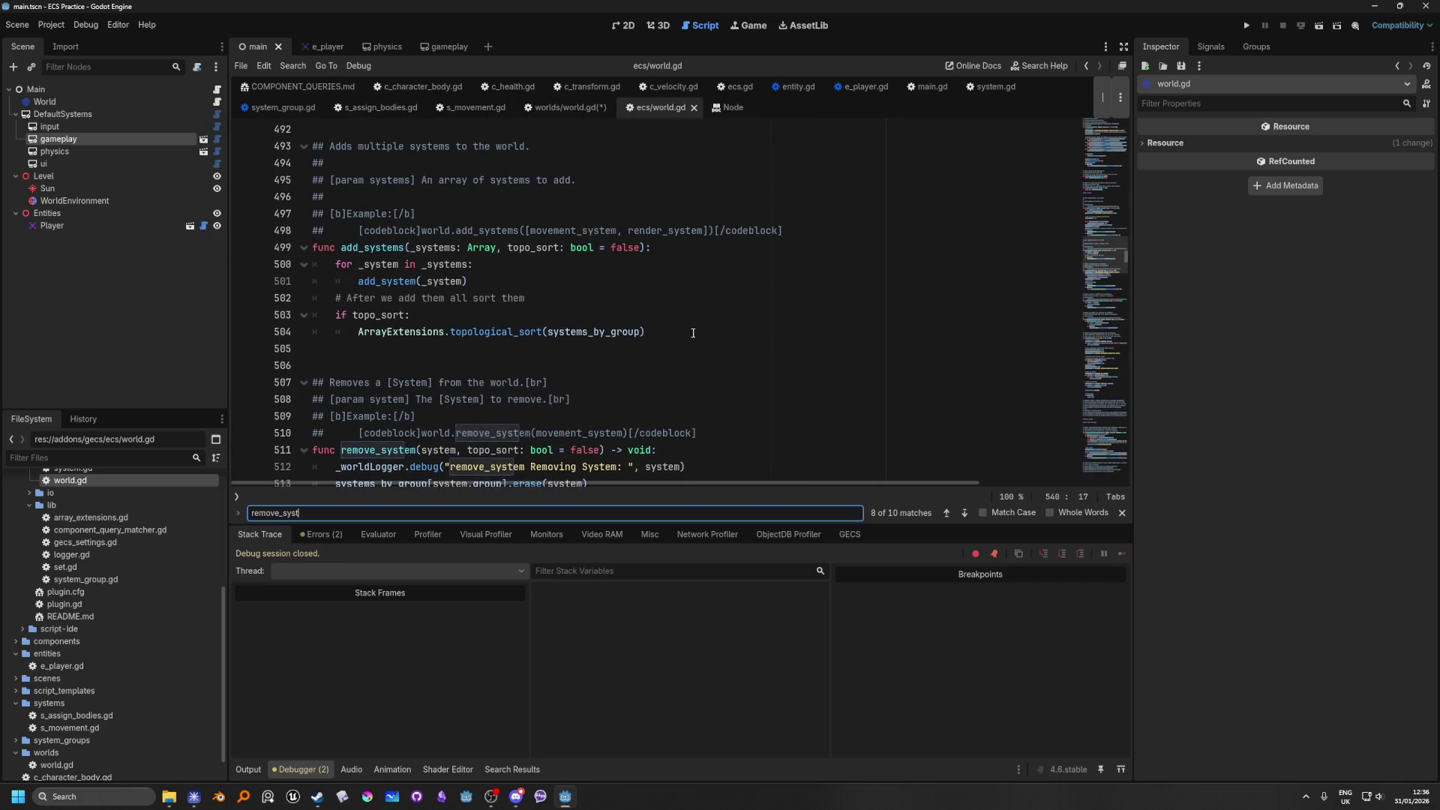
pyautogui.click(525, 341)
# Step: Type 'func add_system_group()' on a new line 506 after add_systems, keeping it after an undone deletion
pyautogui.press('Return')
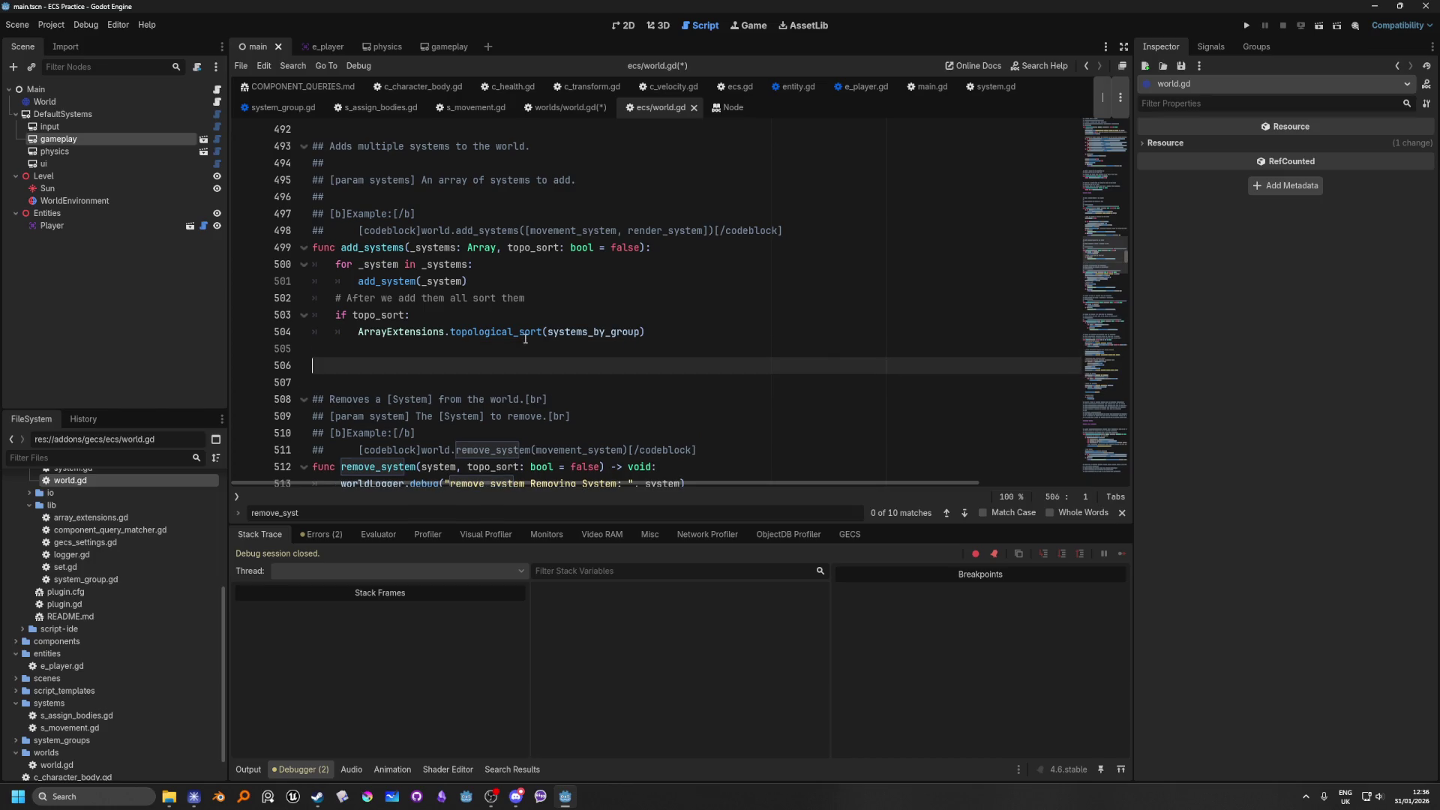
pyautogui.write('func add_')
pyautogui.write('s')
pyautogui.write('ystem')
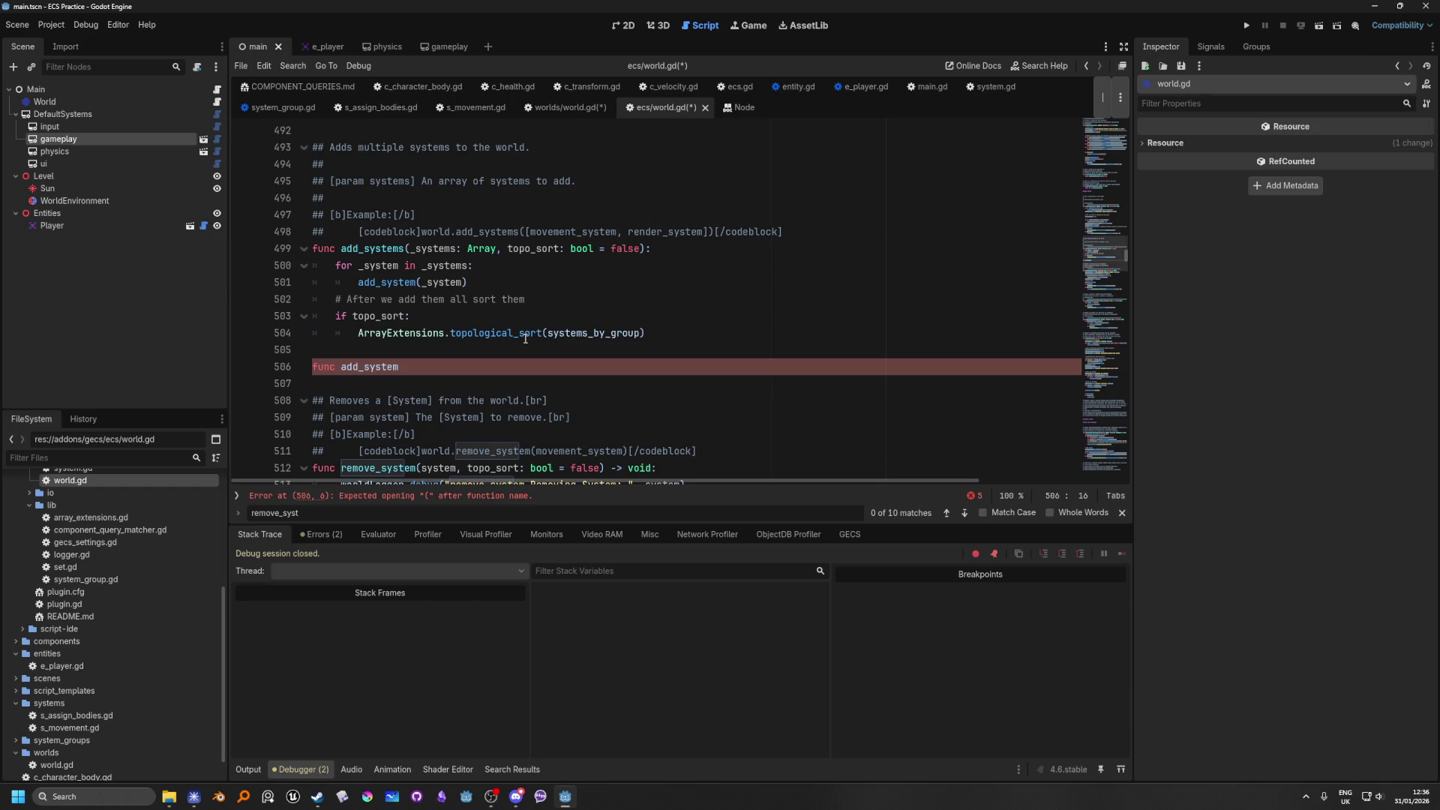
pyautogui.write('_group')
pyautogui.write('(')
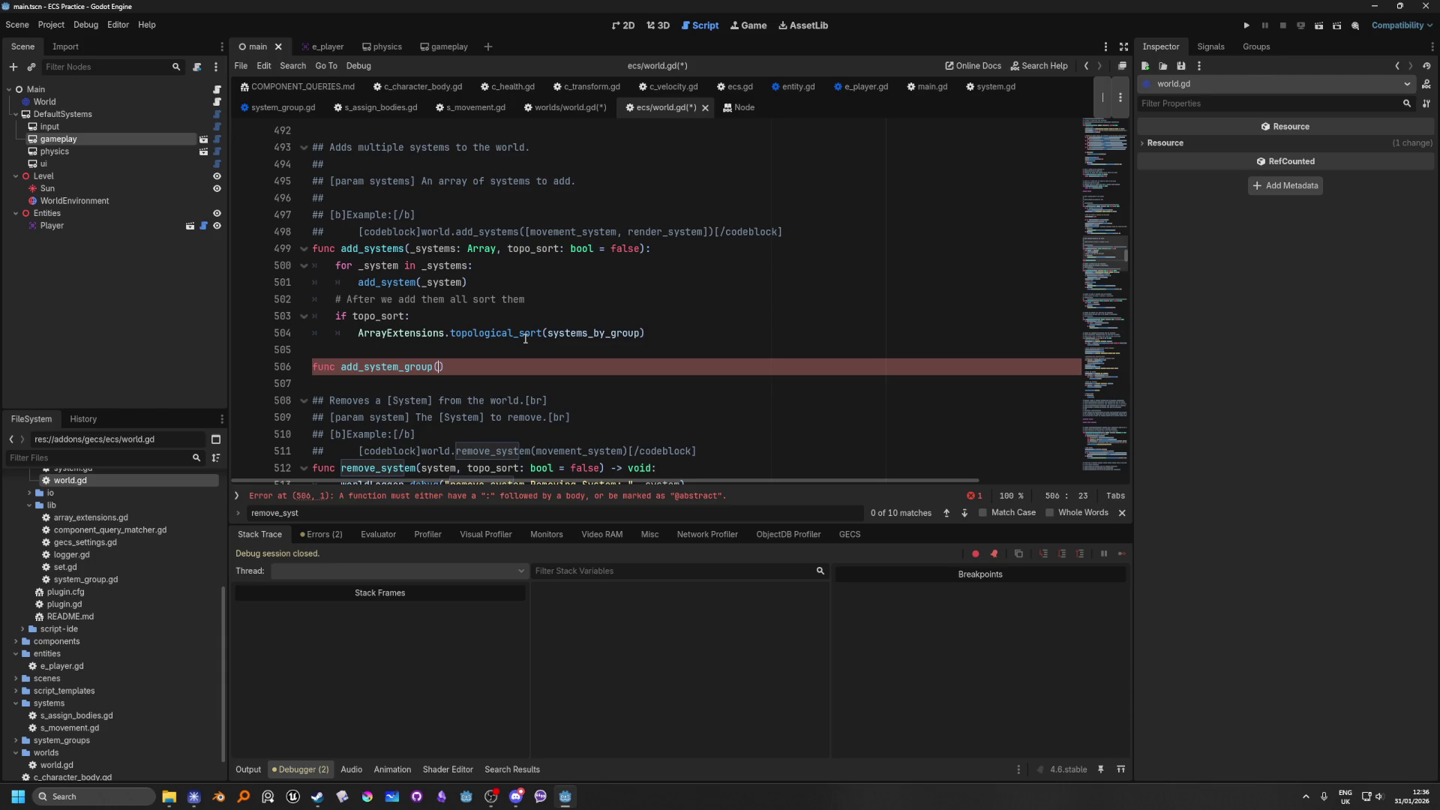
pyautogui.scroll(8, 525, 338)
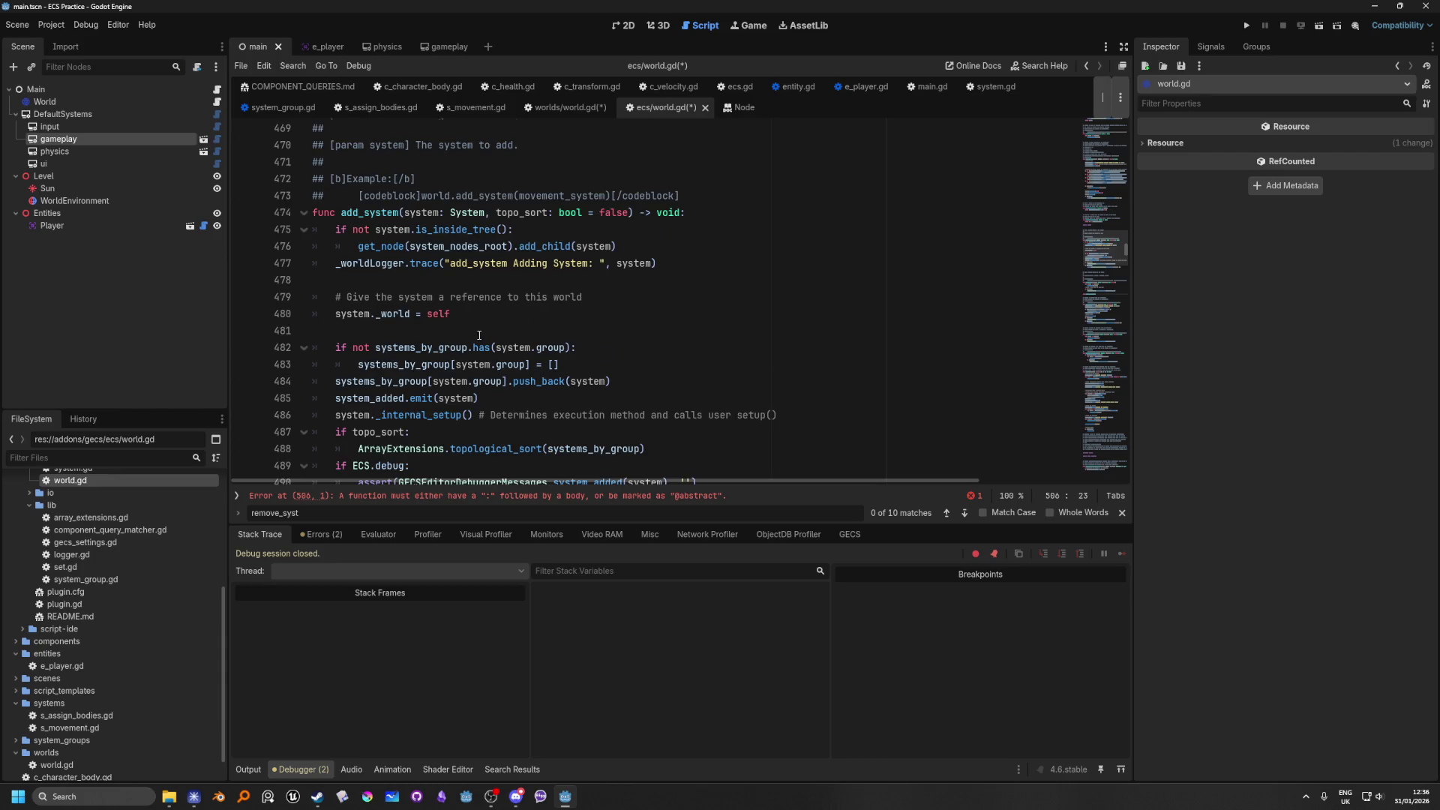
pyautogui.scroll(-9, 479, 335)
pyautogui.moveTo(481, 297); pyautogui.dragTo(234, 299)
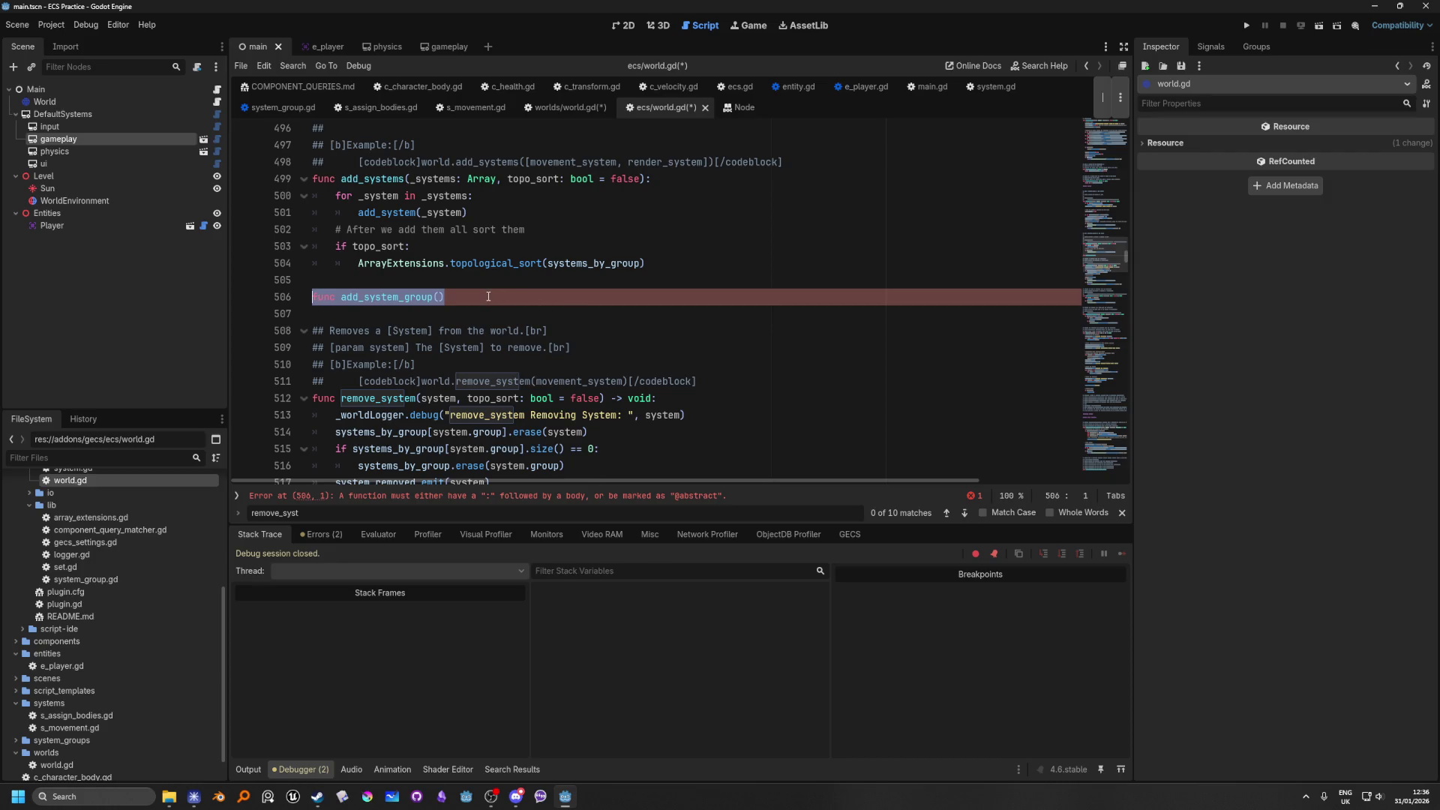
pyautogui.scroll(3, 474, 303)
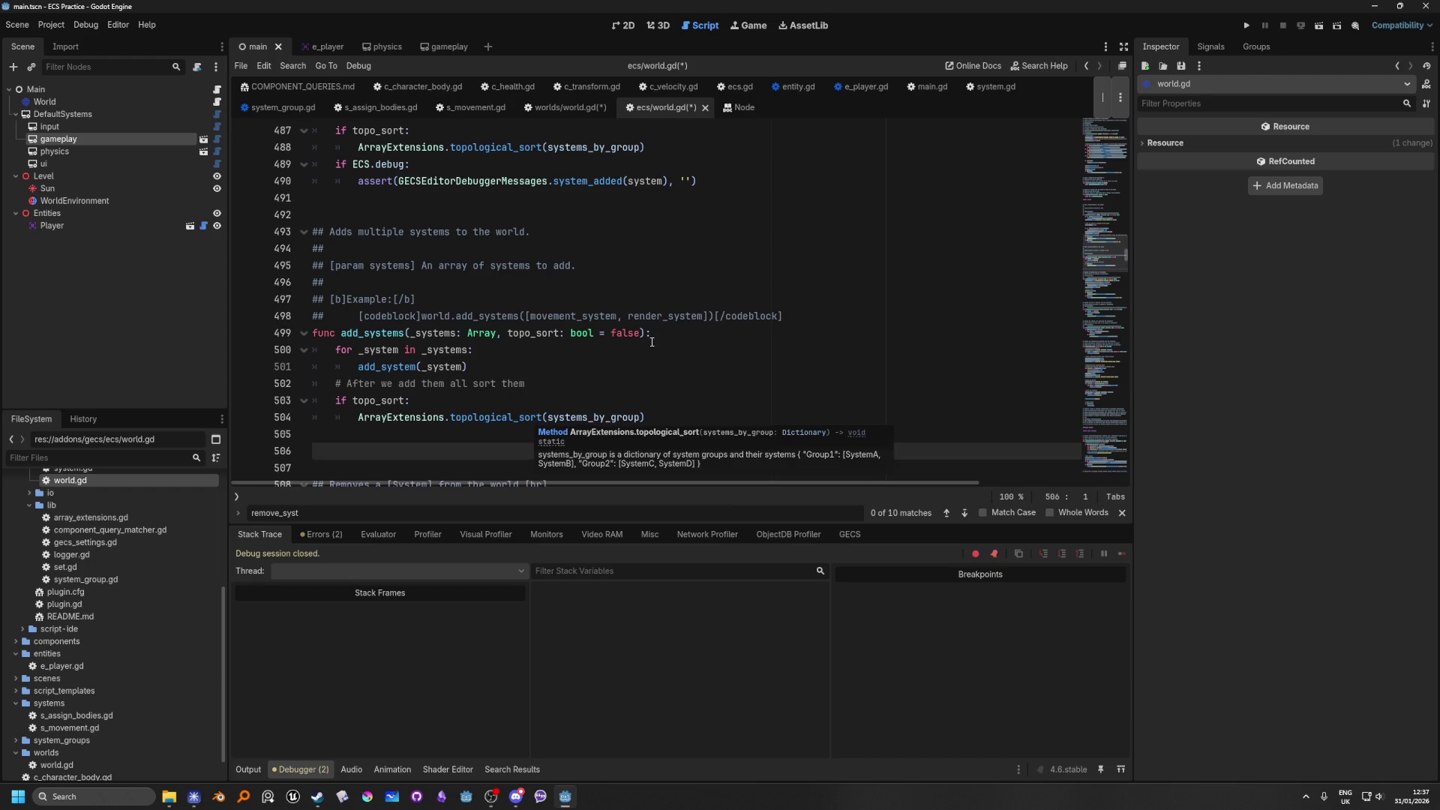
pyautogui.press('BackSpace')
pyautogui.press('BackSpace')
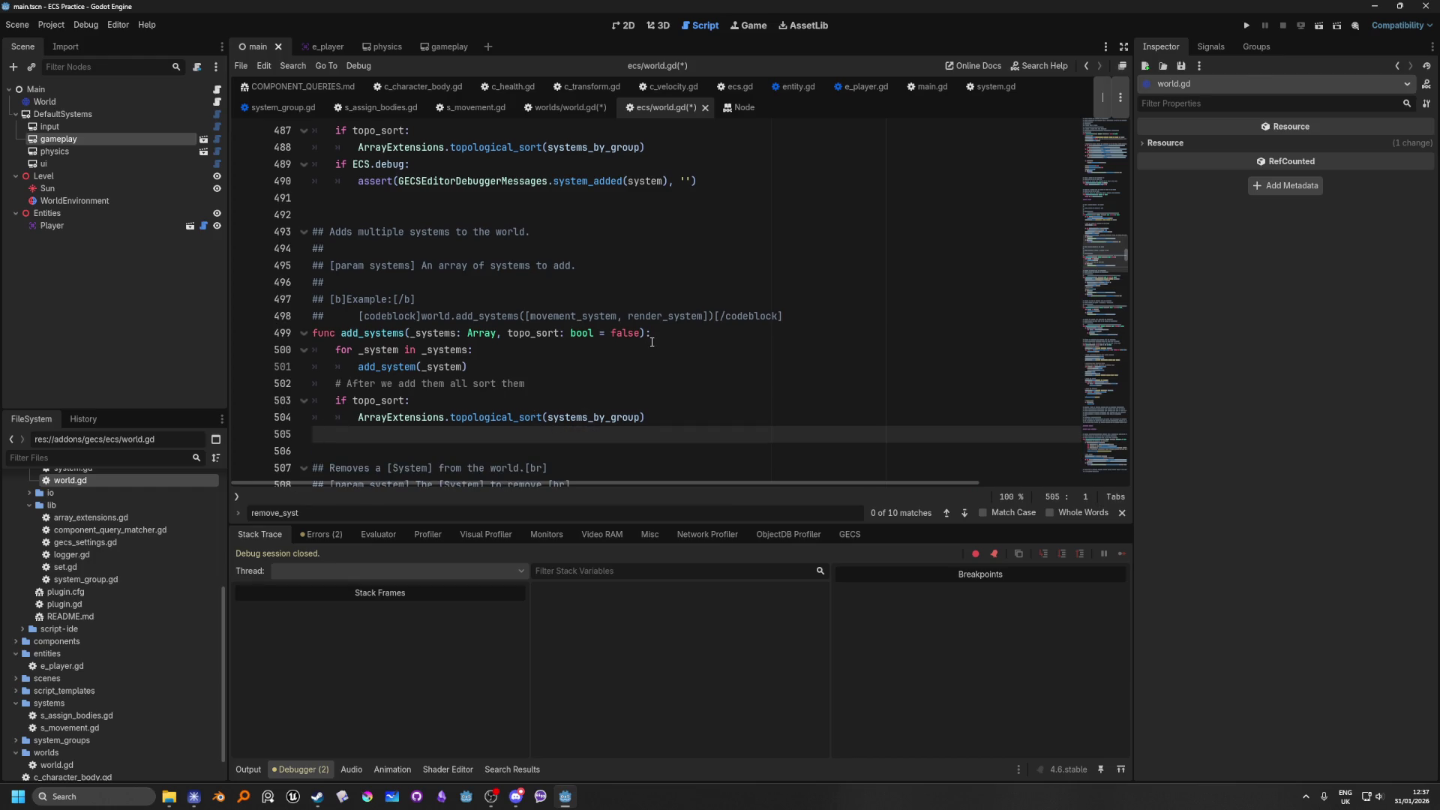
pyautogui.hotkey('ctrl', 'z')
pyautogui.hotkey('ctrl', 'z')
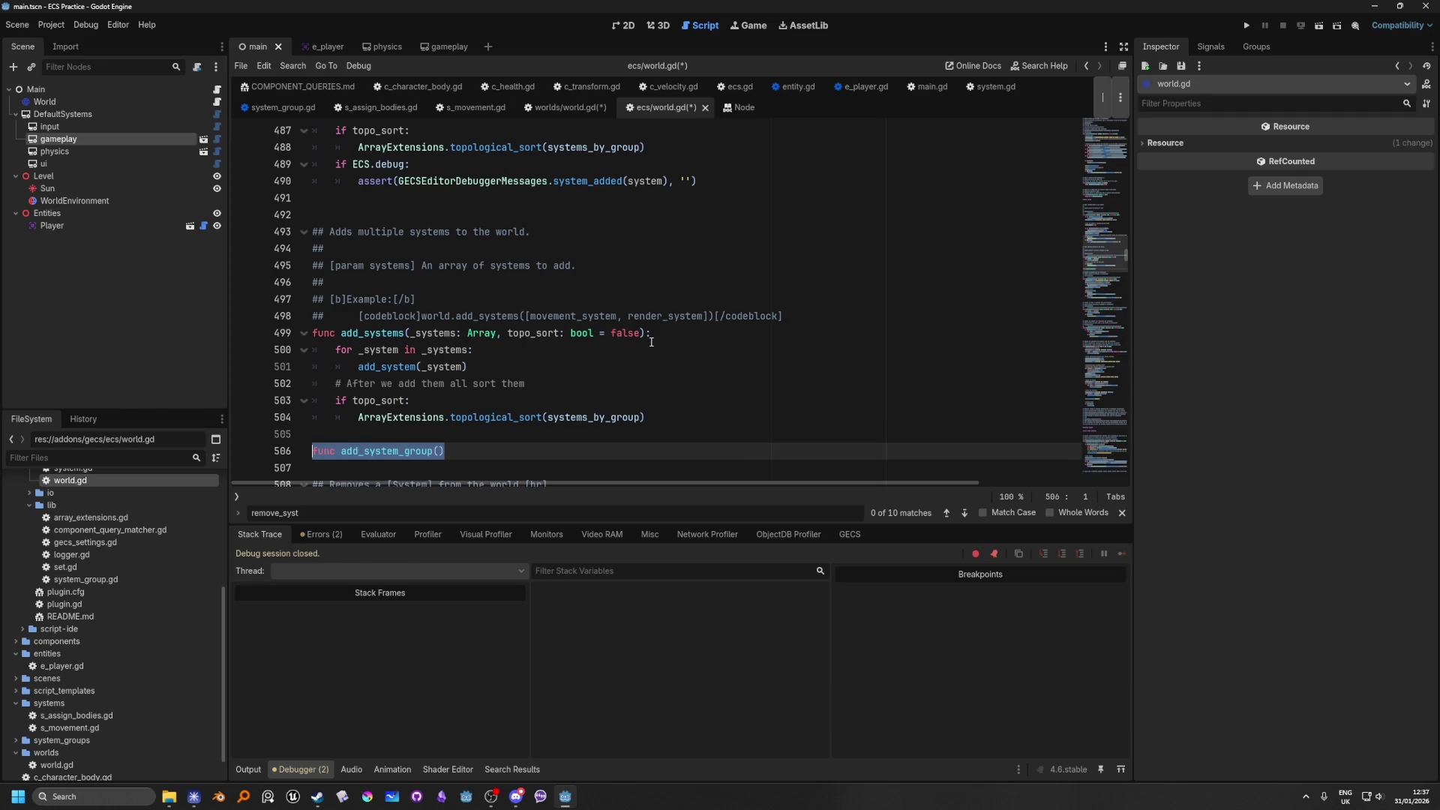
pyautogui.scroll(-5, 450, 220)
pyautogui.click(460, 202)
pyautogui.scroll(3, 672, 303)
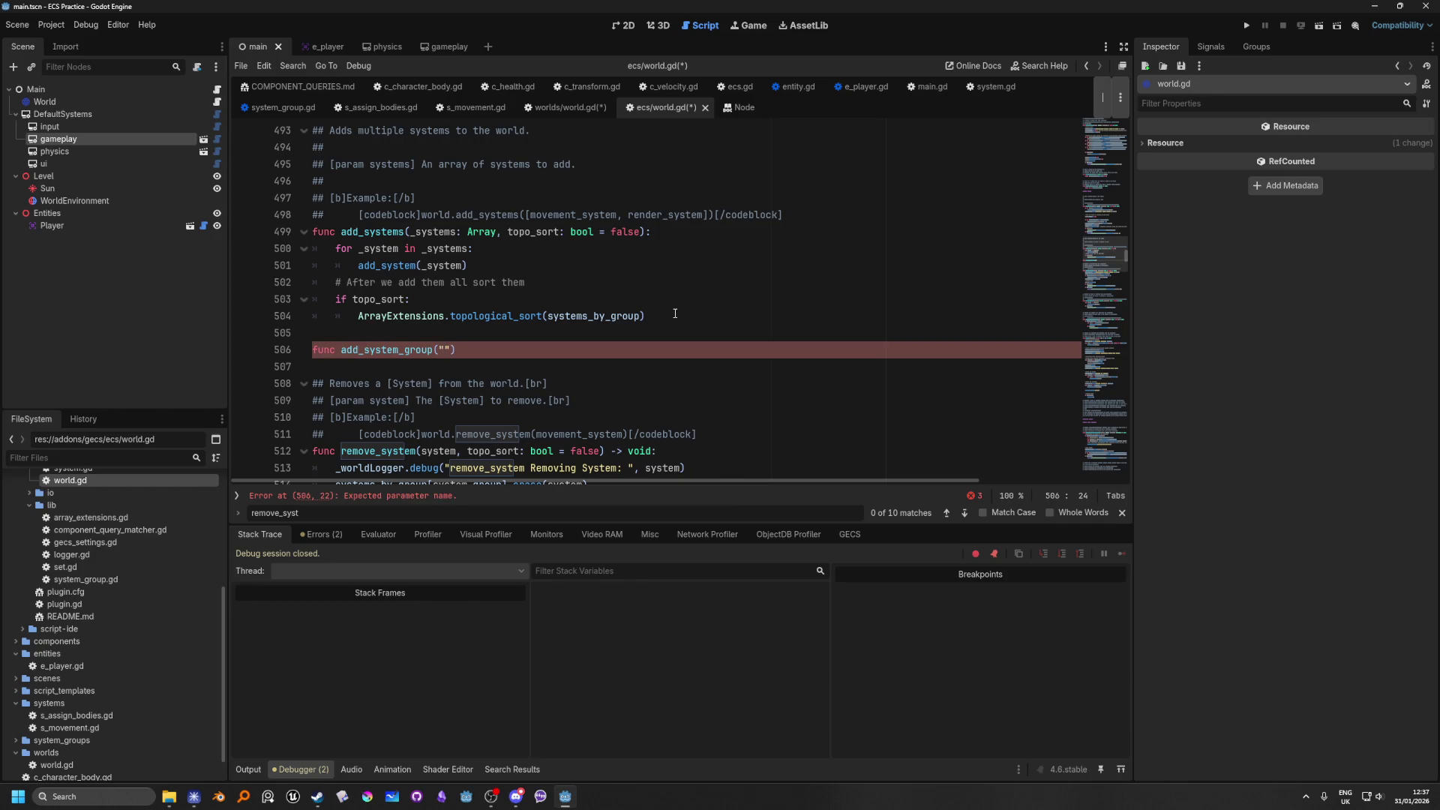
# Step: Complete the declaration as func add_system_group(group: SystemGroup) -> void: on line 506
pyautogui.write('group')
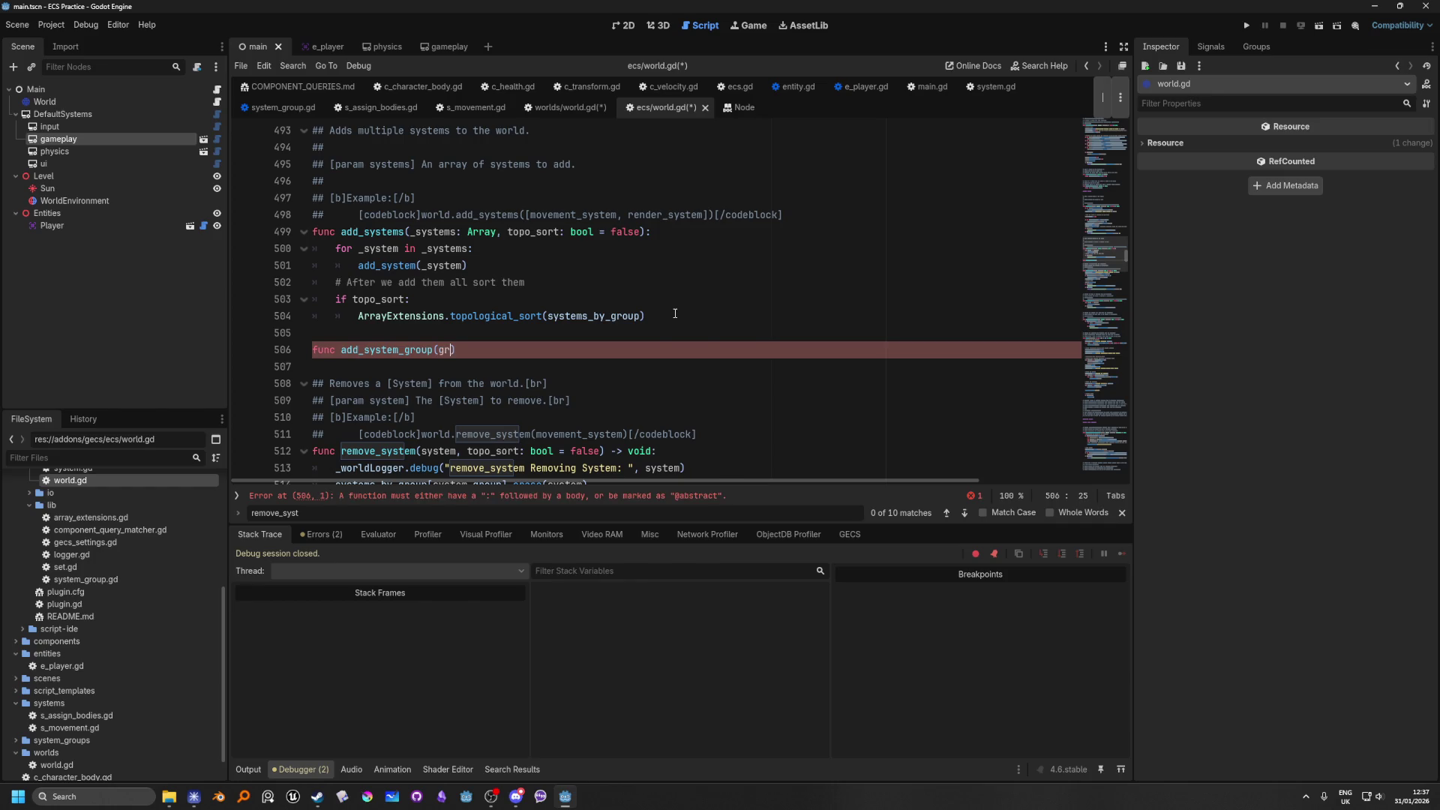
pyautogui.write(': ')
pyautogui.write('StringN')
pyautogui.write('ame')
pyautogui.write(',')
pyautogui.doubleClick(501, 351)
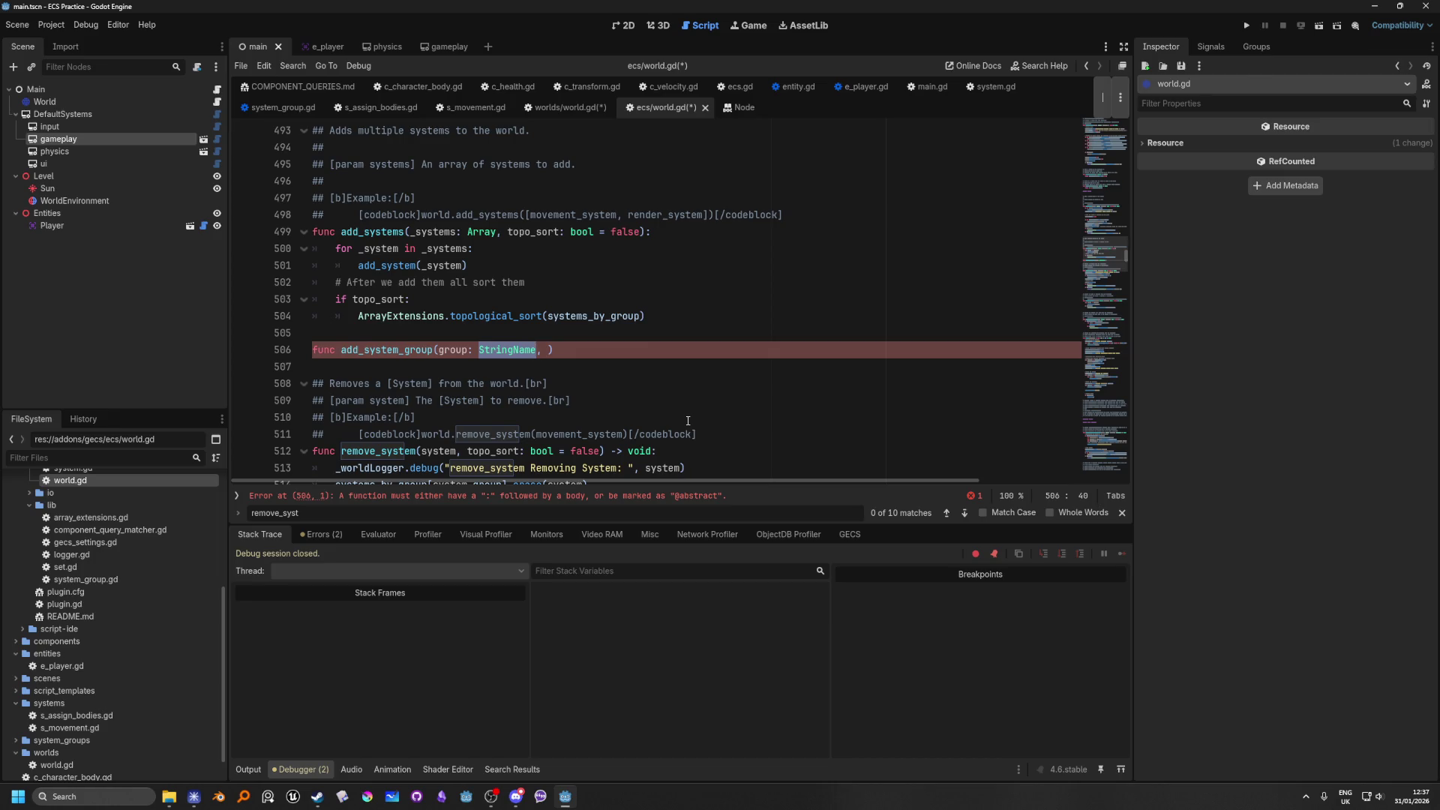
pyautogui.write('System')
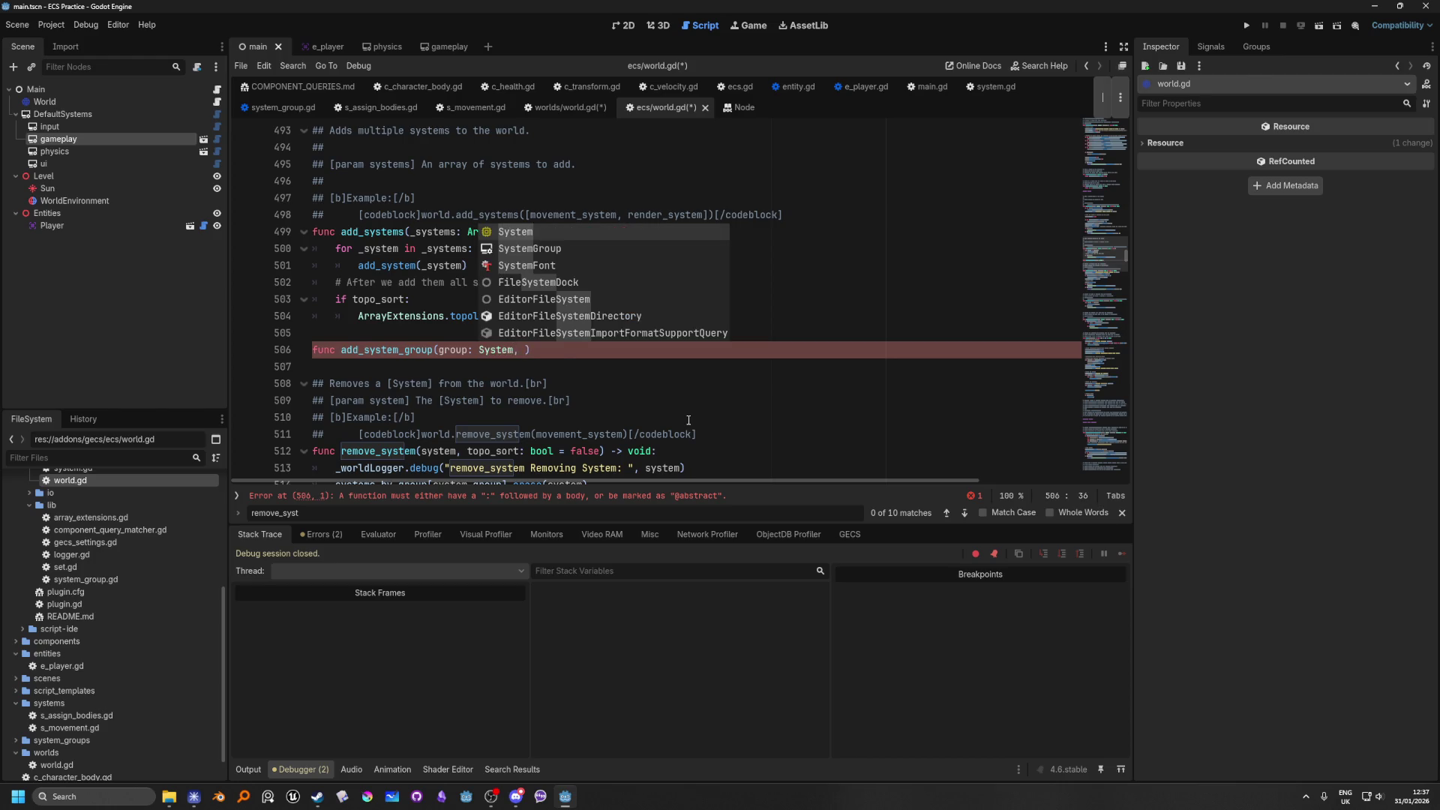
pyautogui.write('Group')
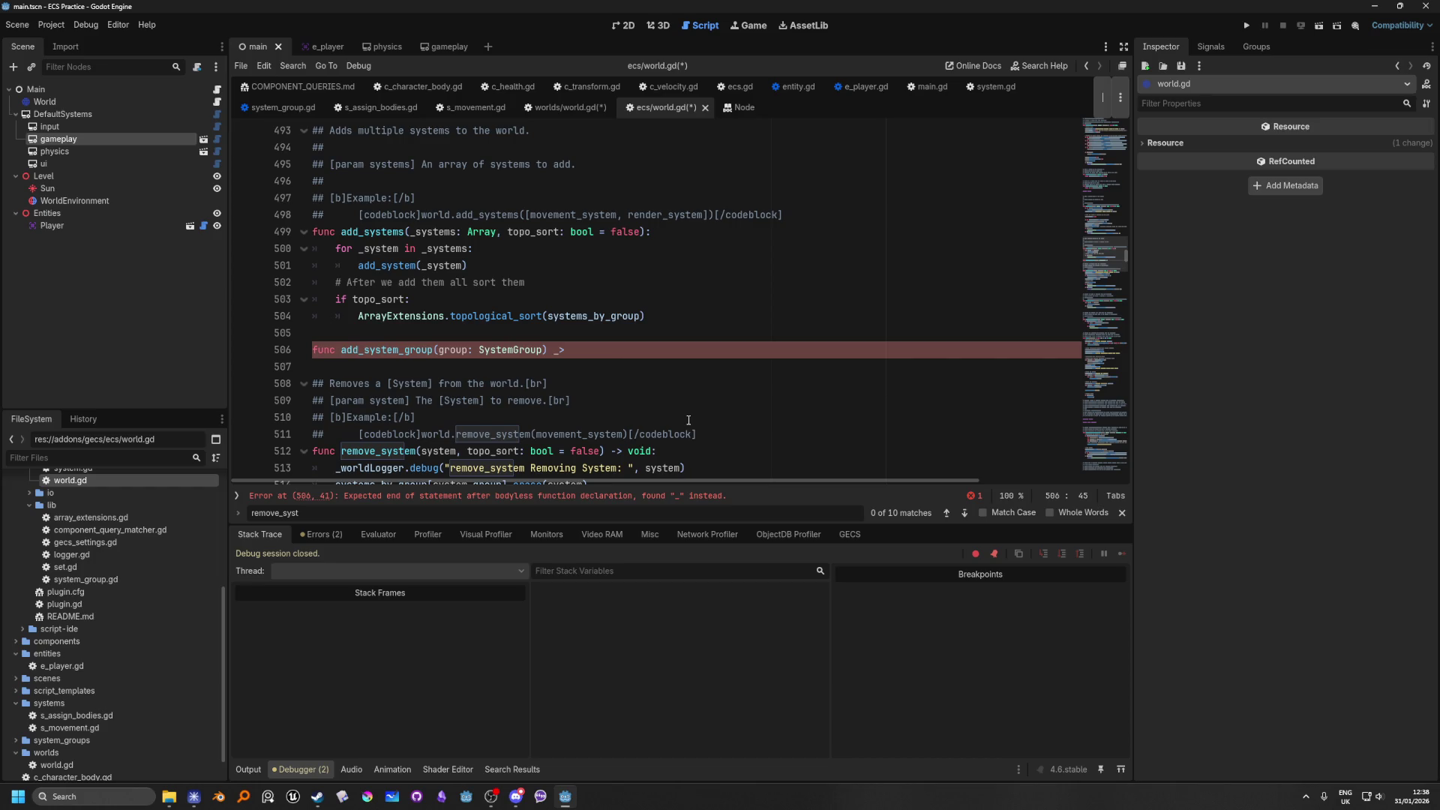
pyautogui.press('BackSpace')
pyautogui.press('BackSpace')
pyautogui.write('-> void:')
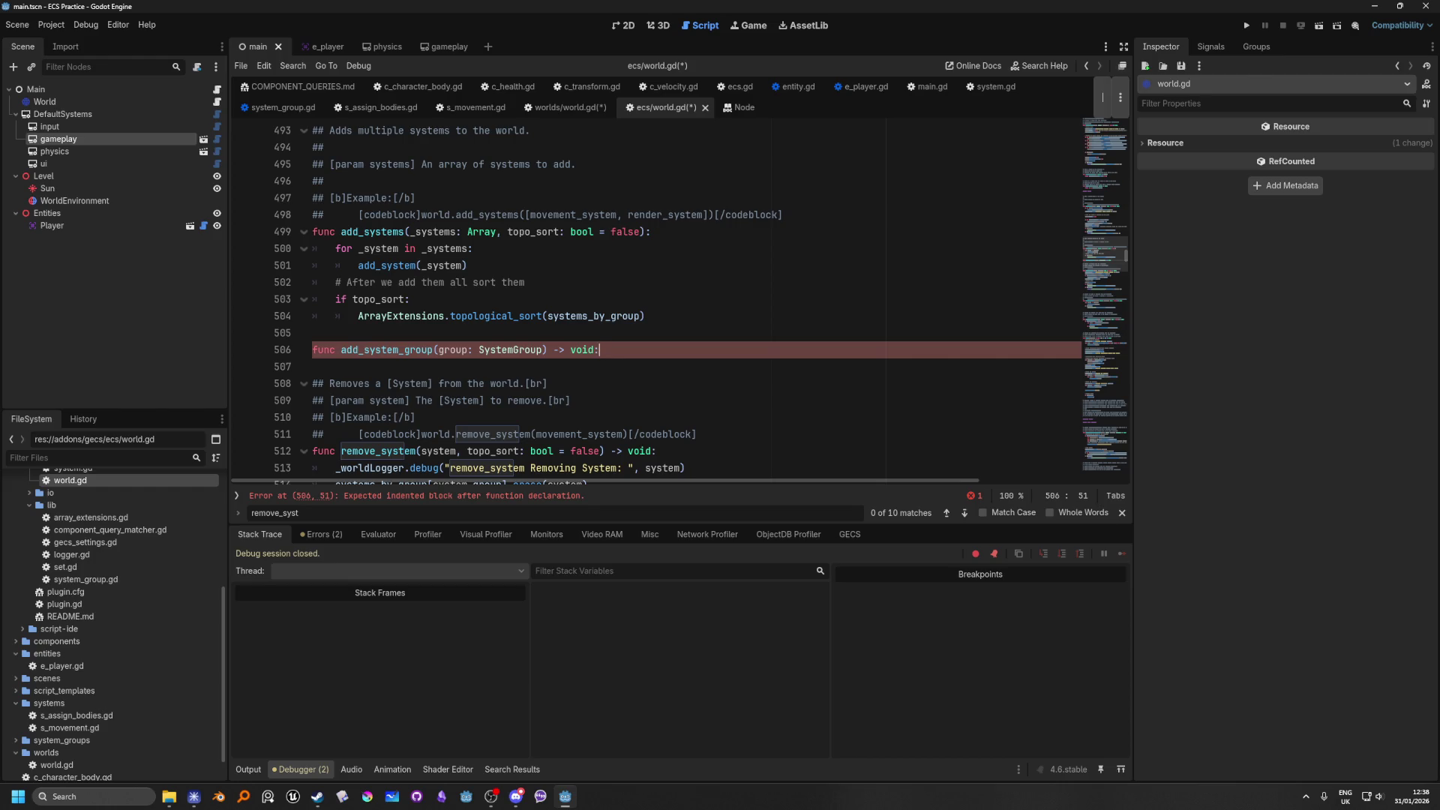
pyautogui.hotkey('alt', 'Tab')
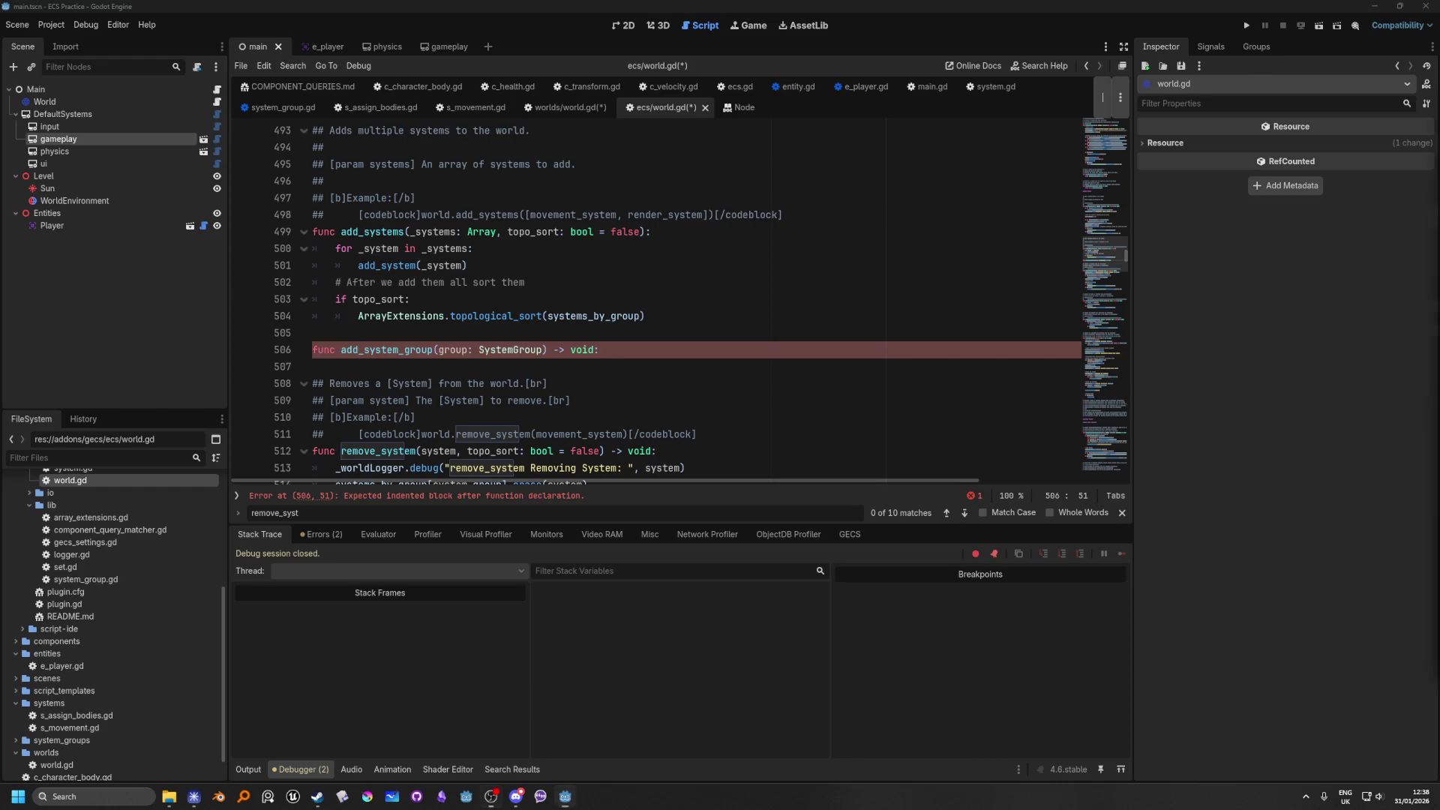